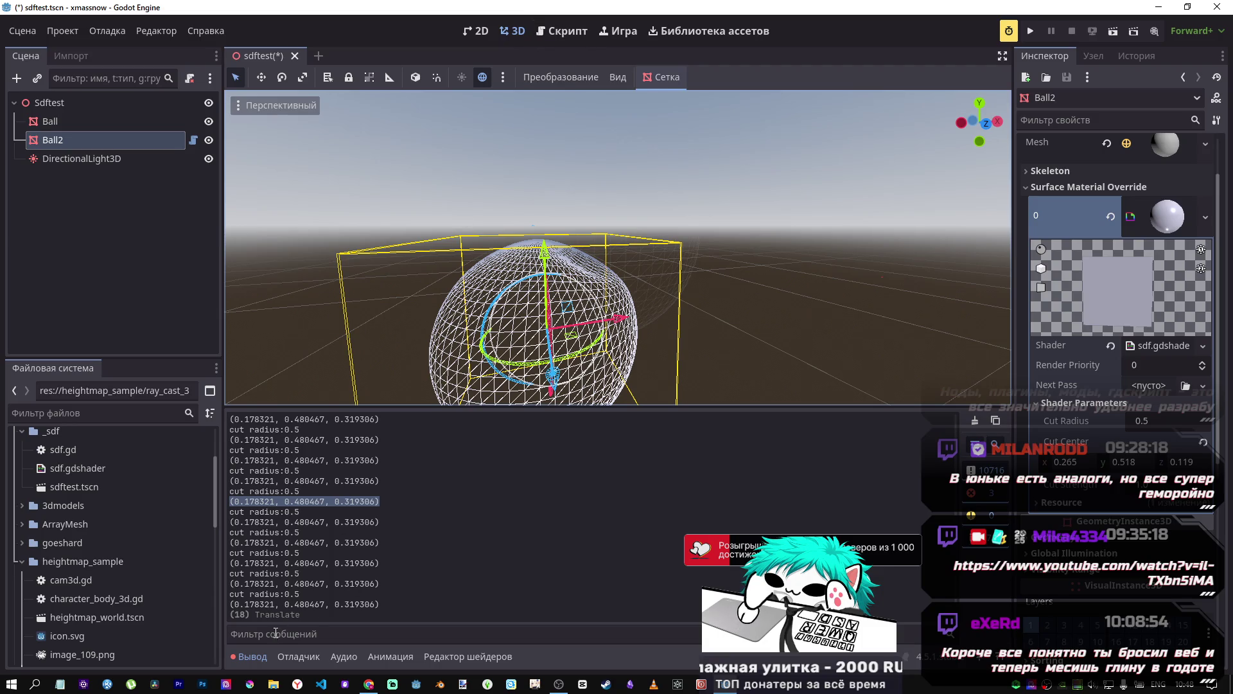
Step: Move the Ball sphere left along X and slightly down along Y so it partly overlaps wireframe Ball2
{"action": "mouse_move", "coordinate": [599, 247]}
{"action": "left_mouse_down"}
{"action": "mouse_move", "coordinate": [539, 234]}
{"action": "mouse_move", "coordinate": [564, 233]}
{"action": "mouse_move", "coordinate": [539, 233]}
{"action": "mouse_move", "coordinate": [591, 244]}
{"action": "mouse_move", "coordinate": [539, 241]}
{"action": "left_mouse_up"}
{"action": "left_click", "coordinate": [568, 217]}
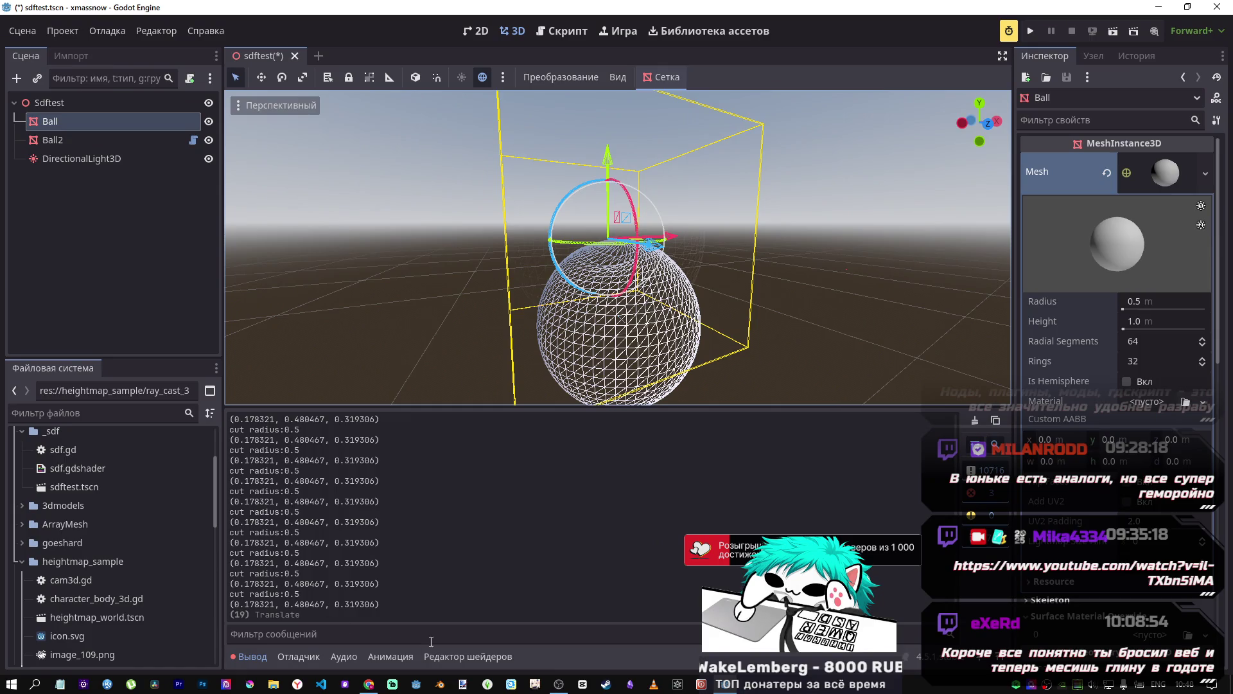
{"action": "mouse_move", "coordinate": [663, 267]}
{"action": "left_mouse_down"}
{"action": "mouse_move", "coordinate": [623, 307]}
{"action": "mouse_move", "coordinate": [613, 248]}
{"action": "left_mouse_up"}
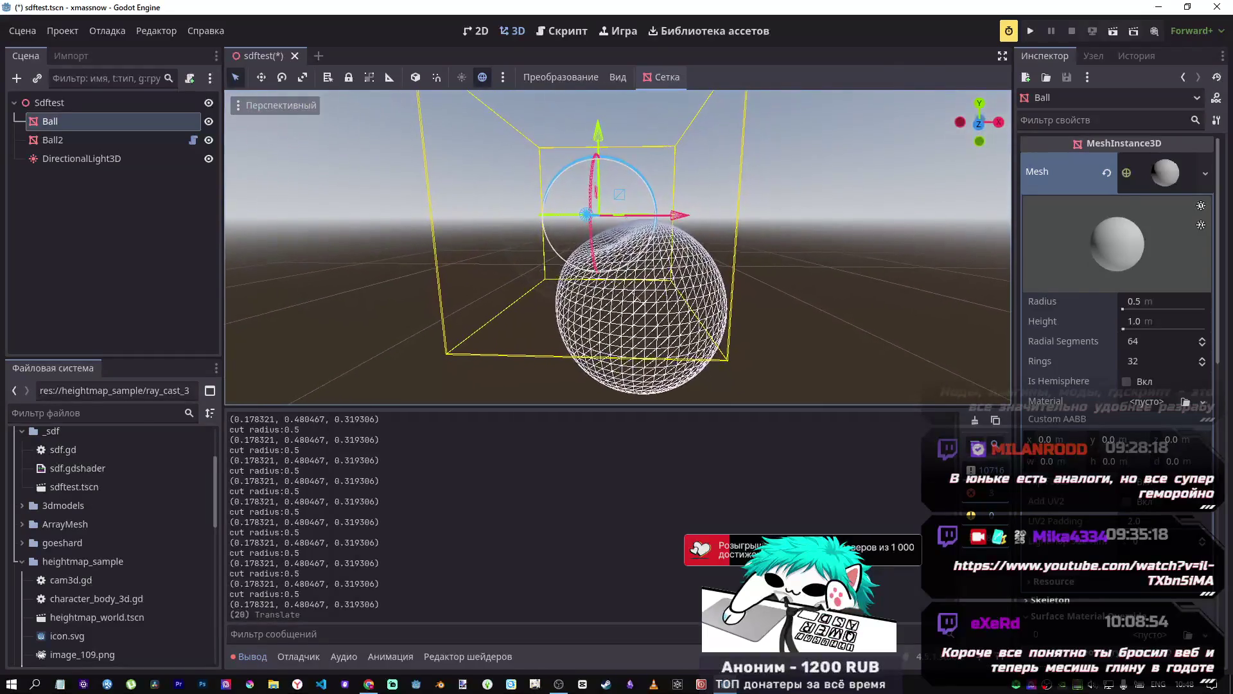
{"action": "mouse_move", "coordinate": [599, 128]}
{"action": "left_mouse_down"}
{"action": "mouse_move", "coordinate": [599, 146]}
{"action": "mouse_move", "coordinate": [598, 136]}
{"action": "left_mouse_up"}
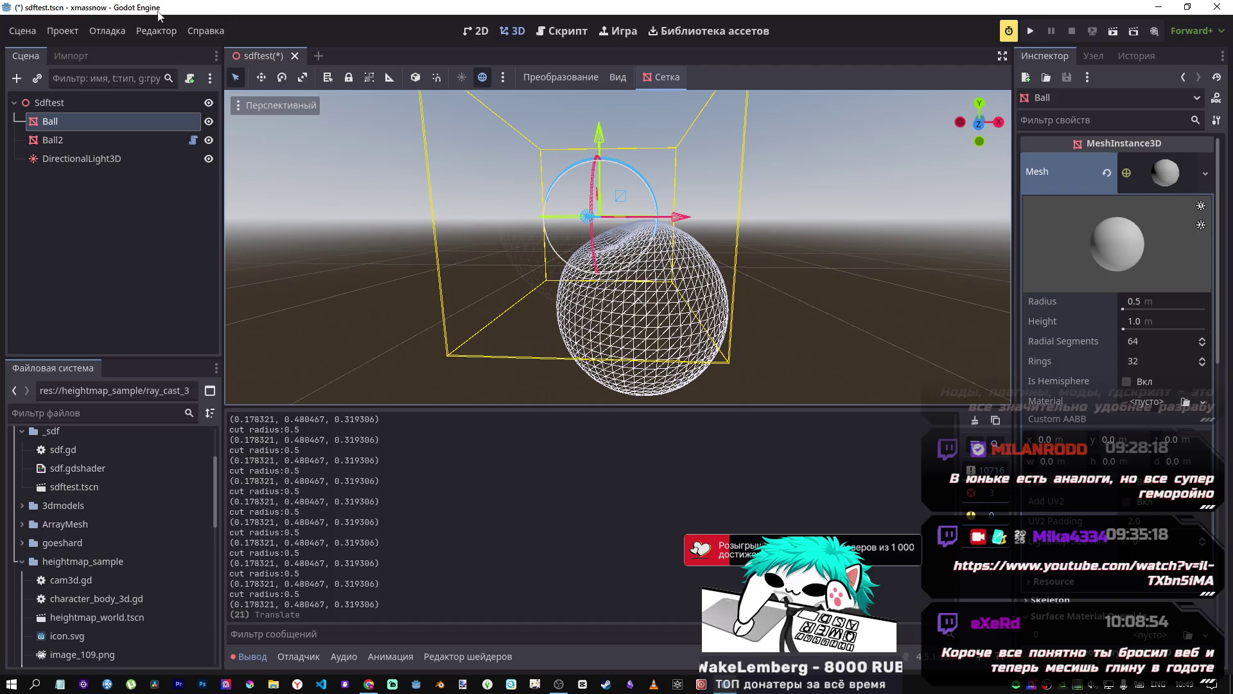
{"action": "left_click", "coordinate": [64, 33]}
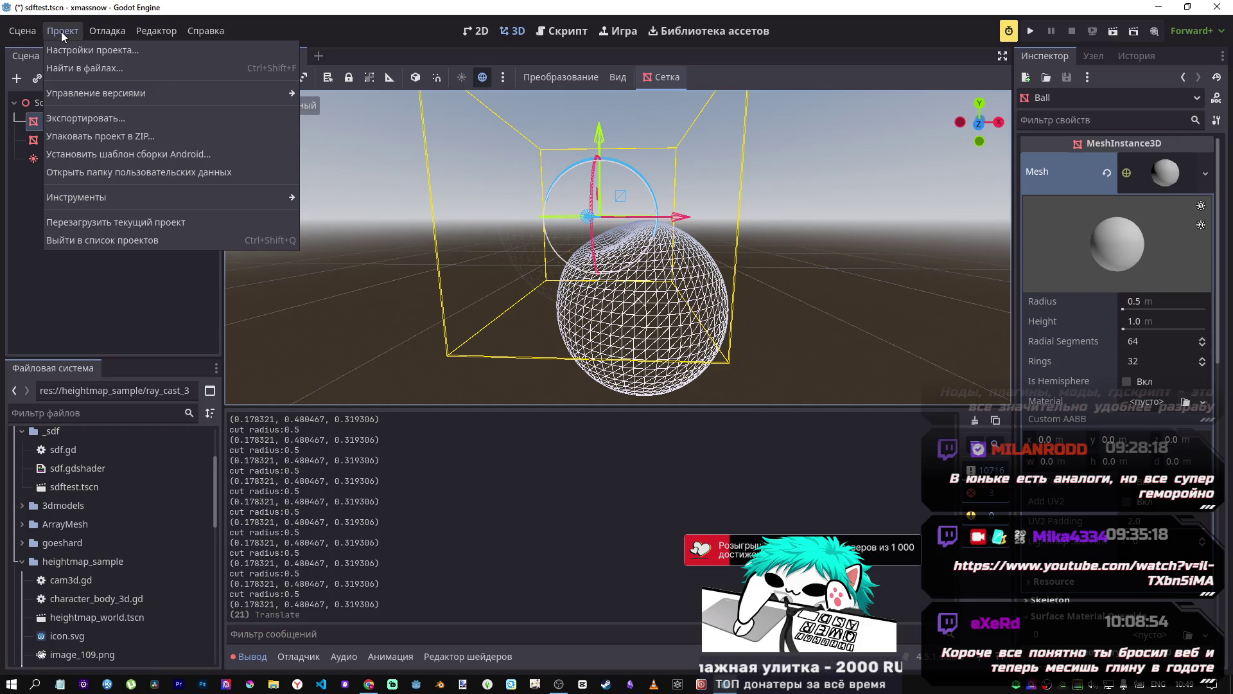
{"action": "left_click", "coordinate": [64, 32]}
{"action": "left_click", "coordinate": [107, 140]}
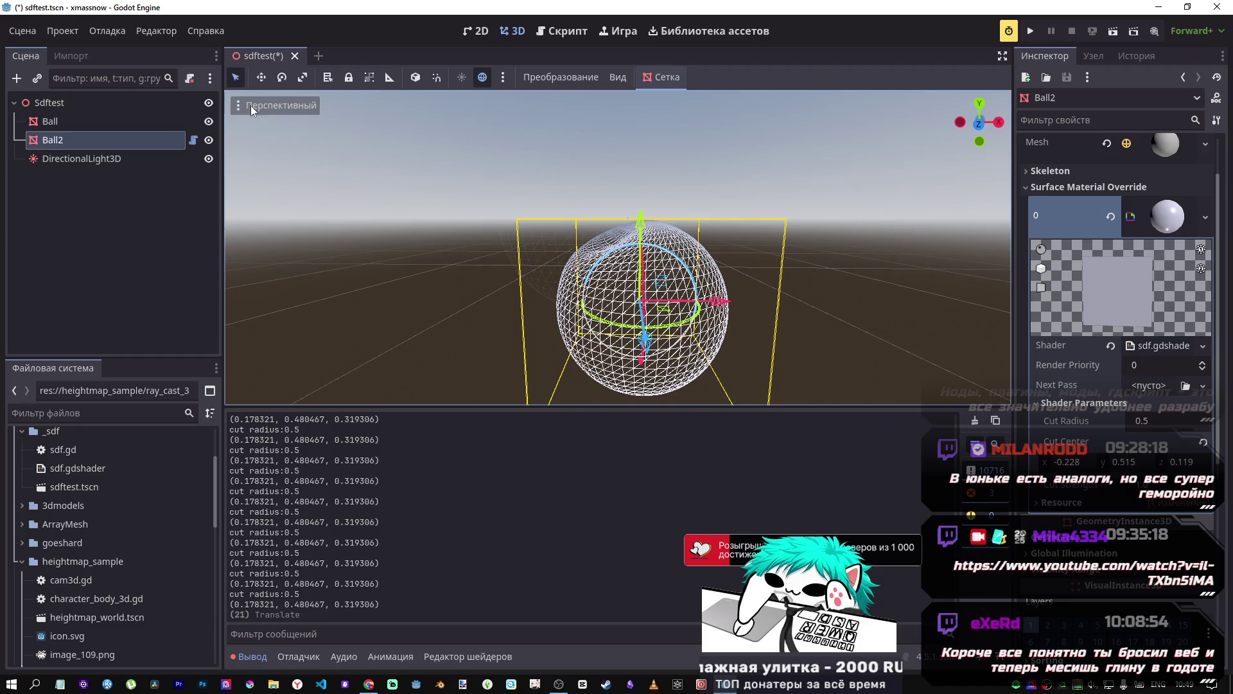
{"action": "left_click", "coordinate": [193, 140]}
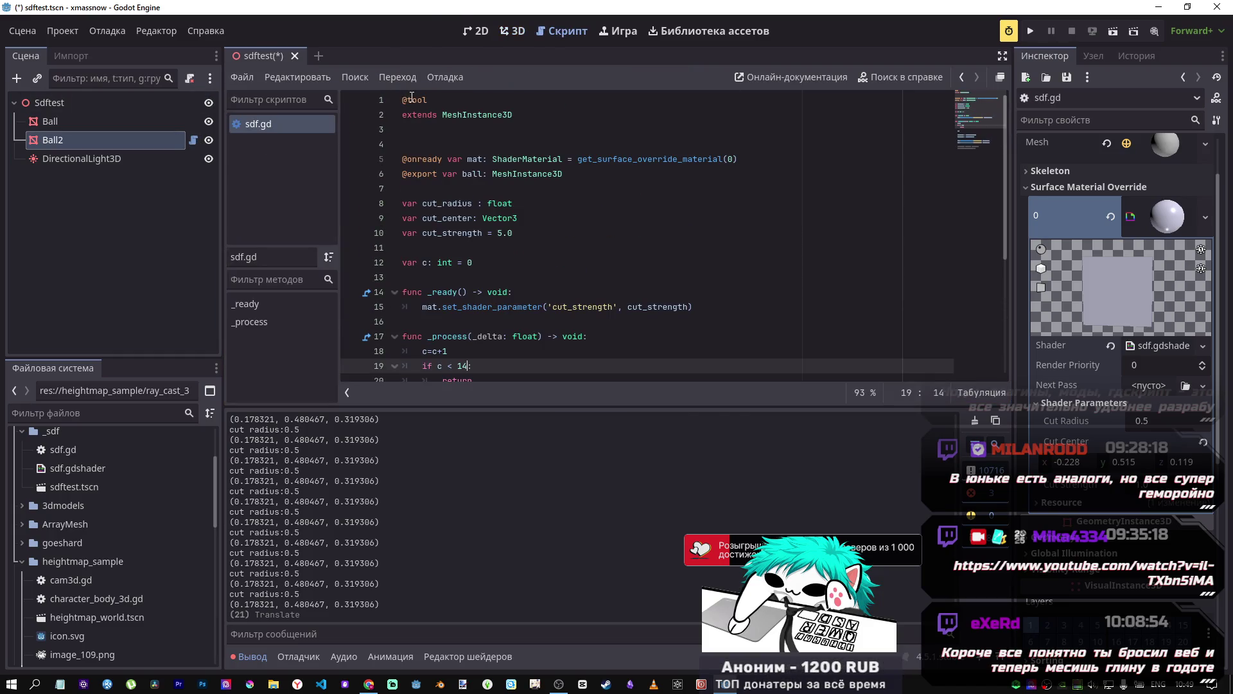
{"action": "left_click", "coordinate": [413, 99]}
{"action": "key", "text": "ctrl+k"}
{"action": "key", "text": "ctrl+s"}
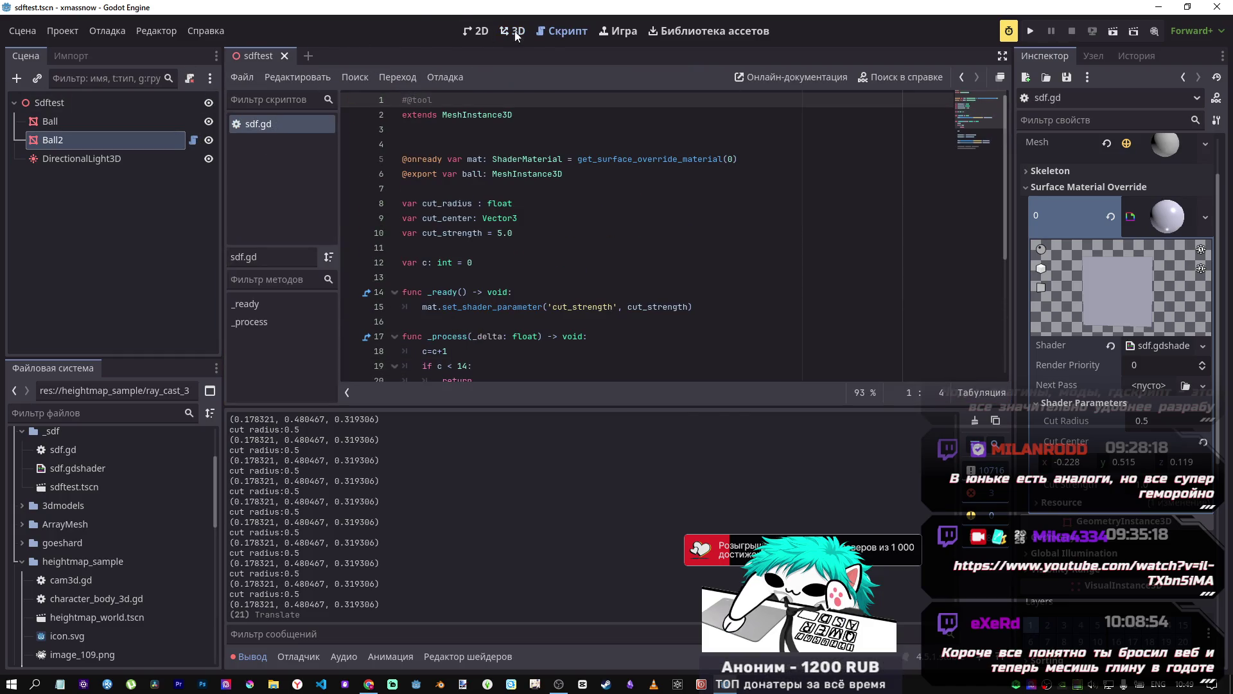
Step: Reload the saved sdftest scene from disk via the Сцена menu
{"action": "left_click", "coordinate": [511, 31]}
{"action": "left_click", "coordinate": [60, 36]}
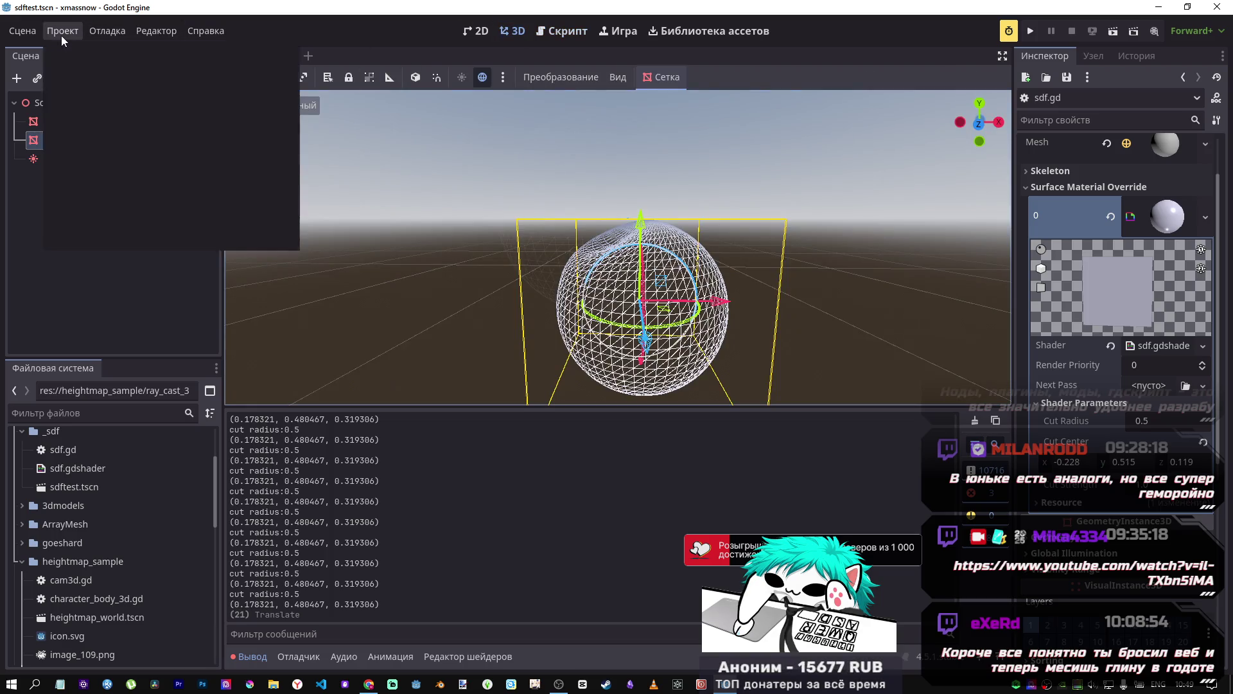
{"action": "mouse_move", "coordinate": [19, 31]}
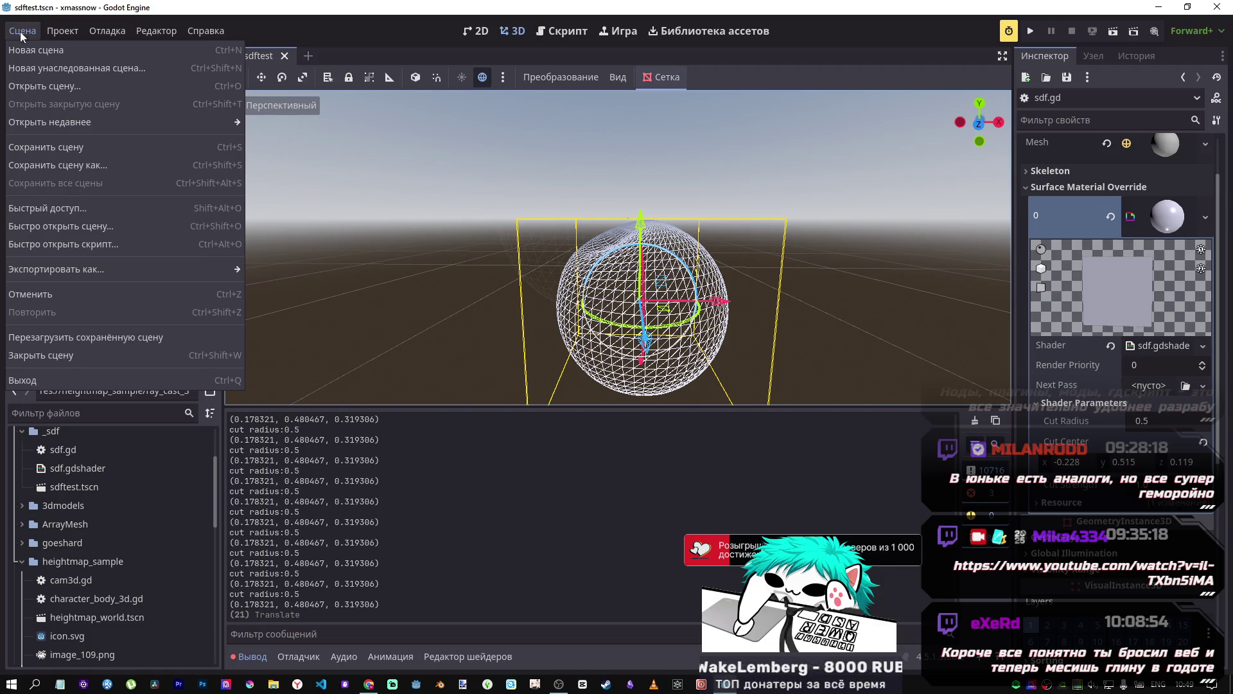
{"action": "left_click", "coordinate": [51, 337]}
Step: Test-move Ball2 and Ball to check the cut, undoing each move, before returning to the browser
{"action": "mouse_move", "coordinate": [720, 304]}
{"action": "left_mouse_down"}
{"action": "mouse_move", "coordinate": [809, 305]}
{"action": "mouse_move", "coordinate": [681, 305]}
{"action": "left_mouse_up"}
{"action": "key", "text": "ctrl+z"}
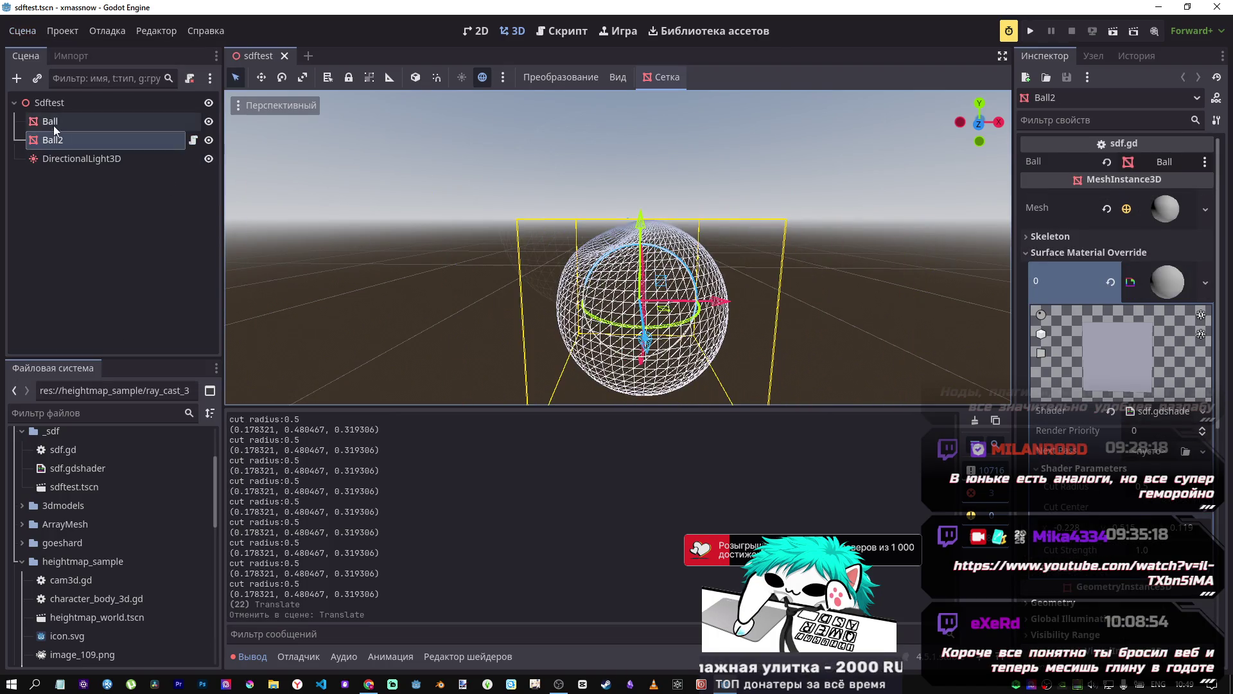
{"action": "left_click", "coordinate": [54, 122]}
{"action": "mouse_move", "coordinate": [588, 216]}
{"action": "left_mouse_down"}
{"action": "mouse_move", "coordinate": [643, 244]}
{"action": "mouse_move", "coordinate": [533, 282]}
{"action": "left_mouse_up"}
{"action": "key", "text": "ctrl+z"}
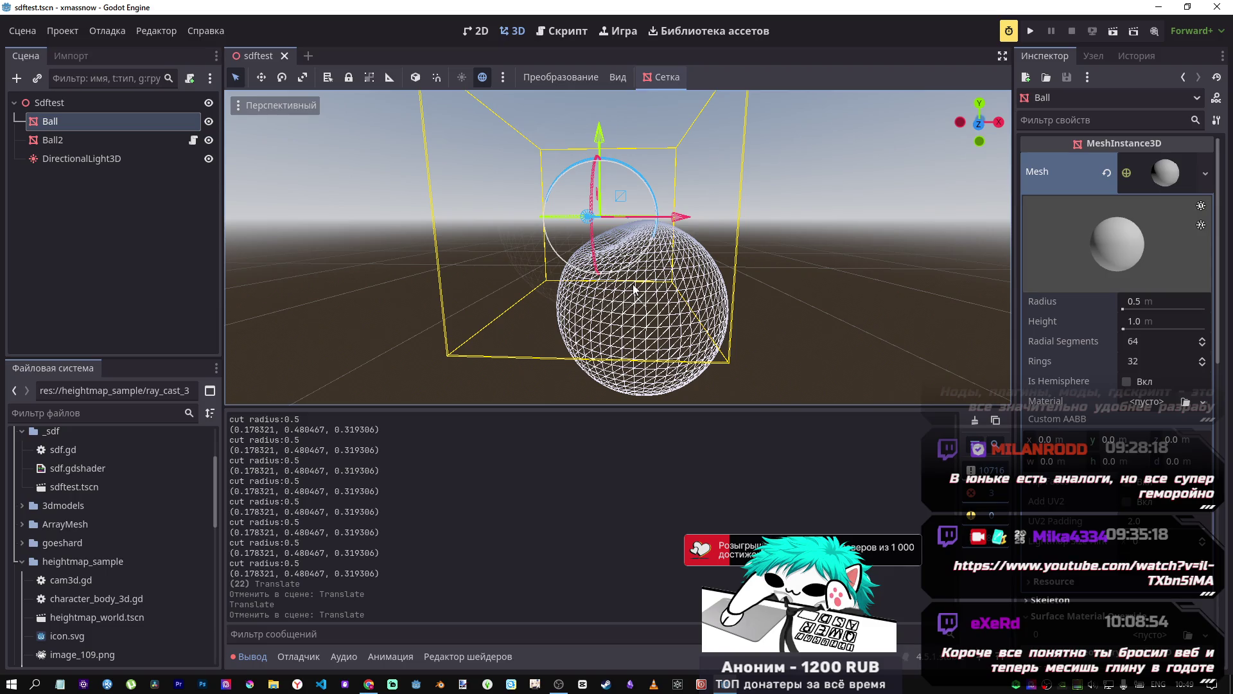
{"action": "left_click", "coordinate": [370, 679]}
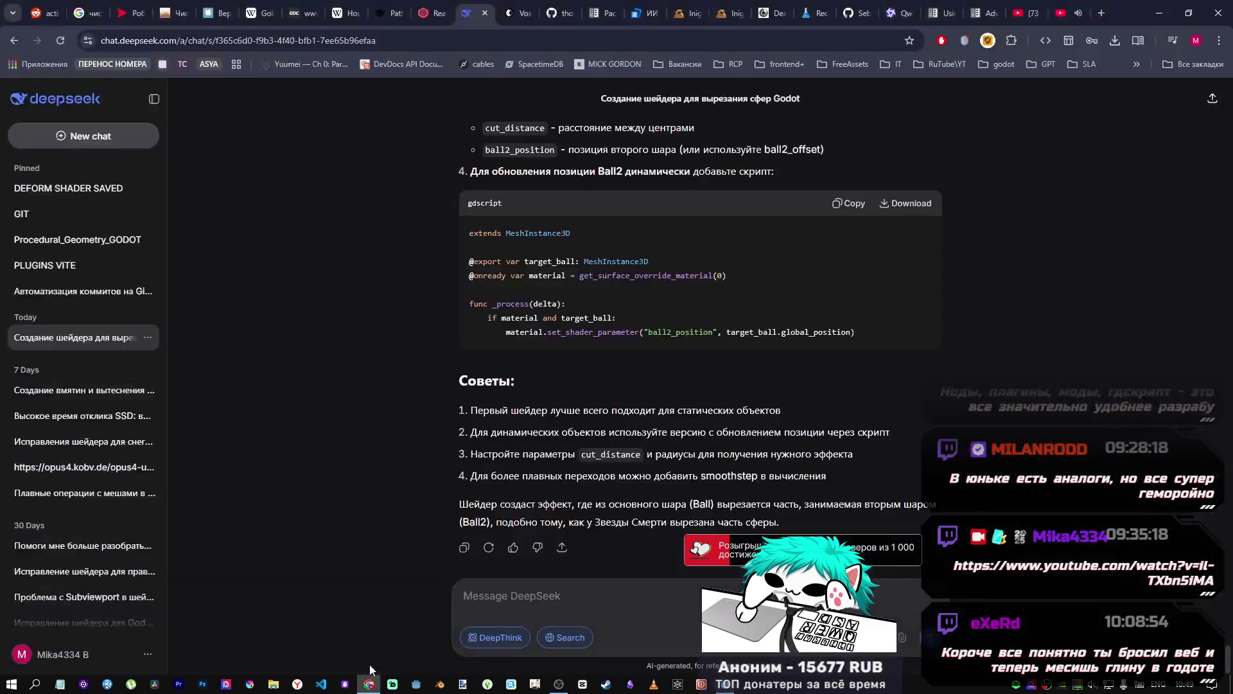
Step: Switch to the iquilezles.org distance-functions tab and scroll down to the Elongation section
{"action": "left_click", "coordinate": [722, 7]}
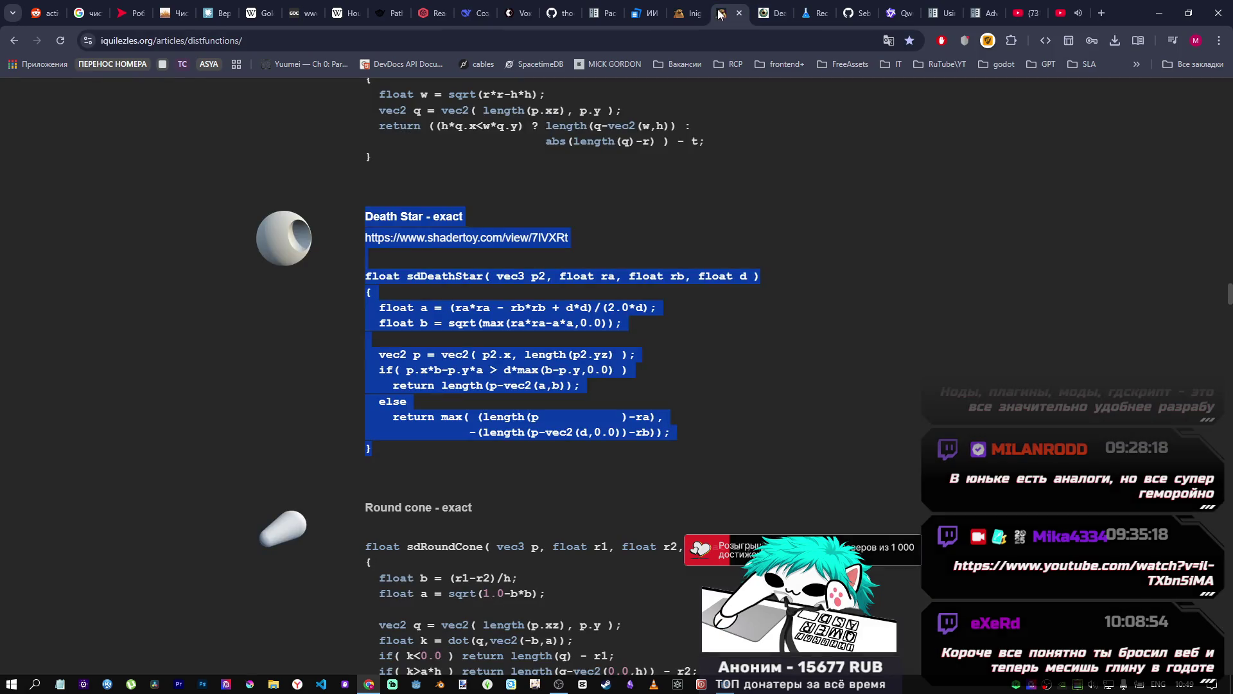
{"action": "left_click", "coordinate": [612, 231]}
{"action": "scroll", "coordinate": [593, 310], "scroll_direction": "down", "scroll_amount": 10}
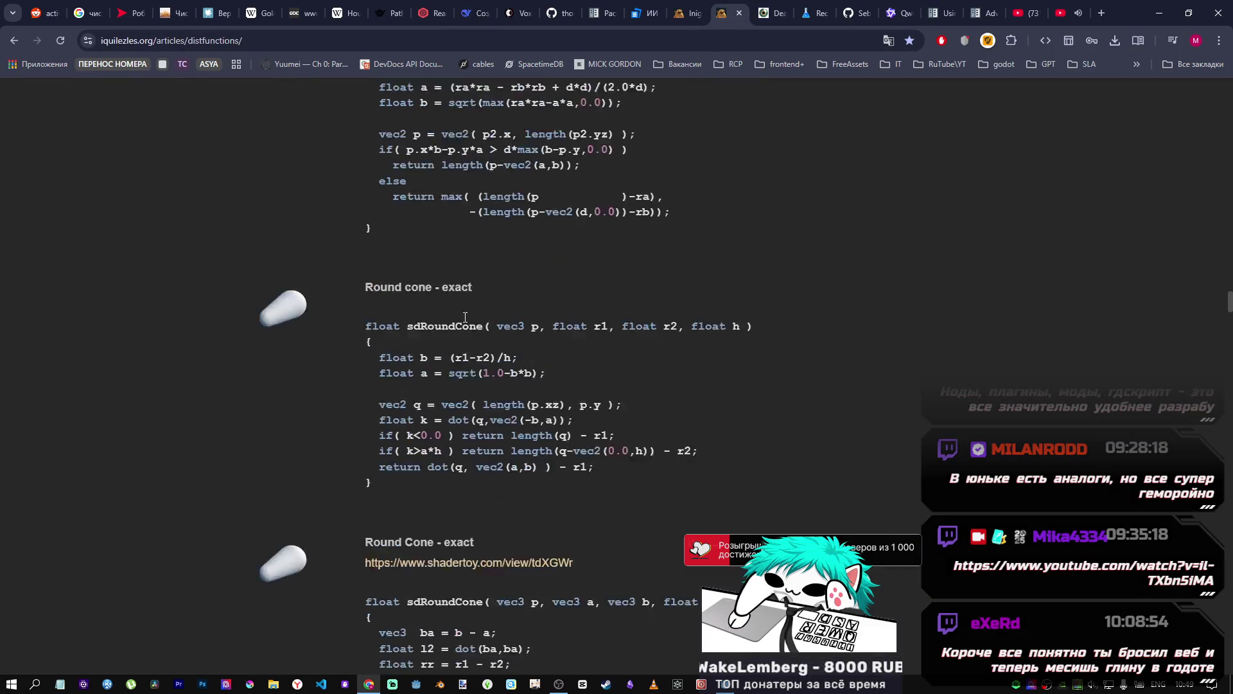
{"action": "mouse_move", "coordinate": [1227, 311]}
{"action": "left_mouse_down"}
{"action": "mouse_move", "coordinate": [1221, 185]}
{"action": "mouse_move", "coordinate": [1184, 107]}
{"action": "mouse_move", "coordinate": [1212, 437]}
{"action": "left_mouse_up"}
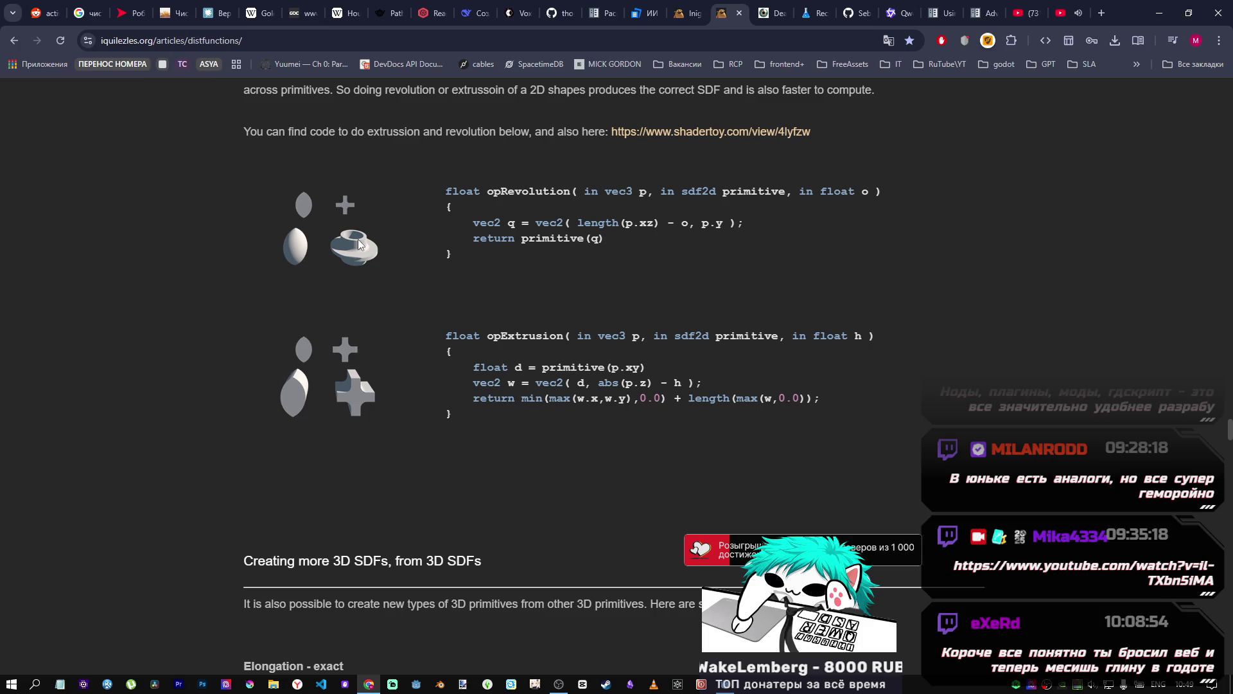
{"action": "scroll", "coordinate": [340, 334], "scroll_direction": "down", "scroll_amount": 10}
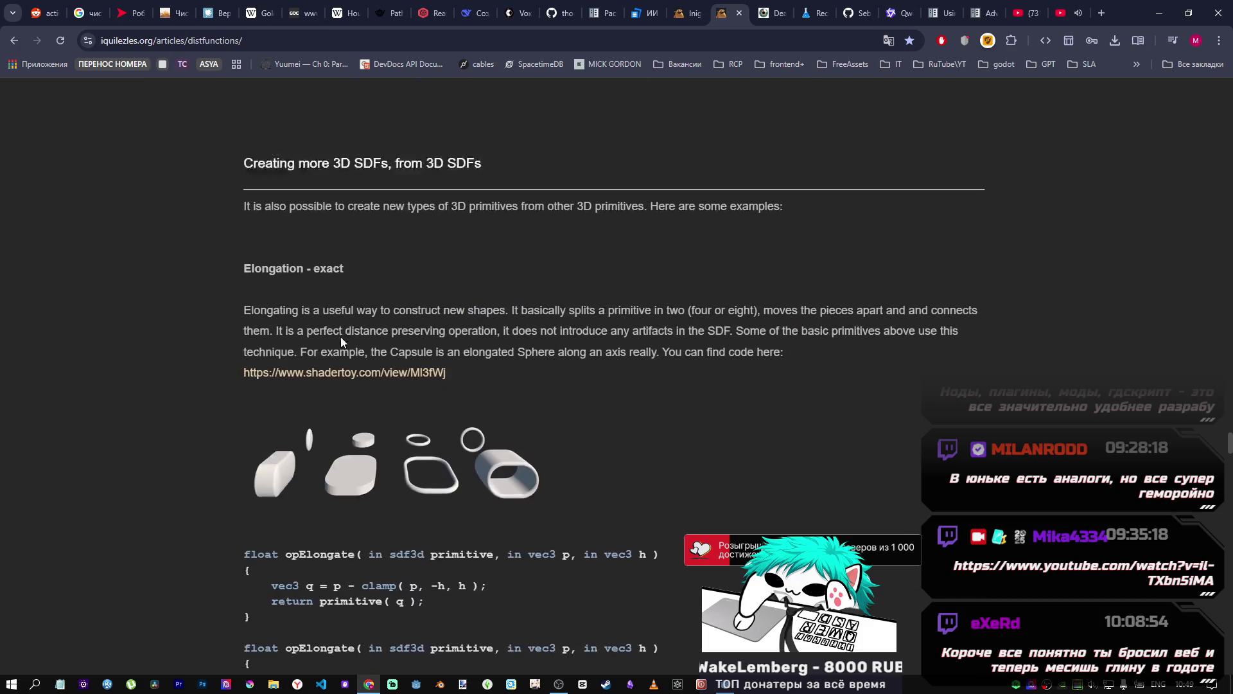
{"action": "scroll", "coordinate": [340, 315], "scroll_direction": "up", "scroll_amount": 1}
{"action": "scroll", "coordinate": [338, 310], "scroll_direction": "up", "scroll_amount": 1}
{"action": "scroll", "coordinate": [338, 309], "scroll_direction": "down", "scroll_amount": 2}
{"action": "scroll", "coordinate": [337, 309], "scroll_direction": "up", "scroll_amount": 2}
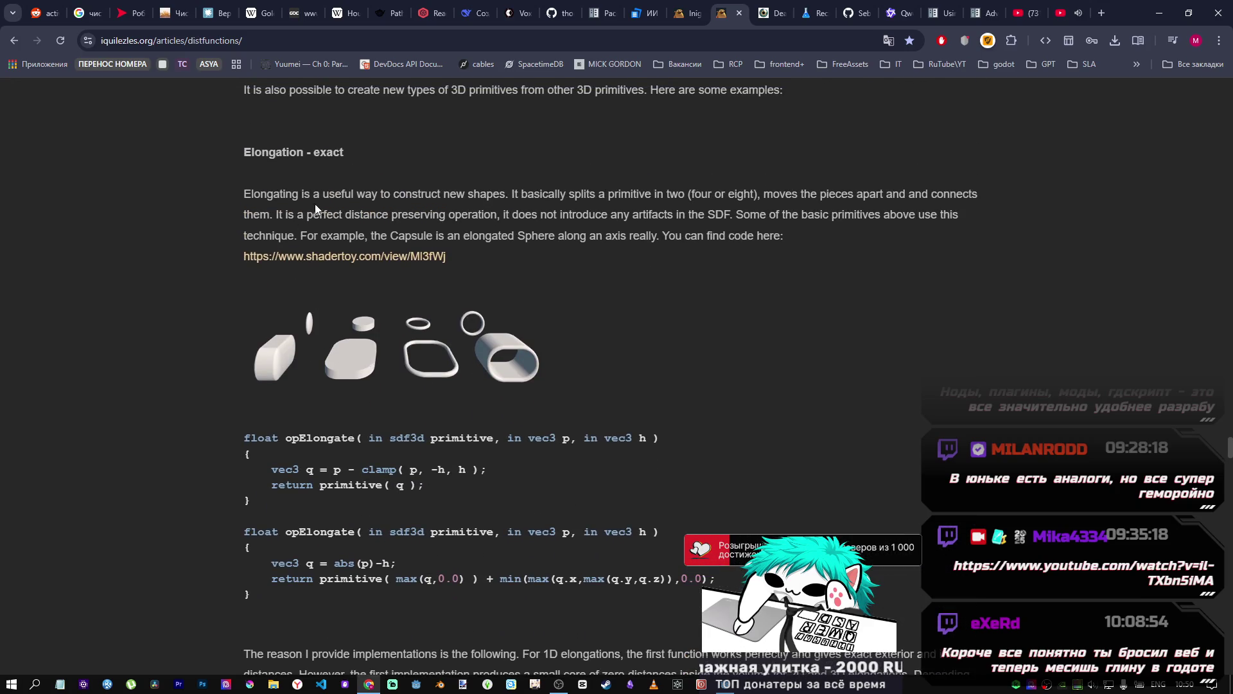
{"action": "scroll", "coordinate": [334, 242], "scroll_direction": "down", "scroll_amount": 14}
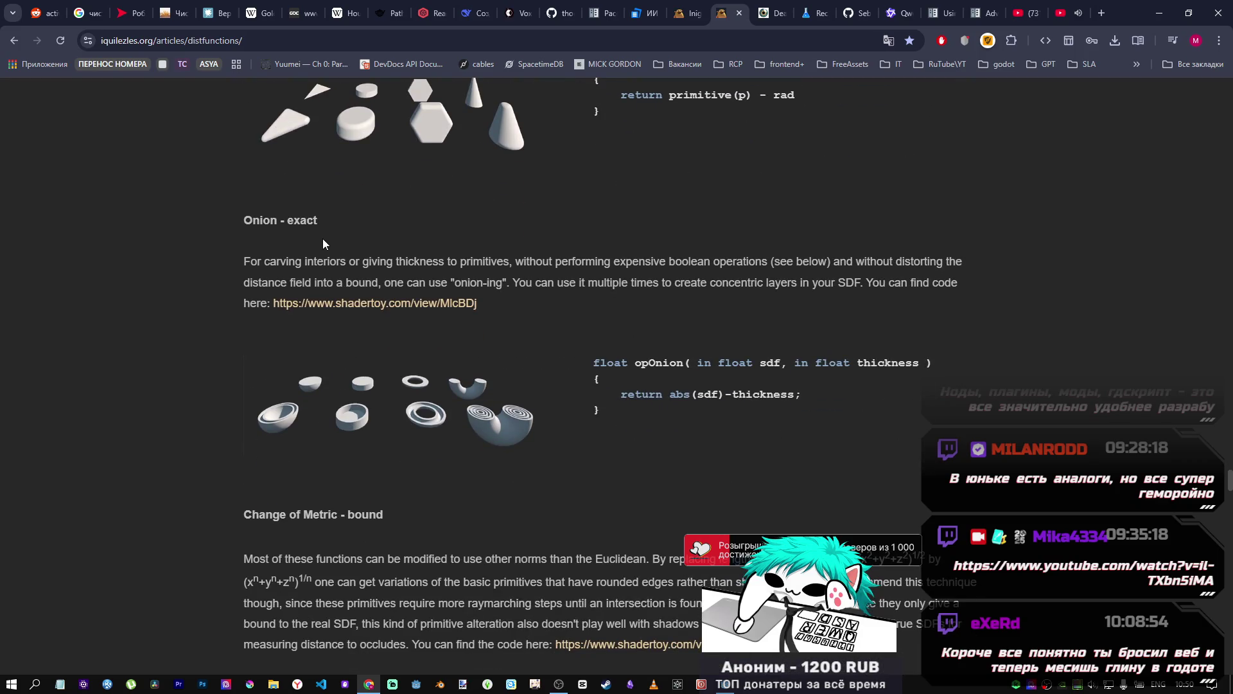
{"action": "left_click_drag", "start_coordinate": [260, 221], "coordinate": [320, 223]}
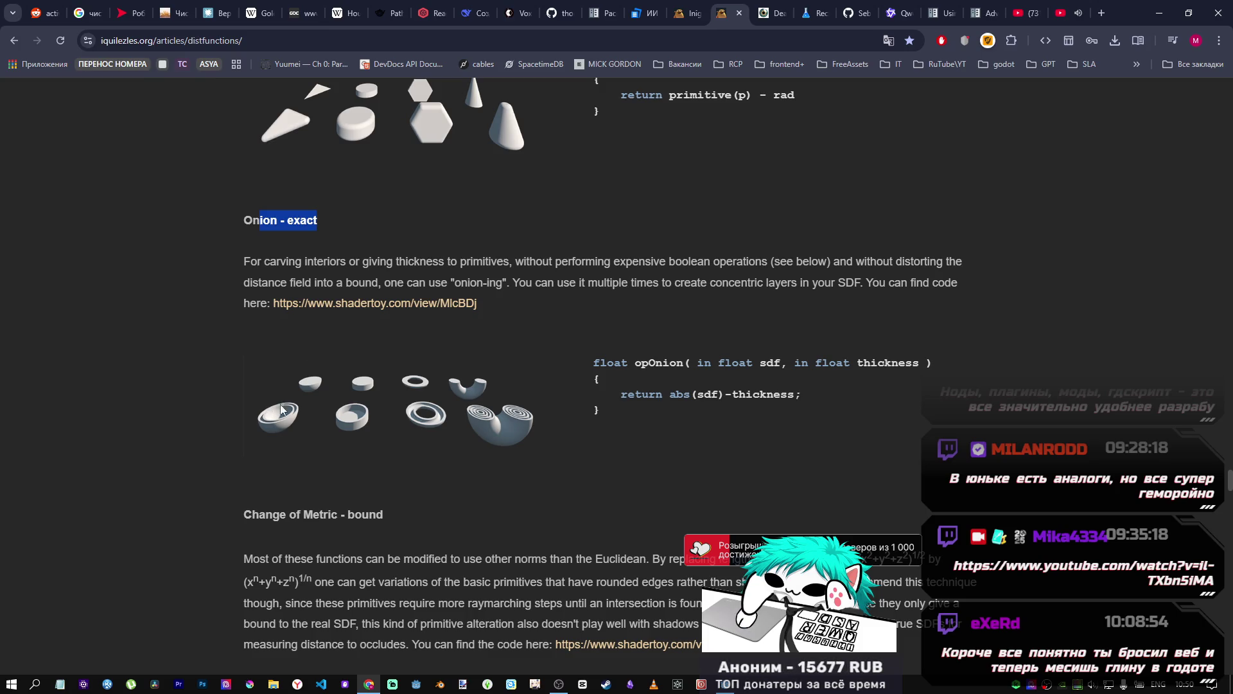
{"action": "scroll", "coordinate": [345, 413], "scroll_direction": "down", "scroll_amount": 8}
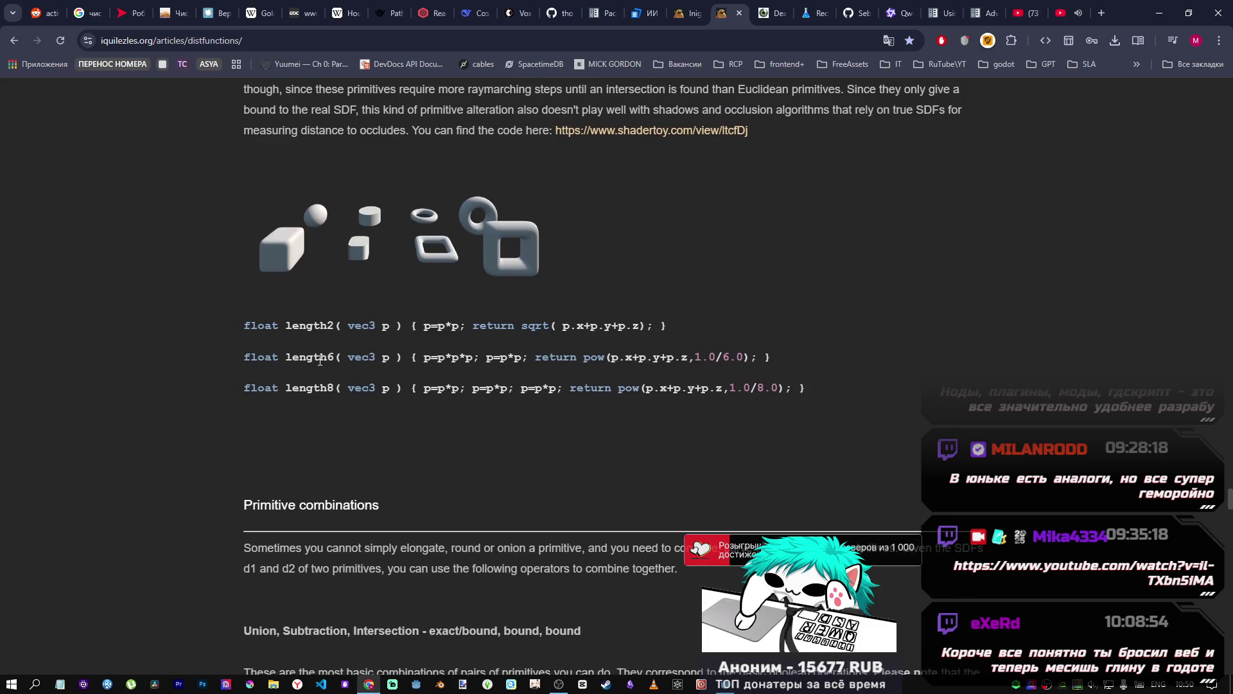
{"action": "scroll", "coordinate": [316, 356], "scroll_direction": "down", "scroll_amount": 6}
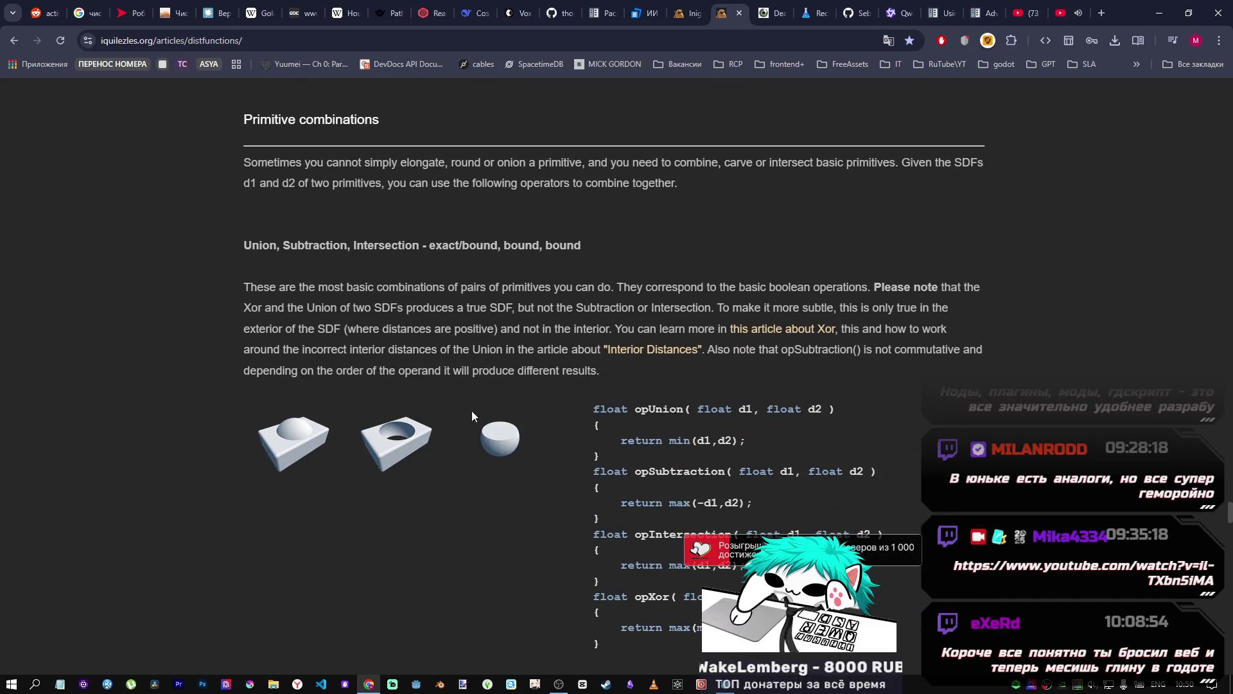
{"action": "scroll", "coordinate": [433, 317], "scroll_direction": "down", "scroll_amount": 1}
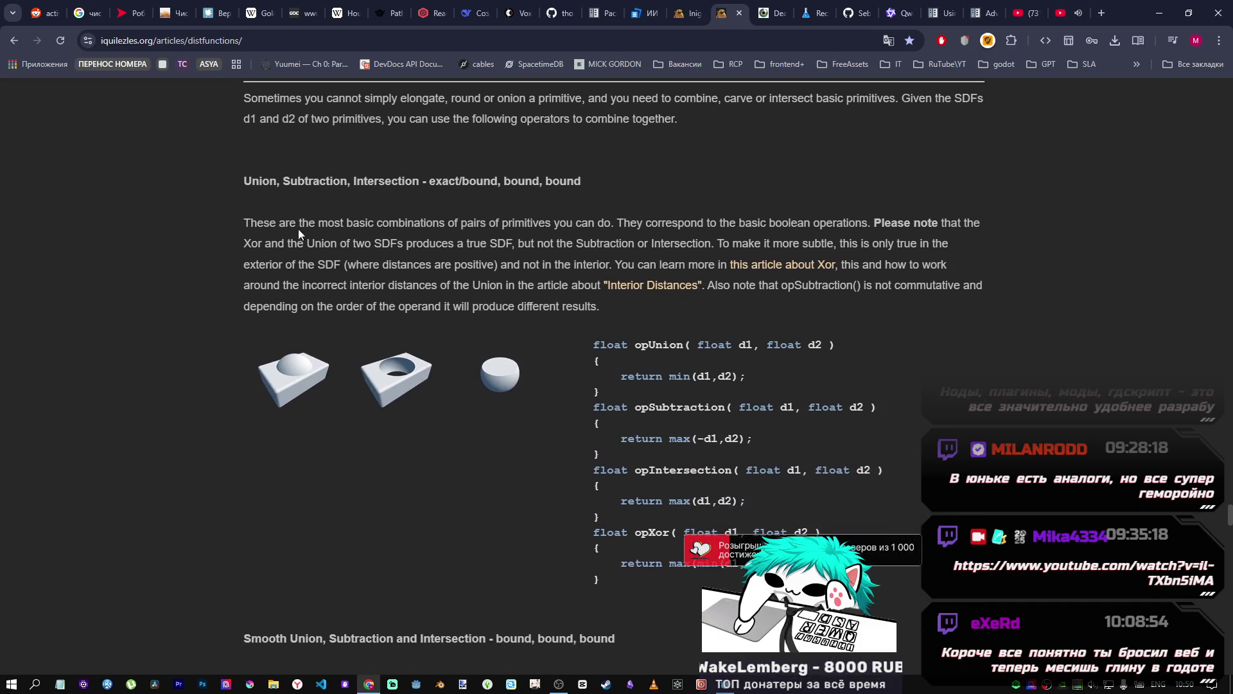
{"action": "left_click_drag", "start_coordinate": [259, 180], "coordinate": [579, 185]}
{"action": "left_click", "coordinate": [580, 211]}
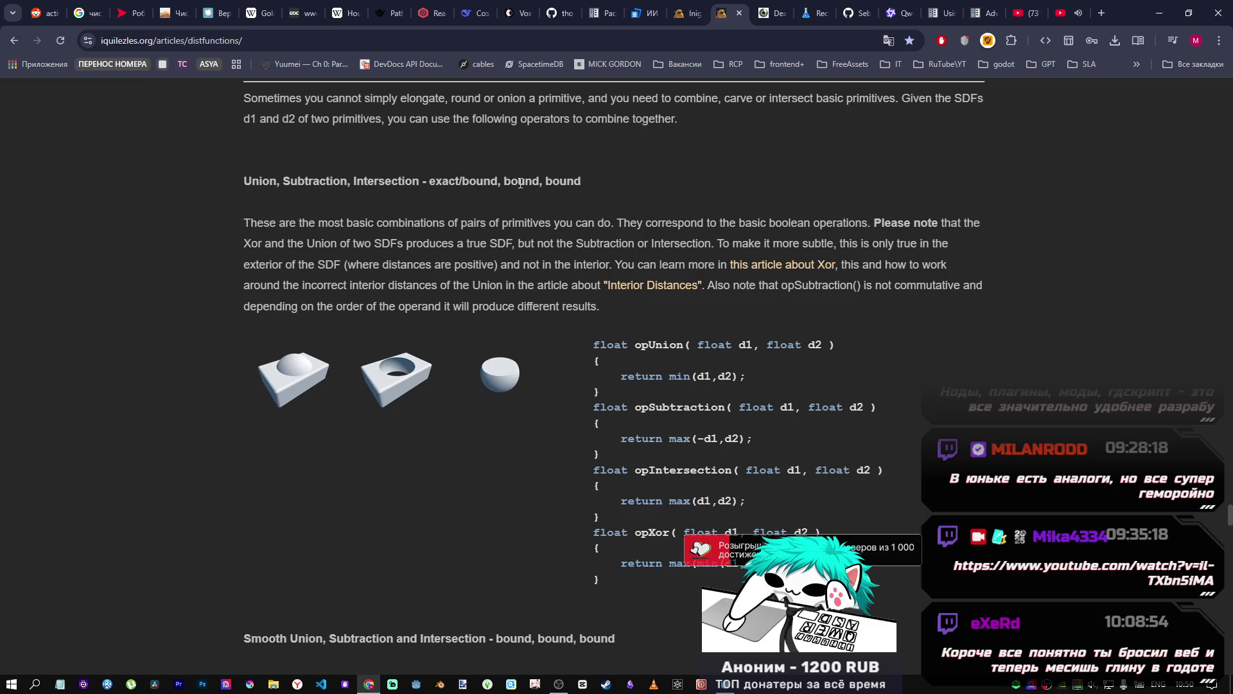
{"action": "scroll", "coordinate": [491, 187], "scroll_direction": "down", "scroll_amount": 2}
{"action": "scroll", "coordinate": [490, 189], "scroll_direction": "down", "scroll_amount": 5}
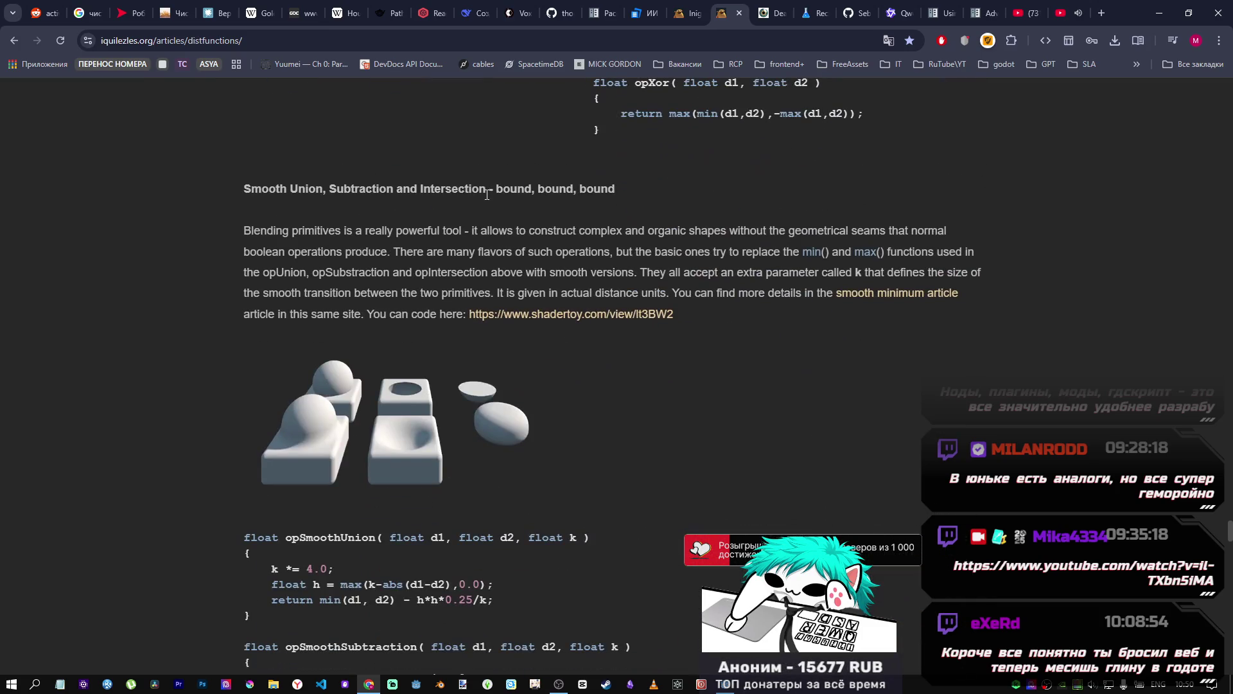
{"action": "scroll", "coordinate": [487, 198], "scroll_direction": "up", "scroll_amount": 1}
{"action": "left_click_drag", "start_coordinate": [249, 250], "coordinate": [429, 266]}
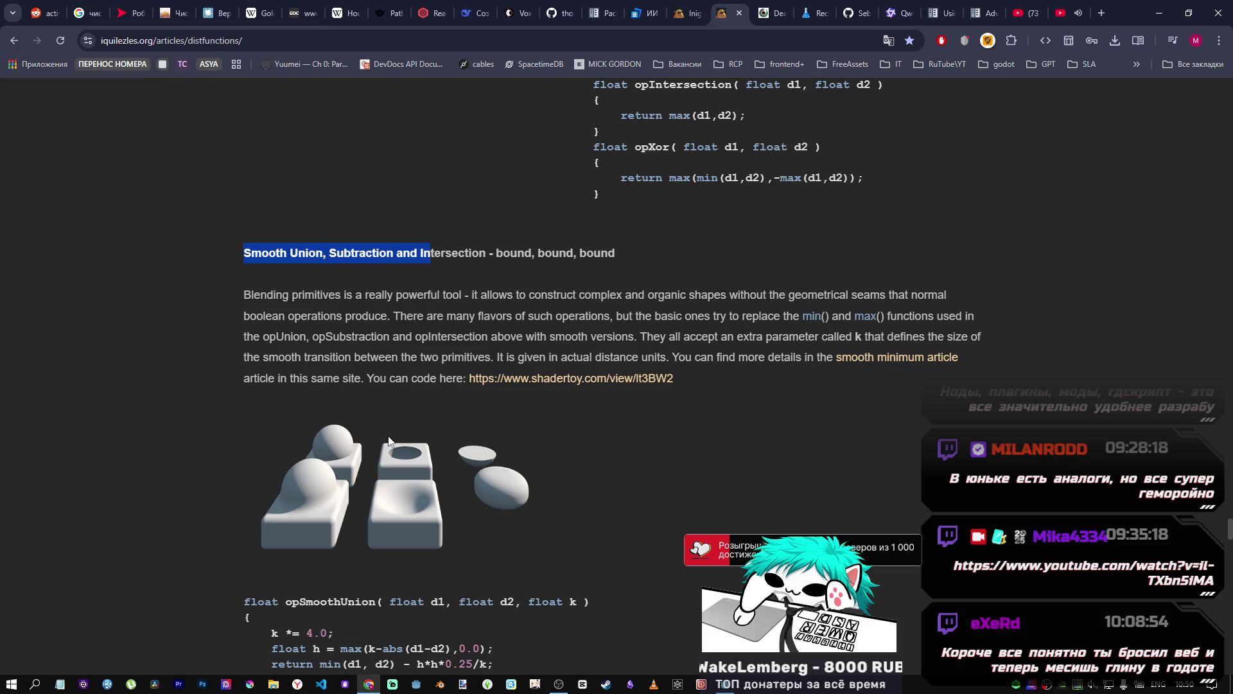
{"action": "scroll", "coordinate": [380, 419], "scroll_direction": "down", "scroll_amount": 8}
{"action": "scroll", "coordinate": [380, 416], "scroll_direction": "down", "scroll_amount": 4}
{"action": "scroll", "coordinate": [381, 411], "scroll_direction": "up", "scroll_amount": 13}
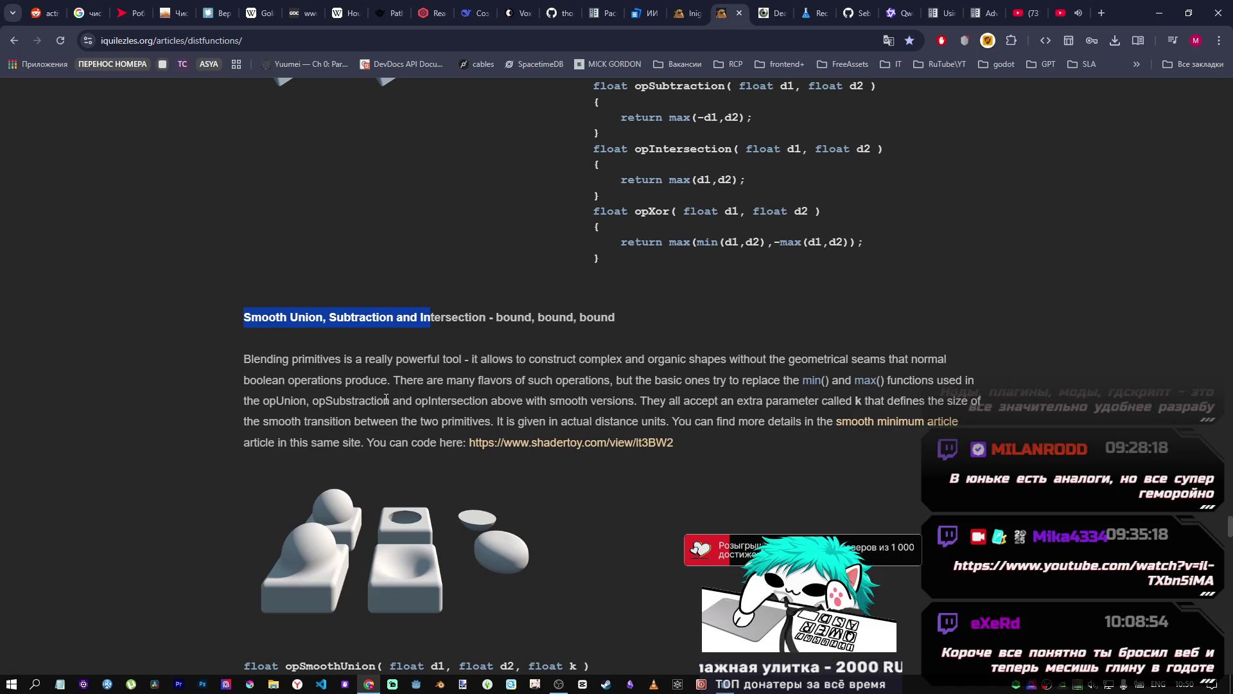
{"action": "scroll", "coordinate": [386, 399], "scroll_direction": "down", "scroll_amount": 3}
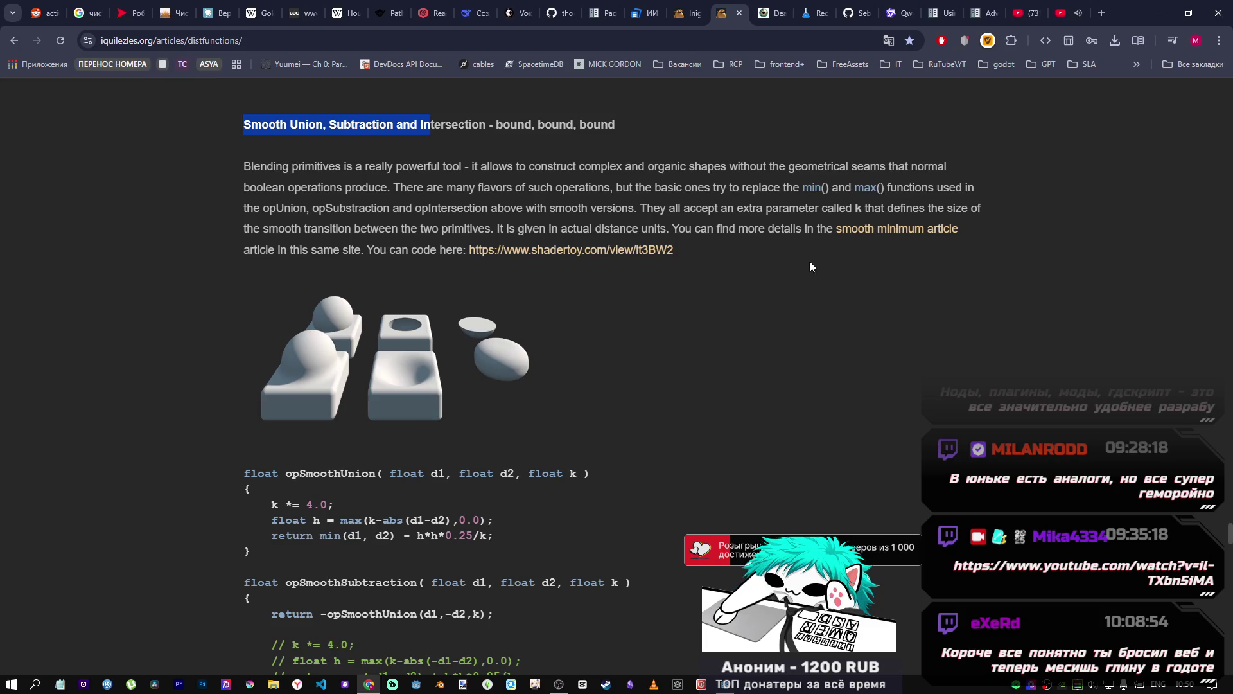
{"action": "scroll", "coordinate": [717, 254], "scroll_direction": "down", "scroll_amount": 1}
{"action": "scroll", "coordinate": [717, 256], "scroll_direction": "down", "scroll_amount": 2}
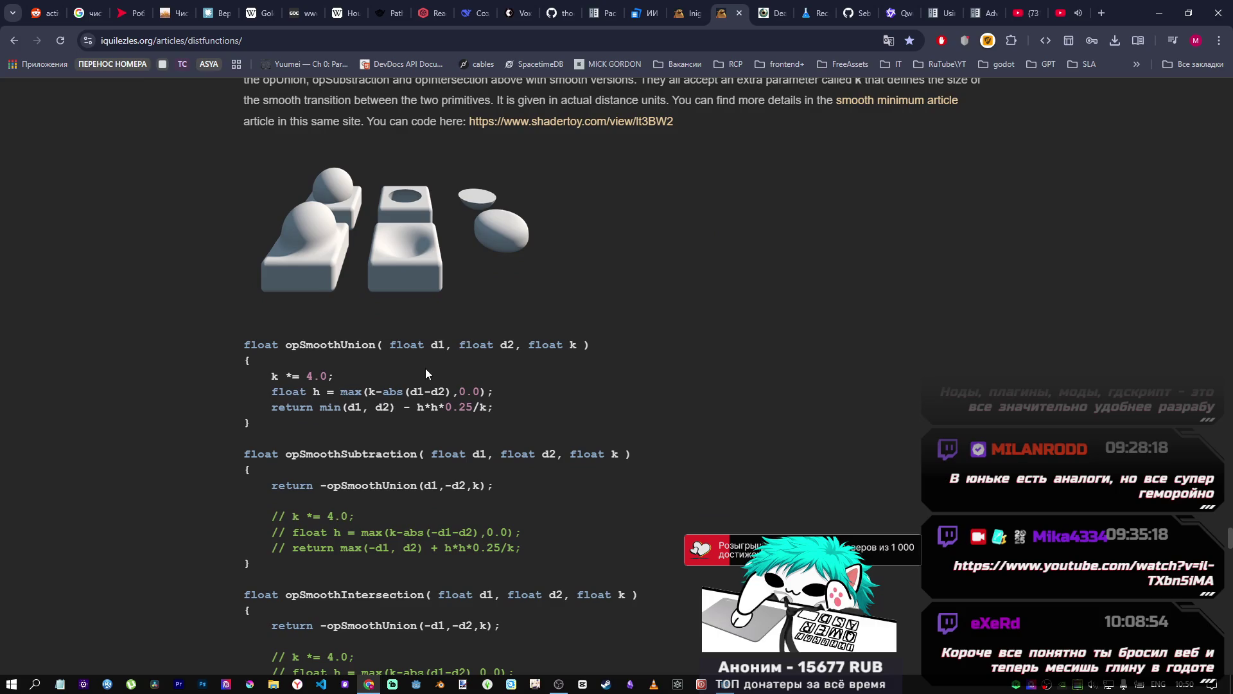
{"action": "mouse_move", "coordinate": [733, 686]}
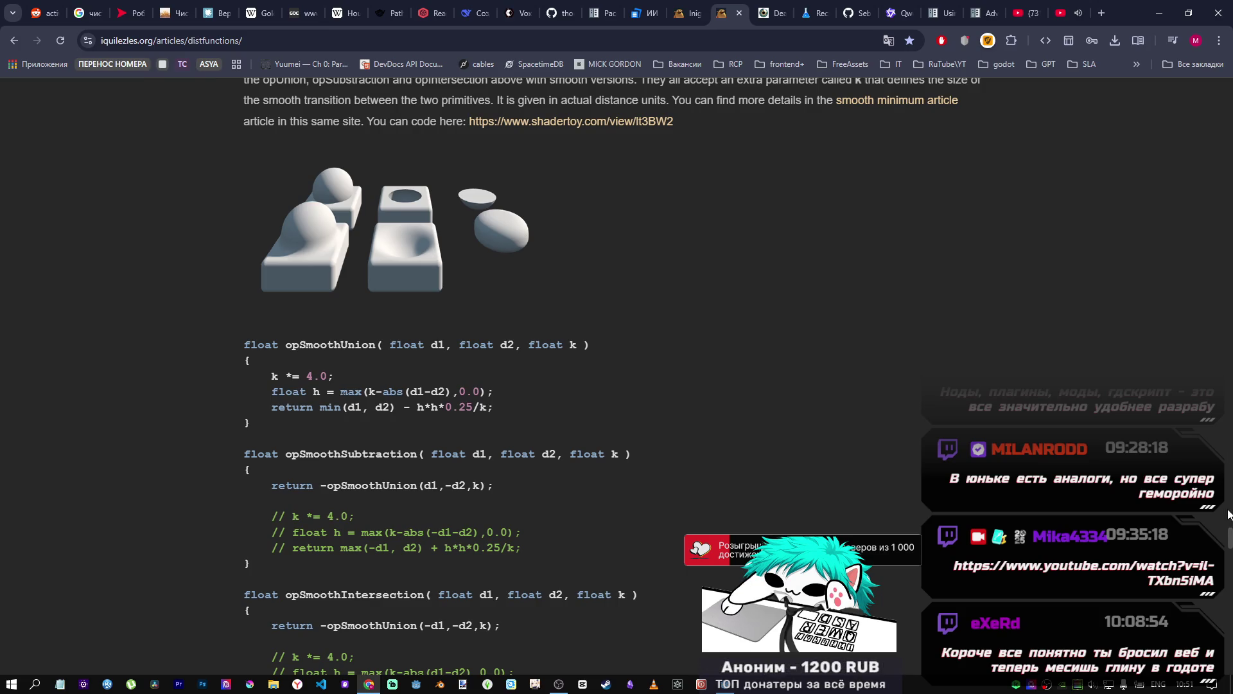
{"action": "scroll", "coordinate": [1152, 303], "scroll_direction": "up", "scroll_amount": 15}
{"action": "scroll", "coordinate": [1152, 303], "scroll_direction": "up", "scroll_amount": 20}
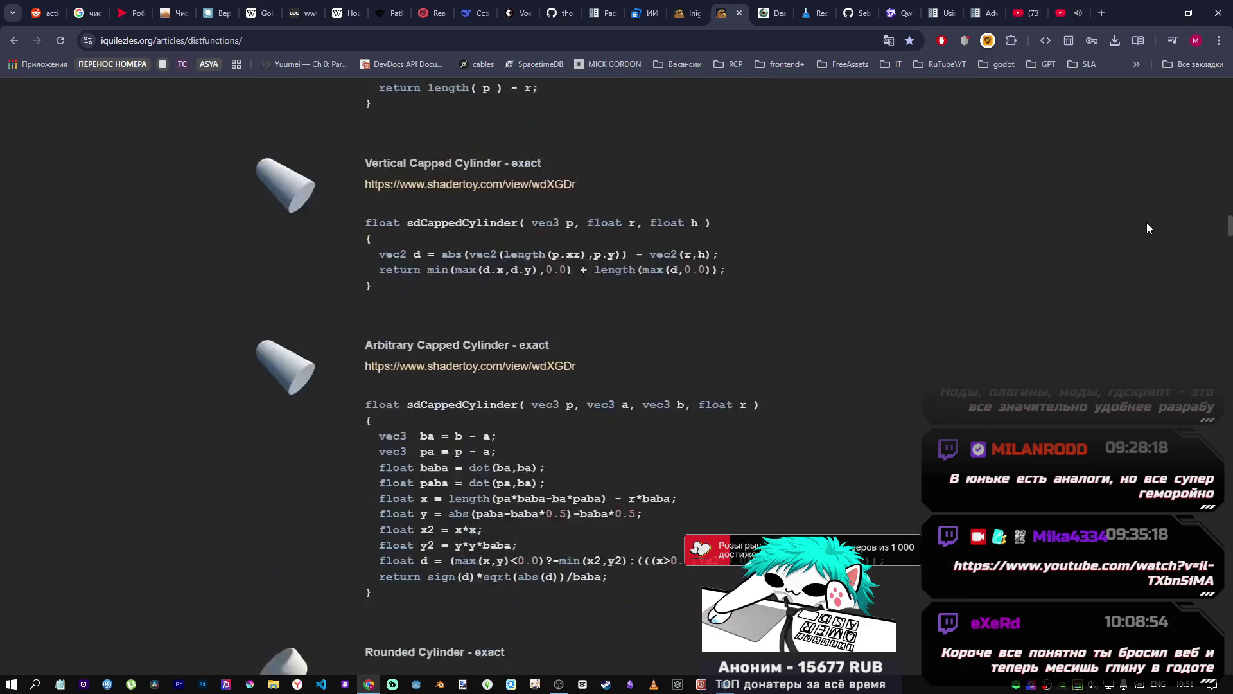
{"action": "scroll", "coordinate": [1147, 196], "scroll_direction": "up", "scroll_amount": 15}
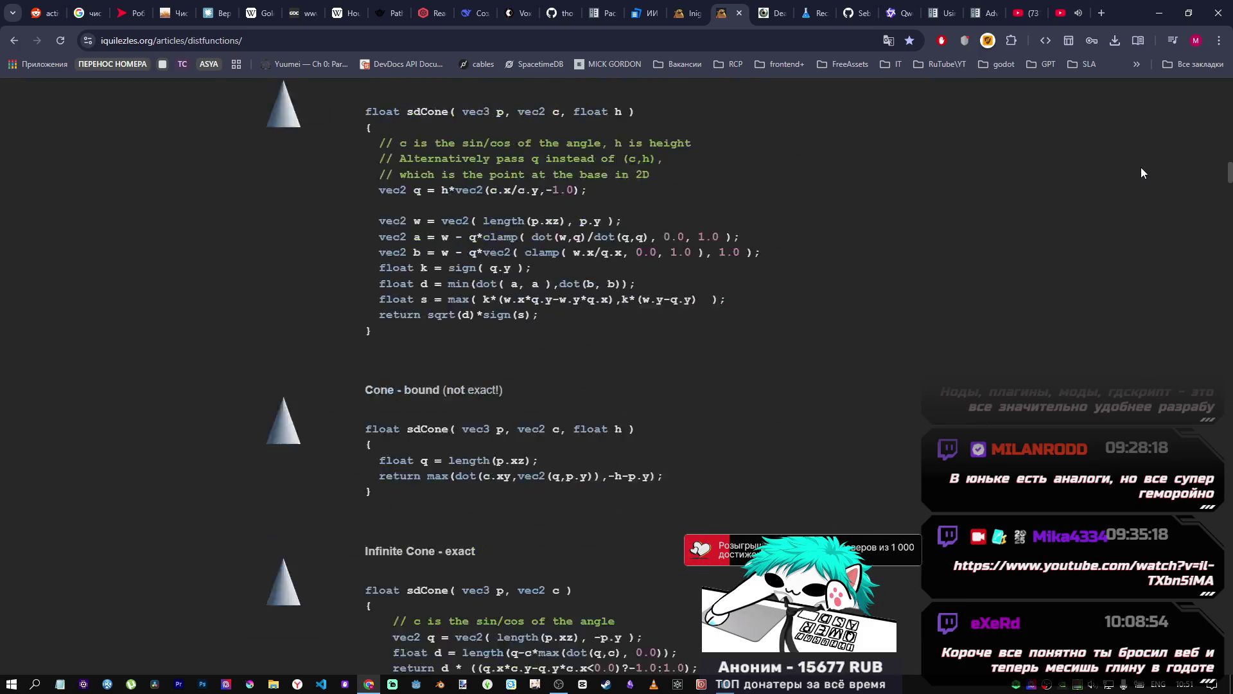
{"action": "scroll", "coordinate": [1161, 168], "scroll_direction": "up", "scroll_amount": 20}
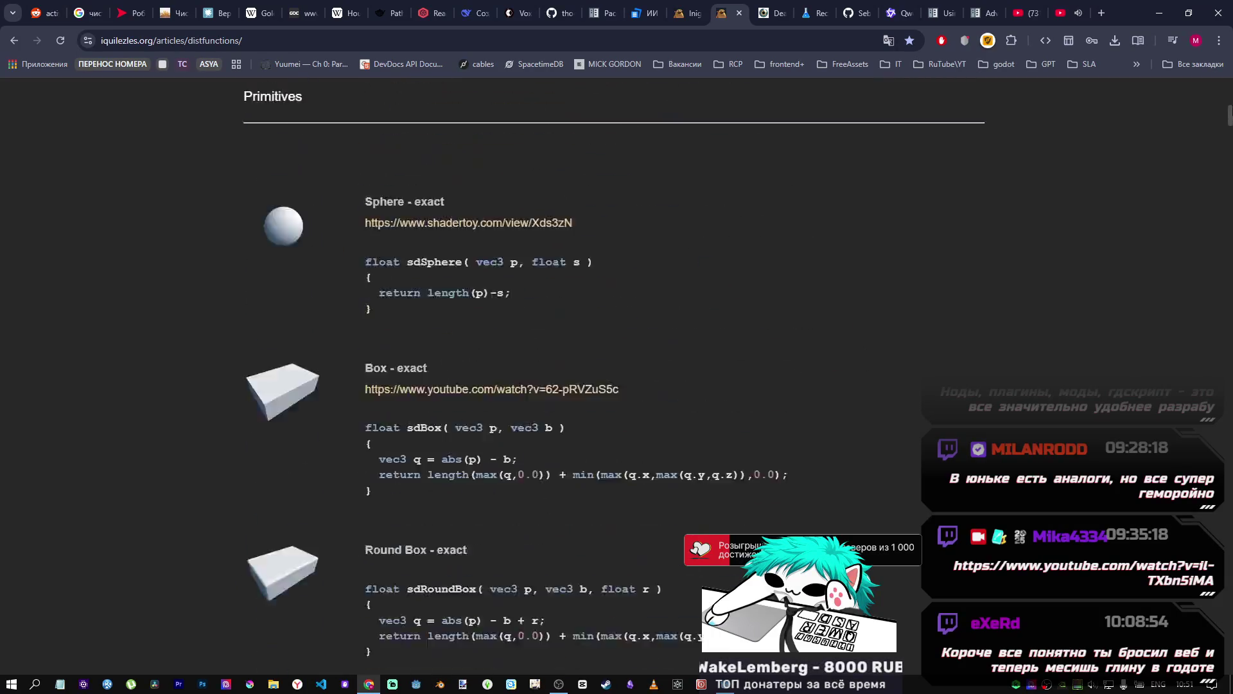
{"action": "scroll", "coordinate": [1161, 168], "scroll_direction": "down", "scroll_amount": 5}
{"action": "scroll", "coordinate": [617, 372], "scroll_direction": "down", "scroll_amount": 9}
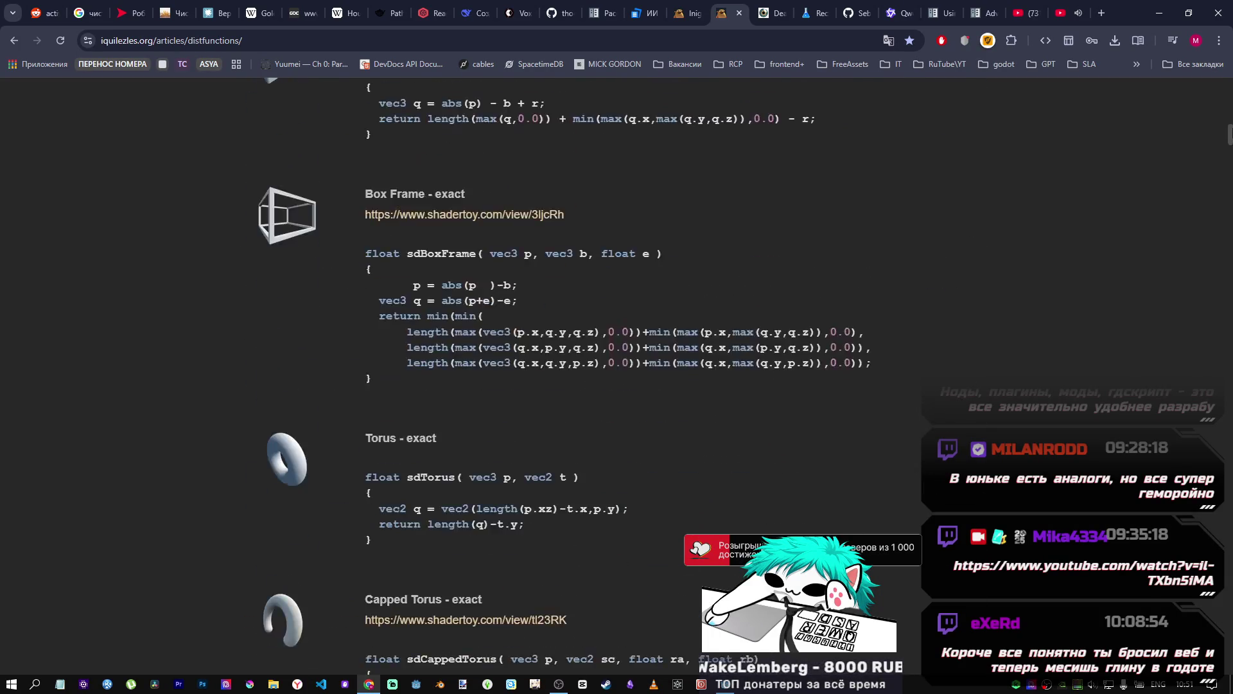
{"action": "scroll", "coordinate": [617, 373], "scroll_direction": "up", "scroll_amount": 10}
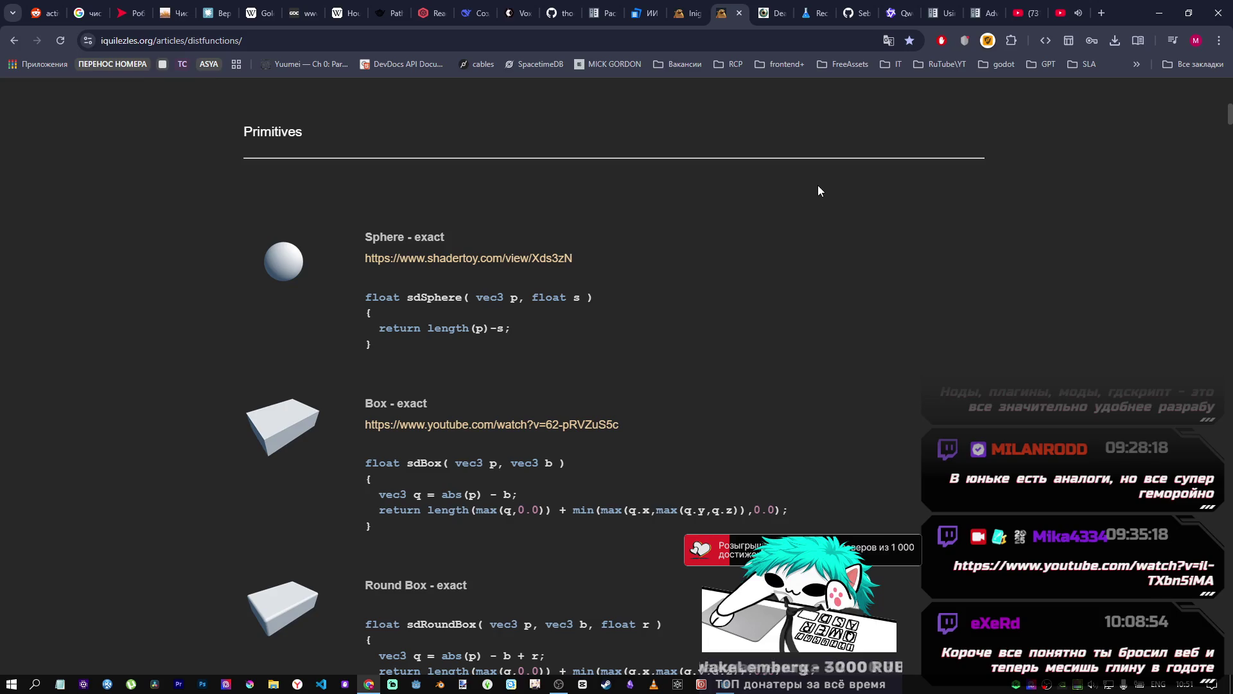
{"action": "key", "text": "alt+Tab"}
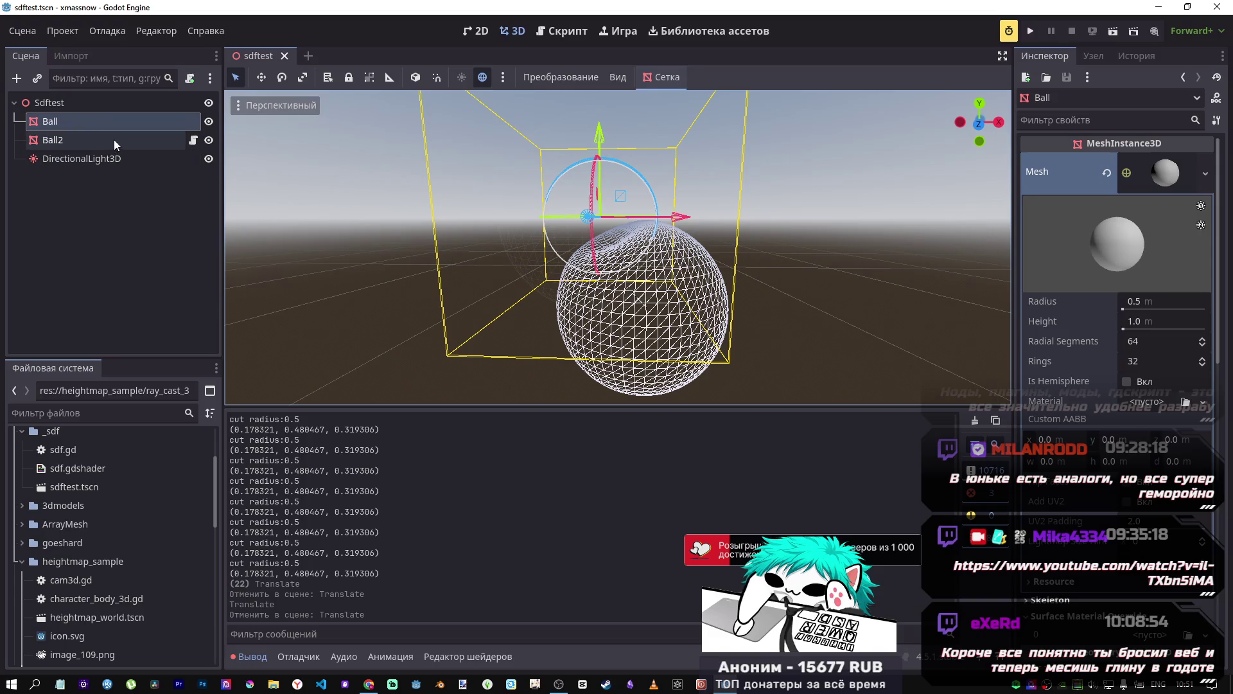
{"action": "left_click", "coordinate": [70, 143]}
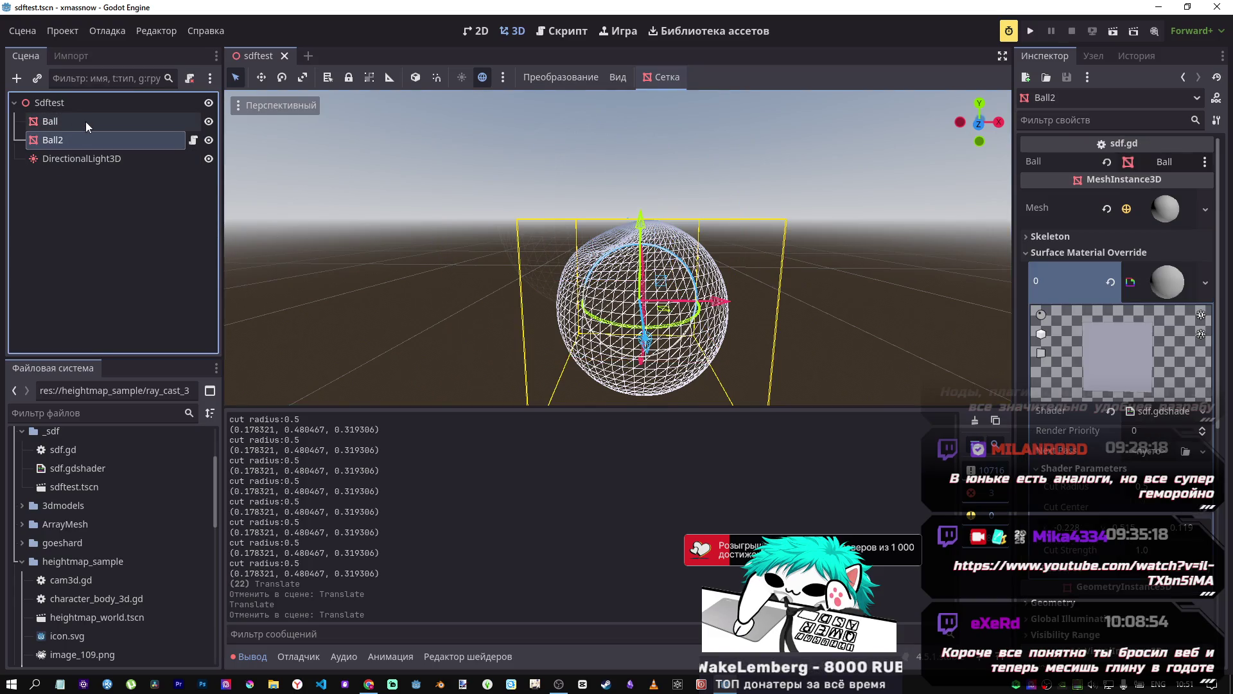
{"action": "left_click", "coordinate": [90, 122]}
{"action": "left_click", "coordinate": [102, 139]}
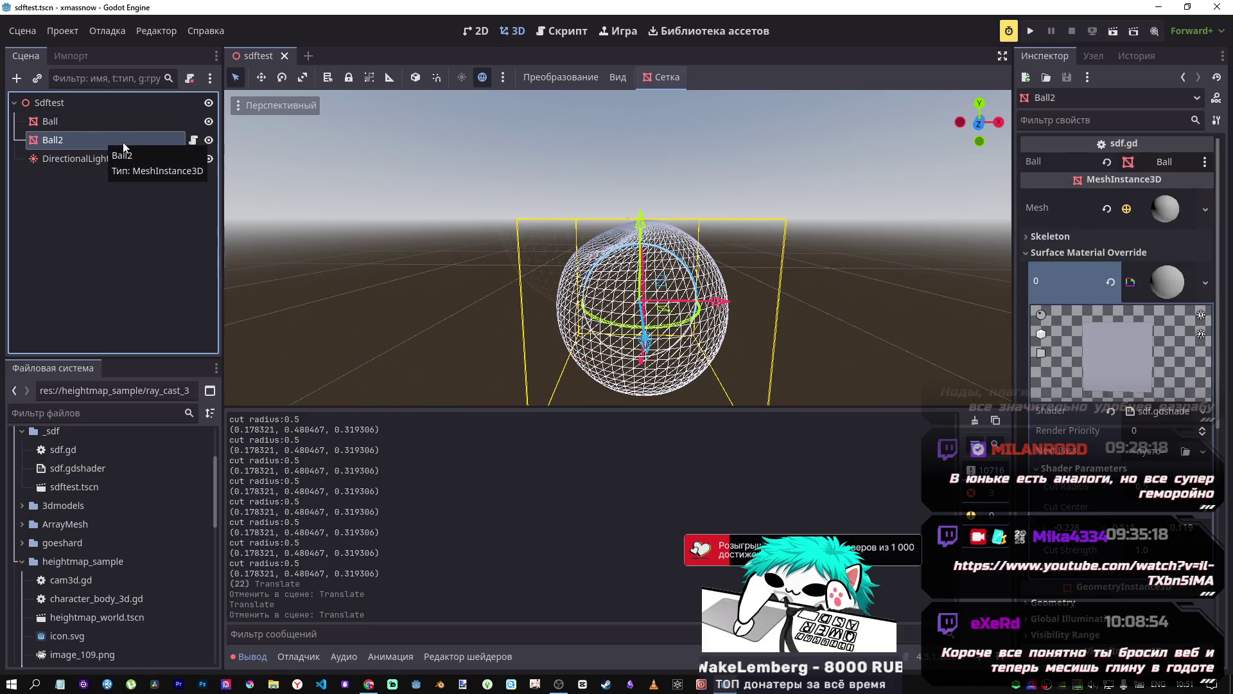
{"action": "left_click", "coordinate": [369, 684]}
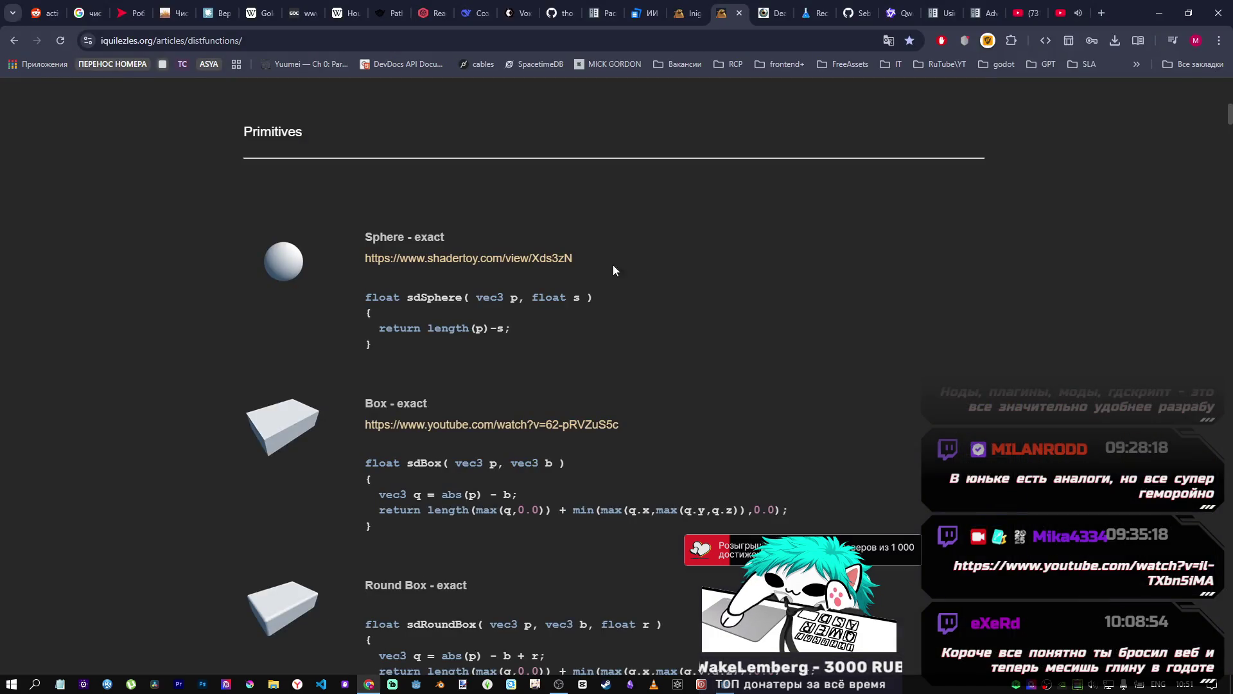
Step: Scroll the article to the Box and Round Box SDFs, then return to the Godot editor
{"action": "scroll", "coordinate": [306, 286], "scroll_direction": "down", "scroll_amount": 3}
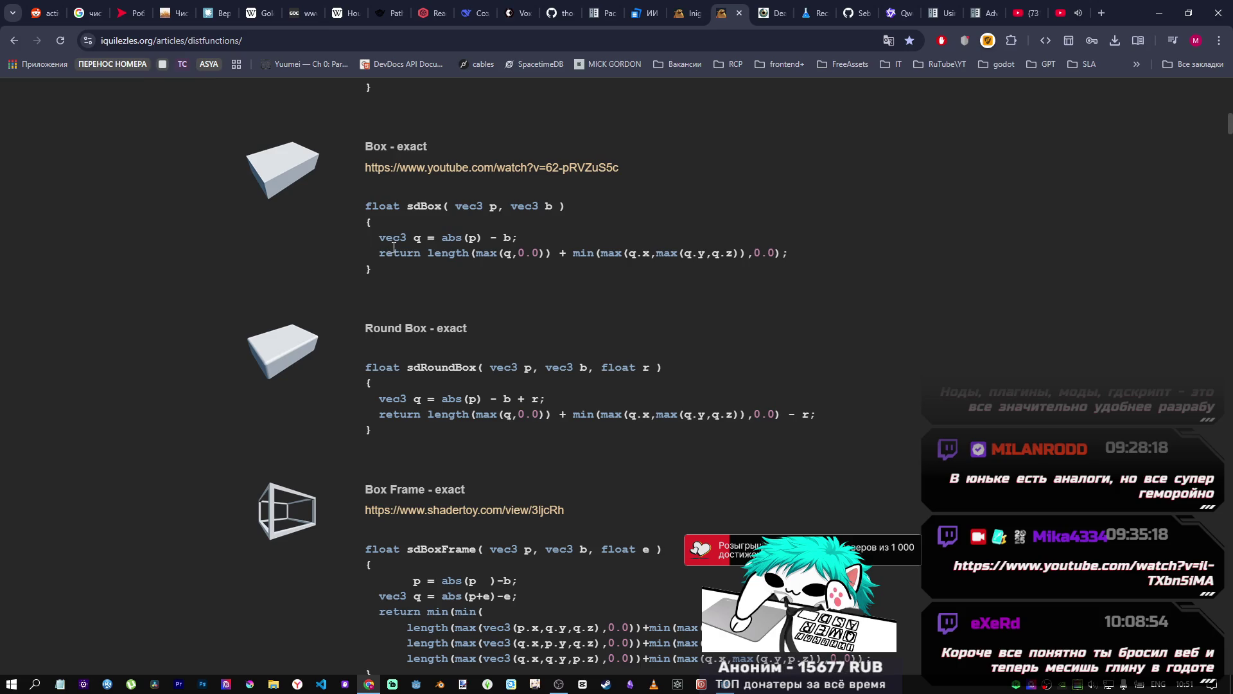
{"action": "left_click", "coordinate": [733, 687]}
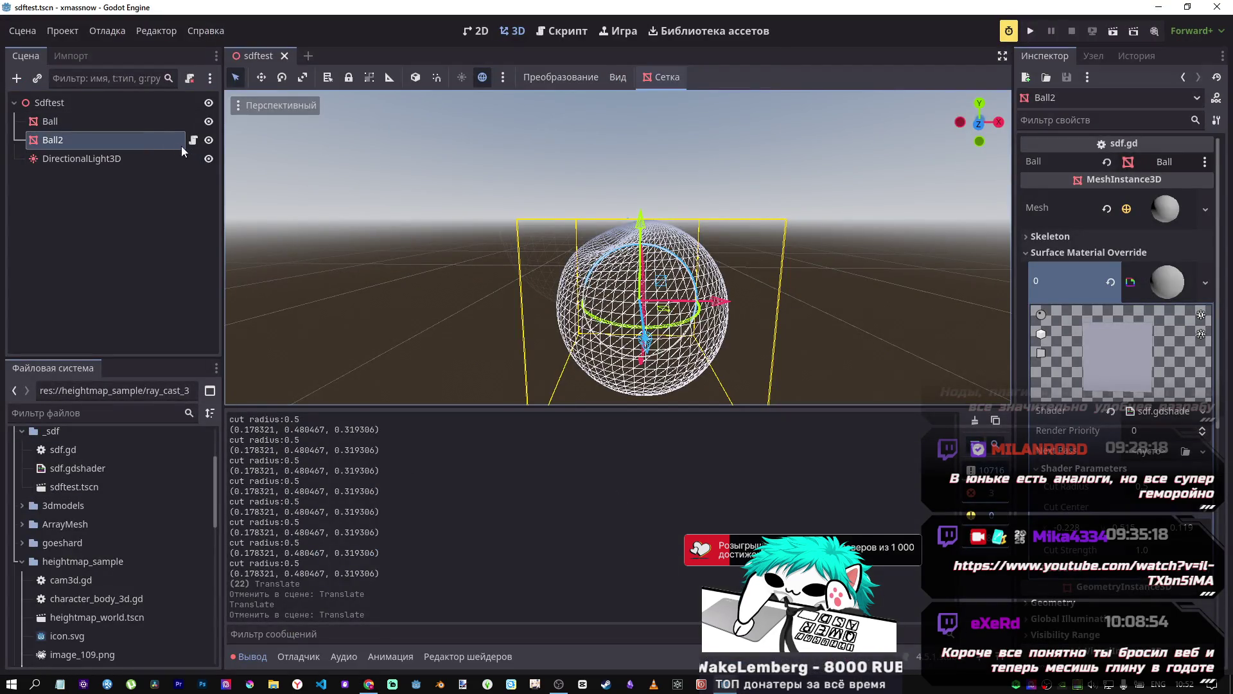
Step: Open _sdf/sdf.gdshader from the FileSystem dock in the Shader Editor
{"action": "scroll", "coordinate": [106, 565], "scroll_direction": "down", "scroll_amount": 1}
{"action": "scroll", "coordinate": [72, 556], "scroll_direction": "up", "scroll_amount": 5}
{"action": "left_click", "coordinate": [89, 569]}
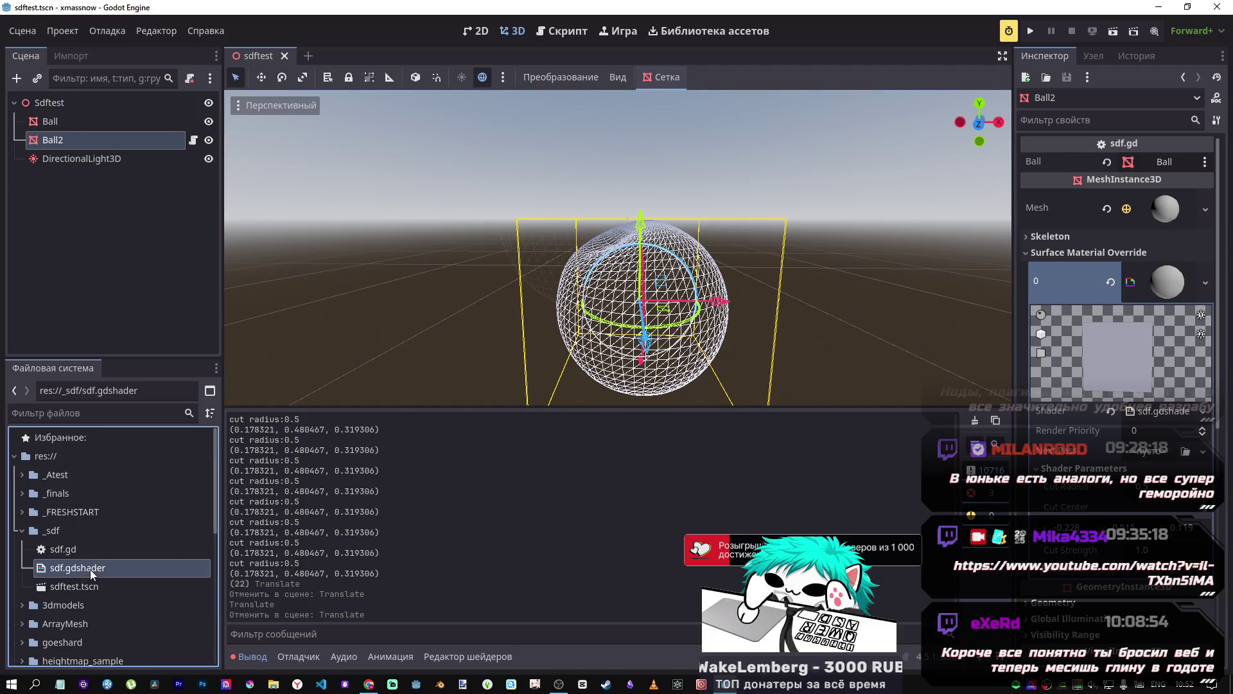
{"action": "double_click", "coordinate": [90, 569]}
Step: Scroll through the shader and place the cursor on line 22, where vertices are pushed outward
{"action": "scroll", "coordinate": [600, 535], "scroll_direction": "down", "scroll_amount": 6}
{"action": "scroll", "coordinate": [600, 535], "scroll_direction": "down", "scroll_amount": 1}
{"action": "scroll", "coordinate": [600, 534], "scroll_direction": "up", "scroll_amount": 4}
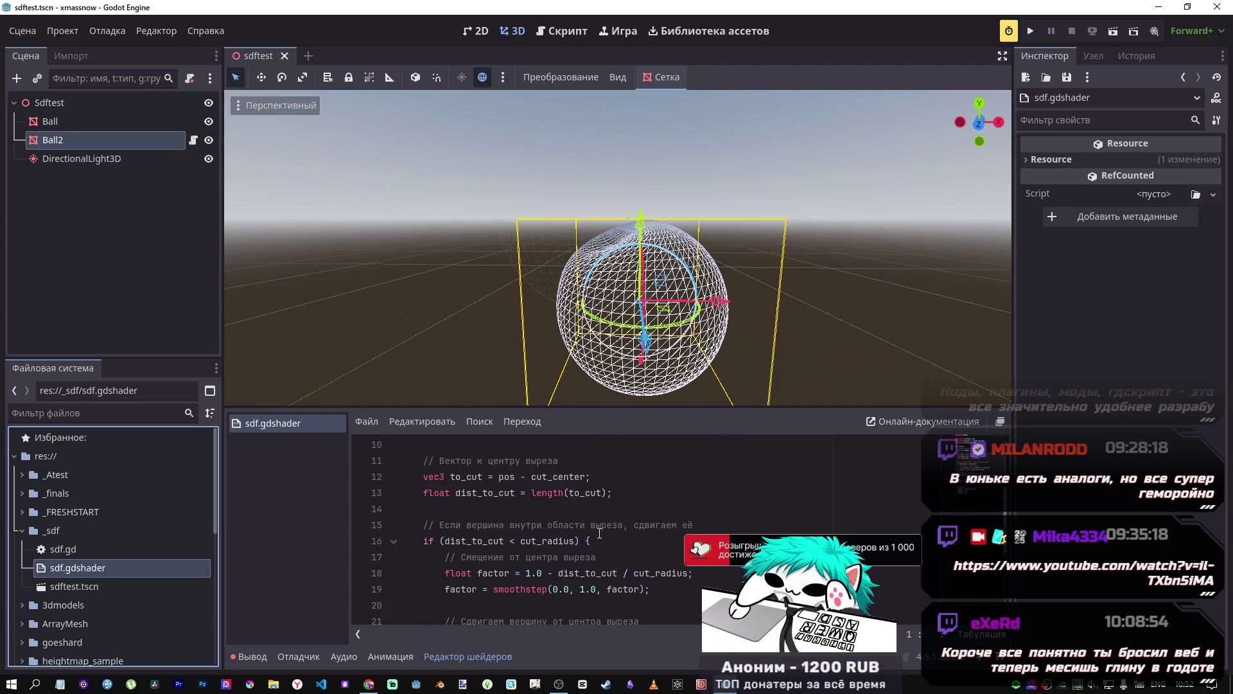
{"action": "scroll", "coordinate": [600, 531], "scroll_direction": "down", "scroll_amount": 1}
{"action": "scroll", "coordinate": [599, 532], "scroll_direction": "up", "scroll_amount": 2}
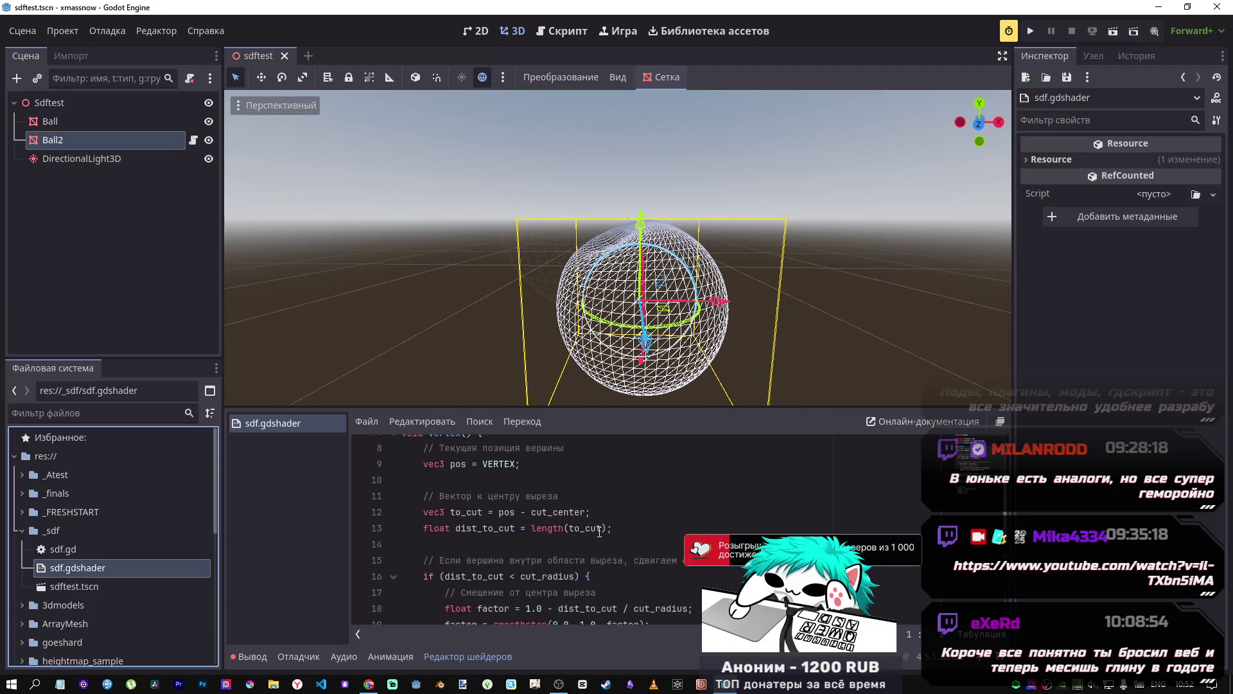
{"action": "scroll", "coordinate": [599, 532], "scroll_direction": "down", "scroll_amount": 1}
{"action": "scroll", "coordinate": [599, 532], "scroll_direction": "up", "scroll_amount": 1}
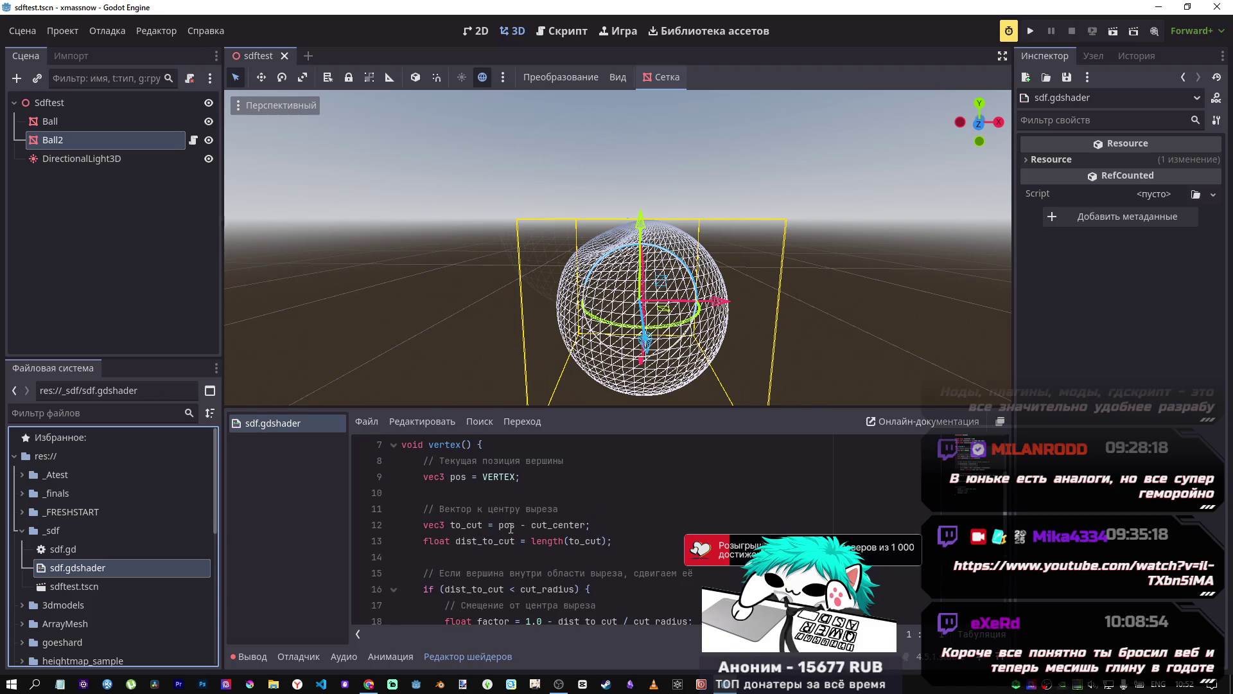
{"action": "scroll", "coordinate": [533, 527], "scroll_direction": "down", "scroll_amount": 2}
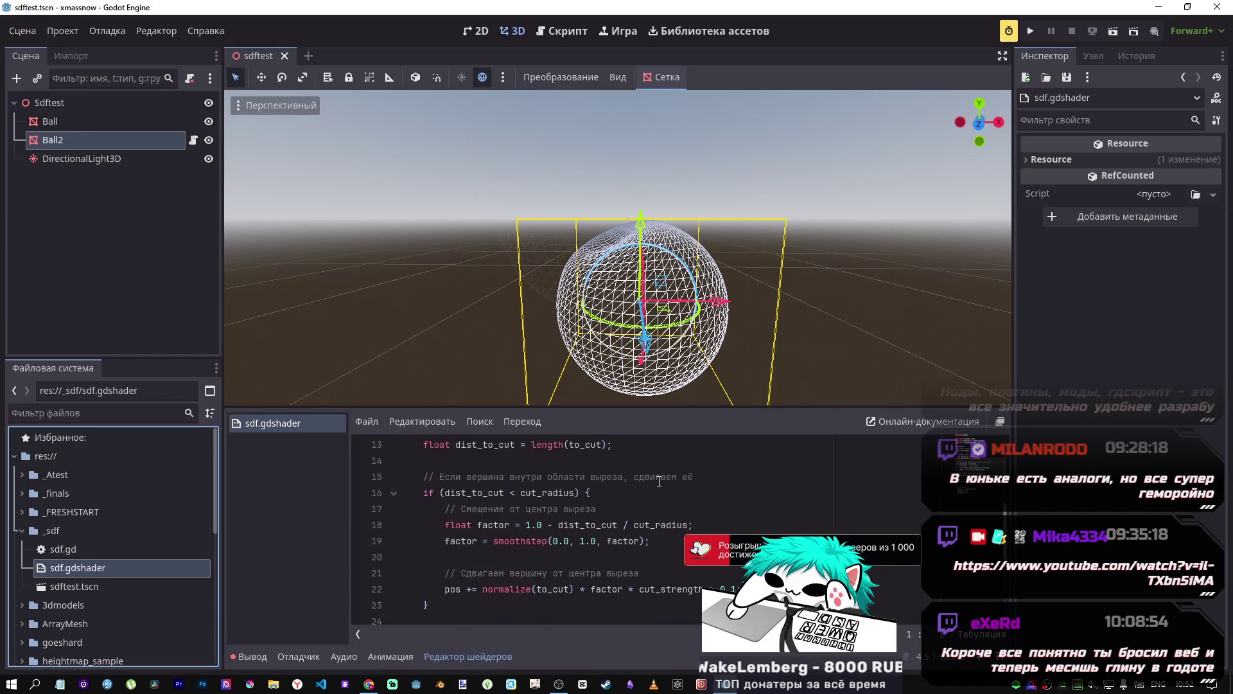
{"action": "scroll", "coordinate": [623, 486], "scroll_direction": "down", "scroll_amount": 2}
{"action": "scroll", "coordinate": [603, 539], "scroll_direction": "up", "scroll_amount": 1}
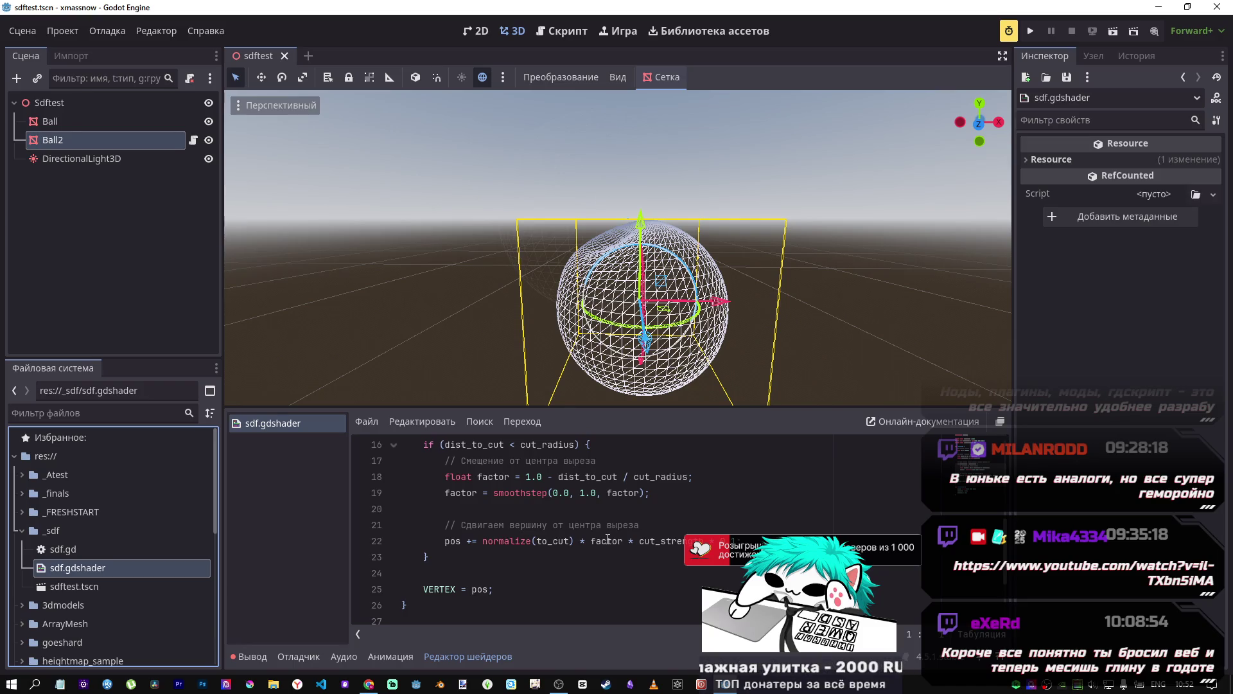
{"action": "left_click", "coordinate": [456, 541]}
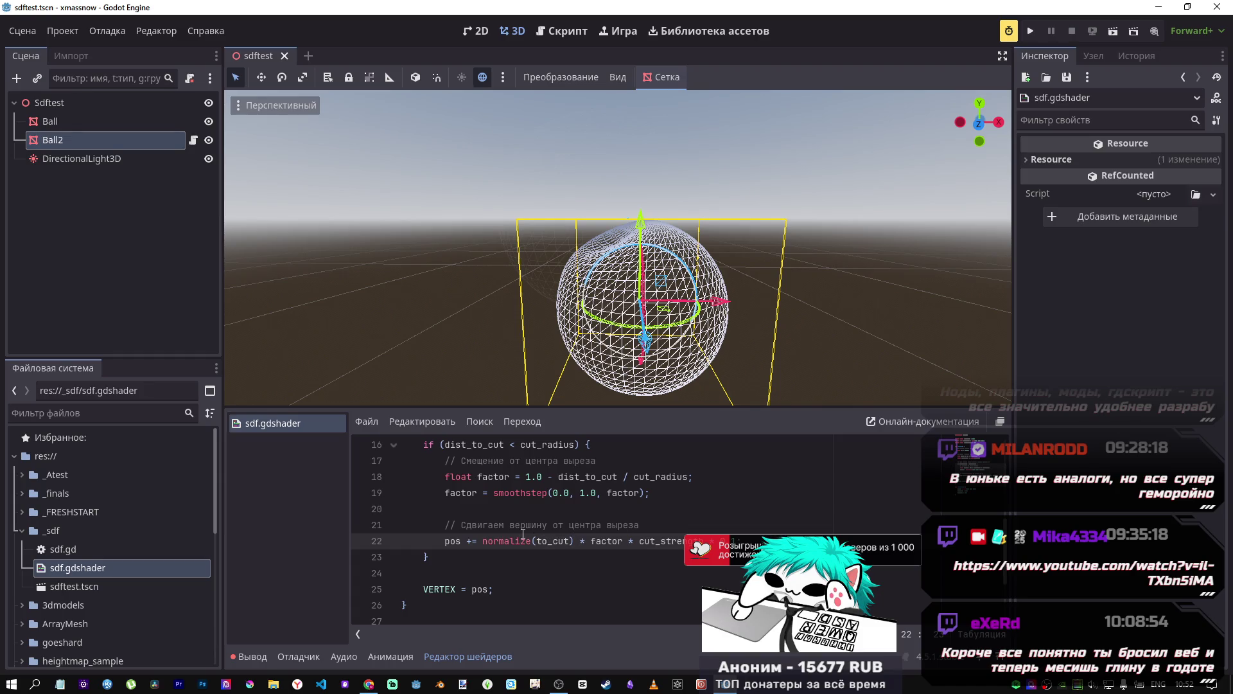
Step: Highlight VERTEX on line 9 and cut_center on line 12 in the vertex code
{"action": "scroll", "coordinate": [524, 538], "scroll_direction": "up", "scroll_amount": 2}
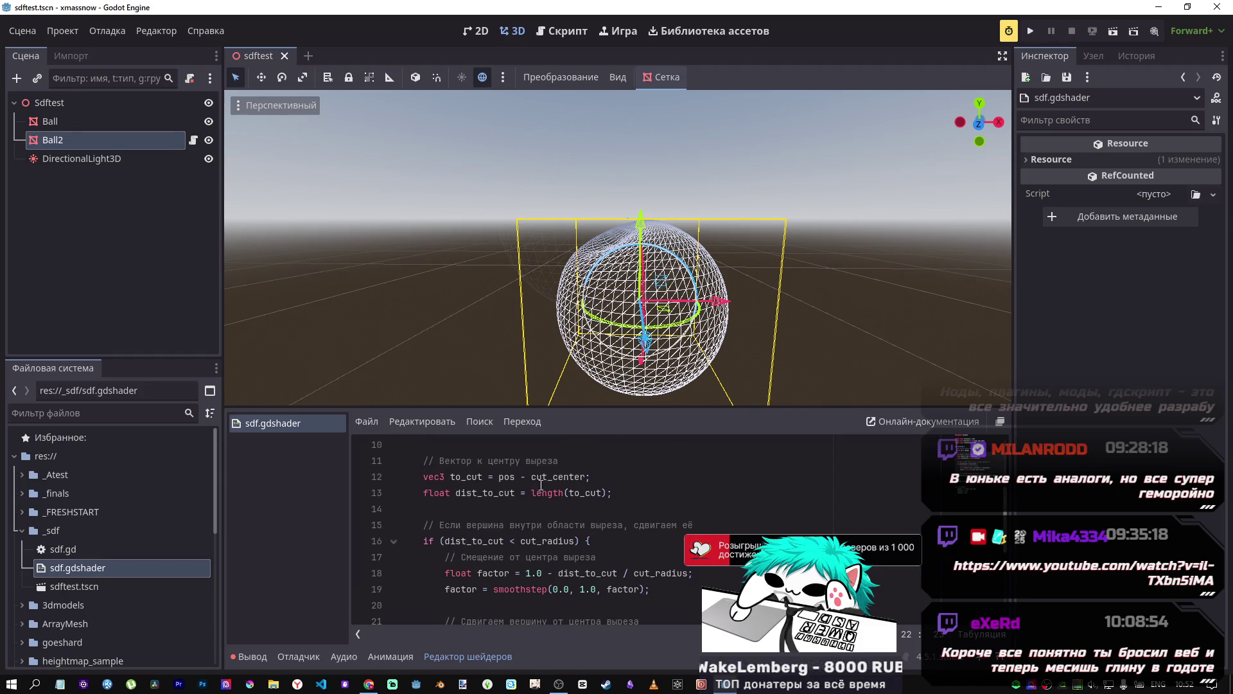
{"action": "scroll", "coordinate": [507, 481], "scroll_direction": "up", "scroll_amount": 2}
{"action": "scroll", "coordinate": [501, 487], "scroll_direction": "down", "scroll_amount": 1}
{"action": "double_click", "coordinate": [501, 477]}
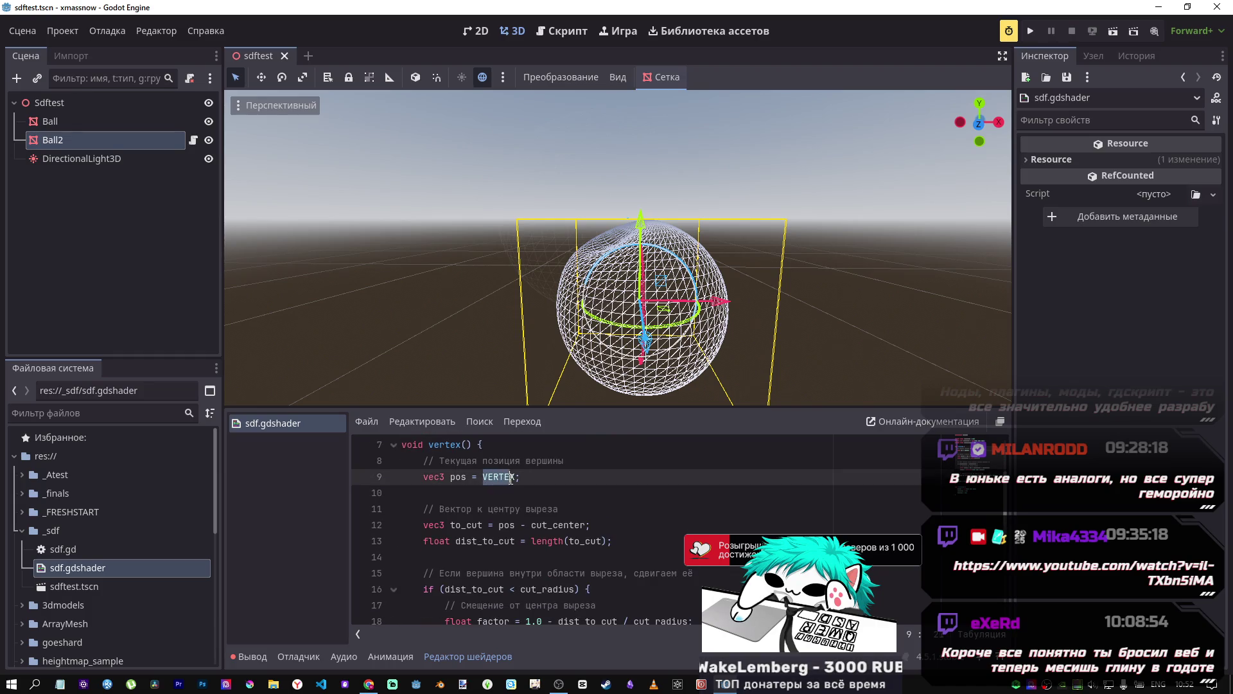
{"action": "left_click", "coordinate": [531, 524]}
{"action": "double_click", "coordinate": [544, 524]}
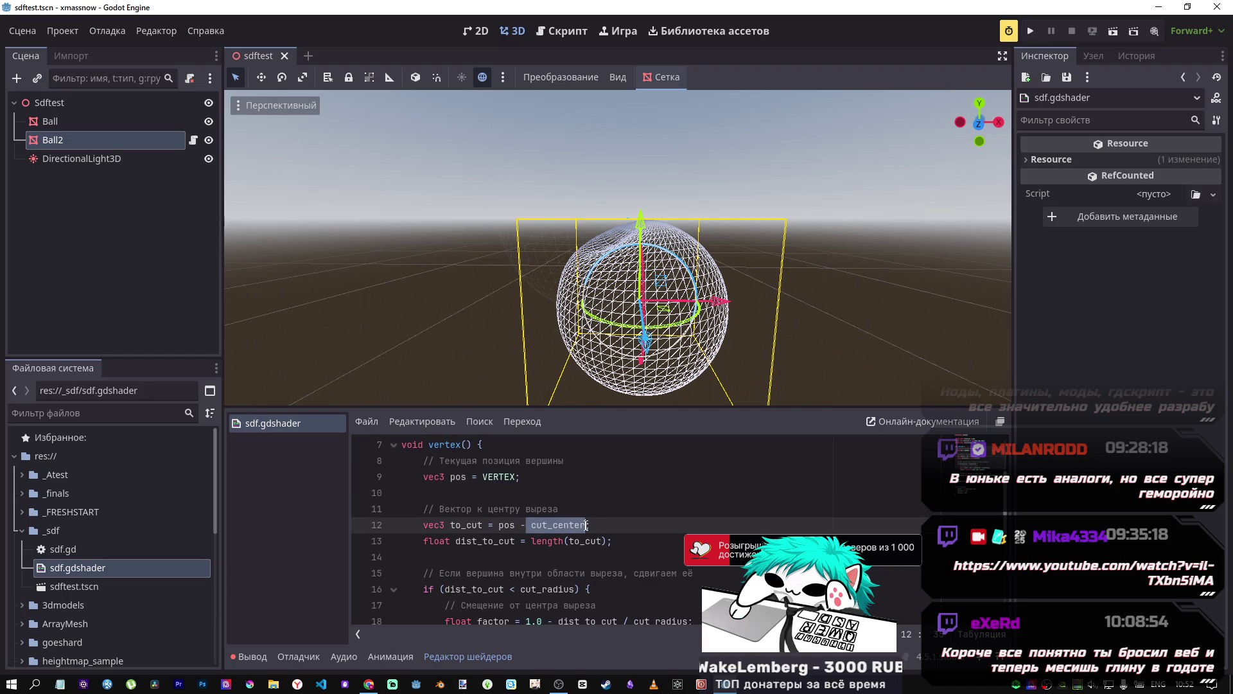
{"action": "scroll", "coordinate": [567, 524], "scroll_direction": "down", "scroll_amount": 1}
{"action": "scroll", "coordinate": [567, 524], "scroll_direction": "down", "scroll_amount": 2}
{"action": "scroll", "coordinate": [559, 518], "scroll_direction": "up", "scroll_amount": 3}
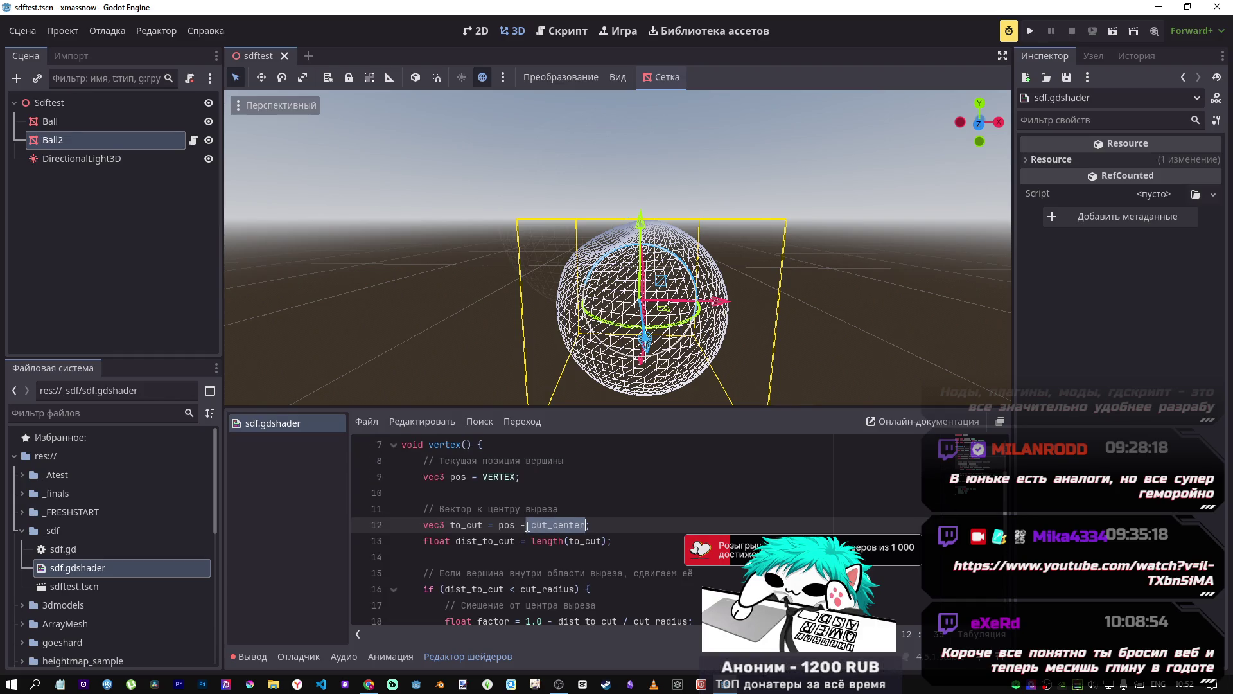
{"action": "double_click", "coordinate": [494, 476]}
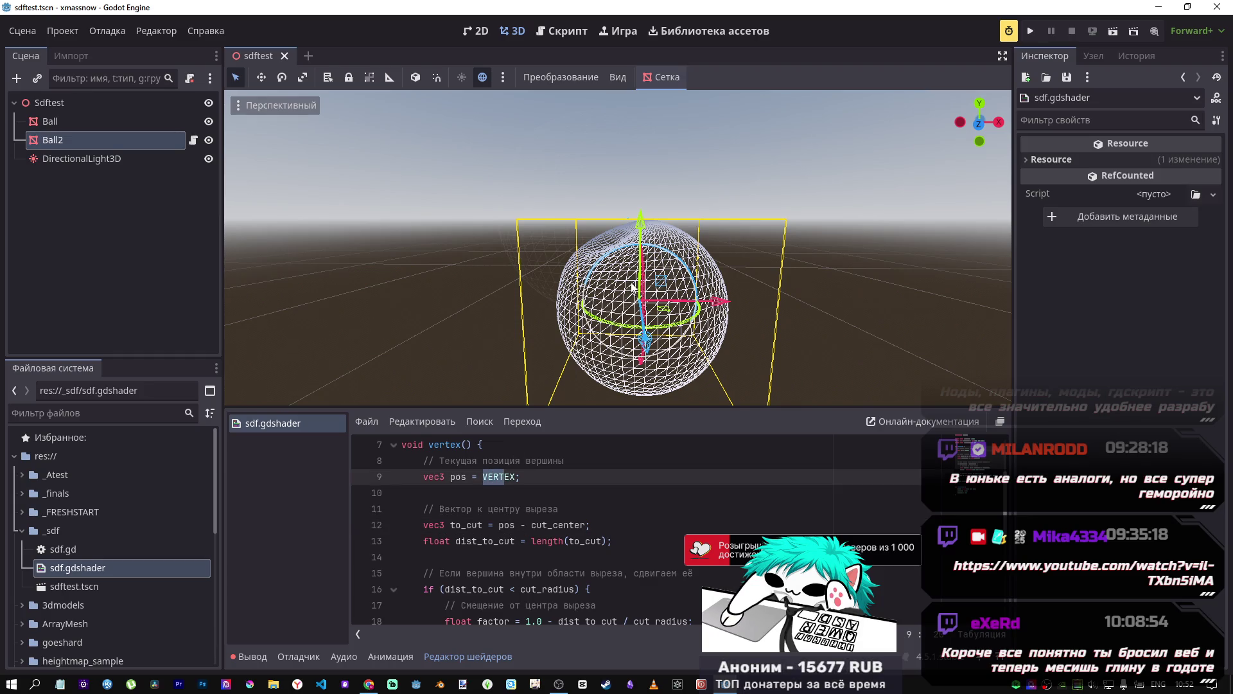
{"action": "left_click_drag", "start_coordinate": [531, 525], "coordinate": [586, 525]}
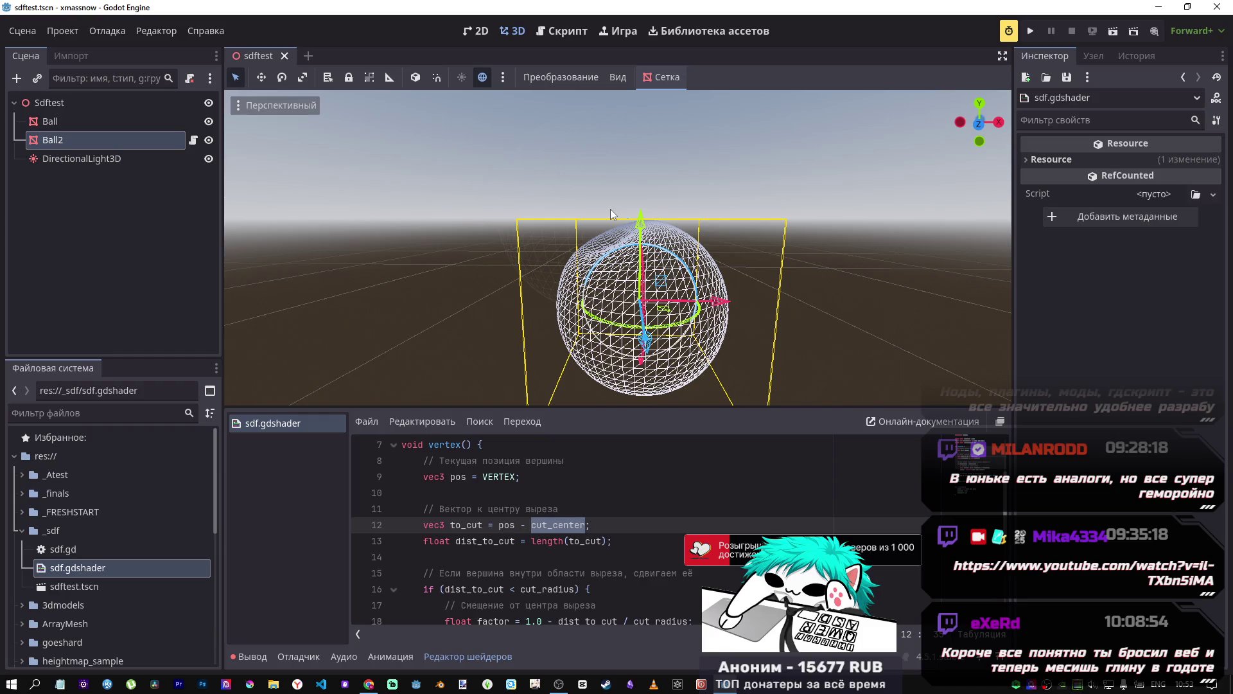
{"action": "scroll", "coordinate": [464, 596], "scroll_direction": "down", "scroll_amount": 5}
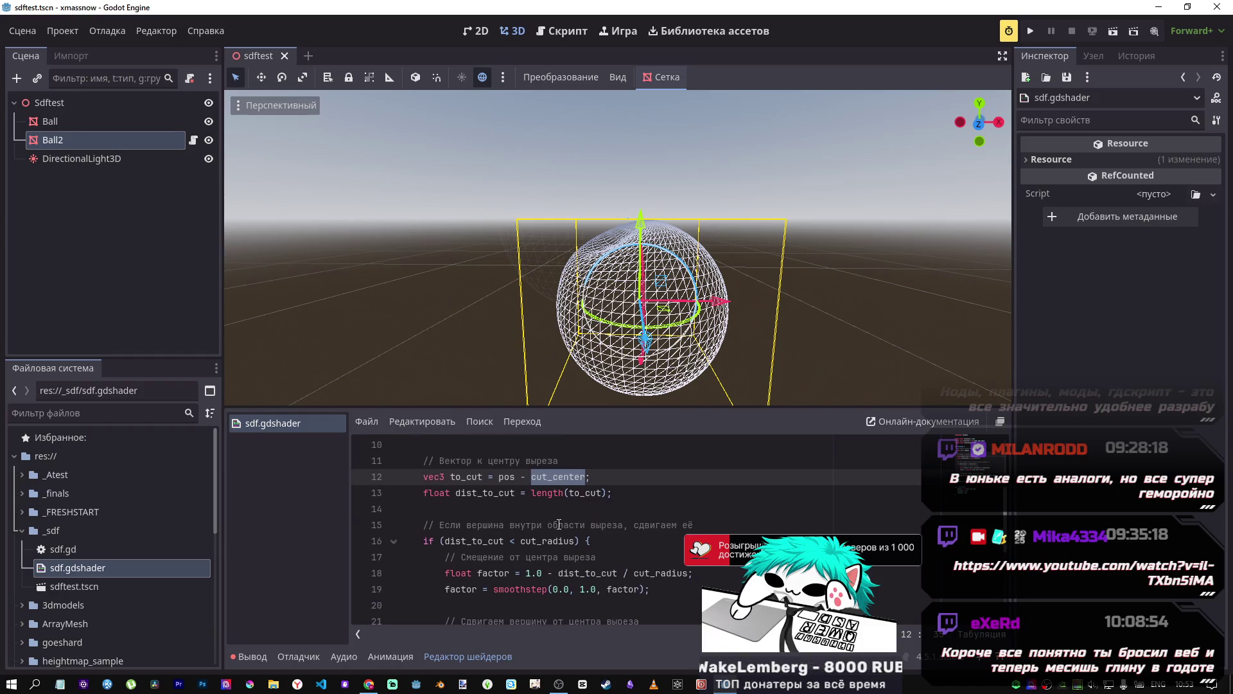
{"action": "scroll", "coordinate": [466, 592], "scroll_direction": "down", "scroll_amount": 1}
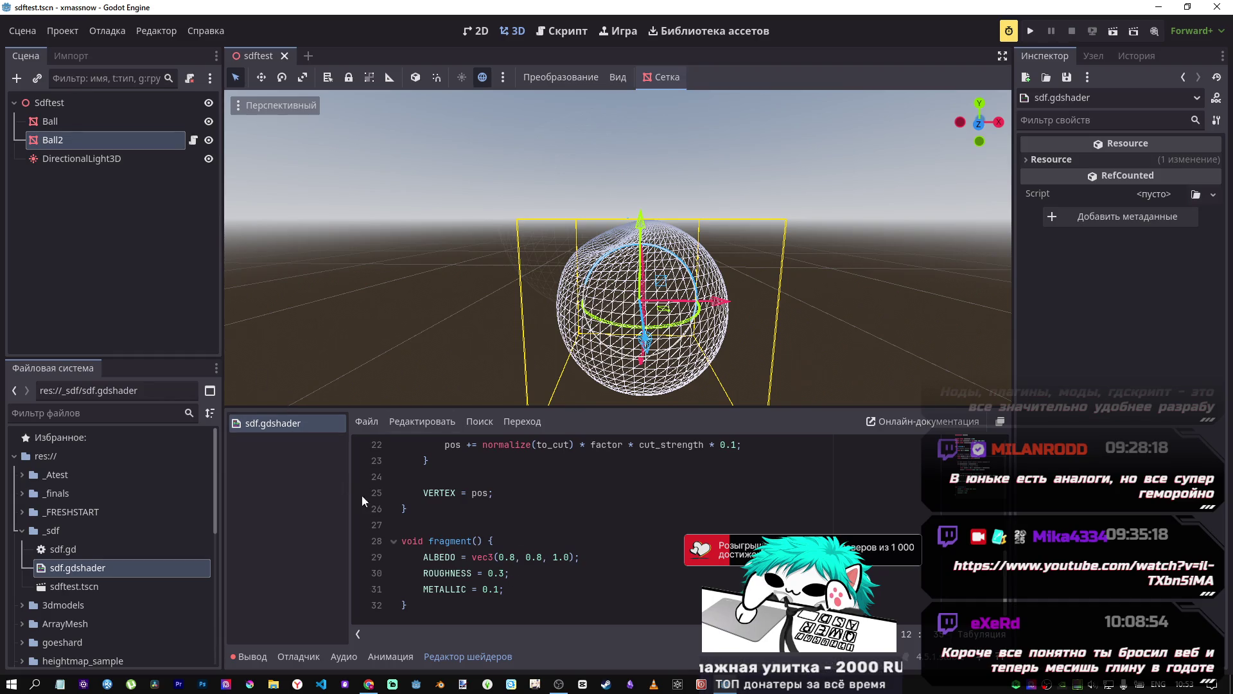
Step: Select the fragment function on lines 28–32, then switch to Chrome
{"action": "left_click_drag", "start_coordinate": [452, 613], "coordinate": [507, 541]}
{"action": "left_click", "coordinate": [507, 540]}
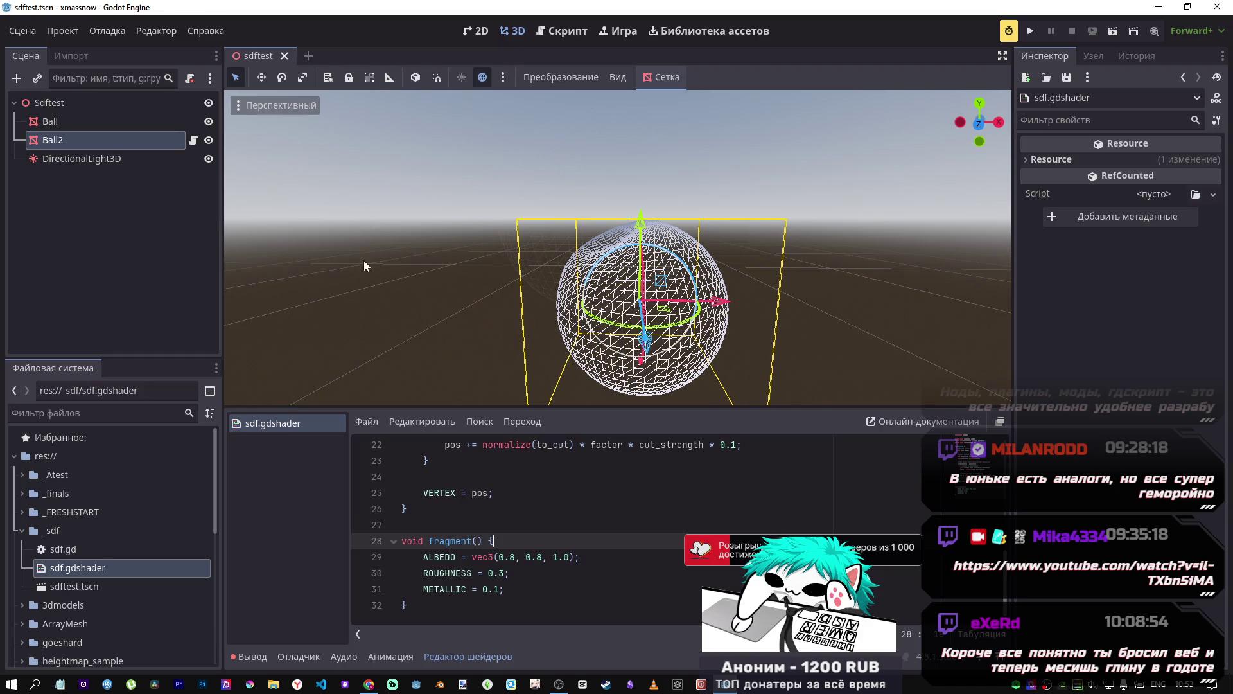
{"action": "mouse_move", "coordinate": [368, 684]}
{"action": "left_click", "coordinate": [375, 626]}
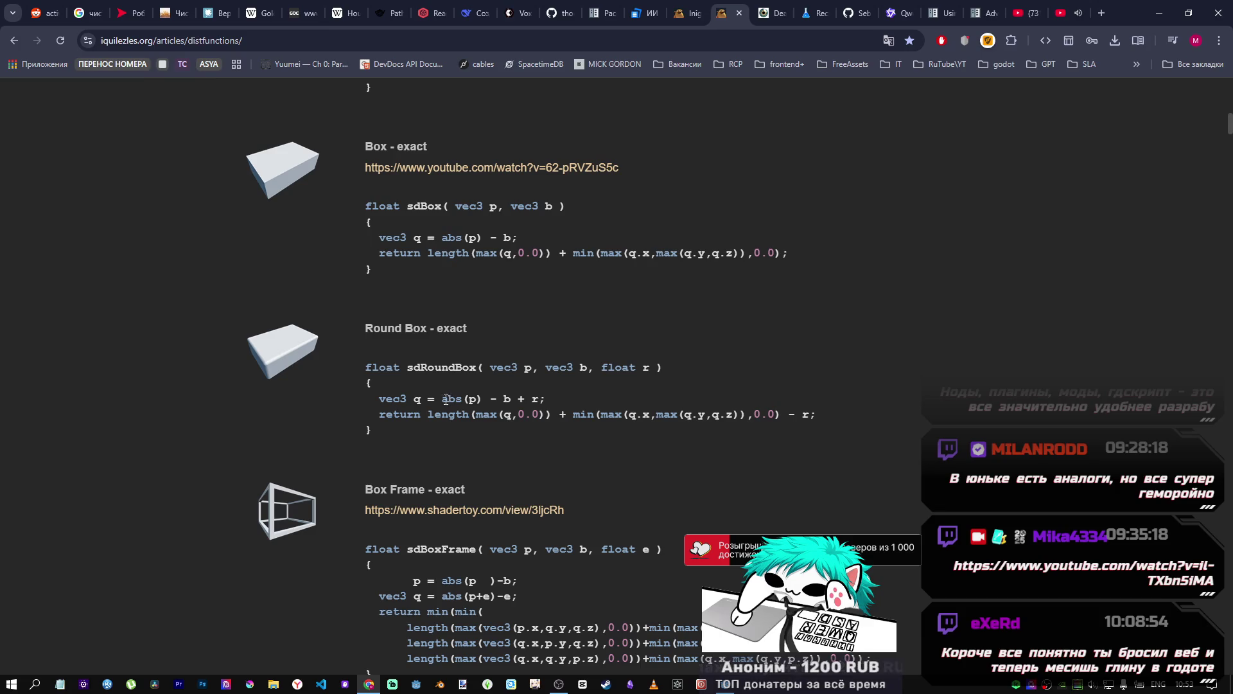
Step: Scroll the distfunctions page briefly and switch to the DeepSeek conversation tab
{"action": "scroll", "coordinate": [367, 332], "scroll_direction": "down", "scroll_amount": 4}
{"action": "scroll", "coordinate": [367, 332], "scroll_direction": "up", "scroll_amount": 7}
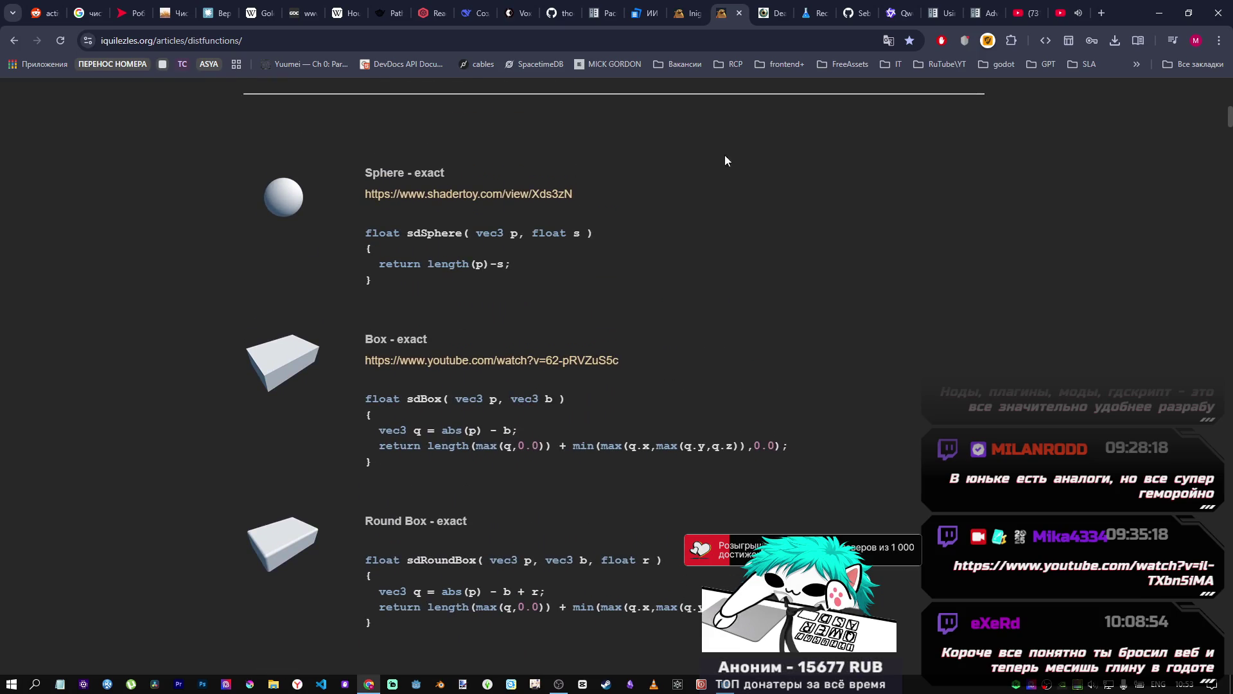
{"action": "scroll", "coordinate": [611, 174], "scroll_direction": "down", "scroll_amount": 3}
{"action": "left_click", "coordinate": [473, 6]}
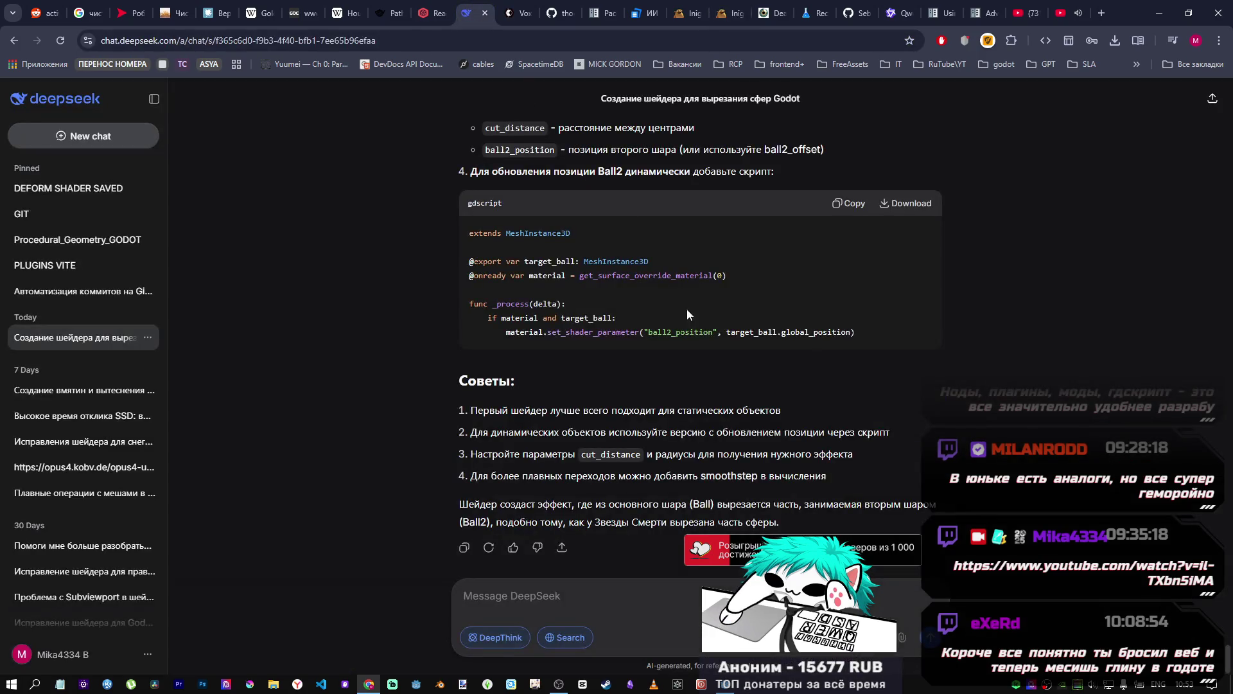
Step: Read through DeepSeek's Ball2 shader-position answer, then switch to the Godot editor
{"action": "scroll", "coordinate": [781, 366], "scroll_direction": "up", "scroll_amount": 4}
{"action": "scroll", "coordinate": [777, 363], "scroll_direction": "down", "scroll_amount": 4}
{"action": "scroll", "coordinate": [775, 363], "scroll_direction": "up", "scroll_amount": 1}
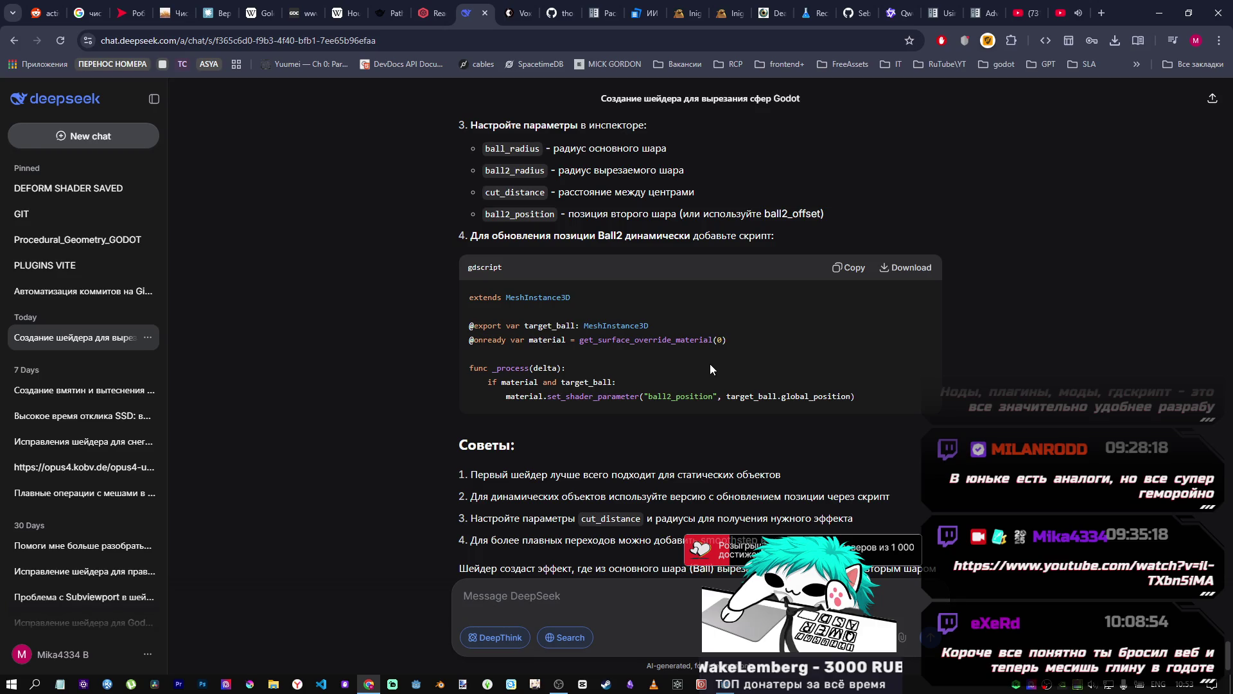
{"action": "scroll", "coordinate": [706, 361], "scroll_direction": "up", "scroll_amount": 15}
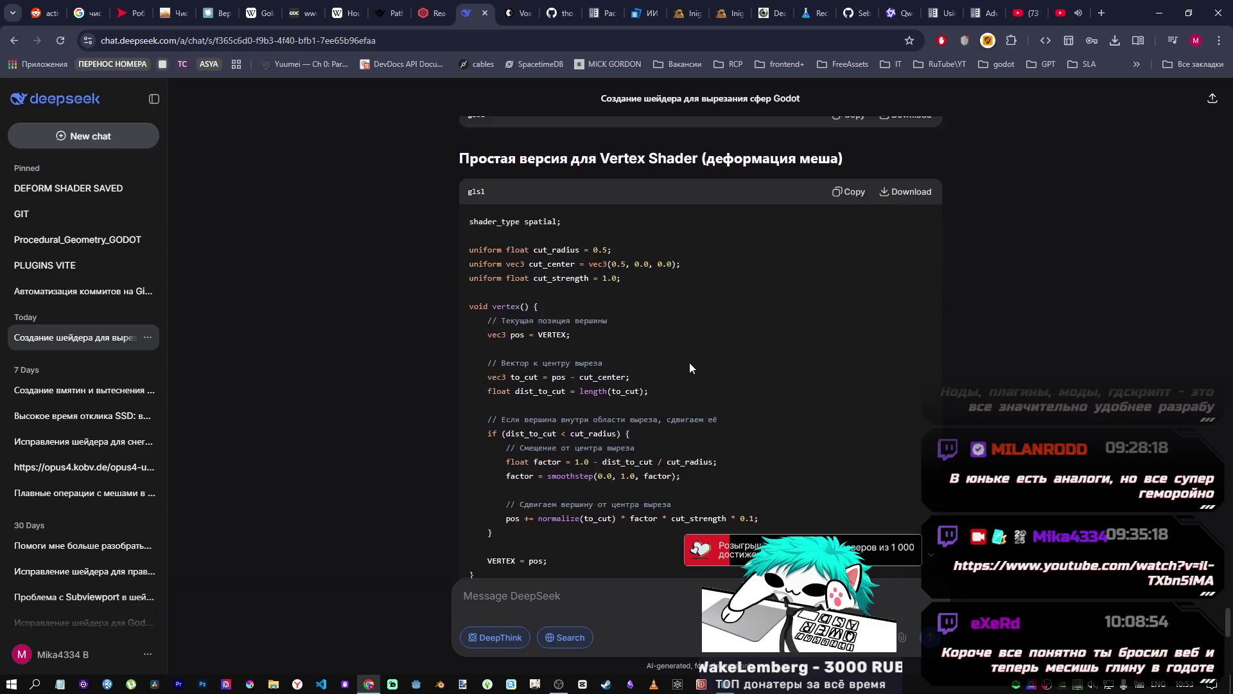
{"action": "scroll", "coordinate": [673, 356], "scroll_direction": "down", "scroll_amount": 15}
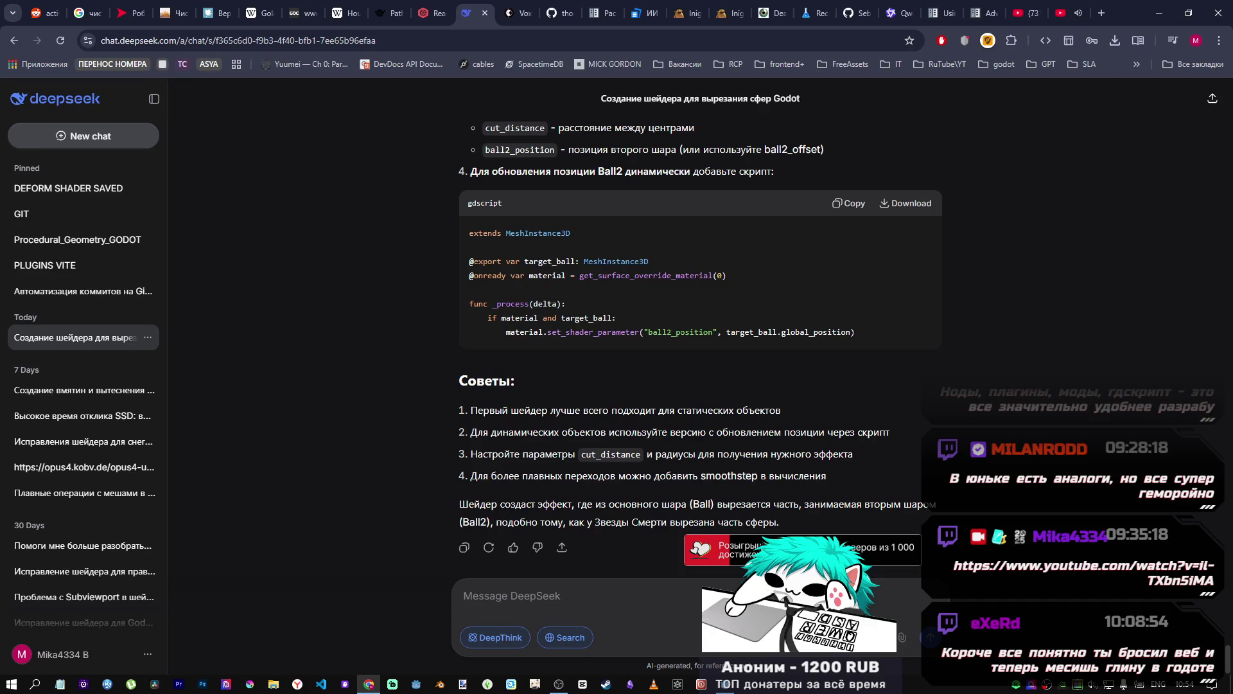
{"action": "key", "text": "alt+Tab"}
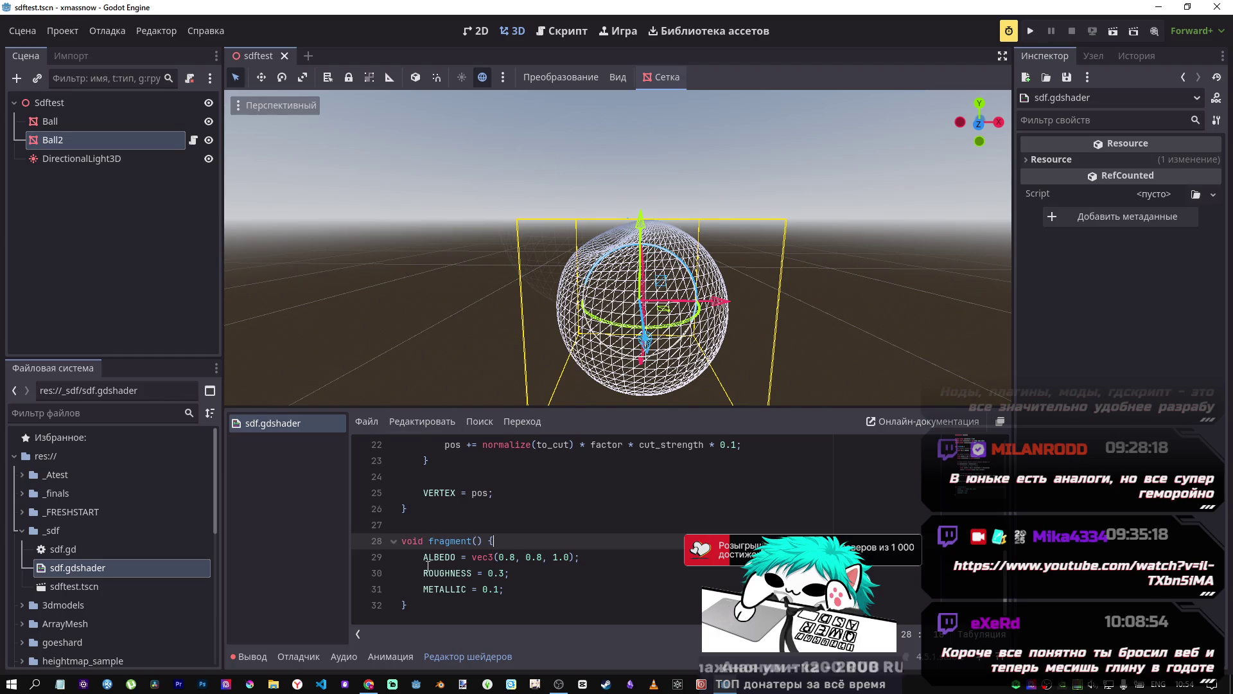
Step: Return to the DeepSeek chat, re-read the answer, and switch back to Godot
{"action": "left_click", "coordinate": [369, 684]}
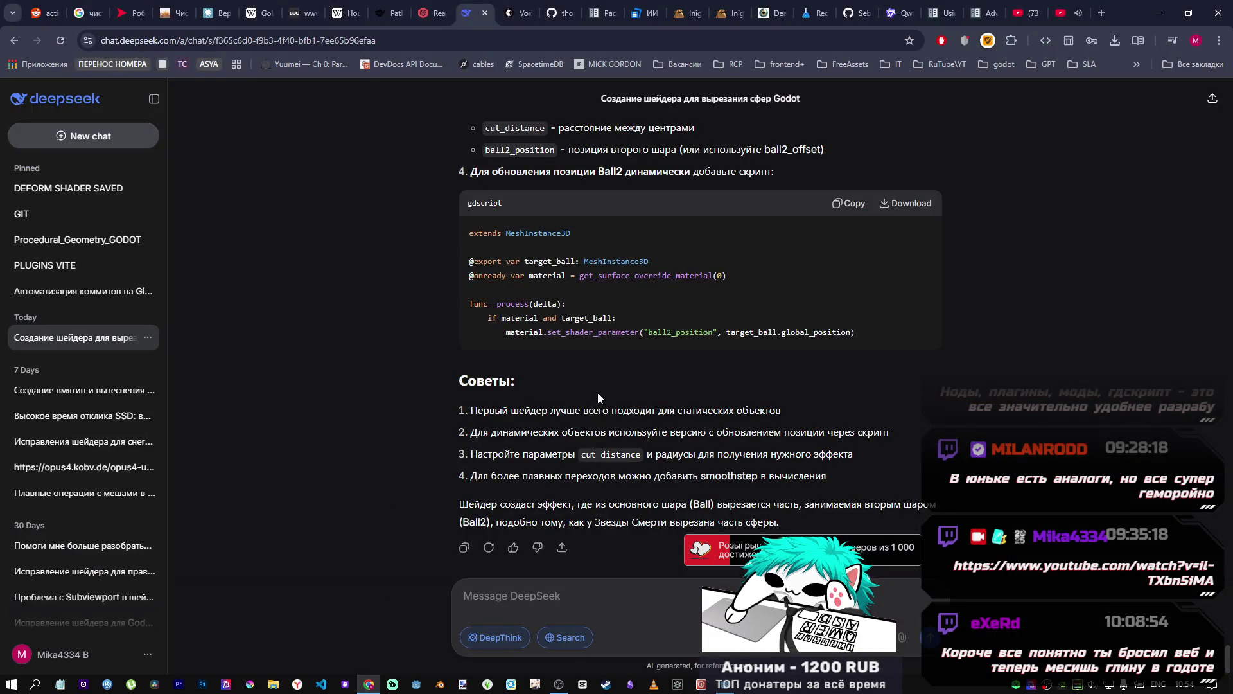
{"action": "scroll", "coordinate": [596, 388], "scroll_direction": "up", "scroll_amount": 1}
{"action": "scroll", "coordinate": [595, 384], "scroll_direction": "down", "scroll_amount": 1}
{"action": "scroll", "coordinate": [595, 383], "scroll_direction": "up", "scroll_amount": 5}
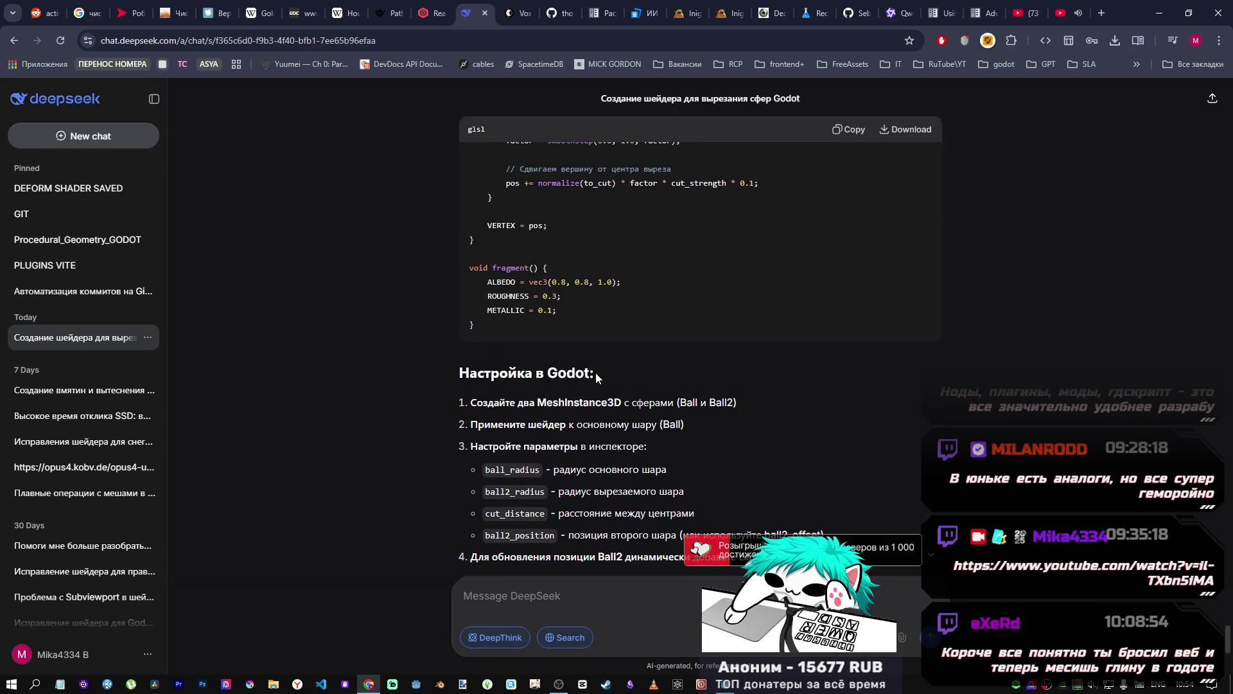
{"action": "scroll", "coordinate": [597, 372], "scroll_direction": "down", "scroll_amount": 5}
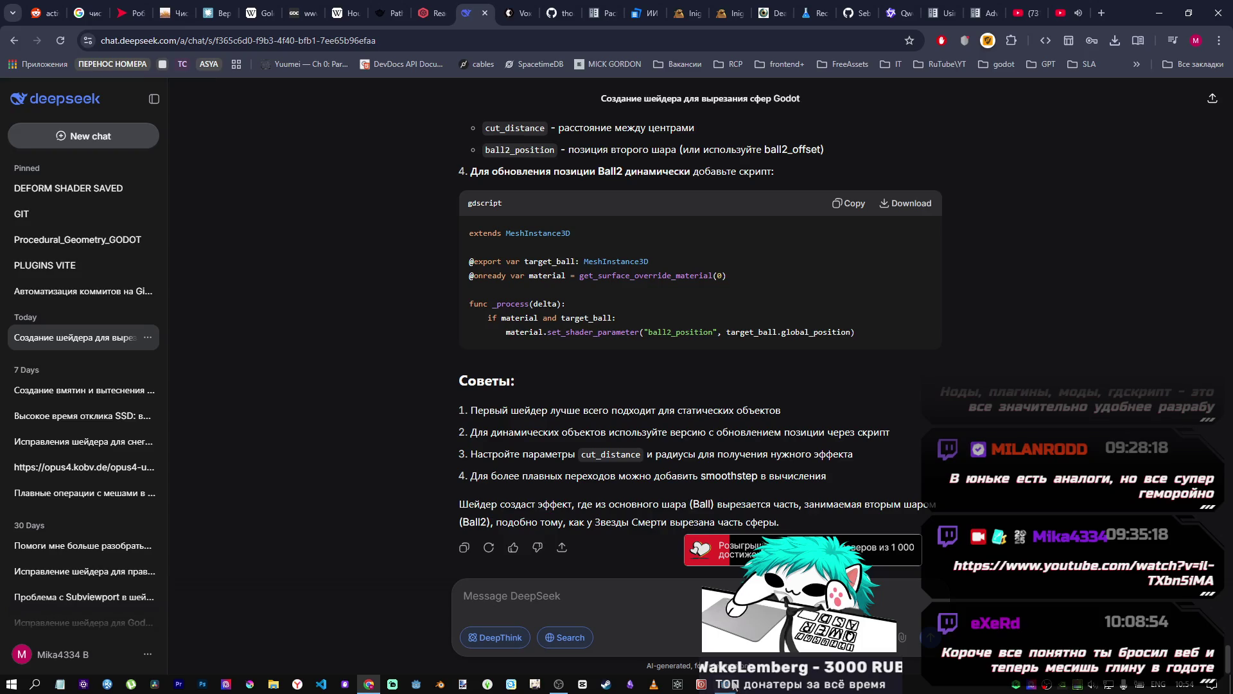
{"action": "key", "text": "alt+Tab"}
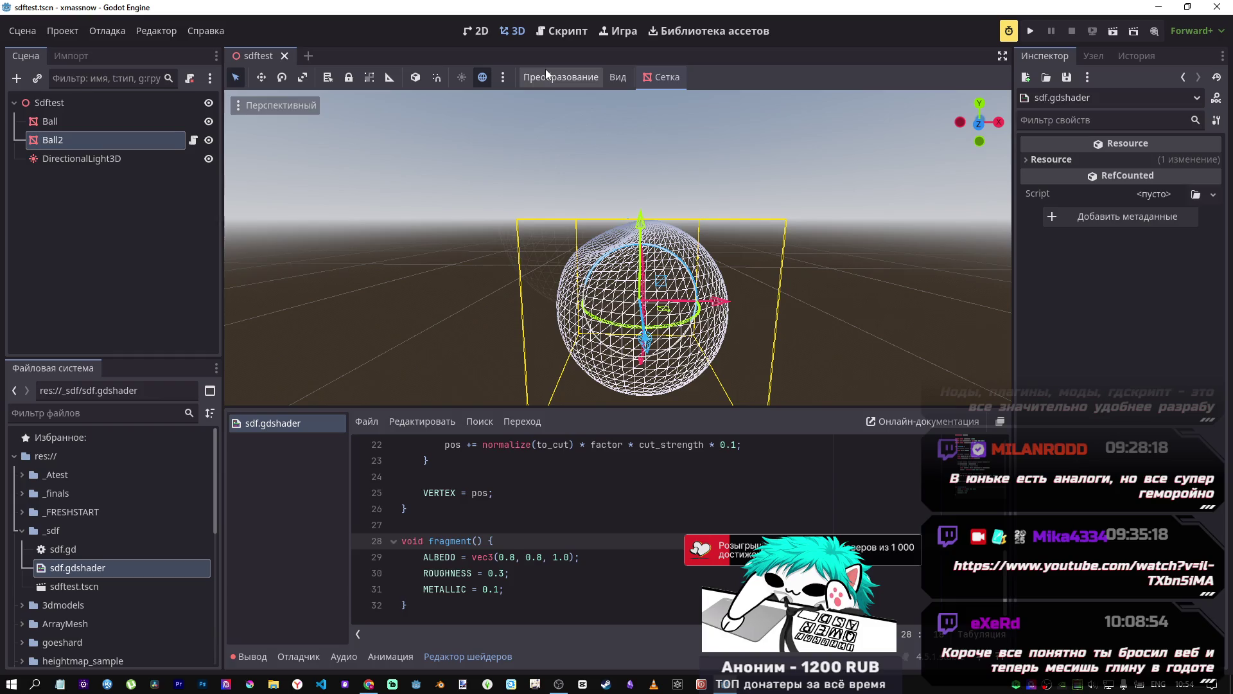
Step: Scroll the sdf.gdshader code back up to line 1
{"action": "scroll", "coordinate": [603, 546], "scroll_direction": "up", "scroll_amount": 7}
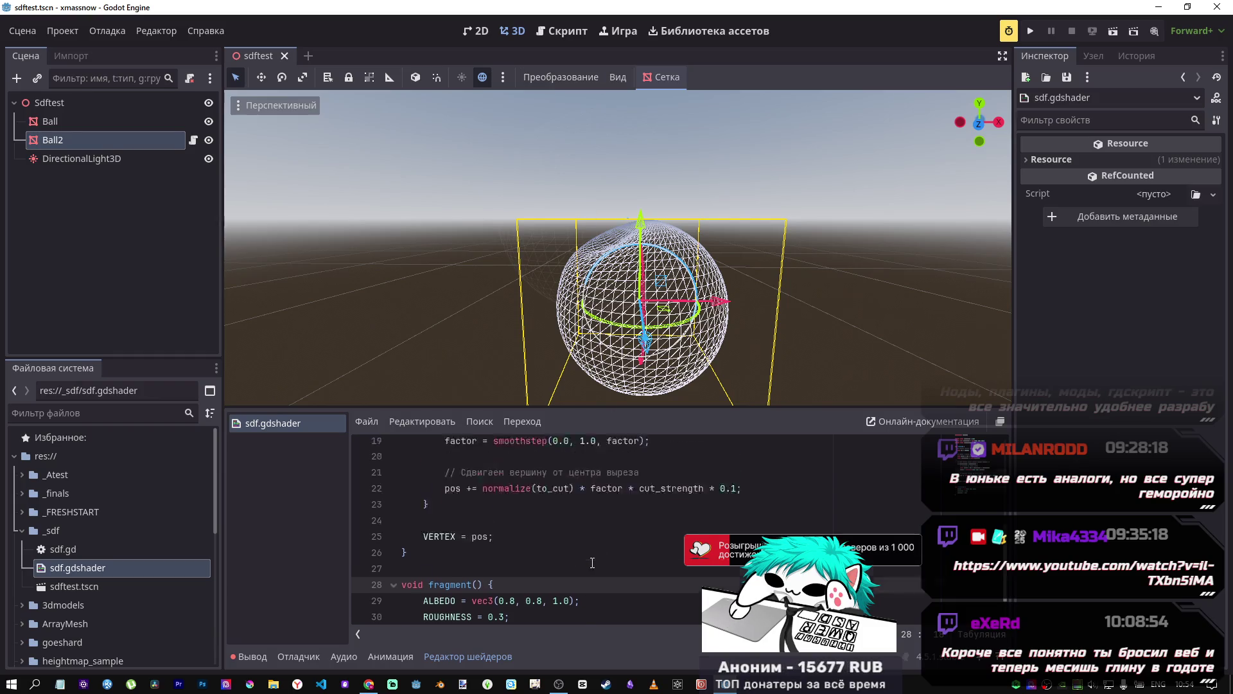
{"action": "scroll", "coordinate": [602, 546], "scroll_direction": "down", "scroll_amount": 4}
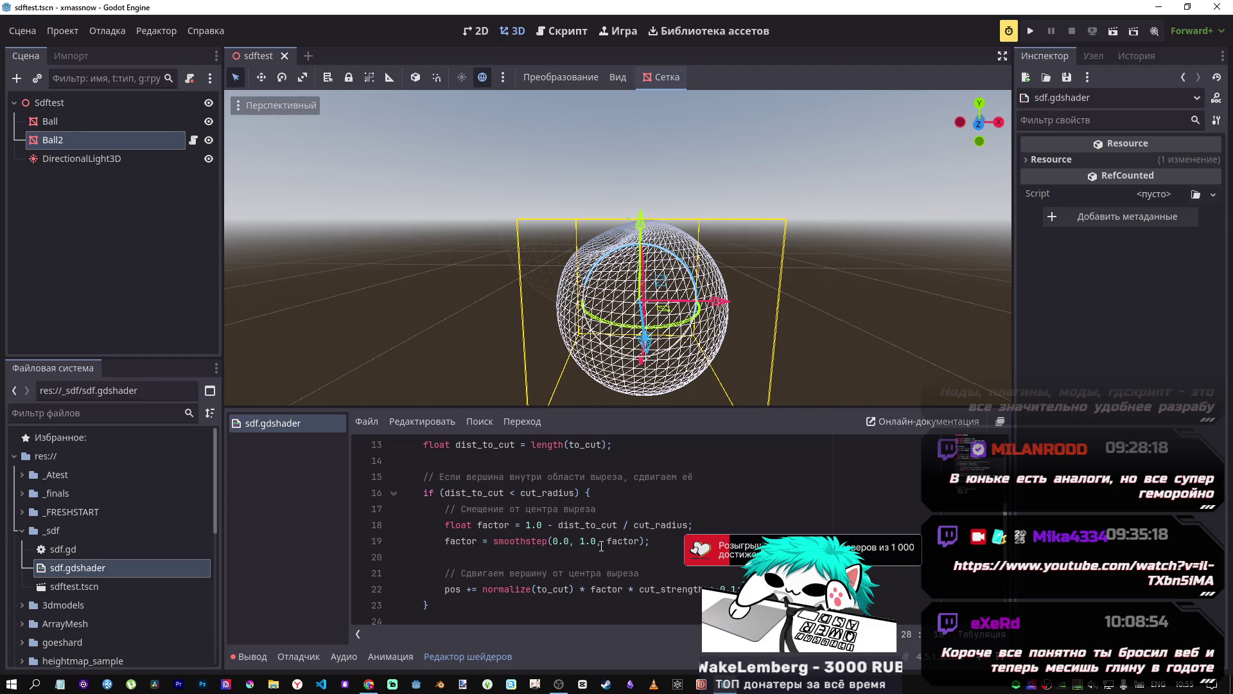
{"action": "scroll", "coordinate": [535, 513], "scroll_direction": "up", "scroll_amount": 4}
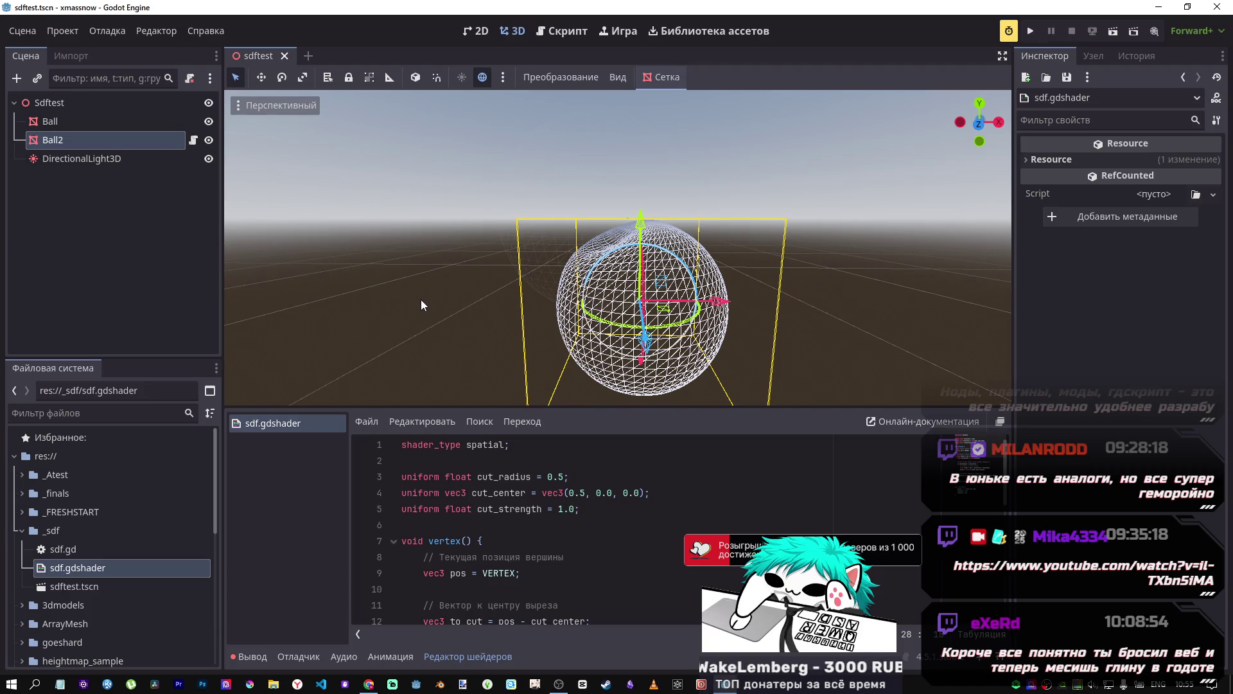
Step: Open Task Manager's Performance tab and view Memory usage
{"action": "key", "text": "ctrl+shift+Escape"}
{"action": "left_click", "coordinate": [773, 138]}
{"action": "left_click", "coordinate": [735, 221]}
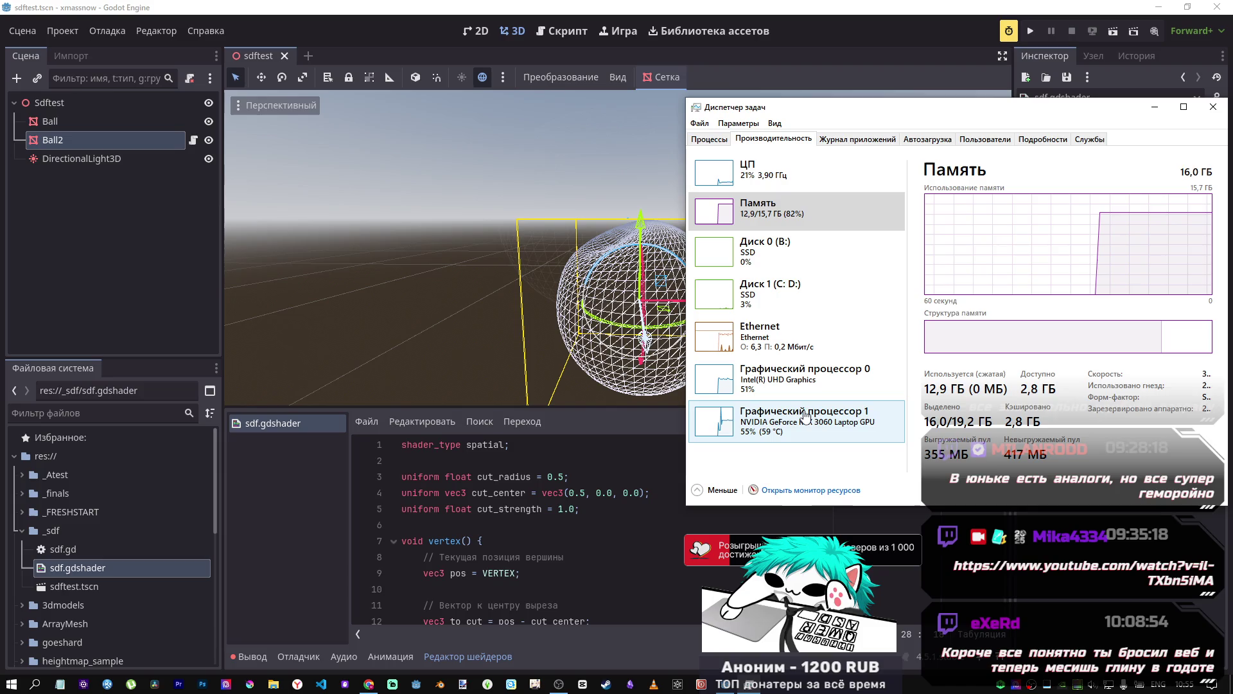
{"action": "key", "text": "super+i"}
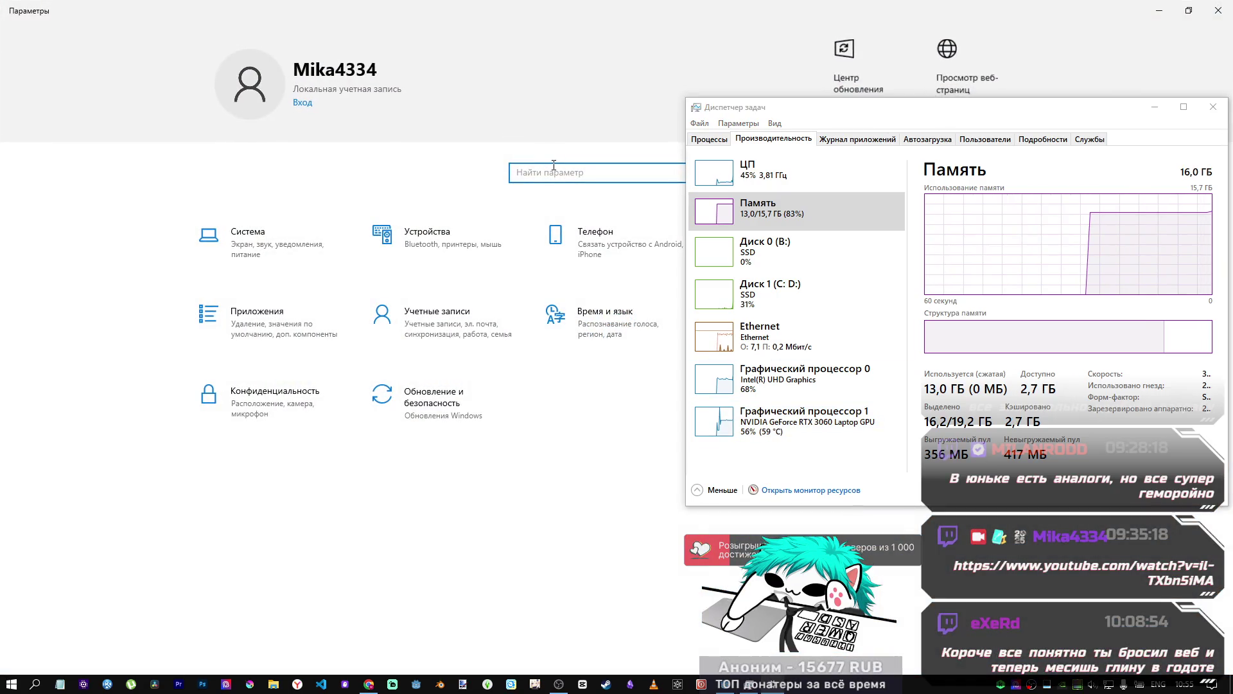
{"action": "type", "text": "ghb"}
{"action": "key", "text": "BackSpace"}
{"action": "key", "text": "BackSpace"}
{"action": "key", "text": "BackSpace"}
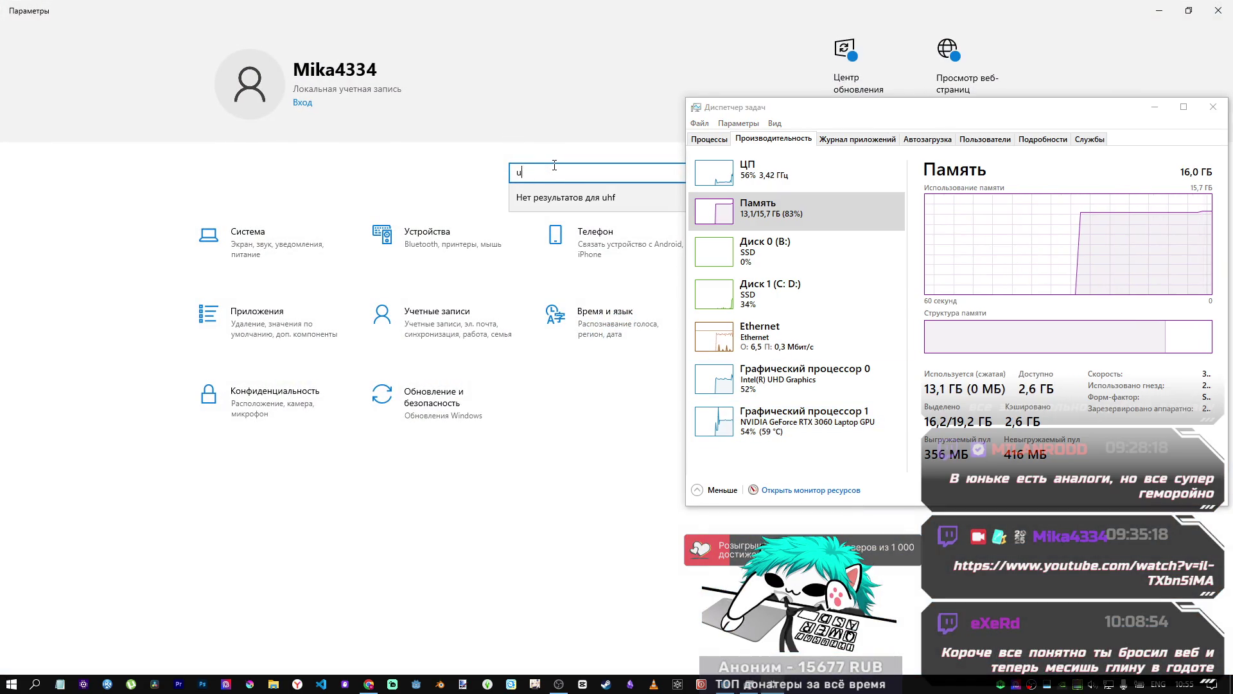
{"action": "key", "text": "alt+shift"}
{"action": "type", "text": "графика"}
{"action": "key", "text": "Down"}
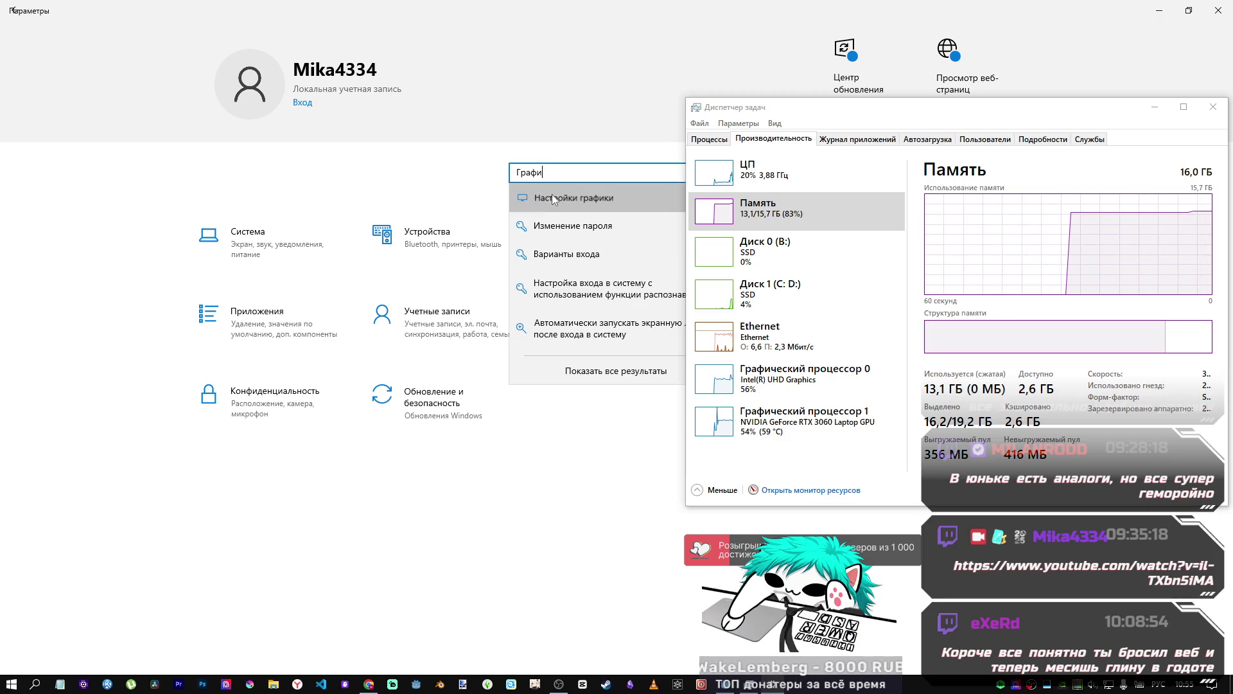
{"action": "key", "text": "Return"}
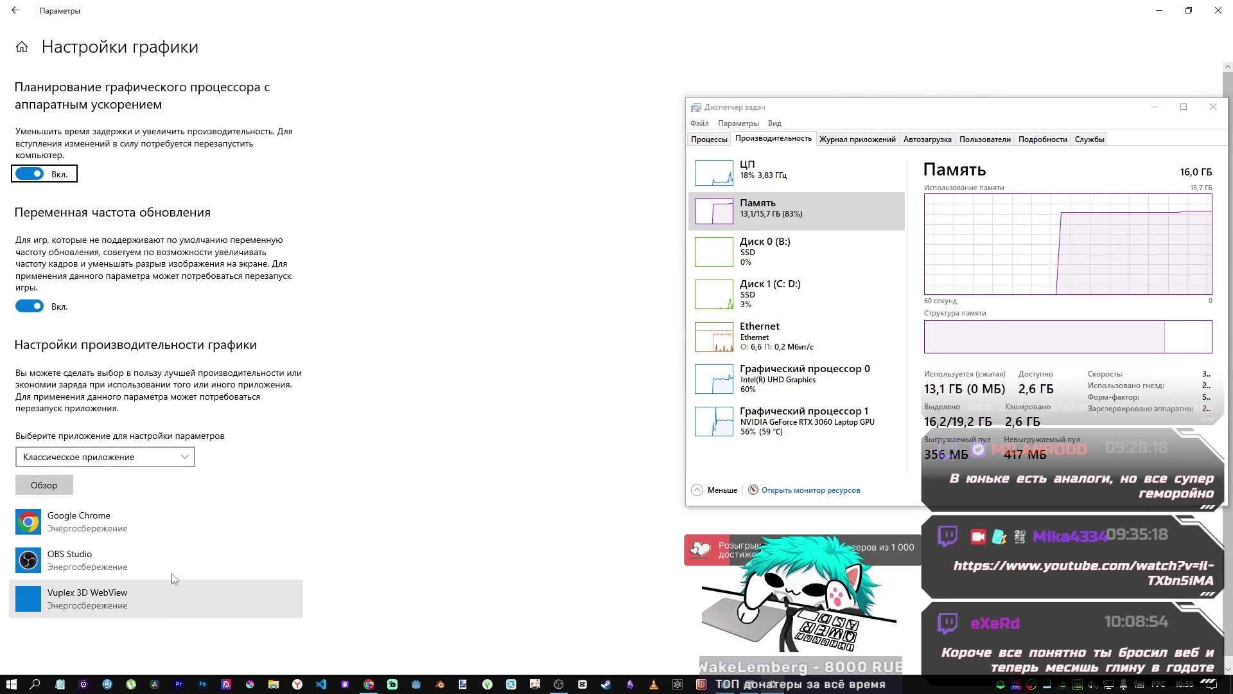
{"action": "left_click", "coordinate": [1218, 10]}
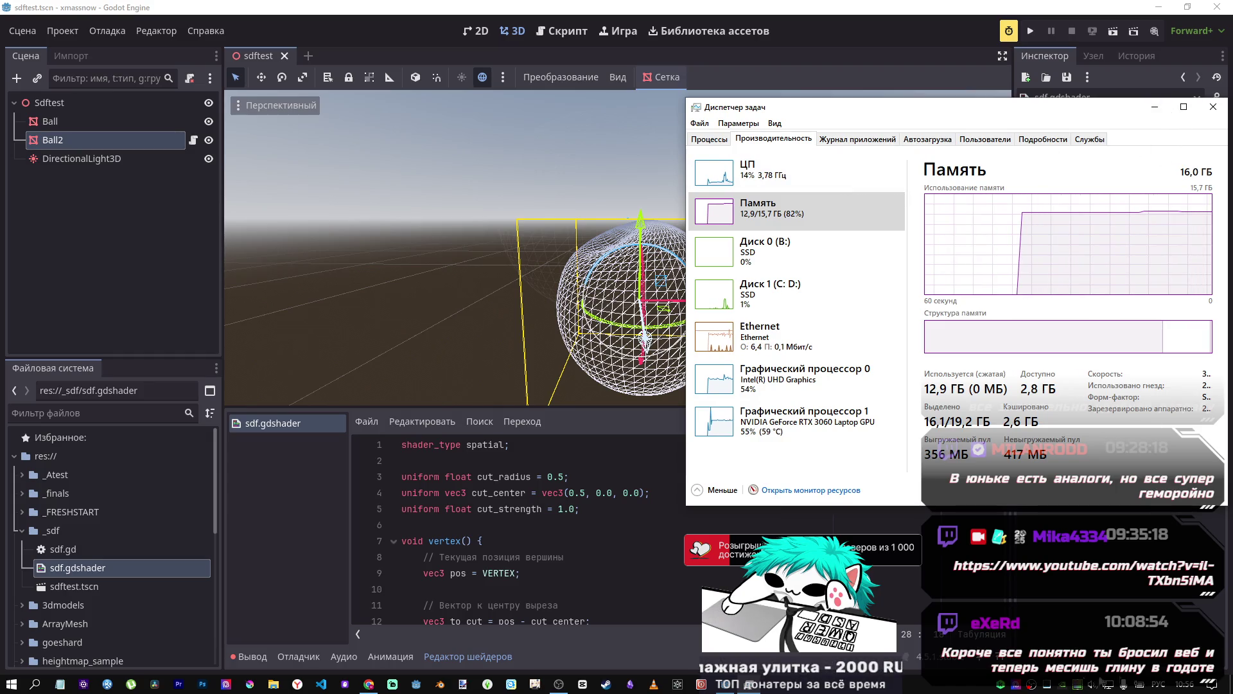
{"action": "left_click", "coordinate": [1079, 687]}
{"action": "left_click_drag", "start_coordinate": [1131, 108], "coordinate": [681, 102]}
Step: Close Task Manager and the NVIDIA GPU activity popup, then switch back to the DeepSeek chat
{"action": "left_click", "coordinate": [765, 101]}
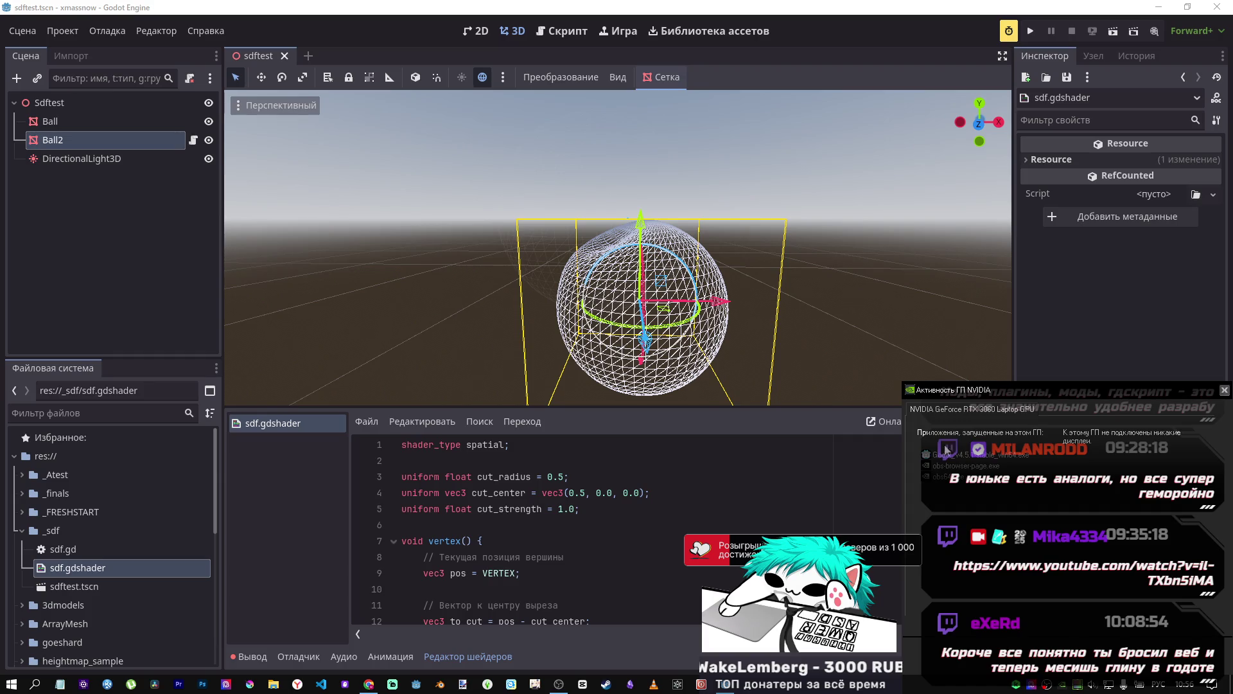
{"action": "left_click", "coordinate": [1225, 391]}
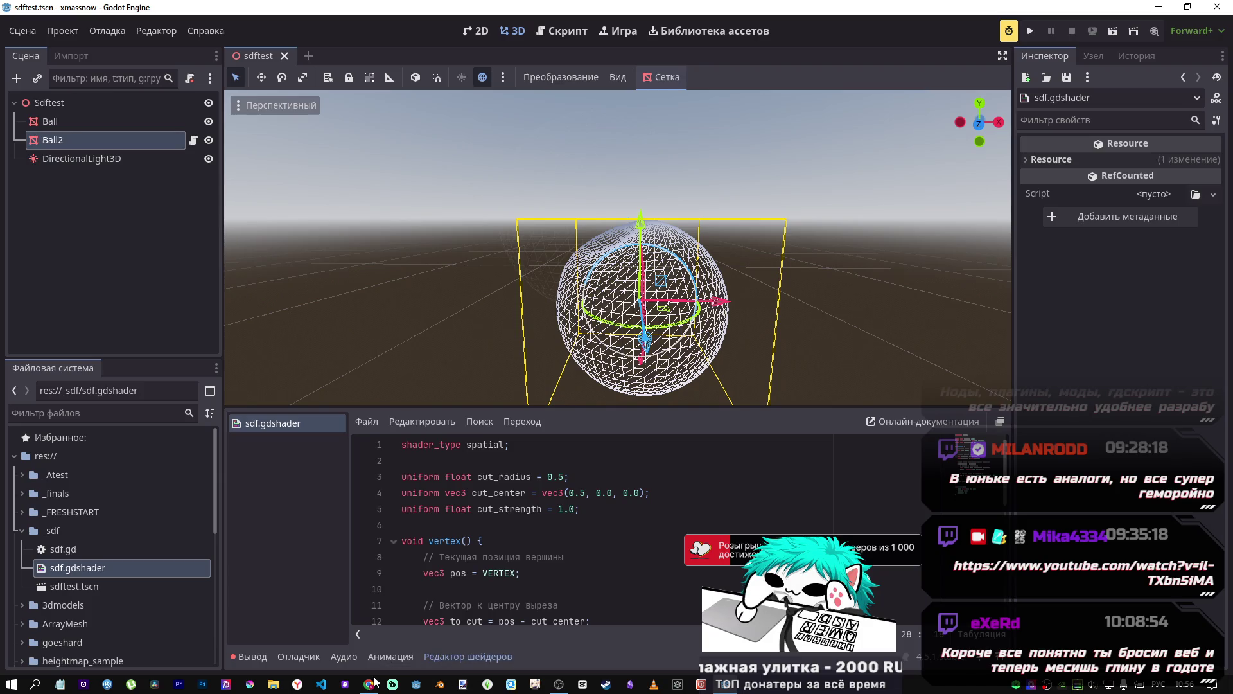
{"action": "mouse_move", "coordinate": [368, 684]}
{"action": "left_click", "coordinate": [365, 641]}
Step: Begin a follow-up message 'на' and scroll the answer to the Raymarching version
{"action": "left_click", "coordinate": [690, 608]}
{"action": "type", "text": "на"}
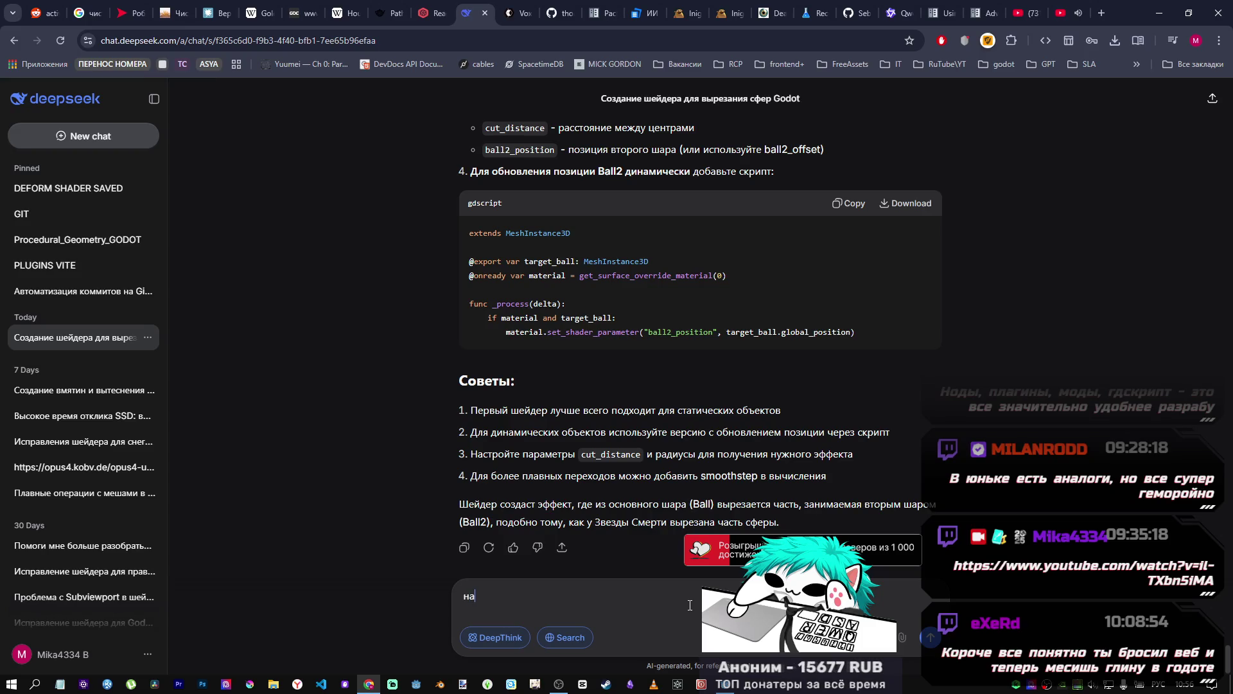
{"action": "scroll", "coordinate": [696, 459], "scroll_direction": "up", "scroll_amount": 5}
{"action": "scroll", "coordinate": [694, 444], "scroll_direction": "up", "scroll_amount": 10}
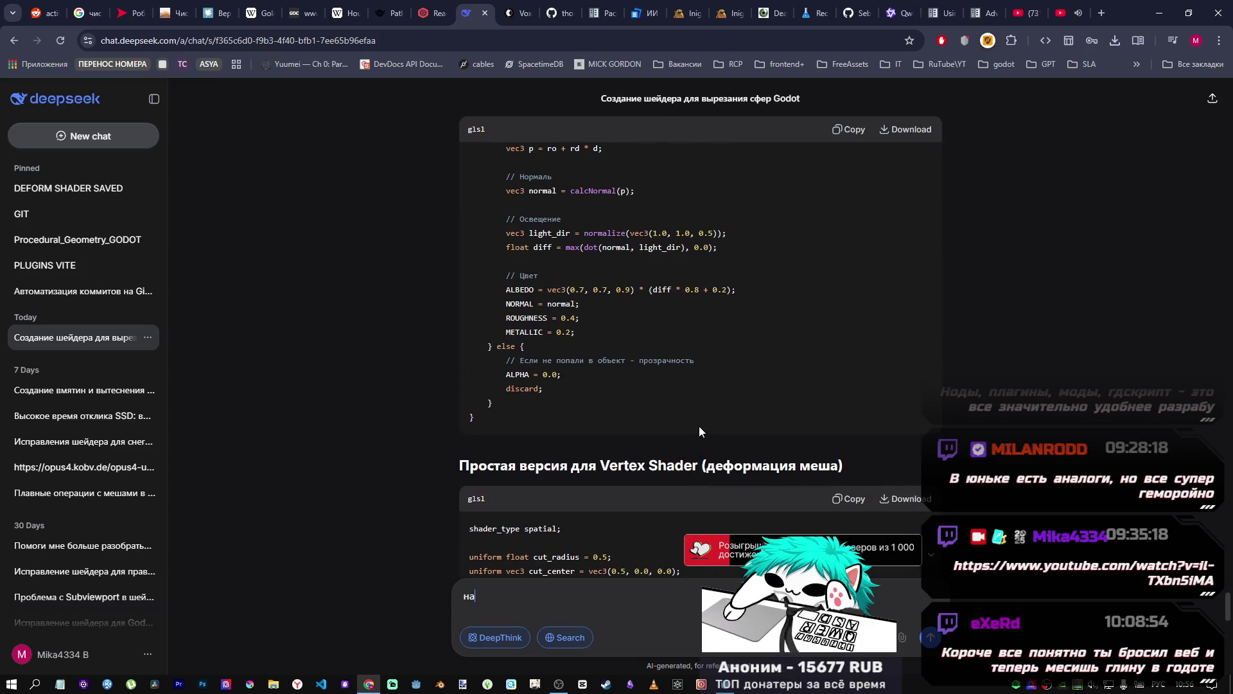
{"action": "scroll", "coordinate": [677, 419], "scroll_direction": "up", "scroll_amount": 10}
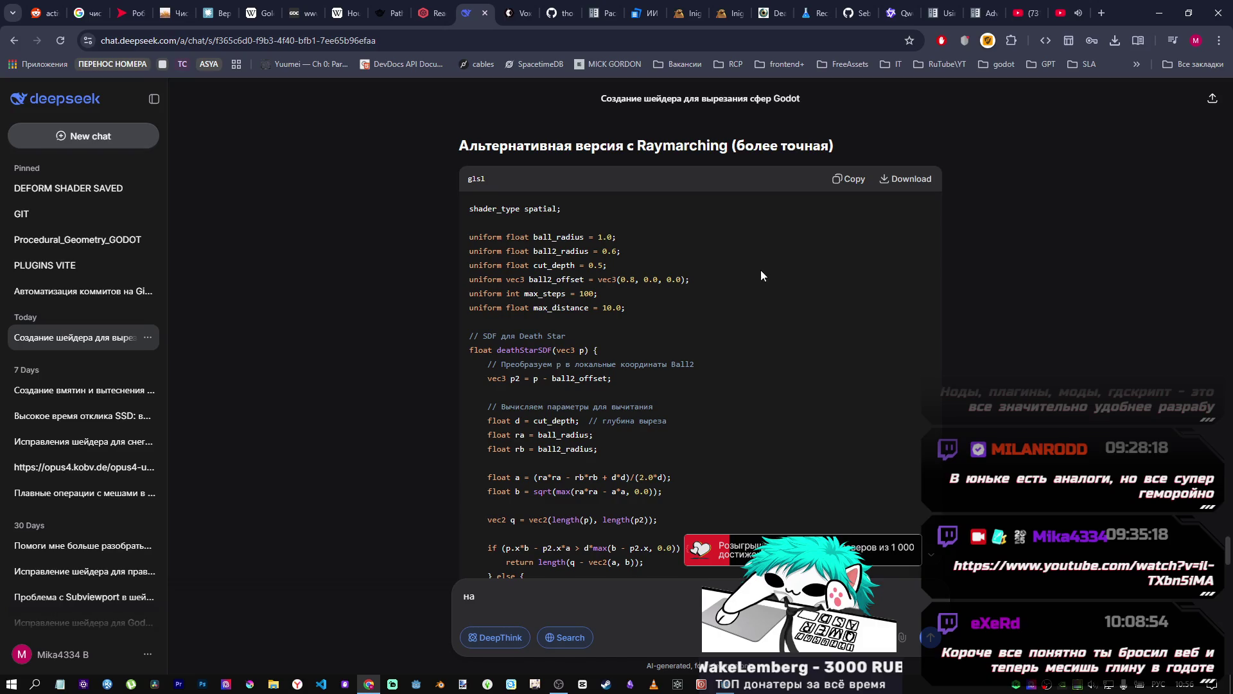
{"action": "scroll", "coordinate": [764, 275], "scroll_direction": "down", "scroll_amount": 12}
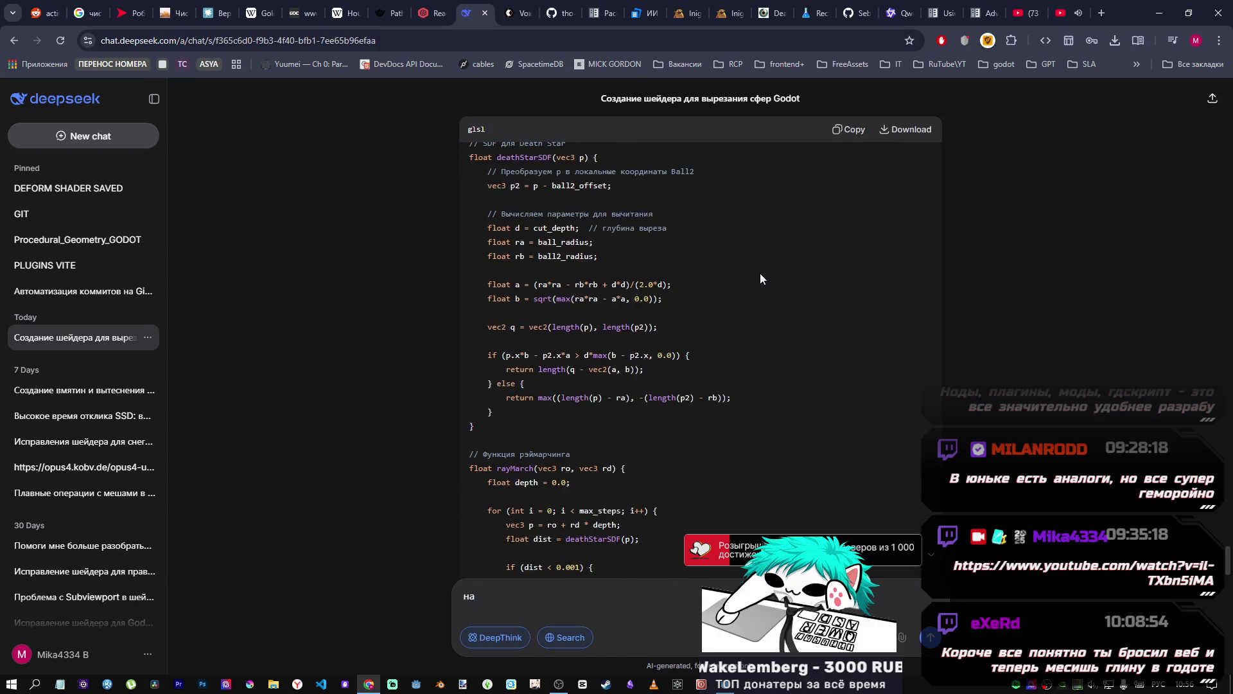
{"action": "scroll", "coordinate": [758, 281], "scroll_direction": "up", "scroll_amount": 10}
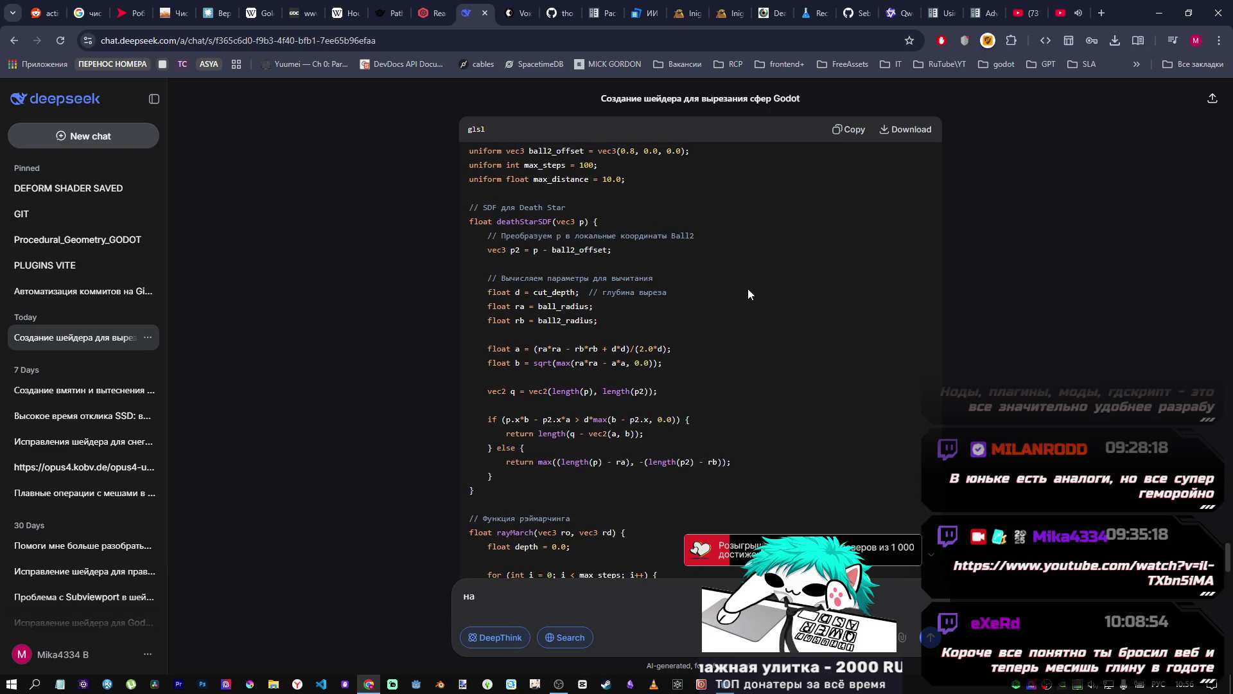
{"action": "scroll", "coordinate": [747, 288], "scroll_direction": "up", "scroll_amount": 4}
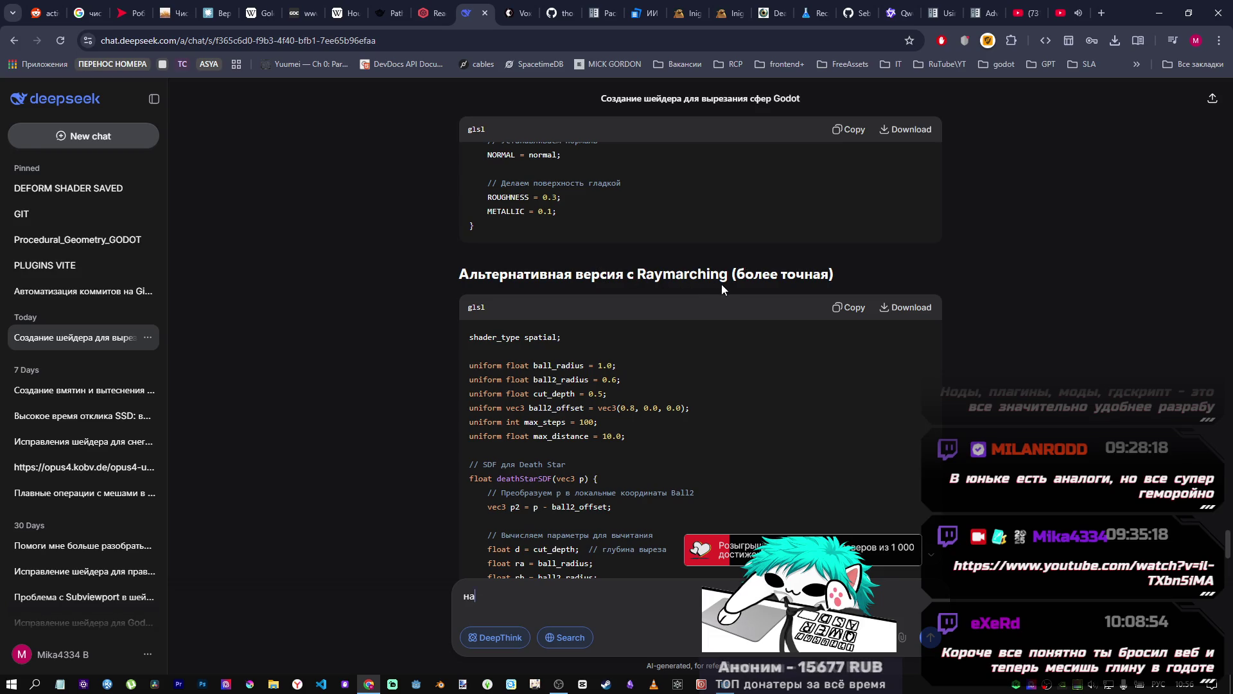
{"action": "scroll", "coordinate": [568, 338], "scroll_direction": "down", "scroll_amount": 3}
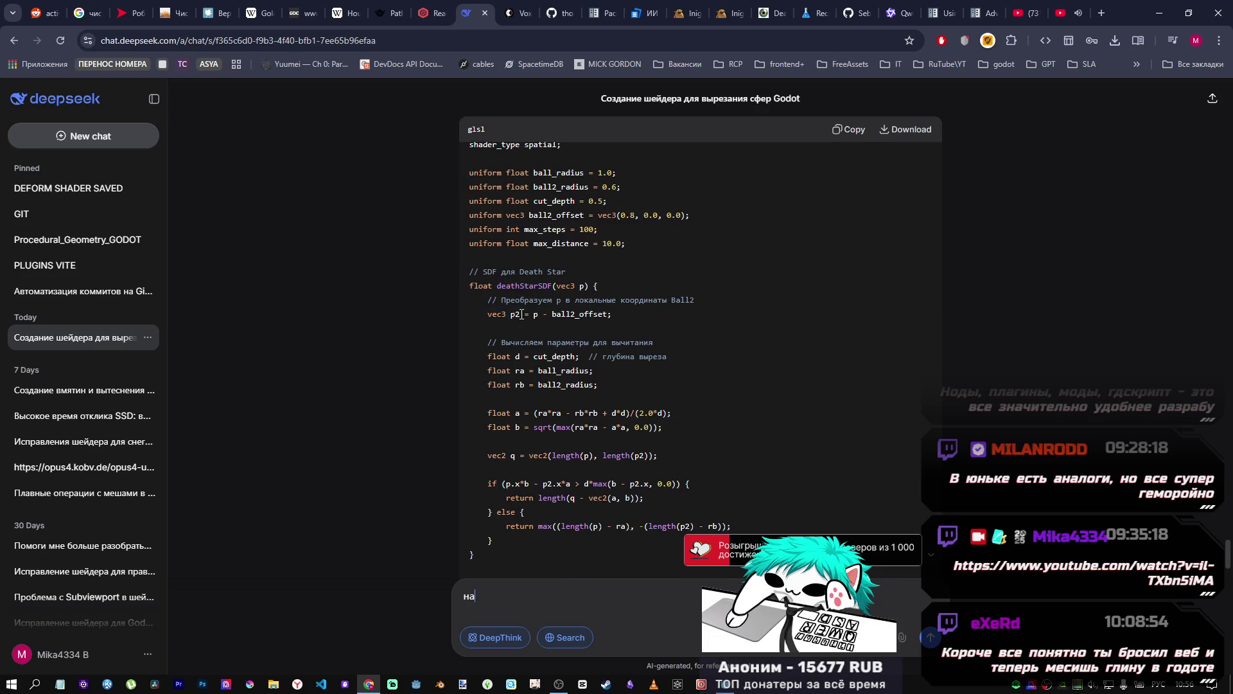
{"action": "scroll", "coordinate": [558, 289], "scroll_direction": "down", "scroll_amount": 15}
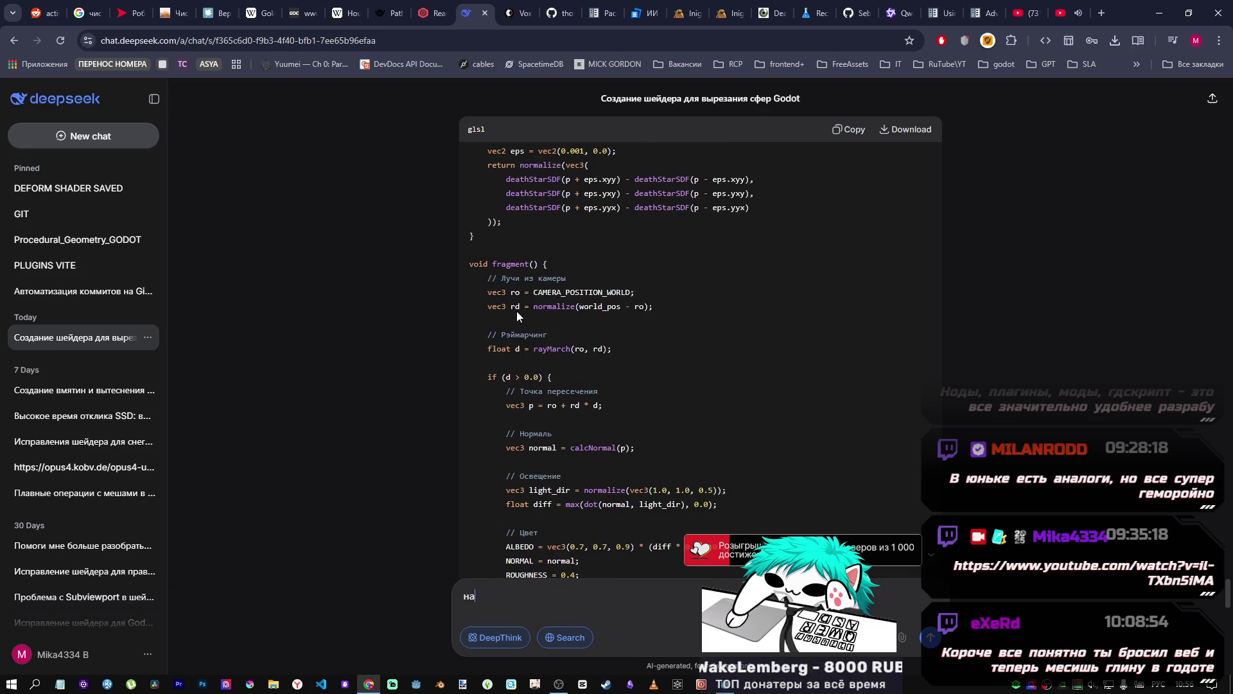
{"action": "scroll", "coordinate": [613, 321], "scroll_direction": "down", "scroll_amount": 3}
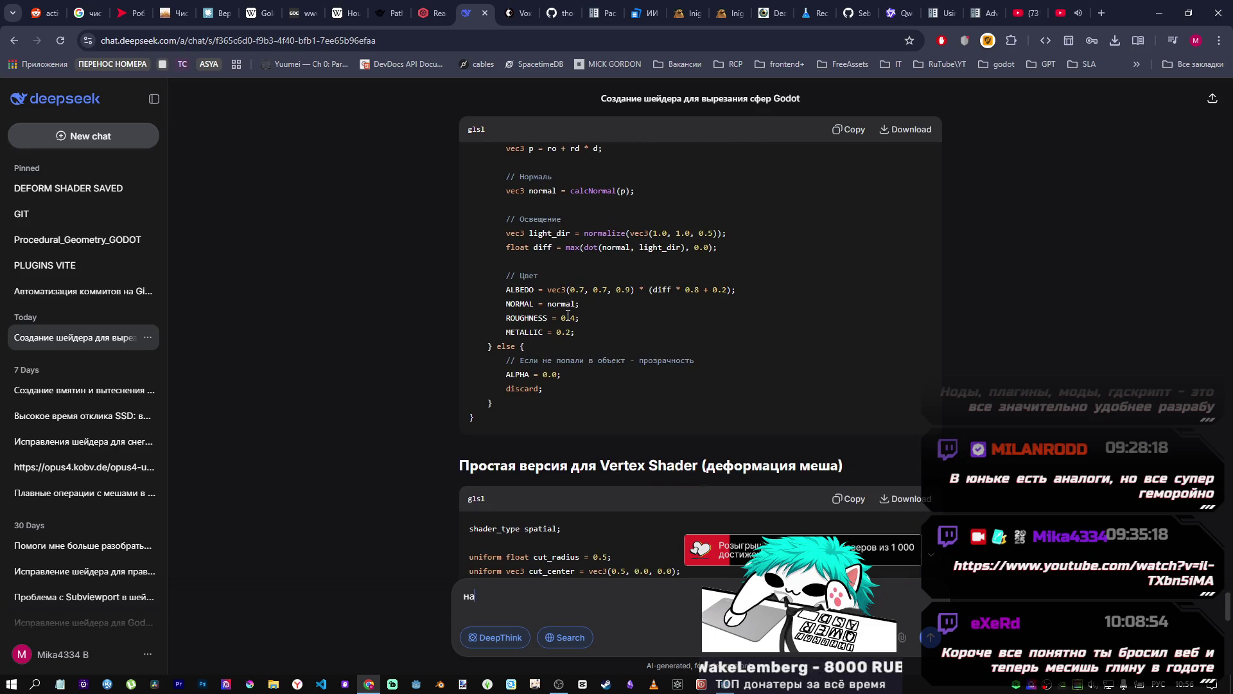
{"action": "scroll", "coordinate": [566, 312], "scroll_direction": "up", "scroll_amount": 15}
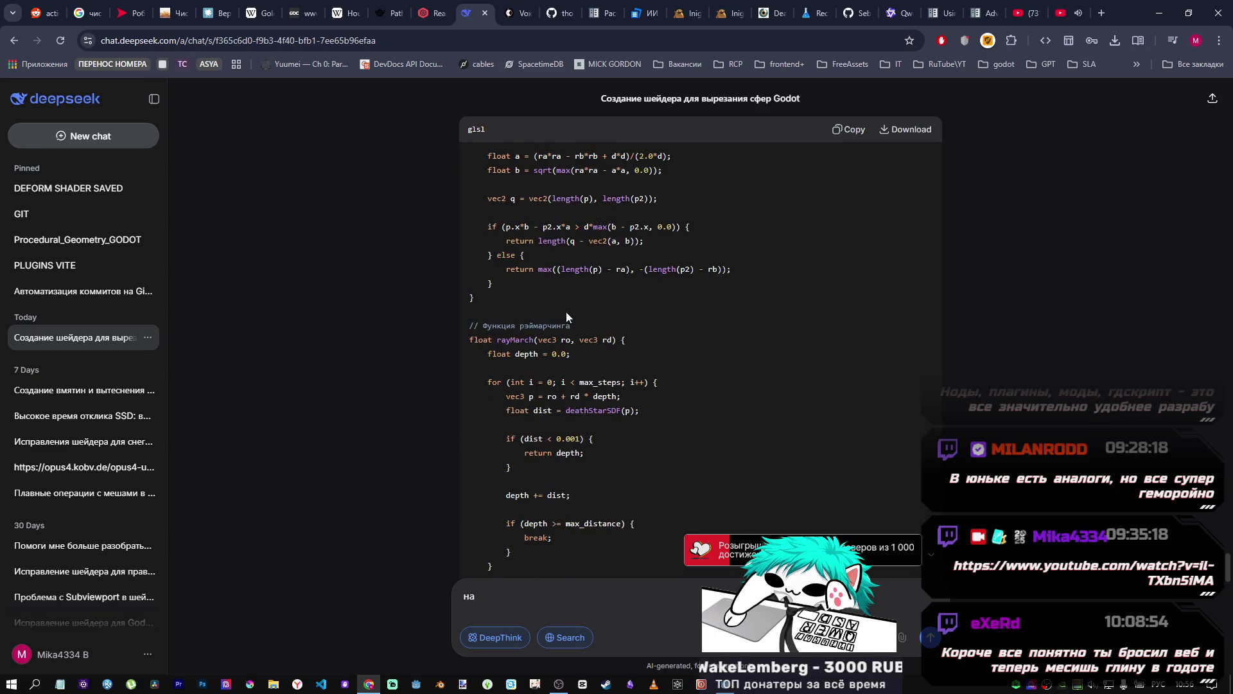
Step: Select the Raymarching shader's uniform declarations from ball_radius, then the draft word 'на'
{"action": "double_click", "coordinate": [537, 301]}
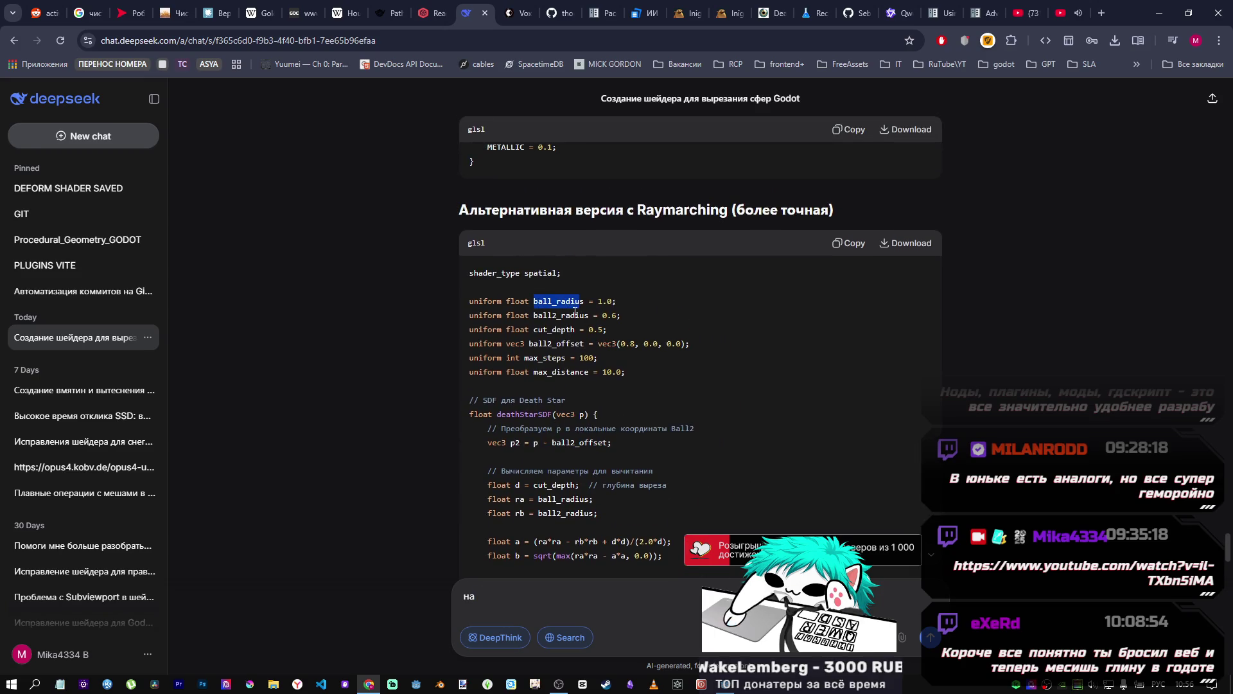
{"action": "mouse_move", "coordinate": [543, 344]}
{"action": "left_mouse_down"}
{"action": "mouse_move", "coordinate": [569, 343]}
{"action": "mouse_move", "coordinate": [555, 377]}
{"action": "left_mouse_up"}
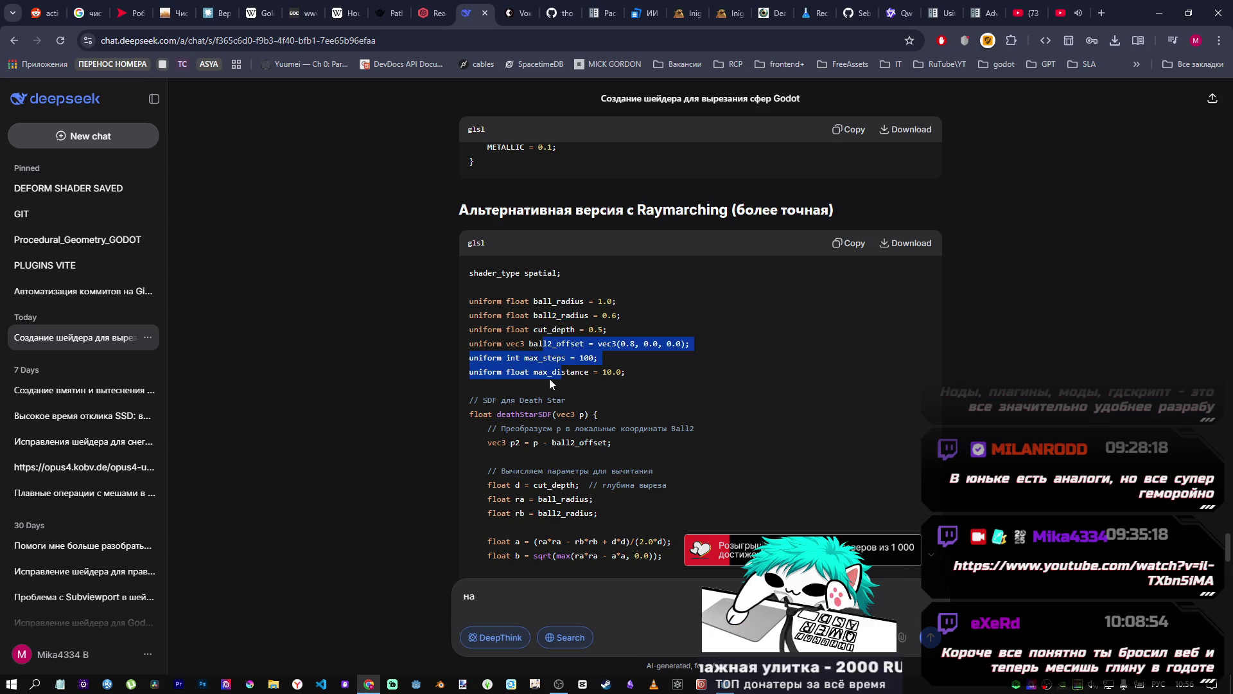
{"action": "mouse_move", "coordinate": [501, 301]}
{"action": "left_mouse_down"}
{"action": "mouse_move", "coordinate": [620, 317]}
{"action": "mouse_move", "coordinate": [642, 388]}
{"action": "left_mouse_up"}
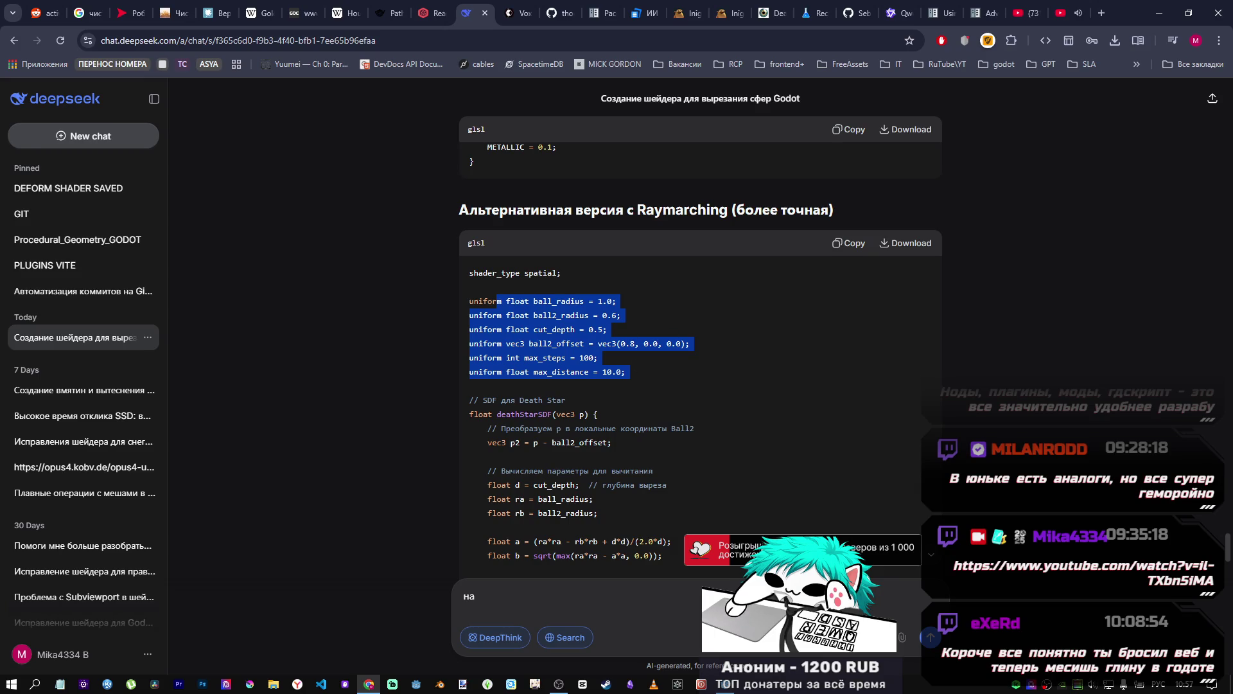
{"action": "scroll", "coordinate": [636, 482], "scroll_direction": "down", "scroll_amount": 5}
{"action": "double_click", "coordinate": [478, 585]}
{"action": "scroll", "coordinate": [662, 503], "scroll_direction": "down", "scroll_amount": 4}
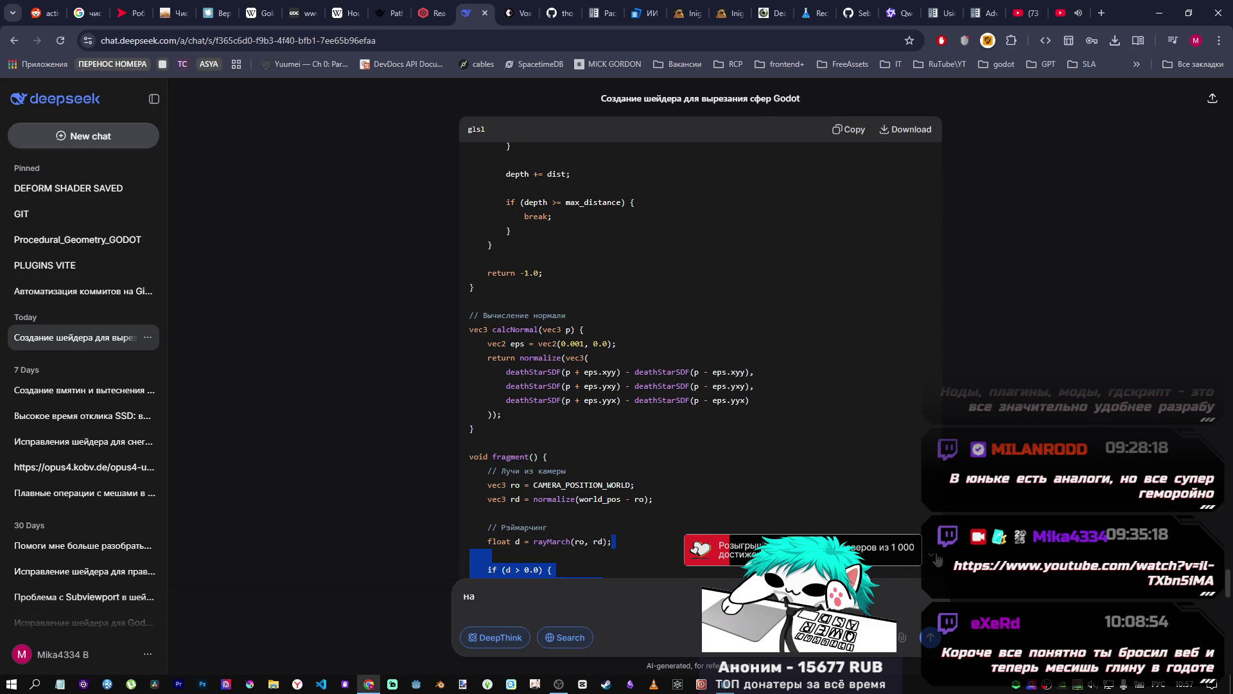
Step: Copy the simple vertex shader code from DeepSeek's earlier answer
{"action": "key", "text": "ctrl+a"}
{"action": "scroll", "coordinate": [850, 487], "scroll_direction": "down", "scroll_amount": 5}
{"action": "scroll", "coordinate": [770, 443], "scroll_direction": "up", "scroll_amount": 3}
{"action": "scroll", "coordinate": [790, 411], "scroll_direction": "up", "scroll_amount": 5}
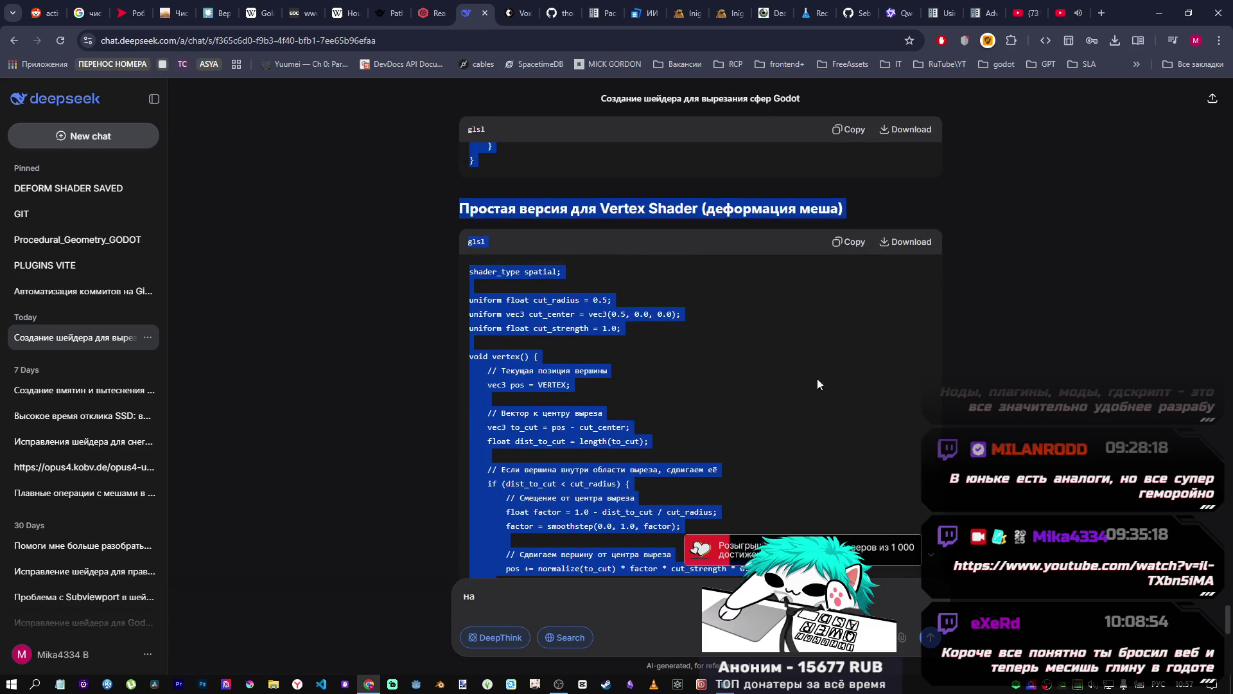
{"action": "left_click", "coordinate": [848, 284]}
{"action": "left_click", "coordinate": [850, 241]}
Step: Replace the draft with a compute-shader rewrite request and paste the shader code beneath it
{"action": "key", "text": "ctrl+a"}
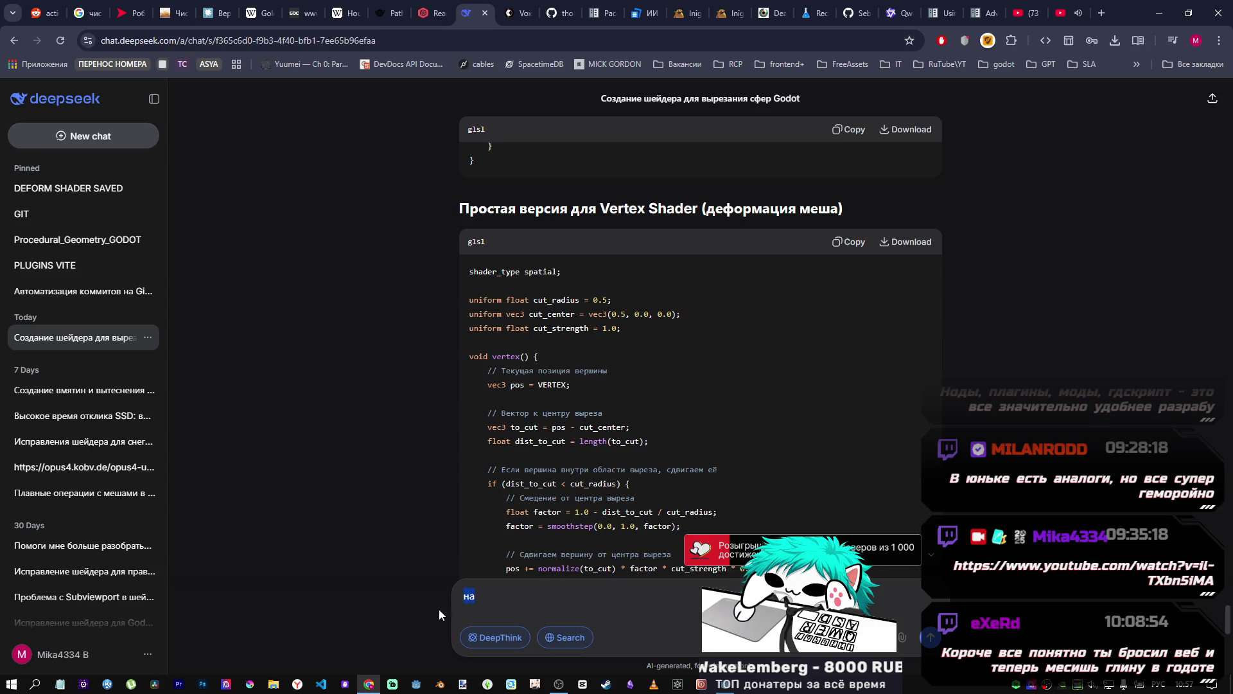
{"action": "type", "text": "перпиши "}
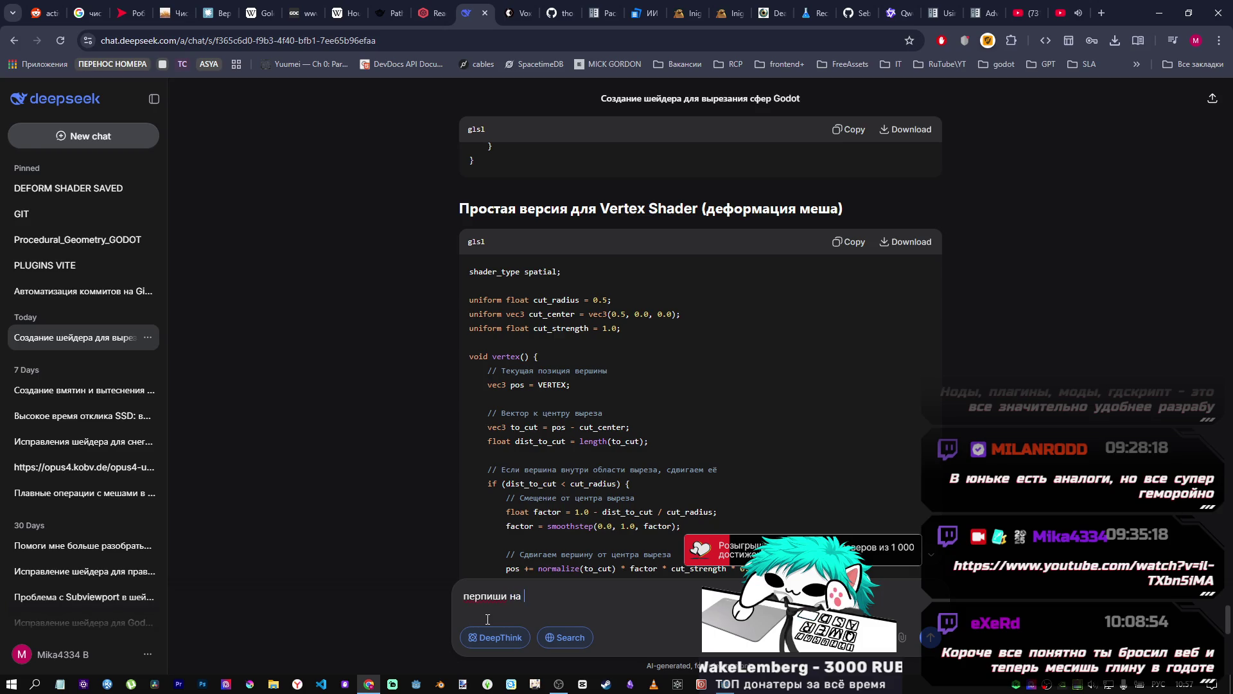
{"action": "type", "text": "омute sha"}
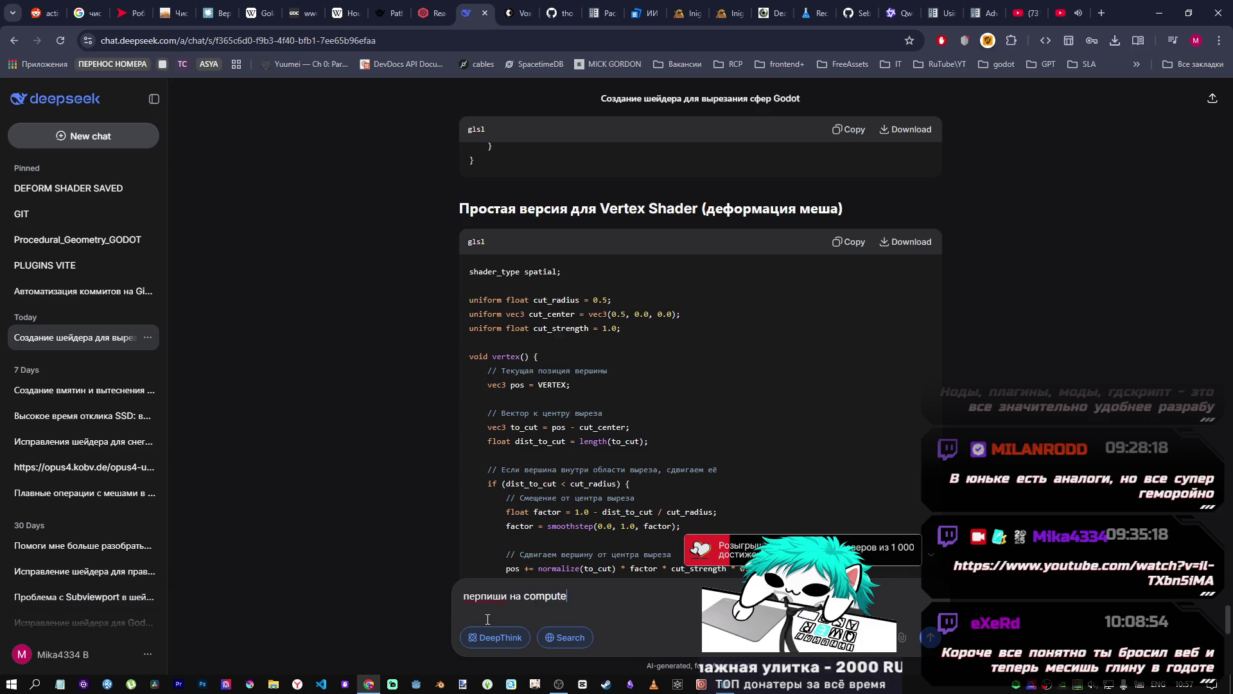
{"action": "type", "text": "der"}
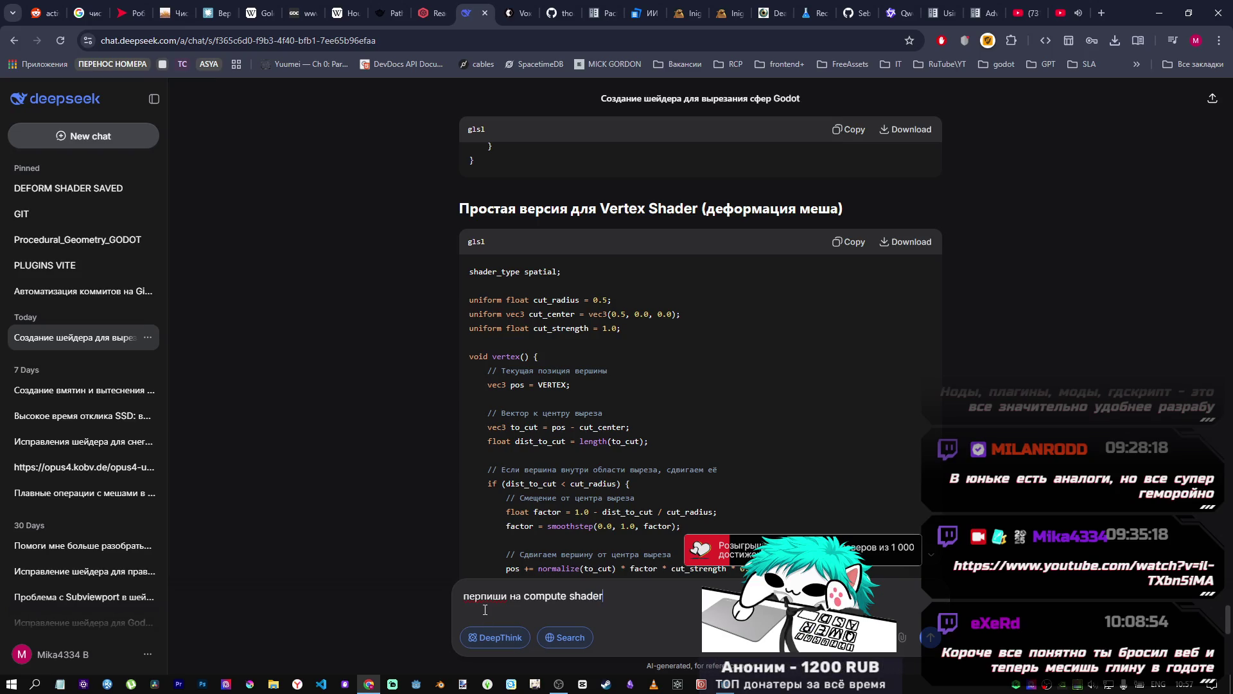
{"action": "key", "text": "shift+Return"}
{"action": "key", "text": "shift+Return"}
{"action": "key", "text": "ctrl+v"}
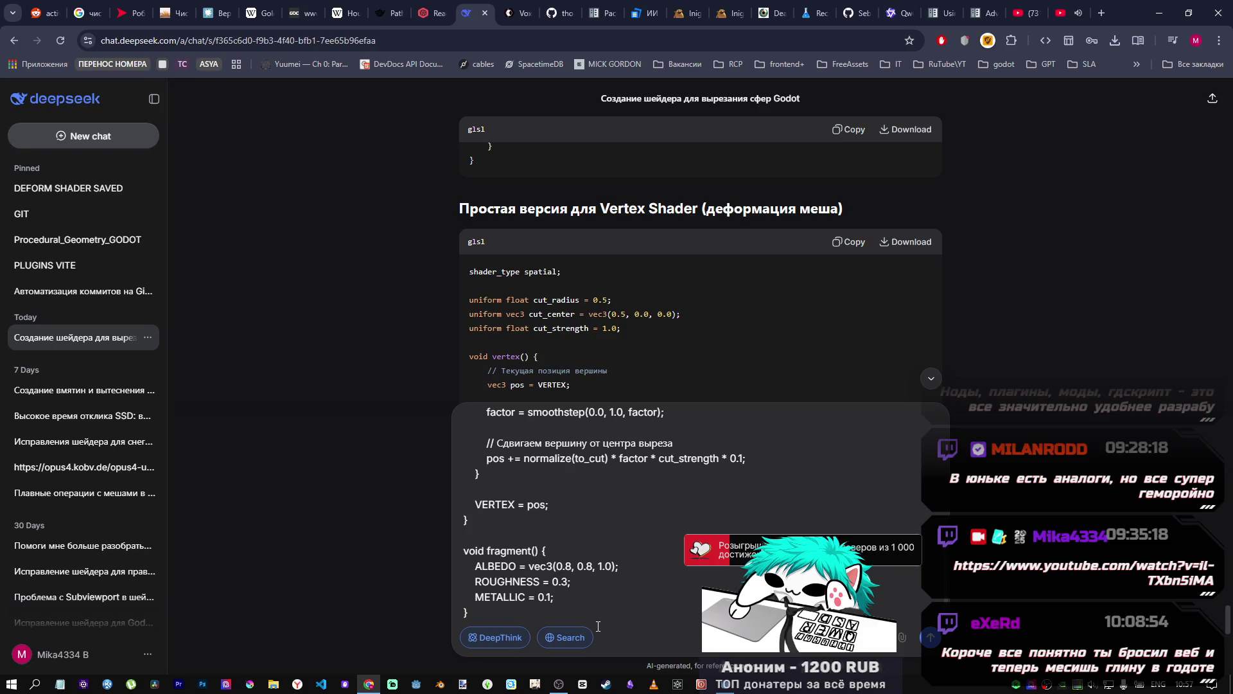
Step: Correct 'перпиши' to 'перепиши' with spellcheck and send the request
{"action": "scroll", "coordinate": [620, 427], "scroll_direction": "up", "scroll_amount": 10}
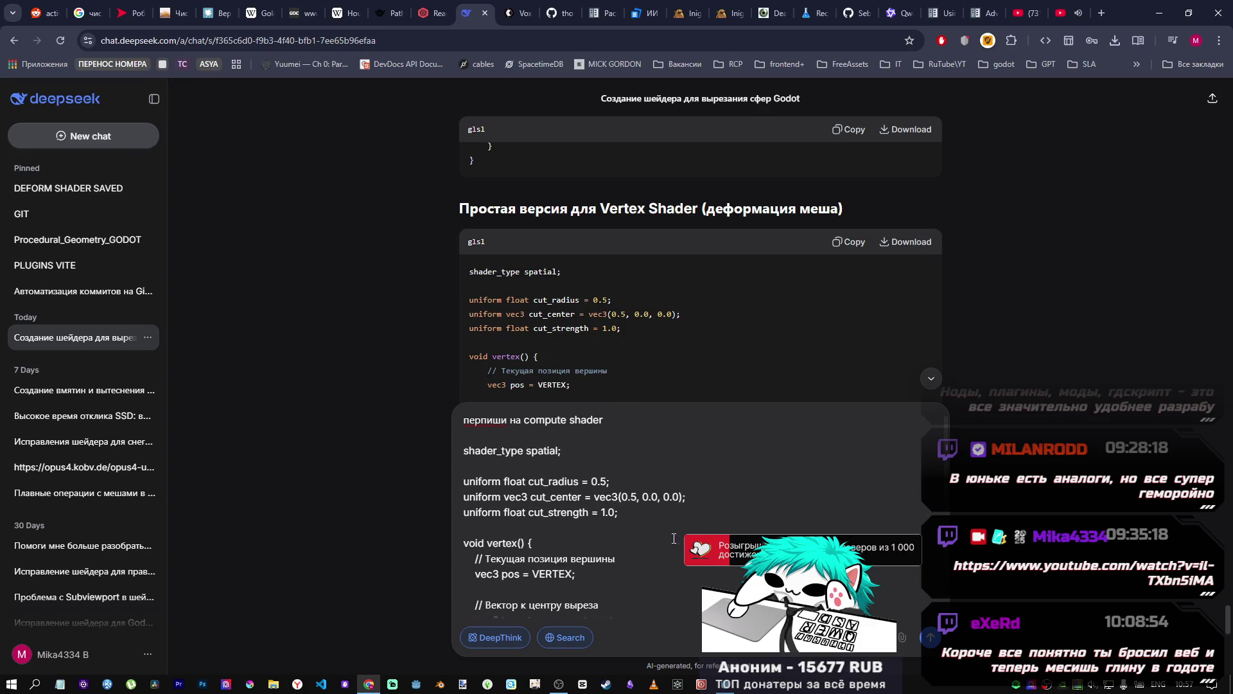
{"action": "right_click", "coordinate": [489, 420]}
{"action": "left_click", "coordinate": [560, 135]}
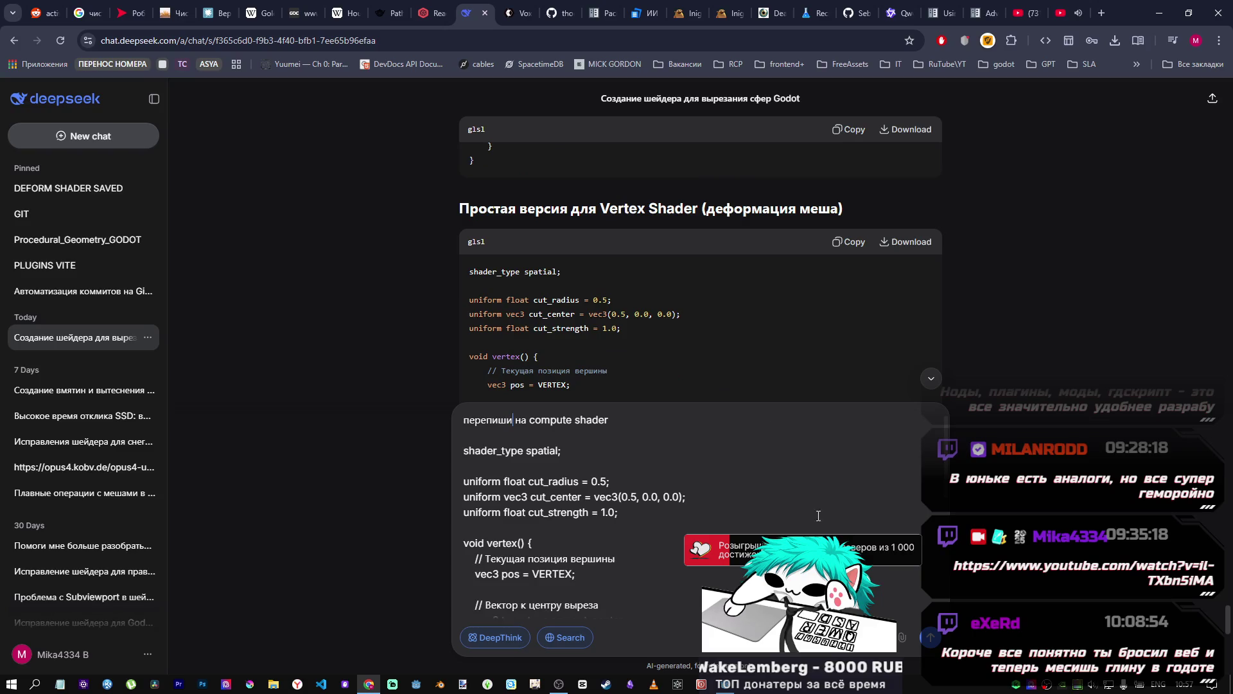
{"action": "left_click", "coordinate": [932, 637]}
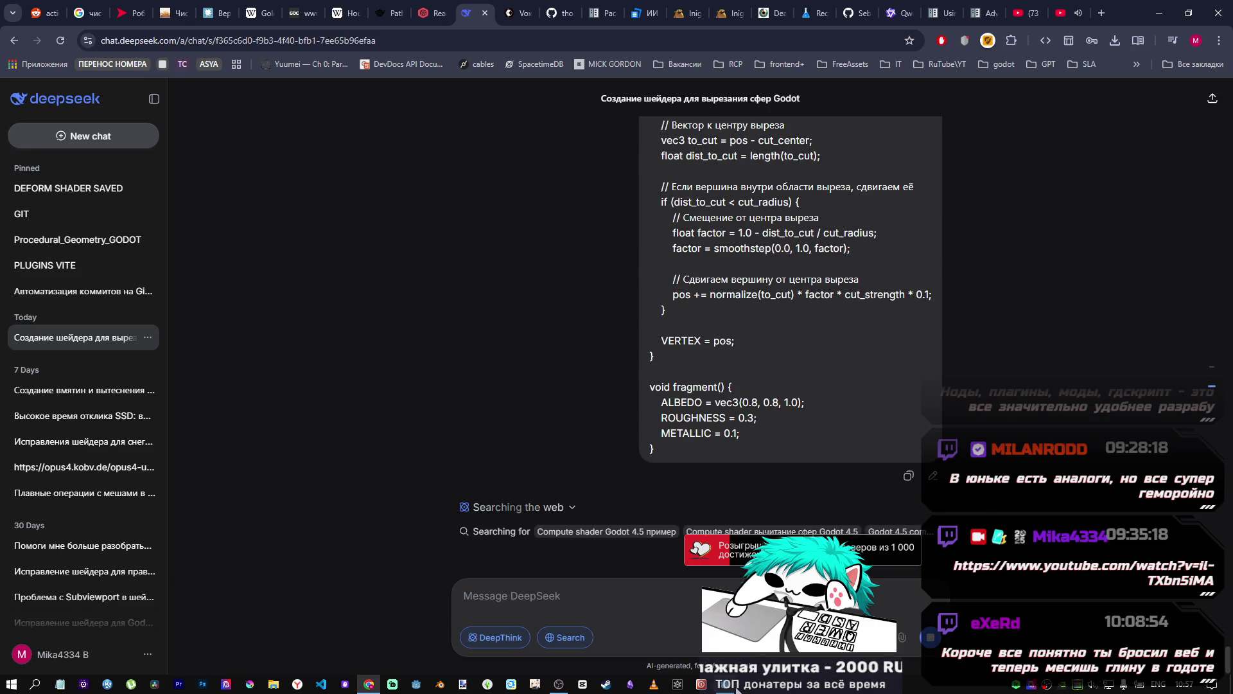
{"action": "key", "text": "alt+Tab"}
Step: Reload the current sdftest project from the Project menu
{"action": "left_click", "coordinate": [62, 31]}
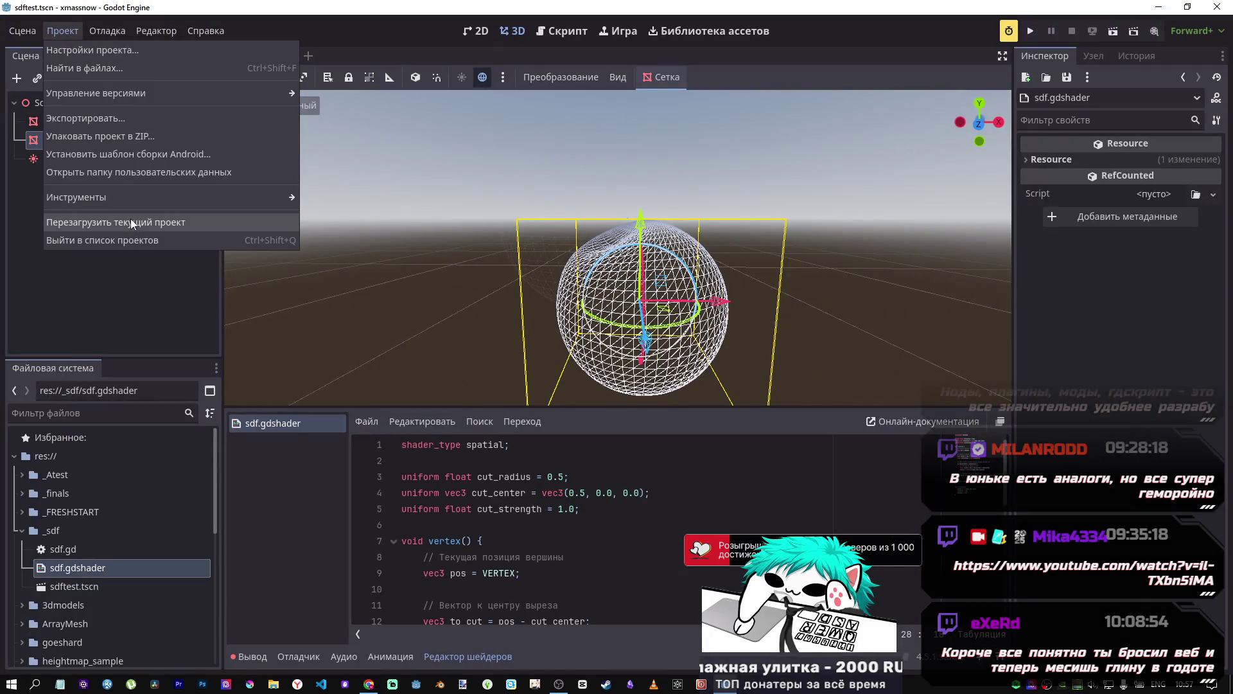
{"action": "left_click", "coordinate": [130, 219]}
{"action": "key", "text": "alt+Tab"}
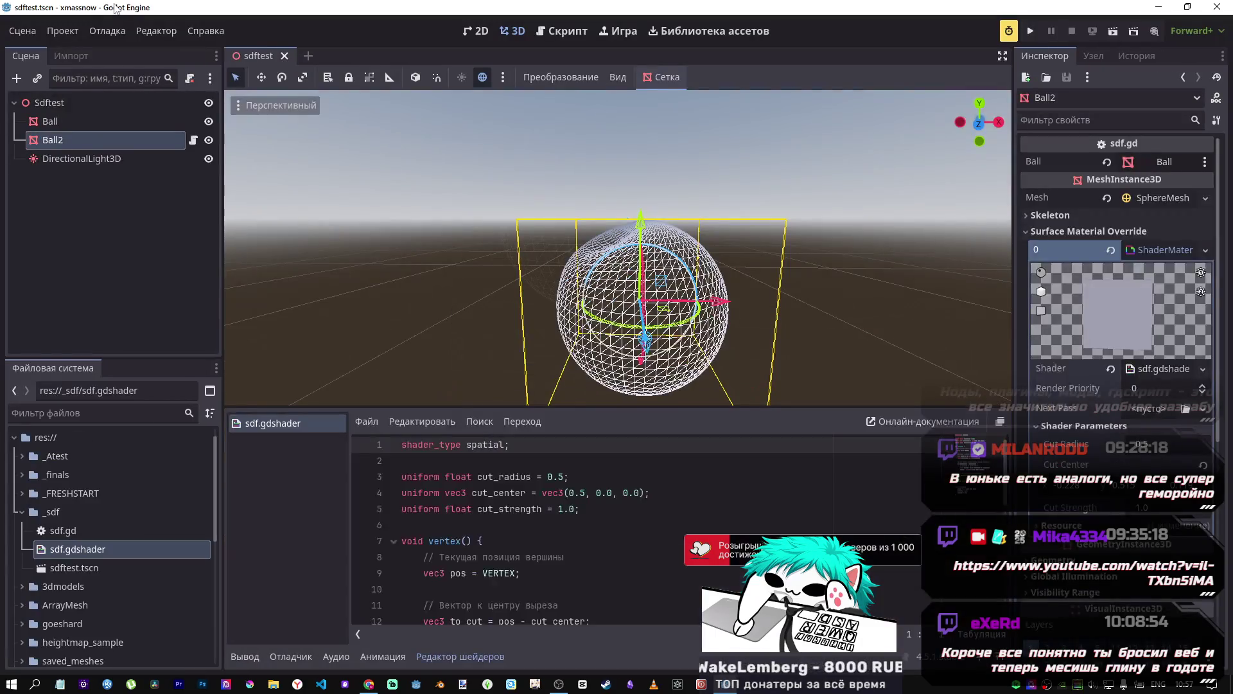
Step: Quit to the project list and open the Compute Texture project
{"action": "left_click", "coordinate": [62, 30]}
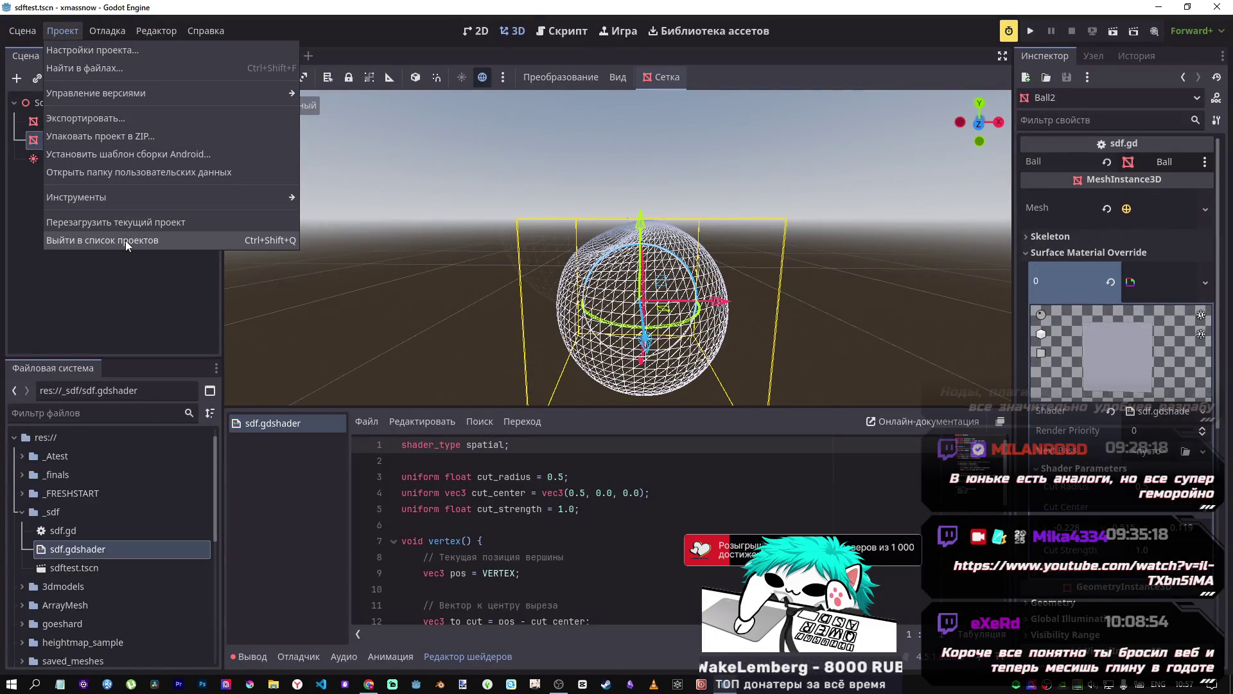
{"action": "left_click", "coordinate": [125, 240]}
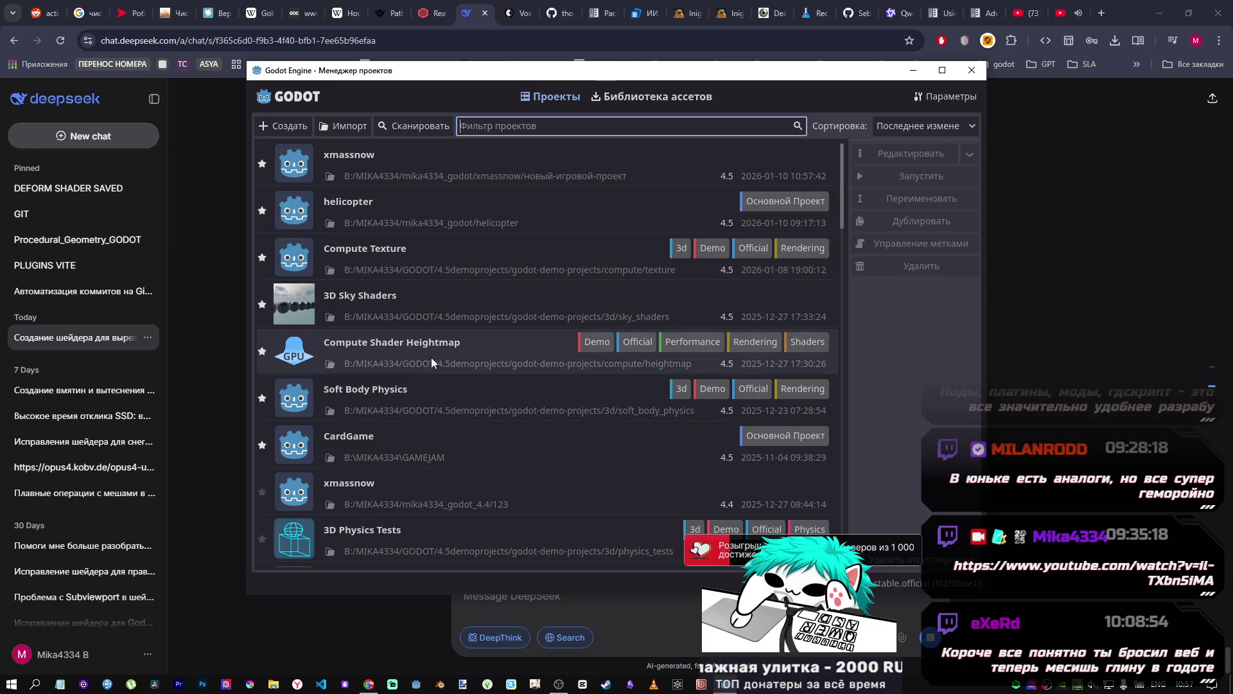
{"action": "double_click", "coordinate": [440, 257]}
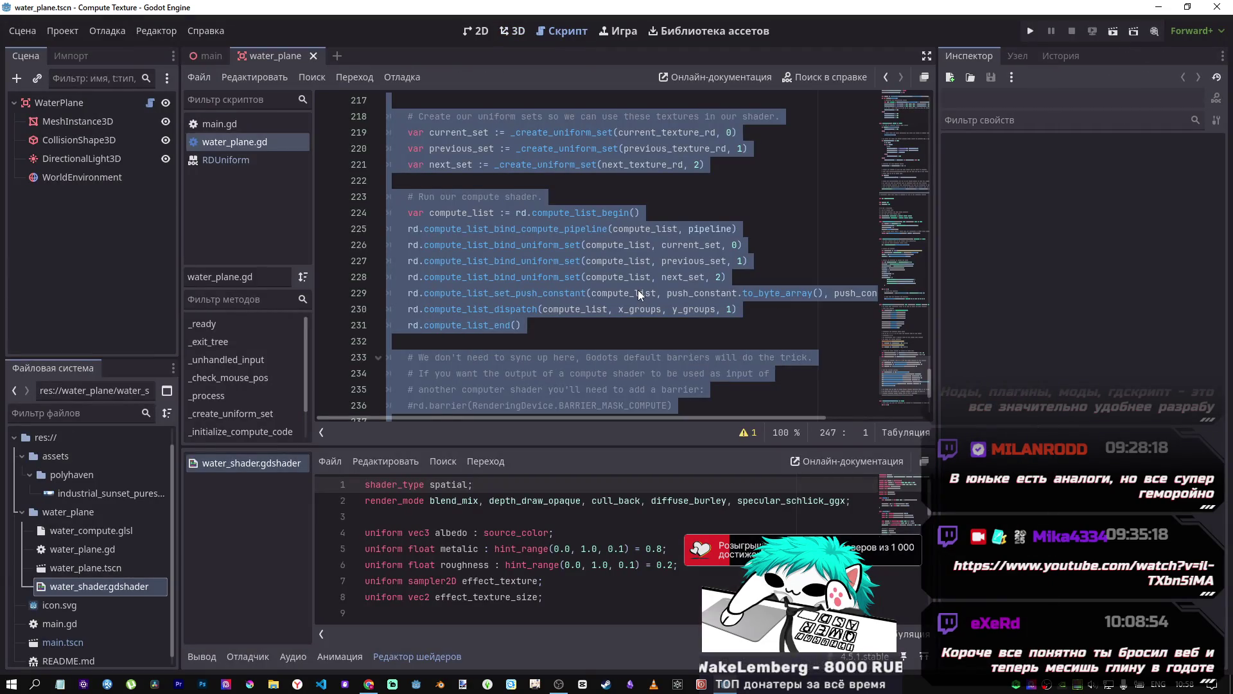
Step: Show the main scene in 3D and inspect the WaterPlane, Camera3D and WorldEnvironment nodes
{"action": "left_click", "coordinate": [313, 56]}
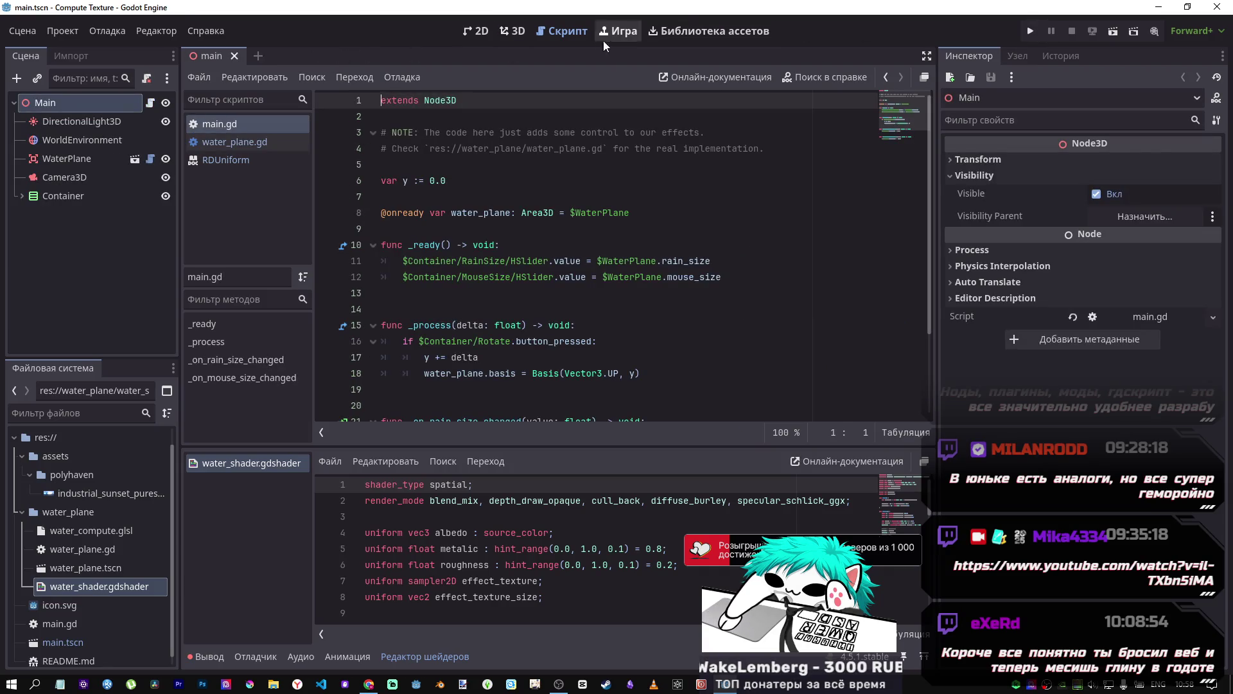
{"action": "left_click", "coordinate": [524, 30]}
{"action": "mouse_move", "coordinate": [524, 128]}
{"action": "left_mouse_down"}
{"action": "mouse_move", "coordinate": [534, 206]}
{"action": "mouse_move", "coordinate": [544, 199]}
{"action": "left_mouse_up"}
{"action": "left_click", "coordinate": [85, 159]}
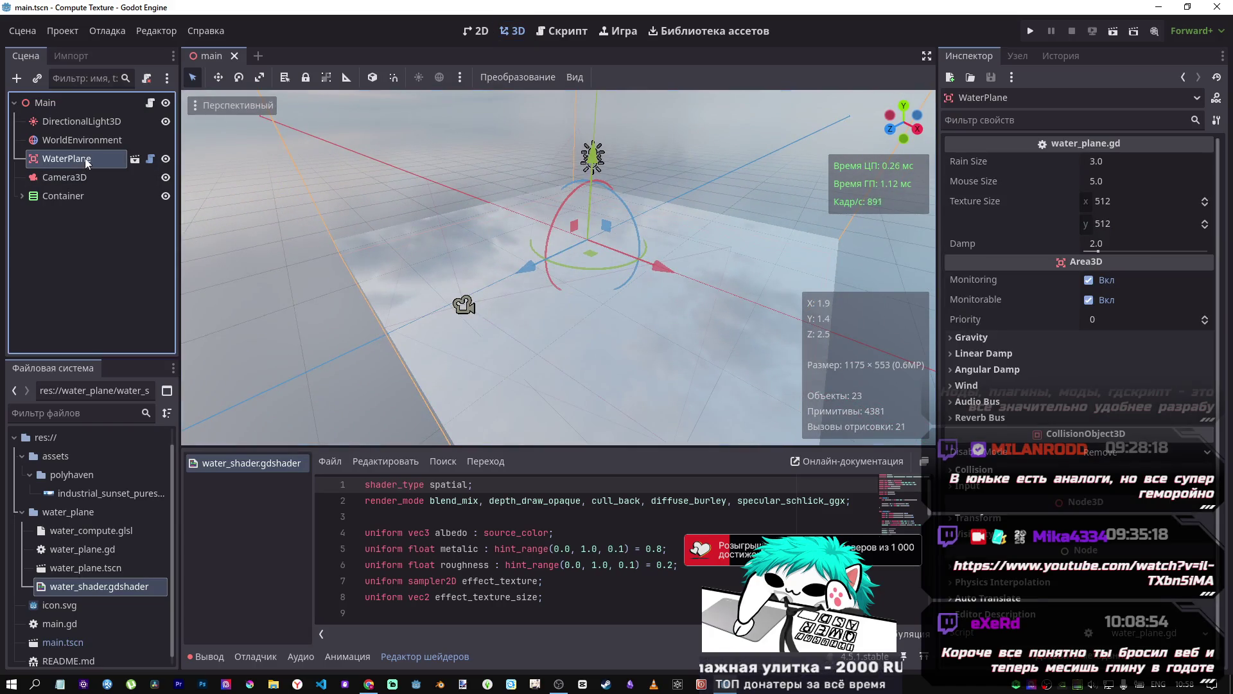
{"action": "left_click", "coordinate": [79, 180]}
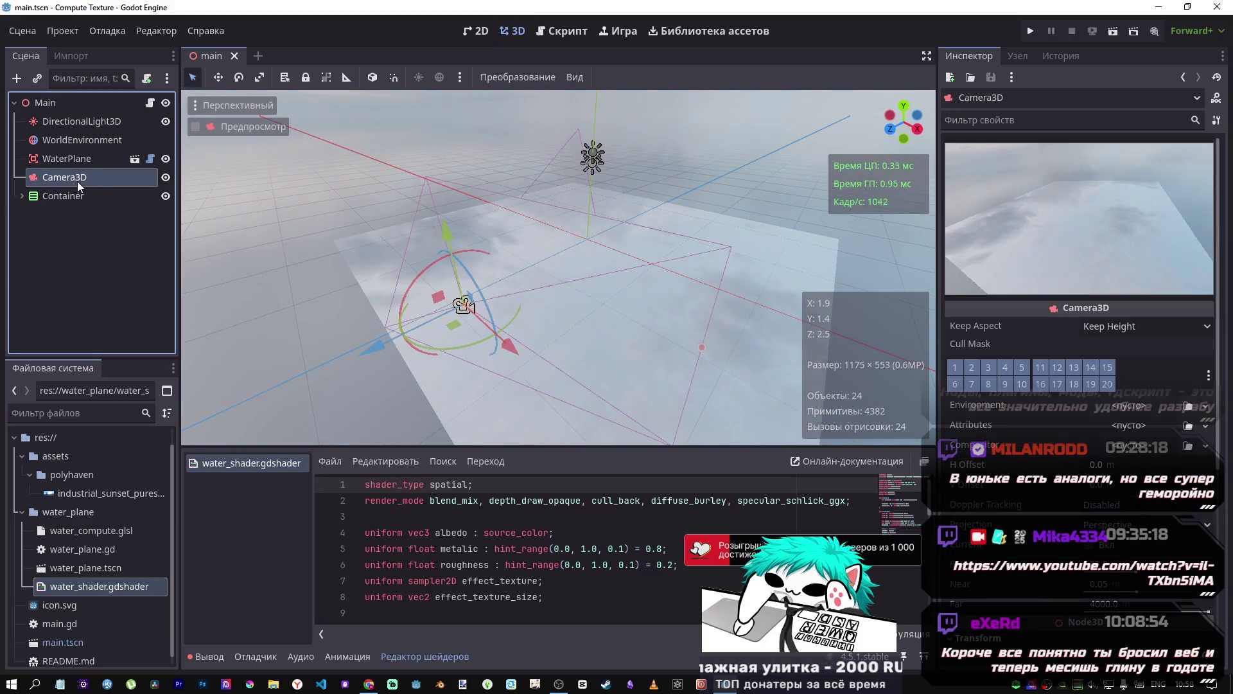
{"action": "left_click", "coordinate": [82, 136]}
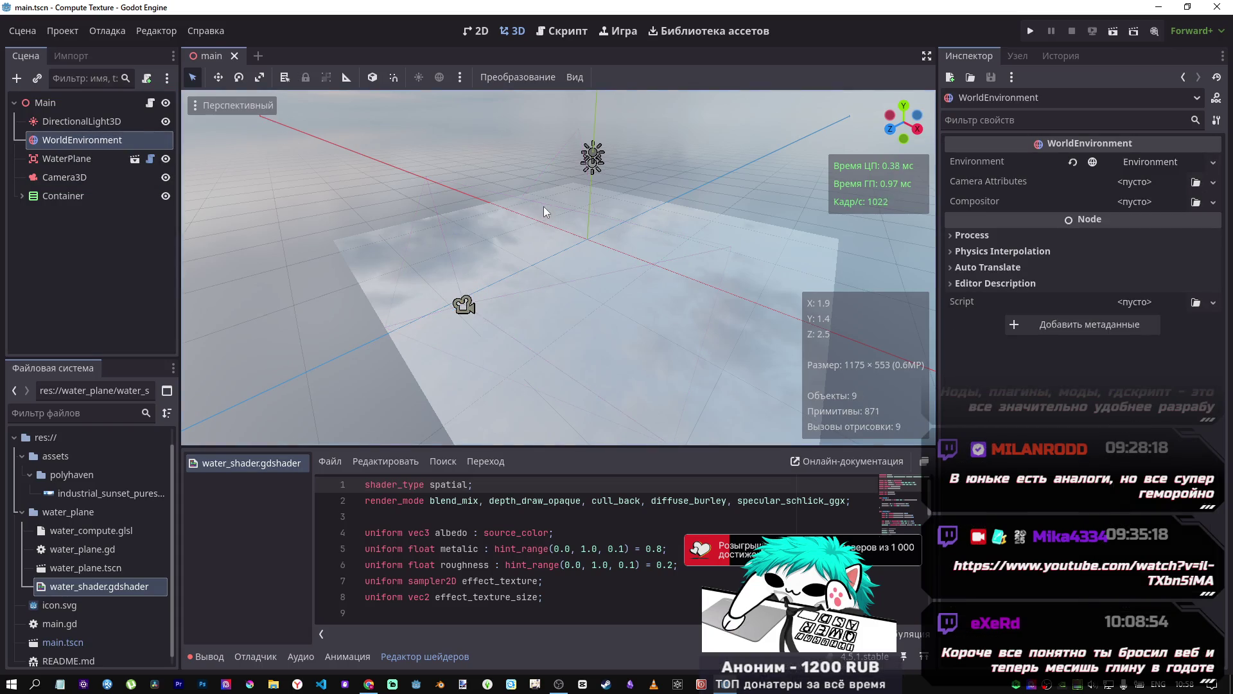
Step: Reload the project and open the WaterPlane node's own scene
{"action": "left_click", "coordinate": [62, 31]}
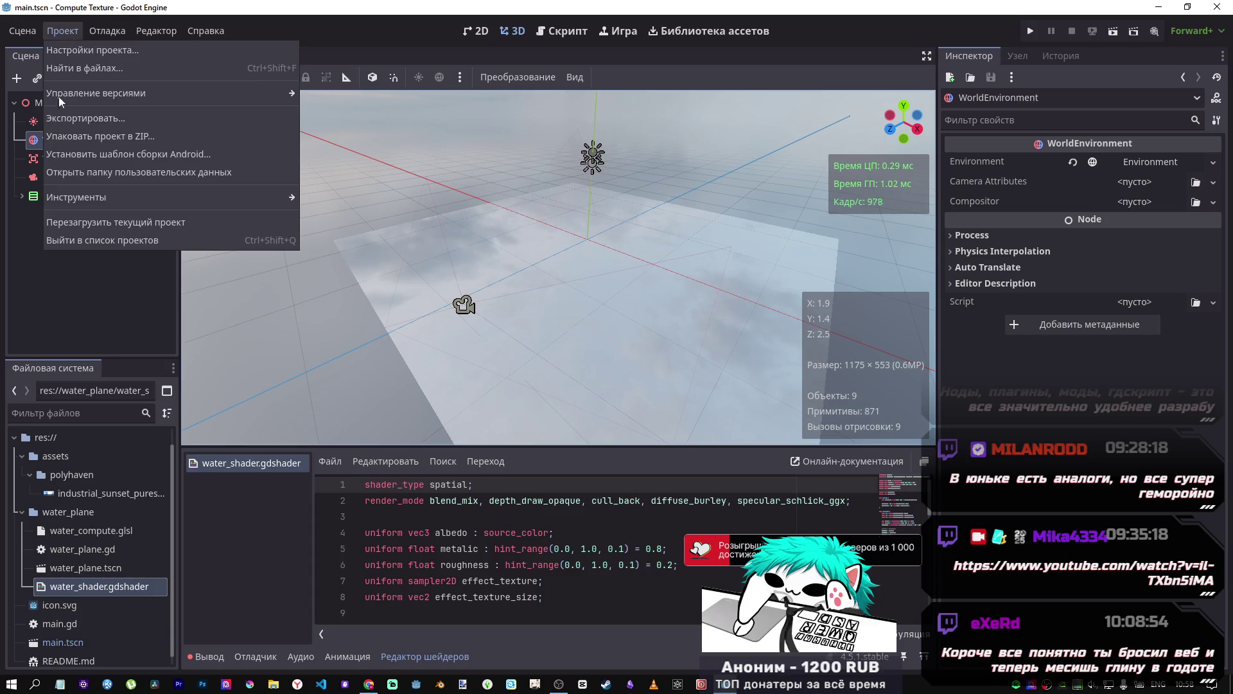
{"action": "left_click", "coordinate": [281, 220]}
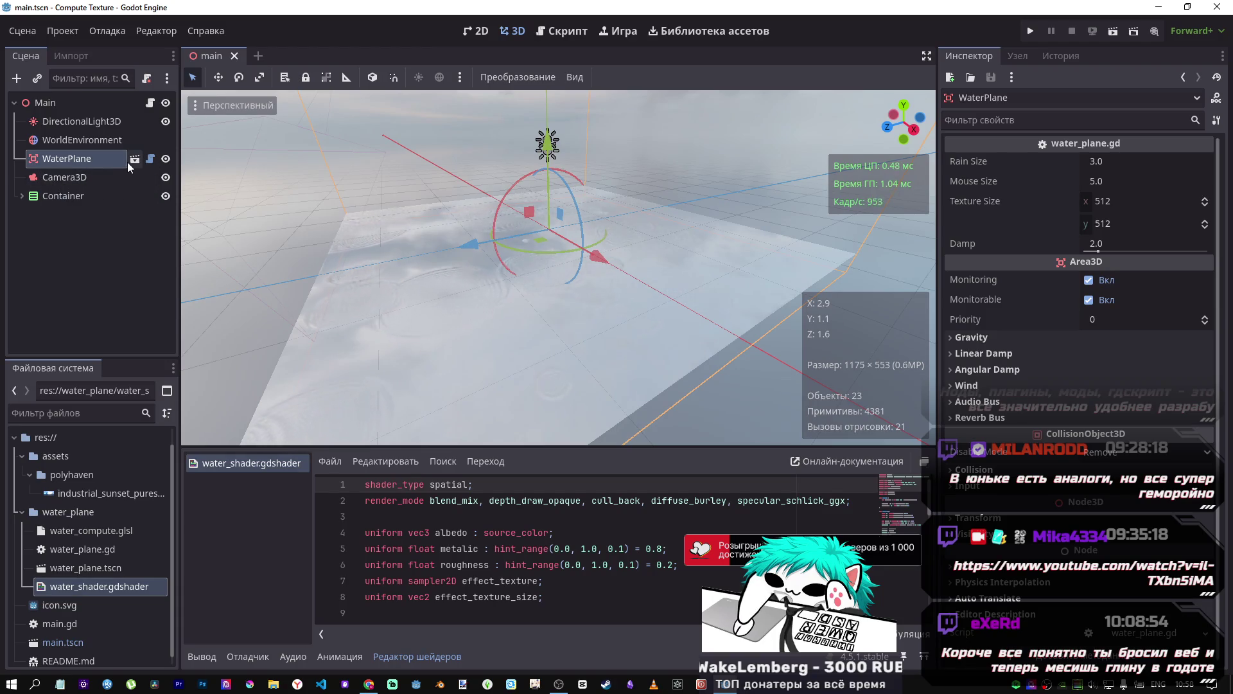
{"action": "left_click_drag", "start_coordinate": [464, 359], "coordinate": [479, 338]}
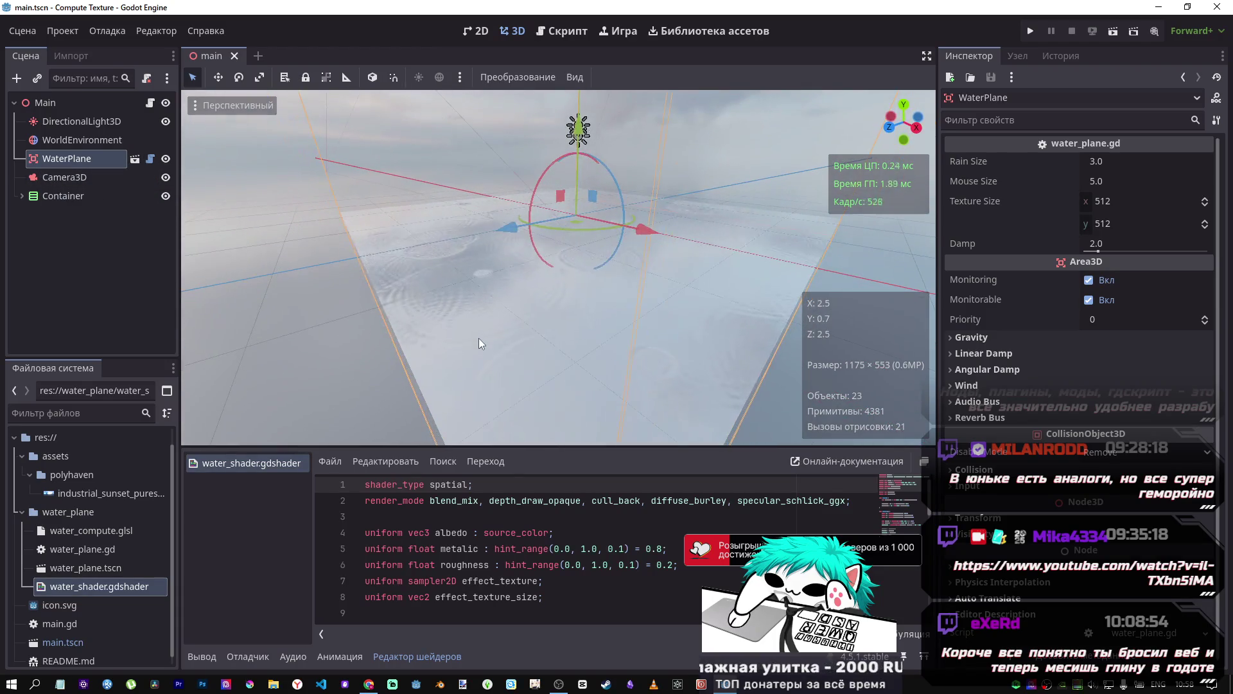
{"action": "left_click", "coordinate": [135, 159]}
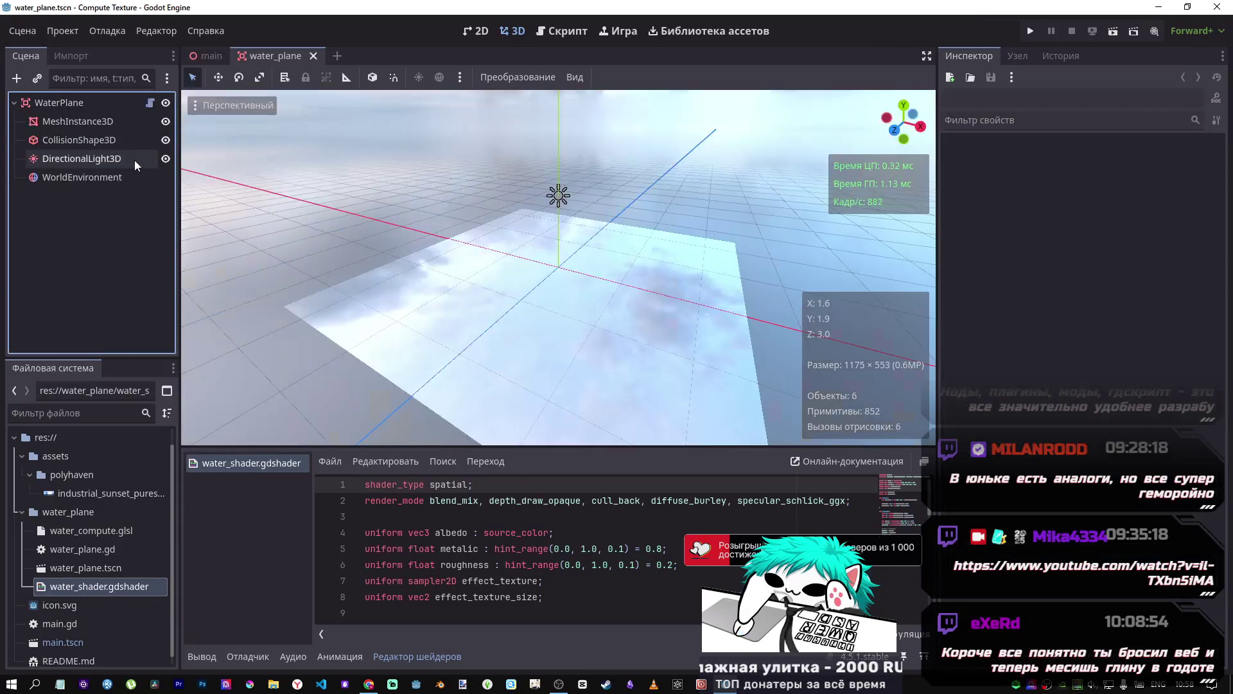
Step: Expand MeshInstance3D's material override parameters and darken the albedo colour
{"action": "left_click", "coordinate": [93, 127]}
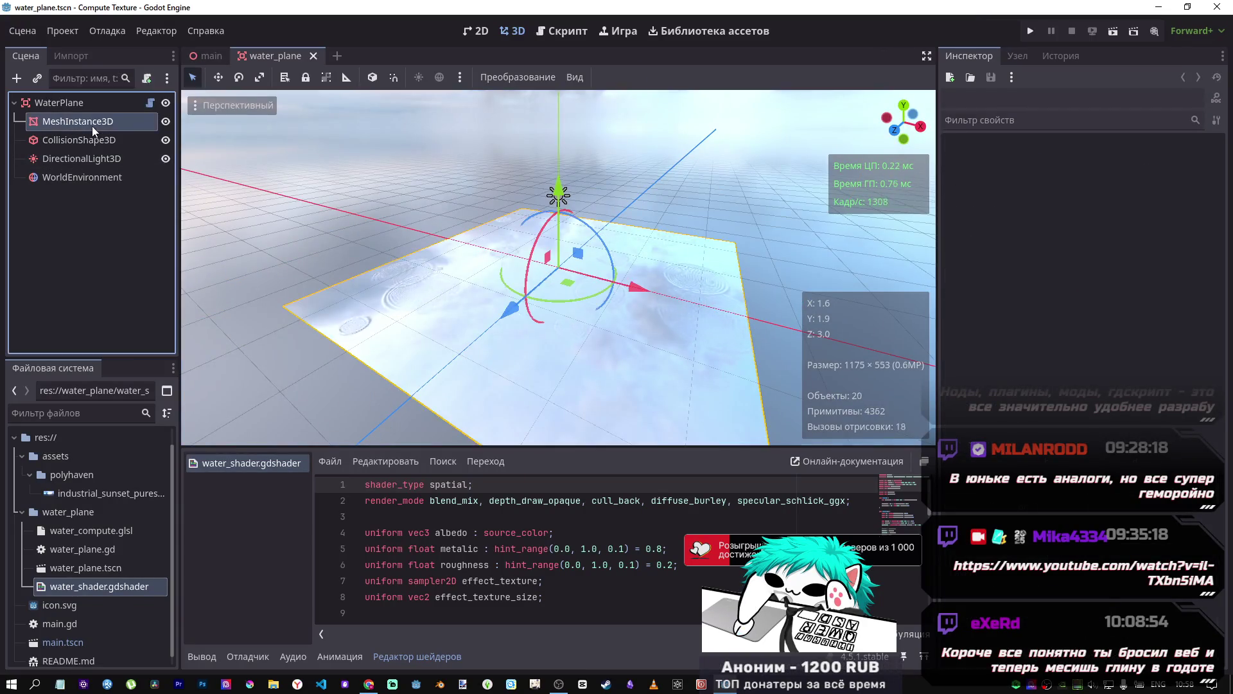
{"action": "left_click", "coordinate": [1147, 317]}
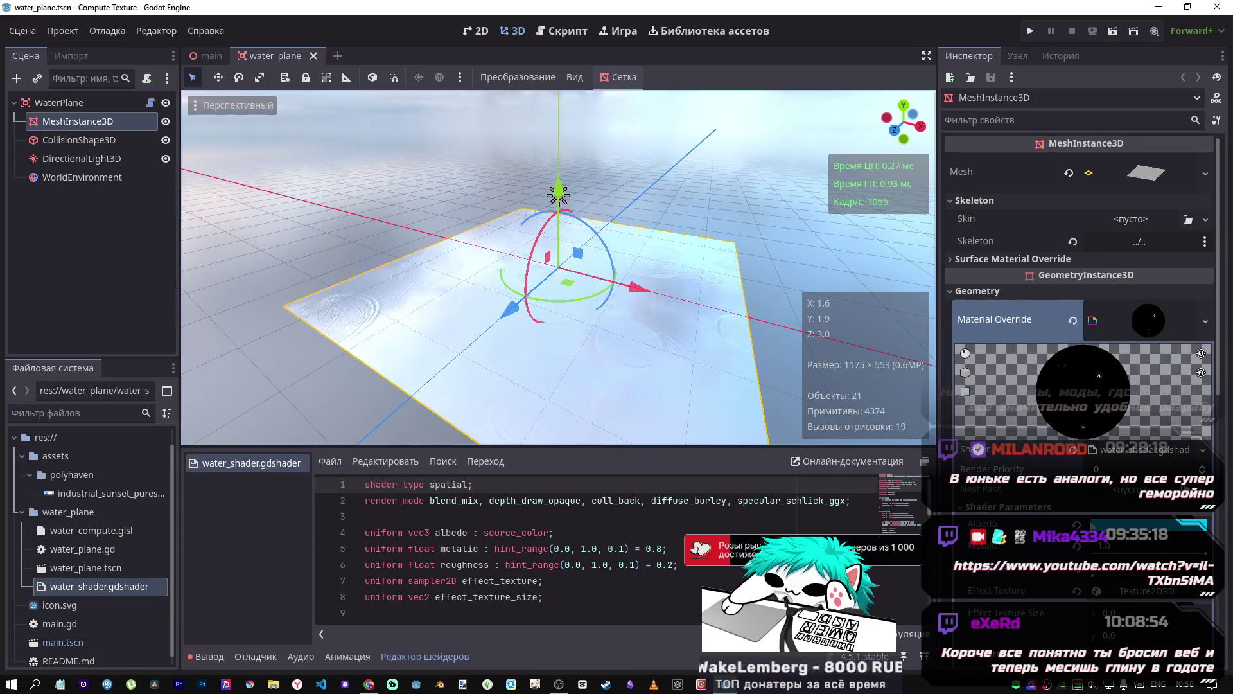
{"action": "key", "text": "ctrl+s"}
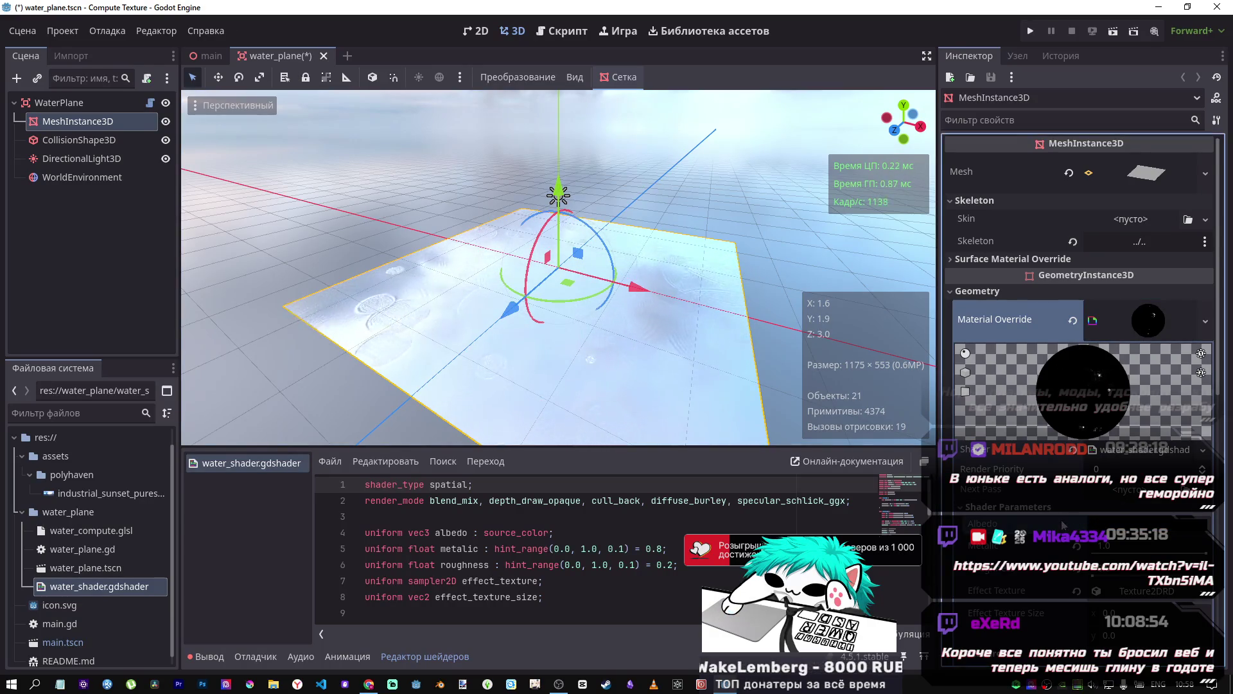
{"action": "left_click", "coordinate": [1150, 524]}
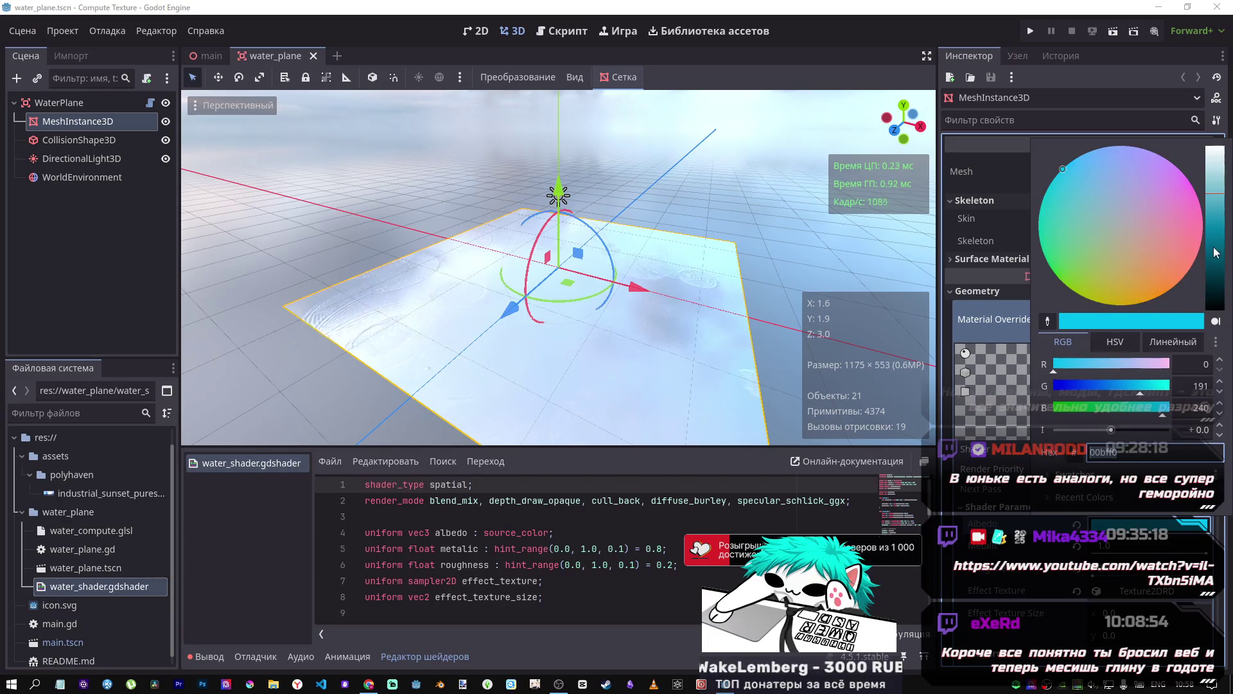
{"action": "left_click", "coordinate": [1216, 230]}
{"action": "key", "text": "Escape"}
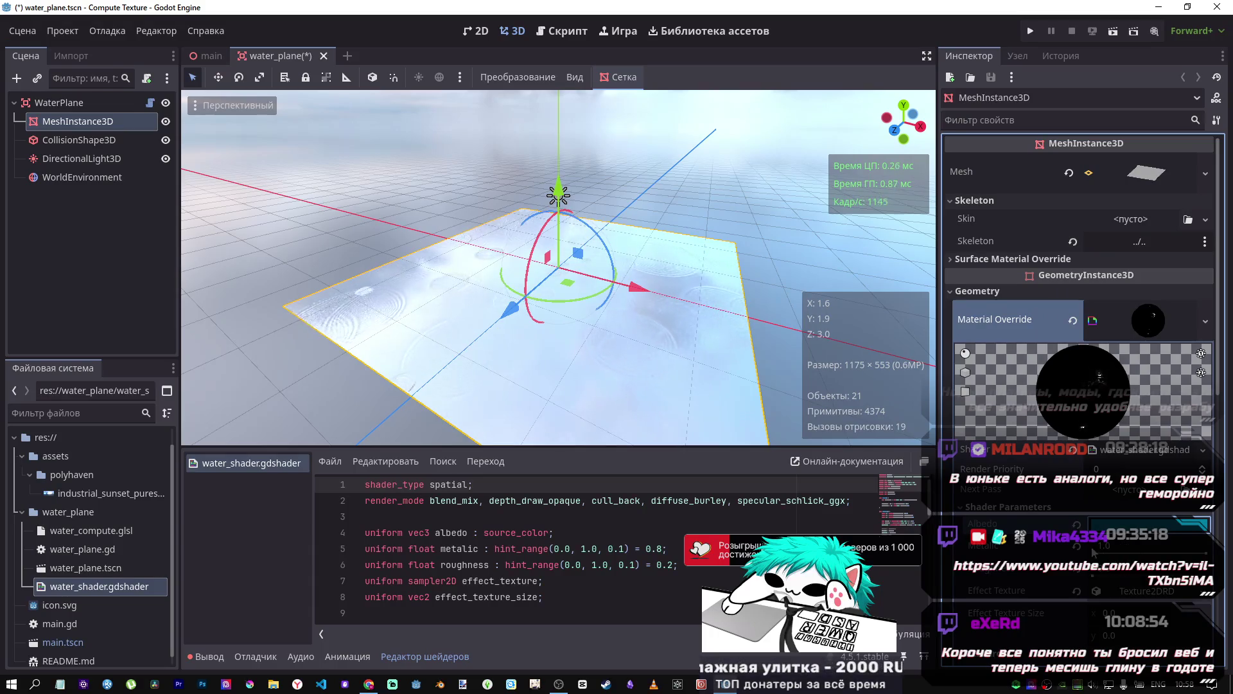
Step: Lower Metallic to 0.8 and try magenta, then dark red, albedo colours
{"action": "left_click", "coordinate": [1150, 523]}
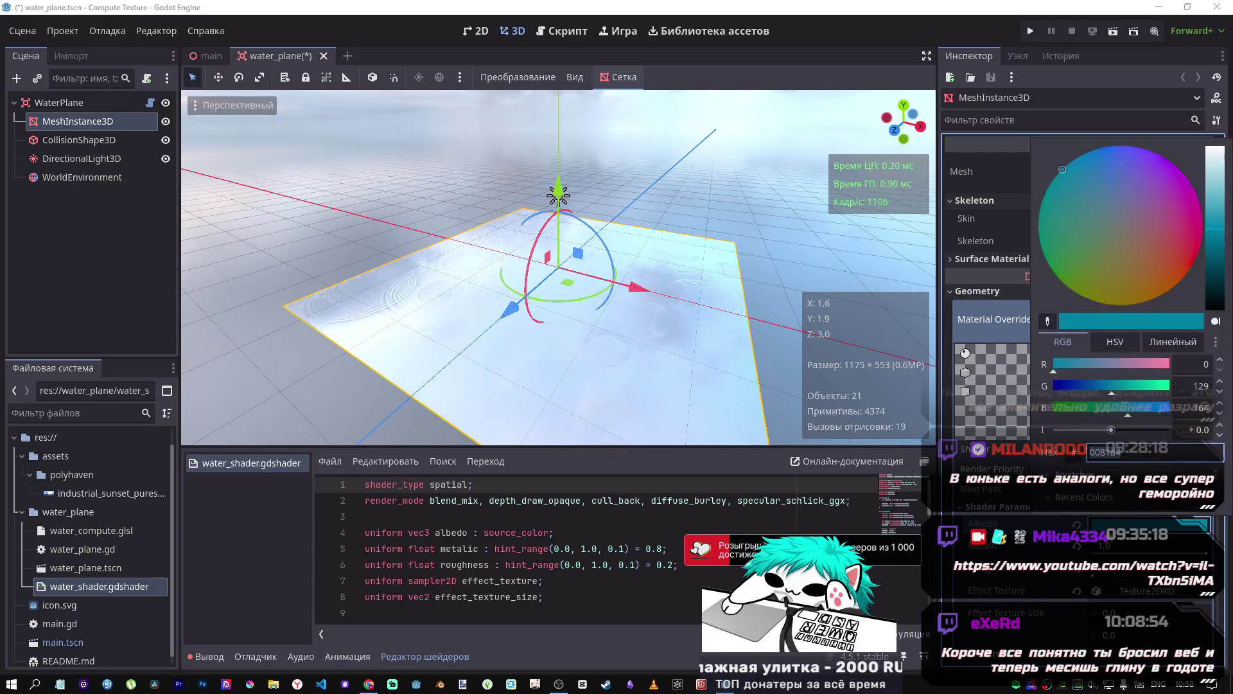
{"action": "left_click", "coordinate": [1079, 546]}
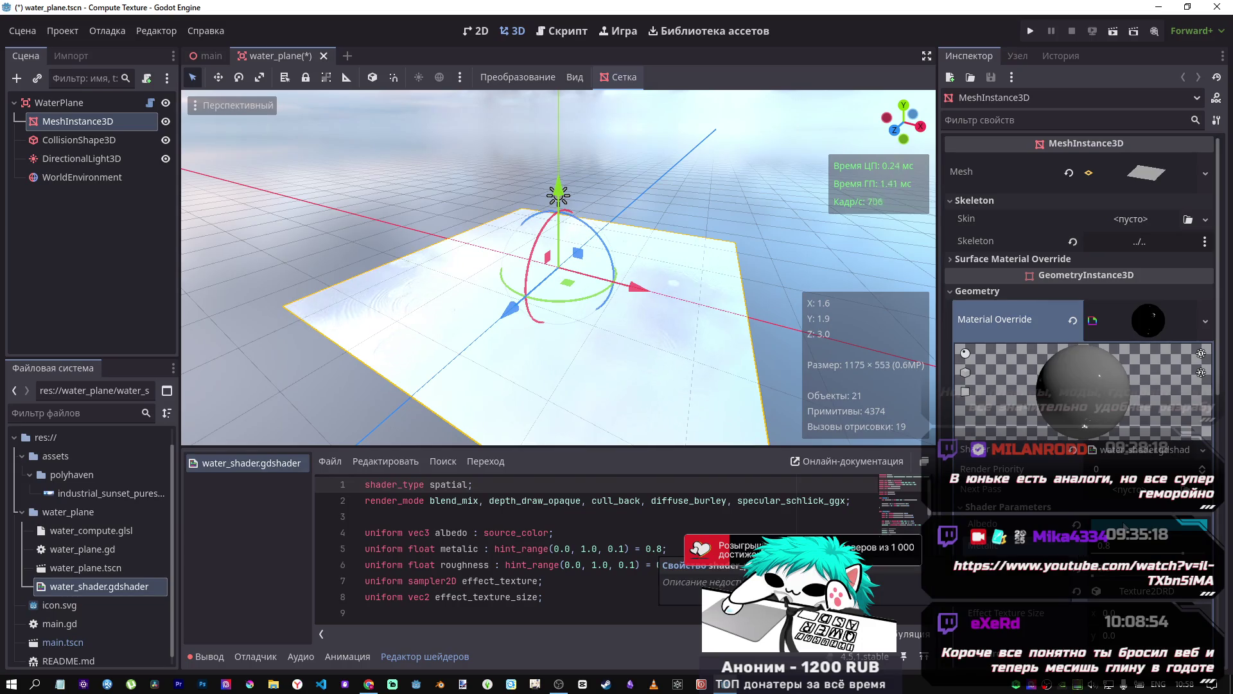
{"action": "left_click", "coordinate": [1124, 526]}
{"action": "left_click", "coordinate": [1164, 223]}
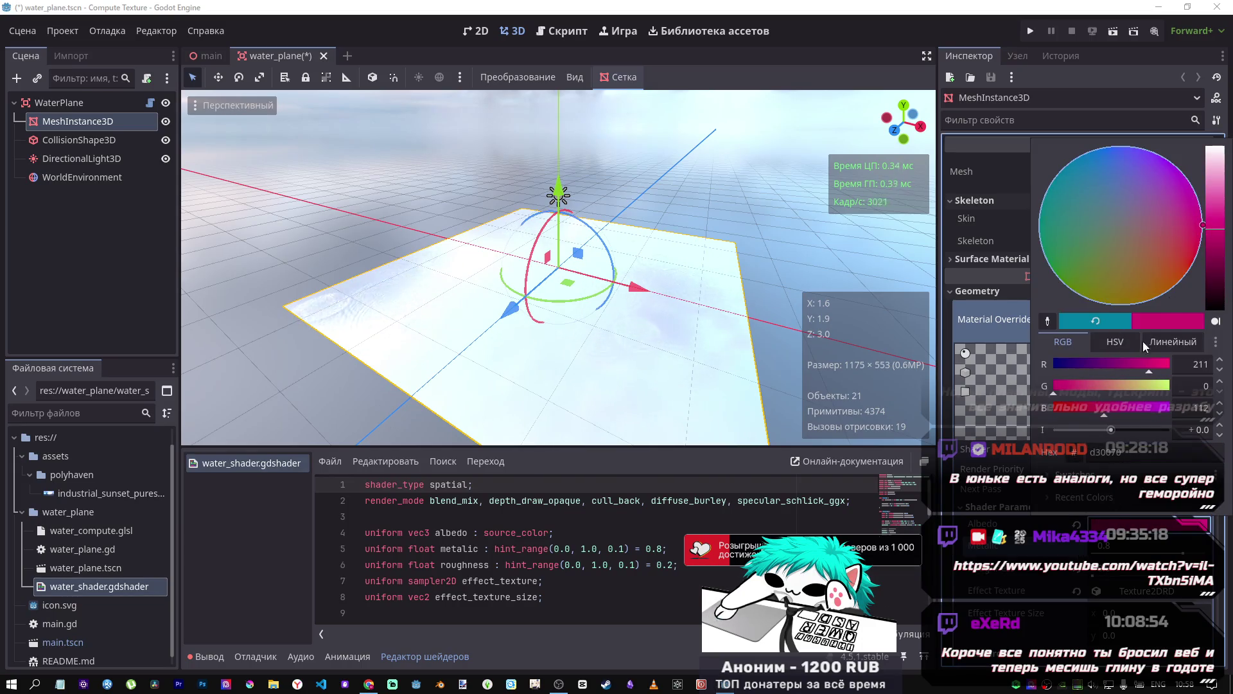
{"action": "left_click", "coordinate": [1042, 551]}
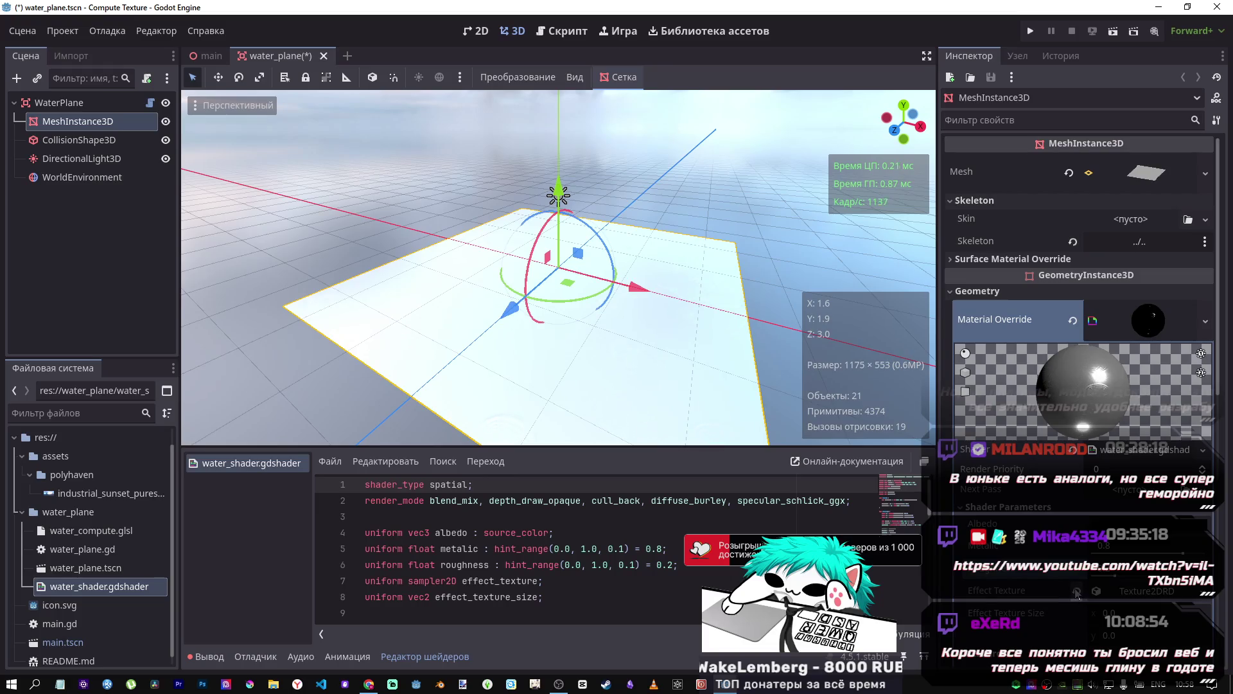
{"action": "left_click", "coordinate": [1108, 538]}
{"action": "left_click", "coordinate": [1104, 383]}
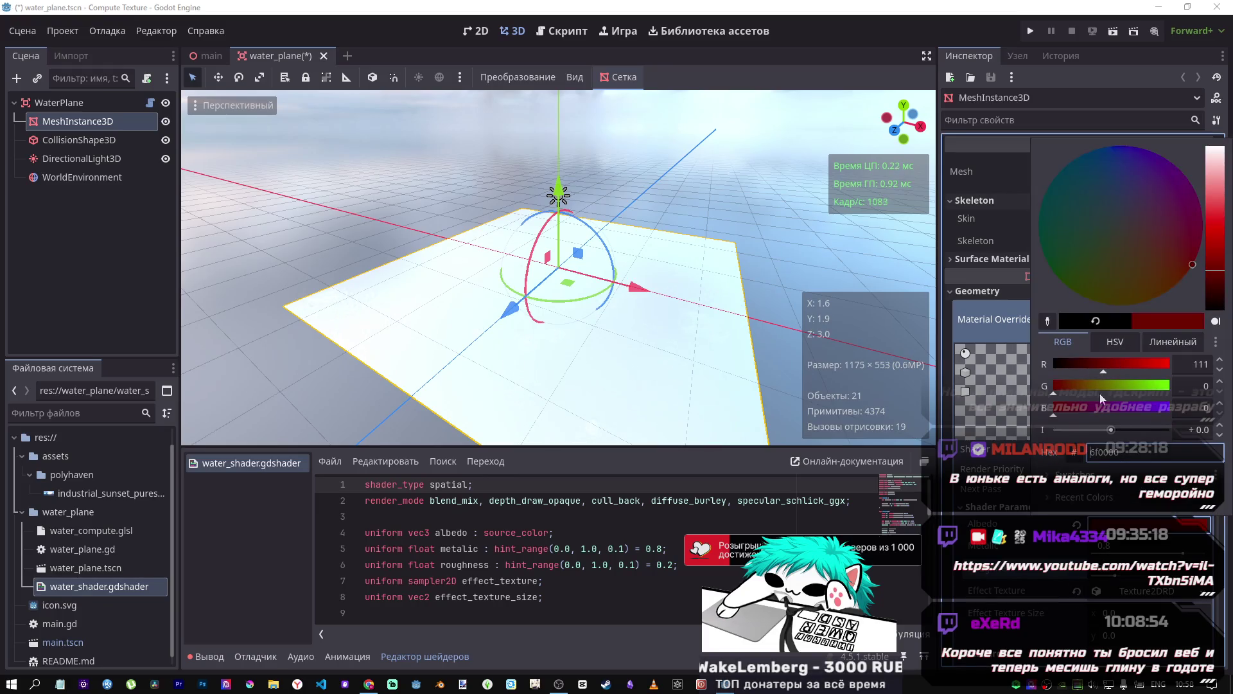
{"action": "left_click", "coordinate": [1030, 528]}
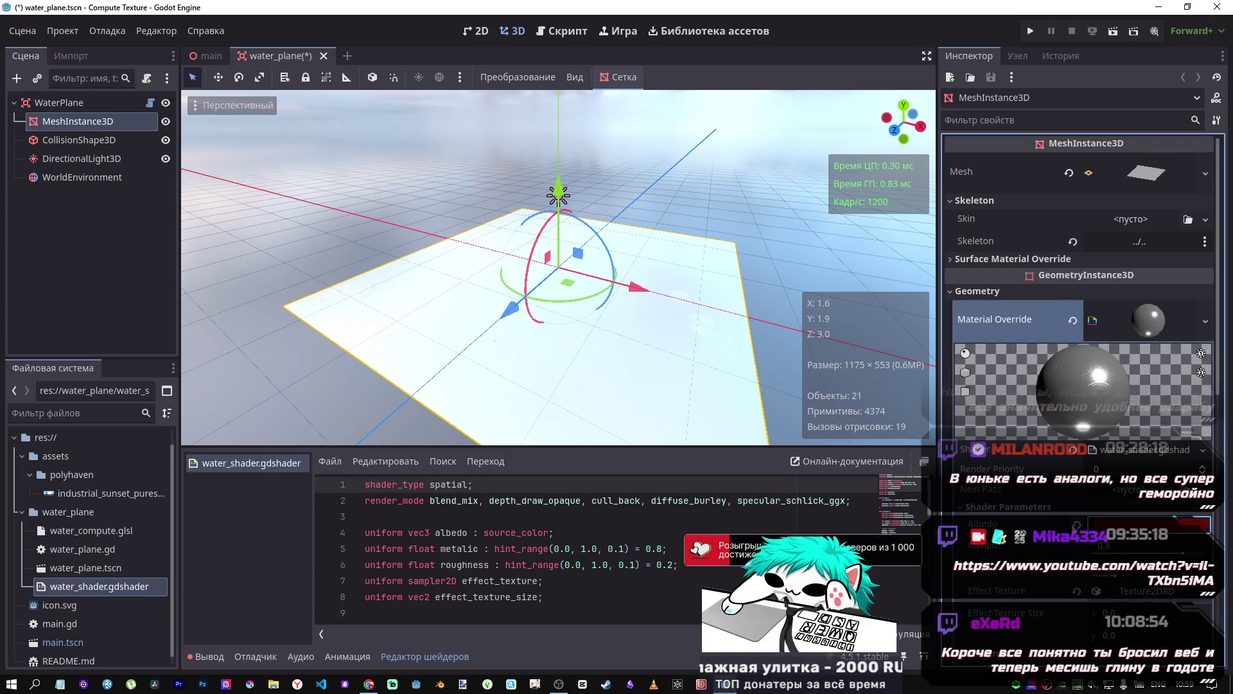
Step: Close water_plane.tscn, discarding the material changes
{"action": "left_click", "coordinate": [324, 56]}
{"action": "left_click", "coordinate": [738, 388]}
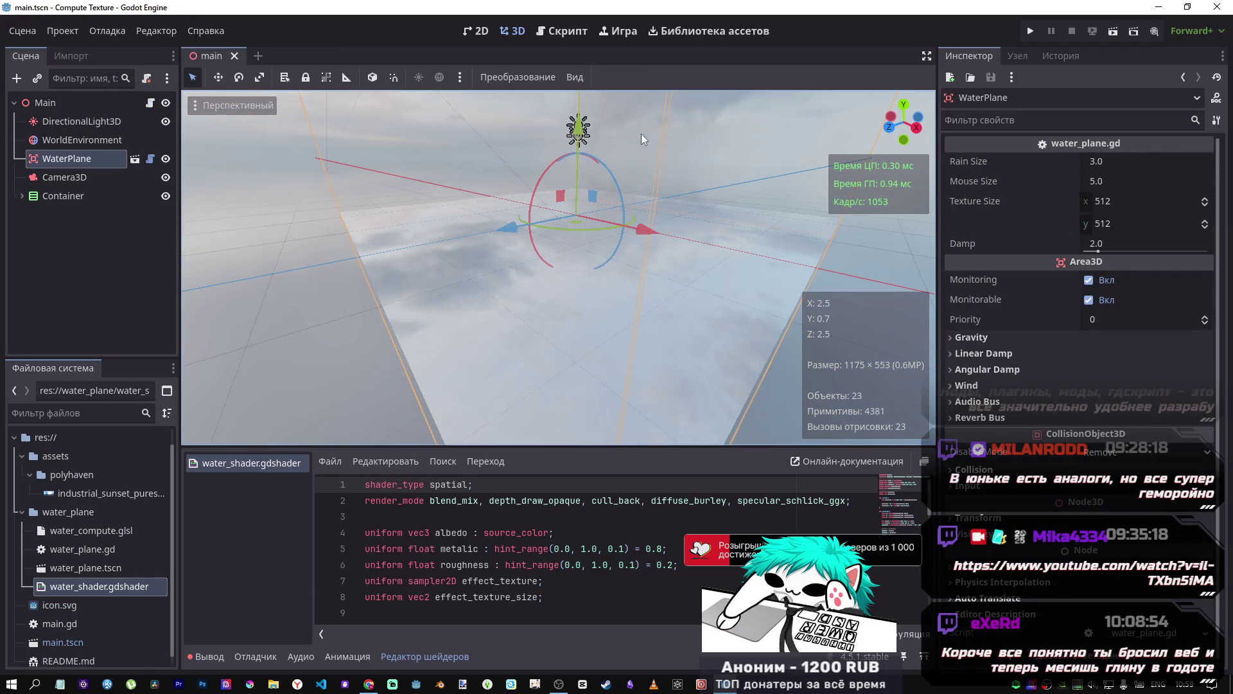
{"action": "mouse_move", "coordinate": [338, 152]}
{"action": "left_mouse_down"}
{"action": "mouse_move", "coordinate": [457, 226]}
{"action": "mouse_move", "coordinate": [253, 129]}
{"action": "left_mouse_up"}
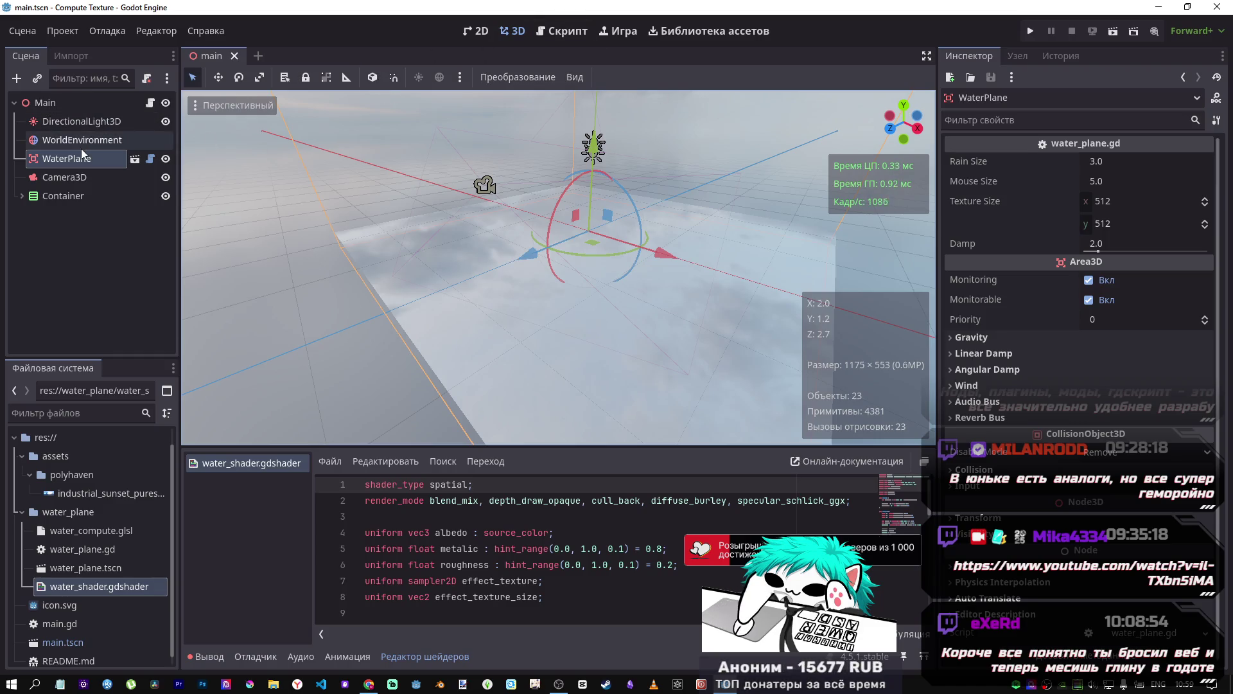
Step: Run the water demo, stir ripples, and place Task Manager's memory graph beside it
{"action": "left_click", "coordinate": [1030, 31]}
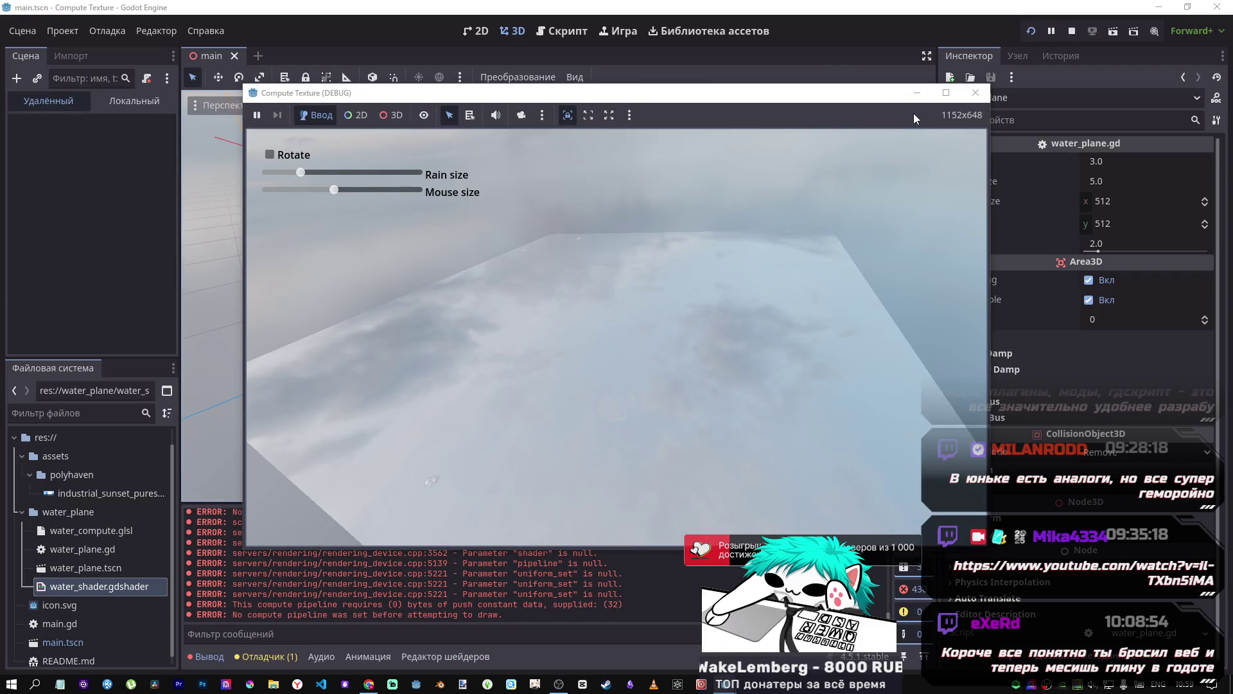
{"action": "mouse_move", "coordinate": [557, 320]}
{"action": "left_mouse_down"}
{"action": "mouse_move", "coordinate": [599, 382]}
{"action": "mouse_move", "coordinate": [589, 357]}
{"action": "left_mouse_up"}
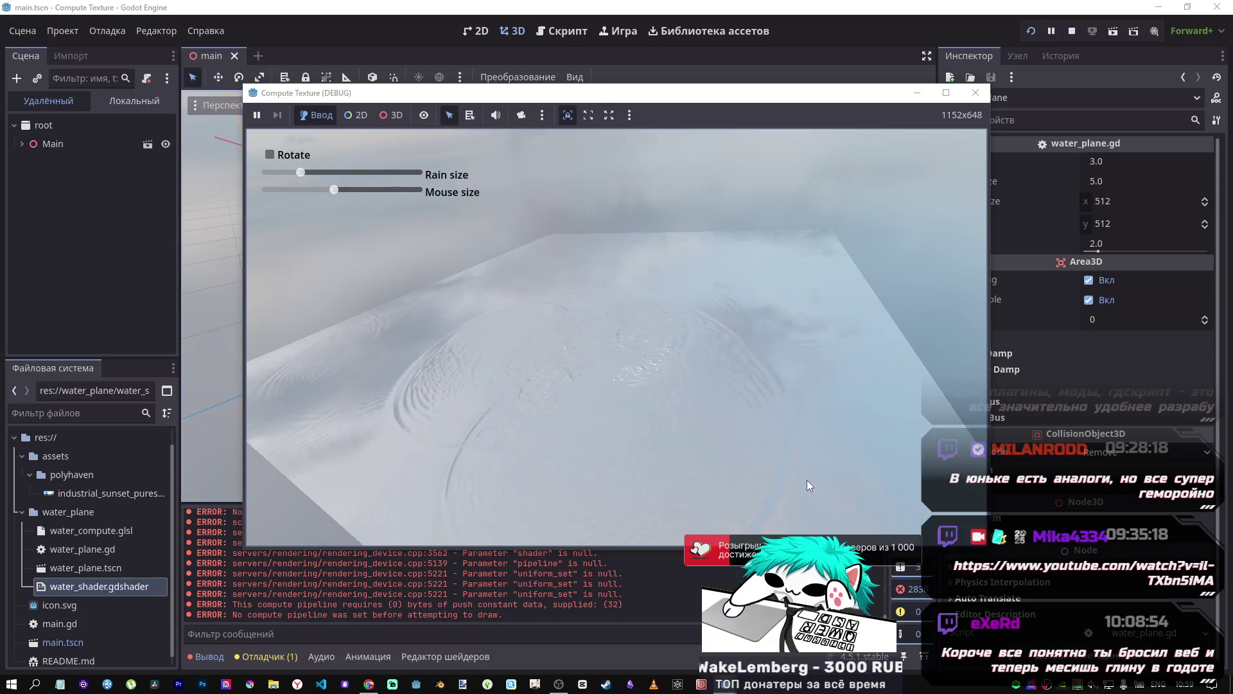
{"action": "key", "text": "ctrl+shift+Escape"}
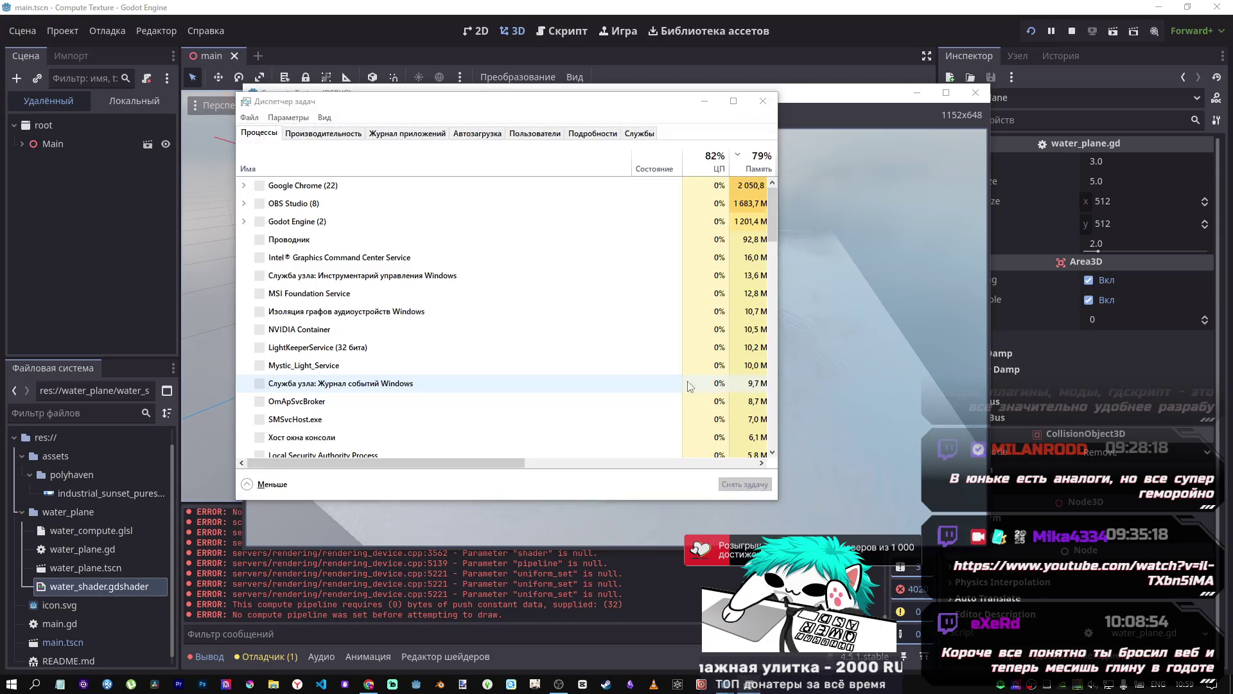
{"action": "left_click_drag", "start_coordinate": [367, 96], "coordinate": [887, 108]}
{"action": "left_click", "coordinate": [842, 115]}
{"action": "mouse_move", "coordinate": [997, 91]}
{"action": "left_mouse_down"}
{"action": "mouse_move", "coordinate": [997, 107]}
{"action": "mouse_move", "coordinate": [1072, 176]}
{"action": "left_mouse_up"}
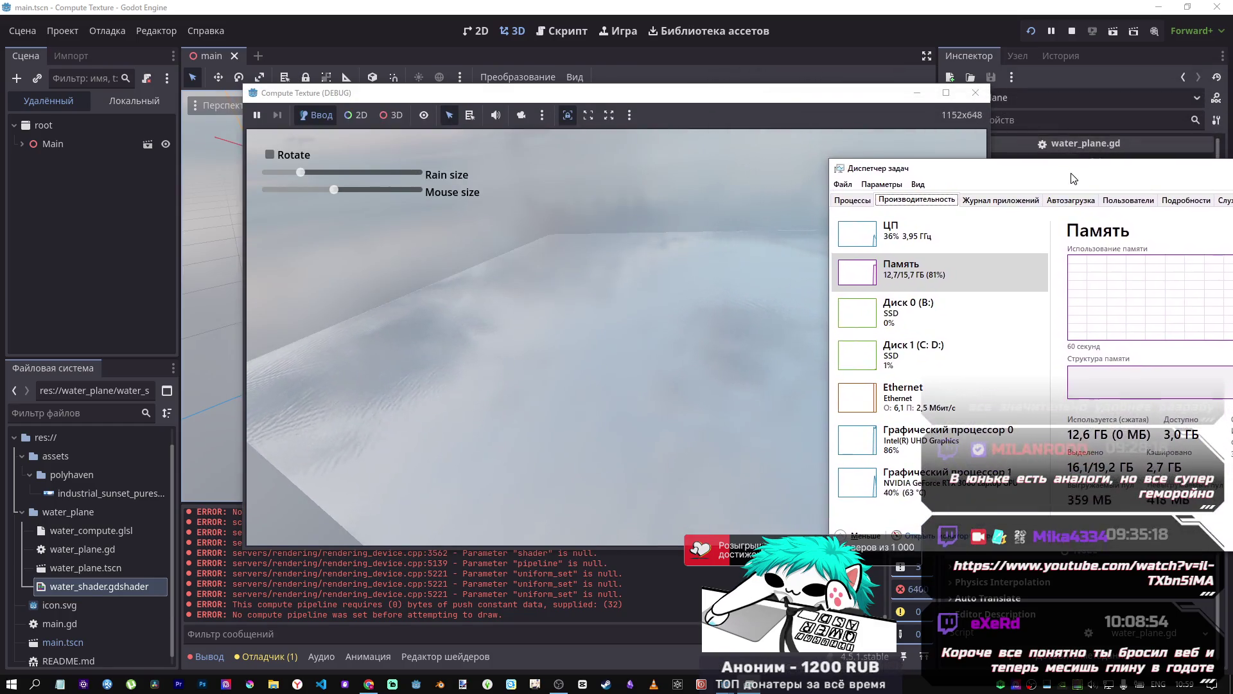
Step: Splash another trail of drops across the water, then stop the game with F8
{"action": "left_click", "coordinate": [568, 284]}
{"action": "mouse_move", "coordinate": [684, 364]}
{"action": "left_mouse_down"}
{"action": "mouse_move", "coordinate": [469, 430]}
{"action": "mouse_move", "coordinate": [617, 407]}
{"action": "mouse_move", "coordinate": [682, 275]}
{"action": "left_mouse_up"}
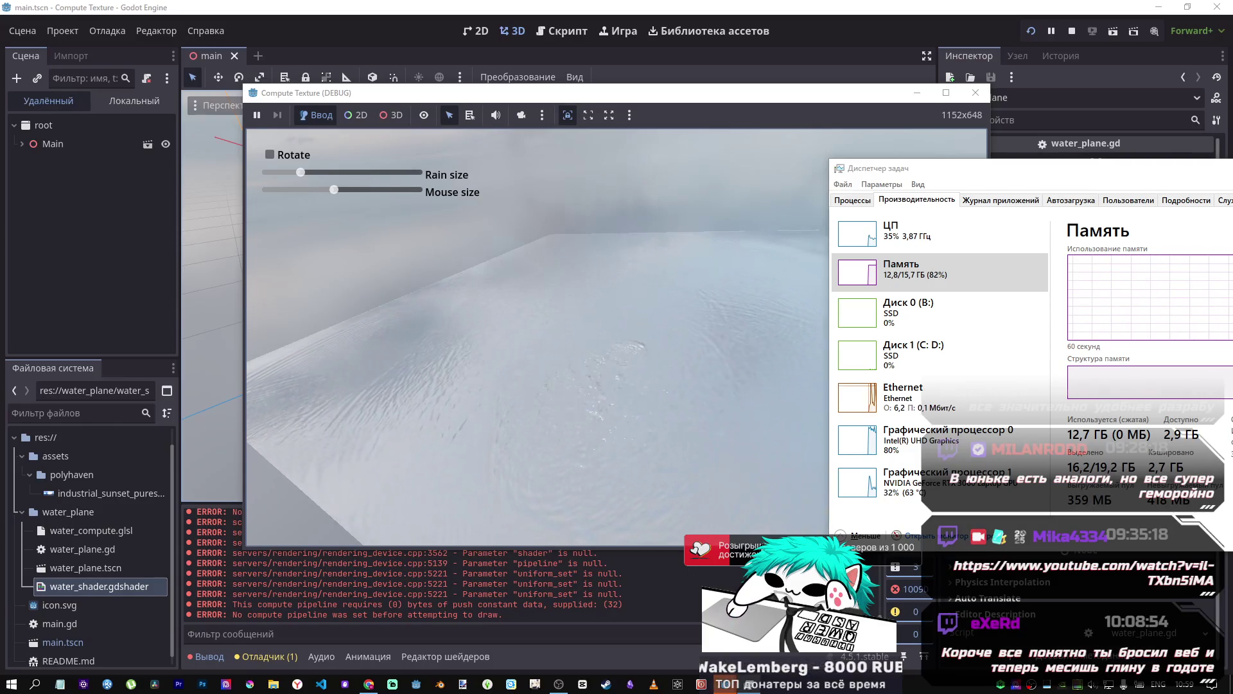
{"action": "key", "text": "F8"}
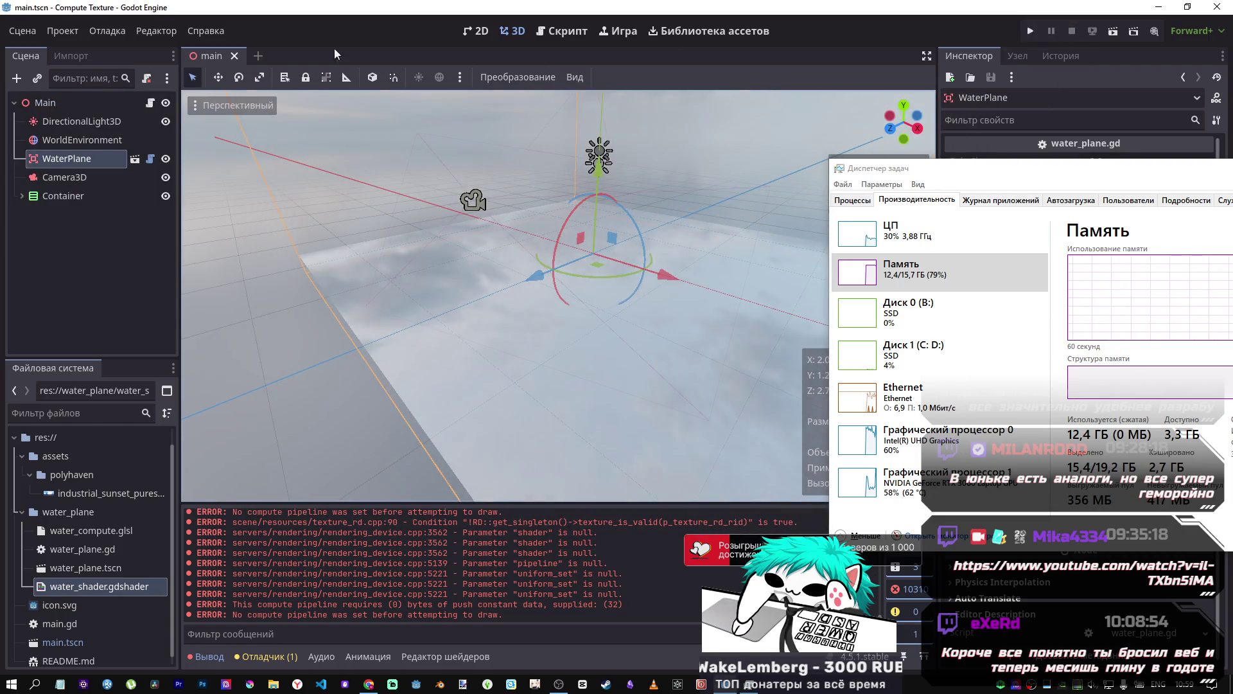
Step: Rerun the water demo and turn off the floating game window for the next play
{"action": "left_click", "coordinate": [48, 29]}
{"action": "left_click", "coordinate": [142, 226]}
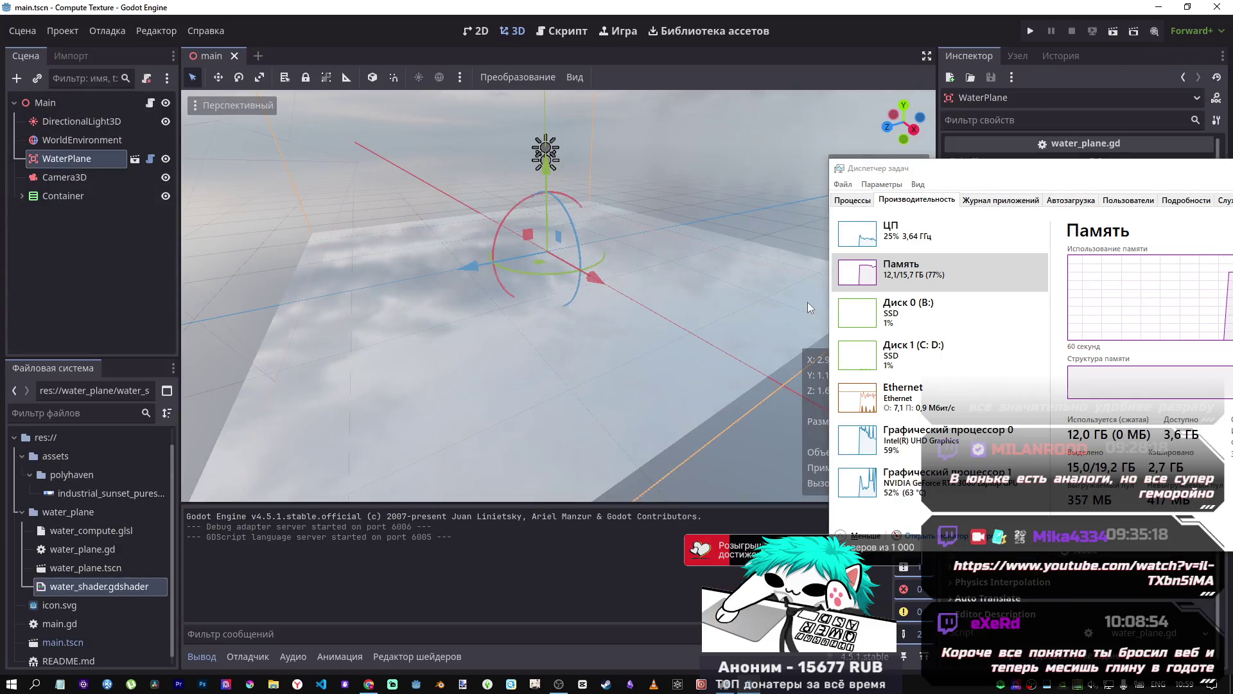
{"action": "left_click", "coordinate": [1031, 32]}
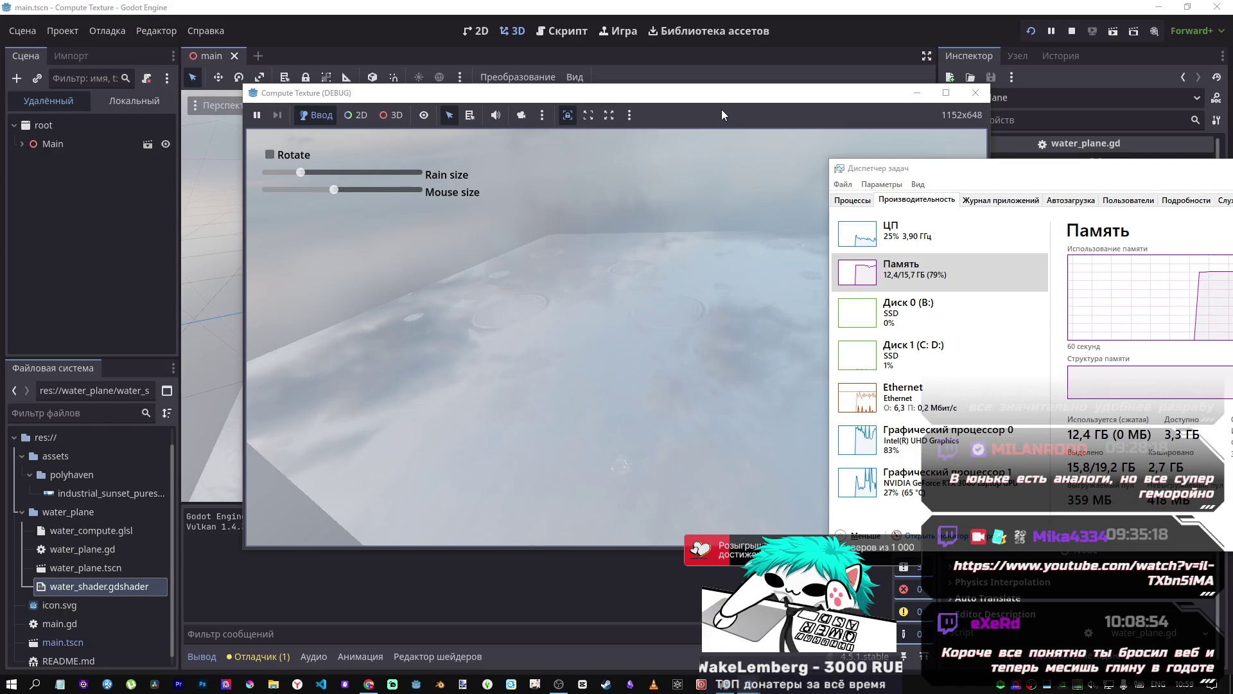
{"action": "left_click", "coordinate": [630, 115]}
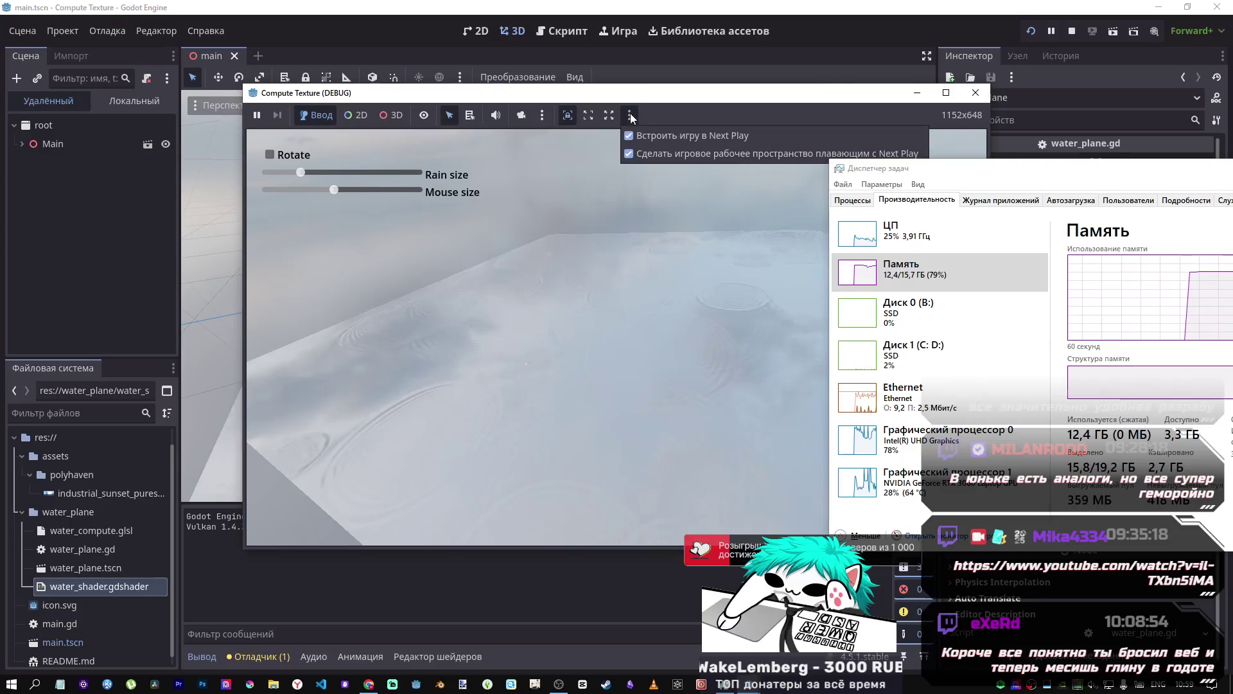
{"action": "left_click", "coordinate": [684, 153]}
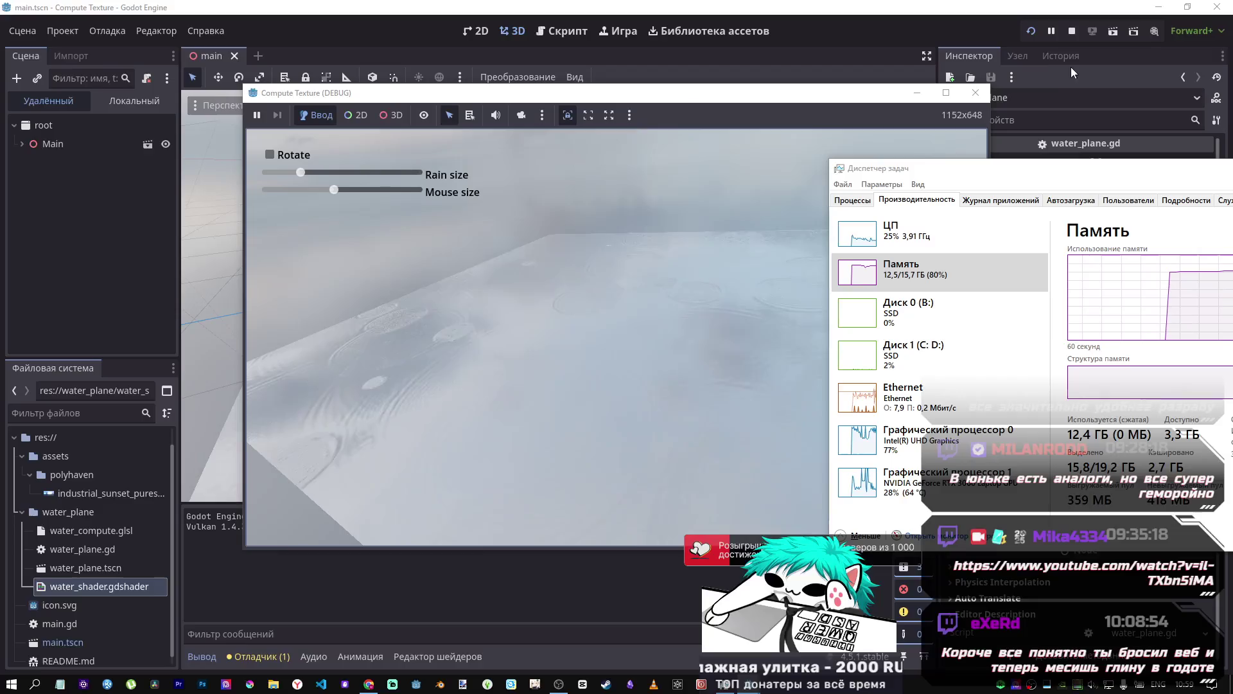
Step: Run the demo embedded in the editor, draw several splash trails on the water, then stop it
{"action": "left_click", "coordinate": [1031, 31]}
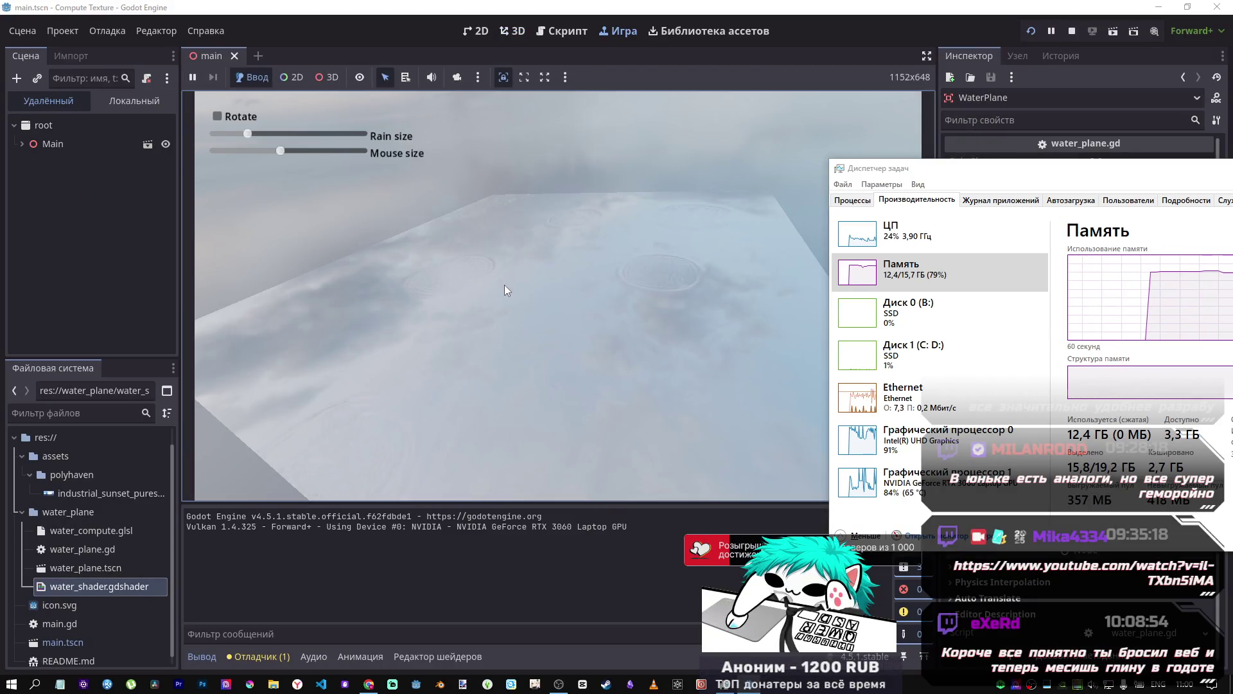
{"action": "left_click", "coordinate": [540, 315]}
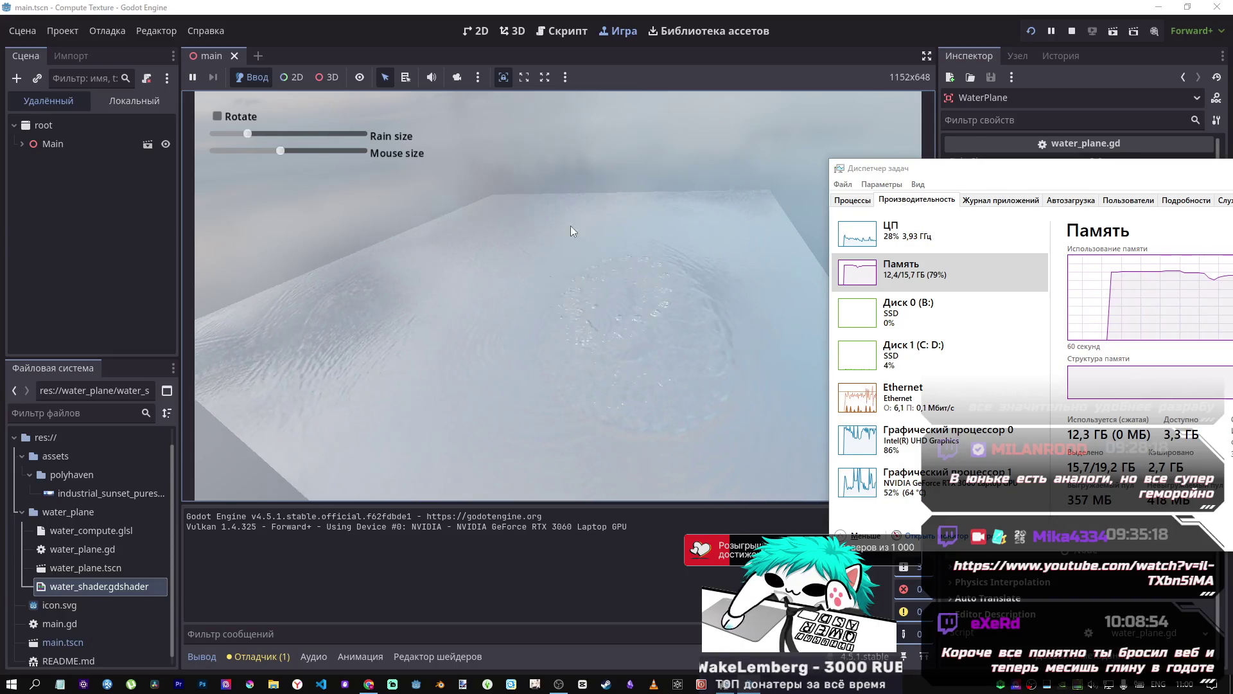
{"action": "left_click_drag", "start_coordinate": [434, 370], "coordinate": [541, 364]}
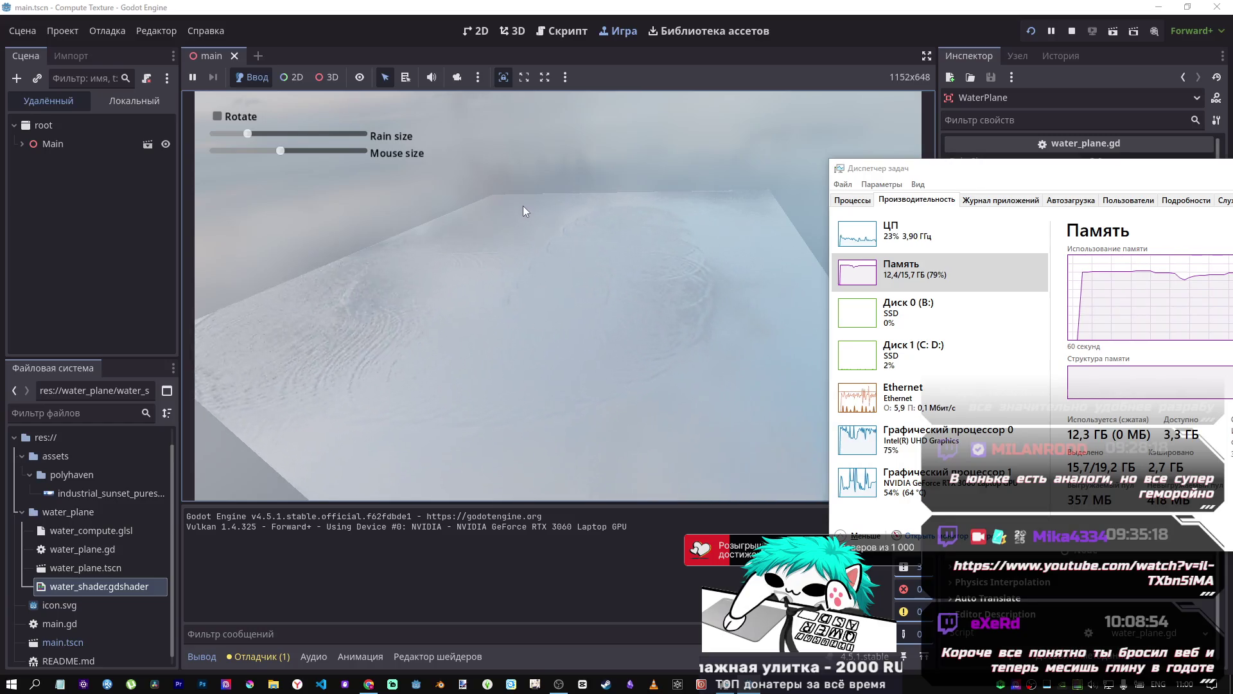
{"action": "left_click_drag", "start_coordinate": [618, 280], "coordinate": [402, 350]}
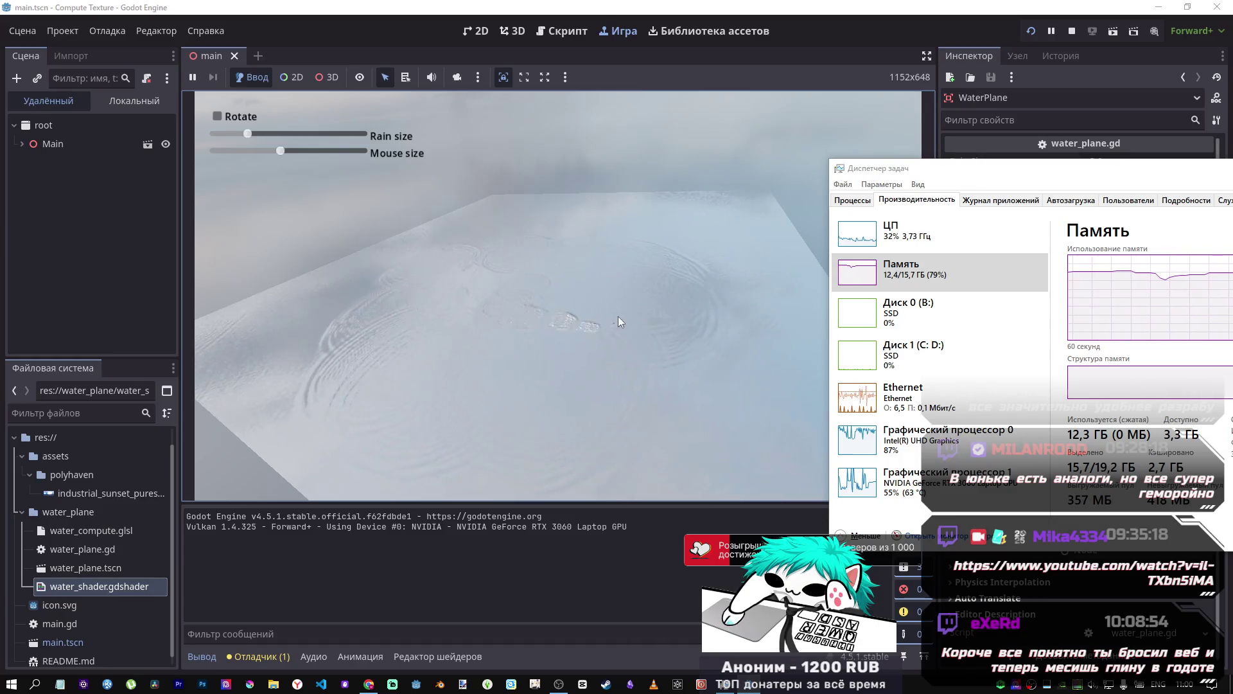
{"action": "mouse_move", "coordinate": [587, 323]}
{"action": "left_mouse_down"}
{"action": "mouse_move", "coordinate": [683, 275]}
{"action": "mouse_move", "coordinate": [512, 242]}
{"action": "mouse_move", "coordinate": [574, 264]}
{"action": "mouse_move", "coordinate": [590, 345]}
{"action": "left_mouse_up"}
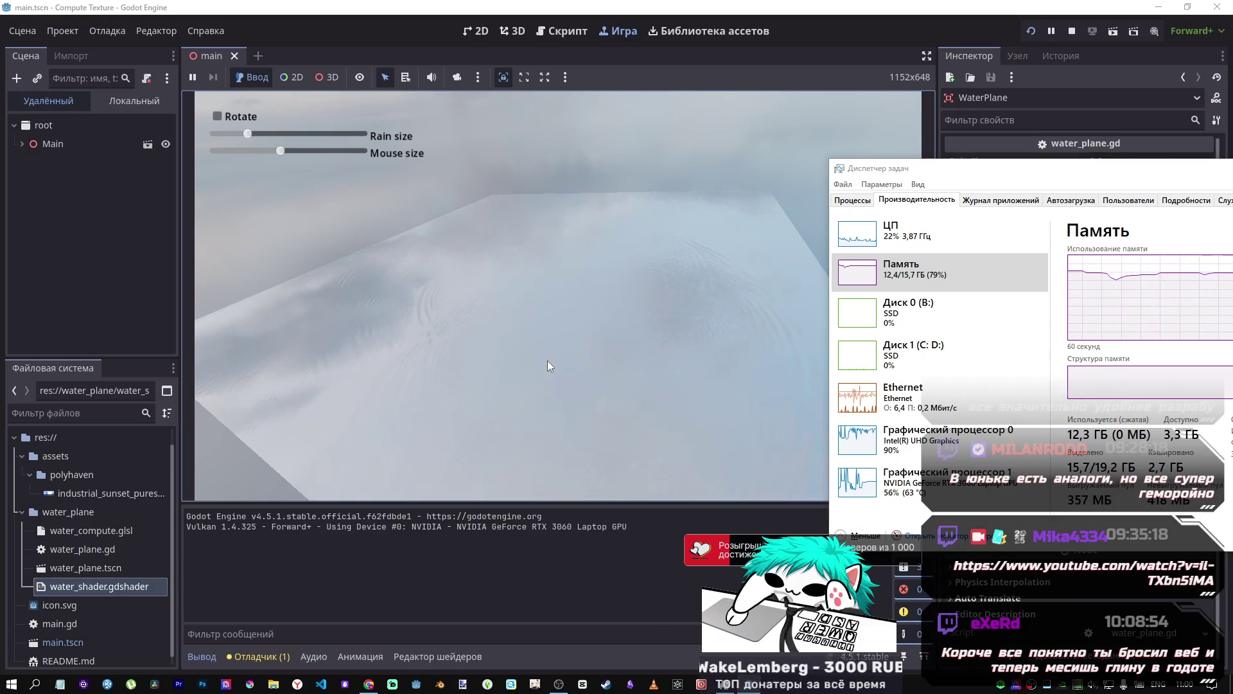
{"action": "mouse_move", "coordinate": [547, 360]}
{"action": "left_mouse_down"}
{"action": "mouse_move", "coordinate": [619, 286]}
{"action": "mouse_move", "coordinate": [430, 341]}
{"action": "mouse_move", "coordinate": [494, 311]}
{"action": "left_mouse_up"}
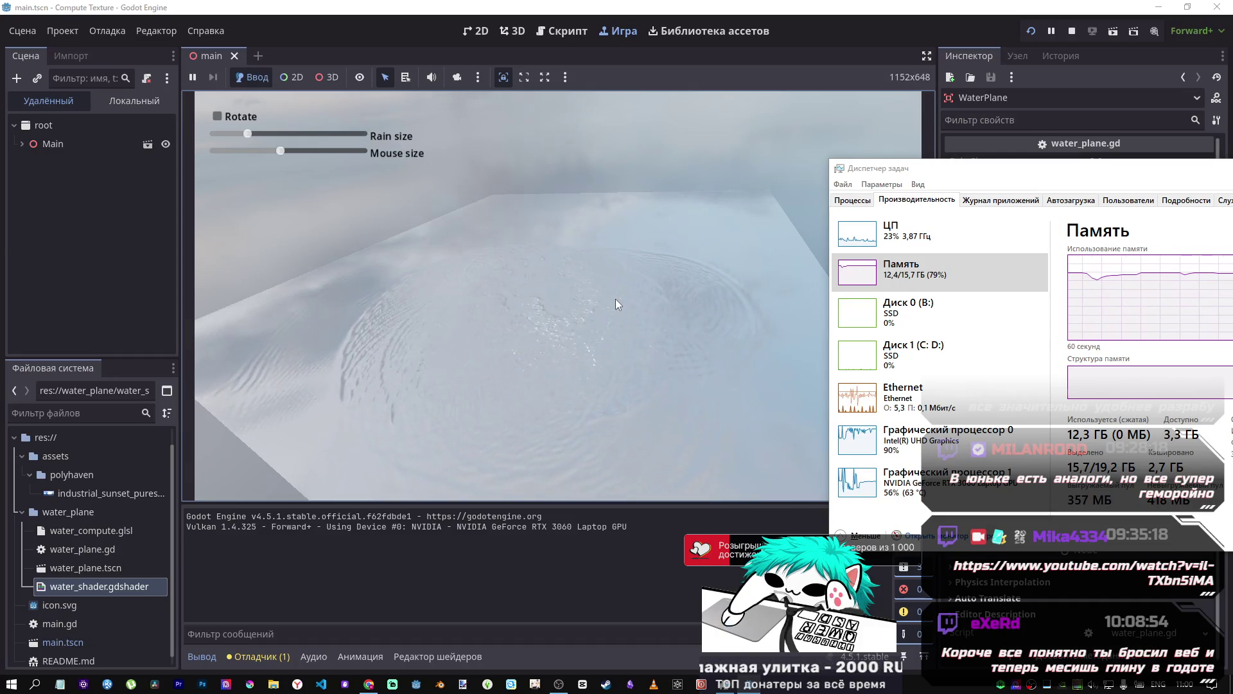
{"action": "left_click", "coordinate": [1069, 32]}
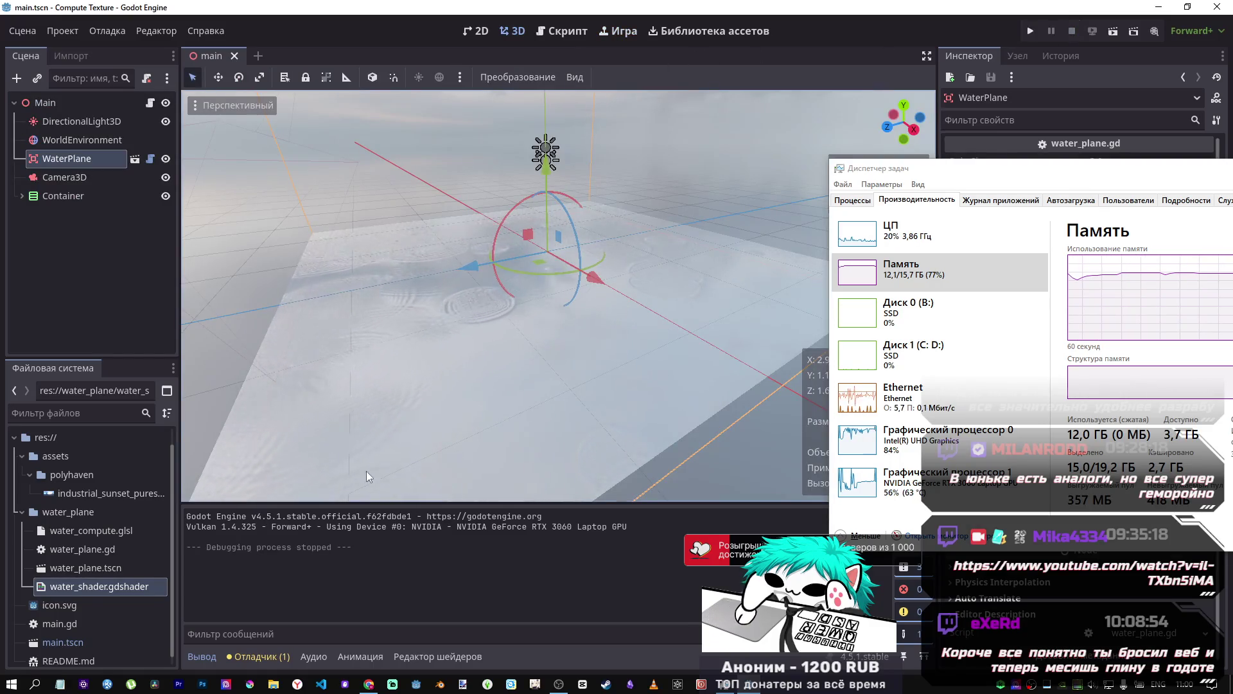
Step: Switch to the DeepSeek chat in Chrome and close Task Manager
{"action": "mouse_move", "coordinate": [369, 683]}
{"action": "left_click", "coordinate": [370, 632]}
{"action": "scroll", "coordinate": [476, 449], "scroll_direction": "up", "scroll_amount": 20}
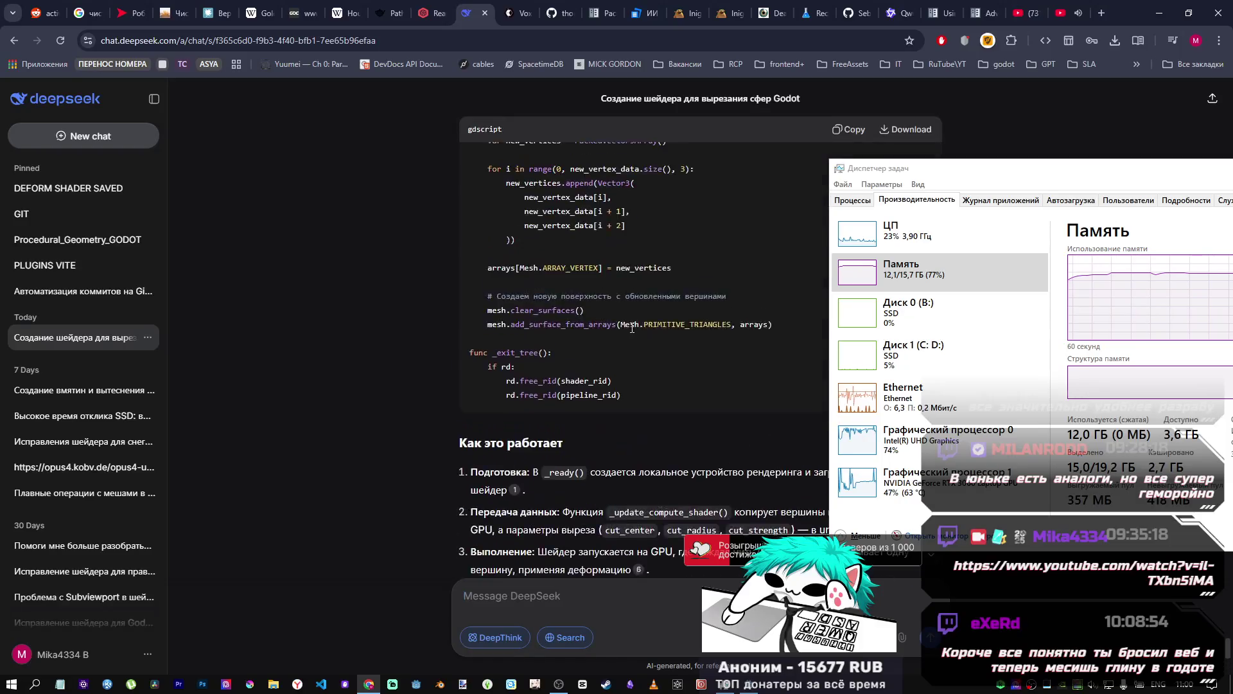
{"action": "scroll", "coordinate": [619, 326], "scroll_direction": "up", "scroll_amount": 3}
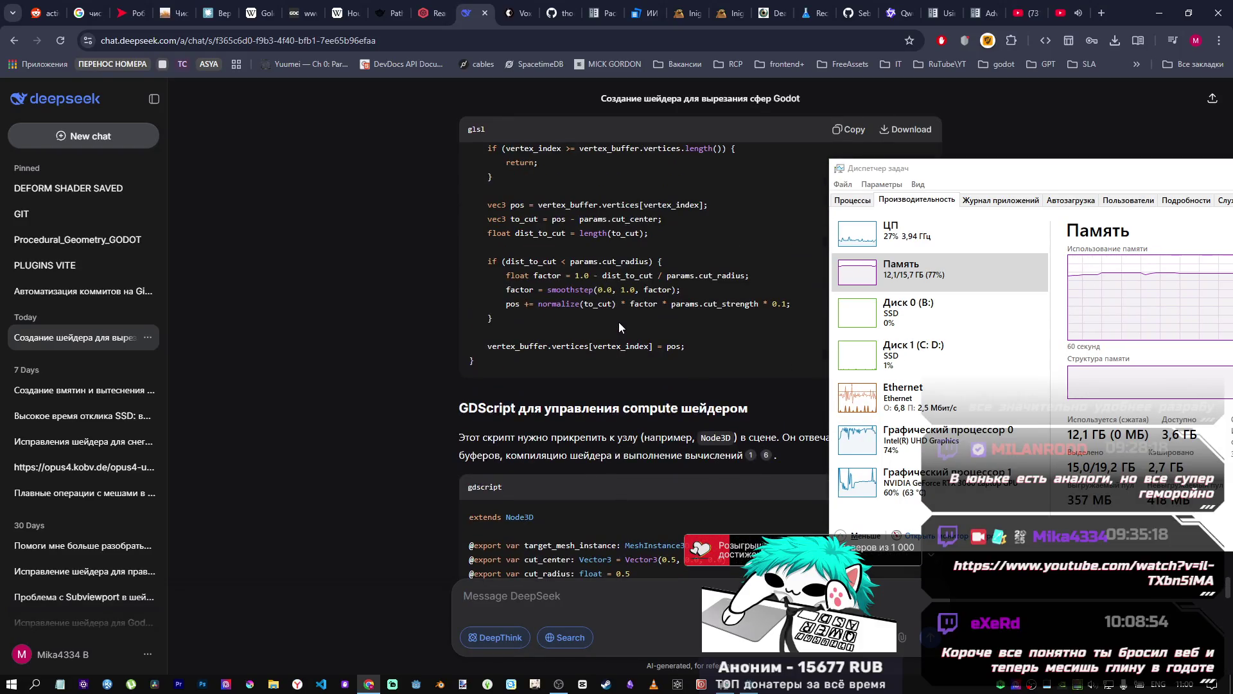
{"action": "left_click", "coordinate": [1144, 191]}
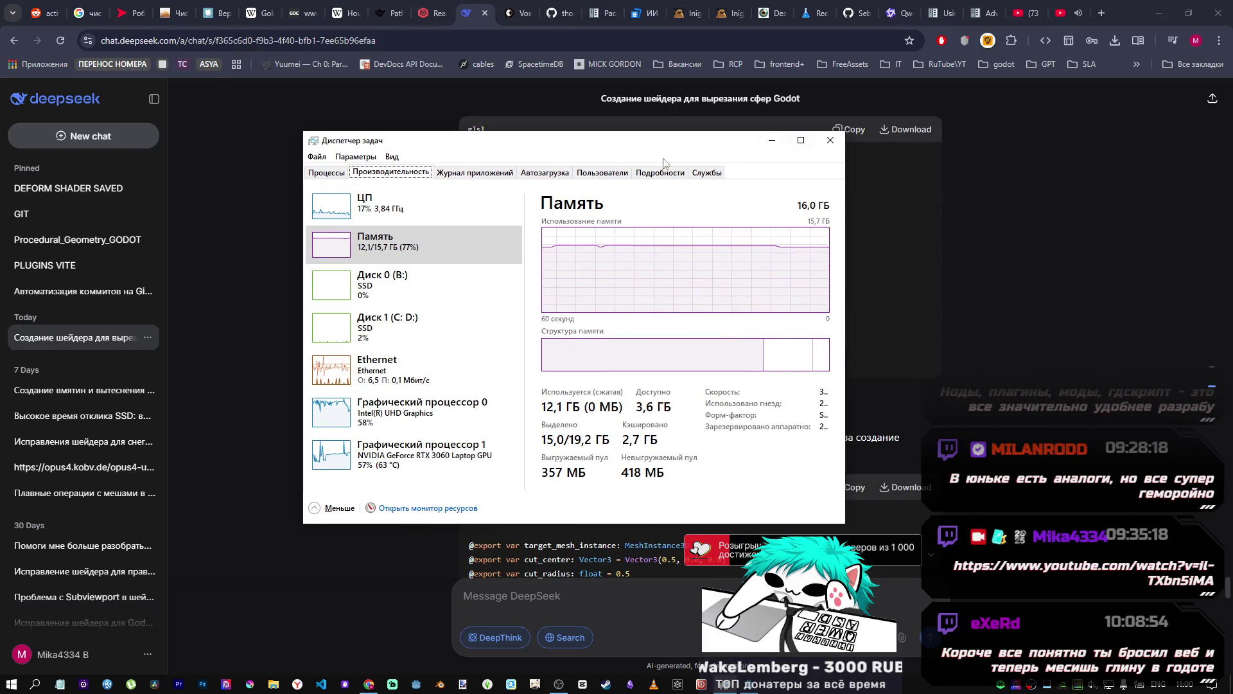
{"action": "left_click", "coordinate": [830, 140]}
Step: Scroll through the glsl and GDScript code blocks of DeepSeek's compute-shader reply
{"action": "scroll", "coordinate": [908, 365], "scroll_direction": "up", "scroll_amount": 4}
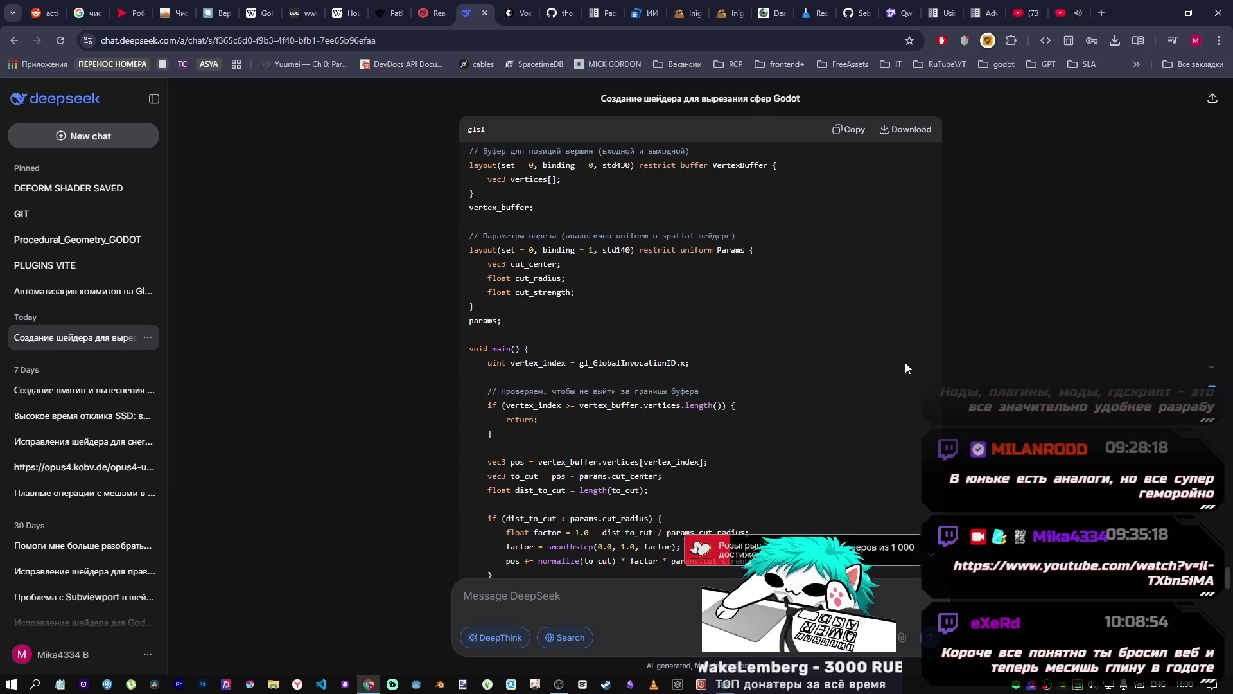
{"action": "scroll", "coordinate": [897, 346], "scroll_direction": "down", "scroll_amount": 3}
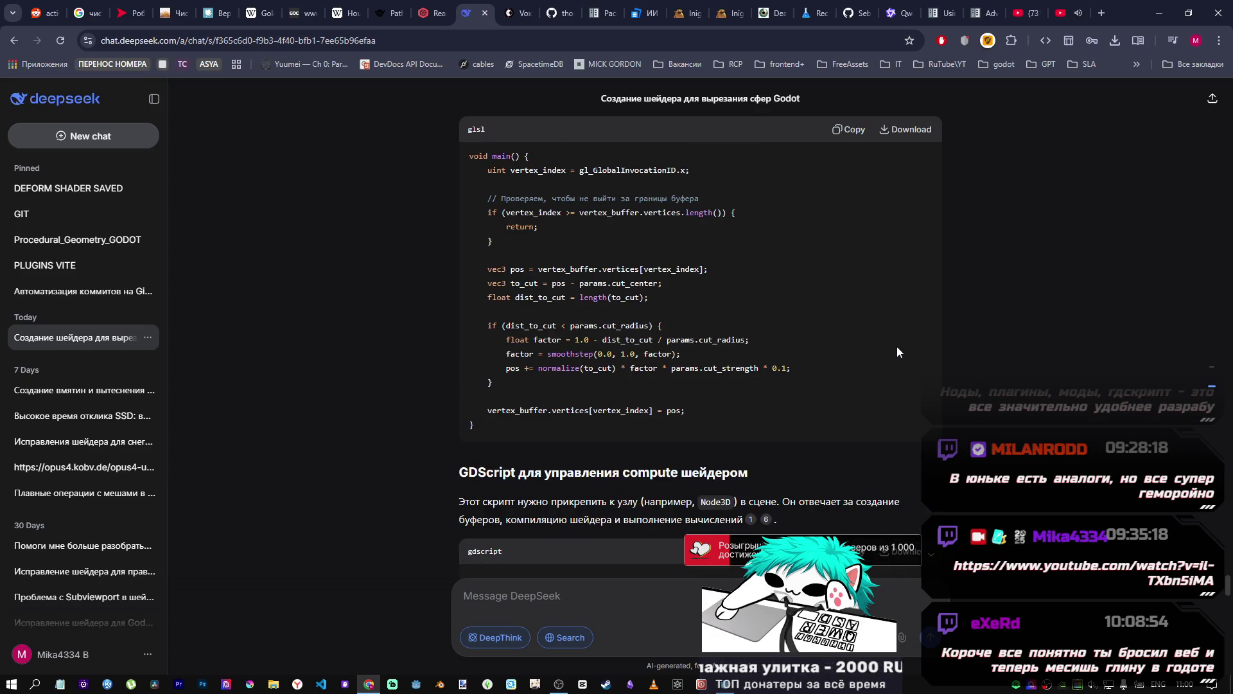
{"action": "scroll", "coordinate": [758, 334], "scroll_direction": "up", "scroll_amount": 8}
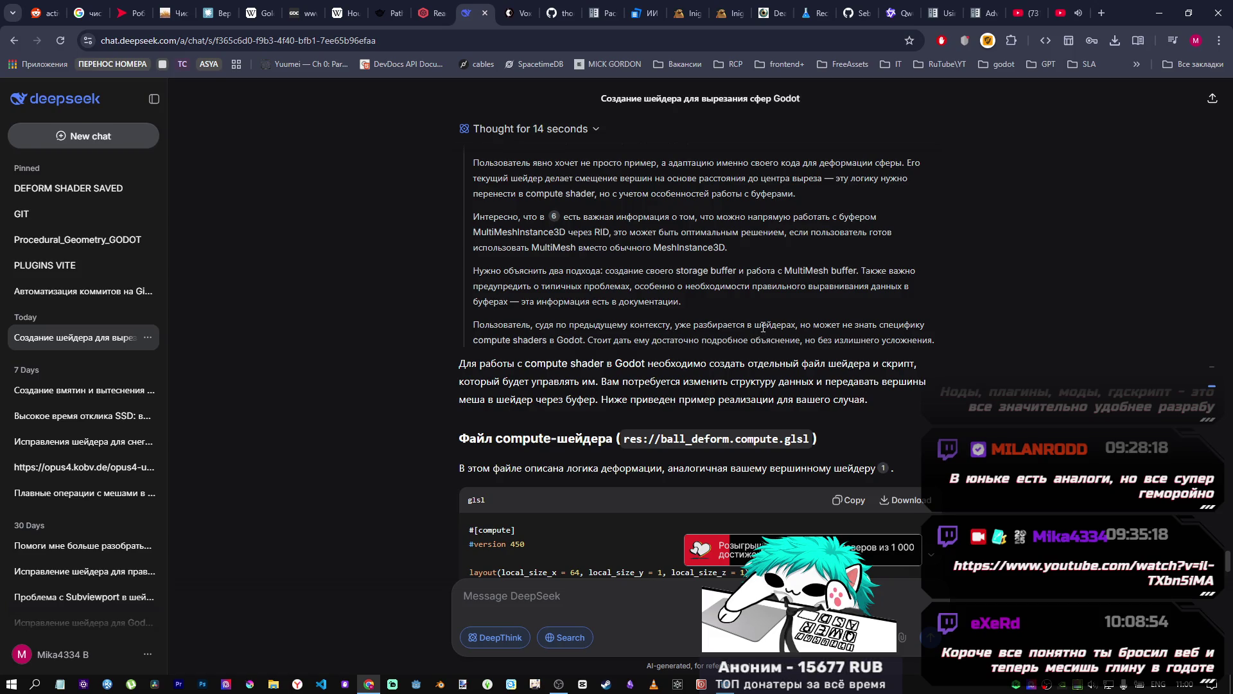
{"action": "scroll", "coordinate": [765, 328], "scroll_direction": "down", "scroll_amount": 5}
{"action": "scroll", "coordinate": [623, 322], "scroll_direction": "up", "scroll_amount": 1}
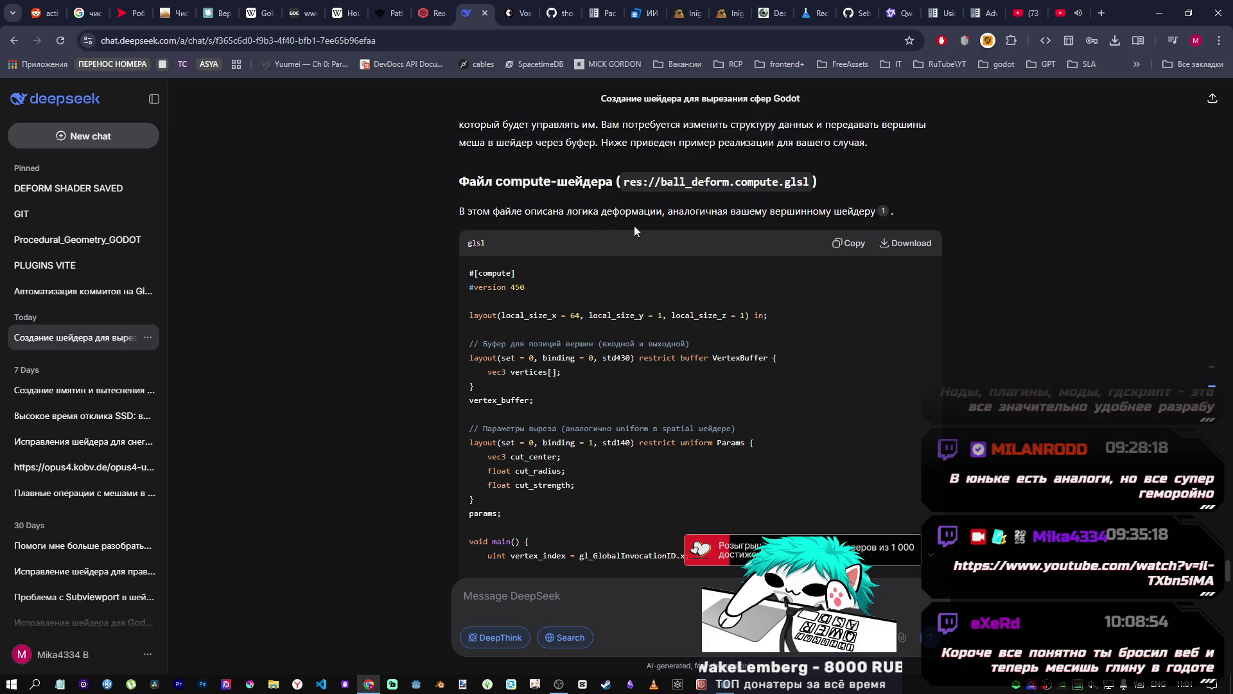
{"action": "scroll", "coordinate": [620, 226], "scroll_direction": "down", "scroll_amount": 7}
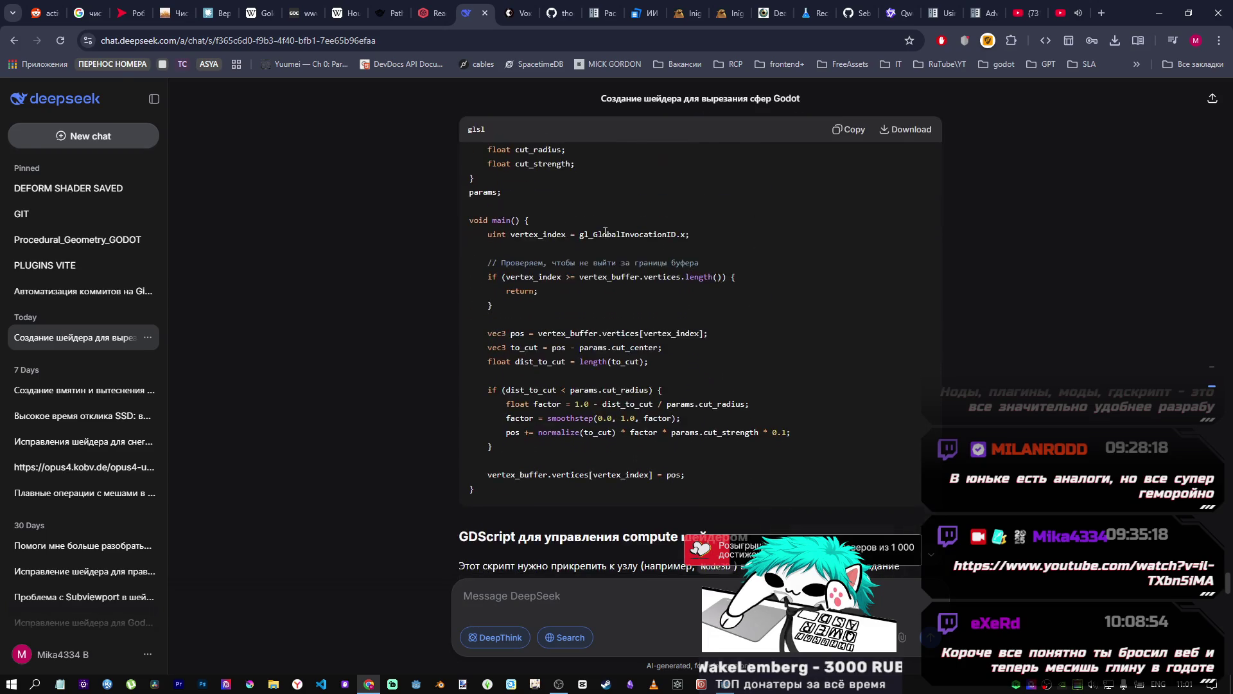
{"action": "scroll", "coordinate": [589, 250], "scroll_direction": "up", "scroll_amount": 5}
{"action": "scroll", "coordinate": [590, 252], "scroll_direction": "down", "scroll_amount": 8}
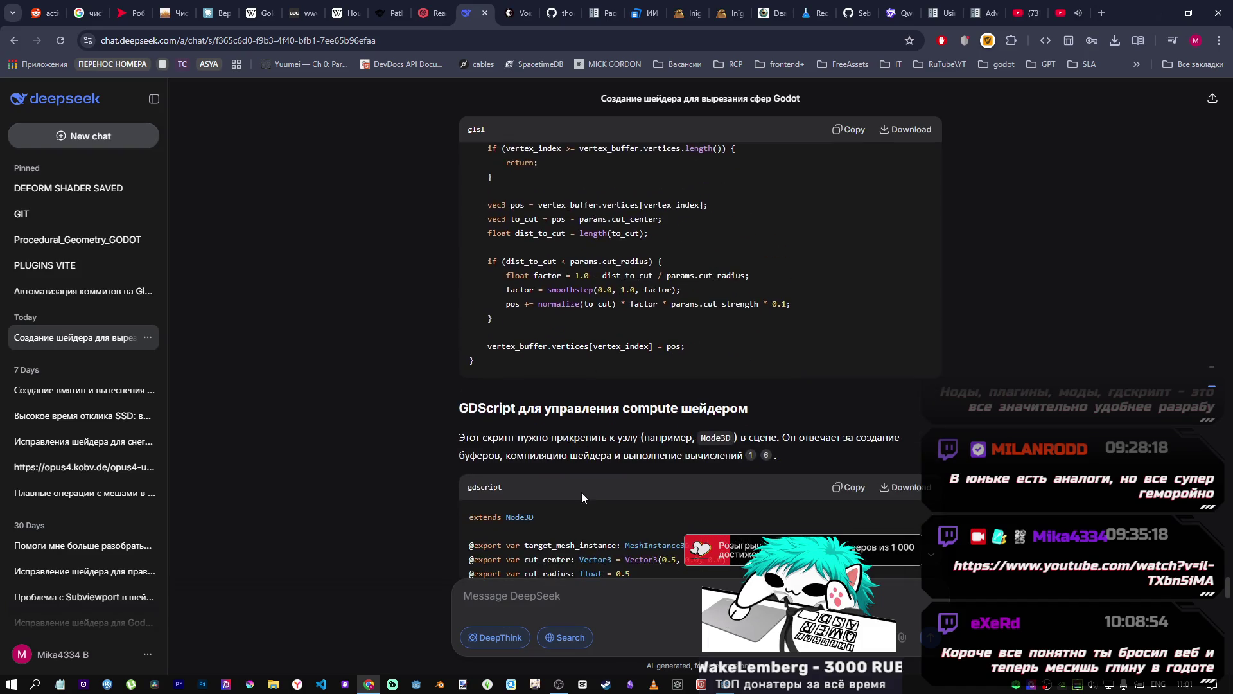
{"action": "scroll", "coordinate": [598, 476], "scroll_direction": "down", "scroll_amount": 15}
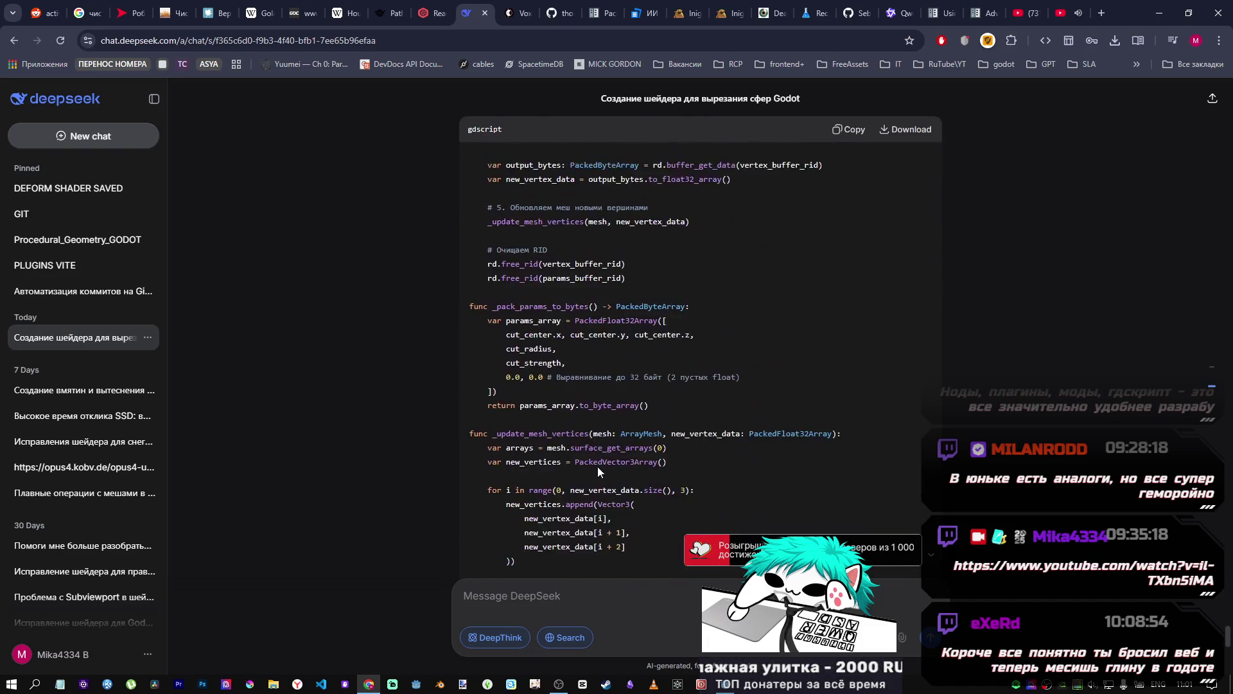
{"action": "scroll", "coordinate": [597, 468], "scroll_direction": "down", "scroll_amount": 7}
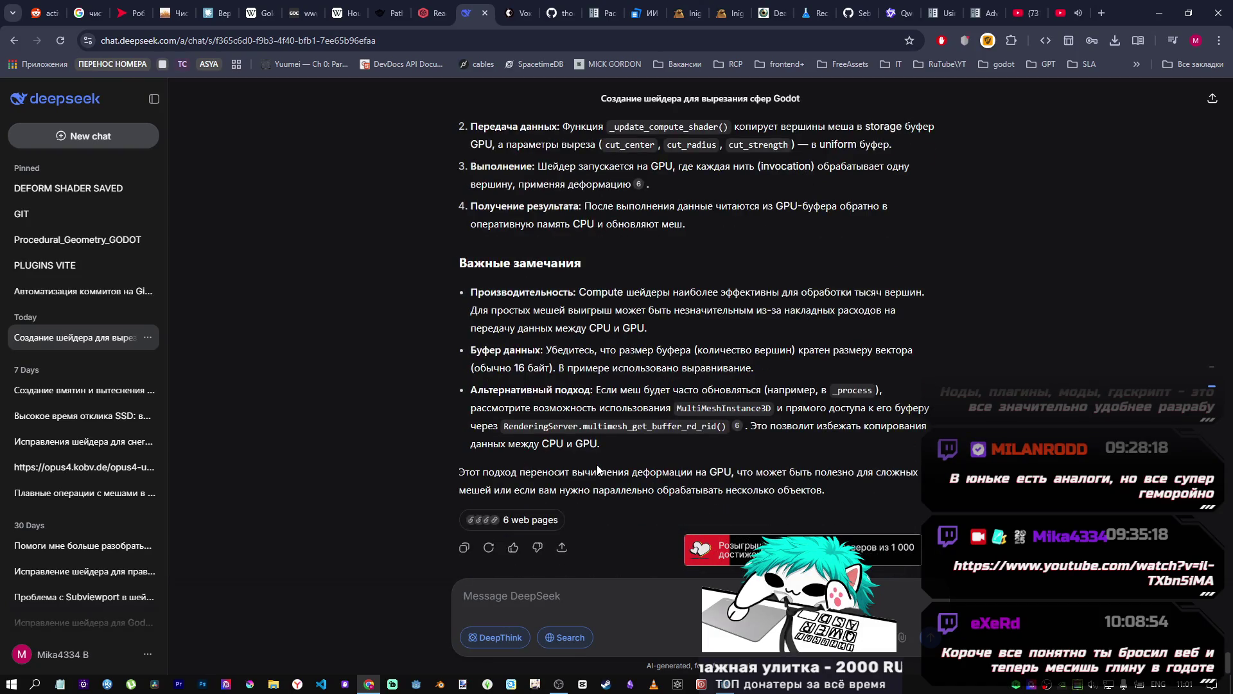
{"action": "scroll", "coordinate": [597, 464], "scroll_direction": "up", "scroll_amount": 5}
{"action": "scroll", "coordinate": [598, 464], "scroll_direction": "up", "scroll_amount": 15}
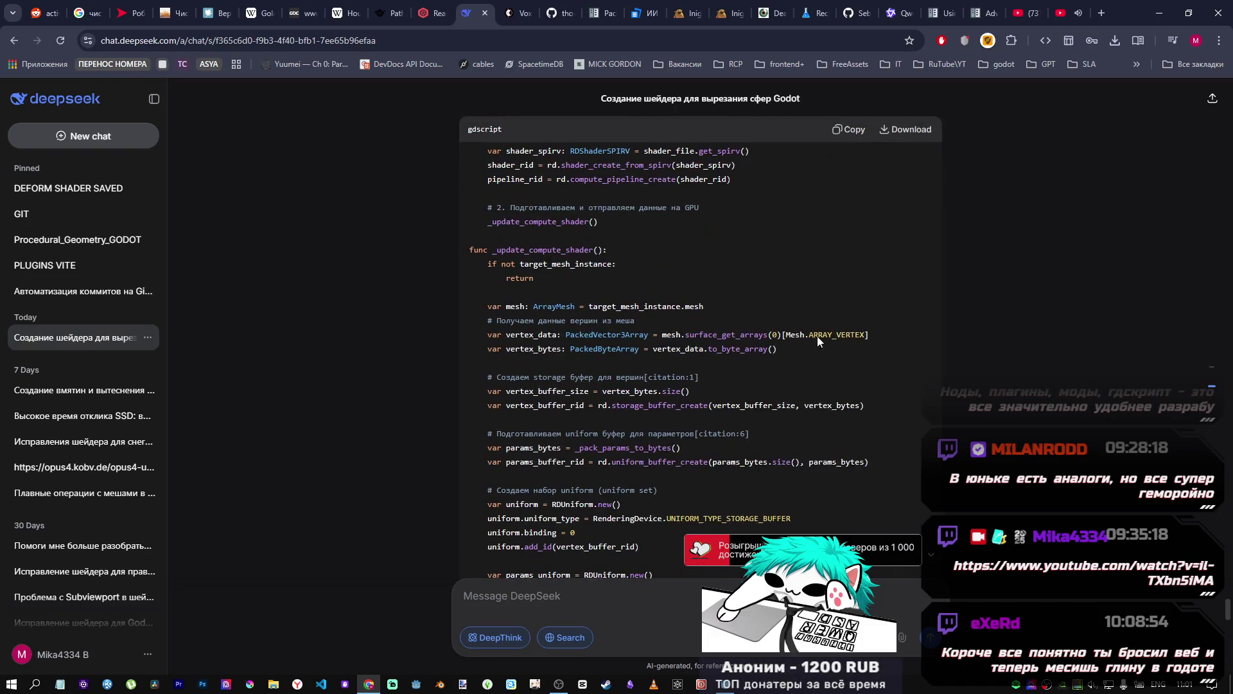
{"action": "scroll", "coordinate": [770, 391], "scroll_direction": "up", "scroll_amount": 5}
{"action": "scroll", "coordinate": [742, 376], "scroll_direction": "down", "scroll_amount": 2}
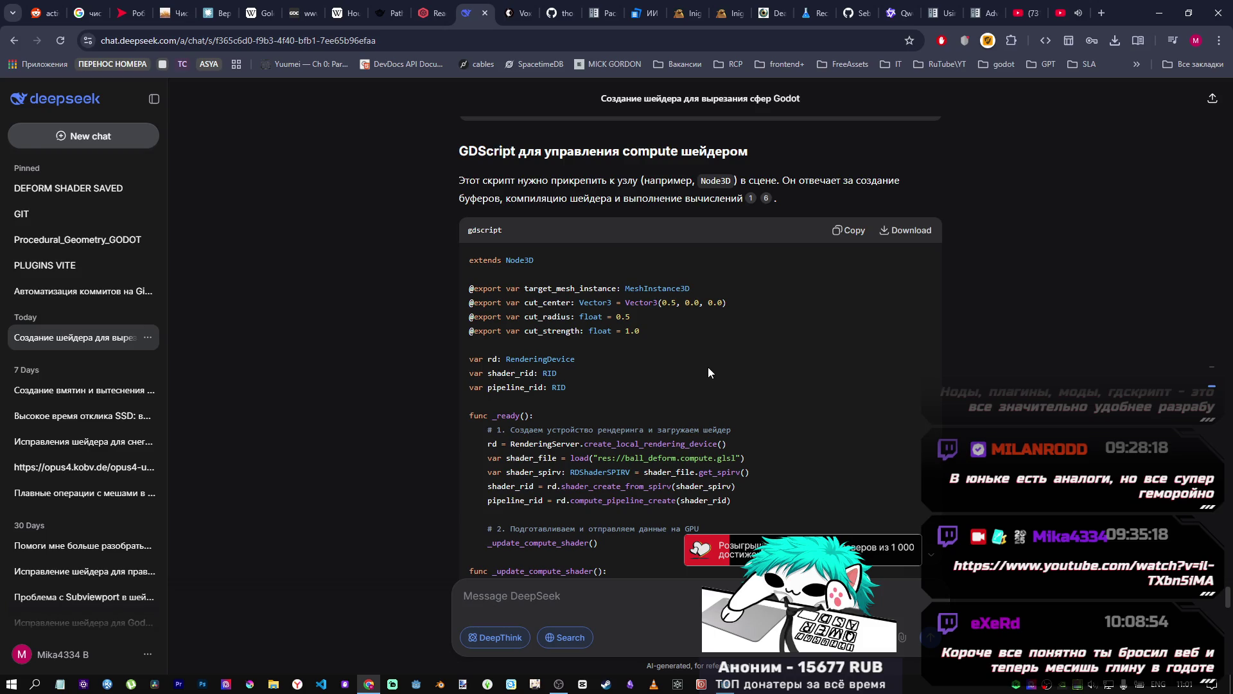
Step: Highlight RenderingServer and the comment above it in the _ready function
{"action": "scroll", "coordinate": [707, 372], "scroll_direction": "down", "scroll_amount": 3}
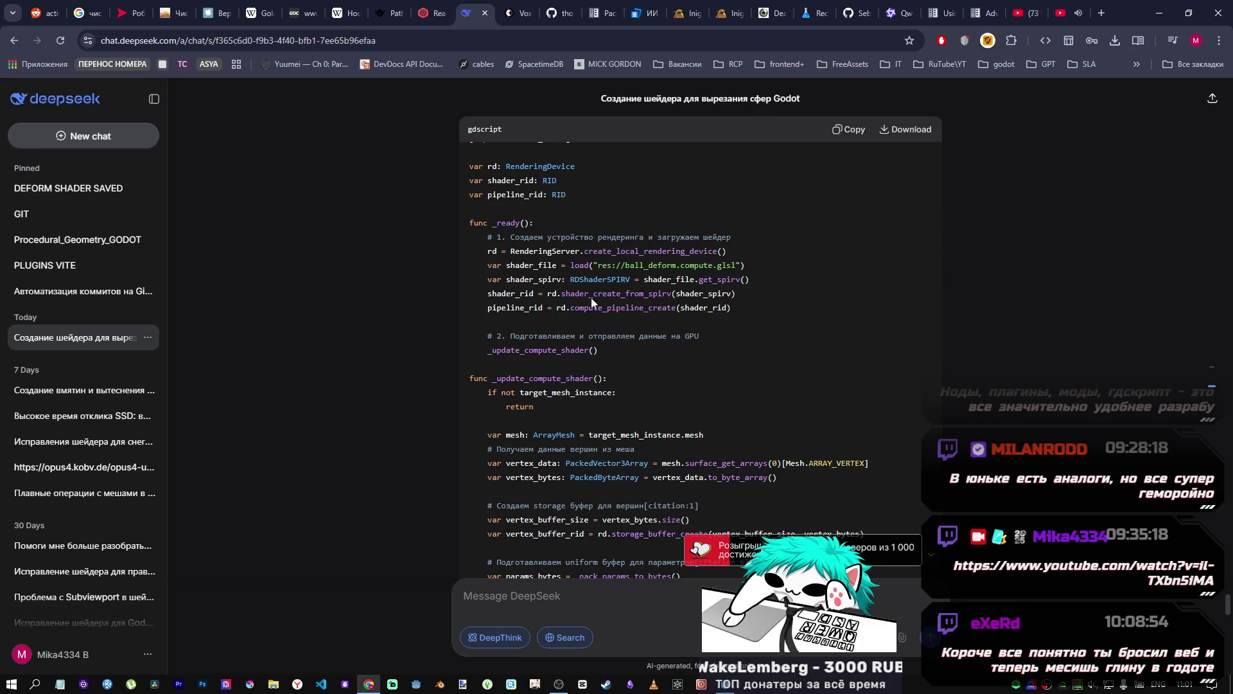
{"action": "left_click_drag", "start_coordinate": [563, 249], "coordinate": [590, 248]}
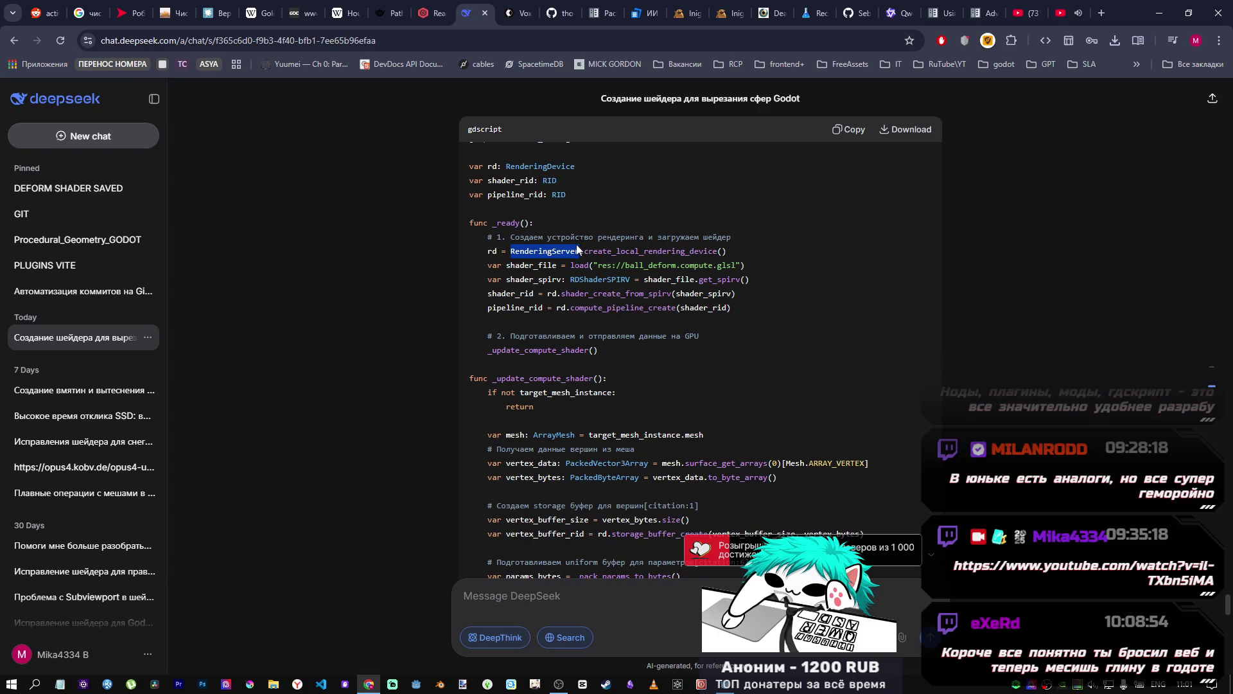
{"action": "mouse_move", "coordinate": [603, 237]}
{"action": "left_mouse_down"}
{"action": "mouse_move", "coordinate": [666, 237]}
{"action": "mouse_move", "coordinate": [565, 238]}
{"action": "mouse_move", "coordinate": [689, 235]}
{"action": "left_mouse_up"}
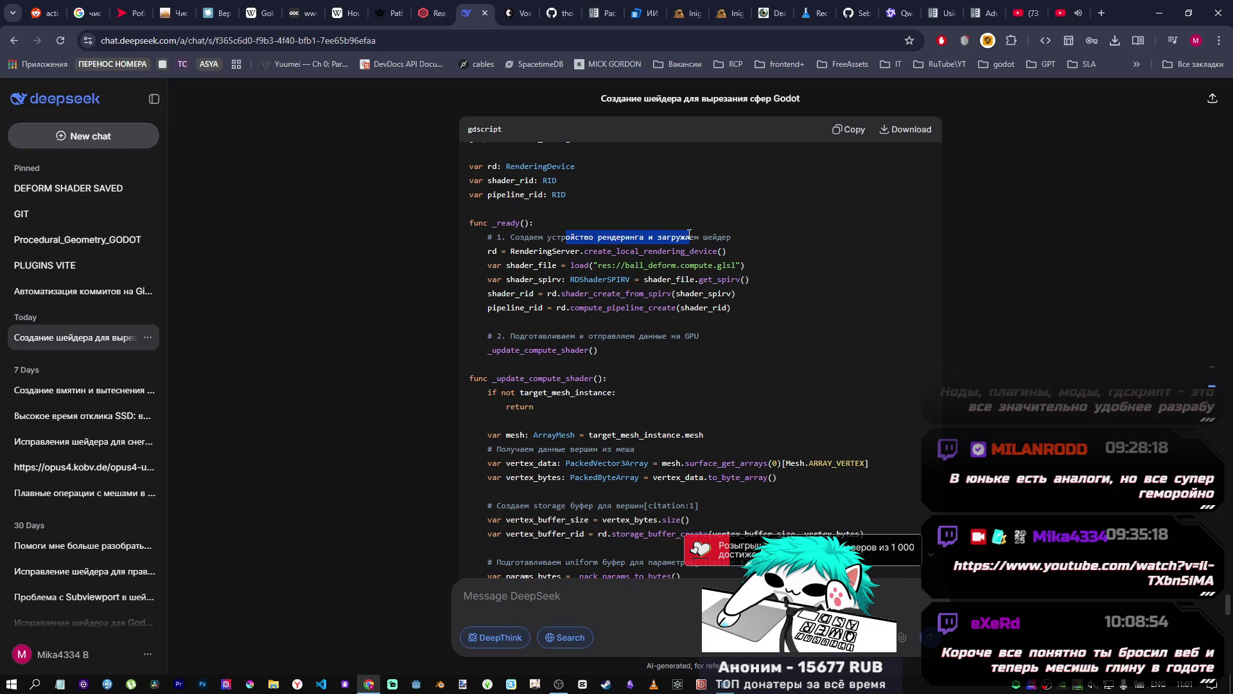
{"action": "scroll", "coordinate": [661, 390], "scroll_direction": "down", "scroll_amount": 3}
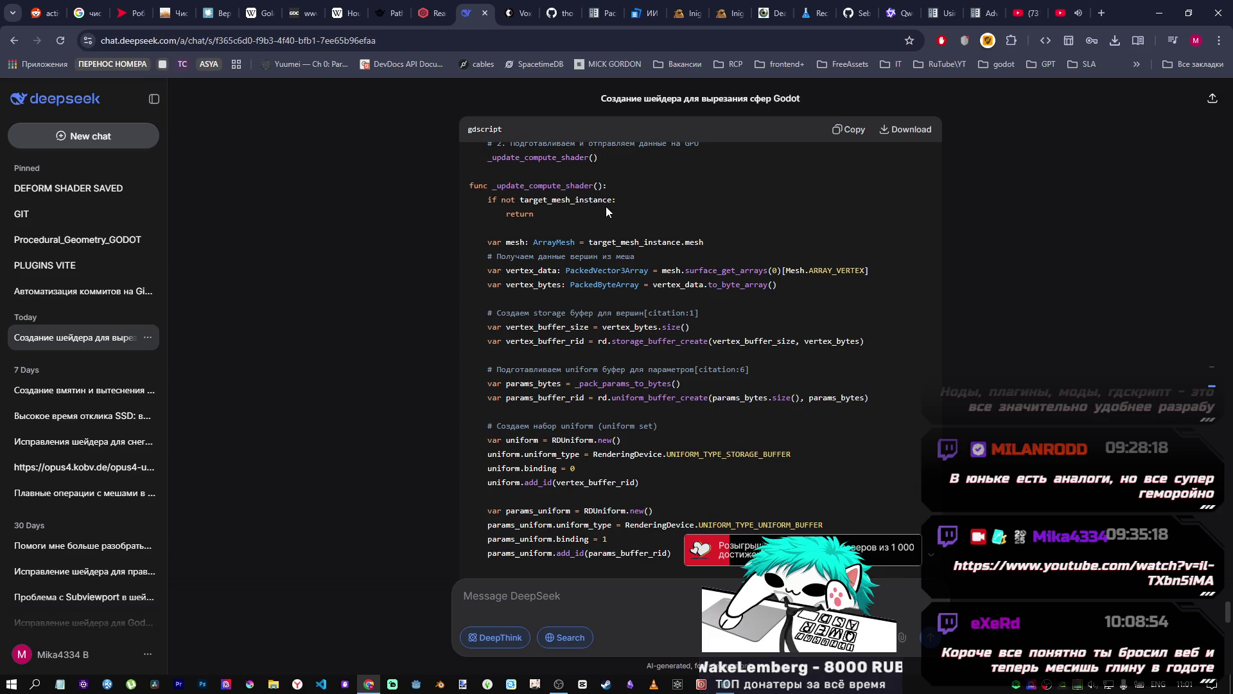
{"action": "scroll", "coordinate": [645, 212], "scroll_direction": "up", "scroll_amount": 2}
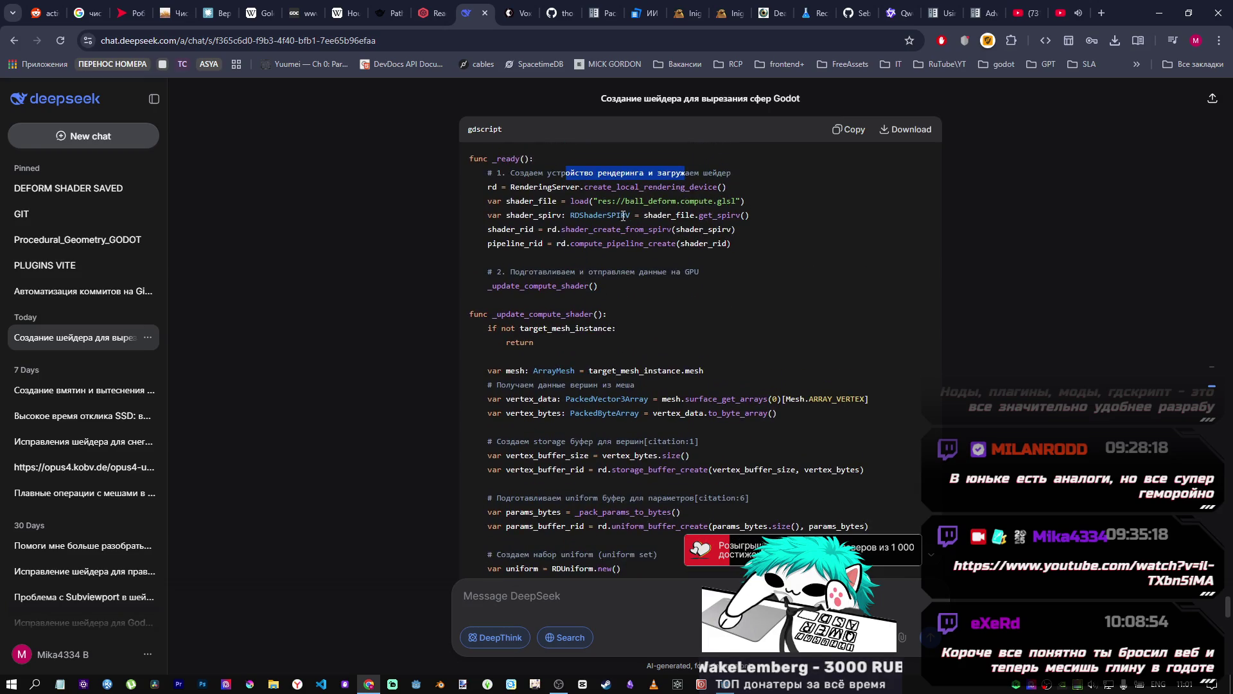
Step: Review the GDScript controller and ball_deform.compute.glsl code, then return to Godot
{"action": "scroll", "coordinate": [576, 312], "scroll_direction": "down", "scroll_amount": 10}
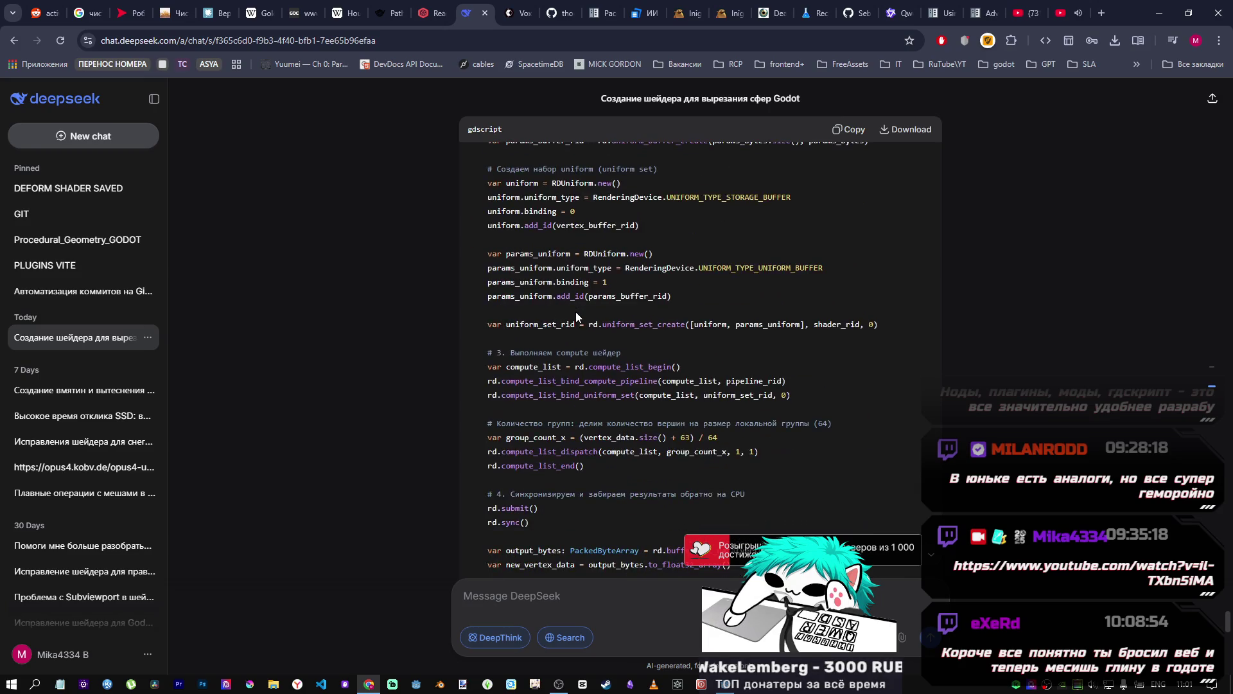
{"action": "scroll", "coordinate": [576, 312], "scroll_direction": "down", "scroll_amount": 4}
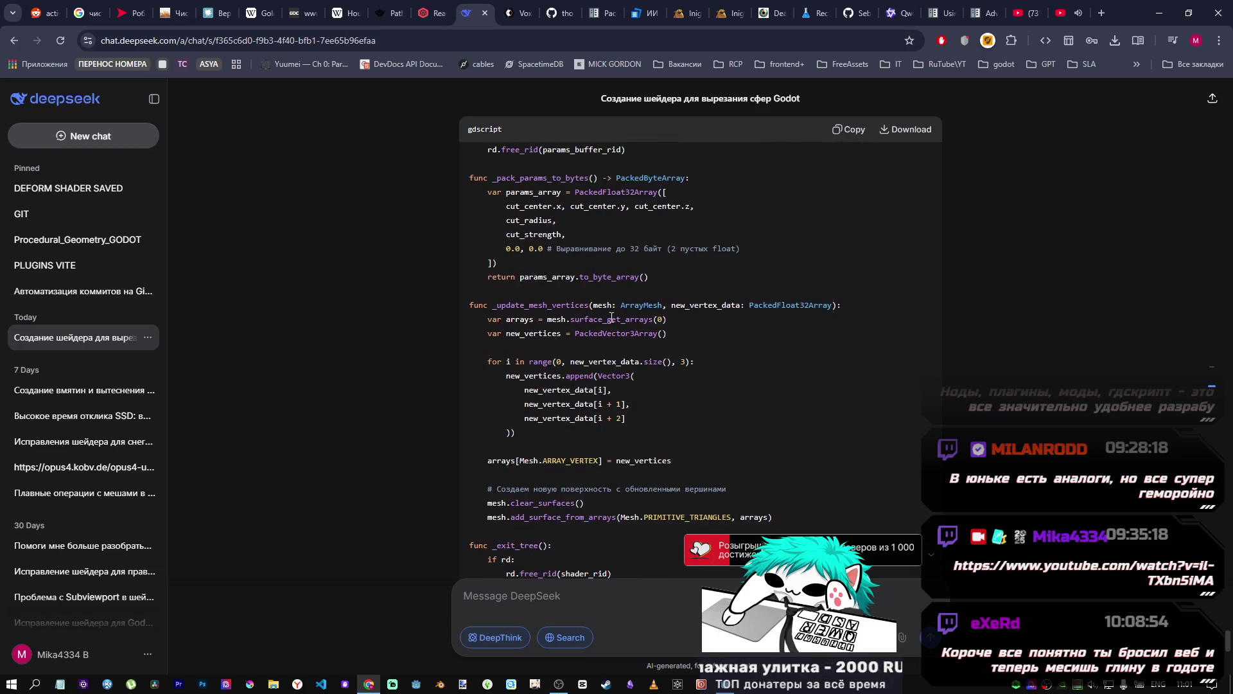
{"action": "scroll", "coordinate": [610, 326], "scroll_direction": "down", "scroll_amount": 4}
{"action": "scroll", "coordinate": [610, 326], "scroll_direction": "up", "scroll_amount": 1}
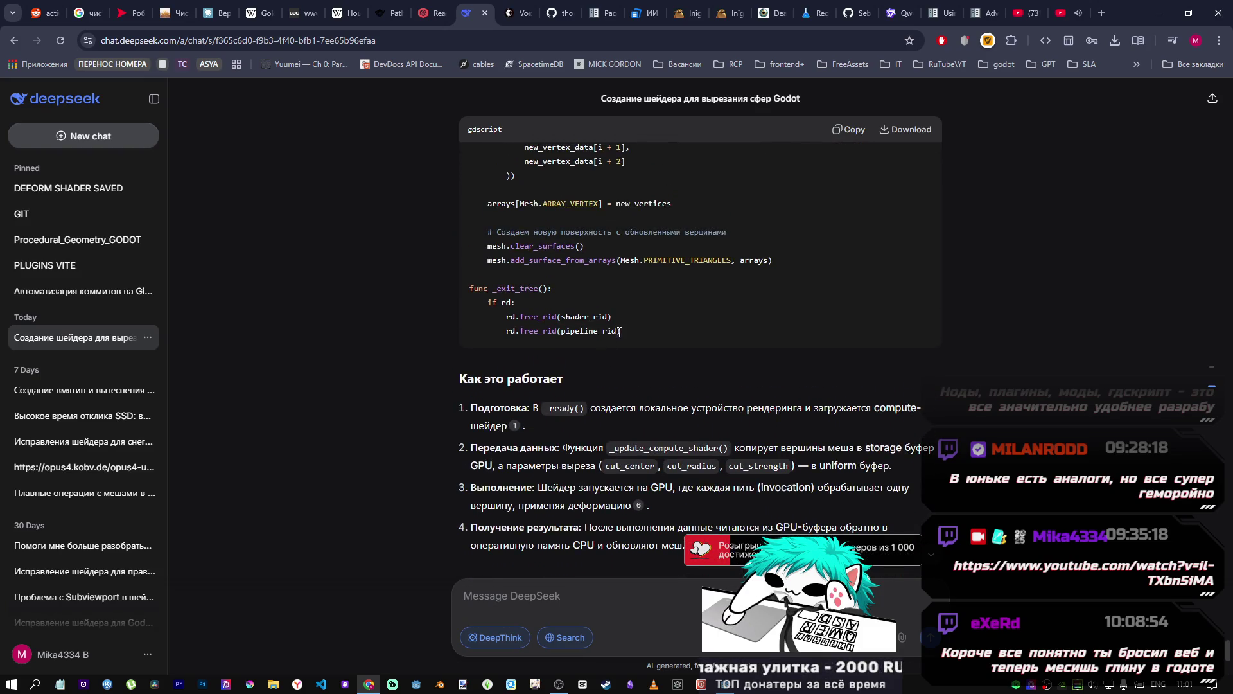
{"action": "scroll", "coordinate": [623, 334], "scroll_direction": "up", "scroll_amount": 8}
{"action": "scroll", "coordinate": [629, 342], "scroll_direction": "down", "scroll_amount": 4}
{"action": "scroll", "coordinate": [576, 436], "scroll_direction": "down", "scroll_amount": 4}
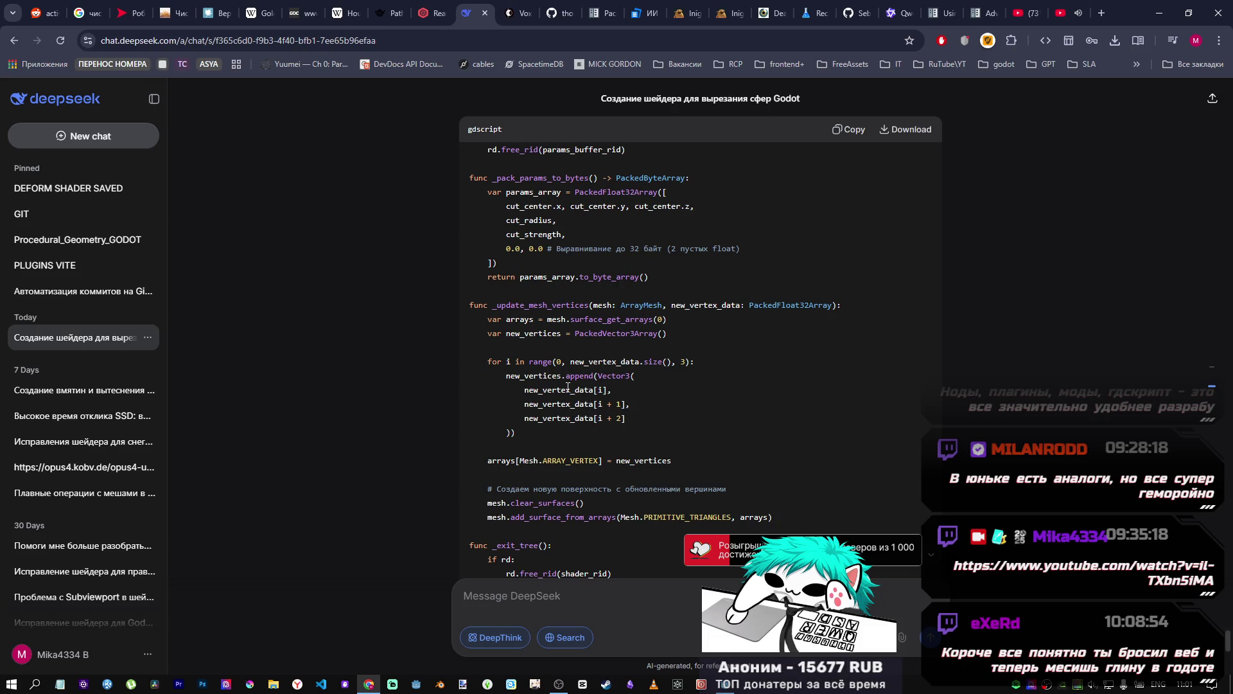
{"action": "scroll", "coordinate": [568, 387], "scroll_direction": "up", "scroll_amount": 2}
{"action": "scroll", "coordinate": [566, 390], "scroll_direction": "up", "scroll_amount": 8}
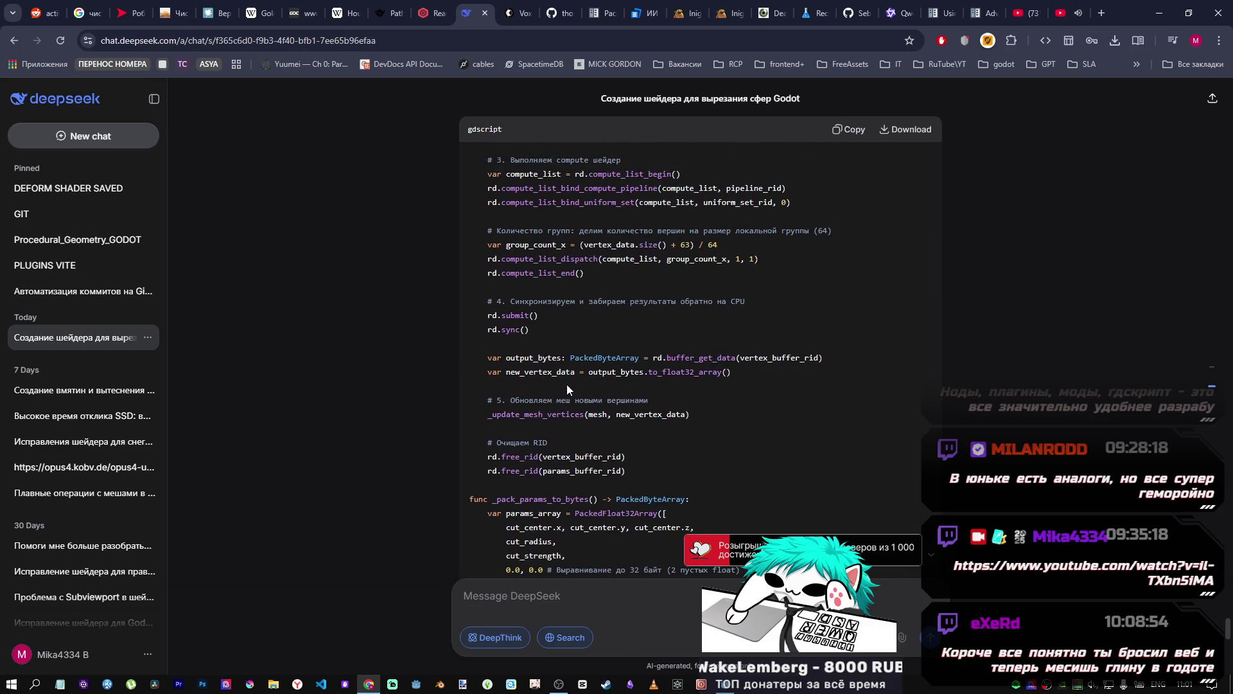
{"action": "scroll", "coordinate": [598, 401], "scroll_direction": "up", "scroll_amount": 10}
{"action": "scroll", "coordinate": [597, 401], "scroll_direction": "down", "scroll_amount": 4}
{"action": "scroll", "coordinate": [597, 403], "scroll_direction": "up", "scroll_amount": 2}
{"action": "scroll", "coordinate": [595, 400], "scroll_direction": "up", "scroll_amount": 8}
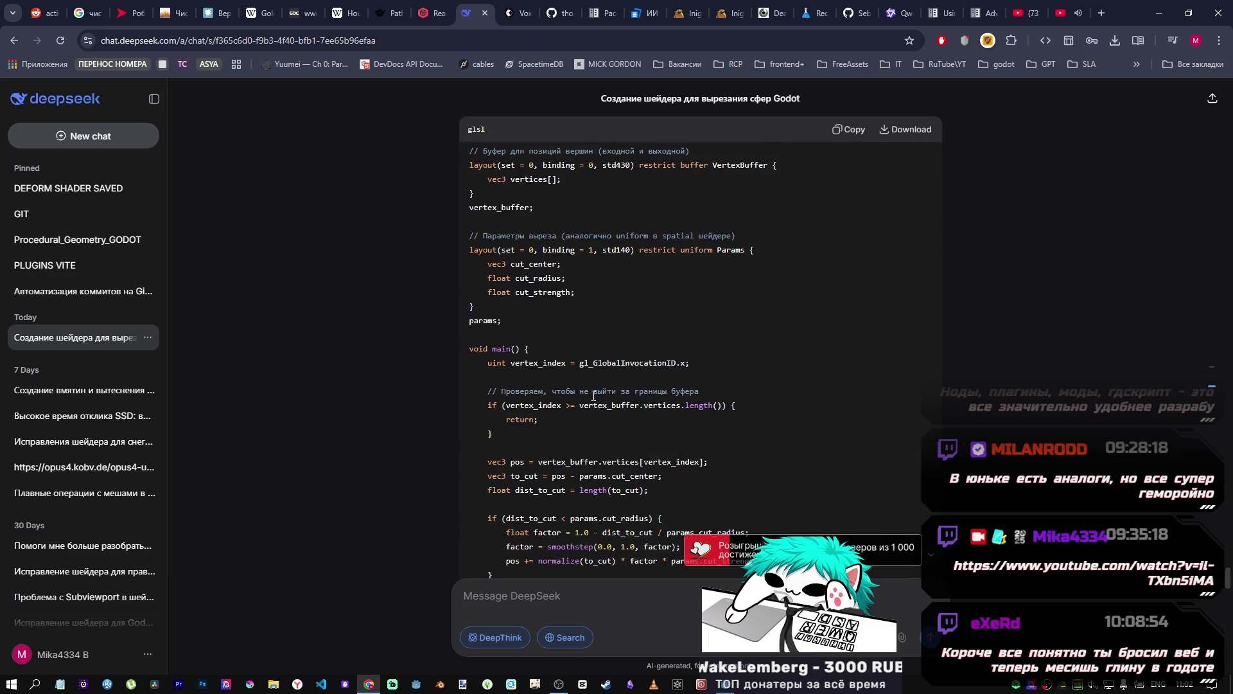
{"action": "scroll", "coordinate": [593, 400], "scroll_direction": "down", "scroll_amount": 1}
{"action": "scroll", "coordinate": [591, 393], "scroll_direction": "up", "scroll_amount": 5}
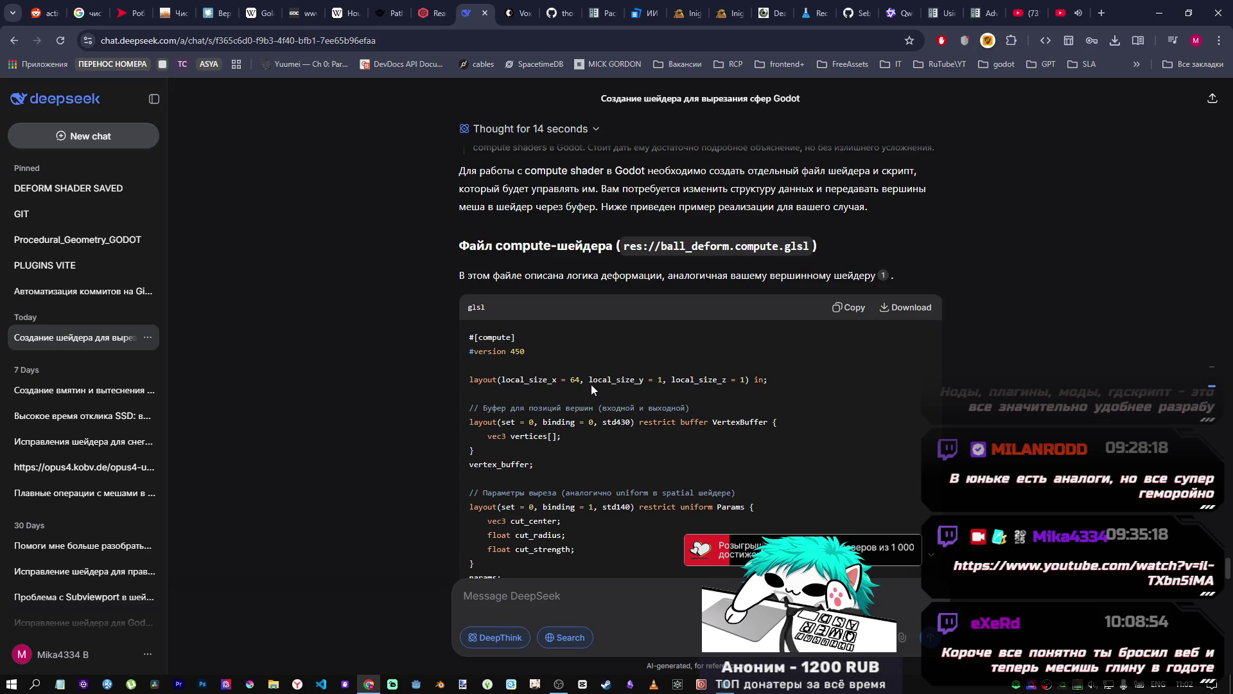
{"action": "scroll", "coordinate": [591, 384], "scroll_direction": "up", "scroll_amount": 2}
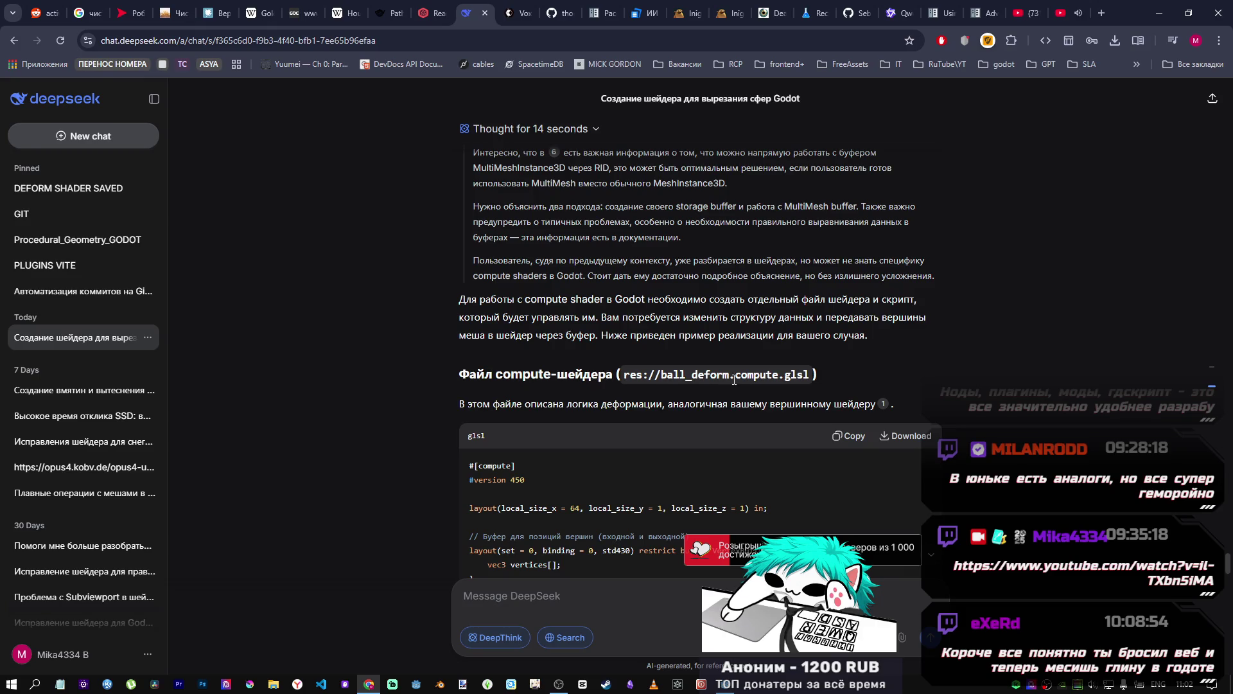
{"action": "scroll", "coordinate": [747, 382], "scroll_direction": "down", "scroll_amount": 1}
{"action": "scroll", "coordinate": [591, 334], "scroll_direction": "up", "scroll_amount": 1}
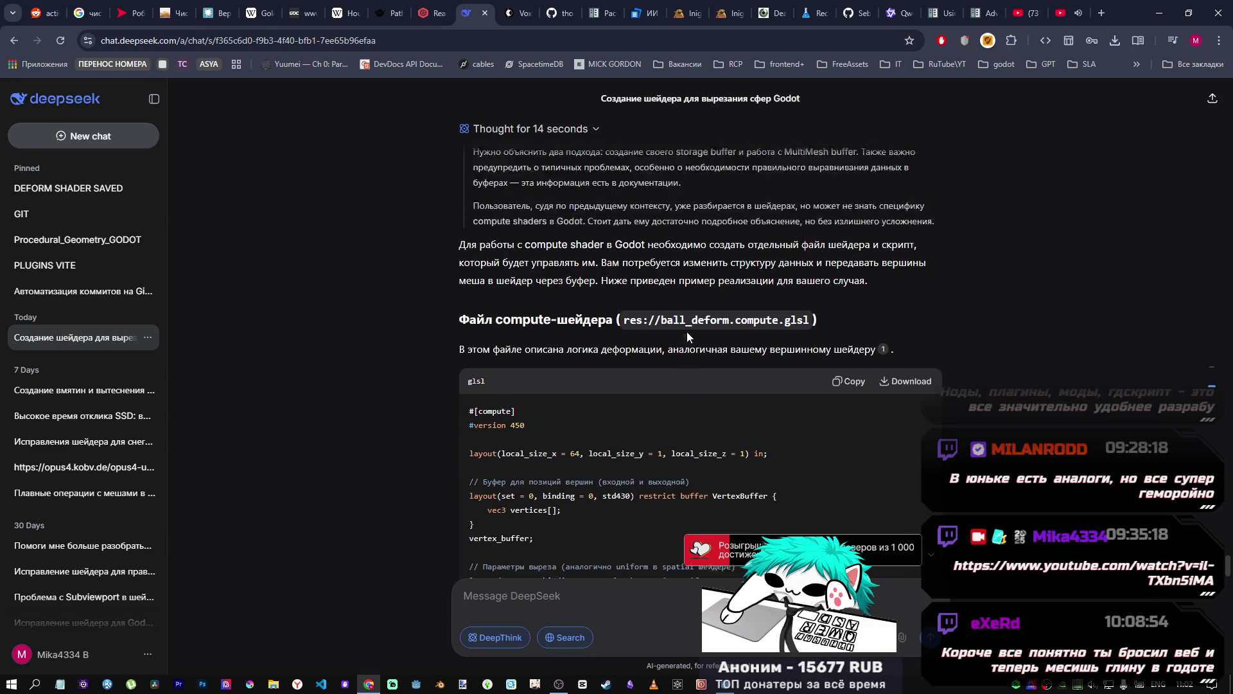
{"action": "scroll", "coordinate": [681, 344], "scroll_direction": "down", "scroll_amount": 3}
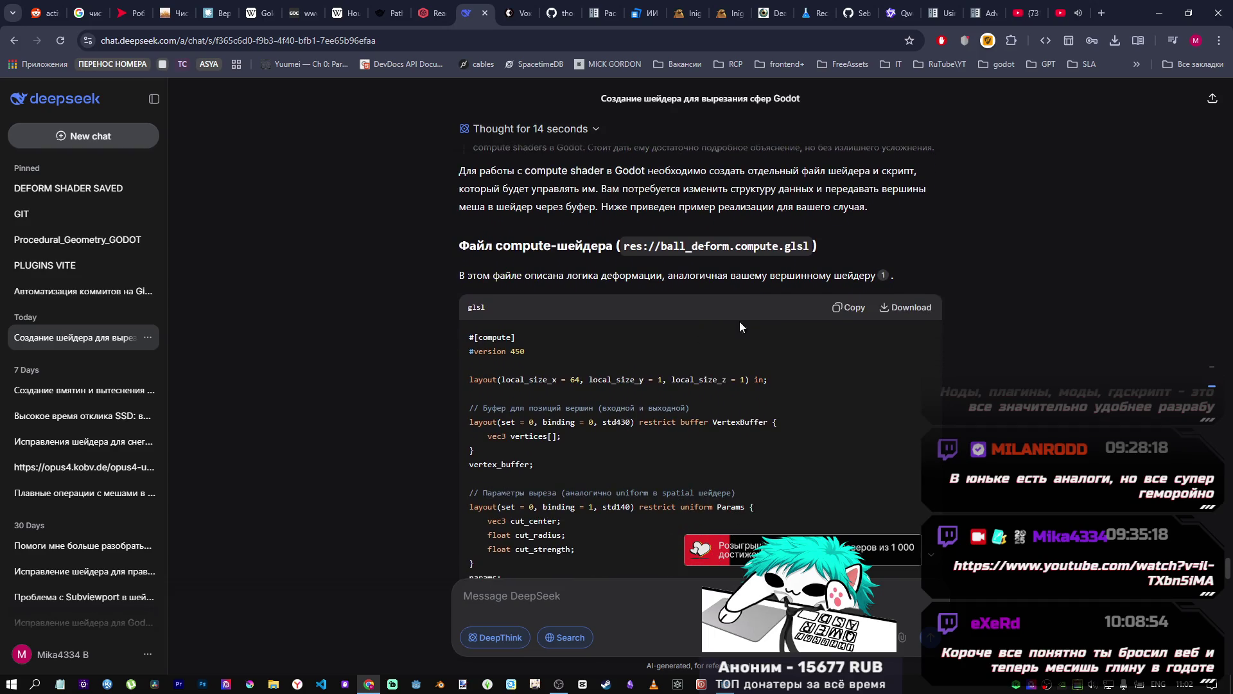
{"action": "scroll", "coordinate": [760, 386], "scroll_direction": "up", "scroll_amount": 10}
{"action": "scroll", "coordinate": [710, 377], "scroll_direction": "down", "scroll_amount": 11}
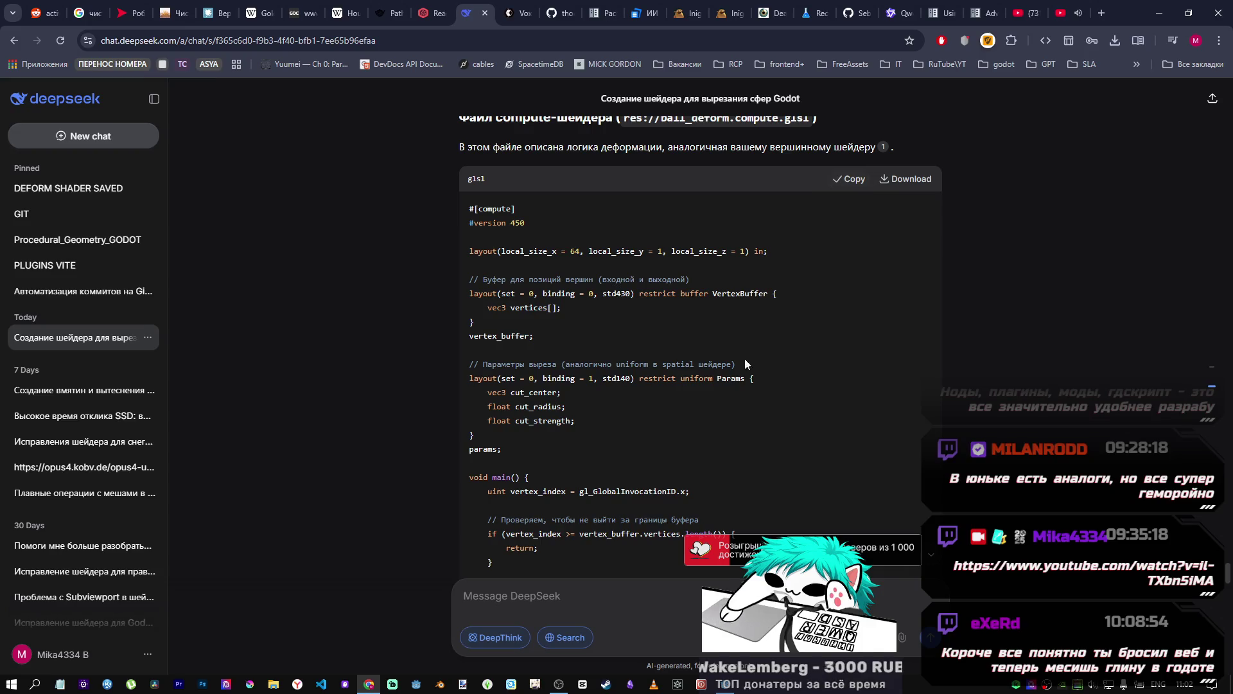
{"action": "key", "text": "alt+Tab"}
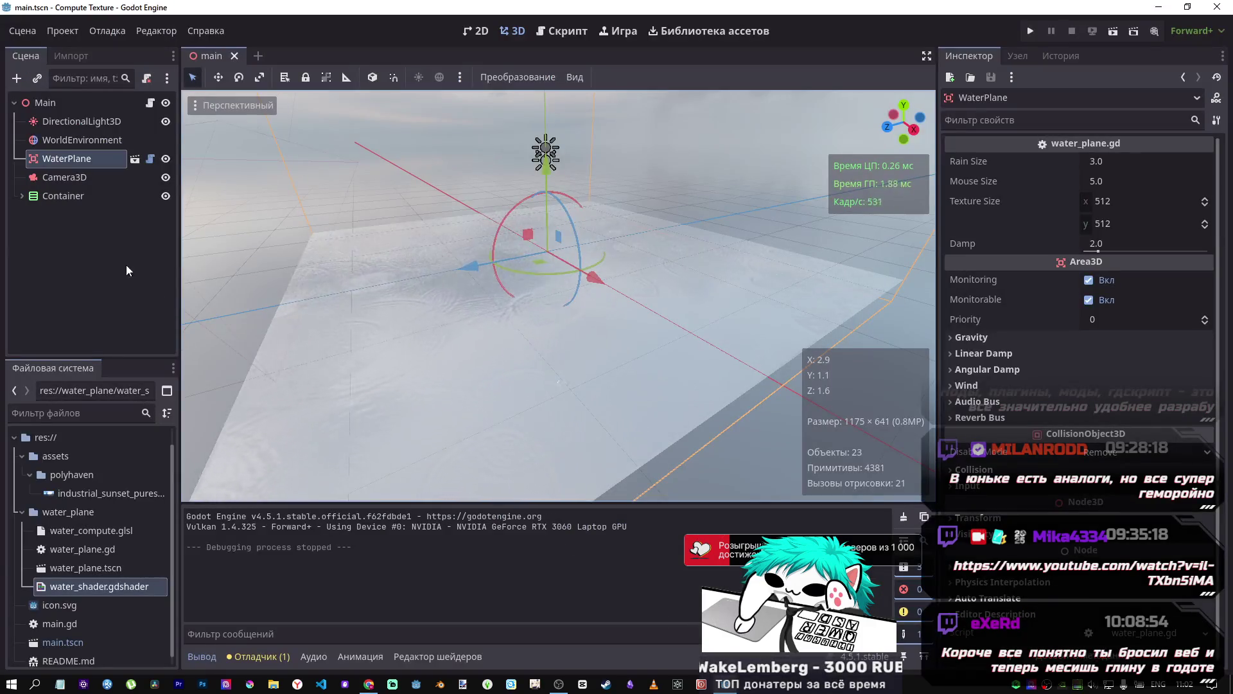
Step: Quit Compute Texture to the project list and open the xmassnow project
{"action": "left_click", "coordinate": [76, 38]}
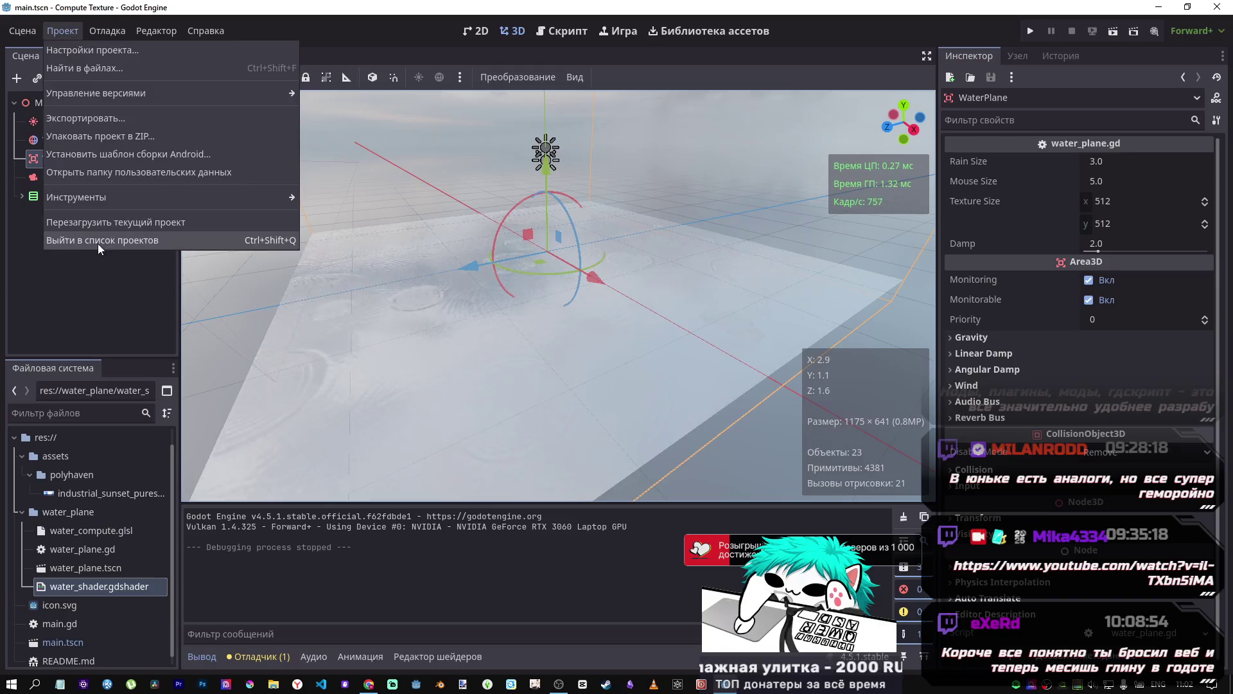
{"action": "left_click", "coordinate": [138, 237]}
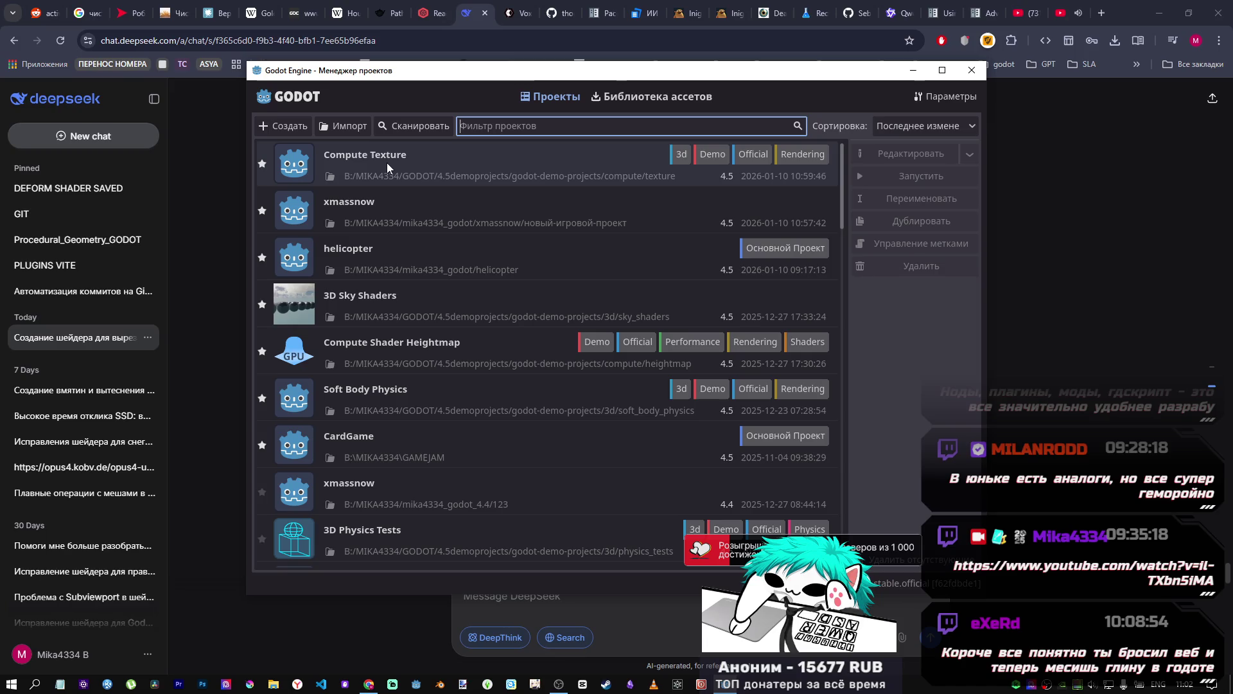
{"action": "double_click", "coordinate": [383, 213]}
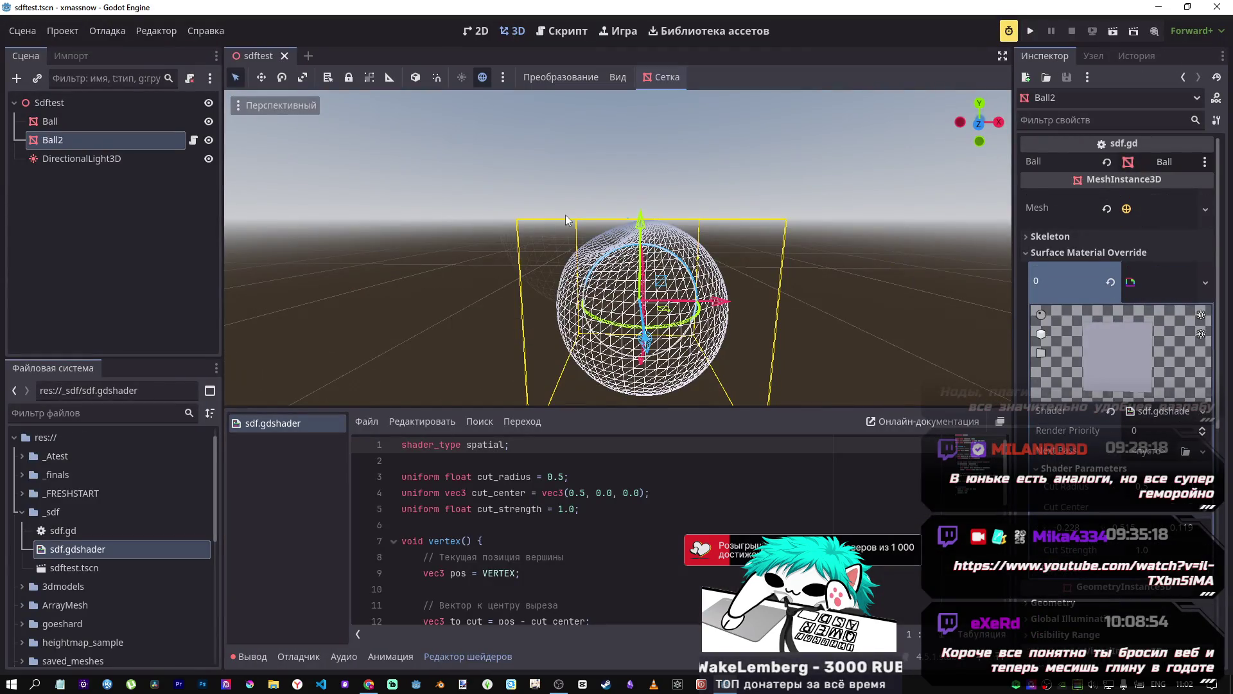
Step: Create a new 3D scene named sdf_compute inside the _sdf folder
{"action": "left_click", "coordinate": [67, 565]}
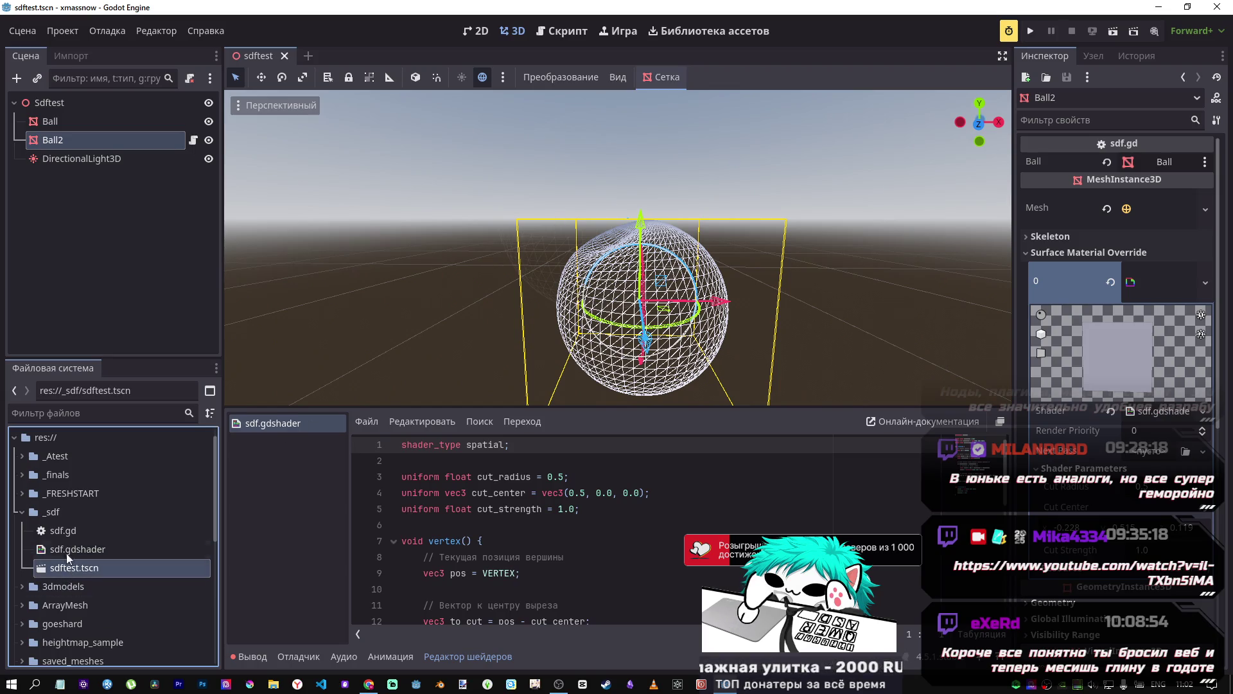
{"action": "left_click", "coordinate": [68, 514]}
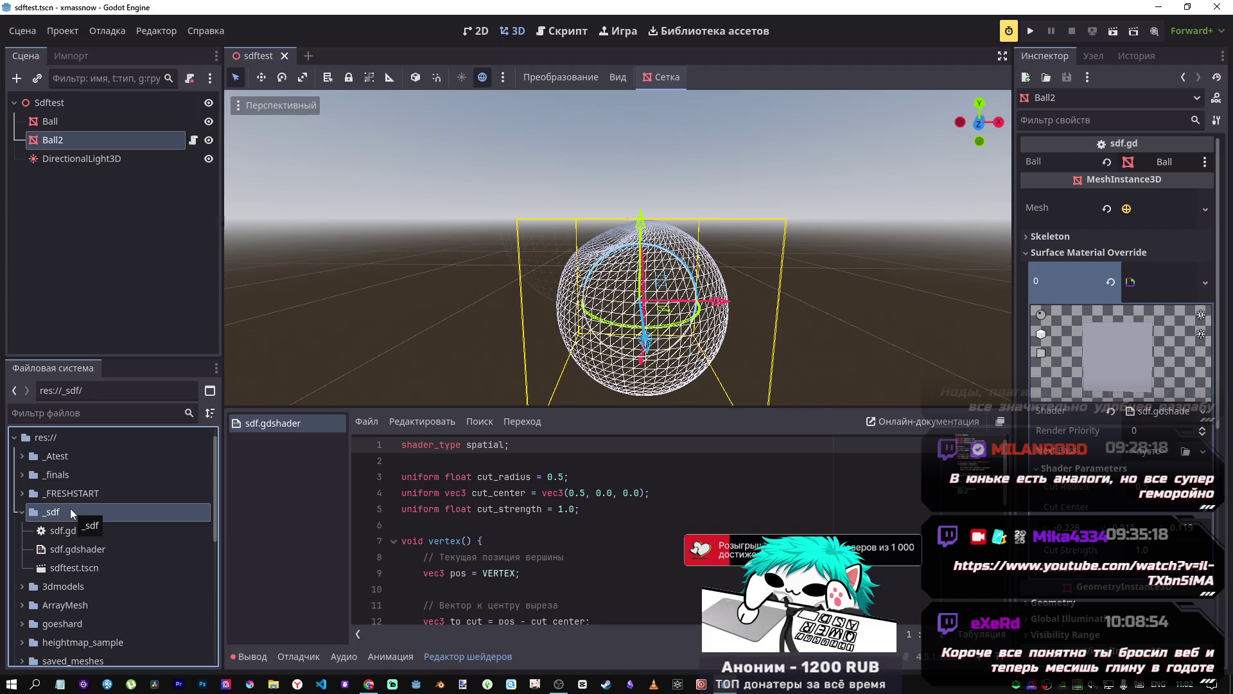
{"action": "right_click", "coordinate": [72, 514]}
{"action": "mouse_move", "coordinate": [194, 403]}
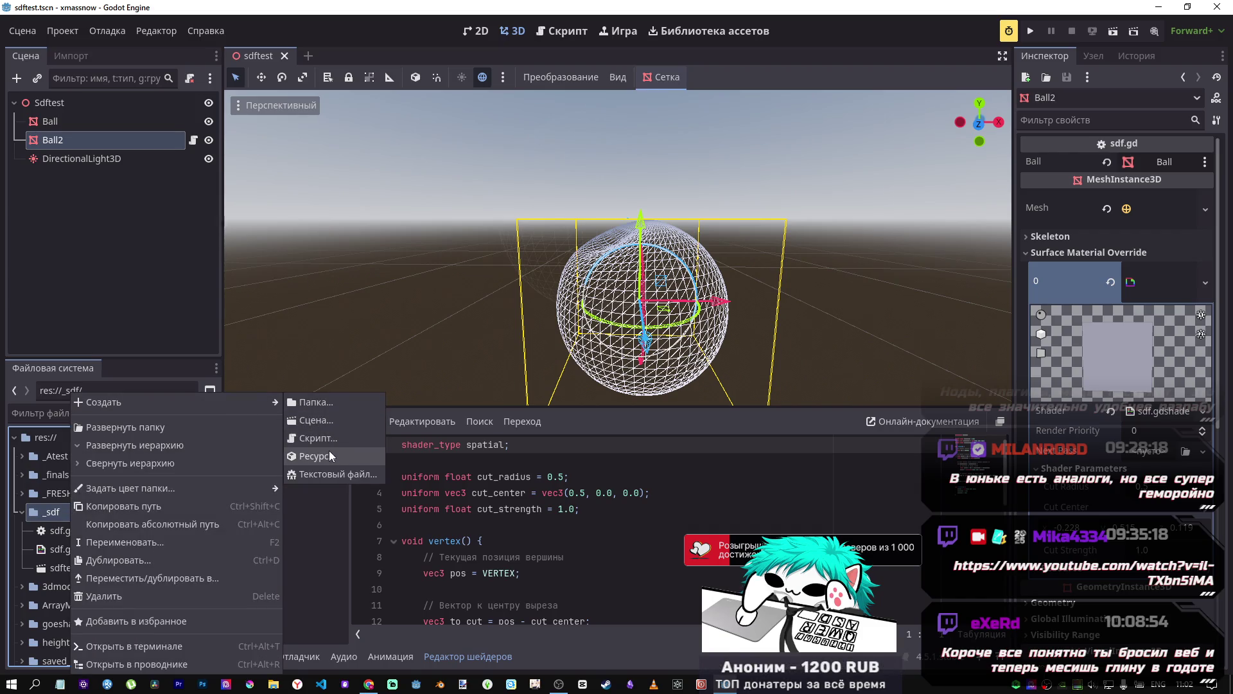
{"action": "left_click", "coordinate": [328, 420]}
{"action": "left_click", "coordinate": [582, 271]}
{"action": "left_click", "coordinate": [602, 337]}
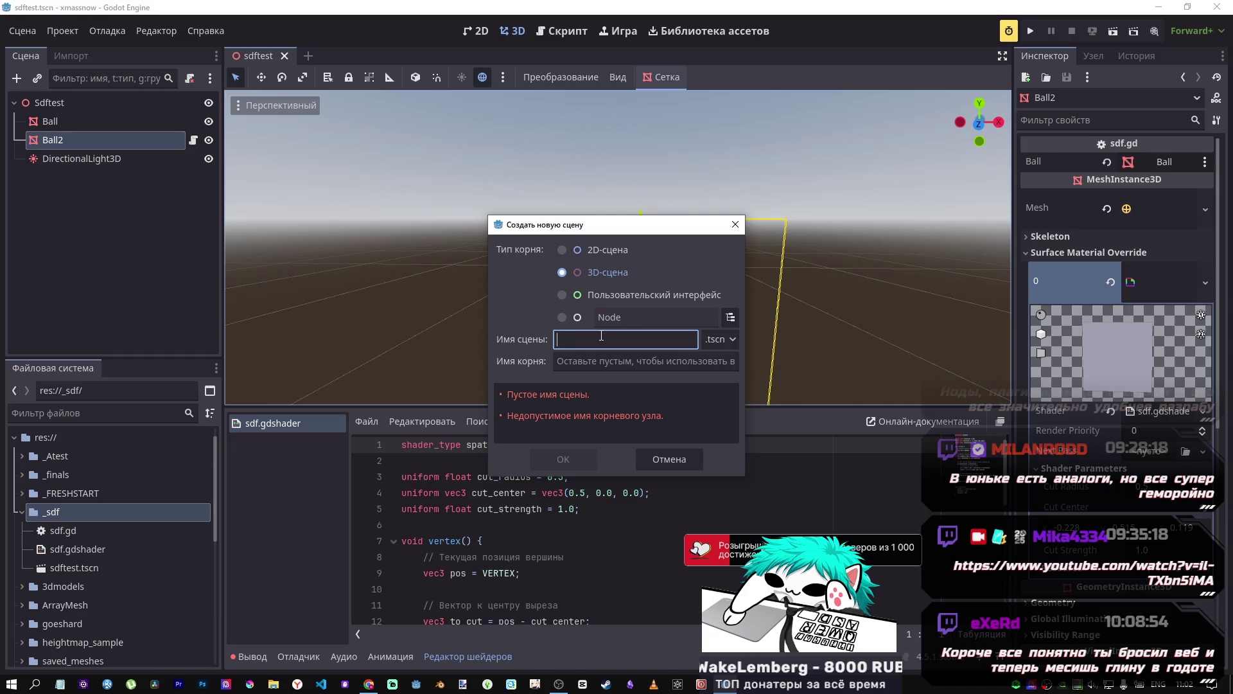
{"action": "type", "text": "c"}
{"action": "key", "text": "BackSpace"}
{"action": "key", "text": "BackSpace"}
{"action": "type", "text": "sdfc"}
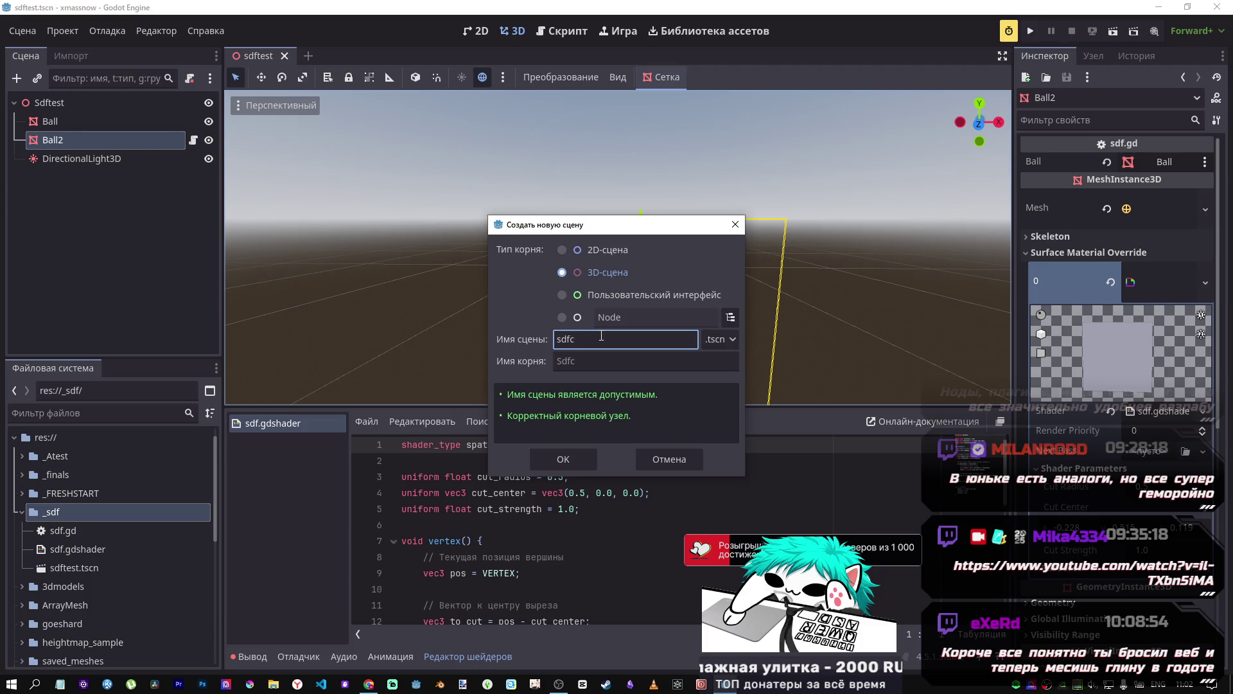
{"action": "key", "text": "BackSpace"}
{"action": "type", "text": "_comp"}
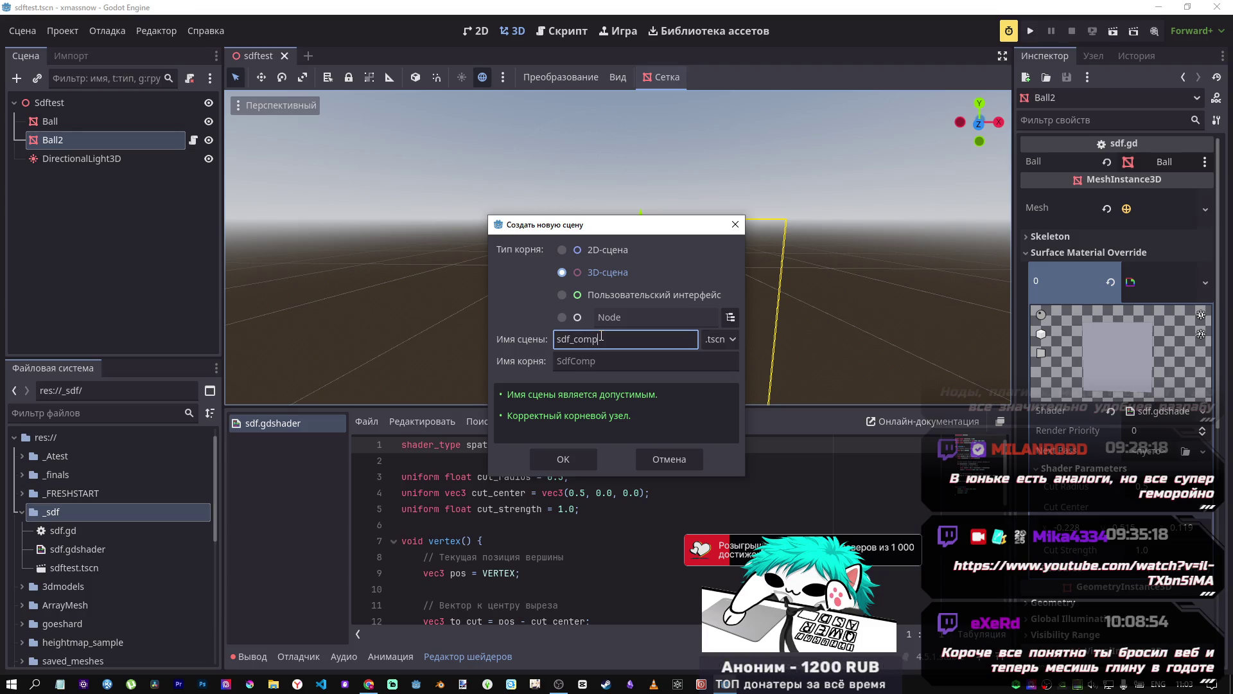
{"action": "type", "text": "ute"}
{"action": "left_click", "coordinate": [563, 459]}
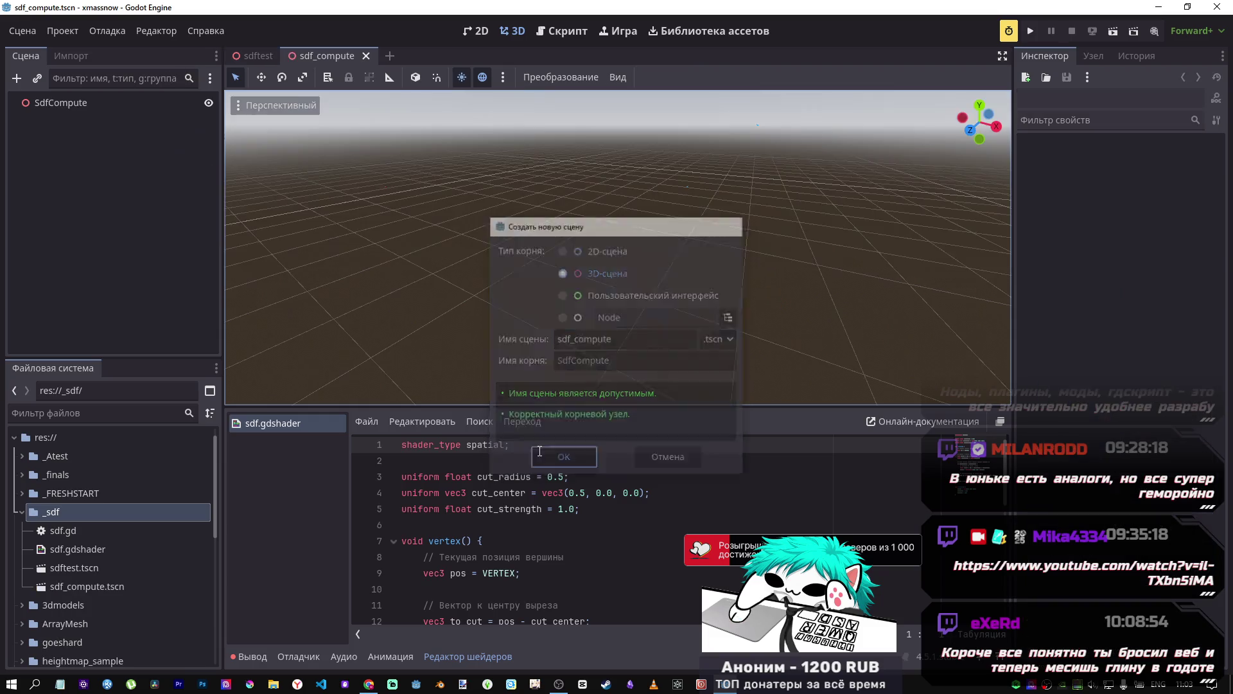
Step: Add two MeshInstance3D child nodes under SdfCompute, found by searching 'mesh'
{"action": "right_click", "coordinate": [72, 102]}
{"action": "left_click", "coordinate": [103, 104]}
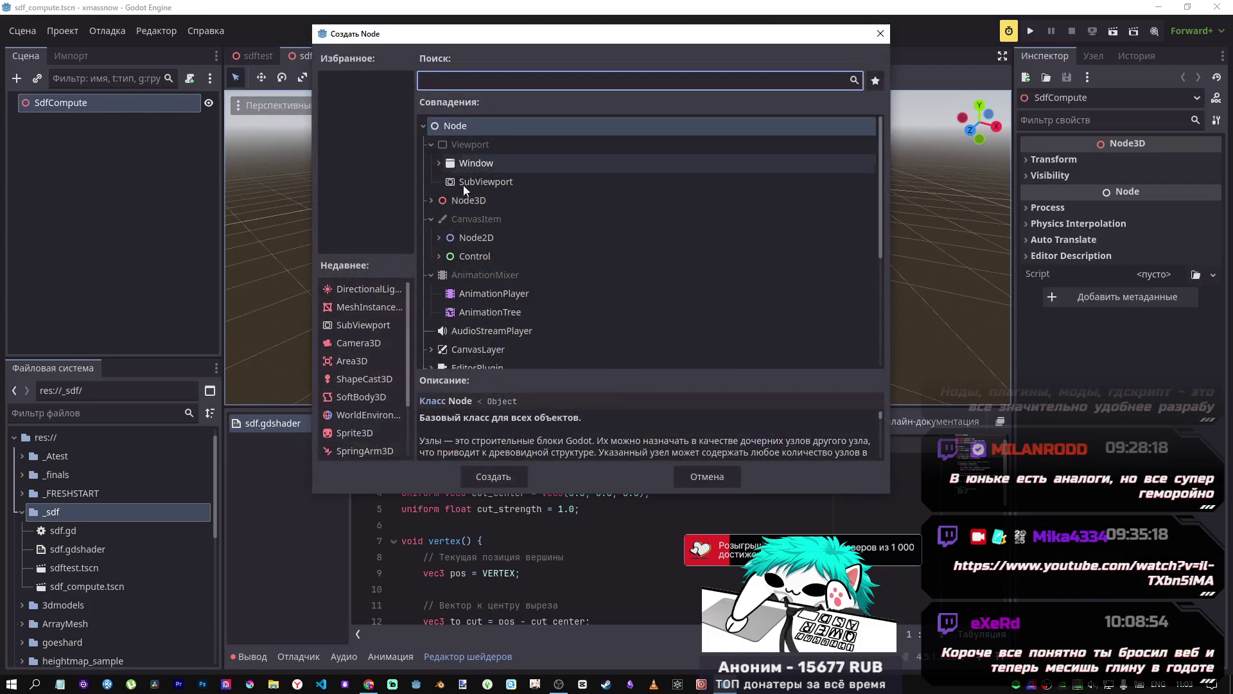
{"action": "type", "text": "mesh"}
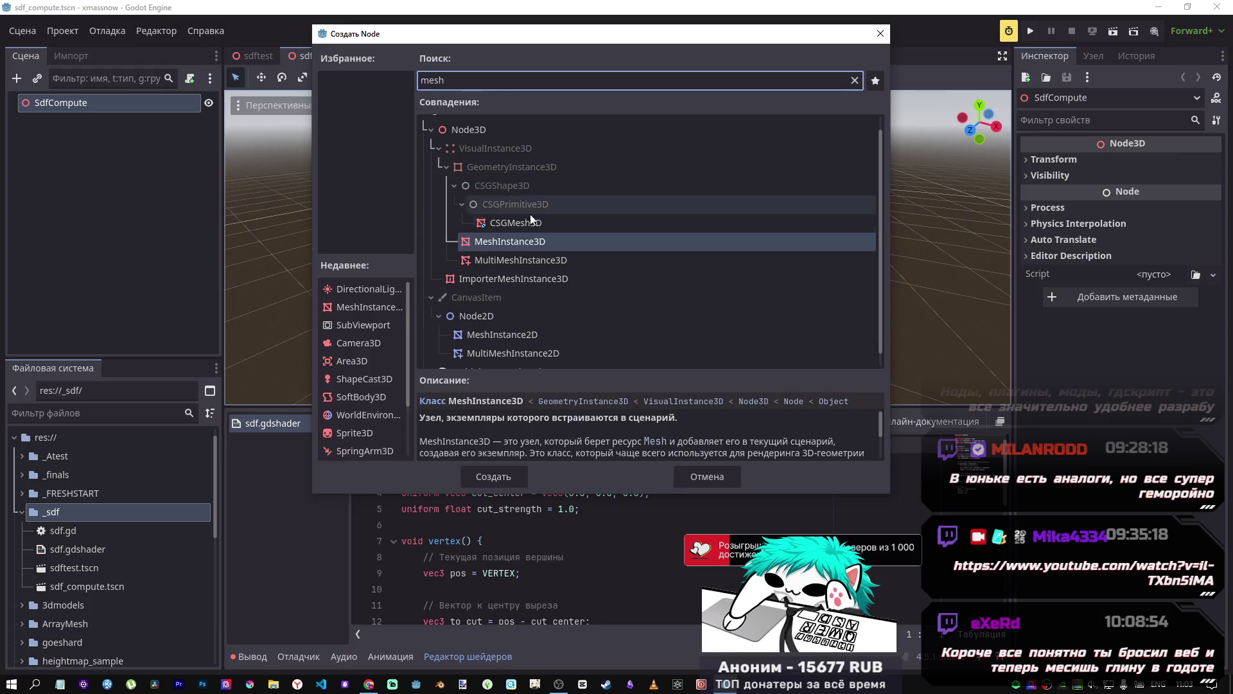
{"action": "left_click", "coordinate": [517, 474]}
{"action": "right_click", "coordinate": [81, 103]}
{"action": "left_click", "coordinate": [116, 115]}
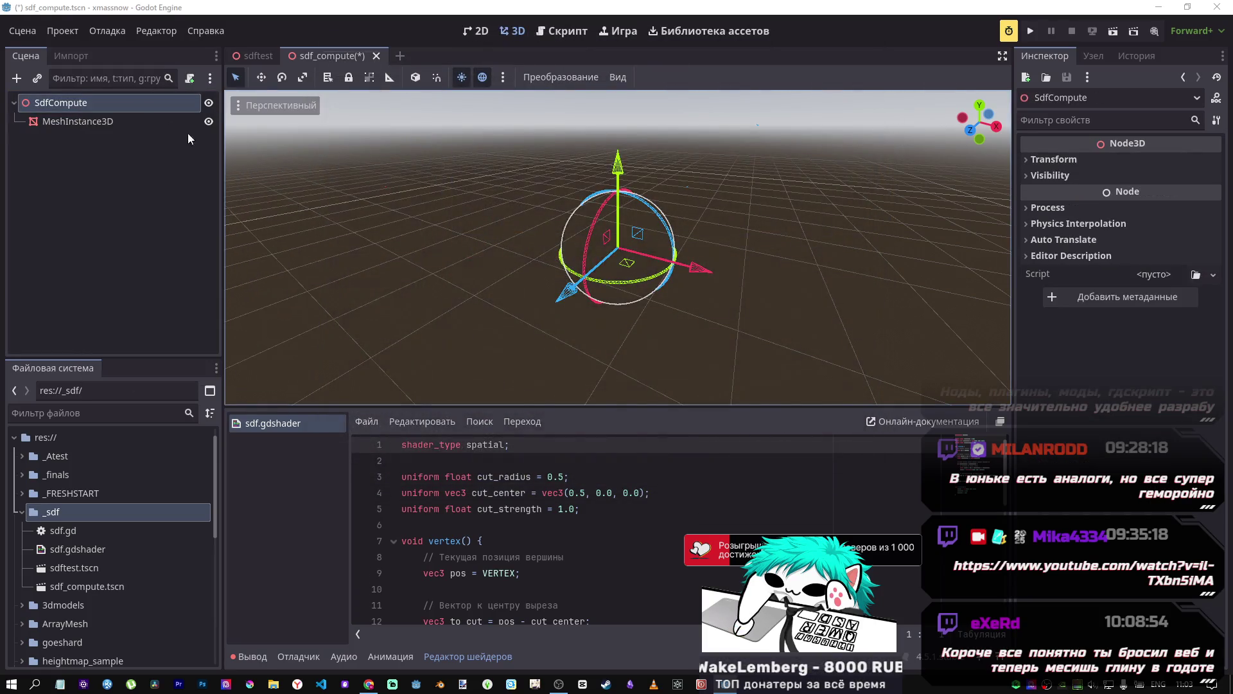
{"action": "left_click", "coordinate": [493, 473]}
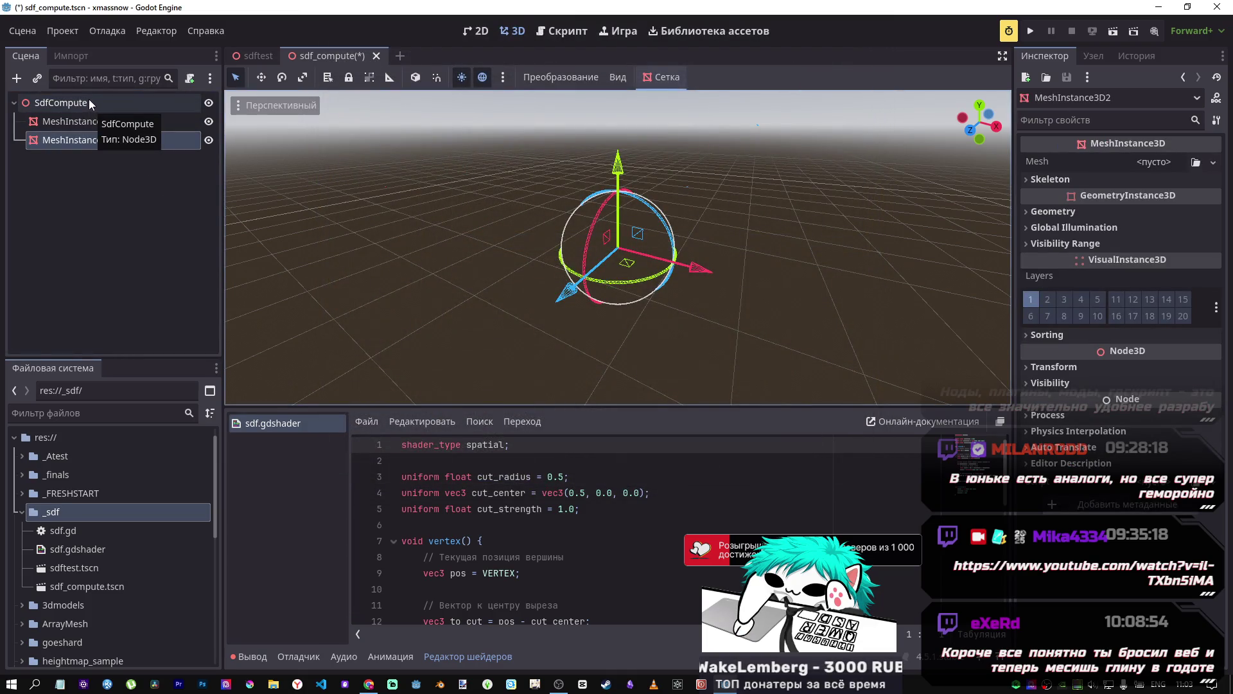
{"action": "right_click", "coordinate": [114, 510]}
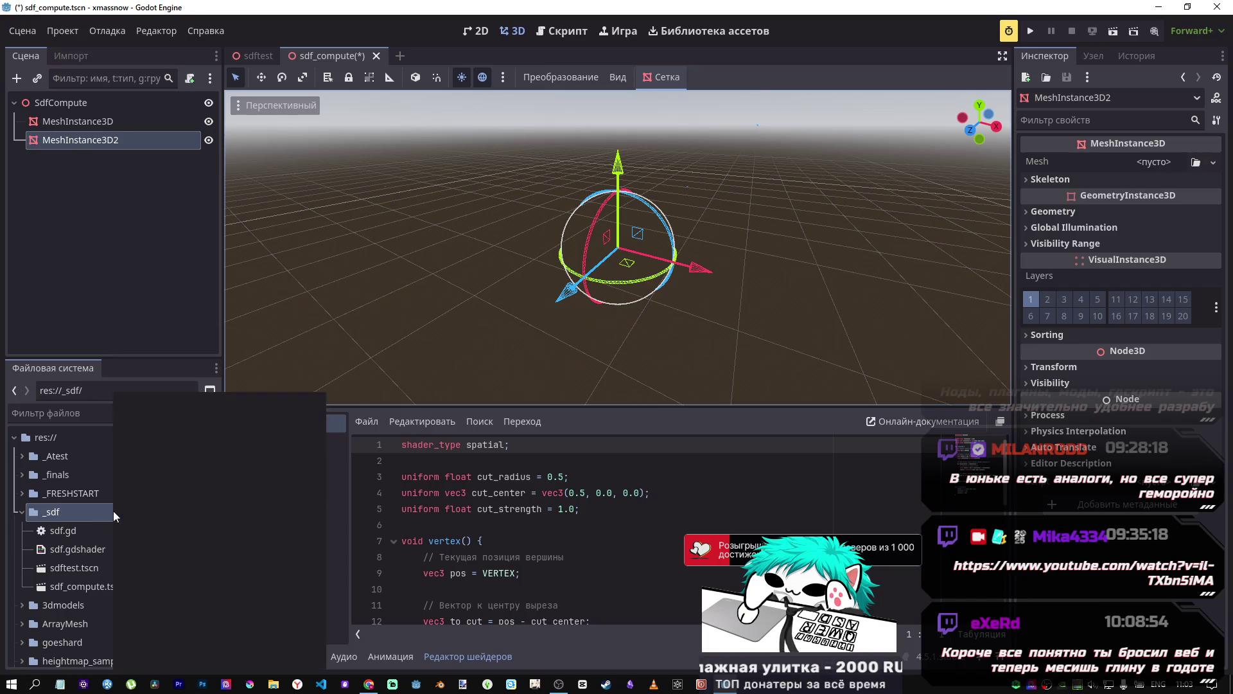
Step: Create an sdf_compute folder inside _sdf and move sdf_compute.tscn into it
{"action": "mouse_move", "coordinate": [215, 402]}
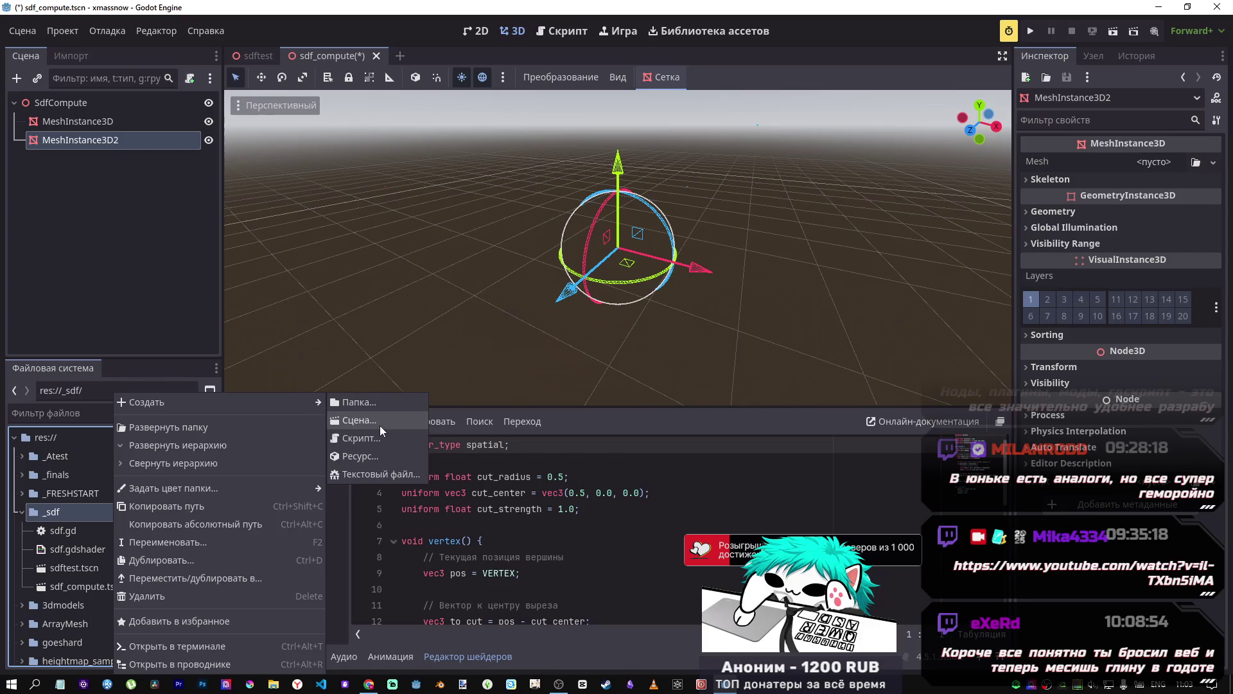
{"action": "left_click", "coordinate": [380, 408]}
{"action": "type", "text": "sdf"}
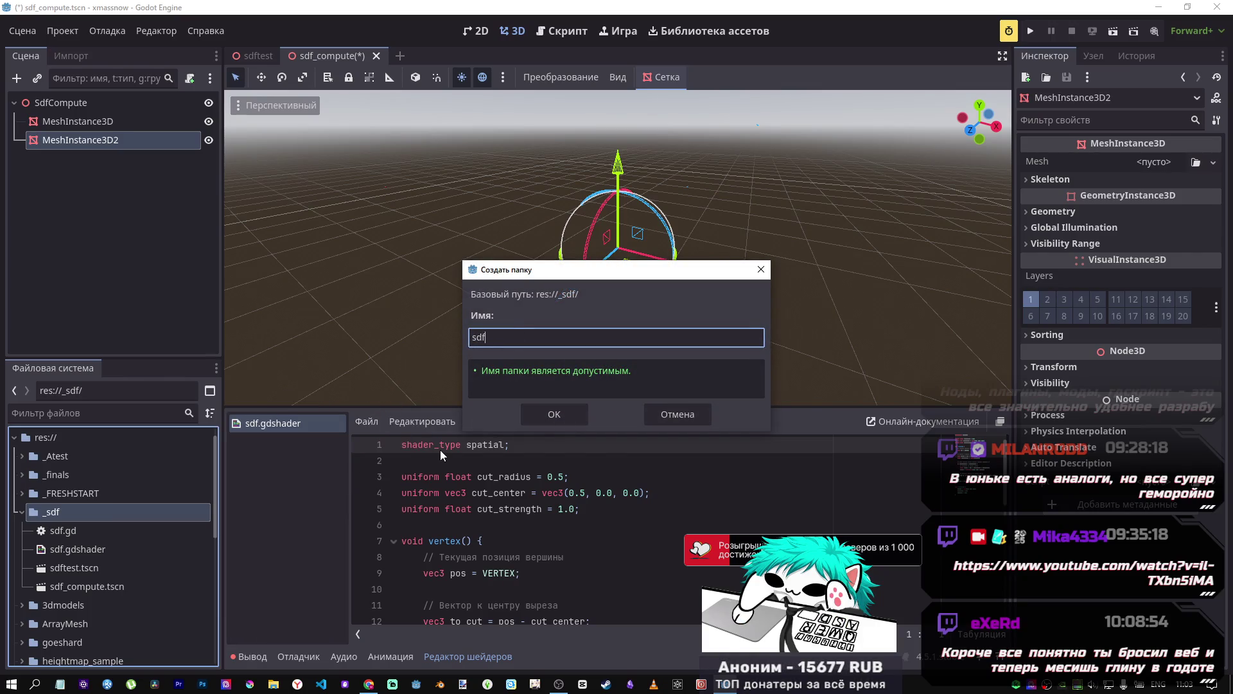
{"action": "type", "text": "_compu"}
{"action": "type", "text": "te"}
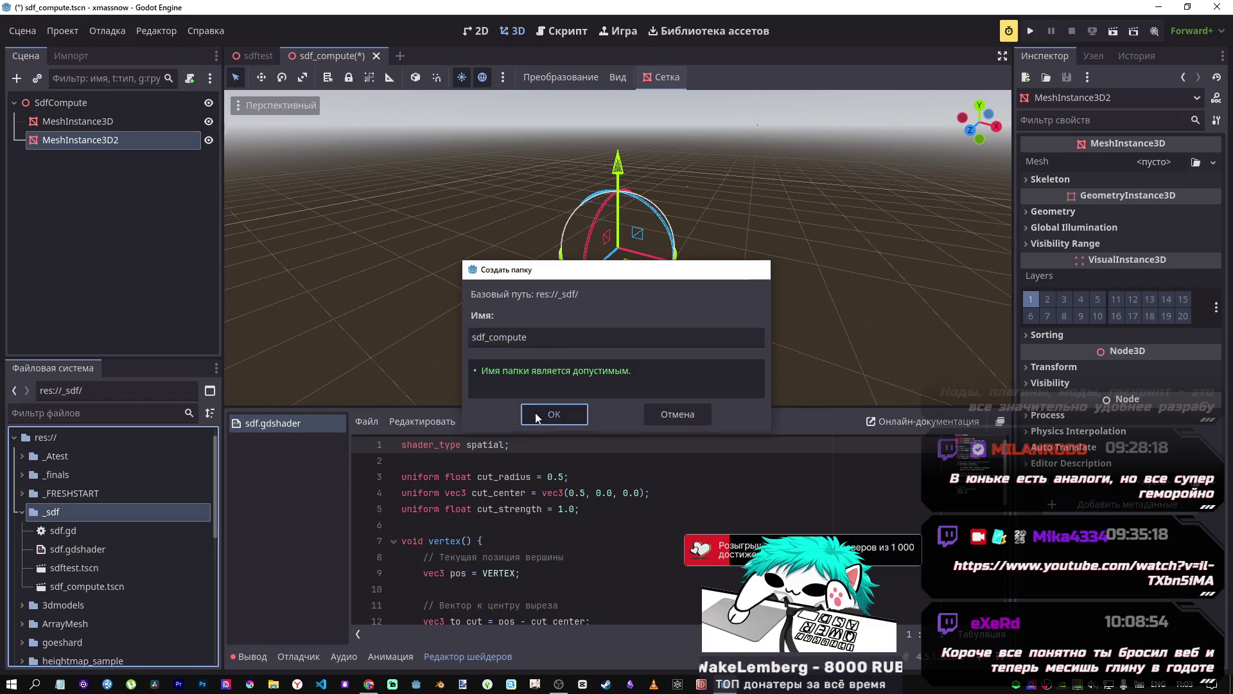
{"action": "left_click", "coordinate": [539, 413]}
{"action": "left_click_drag", "start_coordinate": [68, 605], "coordinate": [77, 531]}
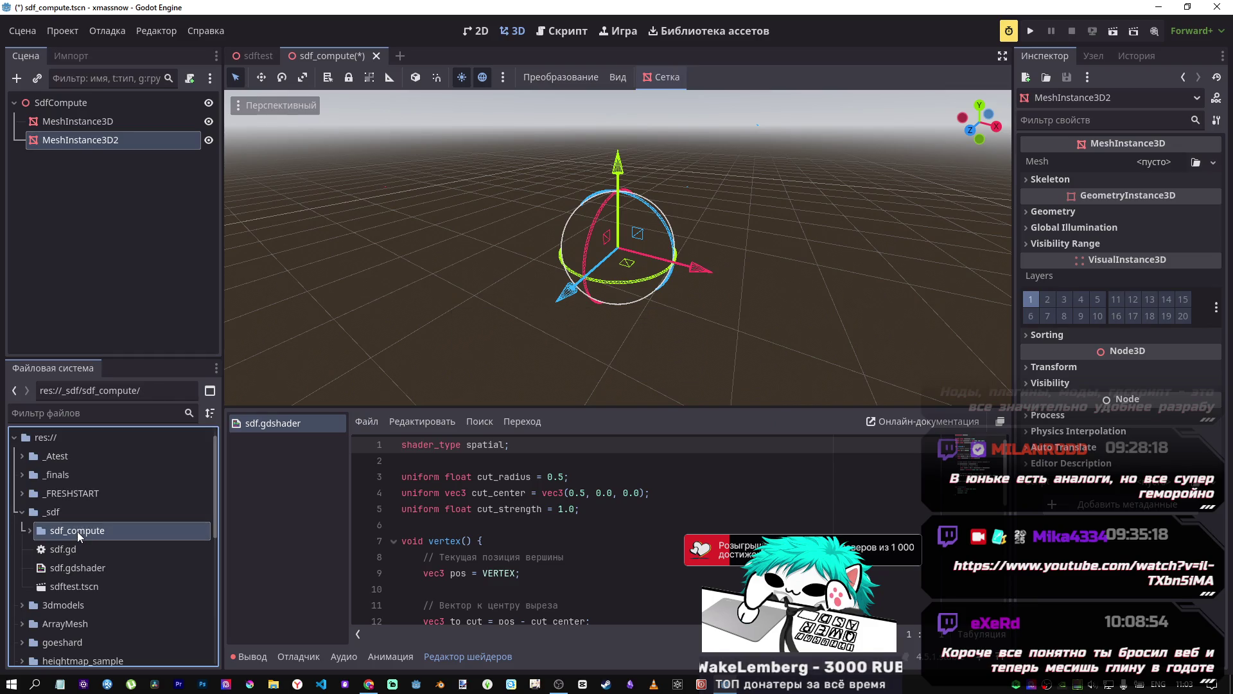
{"action": "left_click", "coordinate": [32, 531]}
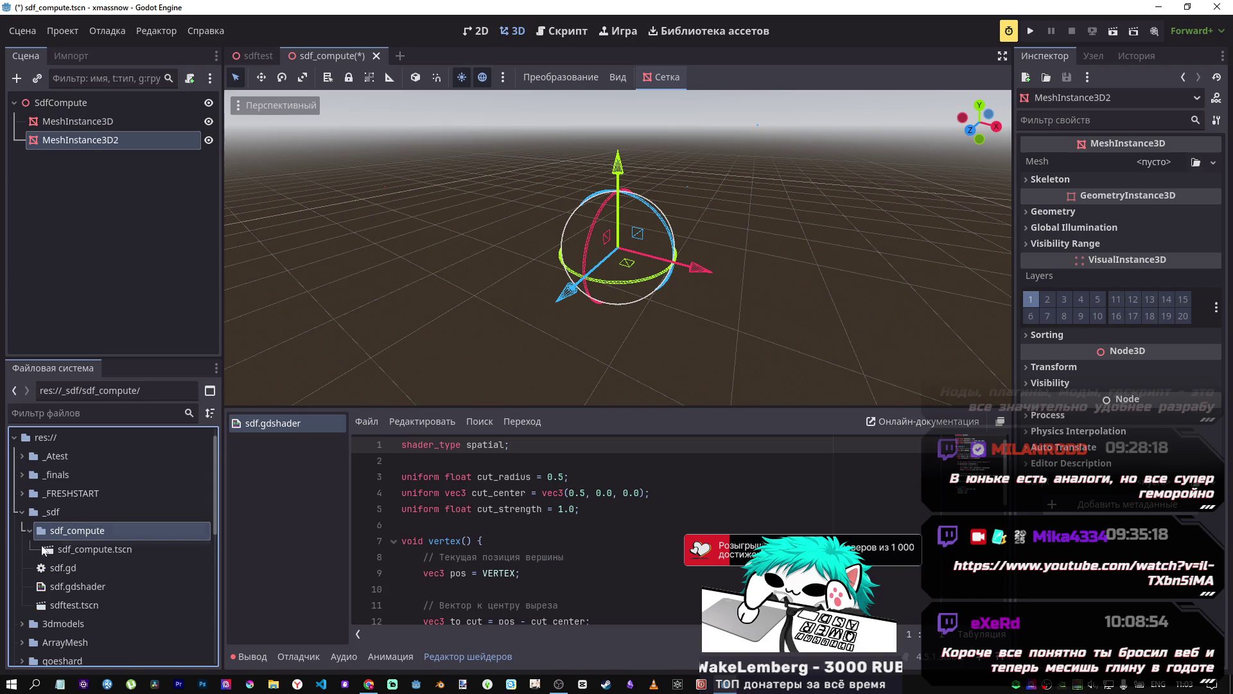
Step: Create a new script named sdf_compute.gd in the sdf_compute folder
{"action": "right_click", "coordinate": [84, 529]}
{"action": "mouse_move", "coordinate": [178, 402]}
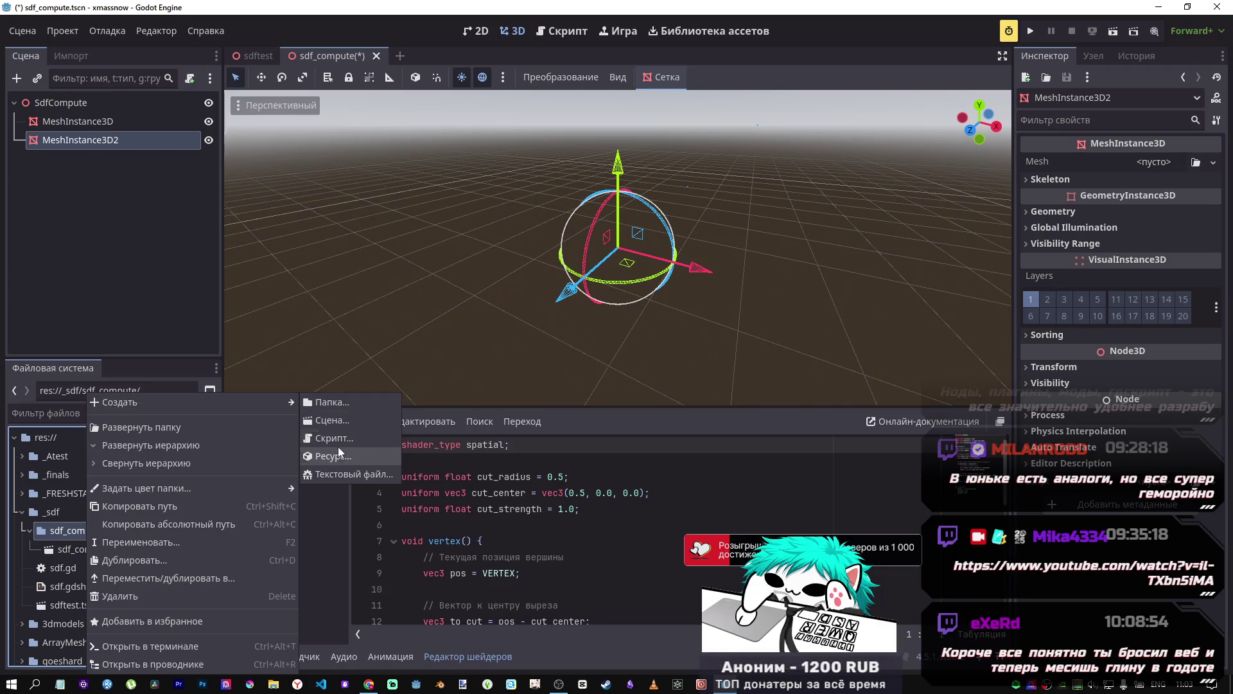
{"action": "left_click", "coordinate": [335, 440]}
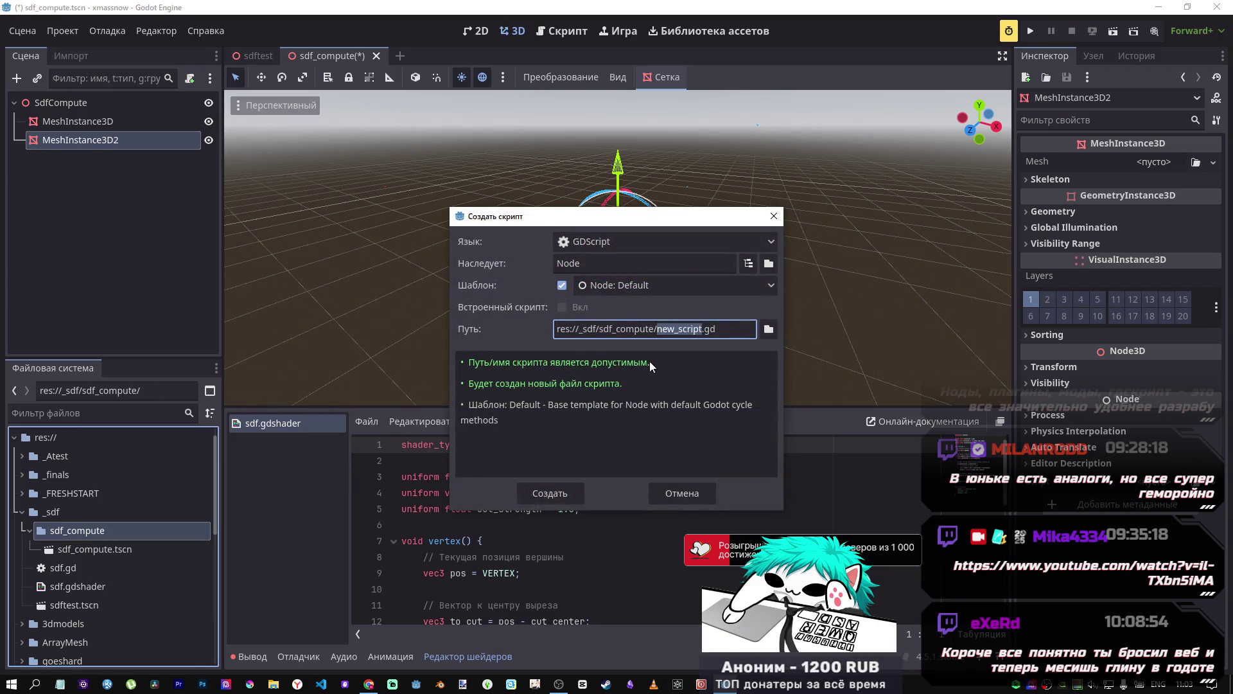
{"action": "type", "text": "sdf"}
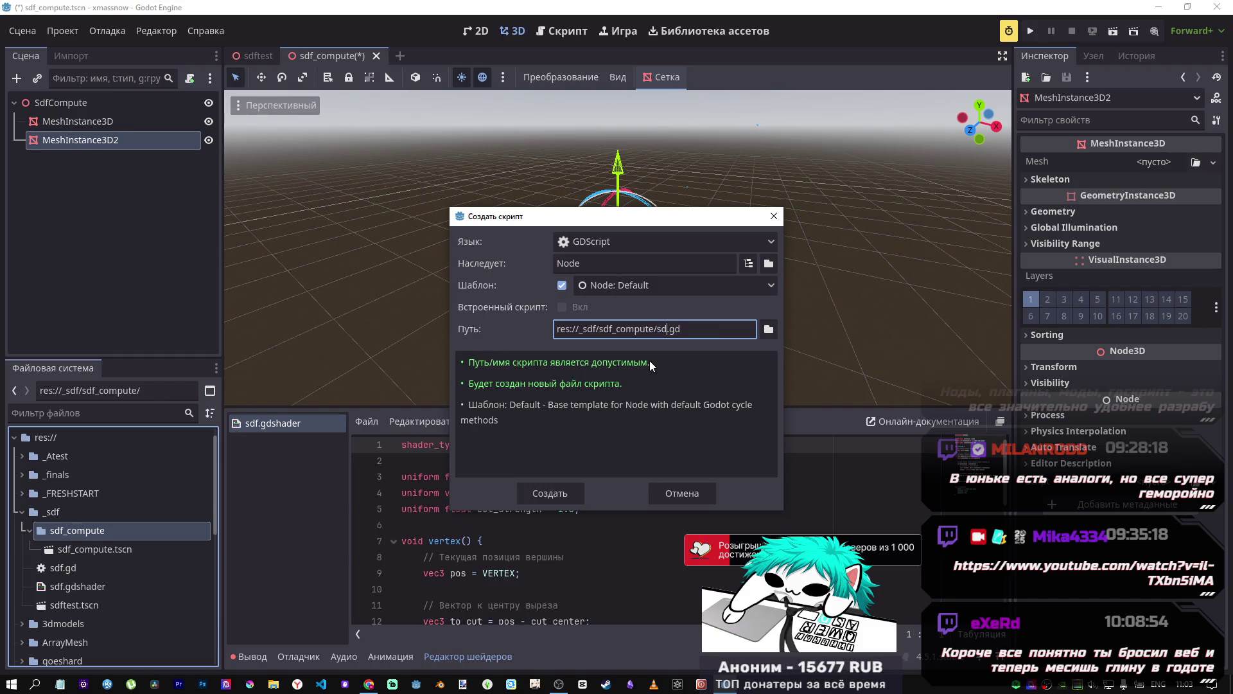
{"action": "type", "text": "_compute"}
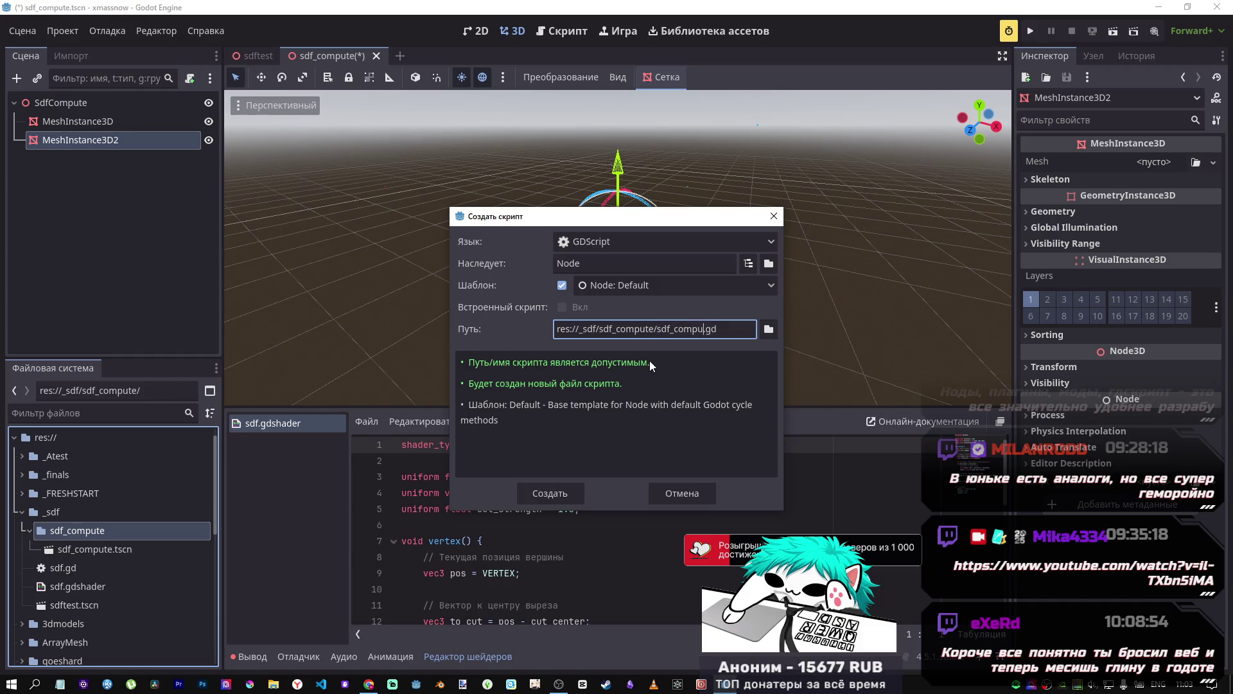
{"action": "left_click", "coordinate": [550, 493]}
Step: Show the sdf_compute folder in Windows File Explorer
{"action": "right_click", "coordinate": [64, 545]}
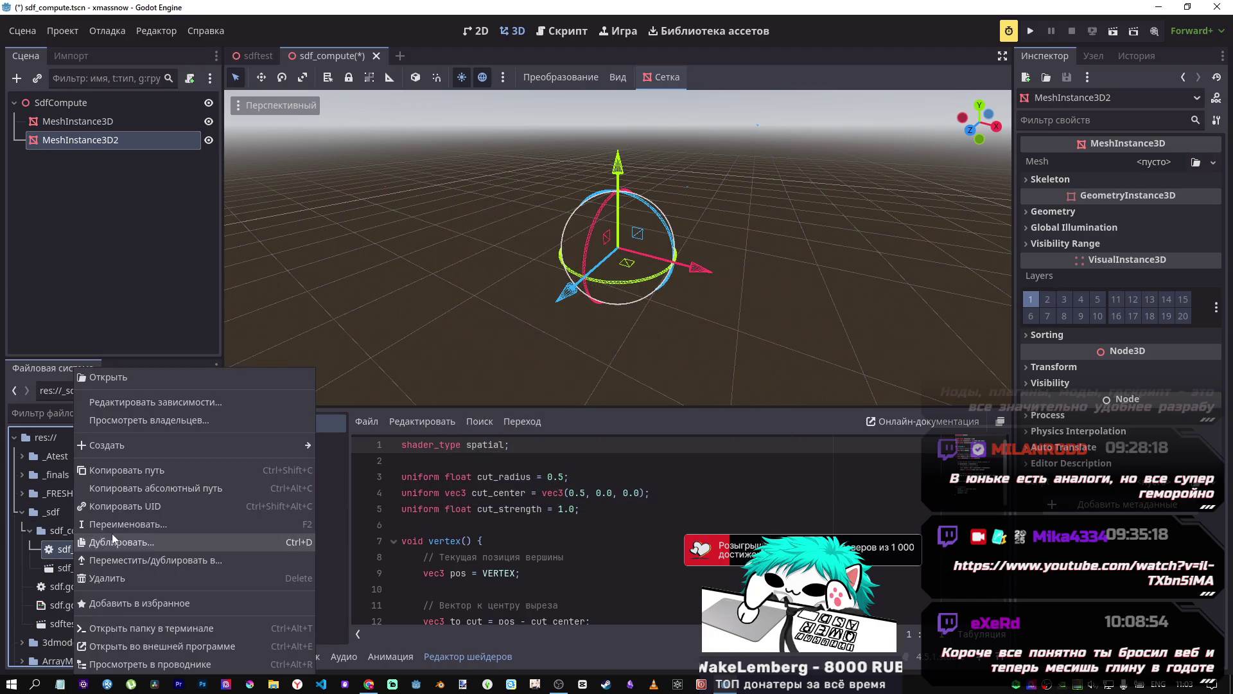
{"action": "right_click", "coordinate": [60, 532]}
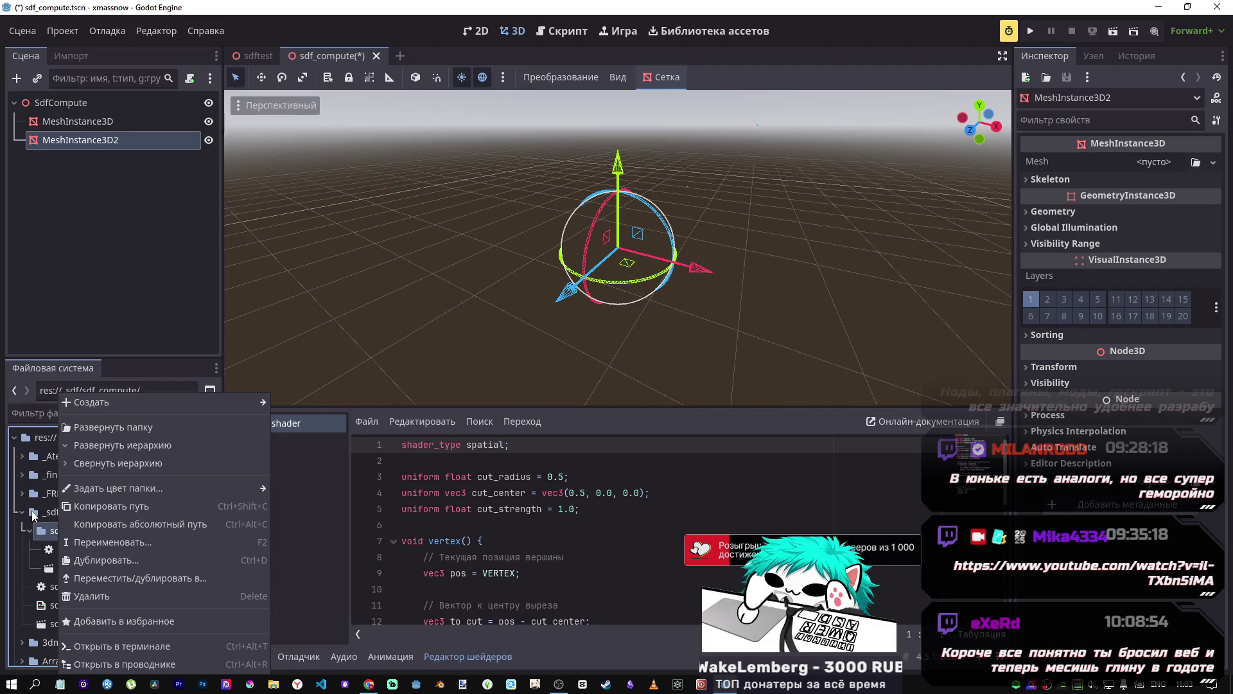
{"action": "left_click", "coordinate": [102, 665]}
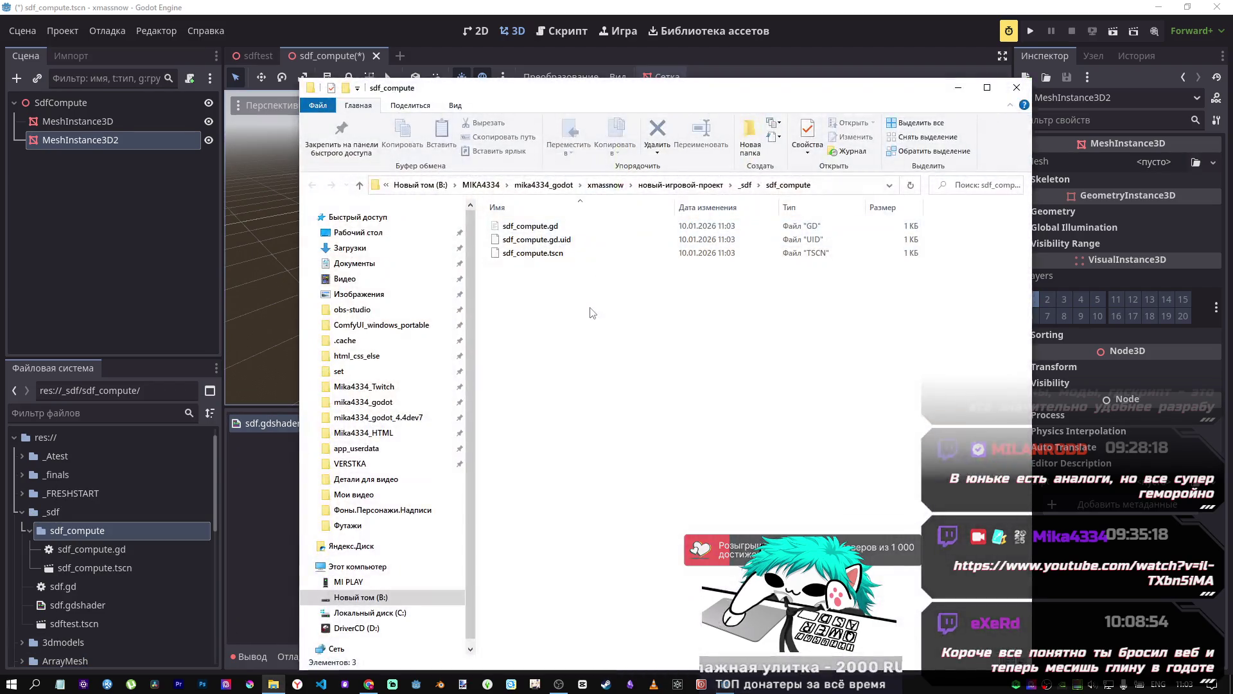
Step: Open the sdf_compute folder in Visual Studio Code with Открыть с помощью Code
{"action": "right_click", "coordinate": [597, 311]}
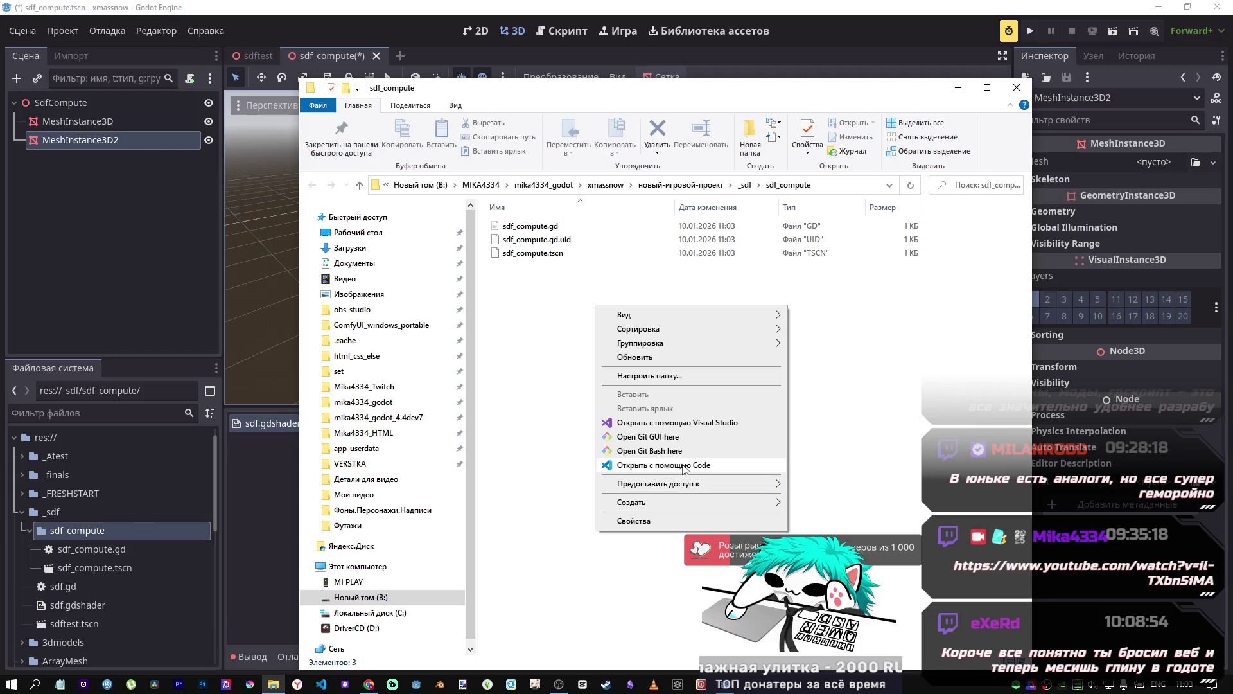
{"action": "left_click", "coordinate": [686, 465]}
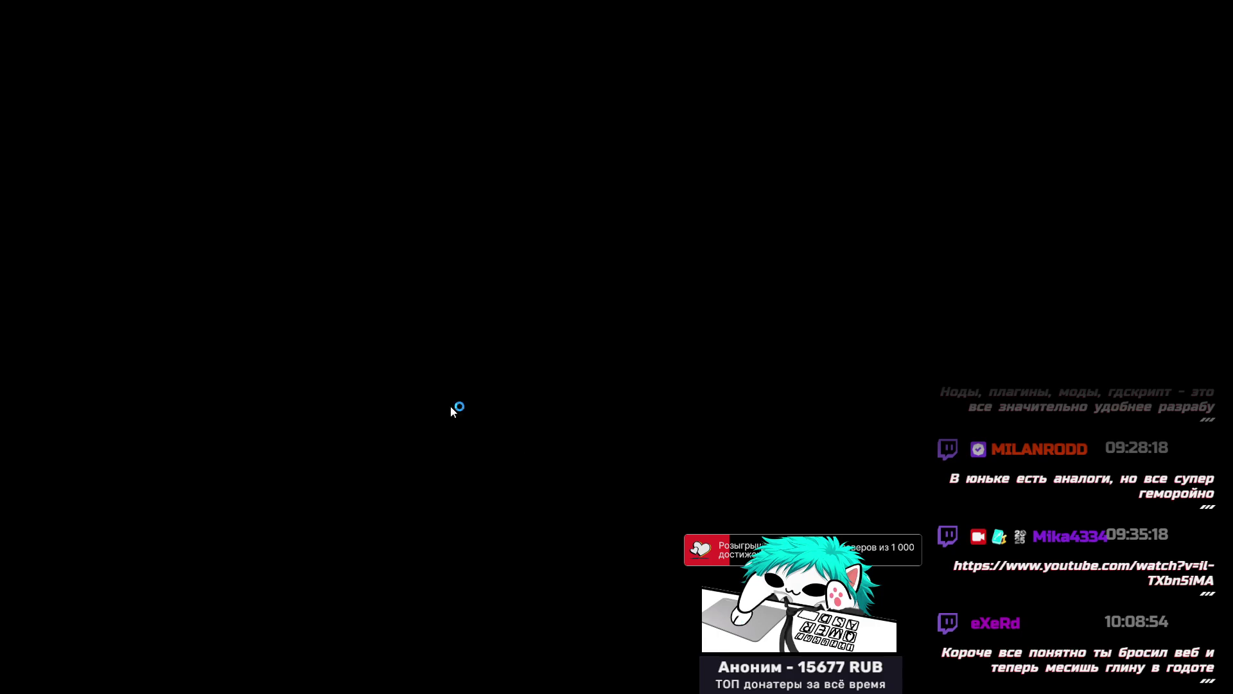
Step: Switch to Chrome to read DeepSeek's compute-shader answer and its performance notes
{"action": "left_click", "coordinate": [193, 188]}
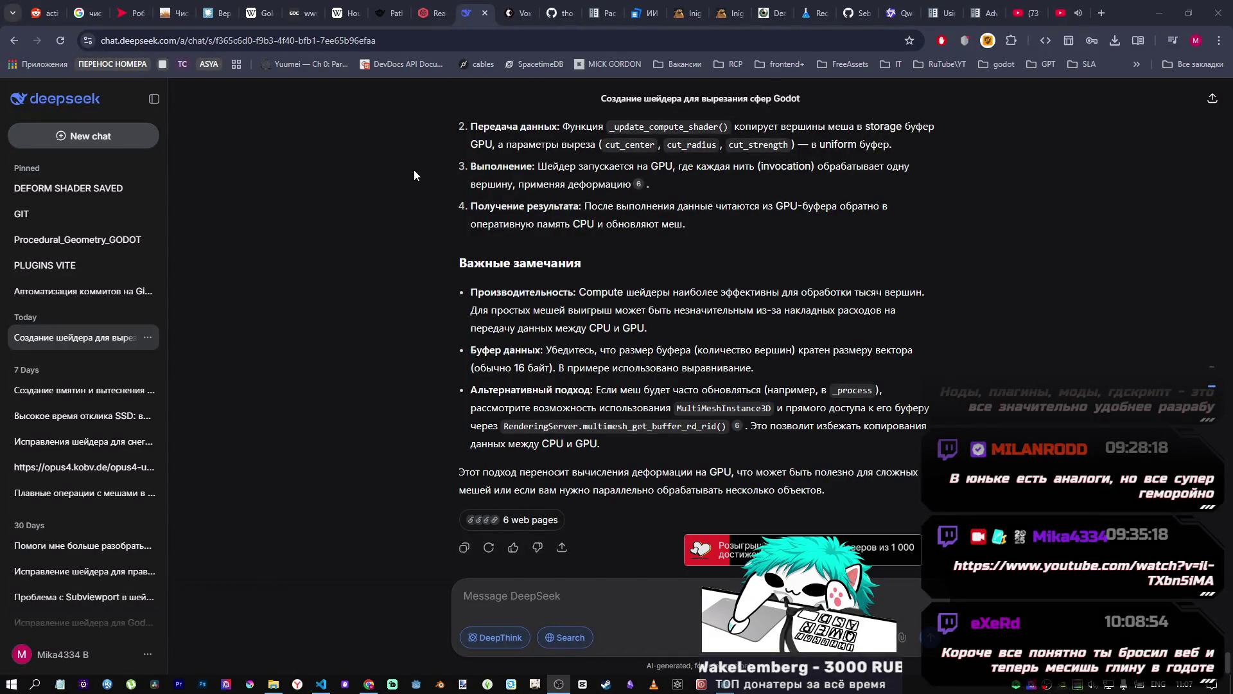
Step: Review the compute.glsl cut_center/cut_radius shader in VS Code, then return to Godot
{"action": "right_click", "coordinate": [414, 169]}
{"action": "key", "text": "Escape"}
{"action": "left_click", "coordinate": [321, 685]}
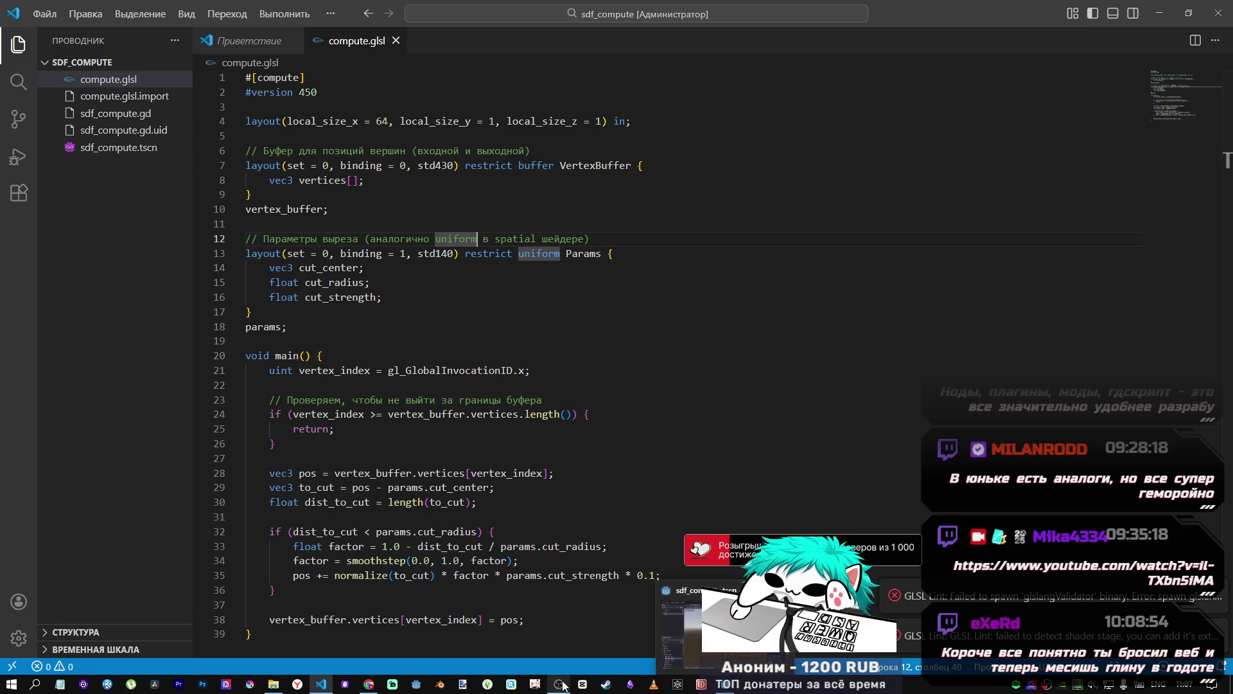
{"action": "mouse_move", "coordinate": [563, 686]}
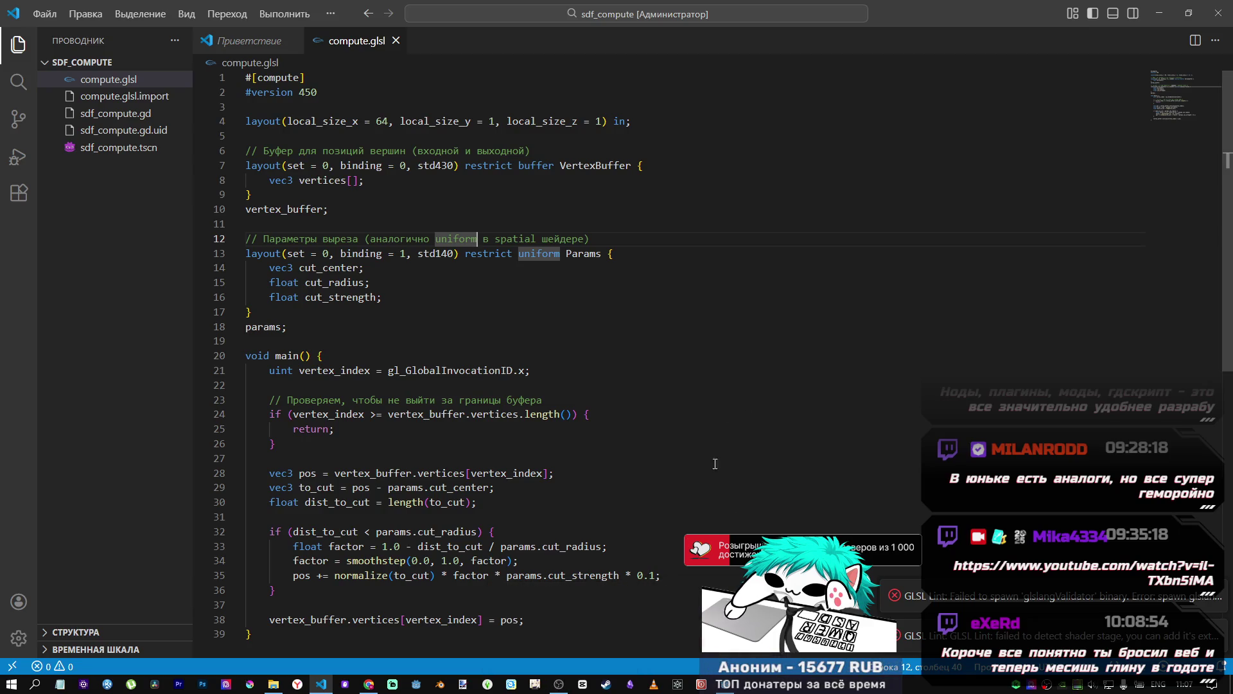
{"action": "key", "text": "alt+Tab"}
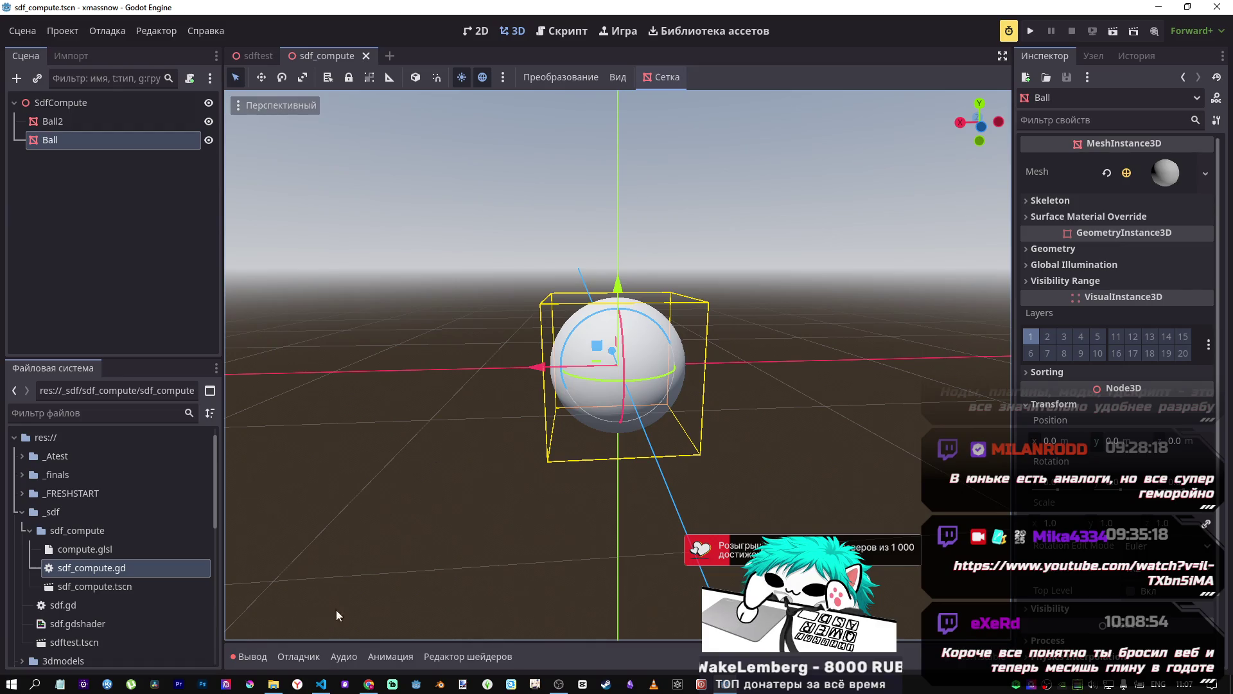
{"action": "left_click", "coordinate": [321, 683]}
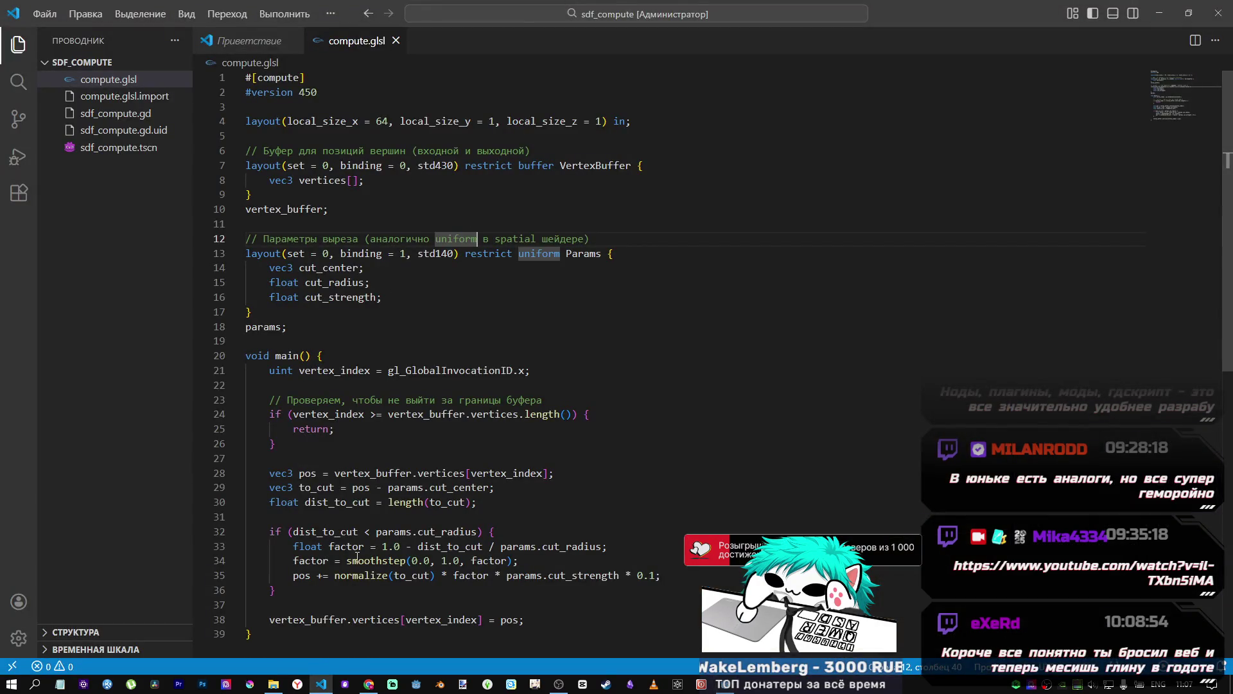
{"action": "mouse_move", "coordinate": [370, 682]}
{"action": "left_click", "coordinate": [376, 616]}
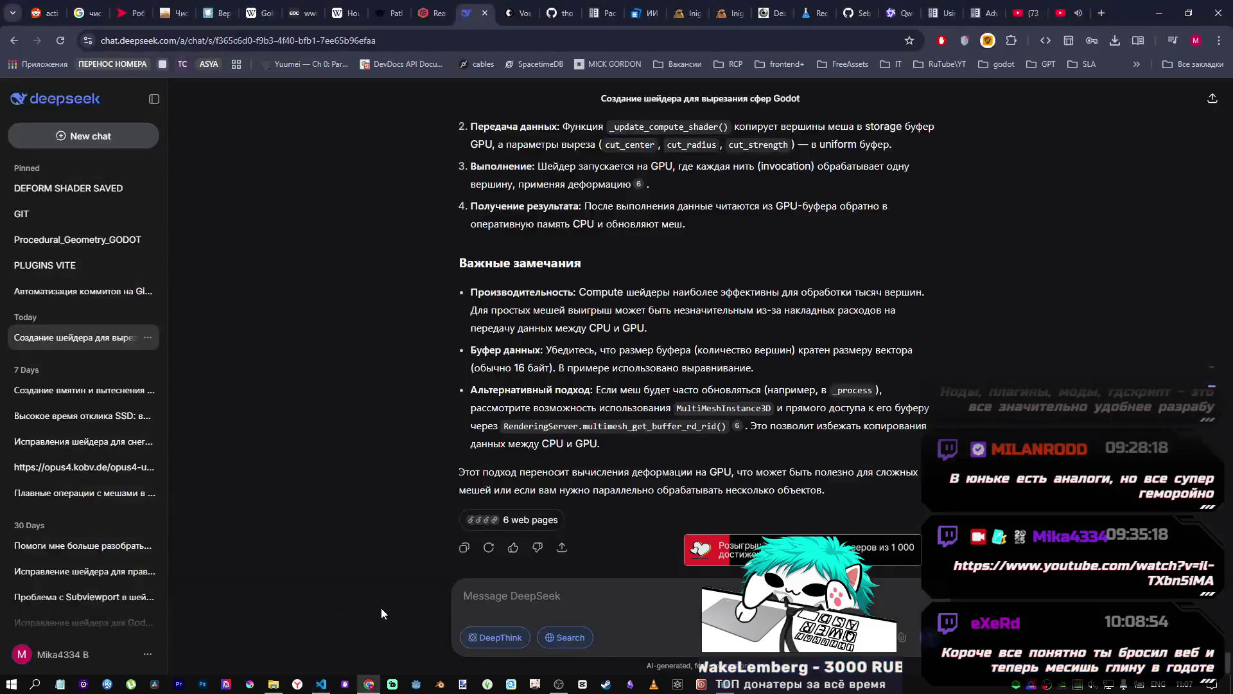
{"action": "left_click", "coordinate": [737, 686]}
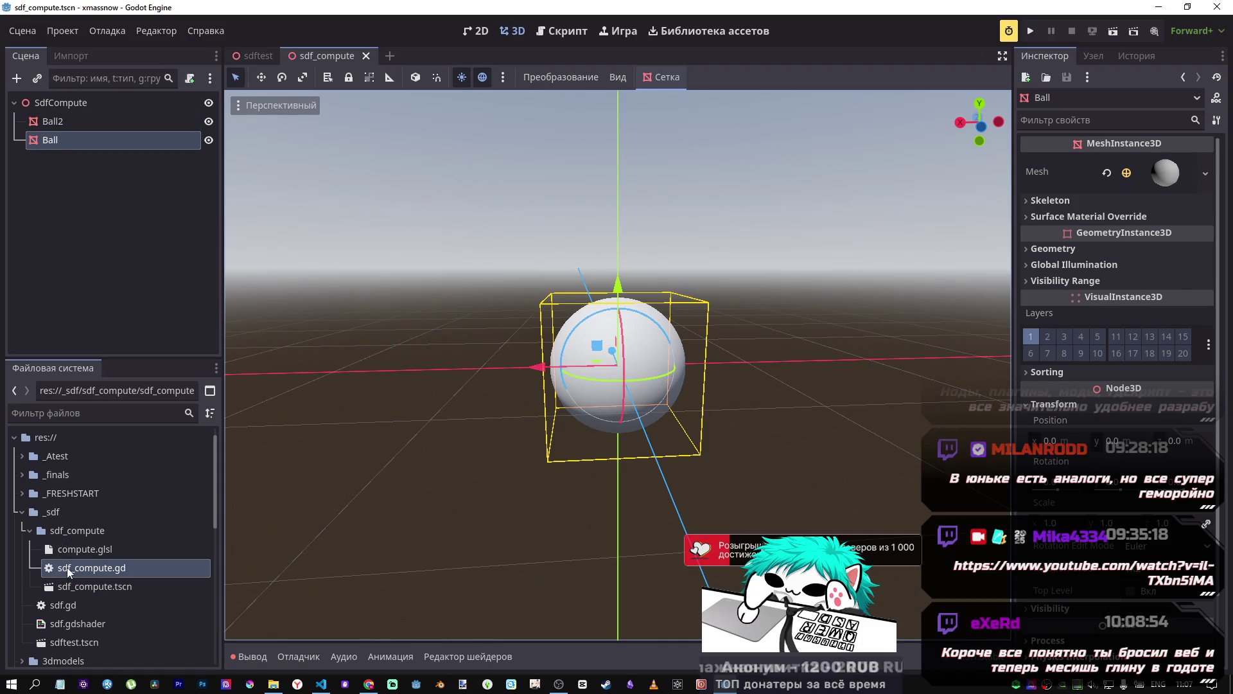
Step: Attach sdf_compute.gd to the Ball sphere and save the scene
{"action": "scroll", "coordinate": [618, 300], "scroll_direction": "down", "scroll_amount": 5}
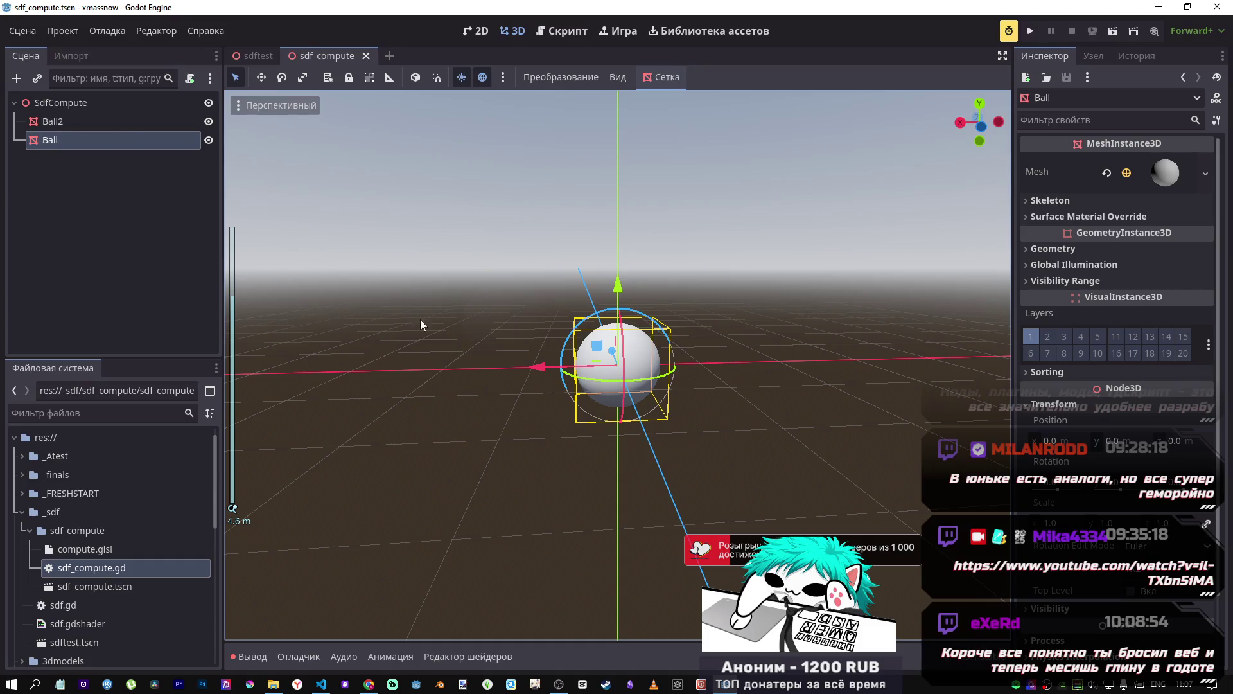
{"action": "left_click", "coordinate": [421, 324]}
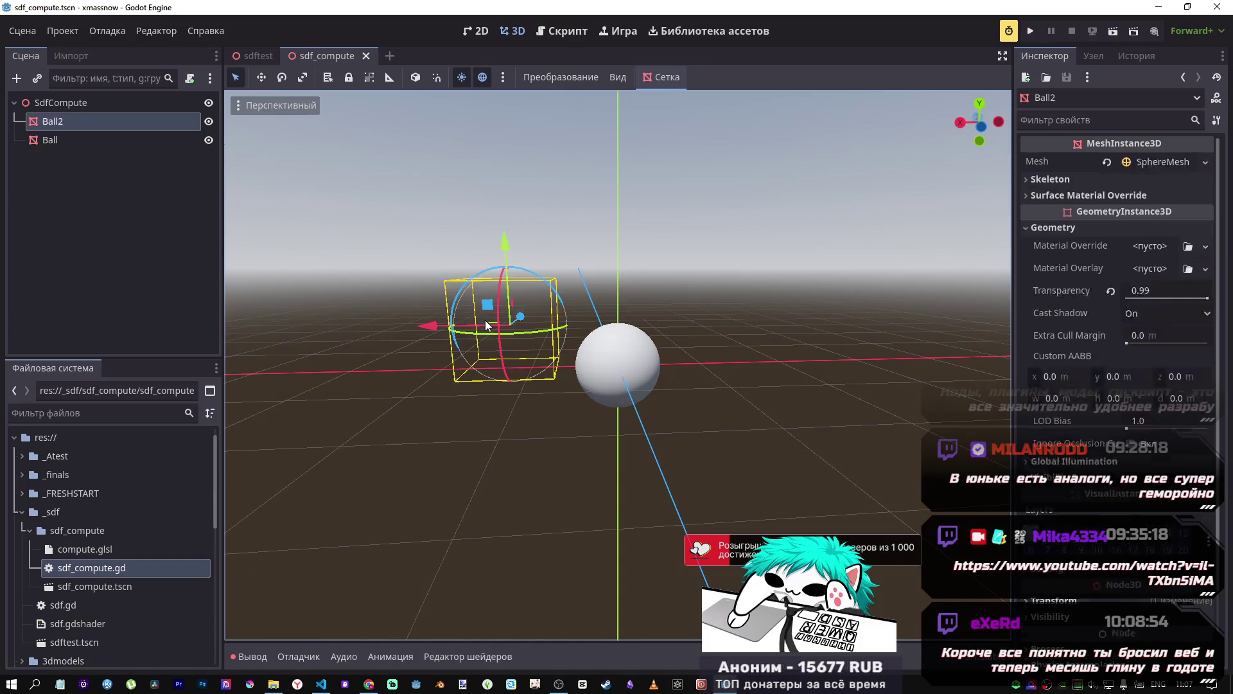
{"action": "left_click", "coordinate": [713, 318]}
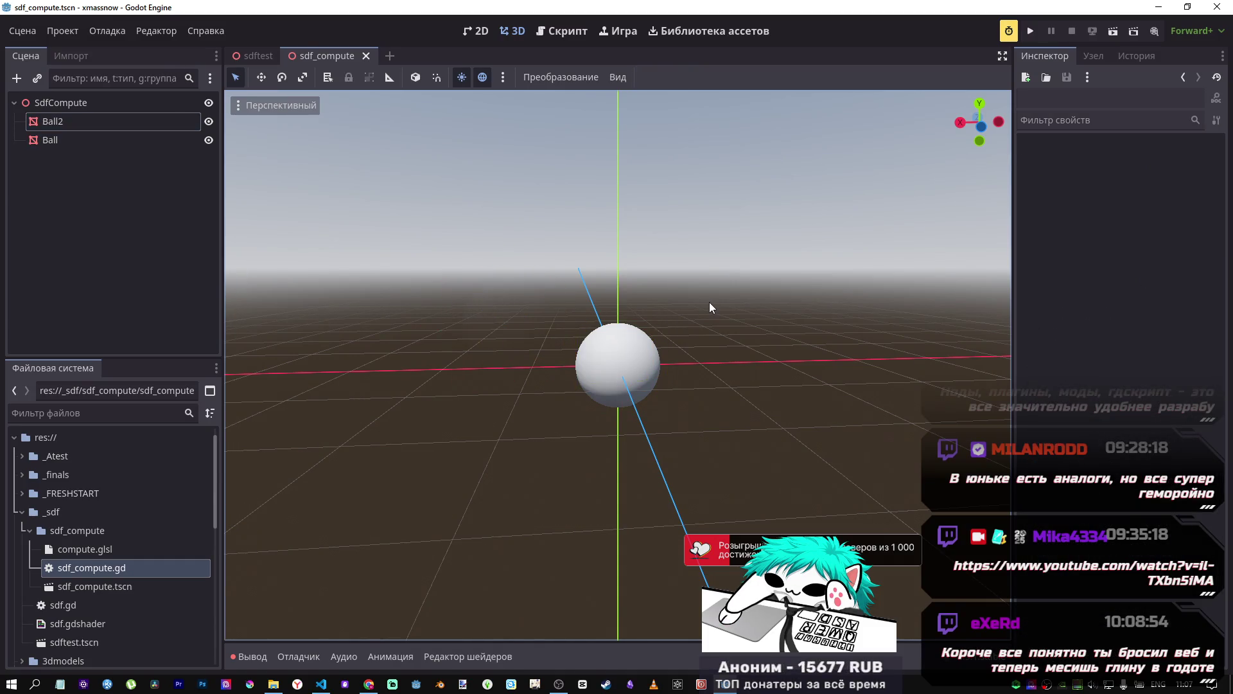
{"action": "left_click", "coordinate": [641, 366]}
{"action": "left_click_drag", "start_coordinate": [47, 571], "coordinate": [67, 140]}
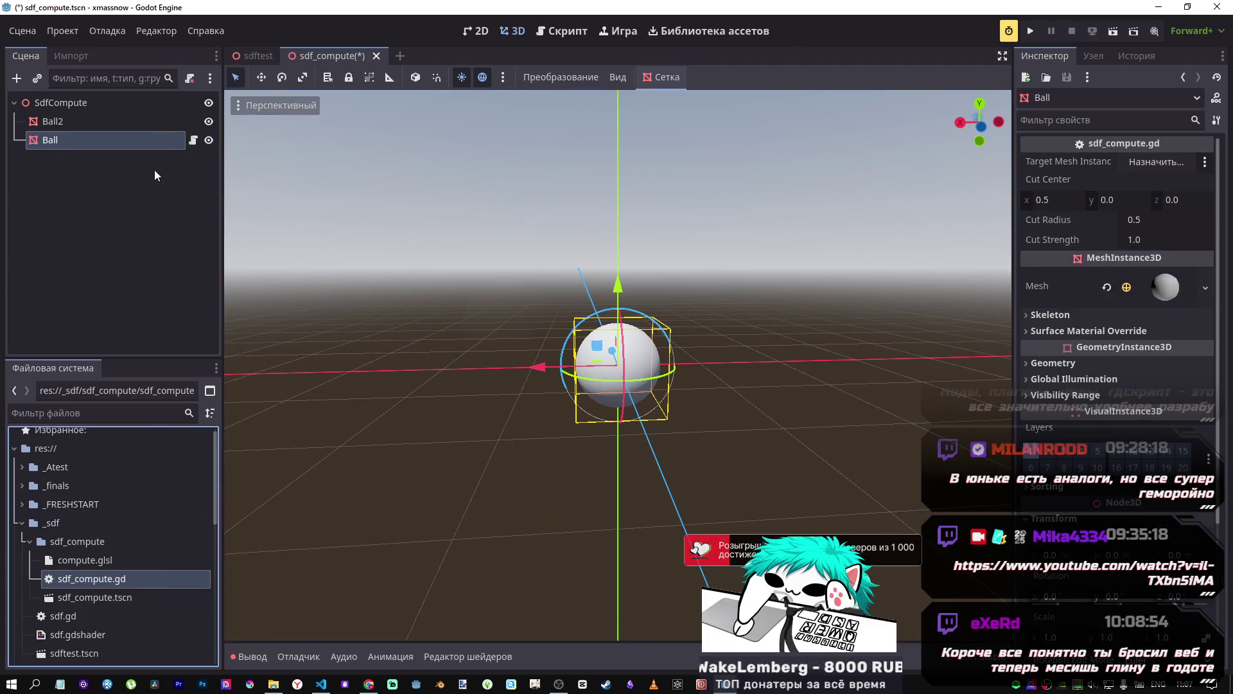
{"action": "key", "text": "ctrl+s"}
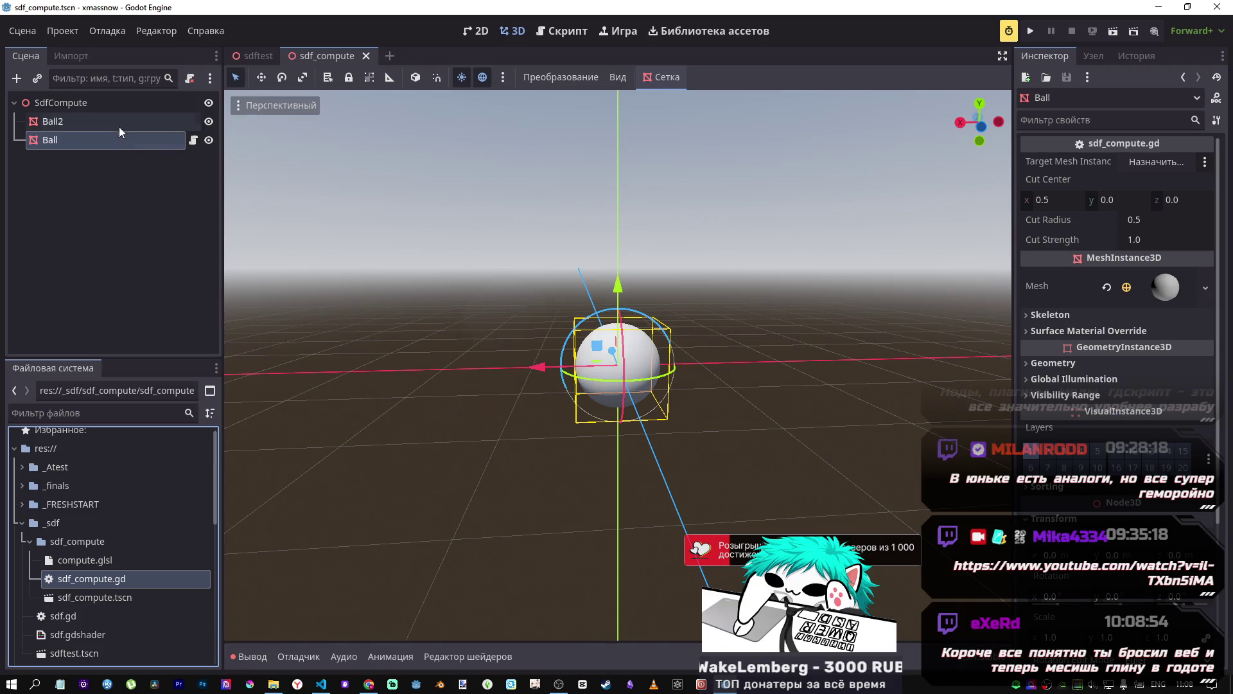
{"action": "left_click", "coordinate": [97, 103]}
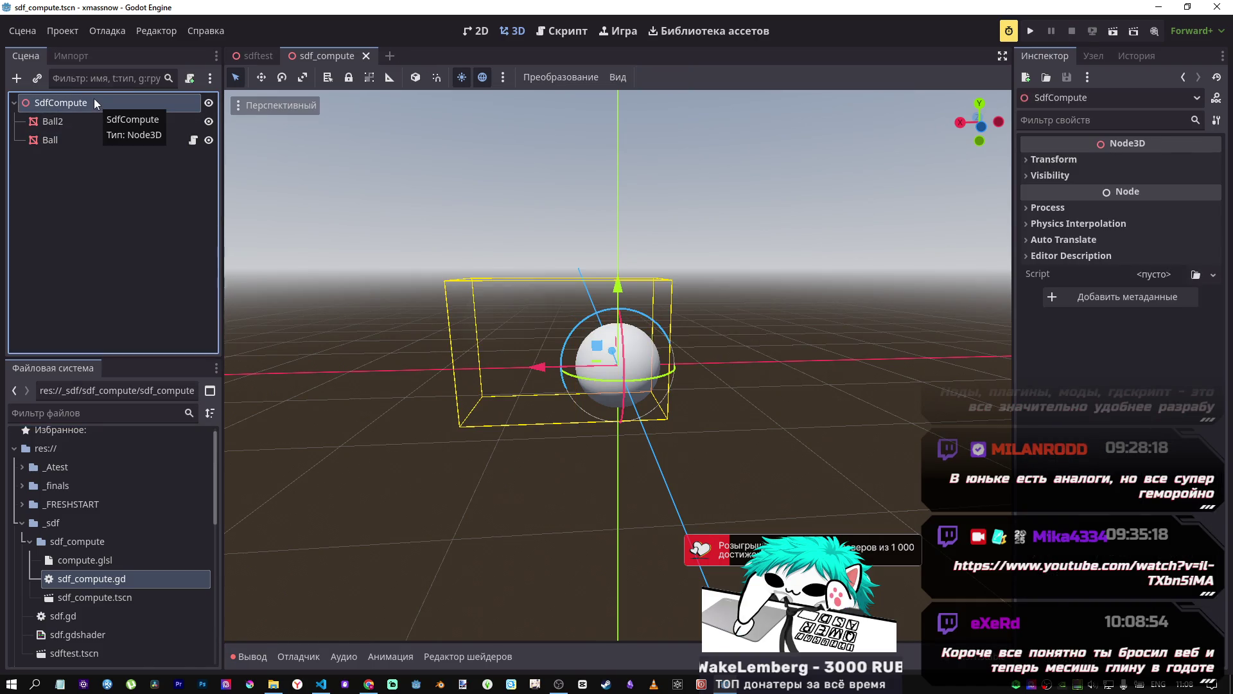
{"action": "key", "text": "alt+Tab"}
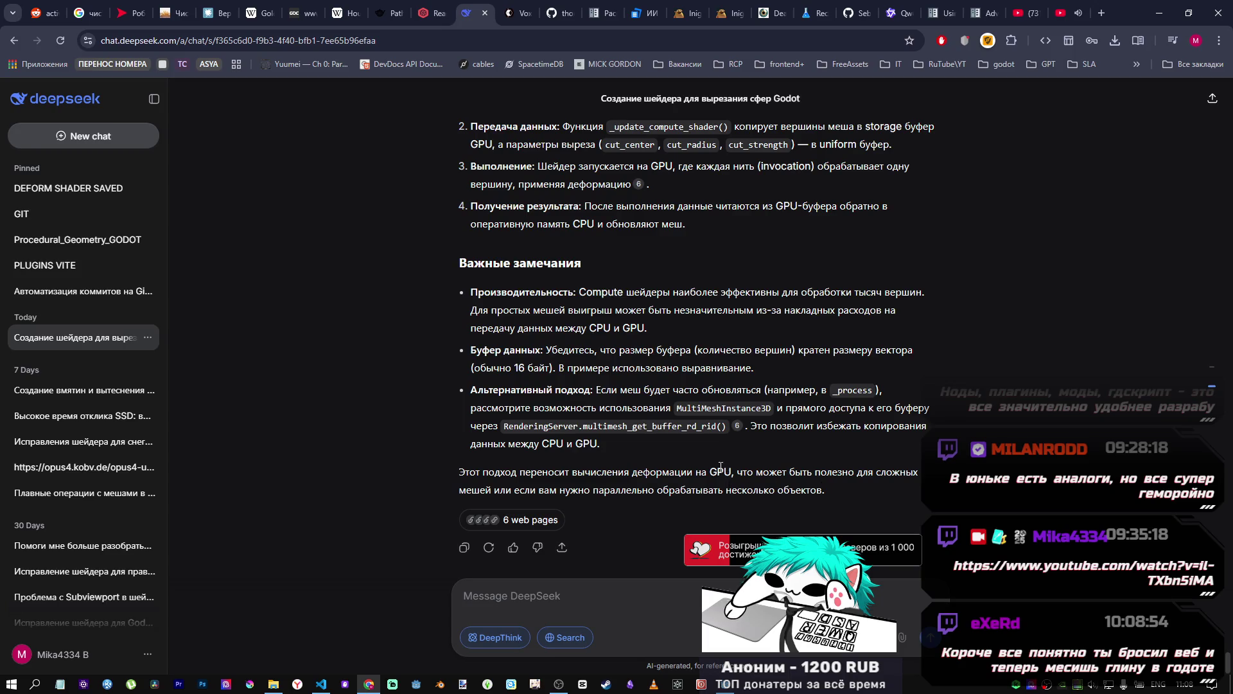
Step: Scroll through DeepSeek's generated GDScript to review it
{"action": "scroll", "coordinate": [711, 460], "scroll_direction": "up", "scroll_amount": 6}
{"action": "scroll", "coordinate": [711, 454], "scroll_direction": "up", "scroll_amount": 10}
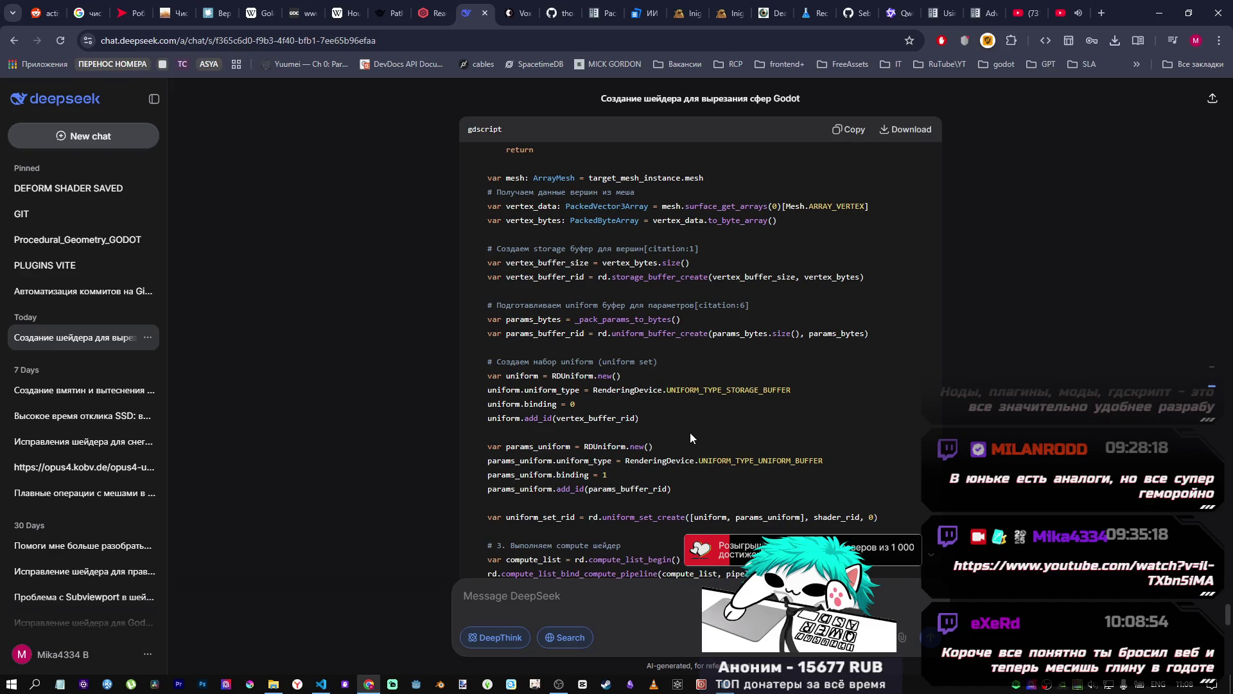
{"action": "scroll", "coordinate": [690, 435], "scroll_direction": "down", "scroll_amount": 15}
{"action": "scroll", "coordinate": [676, 426], "scroll_direction": "up", "scroll_amount": 15}
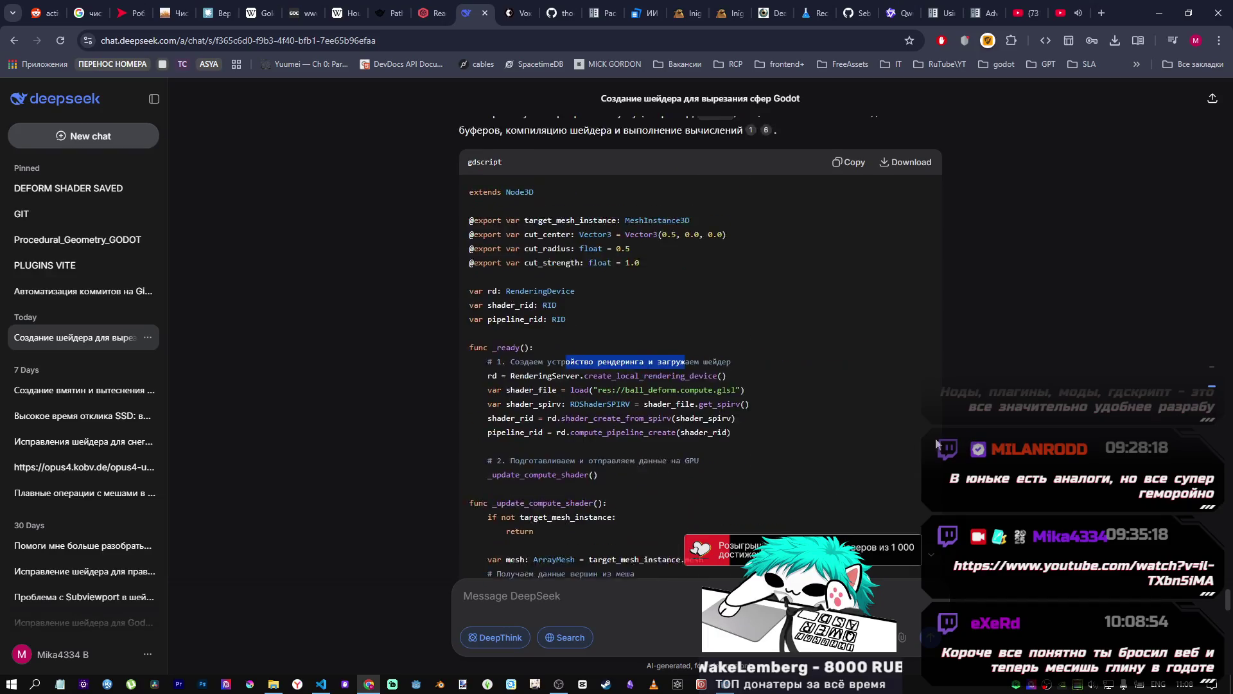
{"action": "scroll", "coordinate": [944, 443], "scroll_direction": "up", "scroll_amount": 5}
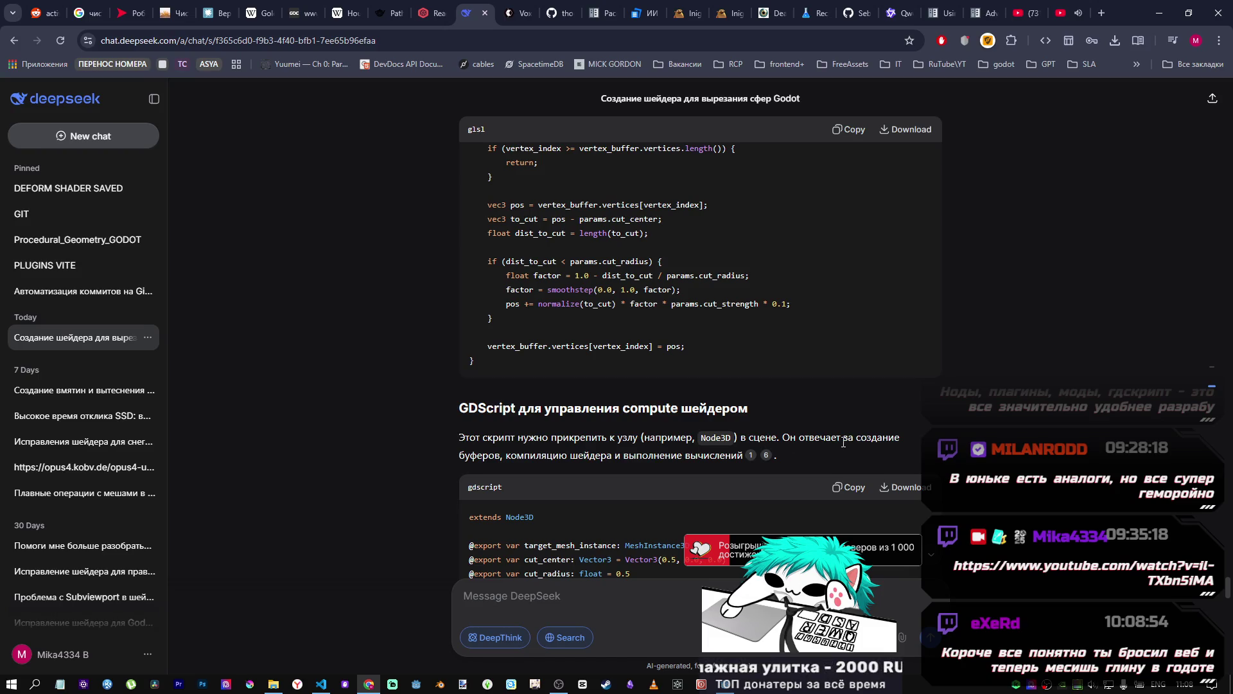
{"action": "scroll", "coordinate": [714, 436], "scroll_direction": "down", "scroll_amount": 3}
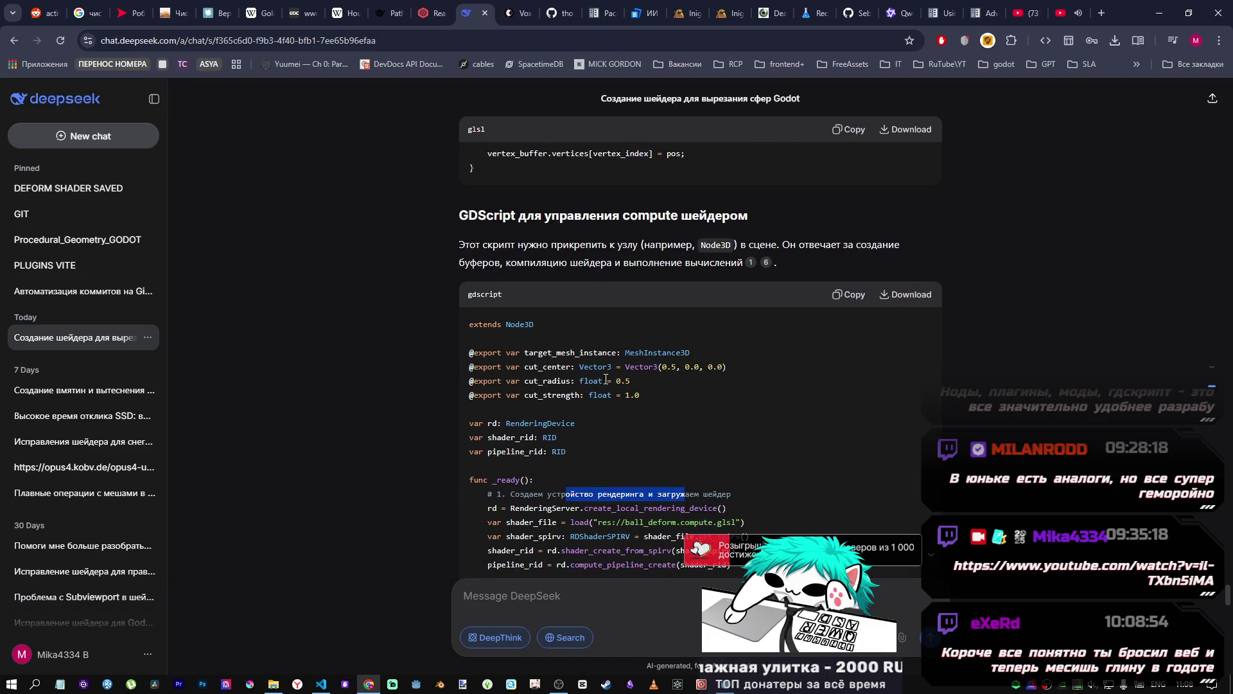
{"action": "scroll", "coordinate": [611, 389], "scroll_direction": "down", "scroll_amount": 2}
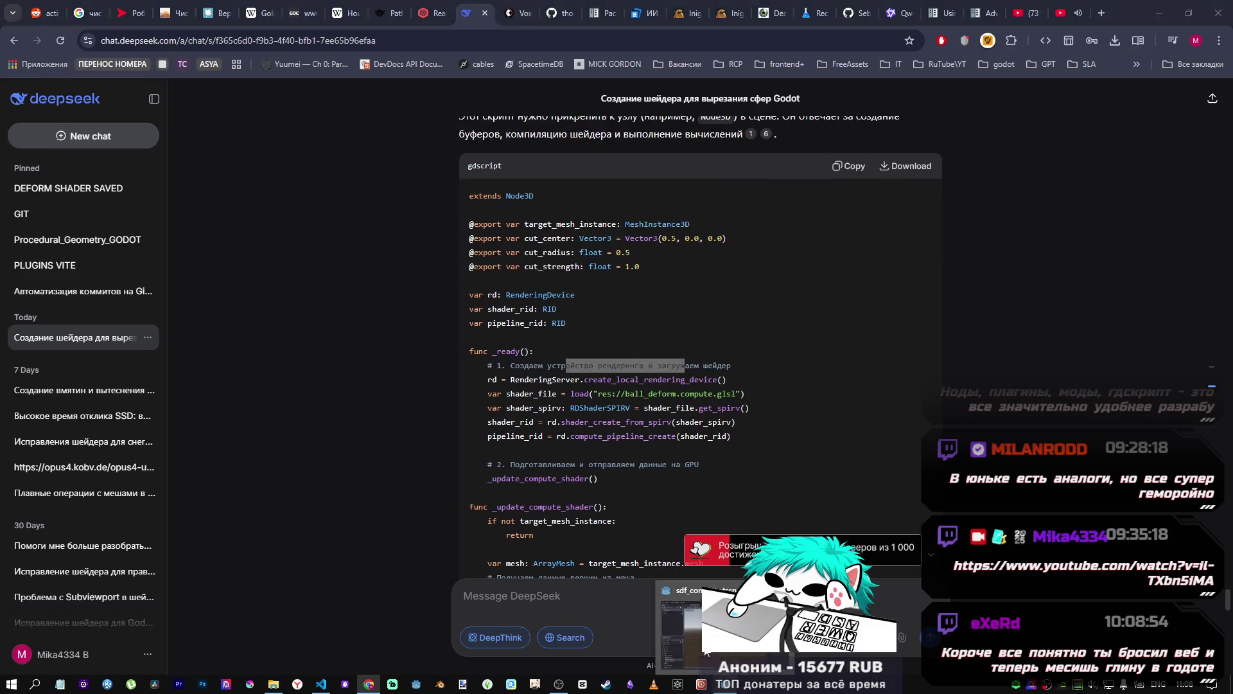
{"action": "key", "text": "alt+Tab"}
Step: Move sdf_compute.gd from the Ball node onto the SdfCompute root node
{"action": "left_click", "coordinate": [150, 141]}
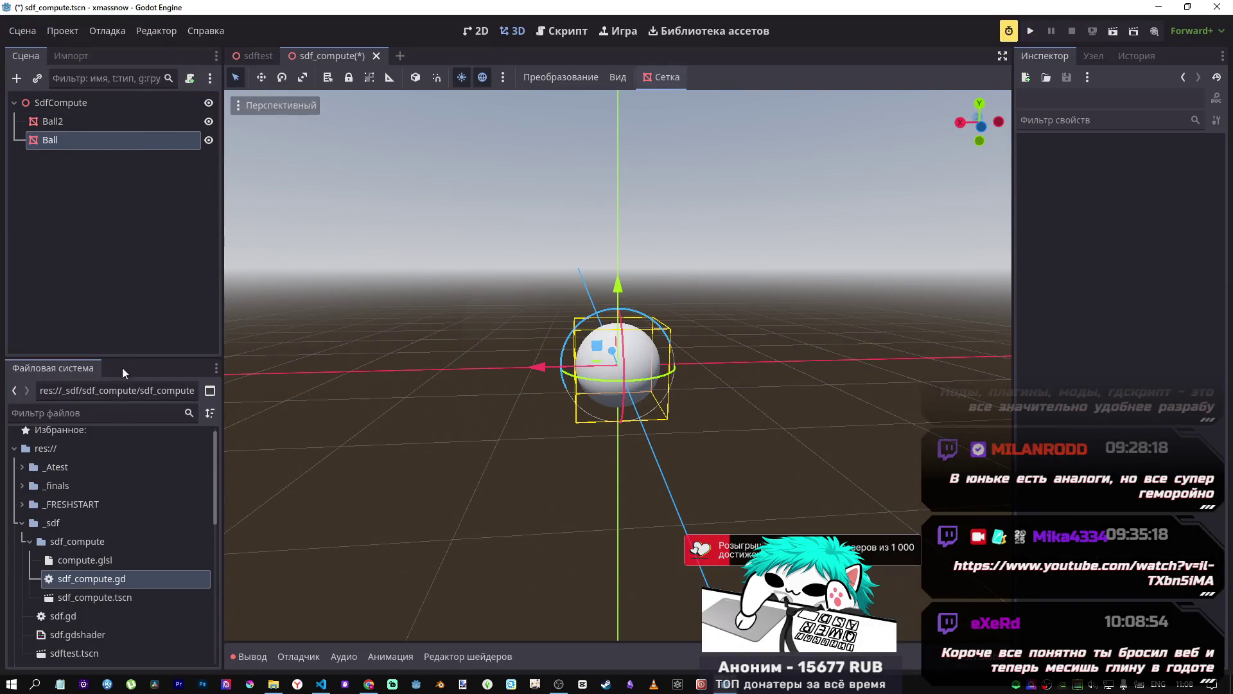
{"action": "left_click", "coordinate": [101, 570]}
{"action": "left_click_drag", "start_coordinate": [101, 569], "coordinate": [80, 104]}
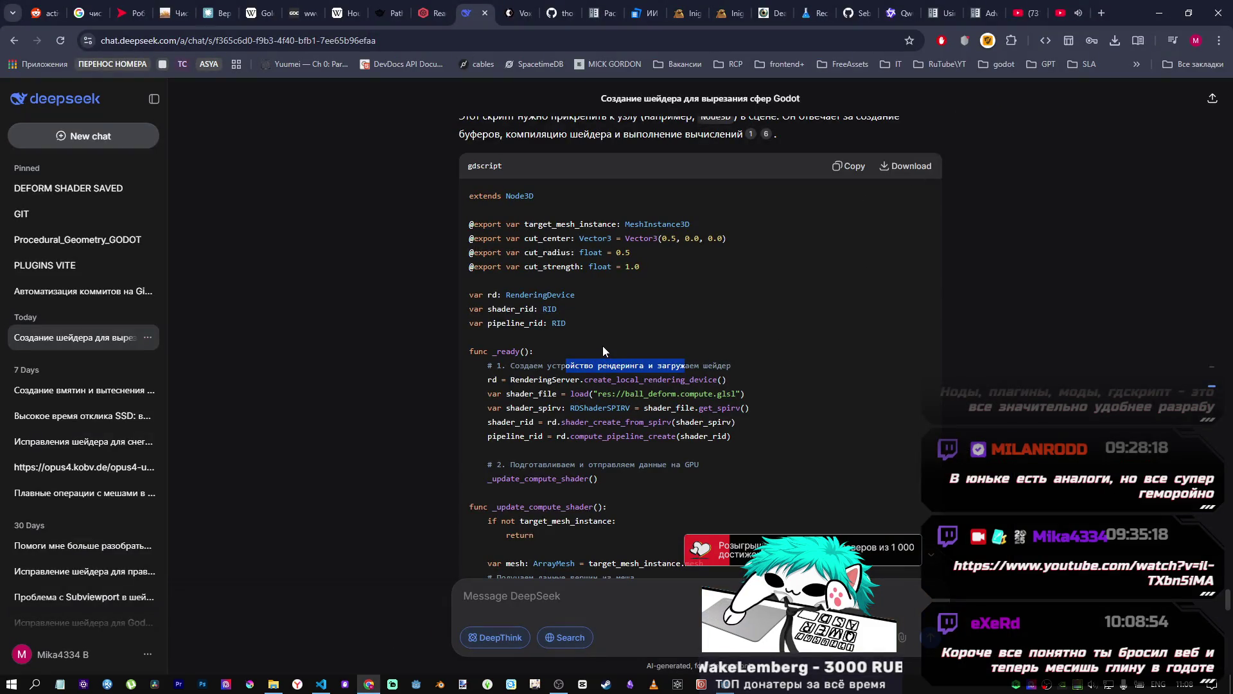
{"action": "key", "text": "alt+Tab"}
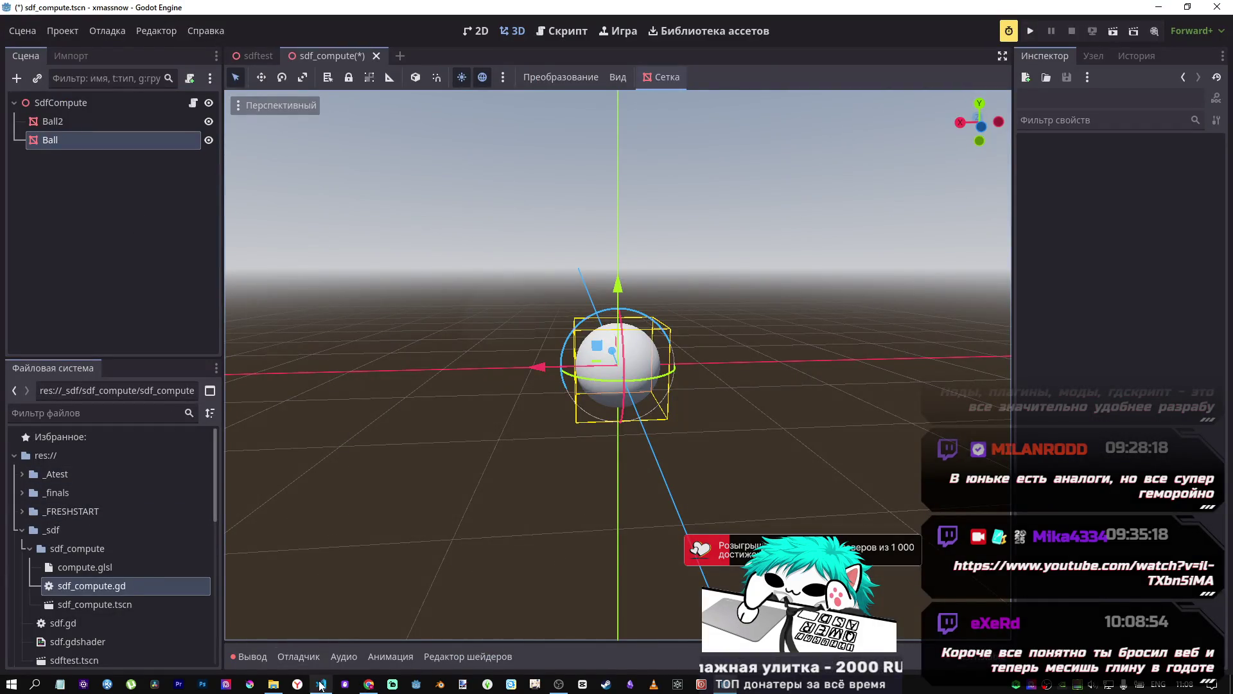
Step: Open sdf_compute.gd in the script editor
{"action": "mouse_move", "coordinate": [321, 685]}
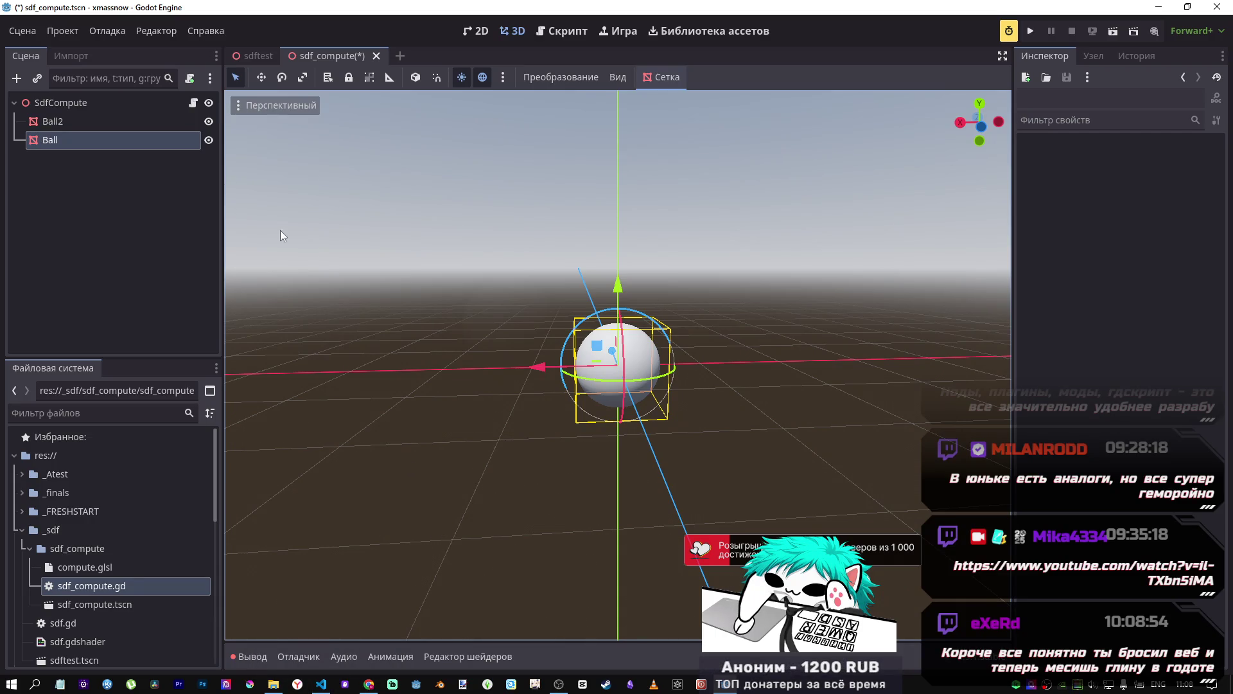
{"action": "left_click", "coordinate": [193, 103]}
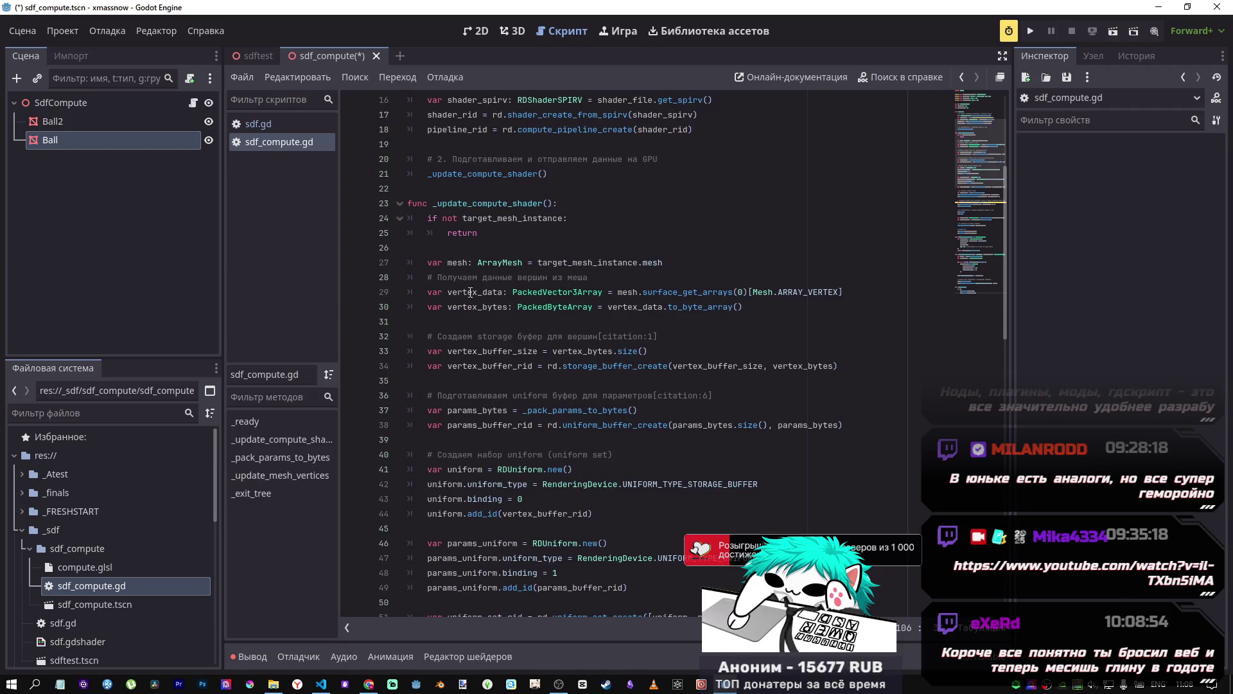
{"action": "scroll", "coordinate": [478, 172], "scroll_direction": "up", "scroll_amount": 5}
{"action": "left_click_drag", "start_coordinate": [482, 145], "coordinate": [497, 145]}
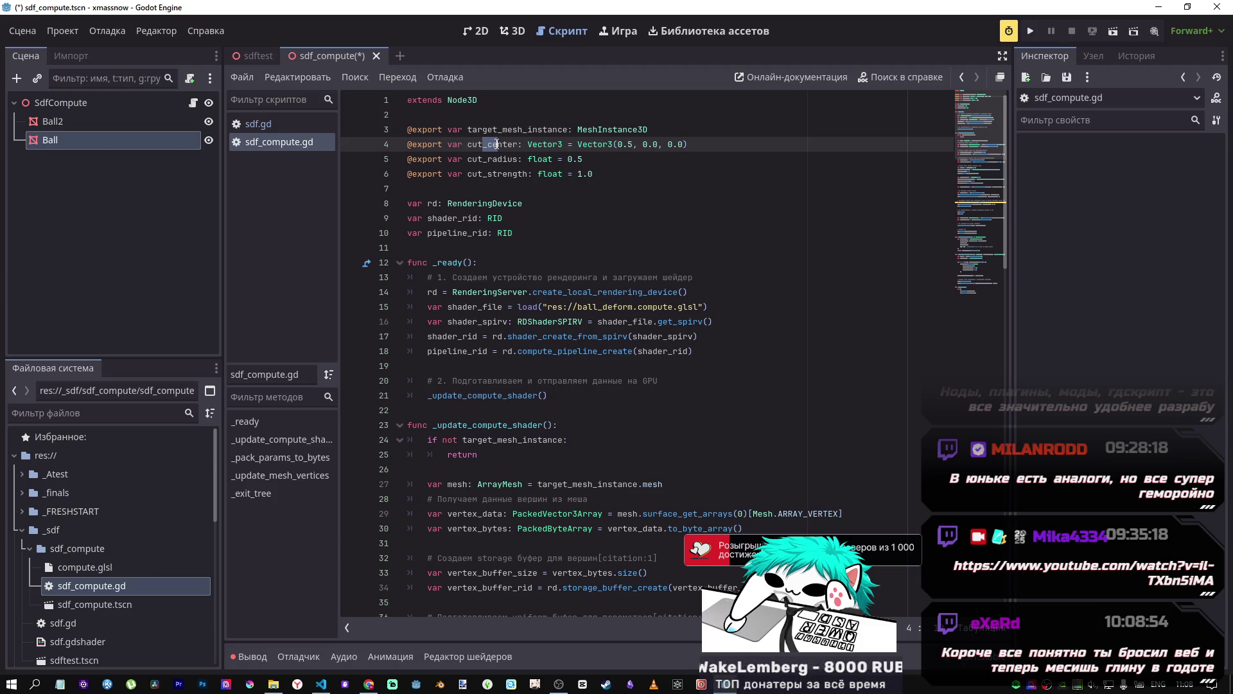
Step: Try assigning Ball as Target Mesh Instance, then change the shader path to res://compute.glsl
{"action": "left_click", "coordinate": [115, 104]}
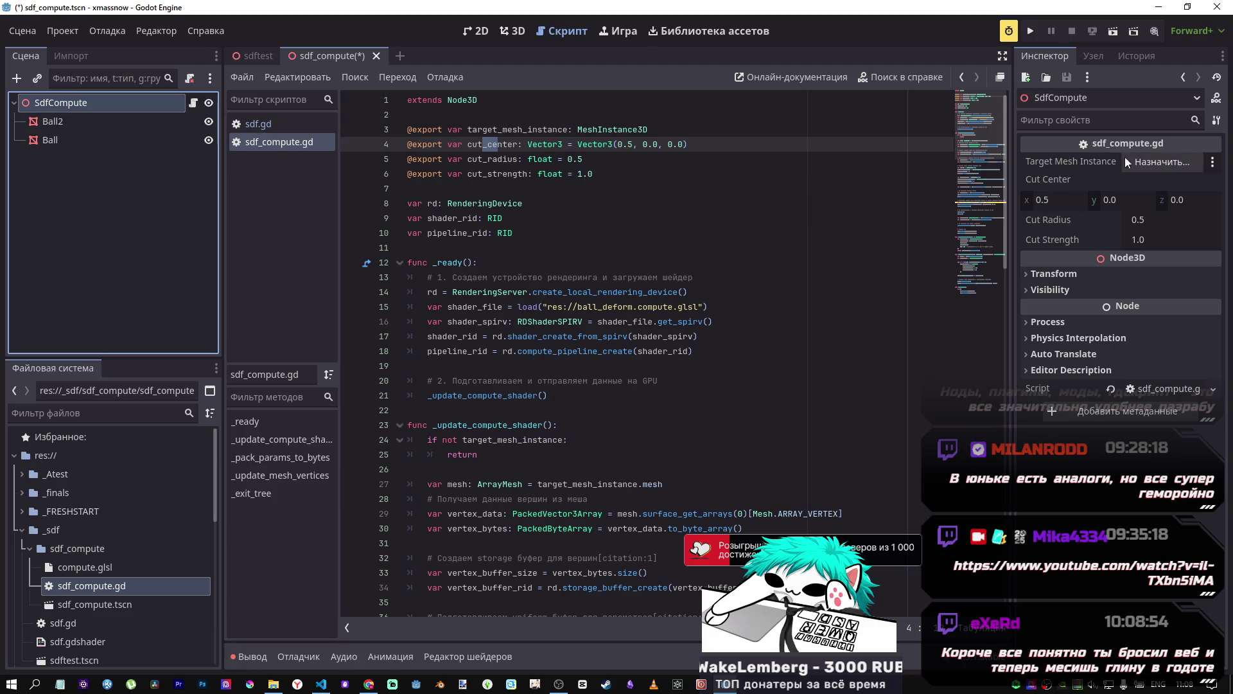
{"action": "left_click", "coordinate": [1146, 162]}
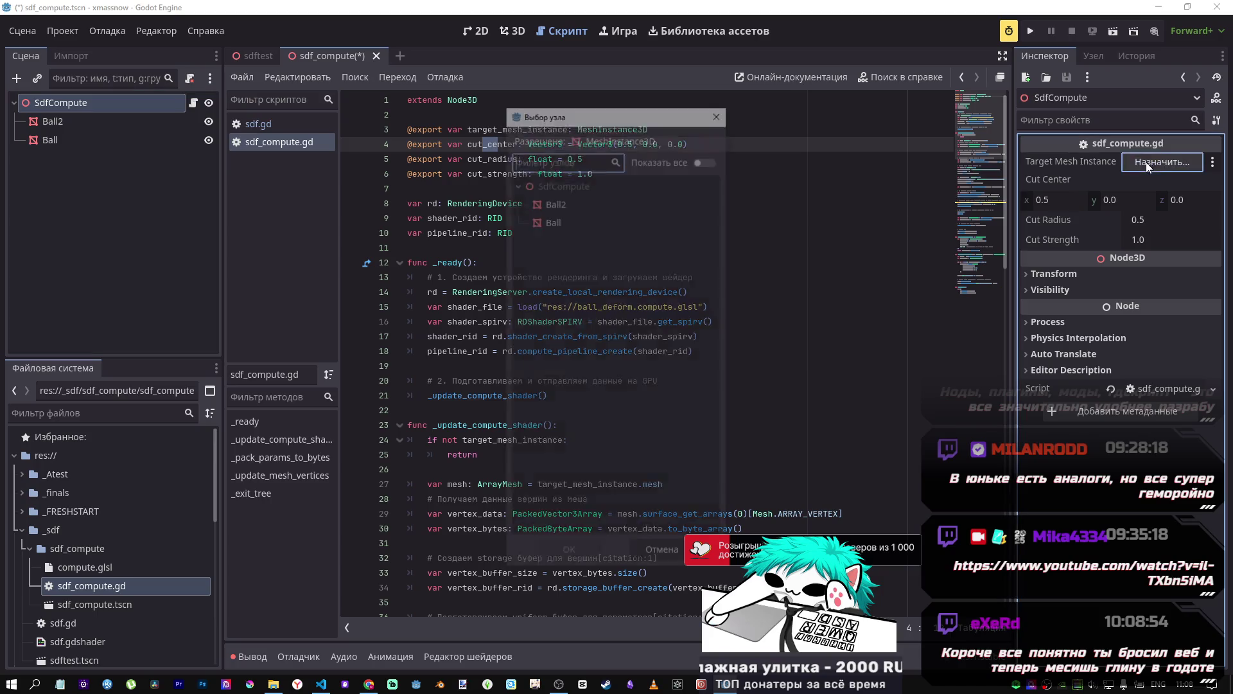
{"action": "left_click", "coordinate": [553, 221]}
{"action": "left_click", "coordinate": [571, 553]}
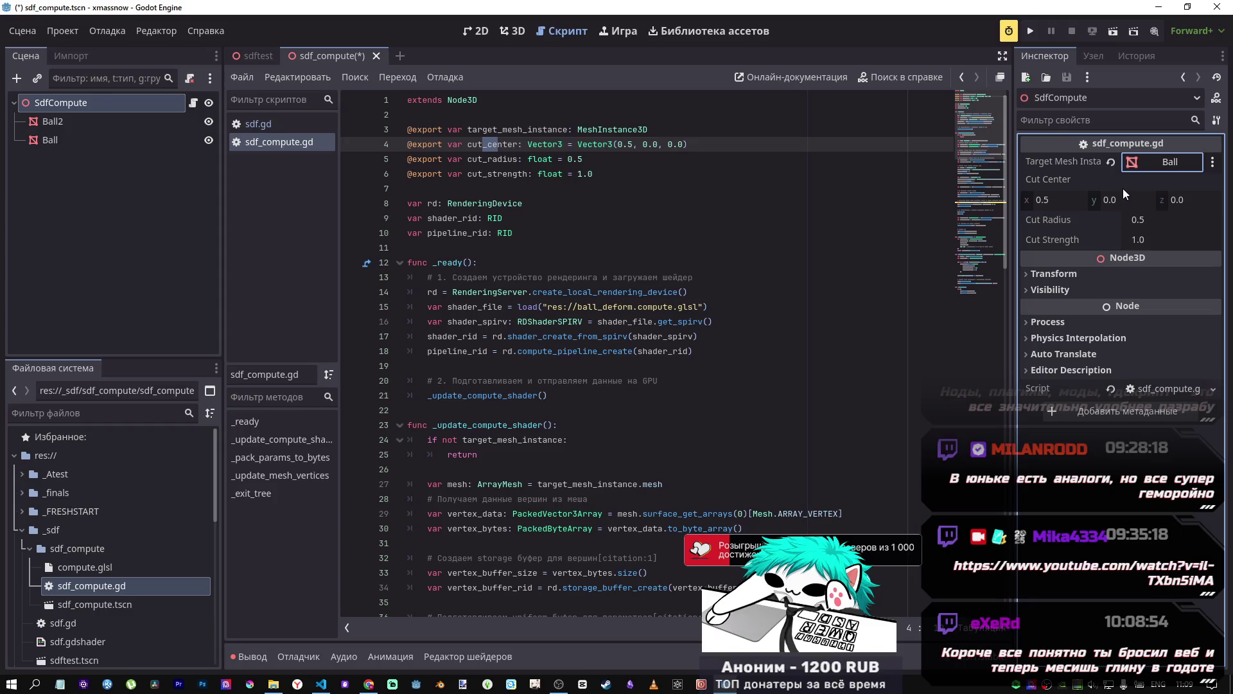
{"action": "left_click", "coordinate": [1143, 163]}
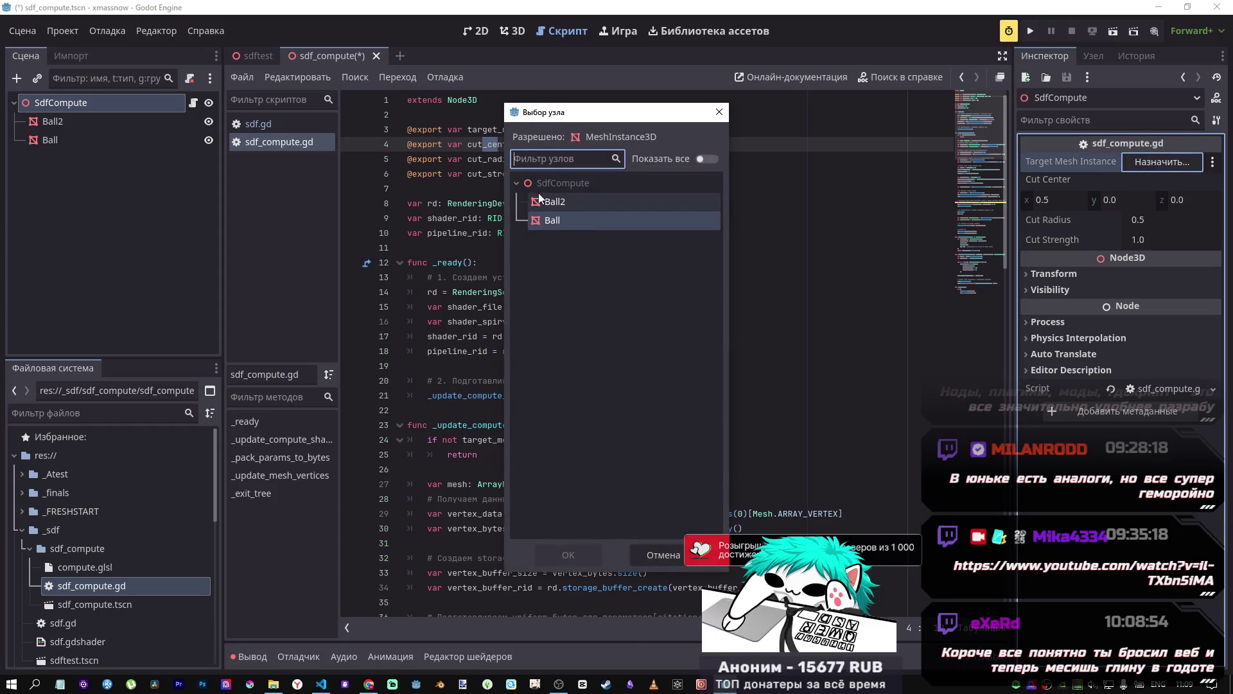
{"action": "left_click", "coordinate": [719, 112]}
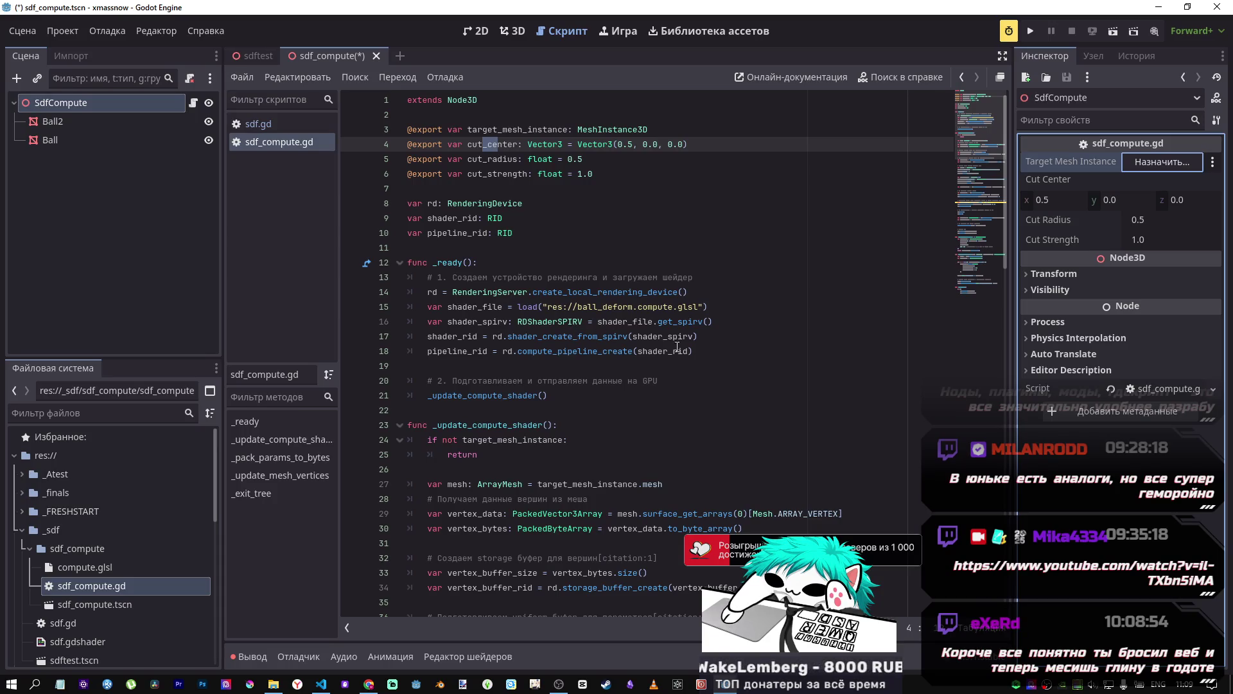
{"action": "left_click_drag", "start_coordinate": [637, 307], "coordinate": [577, 307]}
{"action": "key", "text": "Delete"}
{"action": "key", "text": "Delete"}
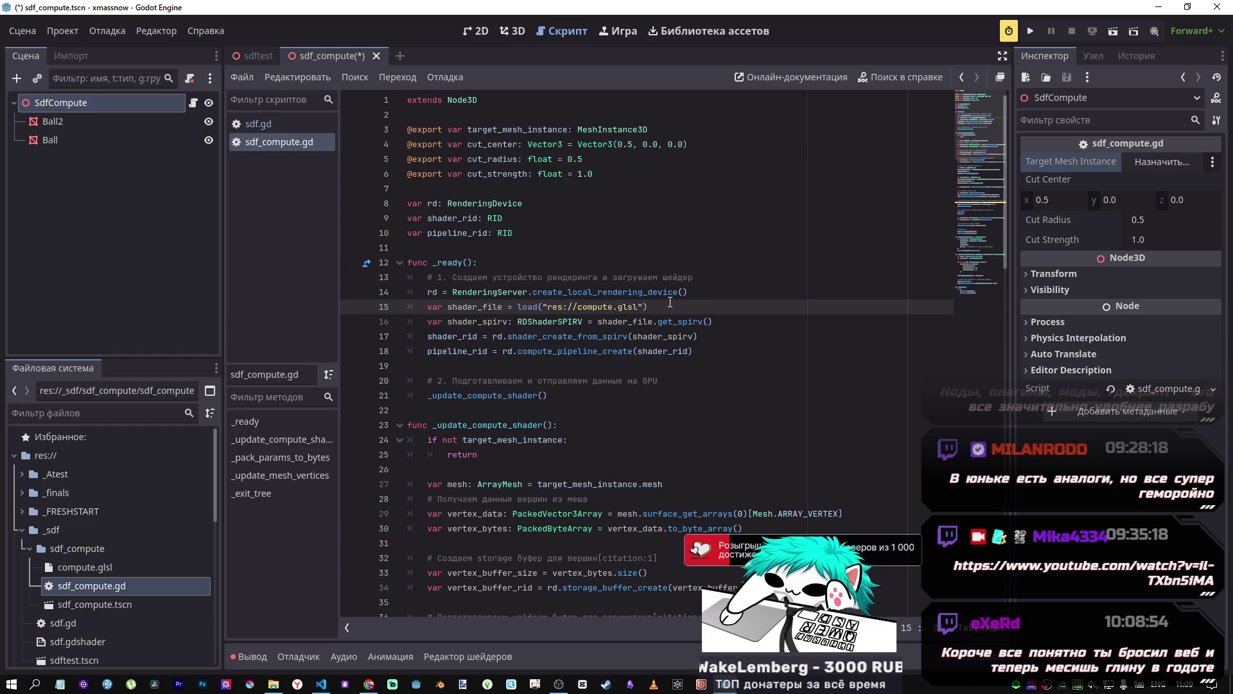
{"action": "scroll", "coordinate": [661, 305], "scroll_direction": "down", "scroll_amount": 1}
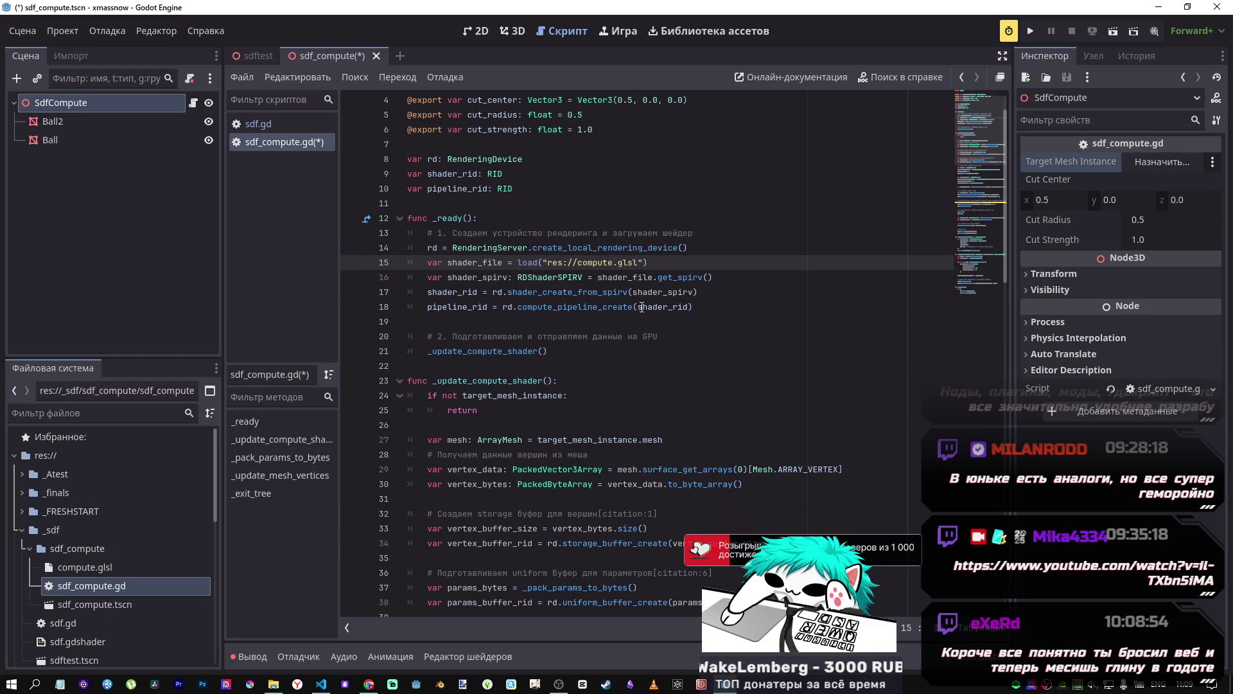
{"action": "scroll", "coordinate": [646, 314], "scroll_direction": "down", "scroll_amount": 11}
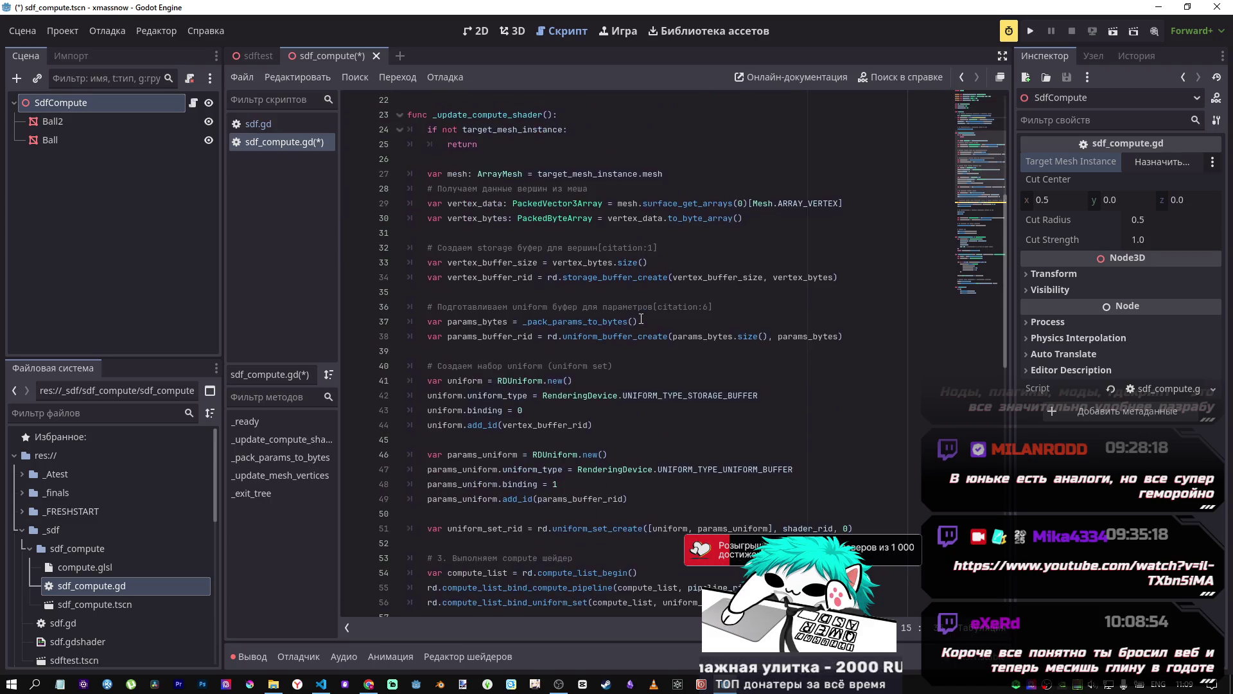
{"action": "scroll", "coordinate": [640, 316], "scroll_direction": "down", "scroll_amount": 4}
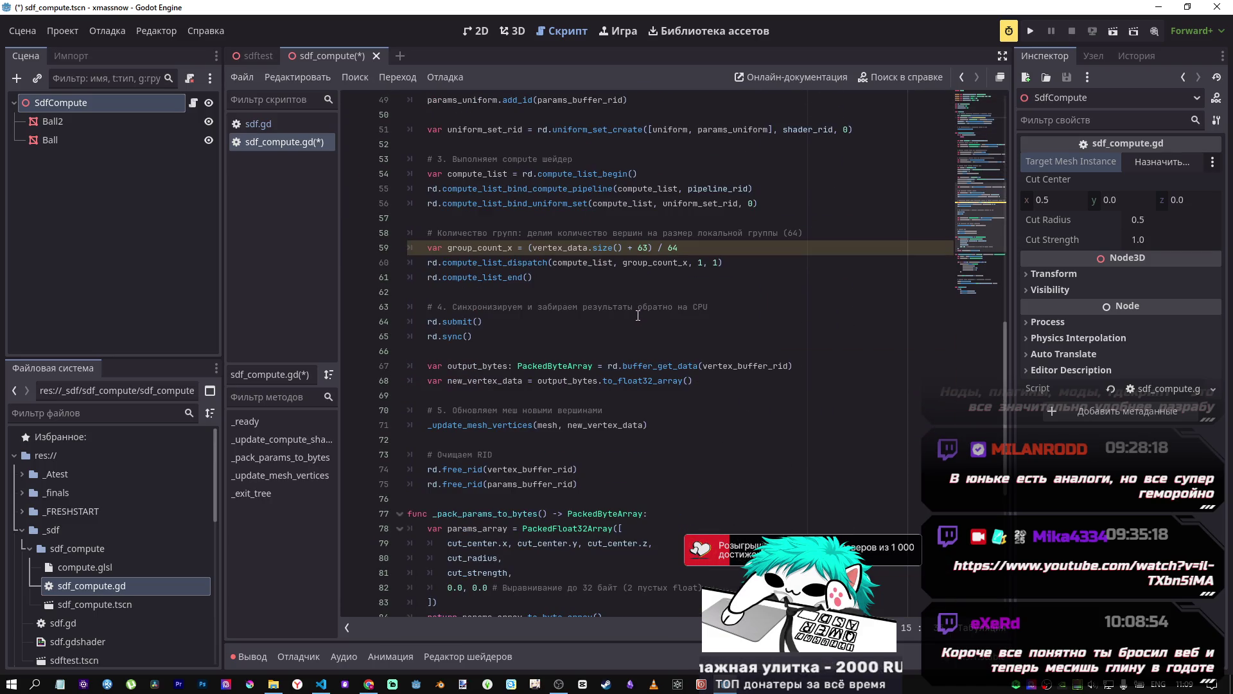
{"action": "scroll", "coordinate": [638, 315], "scroll_direction": "down", "scroll_amount": 2}
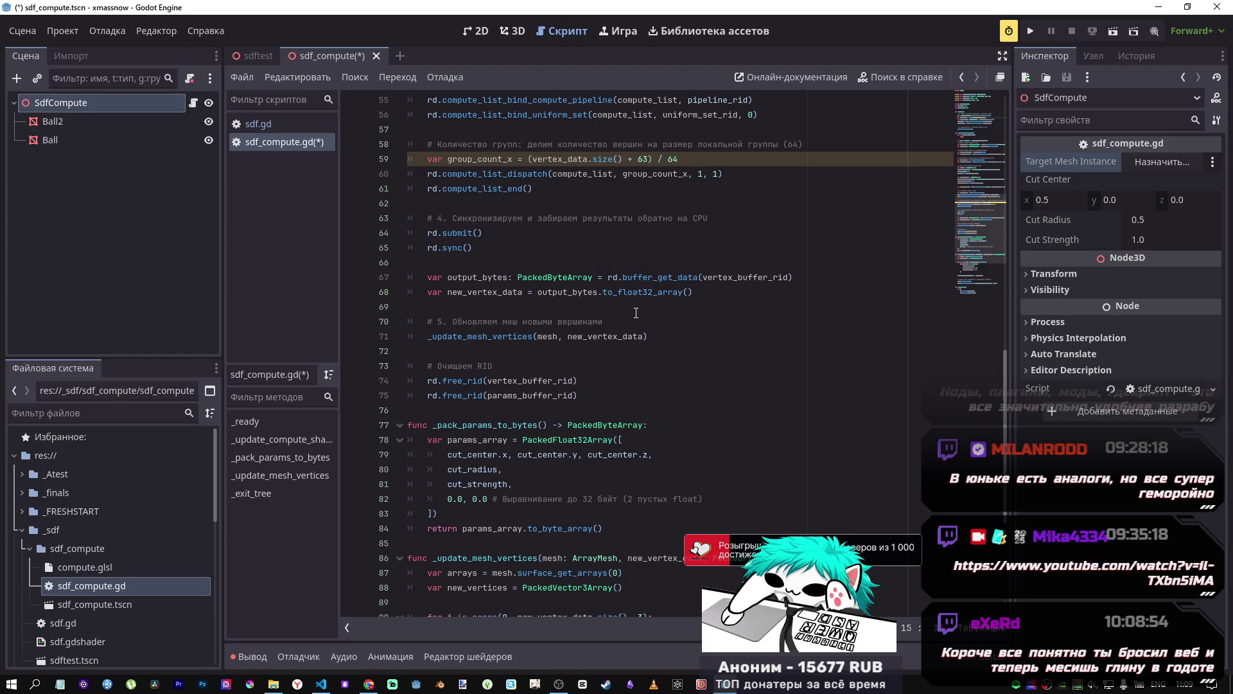
{"action": "scroll", "coordinate": [636, 313], "scroll_direction": "down", "scroll_amount": 2}
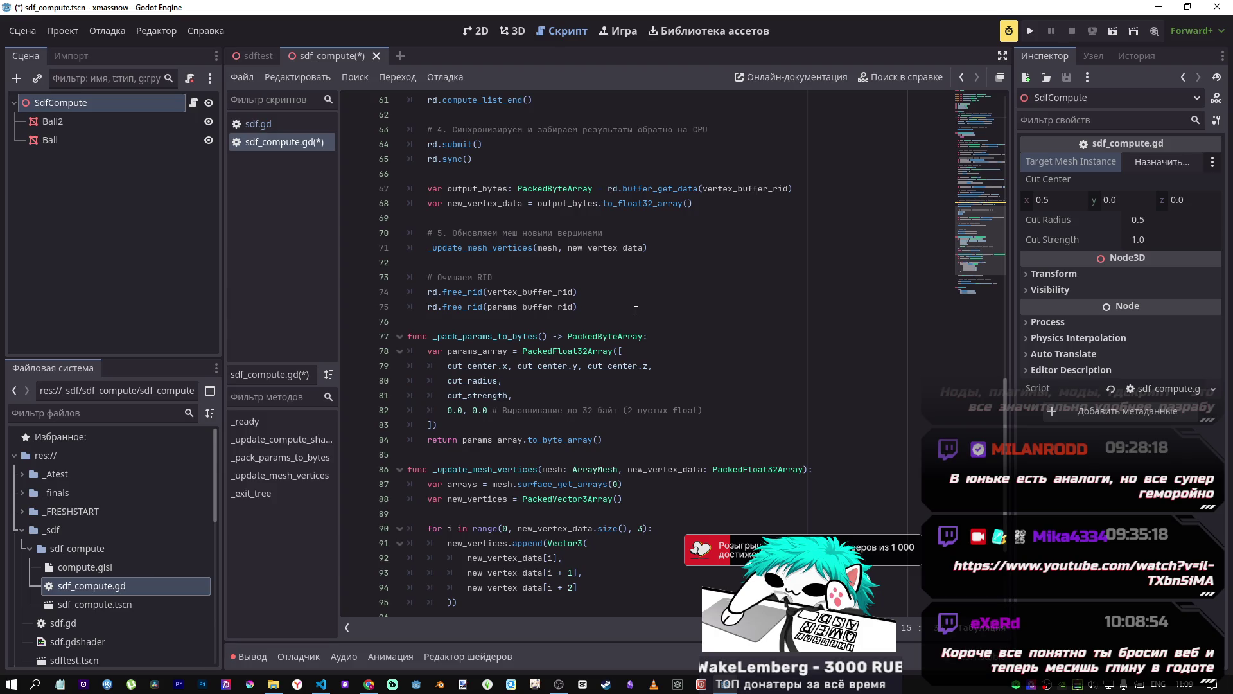
{"action": "scroll", "coordinate": [636, 311], "scroll_direction": "down", "scroll_amount": 2}
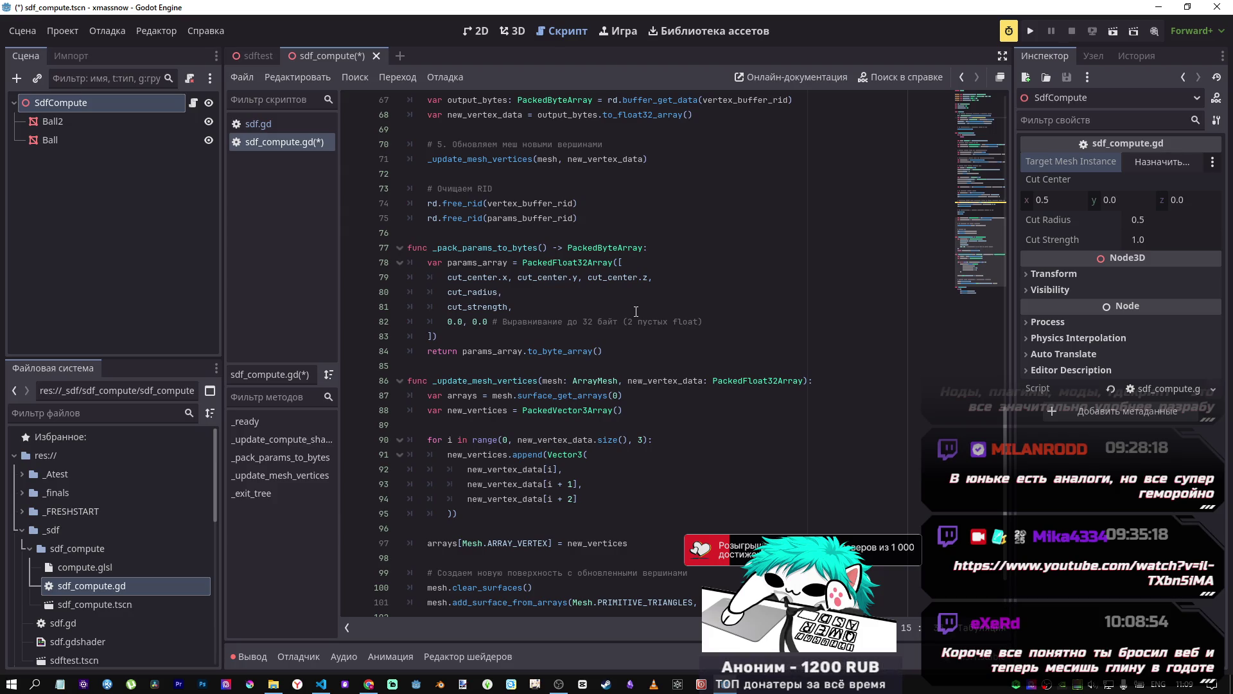
{"action": "scroll", "coordinate": [635, 311], "scroll_direction": "down", "scroll_amount": 1}
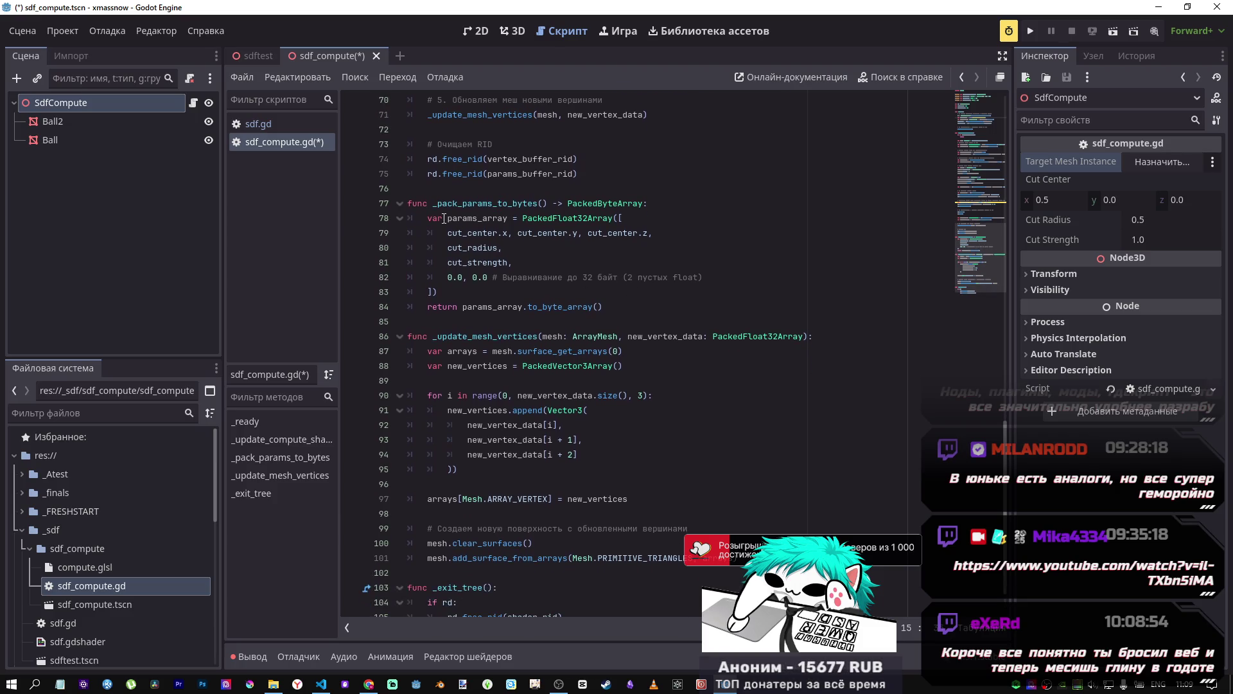
{"action": "scroll", "coordinate": [511, 322], "scroll_direction": "down", "scroll_amount": 1}
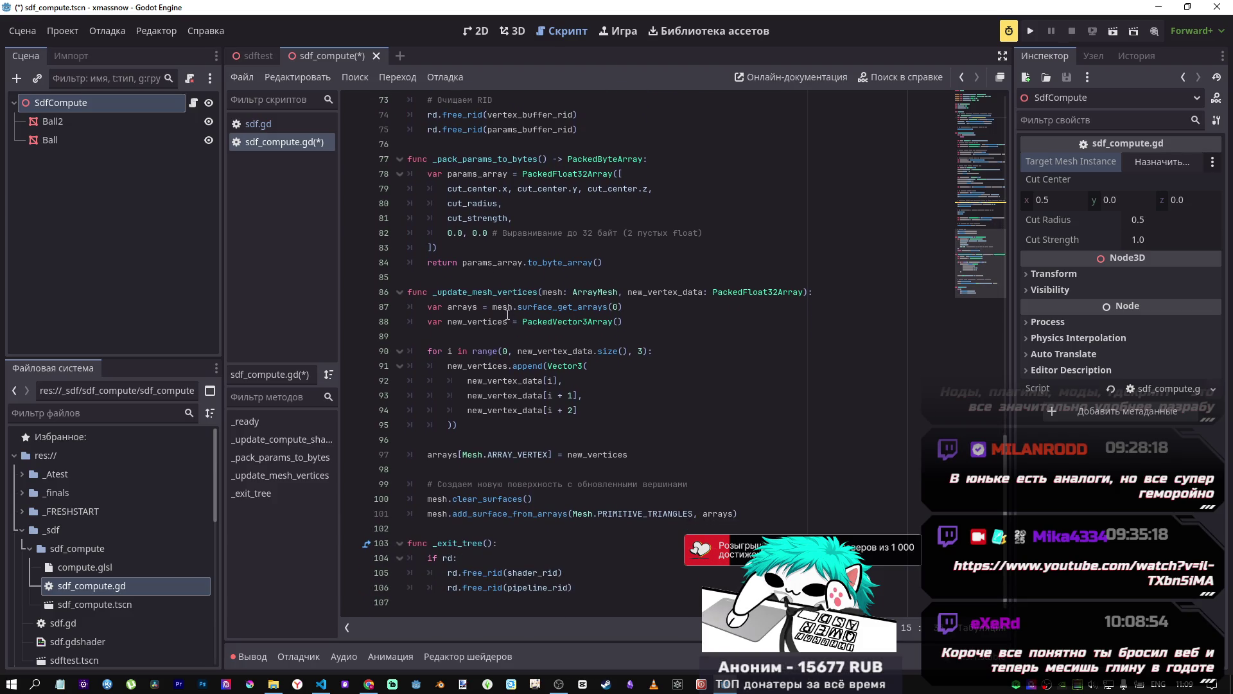
{"action": "scroll", "coordinate": [507, 314], "scroll_direction": "up", "scroll_amount": 15}
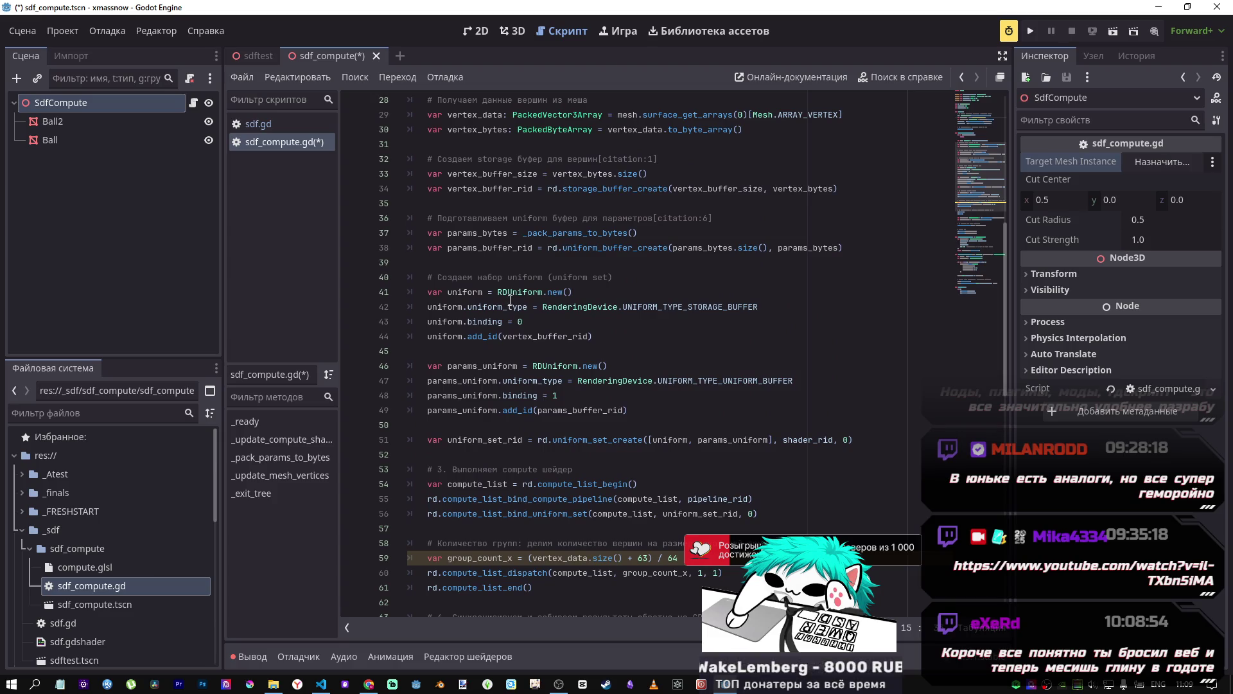
{"action": "mouse_move", "coordinate": [508, 297]}
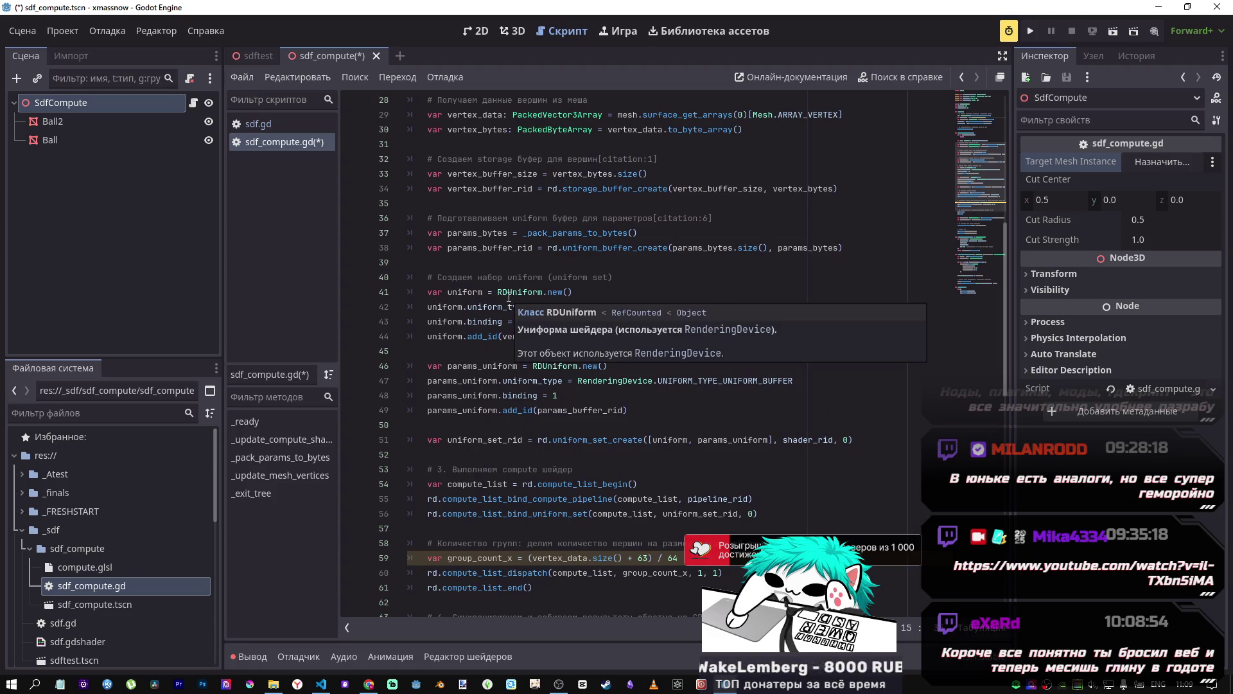
{"action": "scroll", "coordinate": [504, 283], "scroll_direction": "up", "scroll_amount": 9}
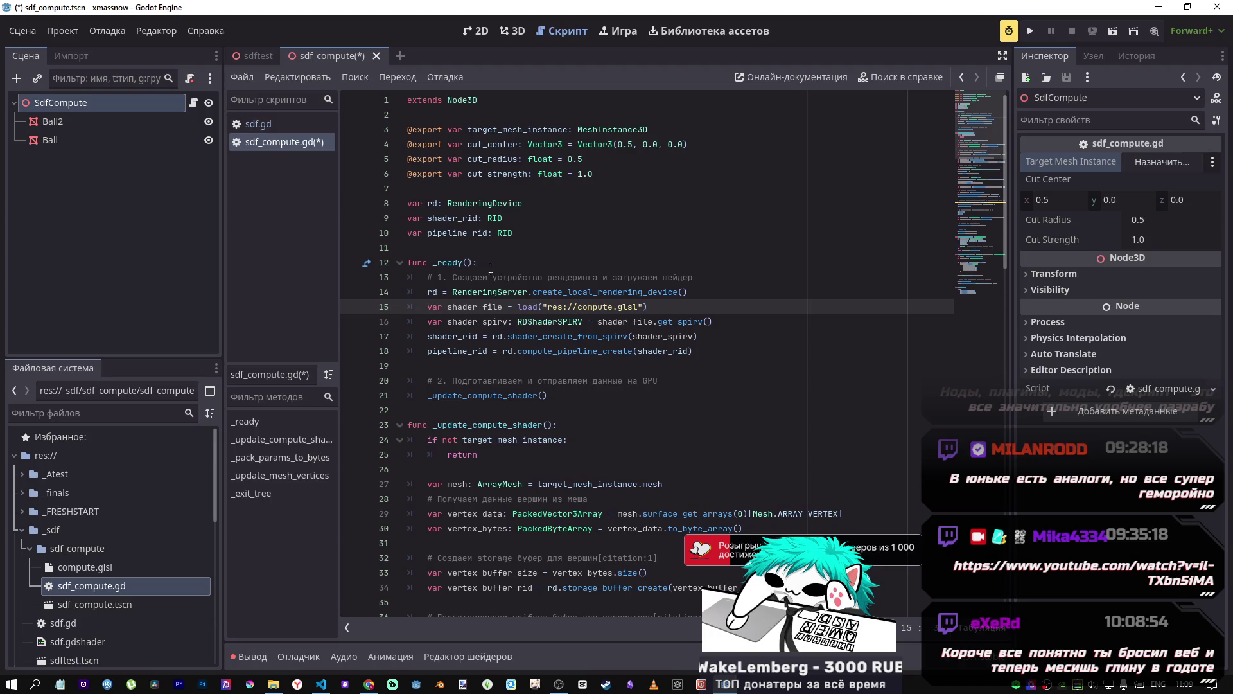
{"action": "left_click", "coordinate": [545, 128]}
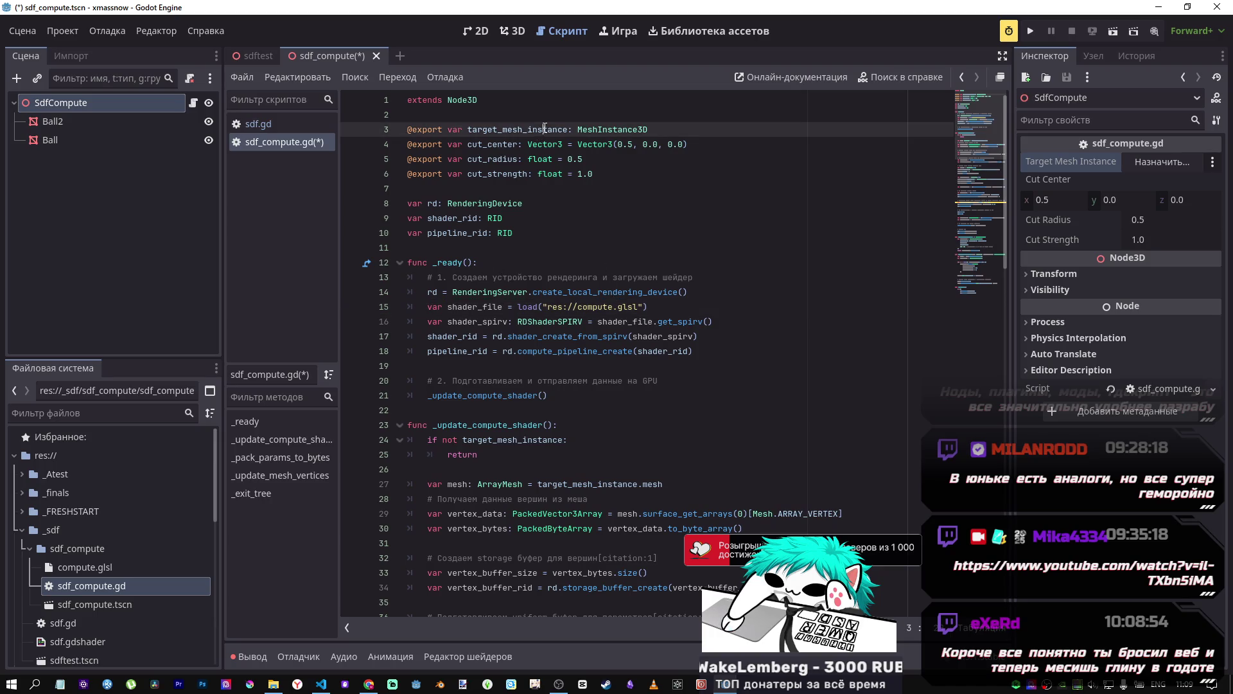
Step: Search the DeepSeek chat page for target_mesh_instance, finding three matches
{"action": "left_click", "coordinate": [321, 684]}
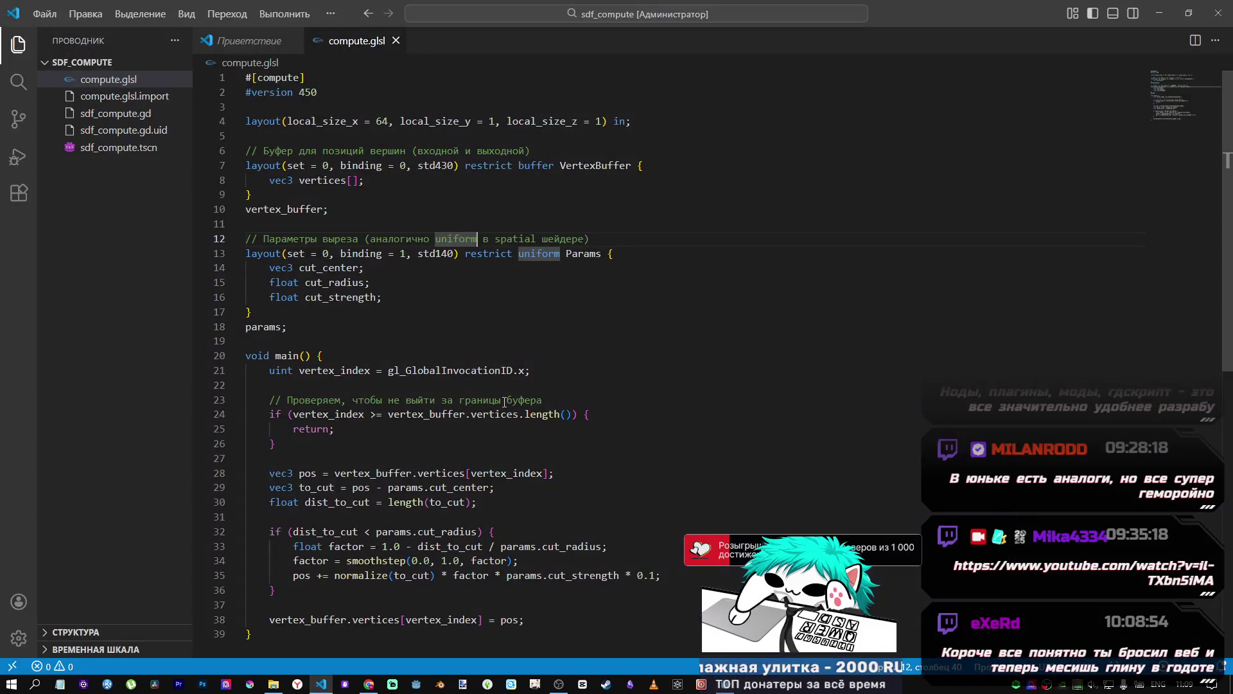
{"action": "left_click", "coordinate": [369, 626]}
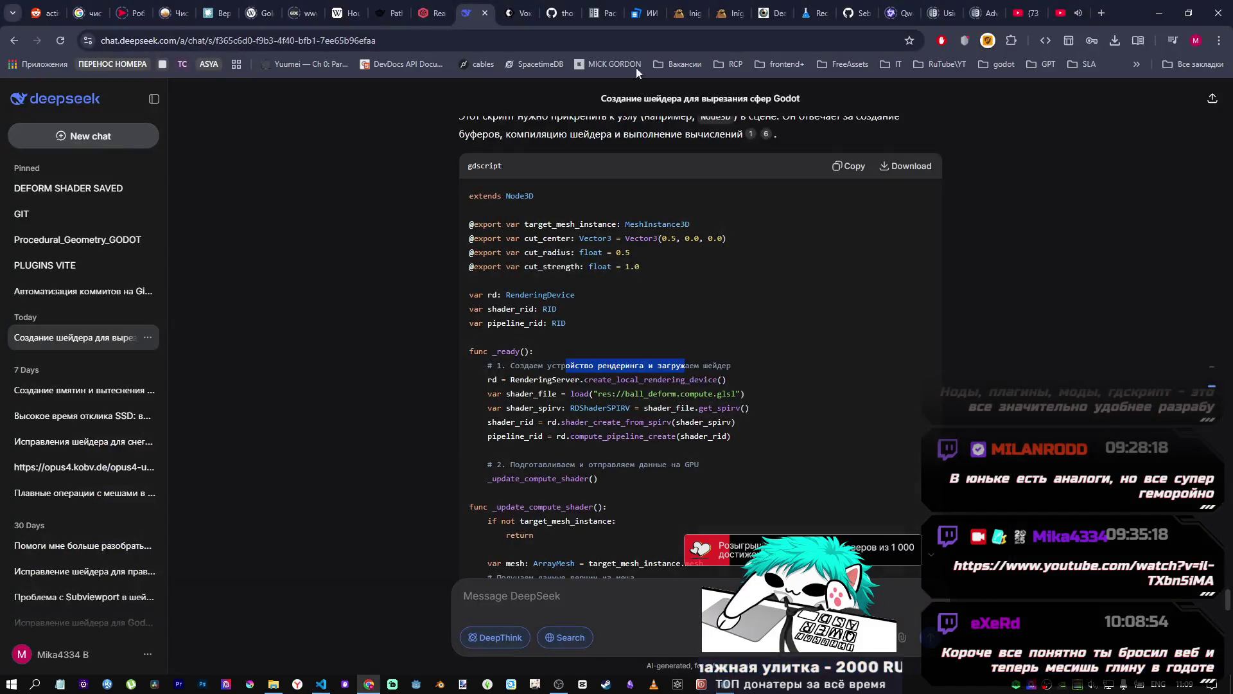
{"action": "left_click", "coordinate": [633, 284]}
{"action": "key", "text": "ctrl+f"}
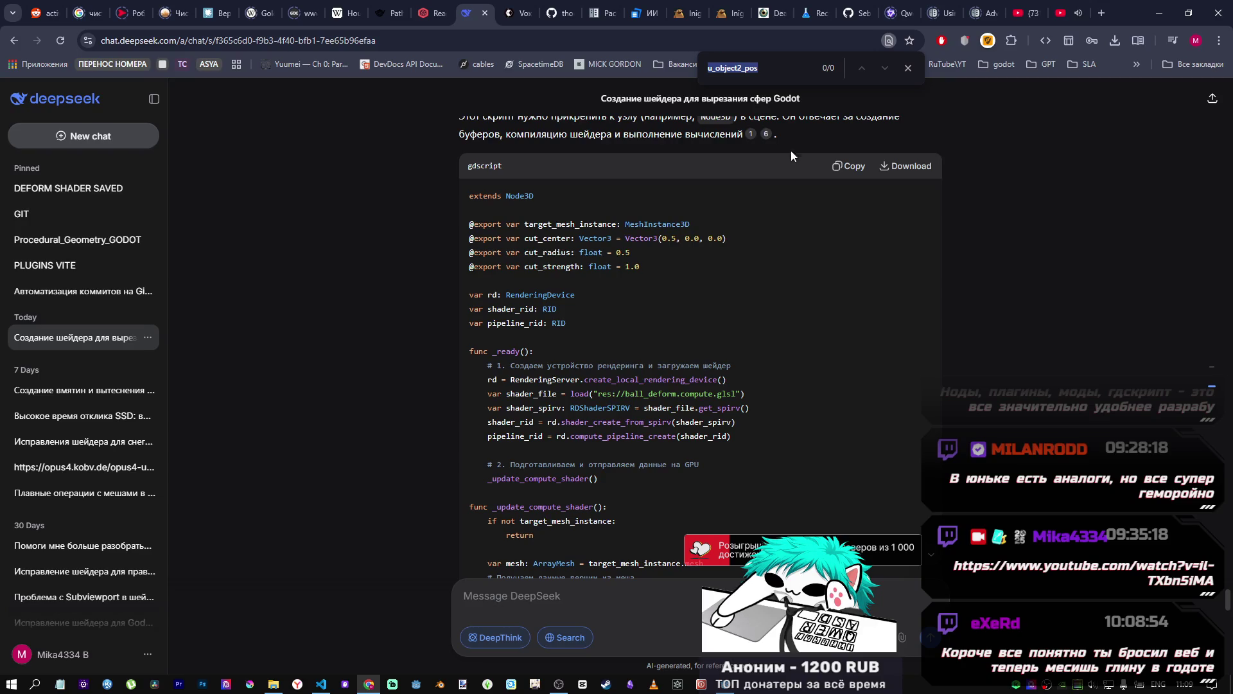
{"action": "type", "text": "target_mesh_instance"}
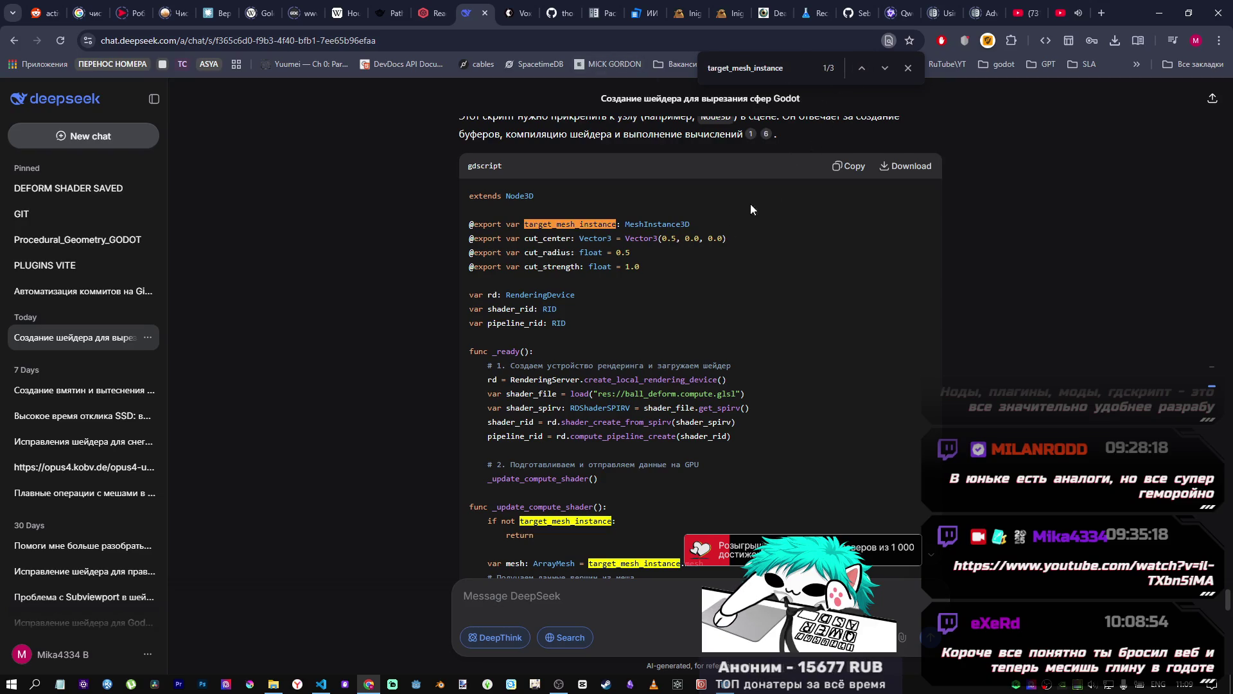
{"action": "scroll", "coordinate": [706, 245], "scroll_direction": "down", "scroll_amount": 3}
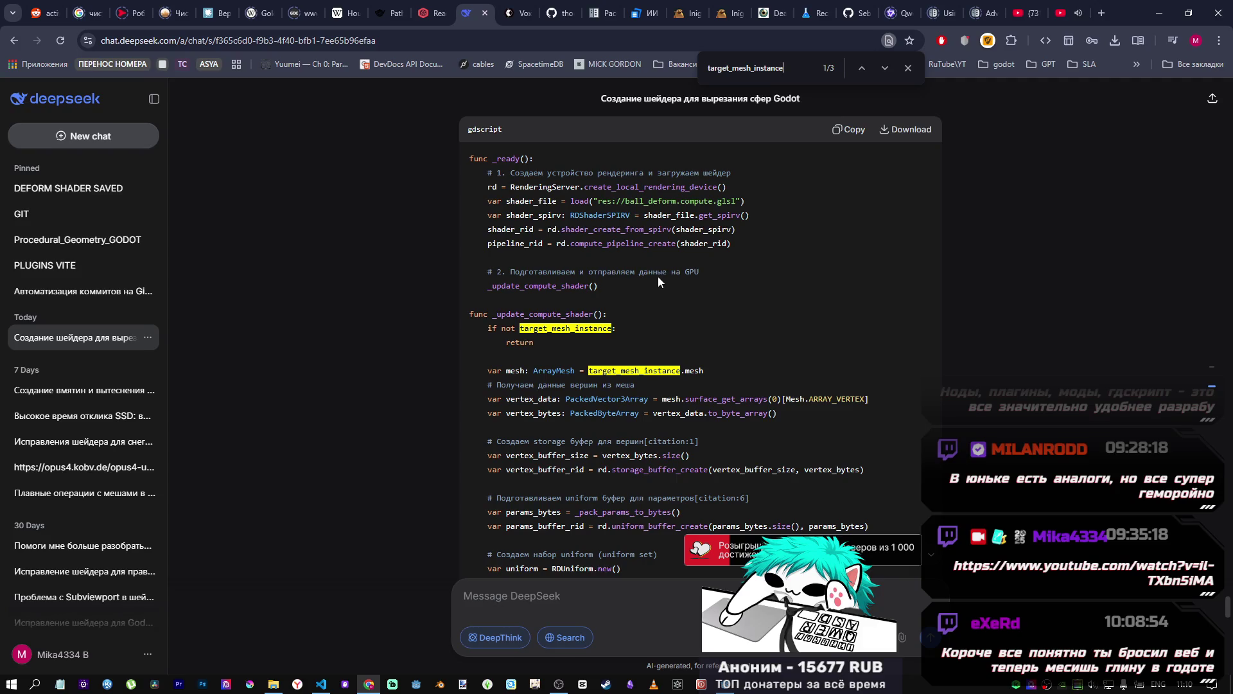
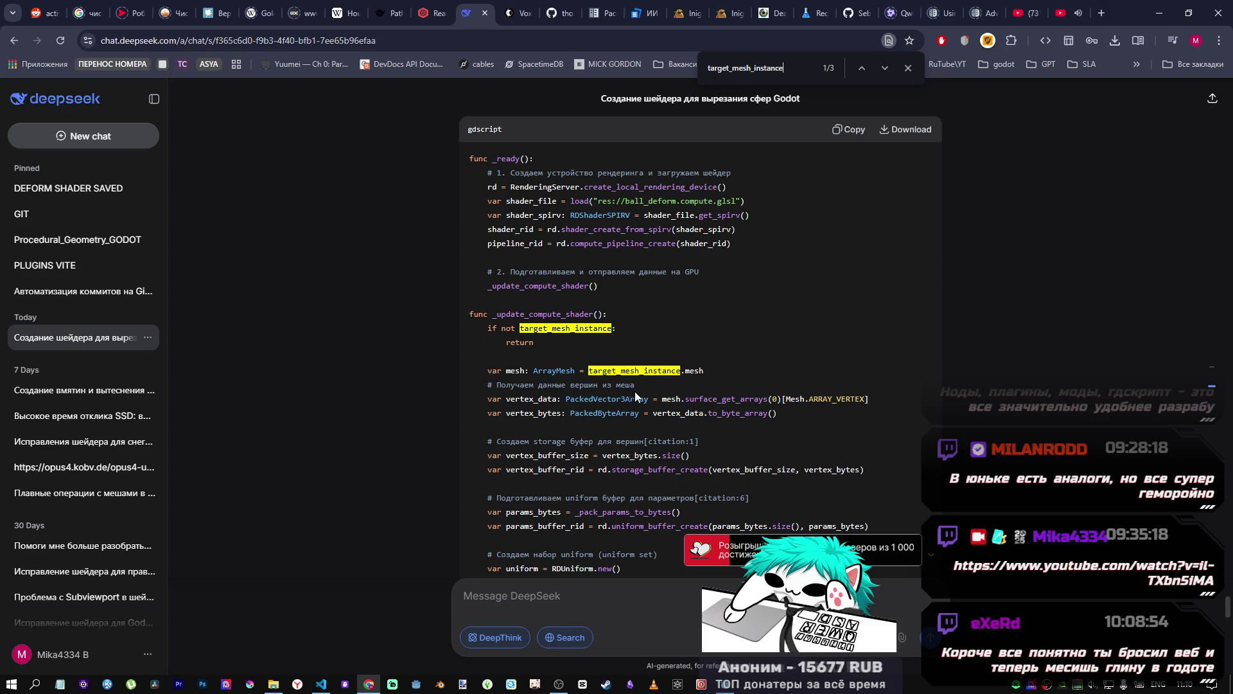
Step: Scroll DeepSeek's generated compute-shader script down to the mesh-update function, then return to Godot
{"action": "scroll", "coordinate": [692, 519], "scroll_direction": "down", "scroll_amount": 3}
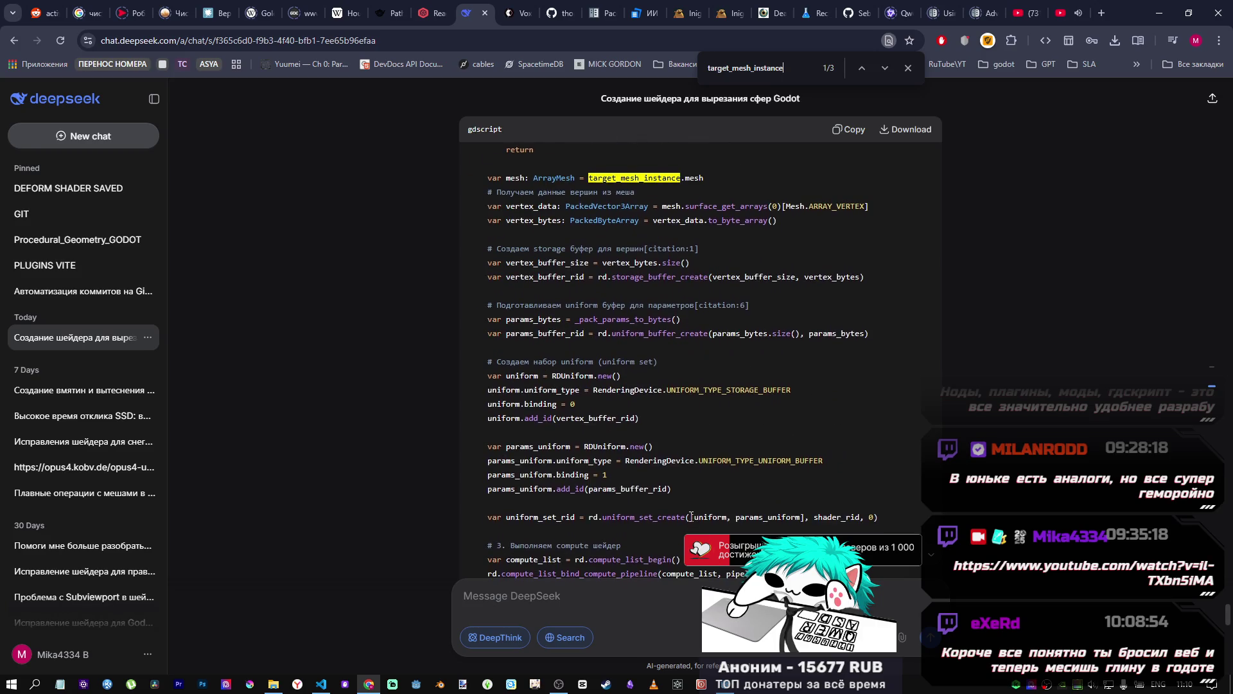
{"action": "scroll", "coordinate": [692, 516], "scroll_direction": "up", "scroll_amount": 4}
{"action": "scroll", "coordinate": [692, 517], "scroll_direction": "down", "scroll_amount": 4}
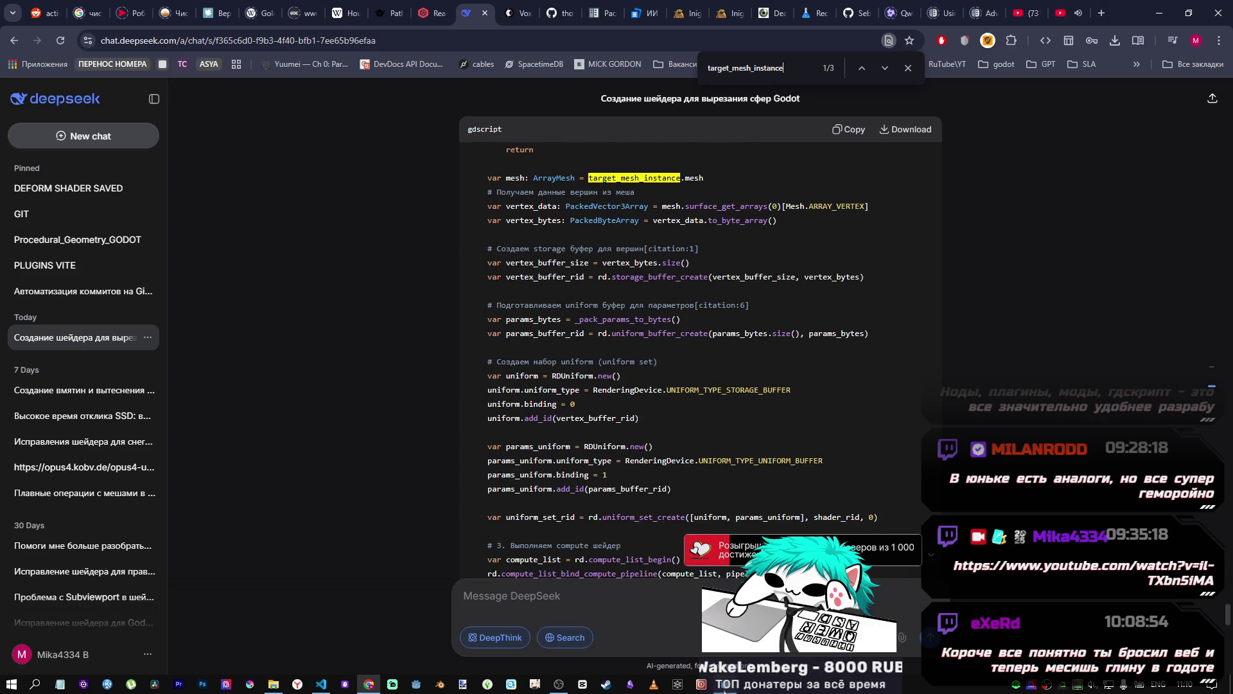
{"action": "scroll", "coordinate": [714, 464], "scroll_direction": "down", "scroll_amount": 4}
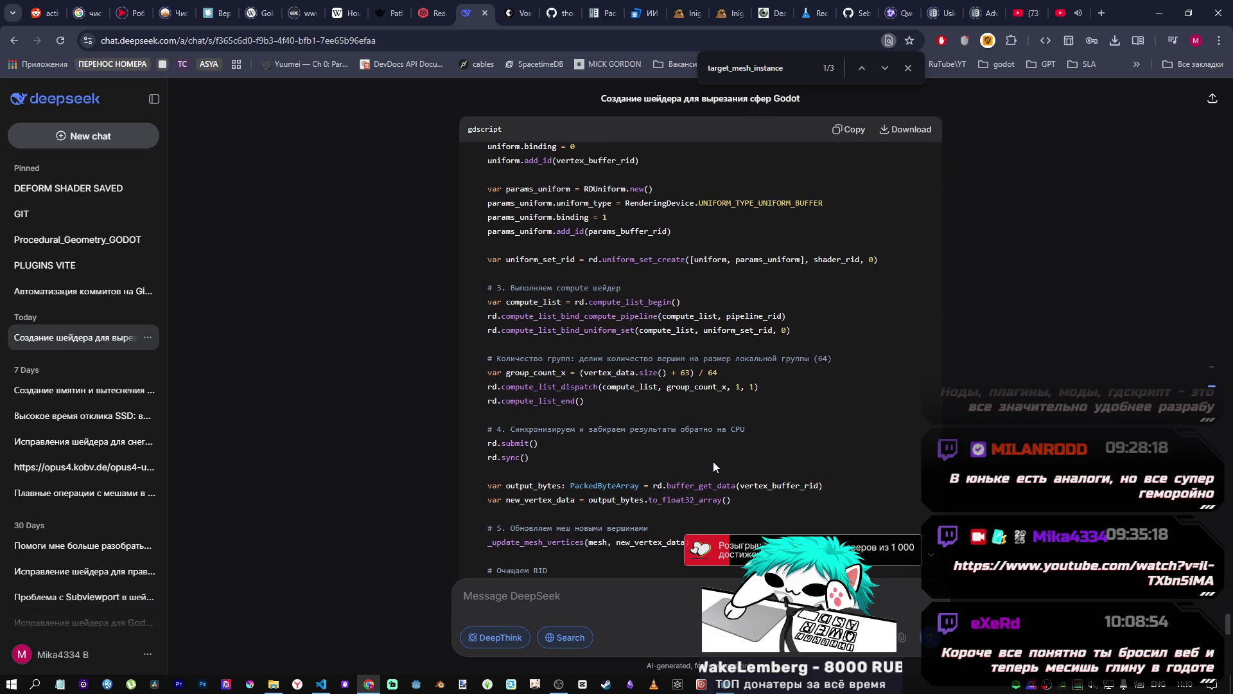
{"action": "scroll", "coordinate": [713, 461], "scroll_direction": "down", "scroll_amount": 1}
{"action": "scroll", "coordinate": [681, 394], "scroll_direction": "down", "scroll_amount": 5}
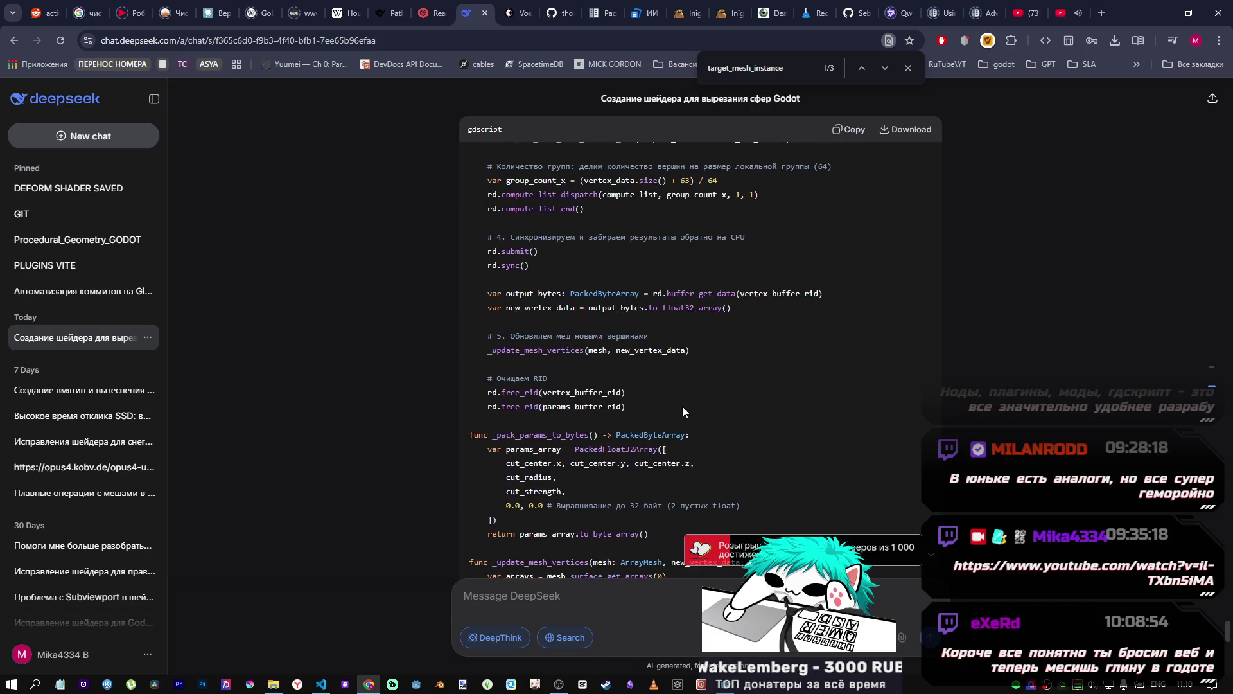
{"action": "key", "text": "alt+Tab"}
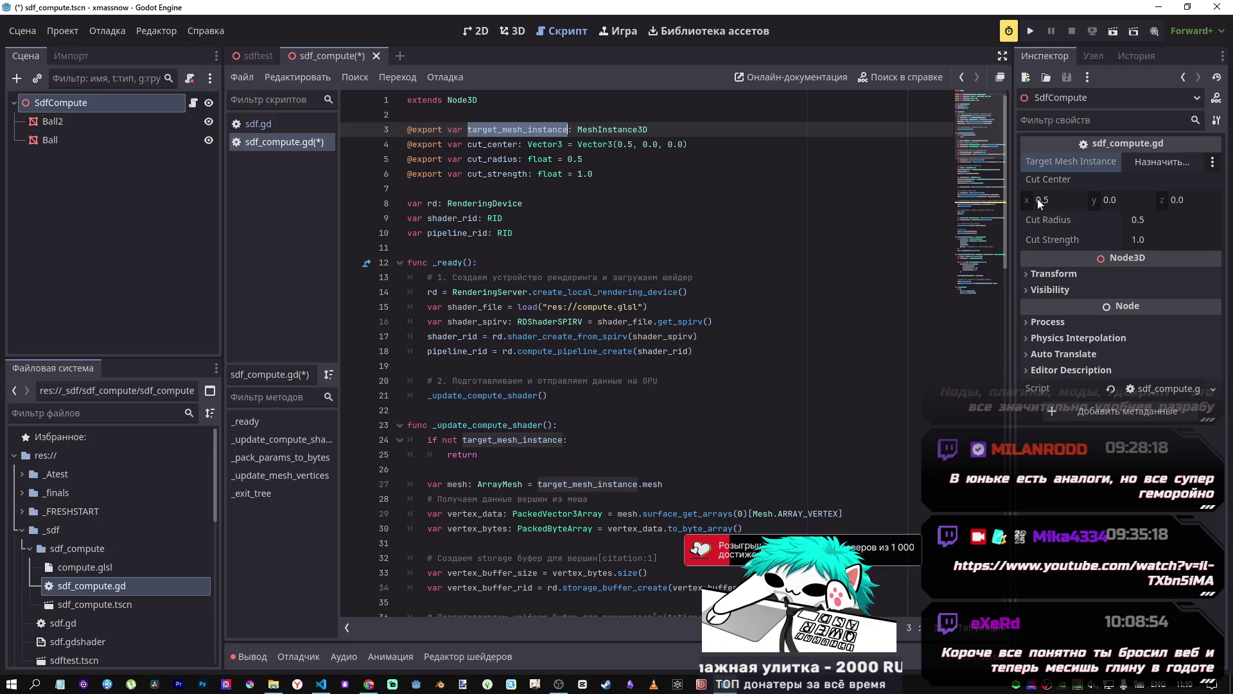
Step: Search sdf_compute.gd for target_mesh_instance and then cut_center
{"action": "right_click", "coordinate": [1055, 177]}
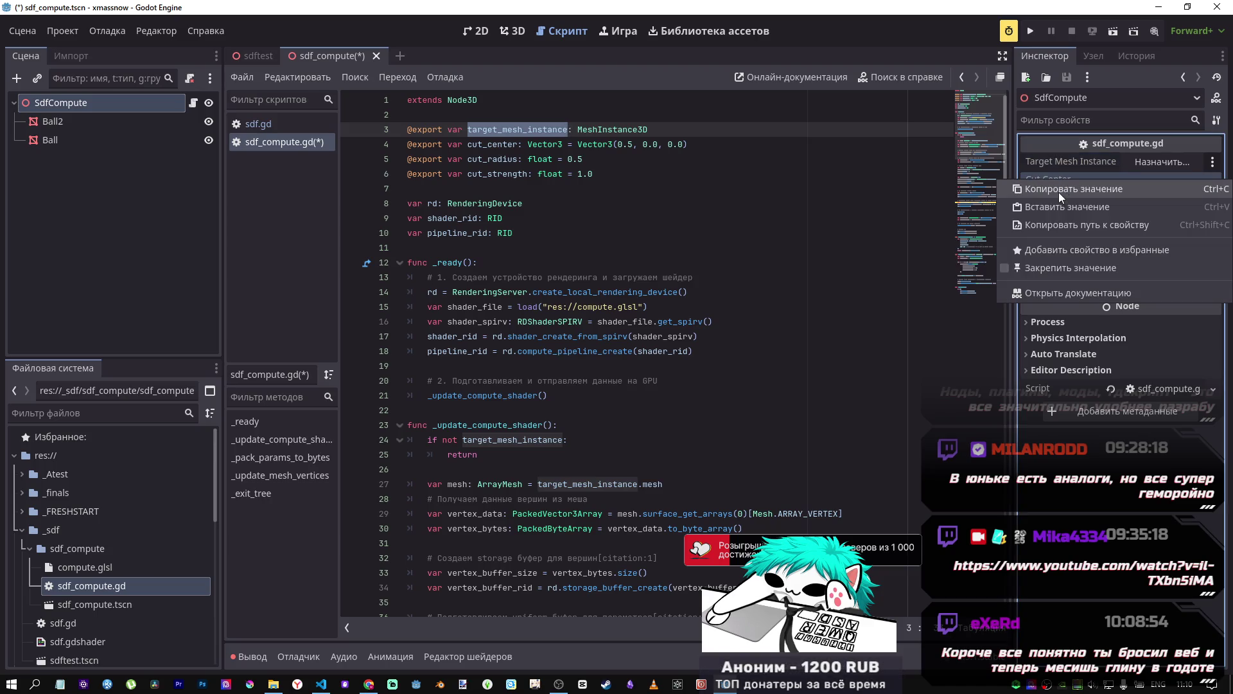
{"action": "left_click", "coordinate": [1056, 191]}
{"action": "right_click", "coordinate": [699, 200]}
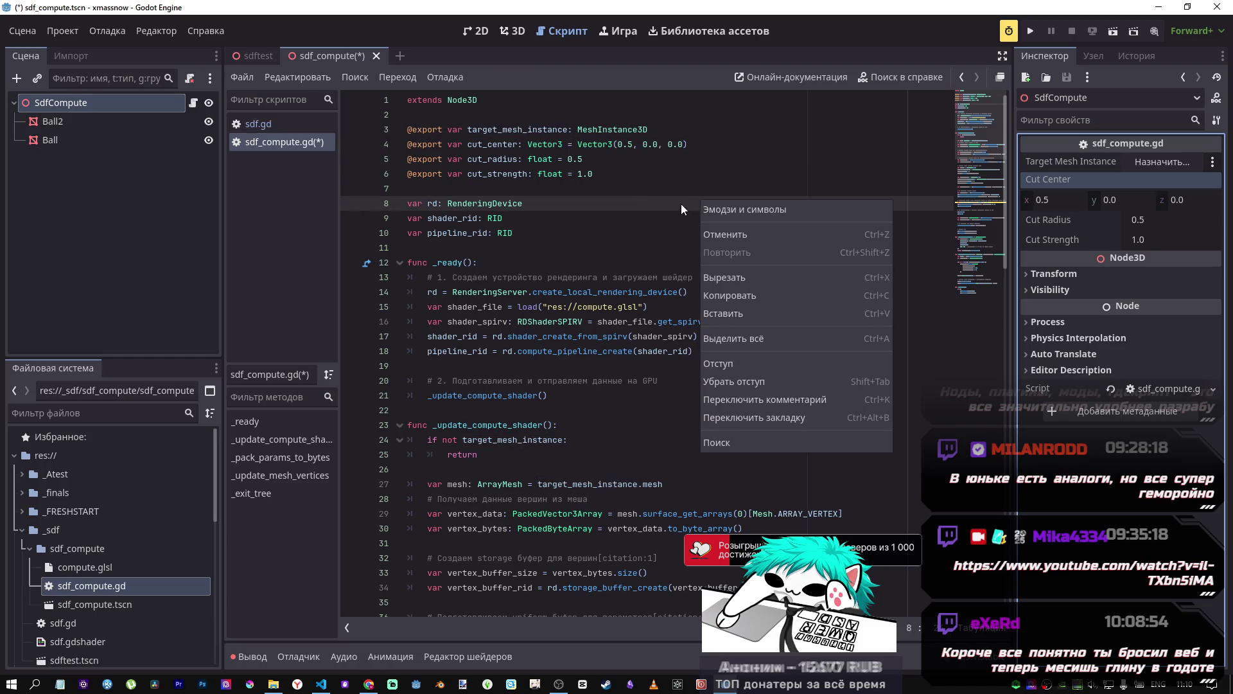
{"action": "left_click", "coordinate": [663, 202]}
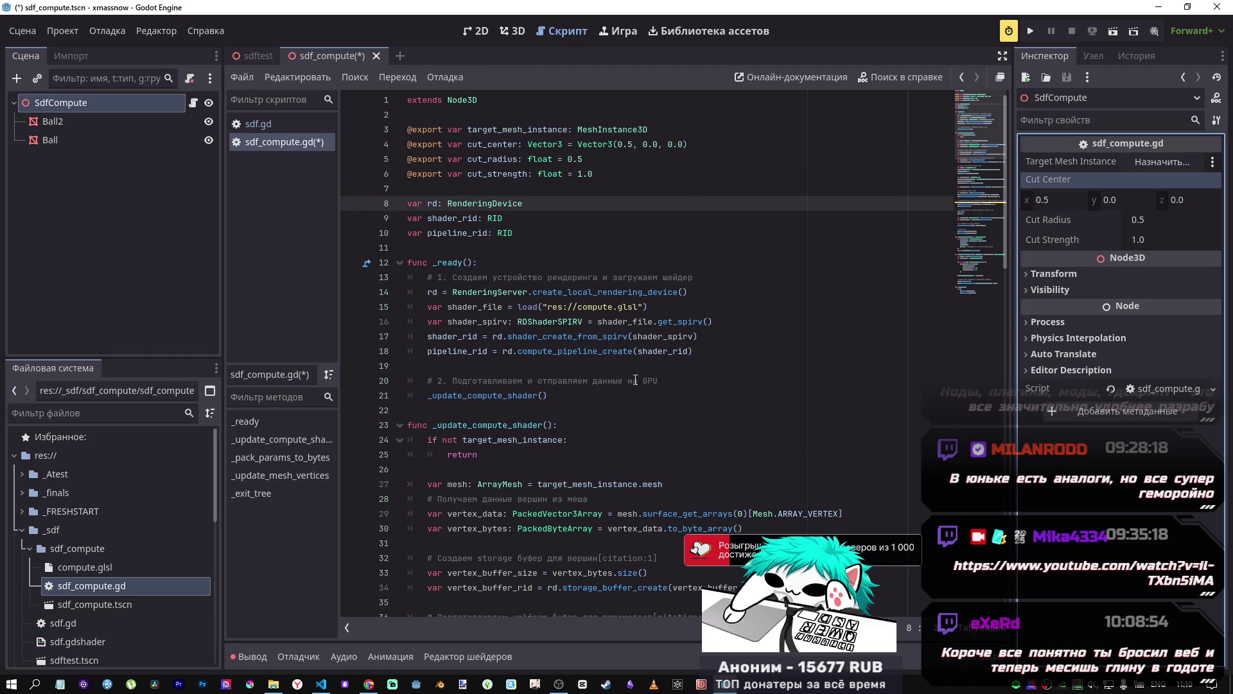
{"action": "key", "text": "ctrl+f"}
{"action": "type", "text": "target_mesh_instance"}
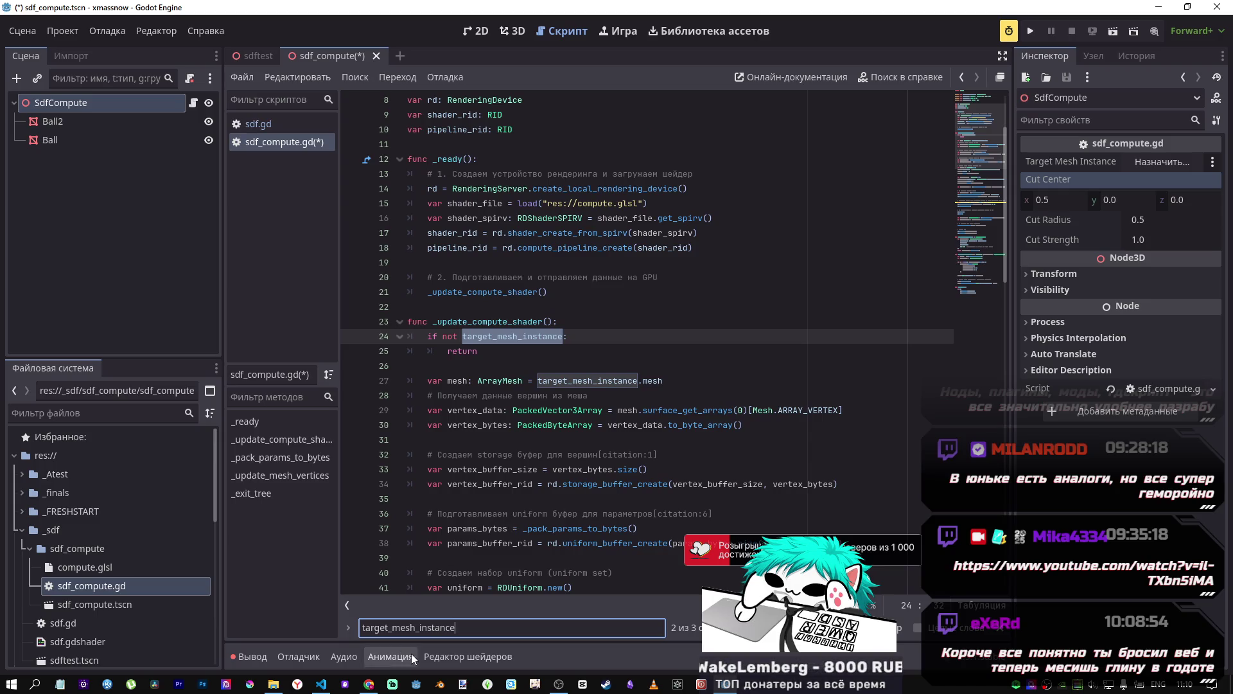
{"action": "double_click", "coordinate": [379, 622]}
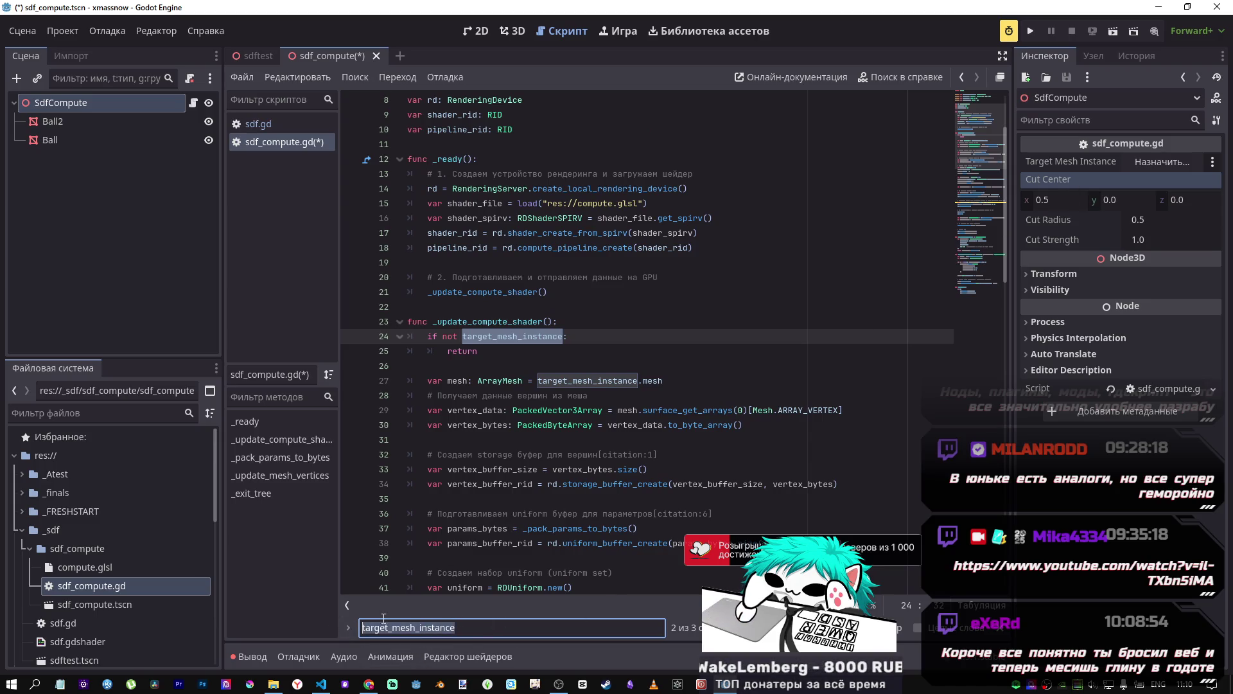
{"action": "type", "text": "c"}
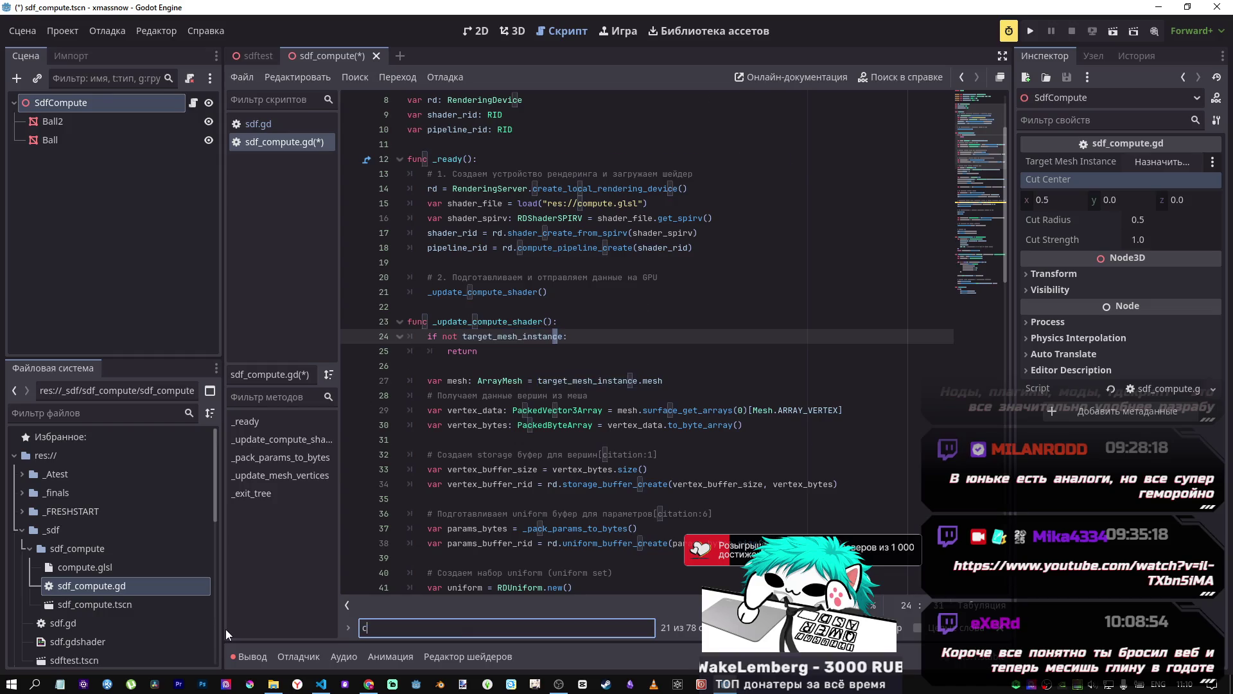
{"action": "type", "text": "ut_ce"}
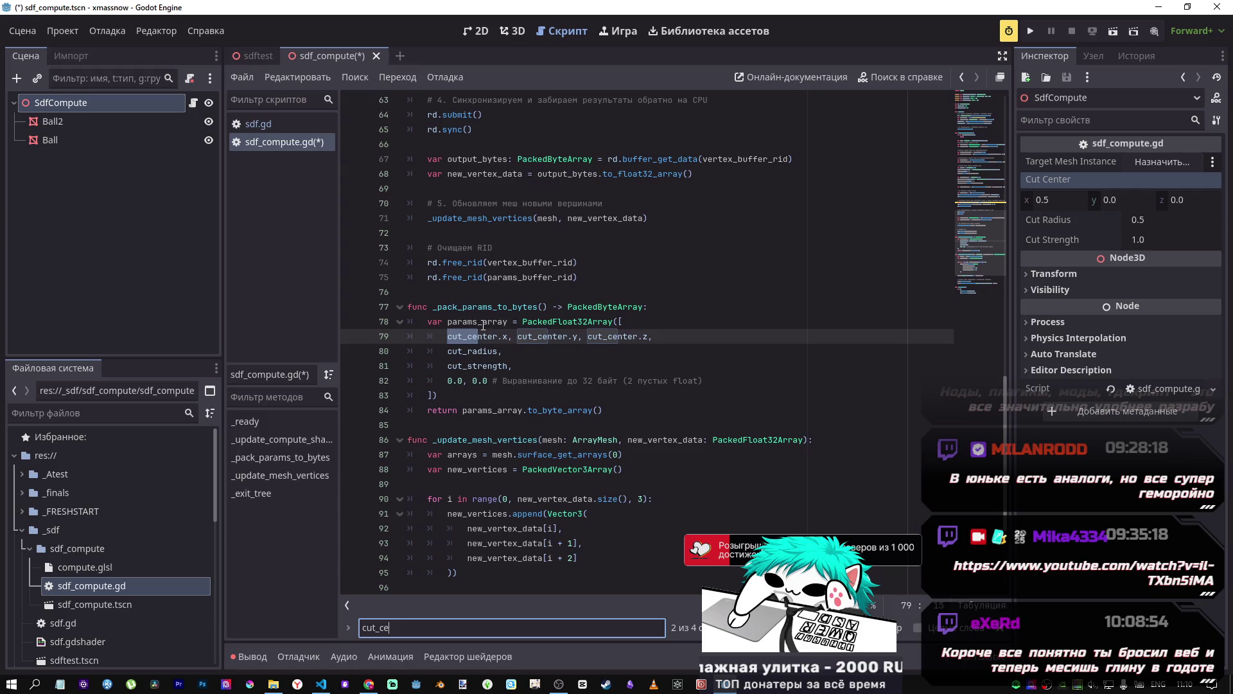
Step: Look up the documentation for to_byte_array on line 84, then return to the script
{"action": "left_click_drag", "start_coordinate": [478, 307], "coordinate": [522, 307]}
{"action": "scroll", "coordinate": [522, 321], "scroll_direction": "down", "scroll_amount": 1}
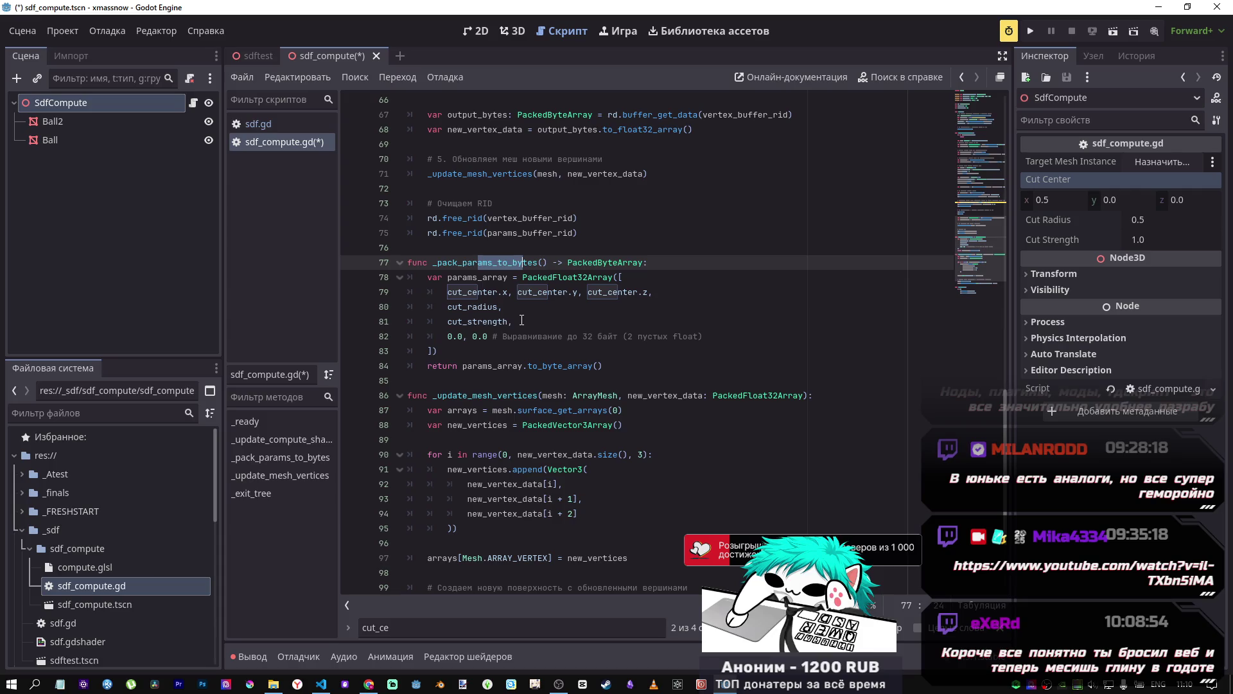
{"action": "left_click", "coordinate": [554, 368]}
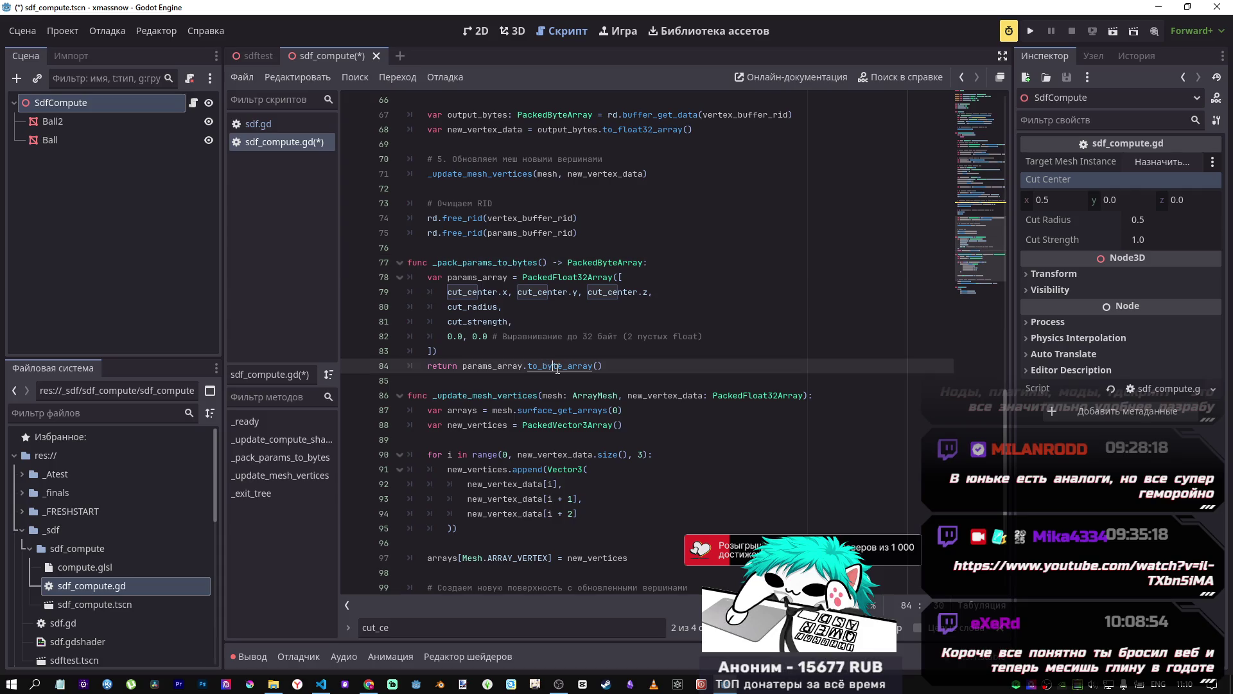
{"action": "left_click", "coordinate": [556, 367], "text": "ctrl"}
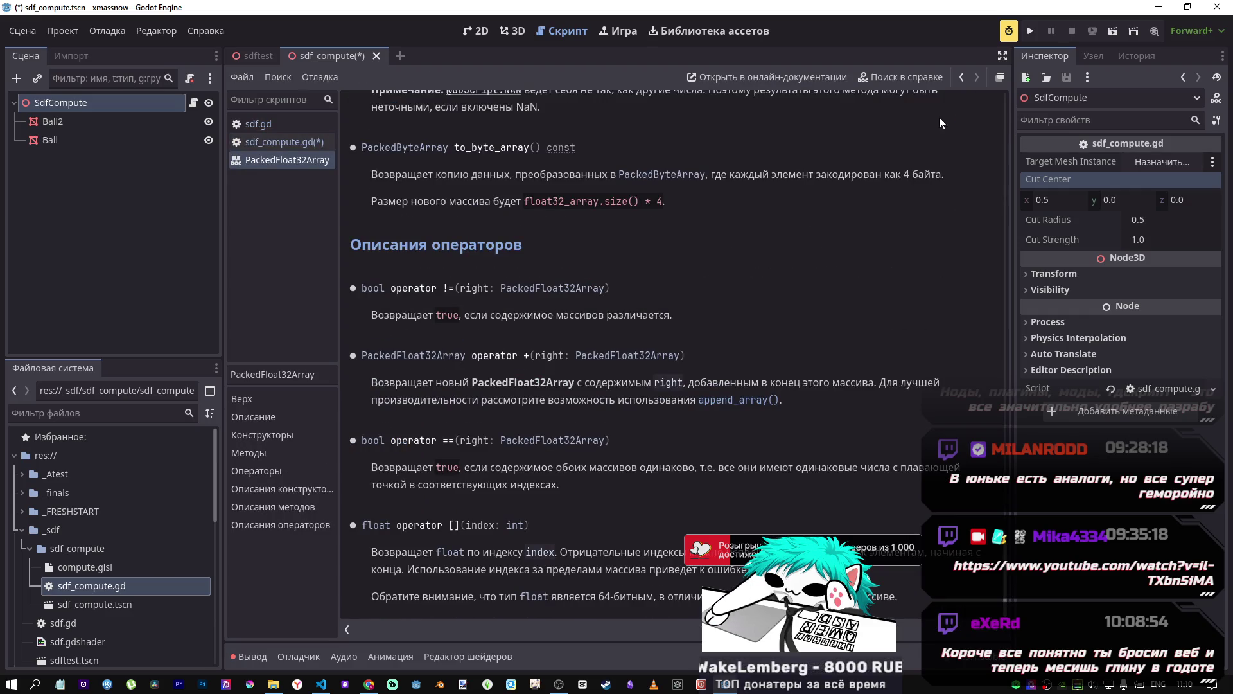
{"action": "left_click", "coordinate": [962, 77]}
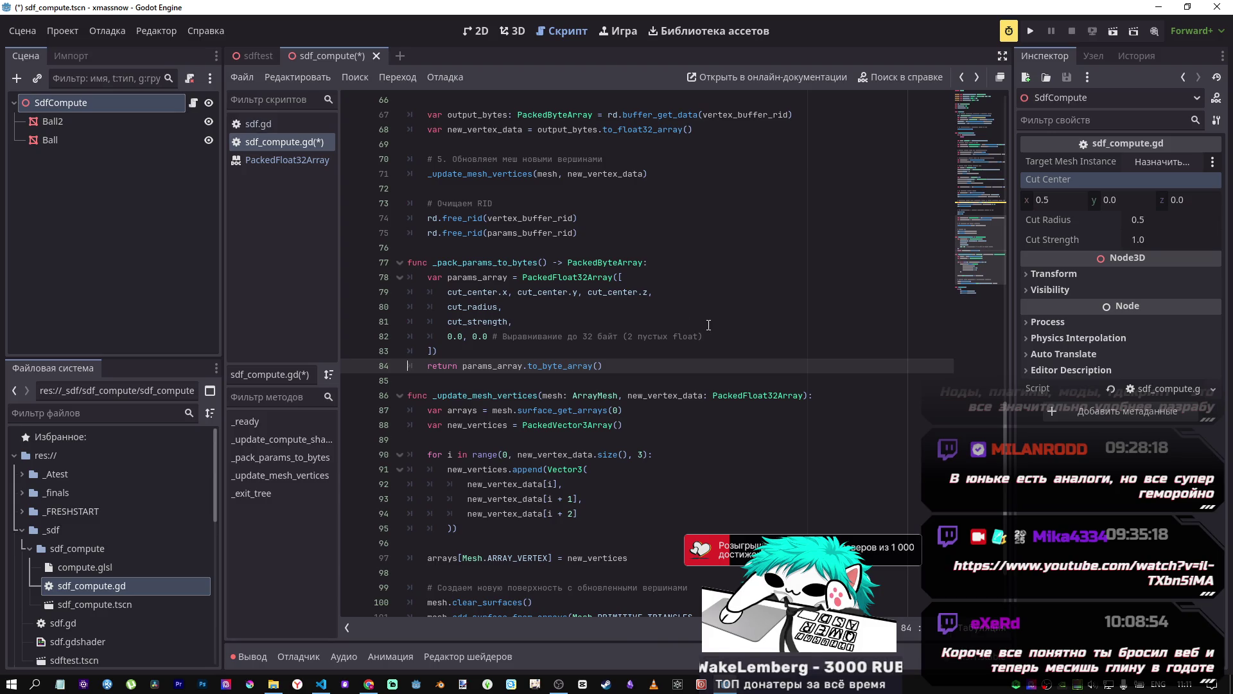
Step: Assign the Ball node as Target Mesh Instance and save
{"action": "scroll", "coordinate": [628, 358], "scroll_direction": "down", "scroll_amount": 2}
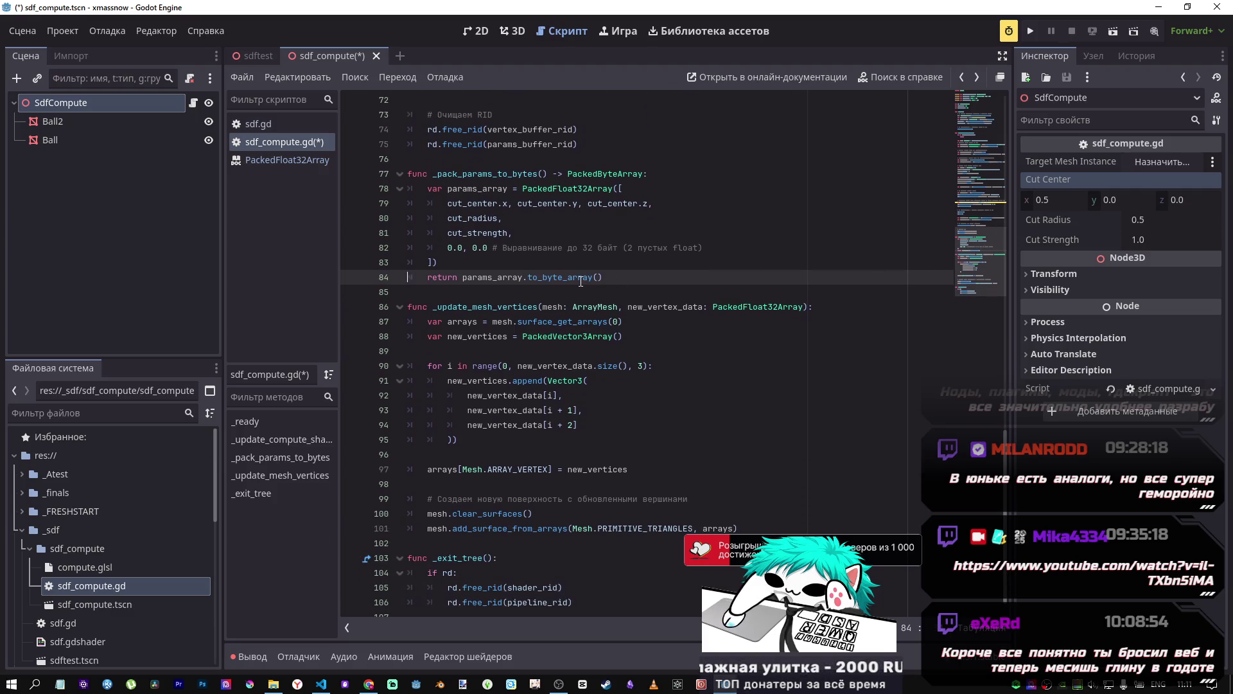
{"action": "left_click", "coordinate": [1145, 163]}
{"action": "left_click", "coordinate": [552, 221]}
{"action": "left_click", "coordinate": [568, 555]}
{"action": "left_click", "coordinate": [596, 321]}
{"action": "key", "text": "ctrl+s"}
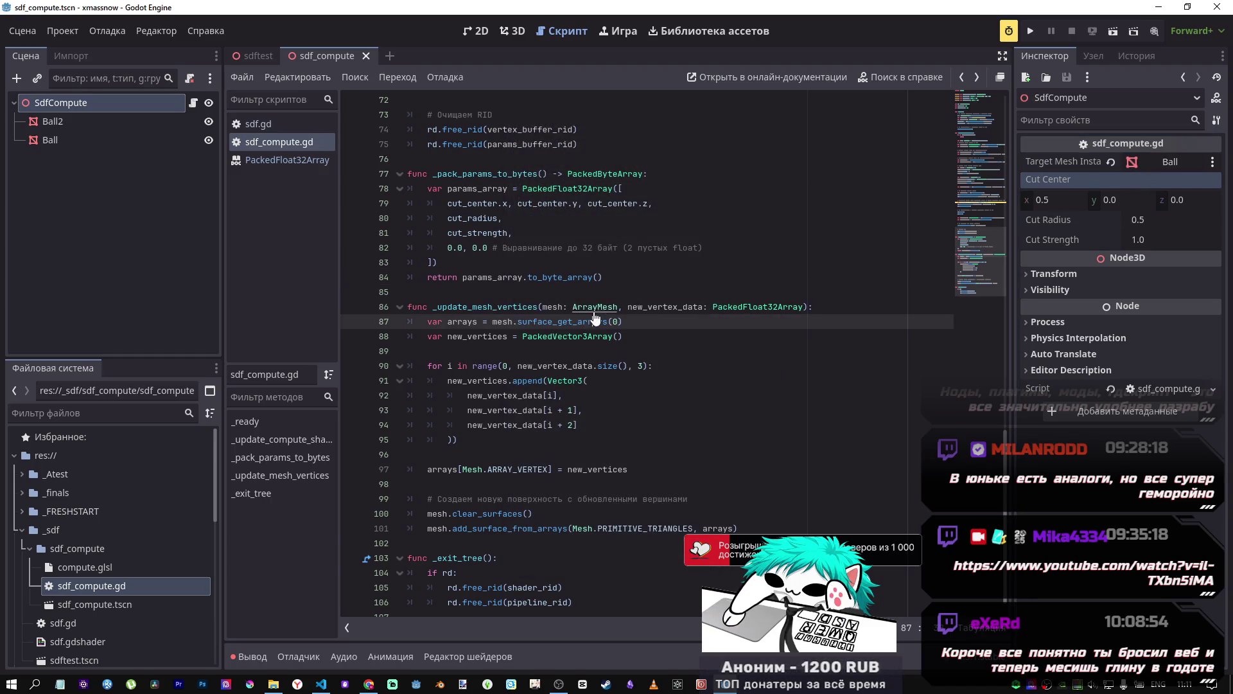
{"action": "scroll", "coordinate": [595, 319], "scroll_direction": "down", "scroll_amount": 1}
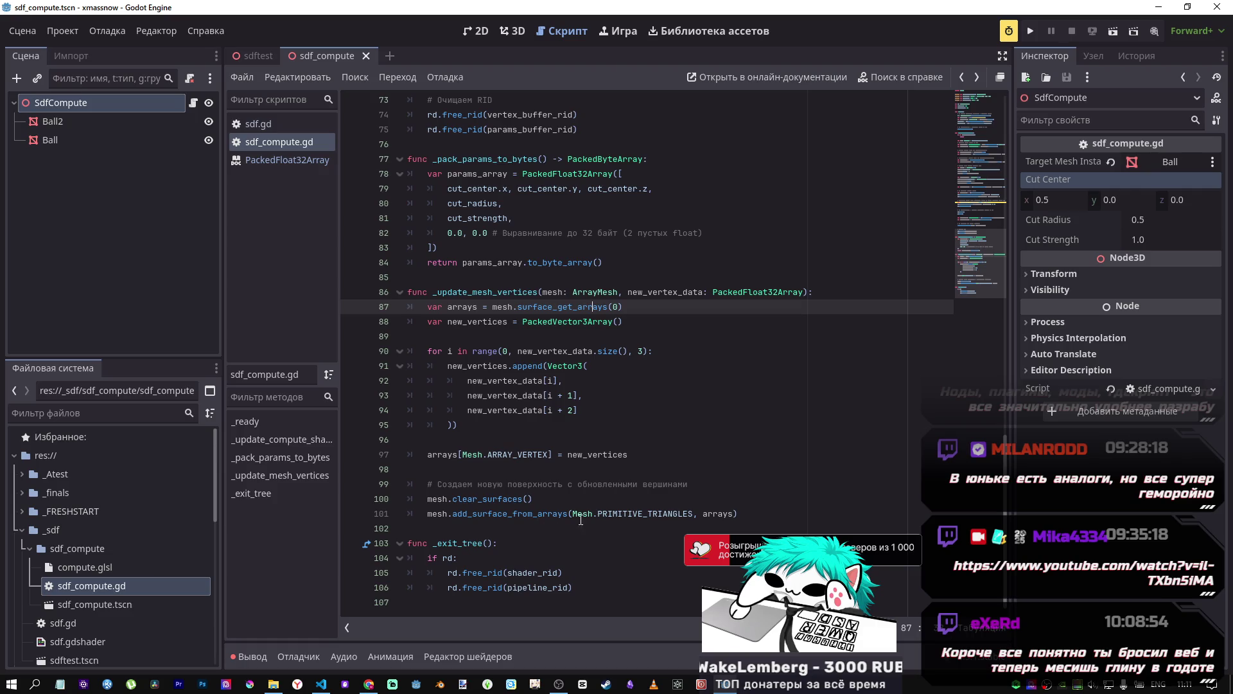
{"action": "left_click_drag", "start_coordinate": [453, 514], "coordinate": [572, 515]}
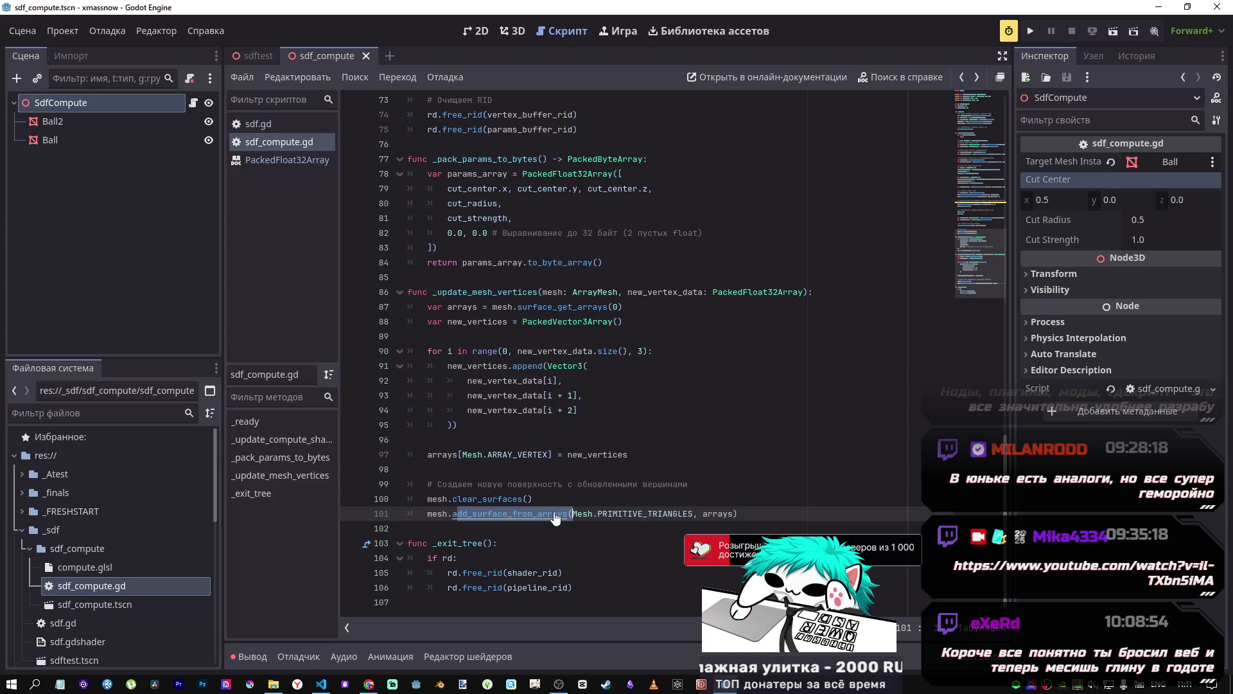
{"action": "left_click", "coordinate": [554, 514], "text": "ctrl"}
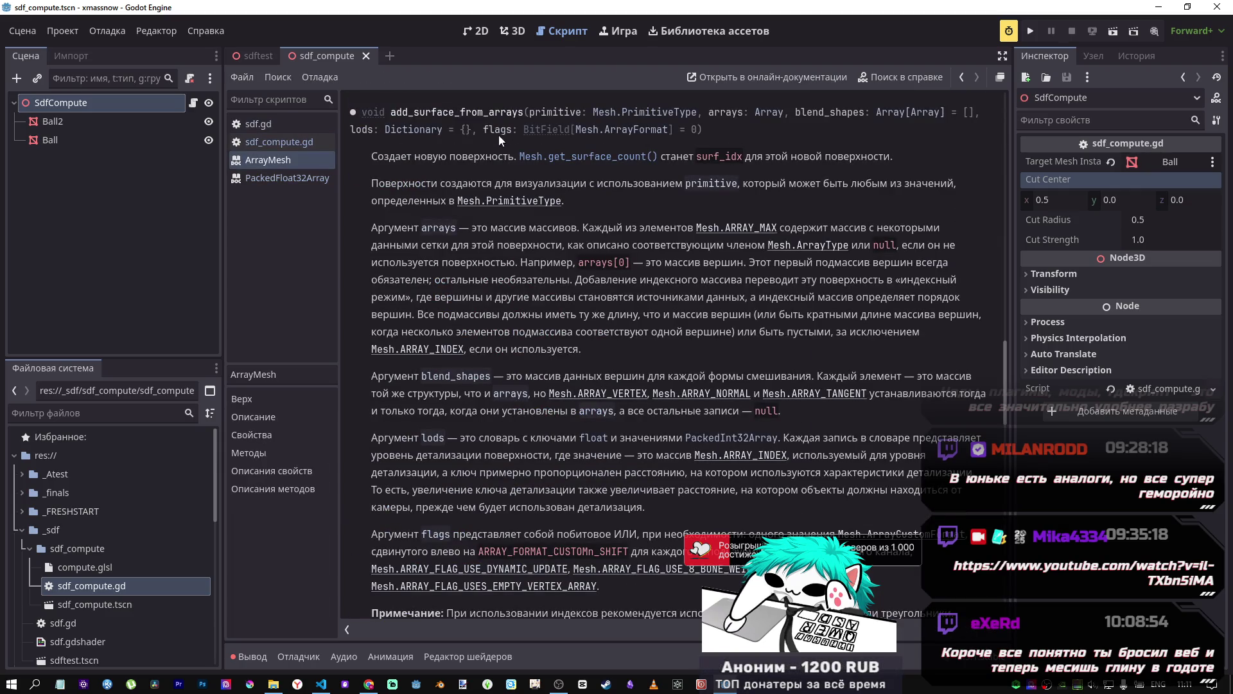
{"action": "left_click", "coordinate": [963, 76]}
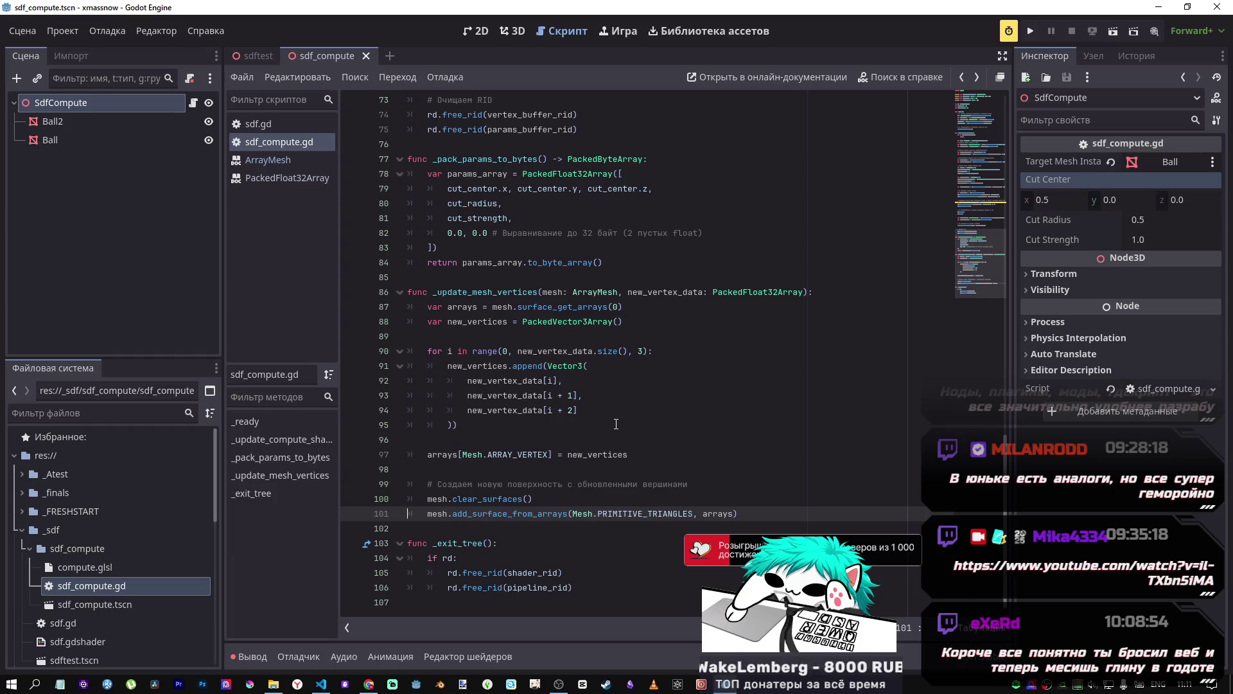
{"action": "mouse_move", "coordinate": [1002, 482]}
{"action": "left_mouse_down"}
{"action": "mouse_move", "coordinate": [995, 411]}
{"action": "mouse_move", "coordinate": [1040, 264]}
{"action": "mouse_move", "coordinate": [1008, 118]}
{"action": "left_mouse_up"}
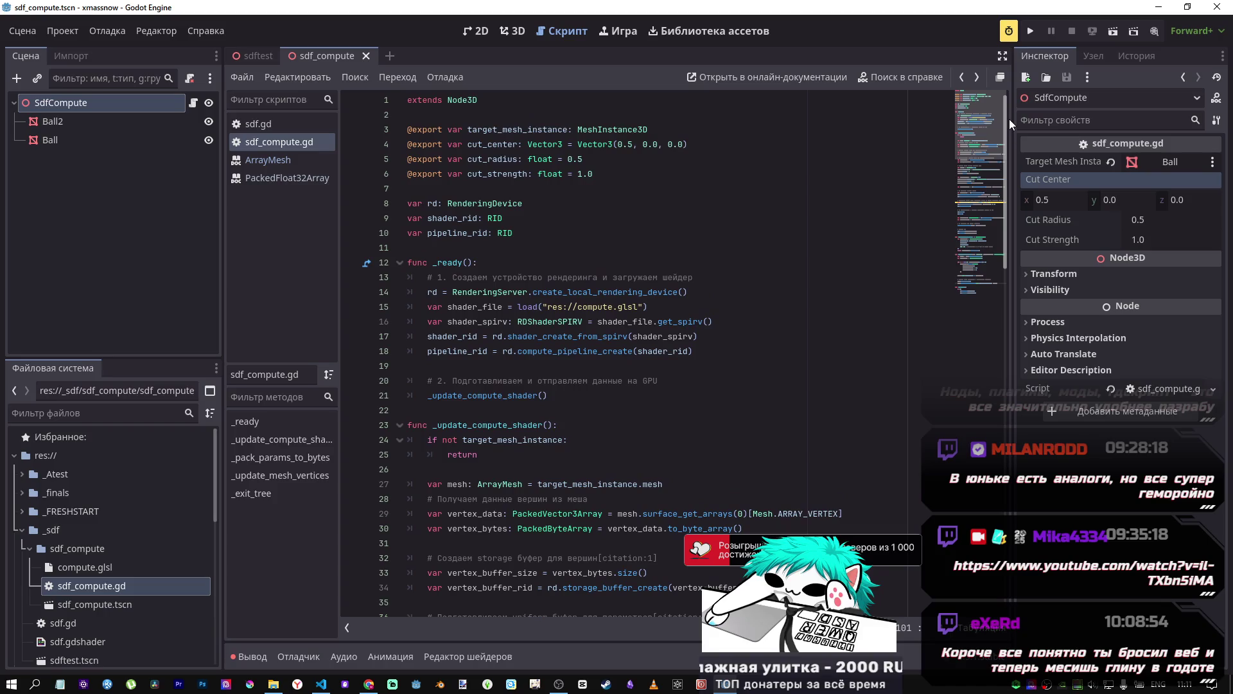
Step: Add a DirectionalLight3D child node under SdfCompute in the 3D view
{"action": "left_click", "coordinate": [514, 32]}
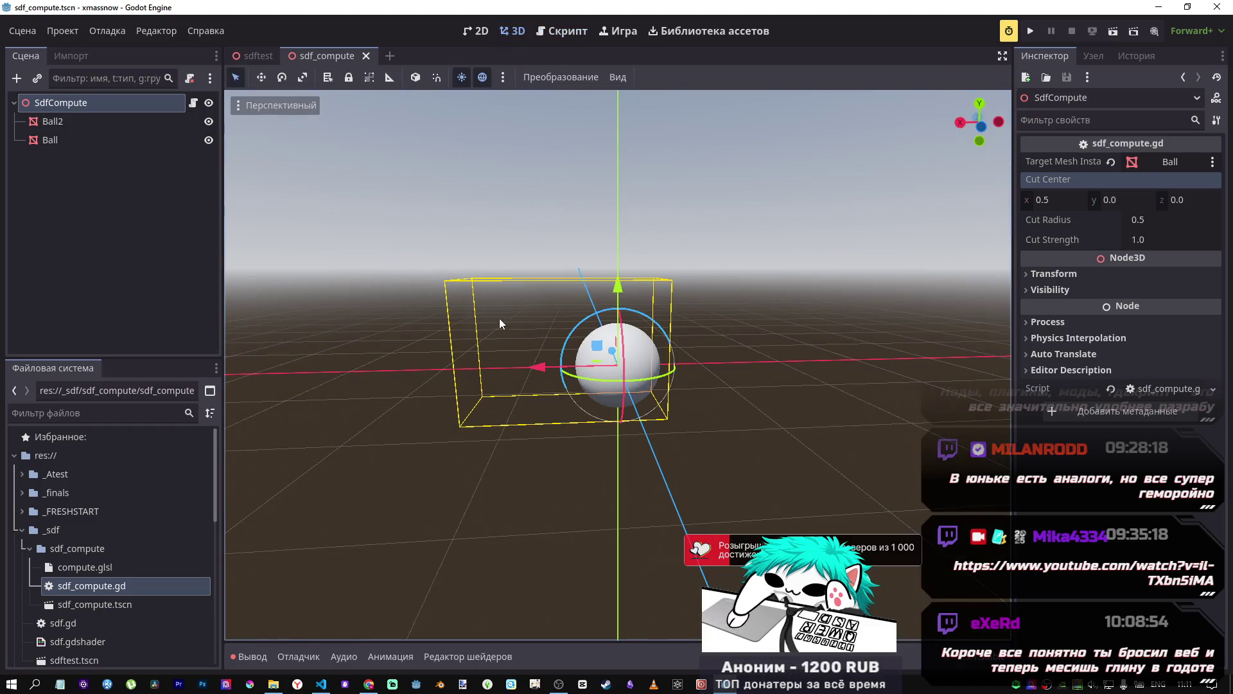
{"action": "right_click", "coordinate": [90, 103]}
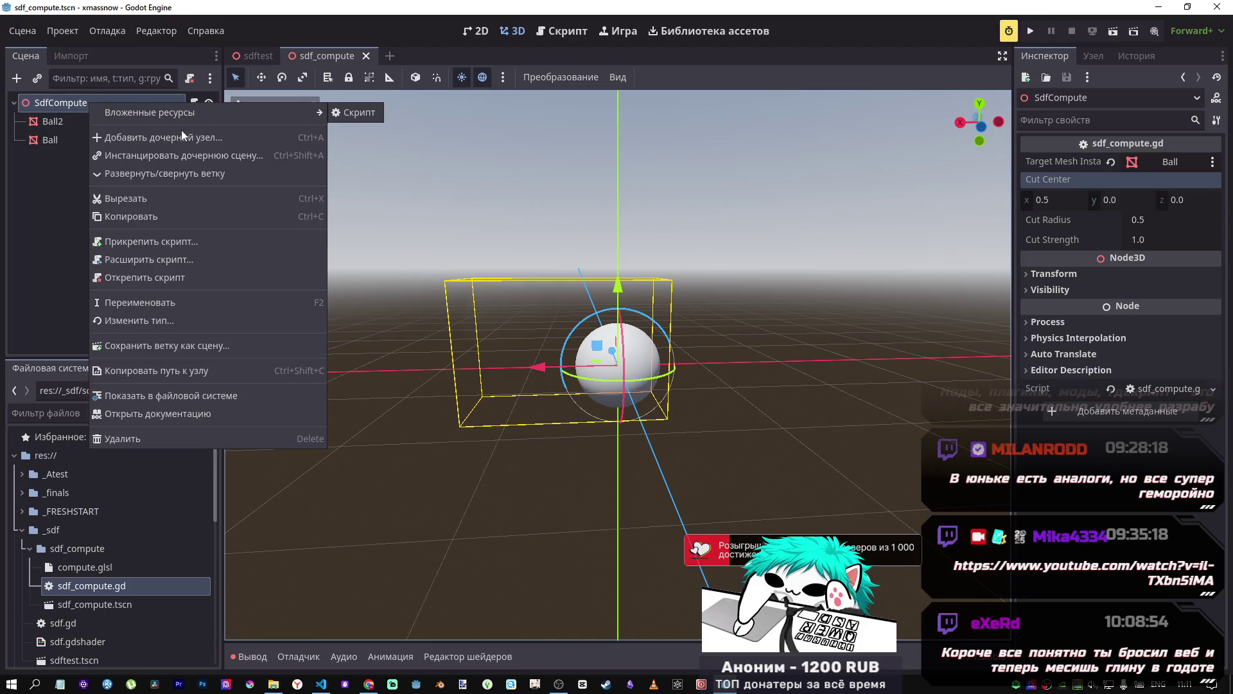
{"action": "left_click", "coordinate": [184, 137]}
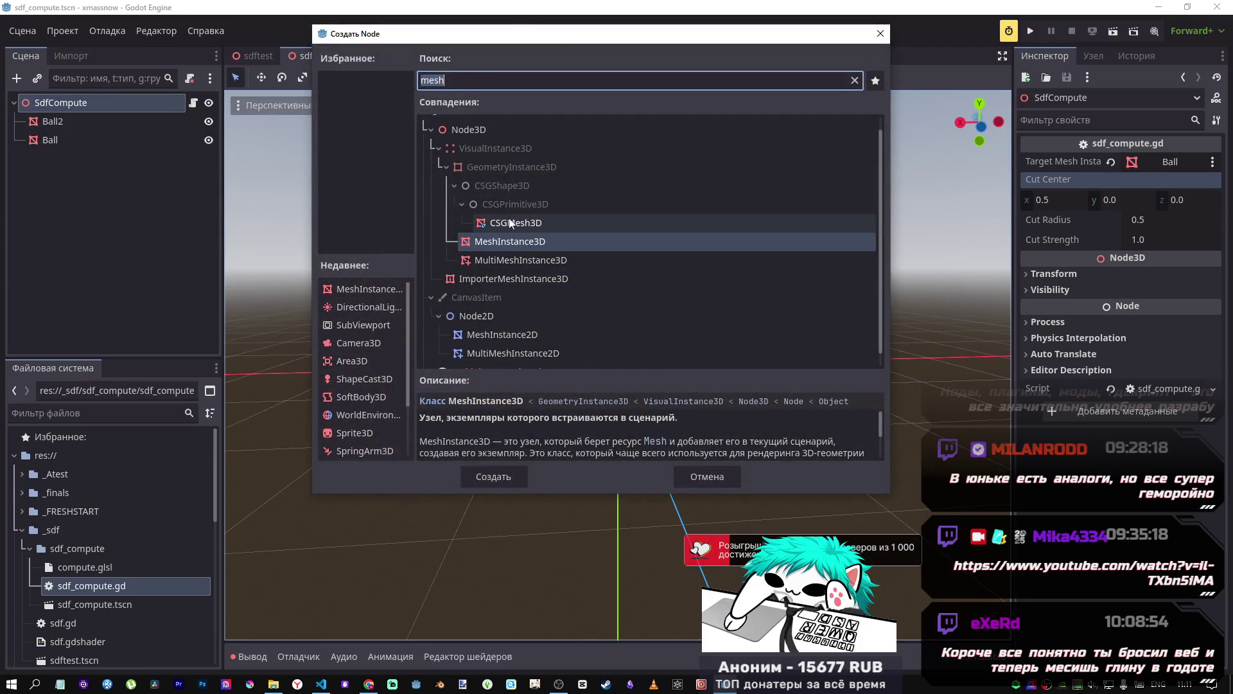
{"action": "type", "text": "lig"}
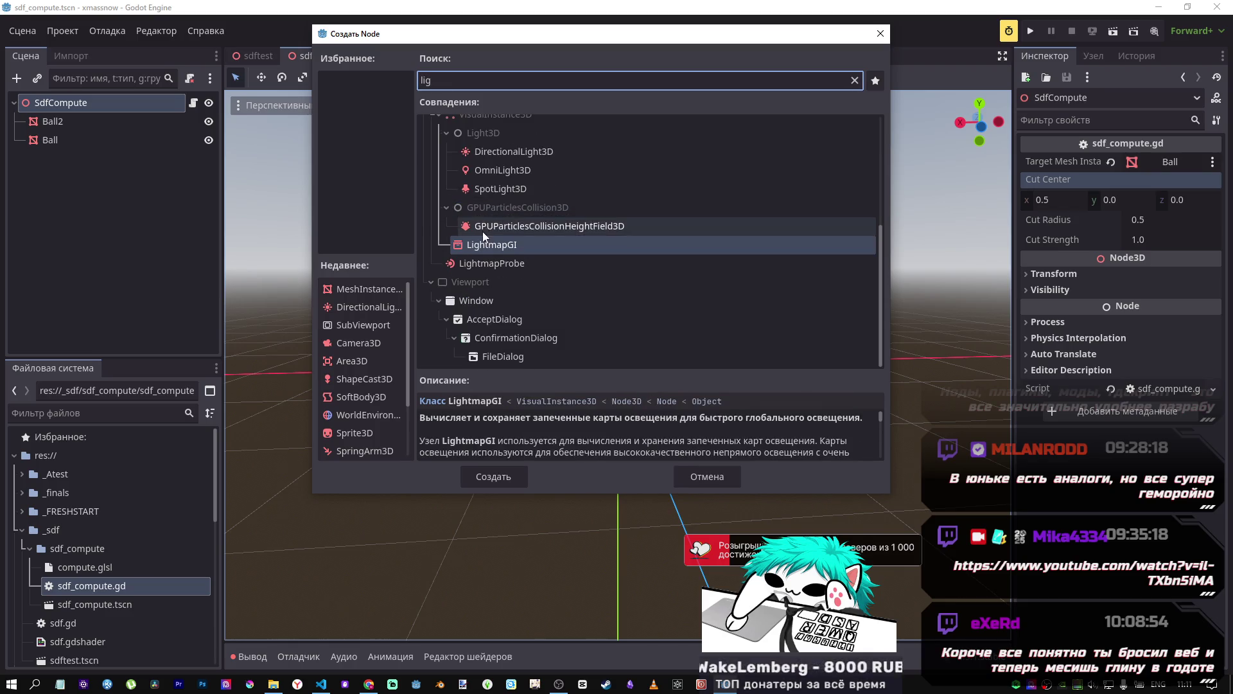
{"action": "left_click", "coordinate": [497, 153]}
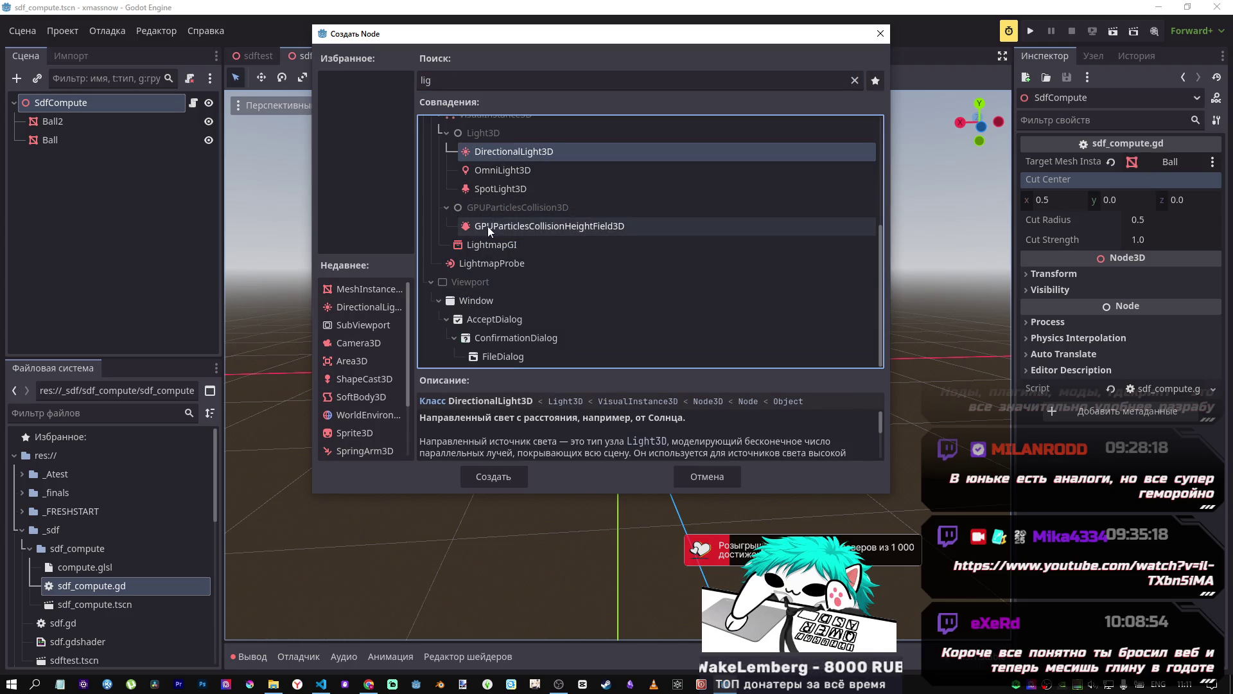
{"action": "left_click", "coordinate": [502, 478]}
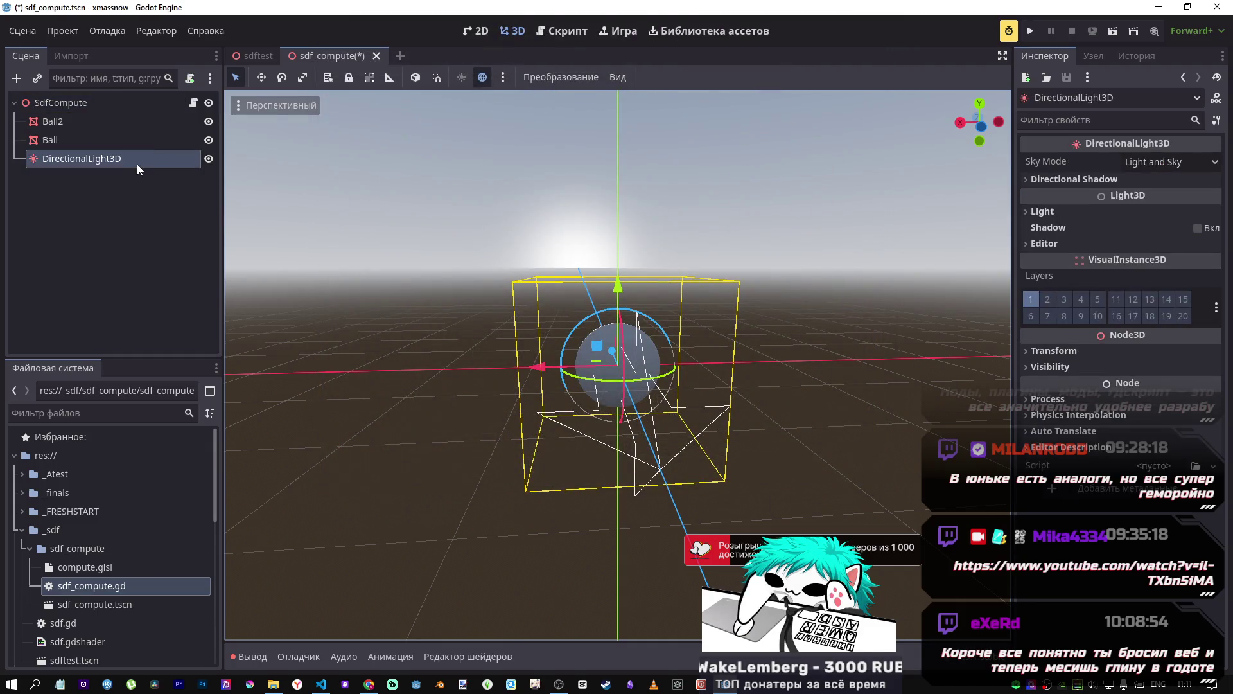
Step: Orbit around the sphere and light, save the scene, and run it
{"action": "mouse_move", "coordinate": [628, 297]}
{"action": "left_mouse_down"}
{"action": "mouse_move", "coordinate": [662, 323]}
{"action": "mouse_move", "coordinate": [656, 356]}
{"action": "mouse_move", "coordinate": [660, 334]}
{"action": "left_mouse_up"}
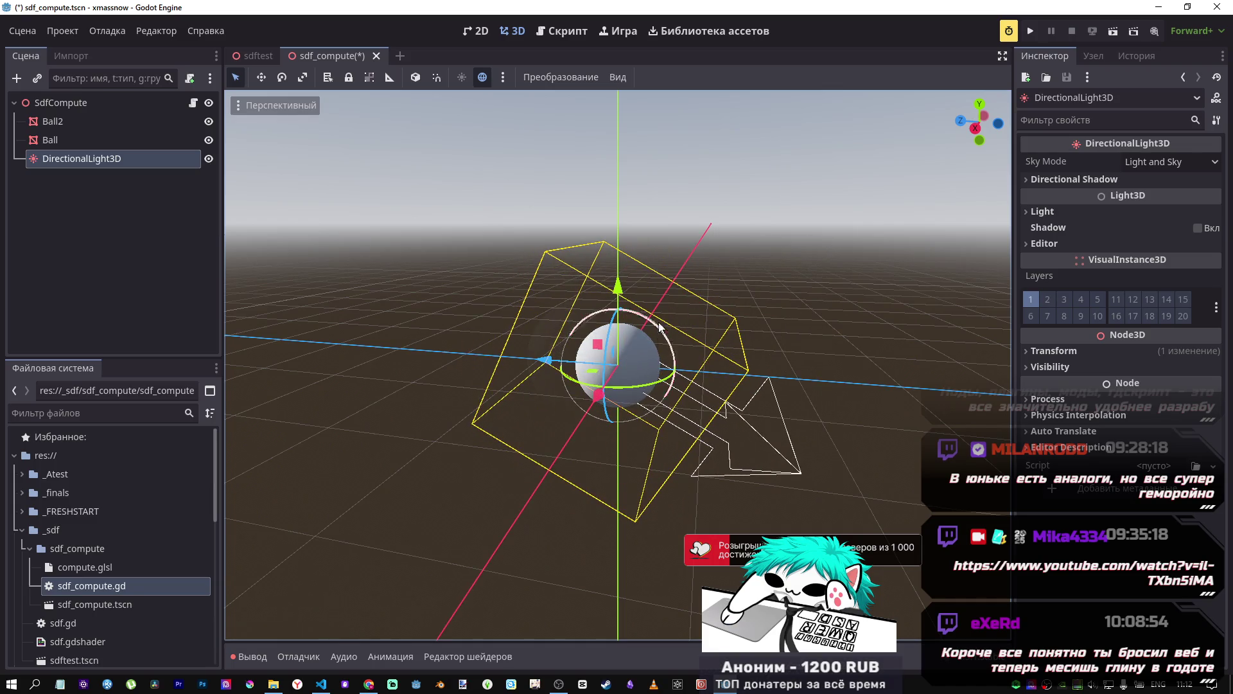
{"action": "key", "text": "ctrl+s"}
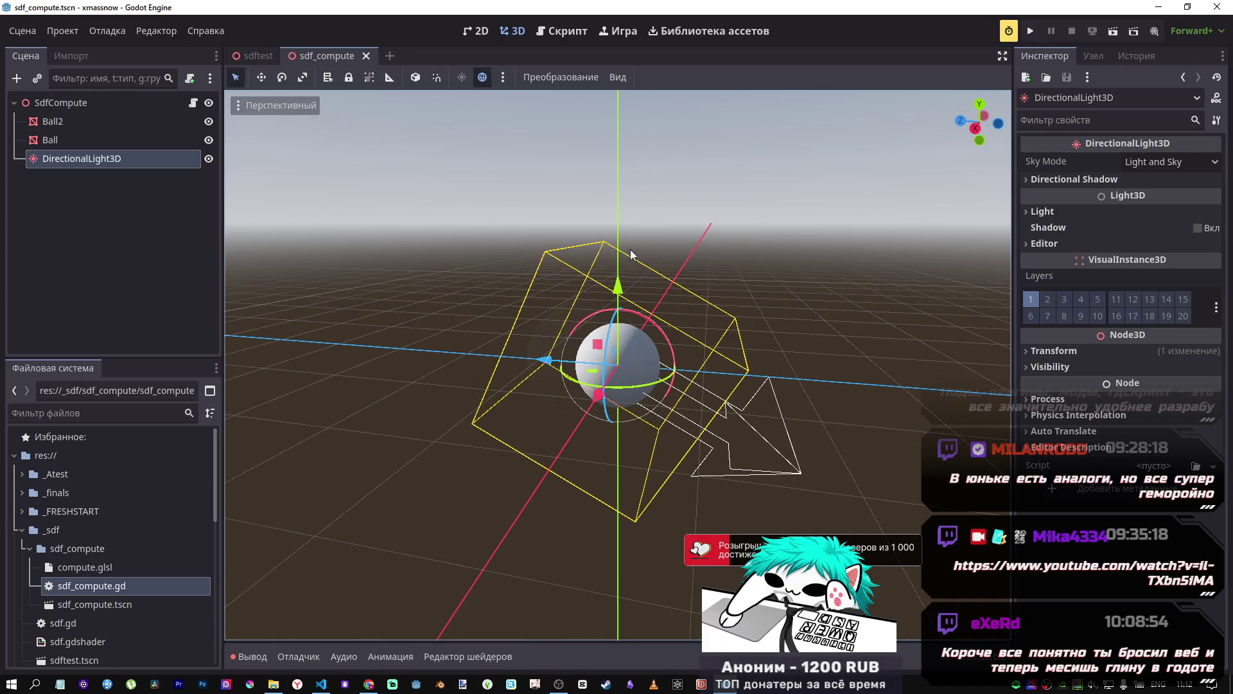
{"action": "left_click", "coordinate": [1113, 32]}
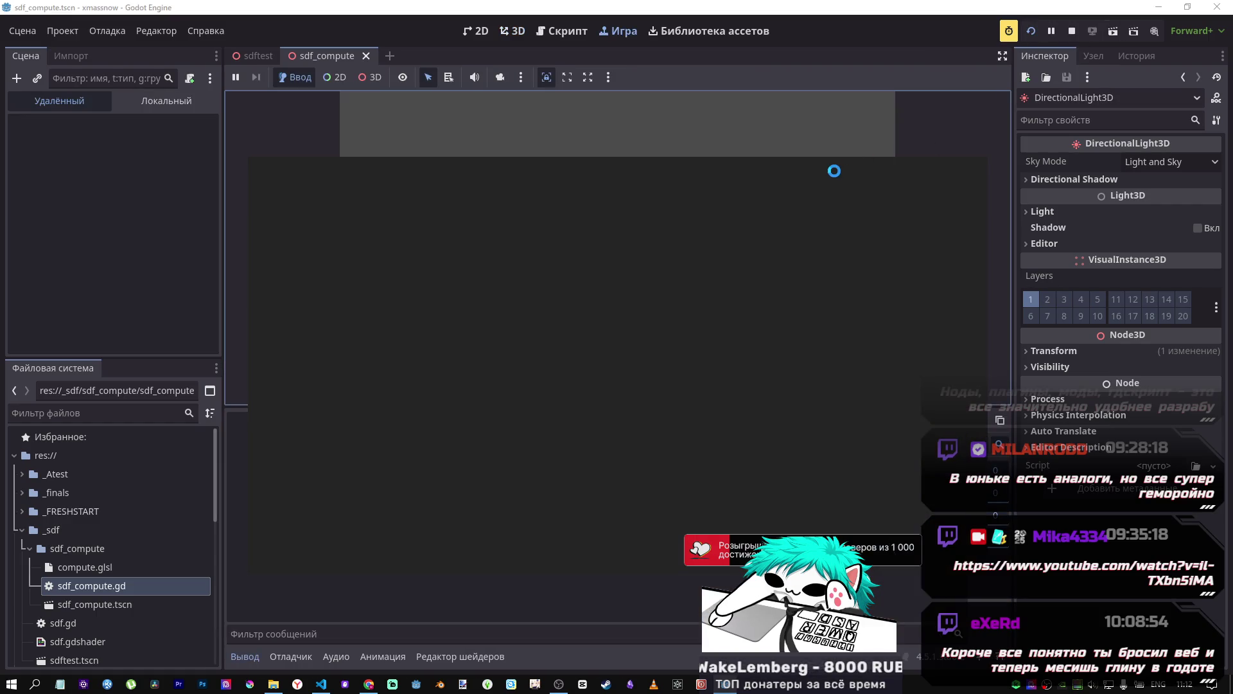
Step: Restart the run, end debugging after the line 16 null-shader error, and select Ball
{"action": "left_click", "coordinate": [1073, 32]}
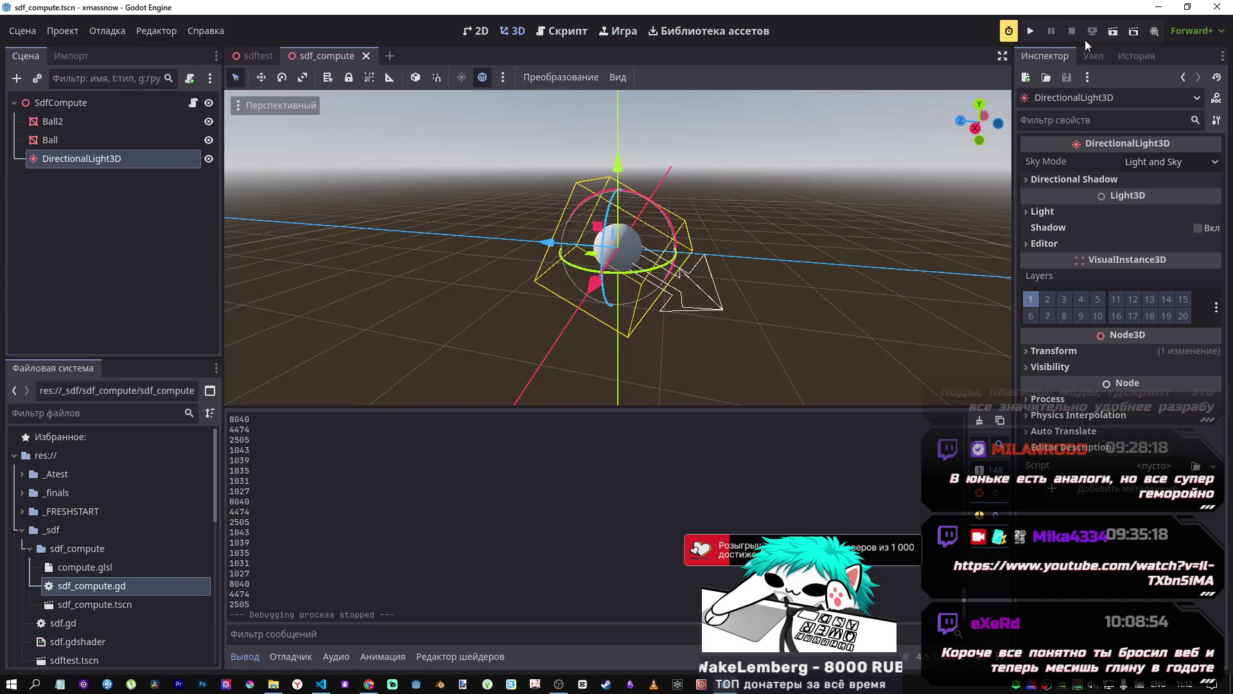
{"action": "left_click", "coordinate": [1113, 32]}
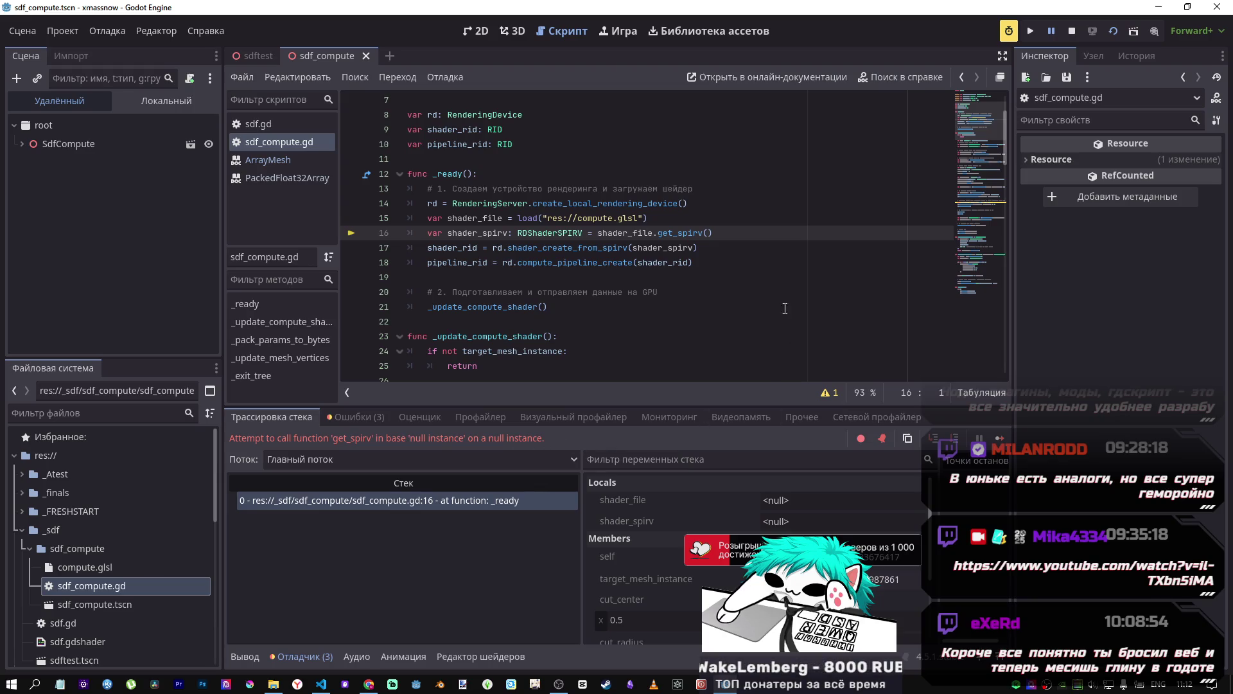
{"action": "left_click", "coordinate": [1032, 32]}
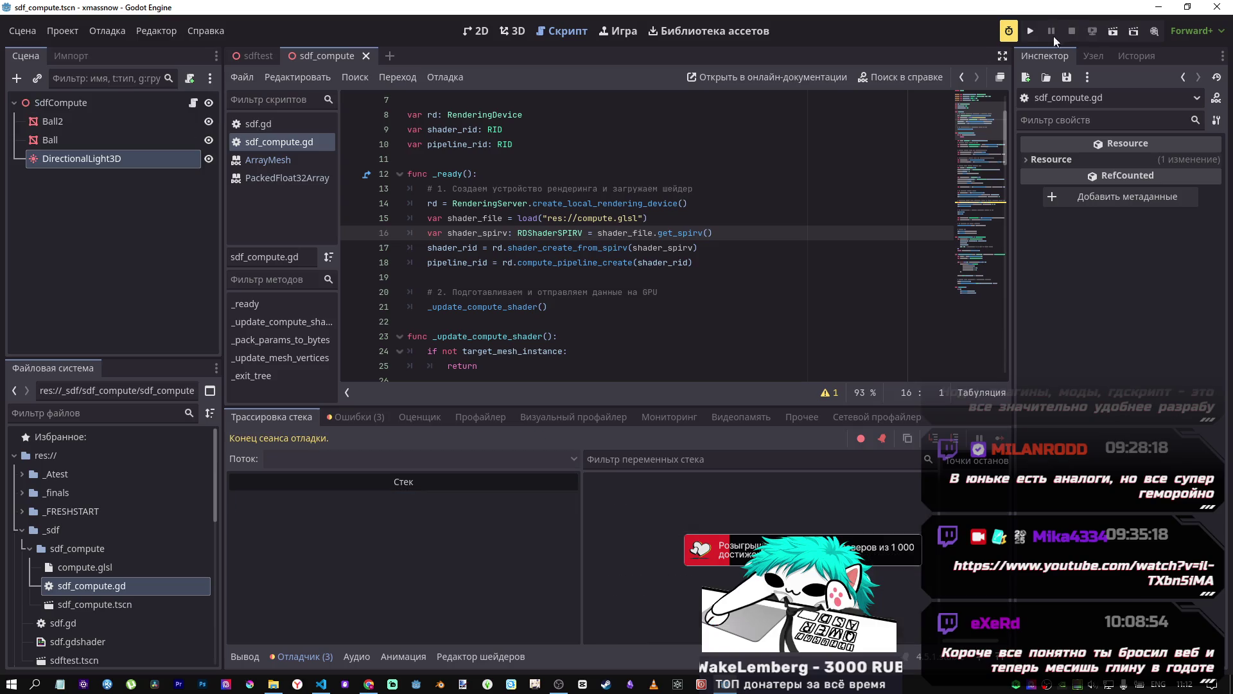
{"action": "left_click", "coordinate": [110, 137]}
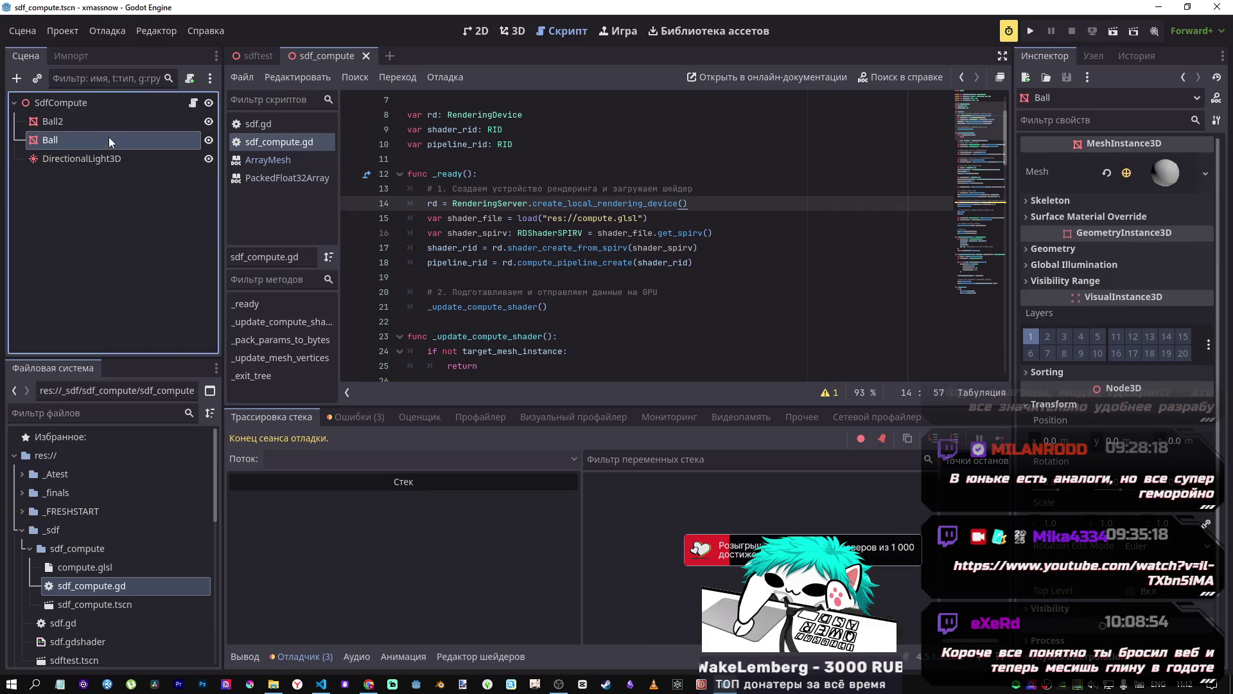
Step: Replace line 15's load path with res://_sdf/sdf_compute/compute.glsl, save, and rerun
{"action": "left_click", "coordinate": [533, 218]}
{"action": "left_click_drag", "start_coordinate": [453, 203], "coordinate": [493, 203]}
{"action": "left_click", "coordinate": [569, 219]}
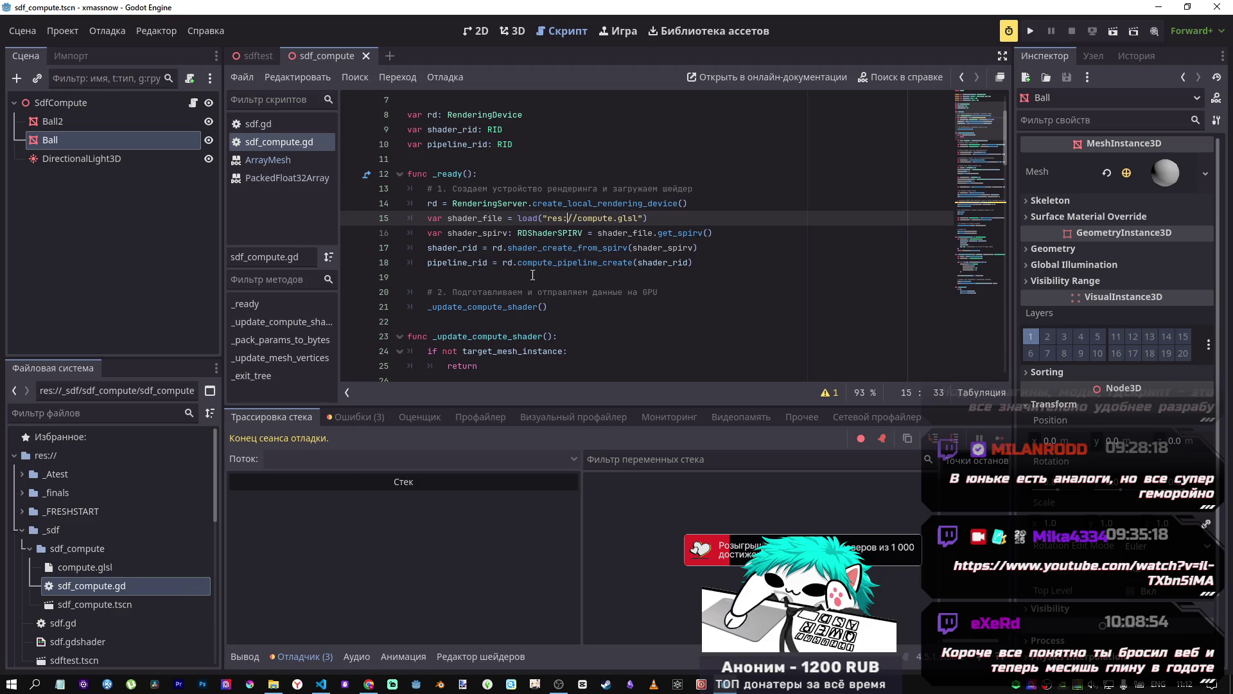
{"action": "mouse_move", "coordinate": [616, 213]}
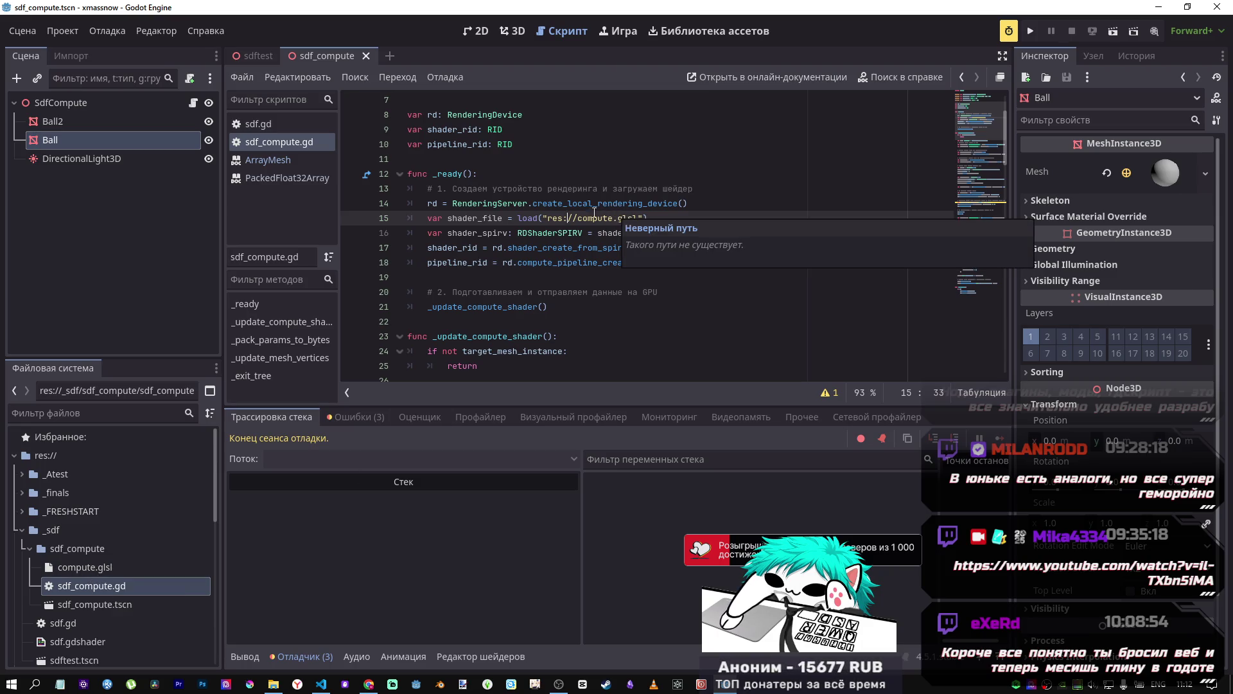
{"action": "mouse_move", "coordinate": [84, 566]}
{"action": "left_mouse_down"}
{"action": "mouse_move", "coordinate": [106, 572]}
{"action": "mouse_move", "coordinate": [677, 235]}
{"action": "mouse_move", "coordinate": [681, 219]}
{"action": "mouse_move", "coordinate": [653, 218]}
{"action": "left_mouse_up"}
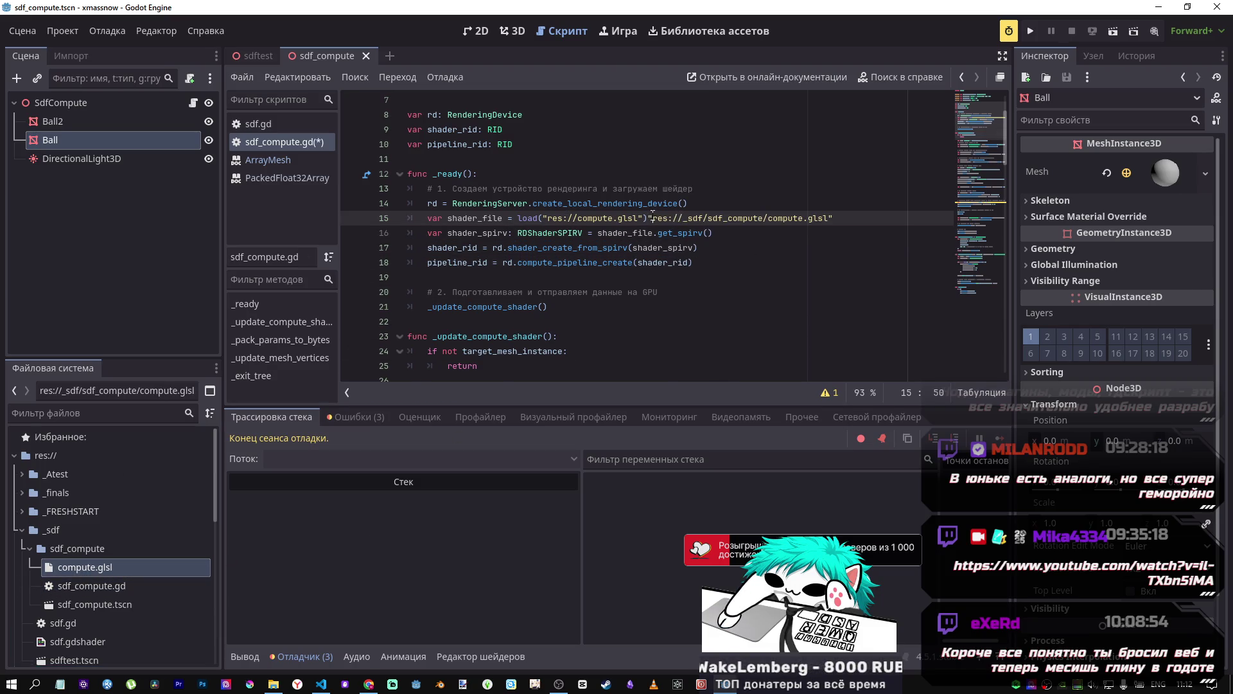
{"action": "left_click", "coordinate": [650, 218]}
{"action": "key", "text": "shift+End"}
{"action": "key", "text": "ctrl+c"}
{"action": "key", "text": "Delete"}
{"action": "left_click_drag", "start_coordinate": [642, 219], "coordinate": [546, 218]}
{"action": "key", "text": "ctrl+v"}
{"action": "key", "text": "ctrl+s"}
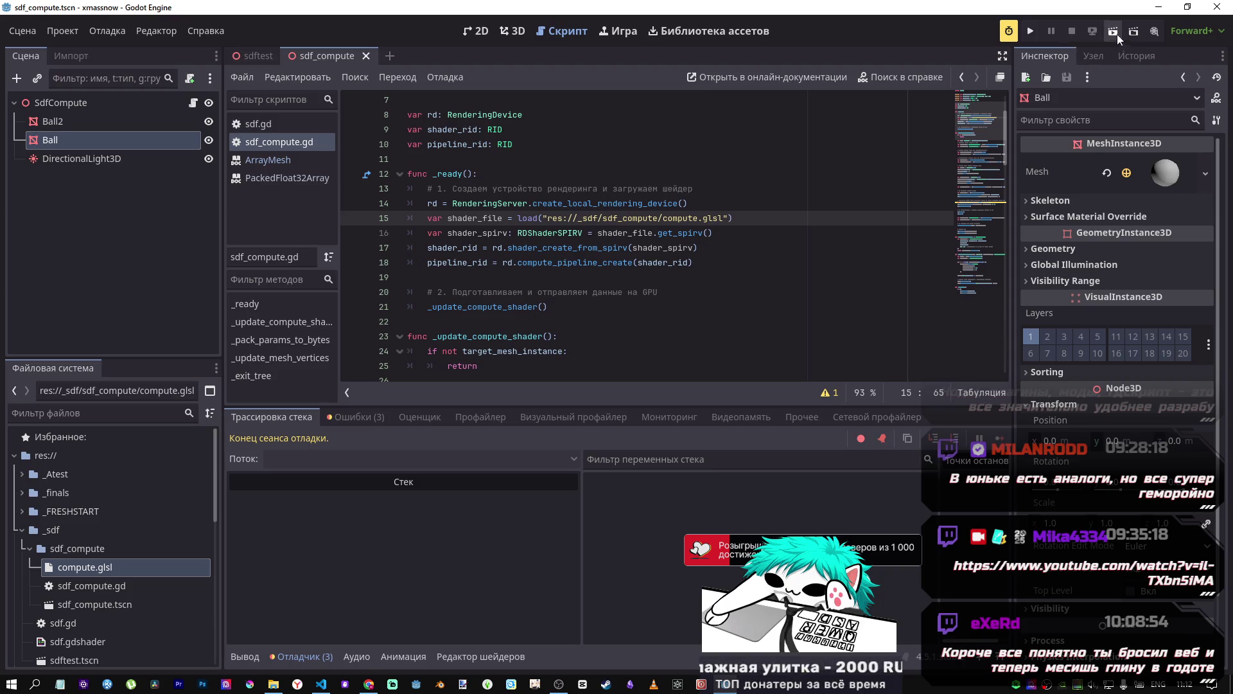
{"action": "left_click", "coordinate": [1118, 36]}
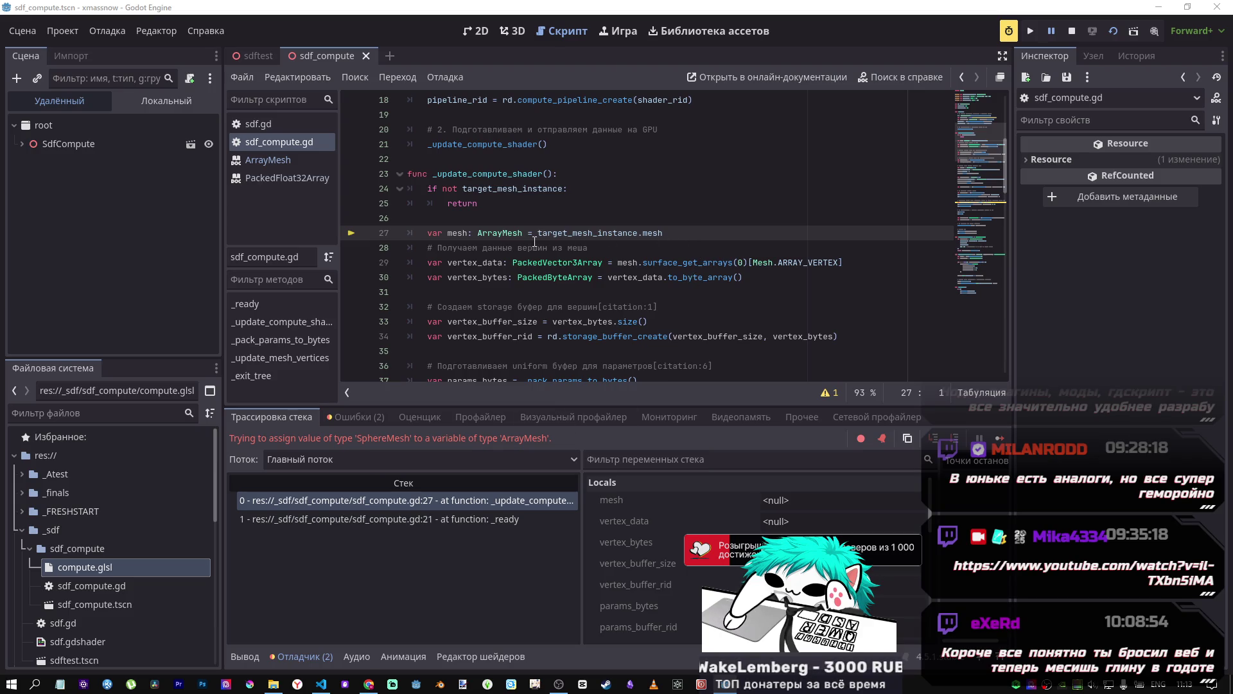
Step: Change the mesh variable type on line 27 from ArrayMesh to SphereMesh and save
{"action": "left_click_drag", "start_coordinate": [503, 232], "coordinate": [487, 232]}
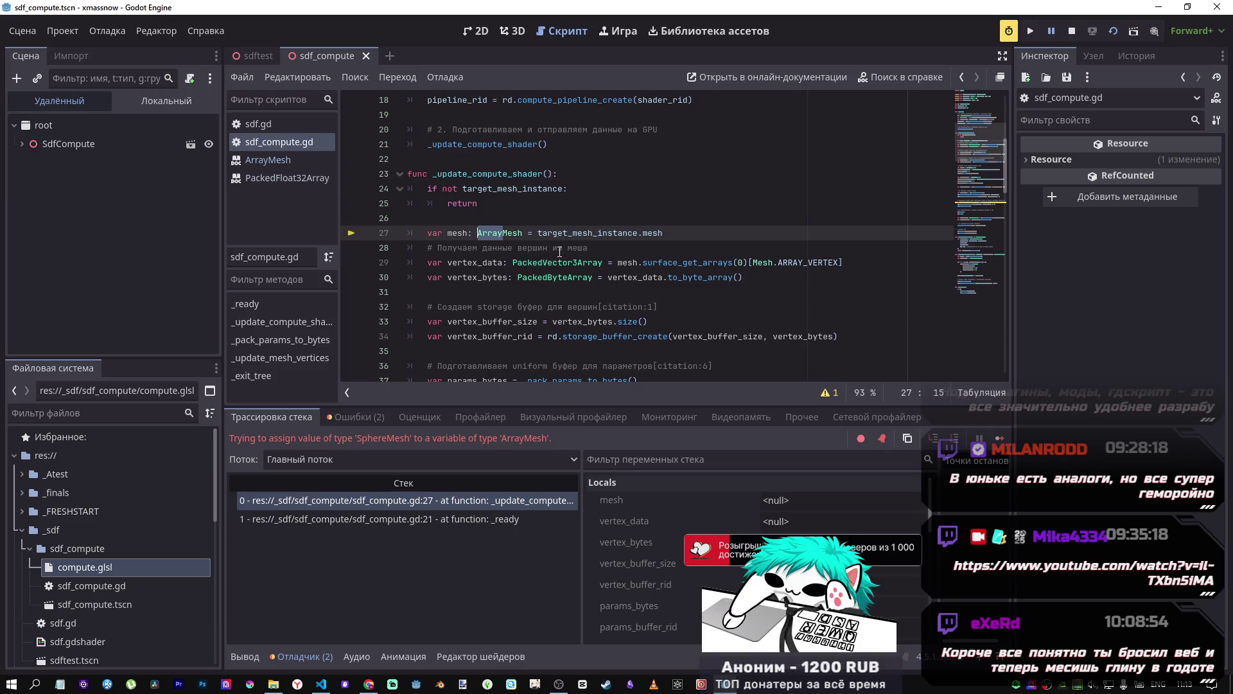
{"action": "left_click", "coordinate": [480, 519]}
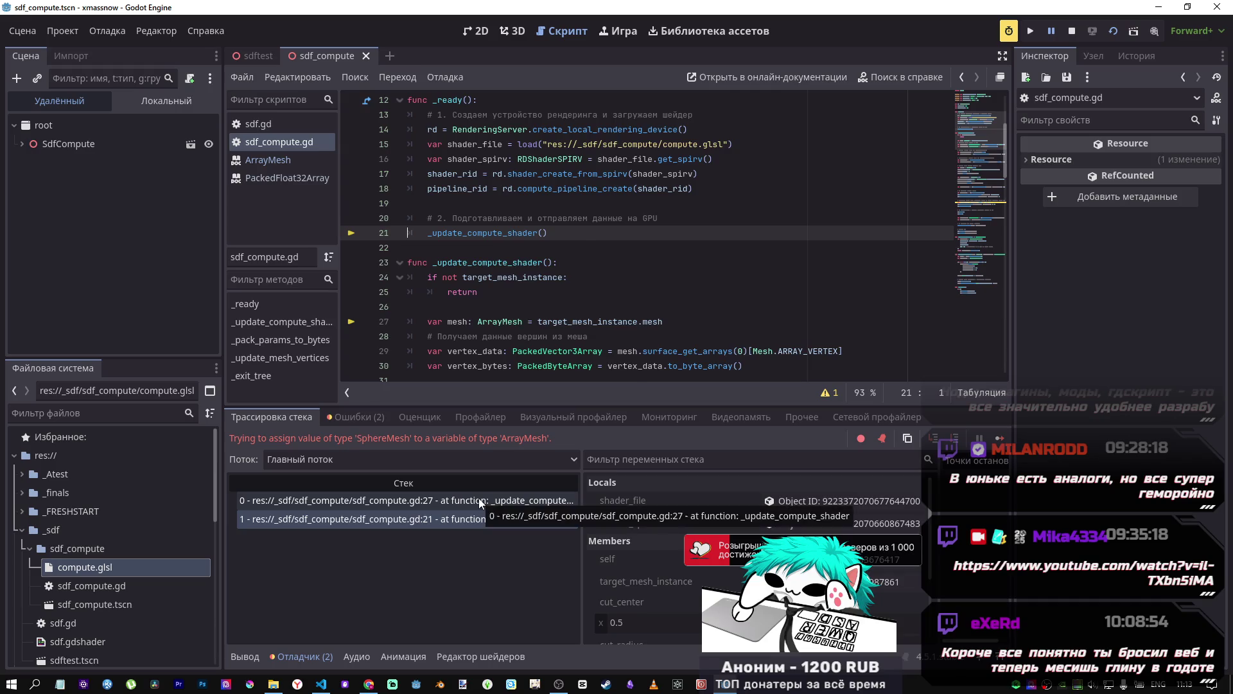
{"action": "left_click", "coordinate": [480, 499]}
{"action": "left_click_drag", "start_coordinate": [499, 232], "coordinate": [478, 233]}
{"action": "type", "text": "Sphere"}
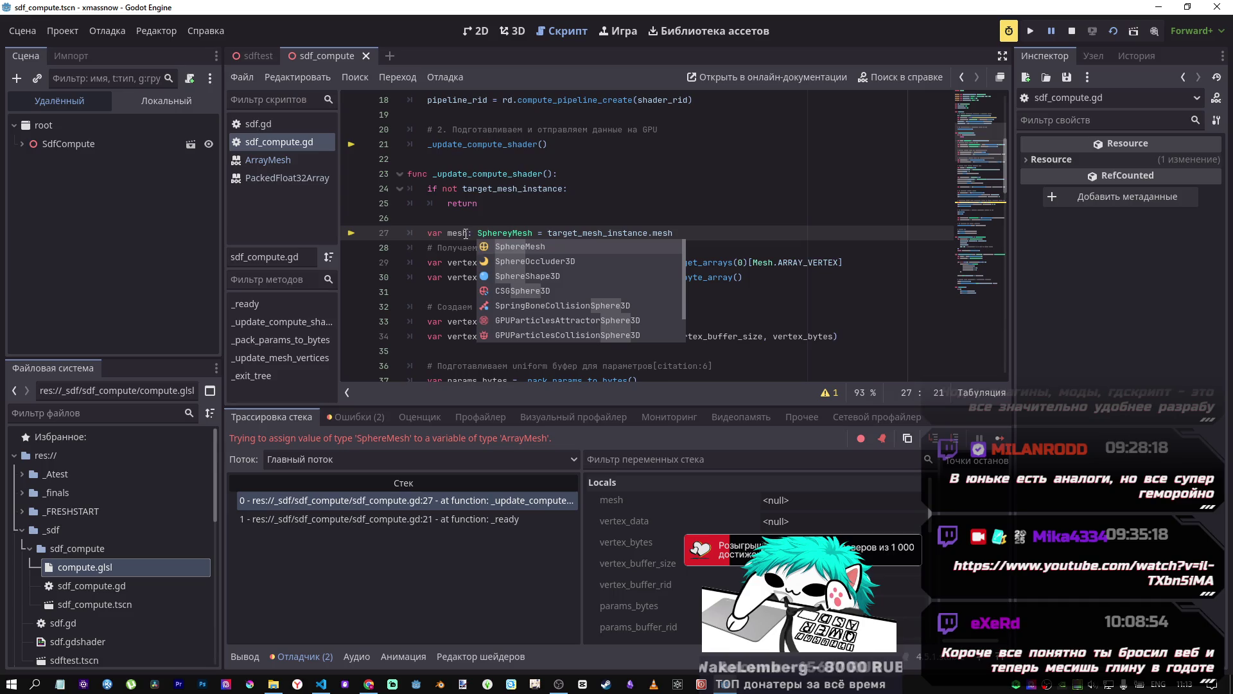
{"action": "key", "text": "Delete"}
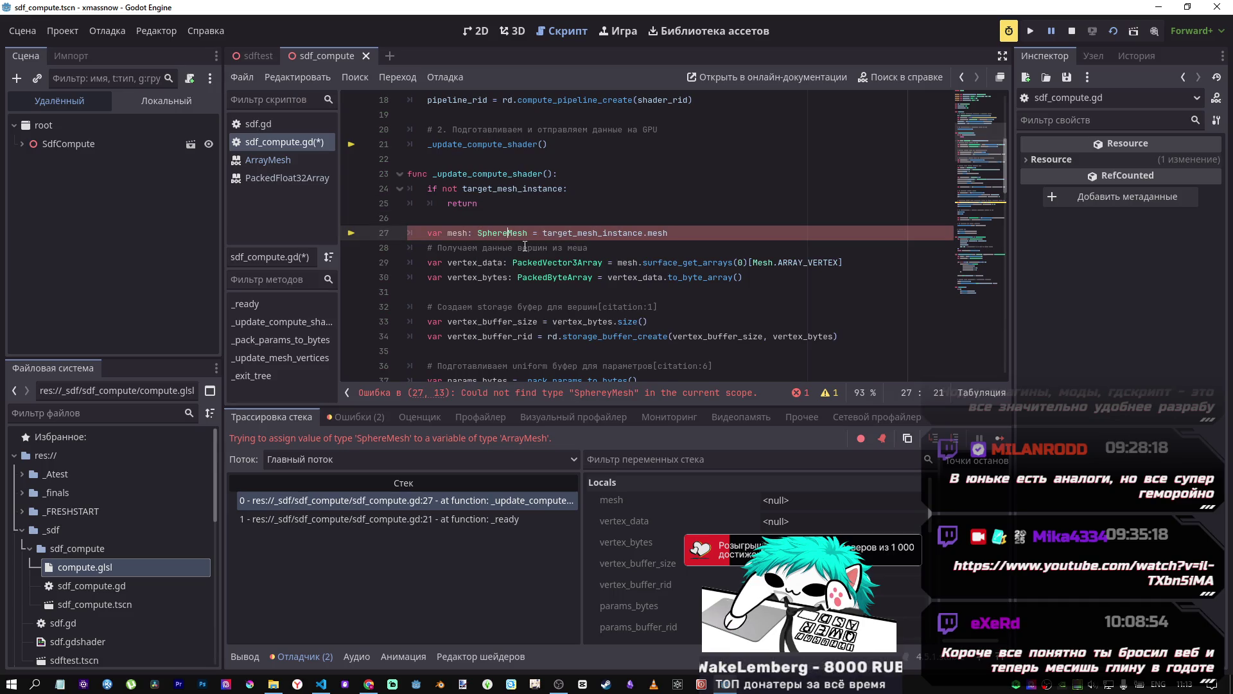
{"action": "key", "text": "ctrl+s"}
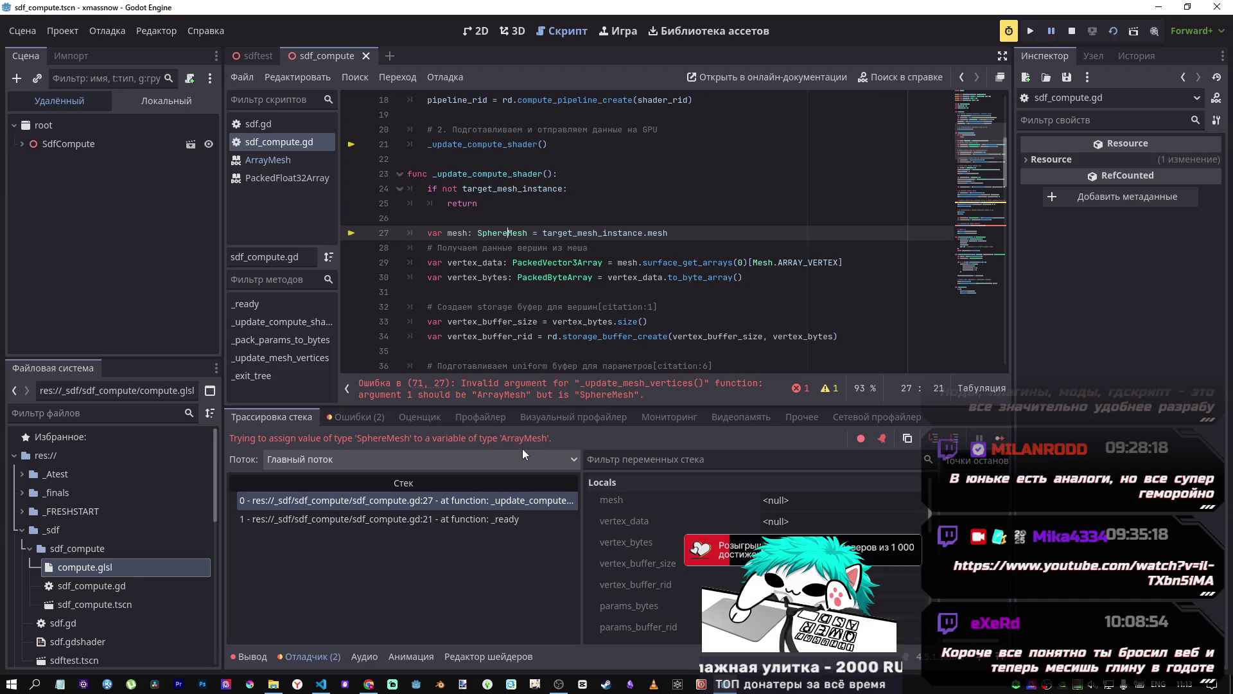
Step: Trace the line 71 error to the _update_mesh_vertices function definition
{"action": "left_click", "coordinate": [506, 394]}
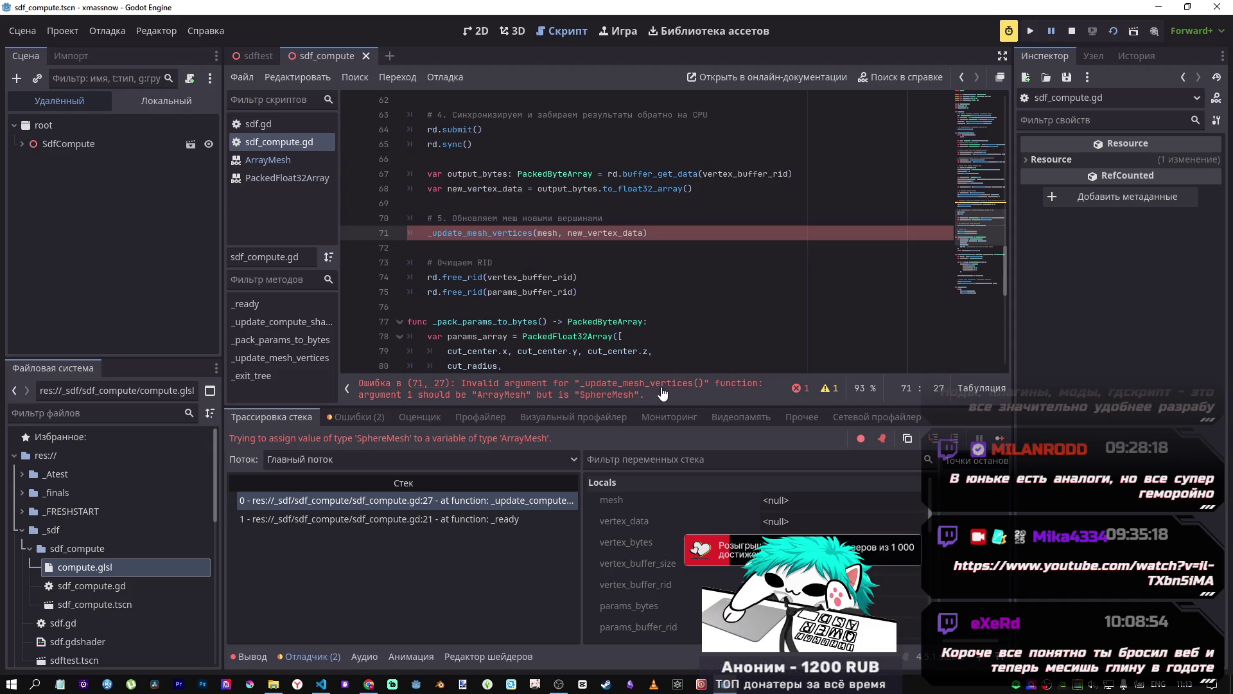
{"action": "scroll", "coordinate": [648, 311], "scroll_direction": "down", "scroll_amount": 1}
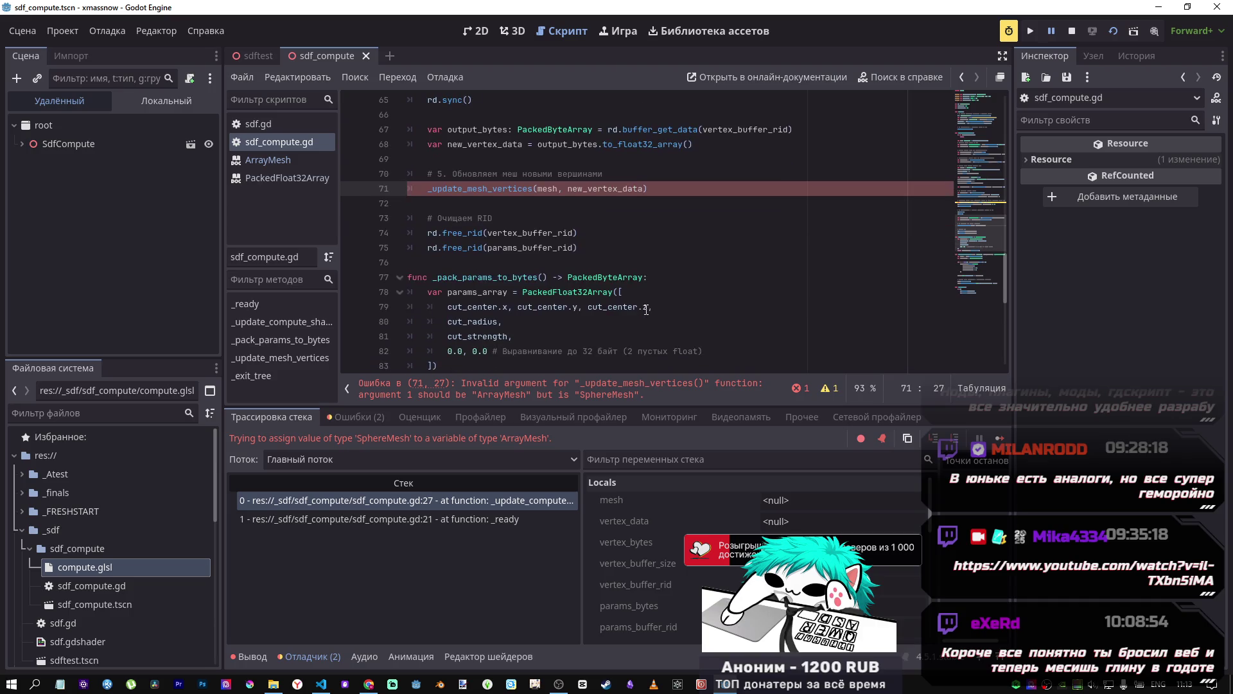
{"action": "scroll", "coordinate": [643, 306], "scroll_direction": "down", "scroll_amount": 8}
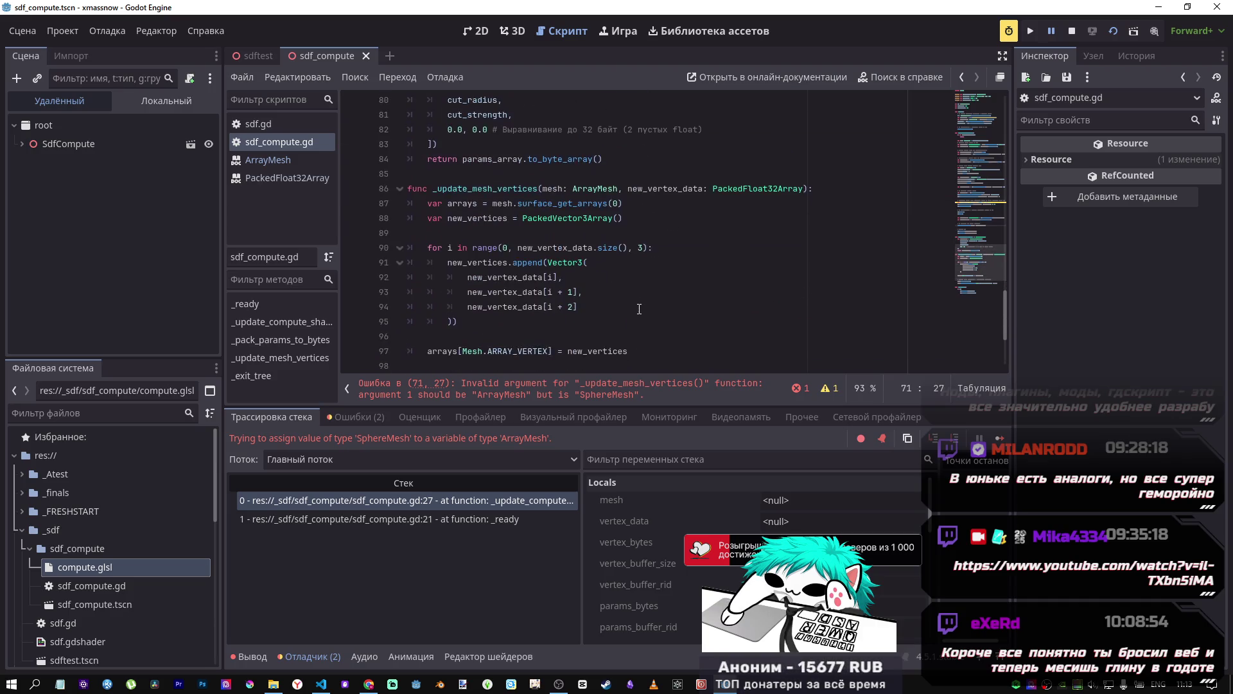
{"action": "left_click", "coordinate": [568, 390]}
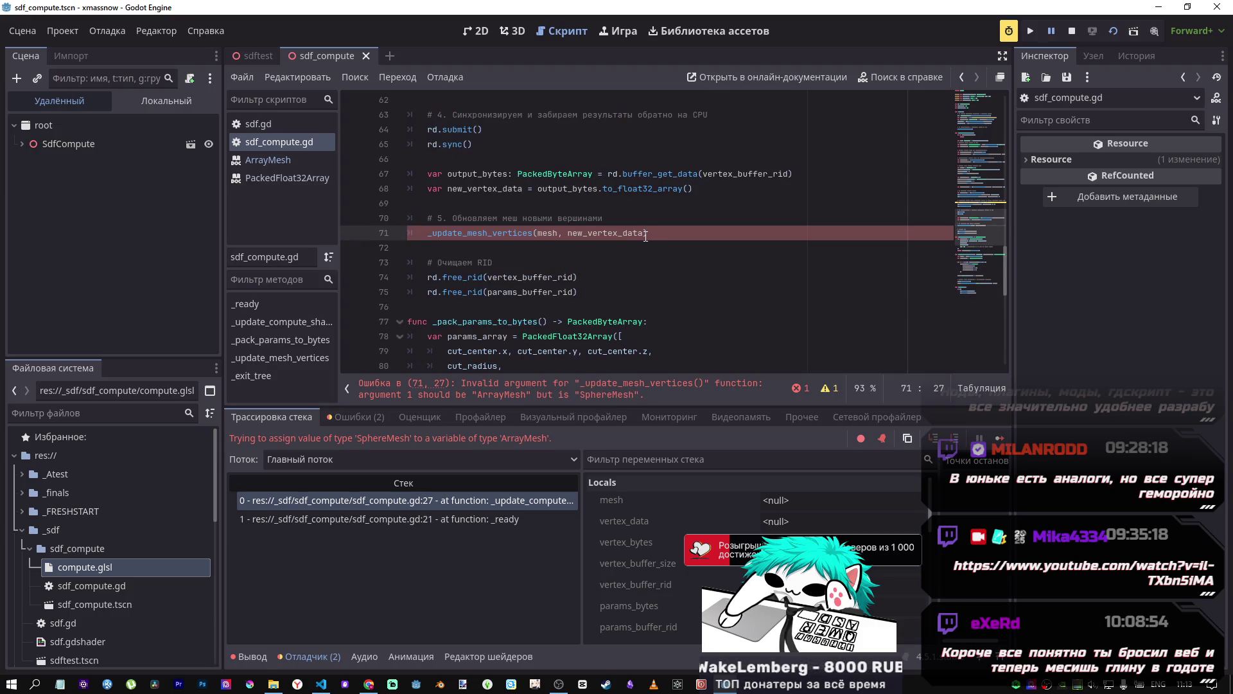
{"action": "mouse_move", "coordinate": [646, 236]}
{"action": "left_click", "coordinate": [604, 233]}
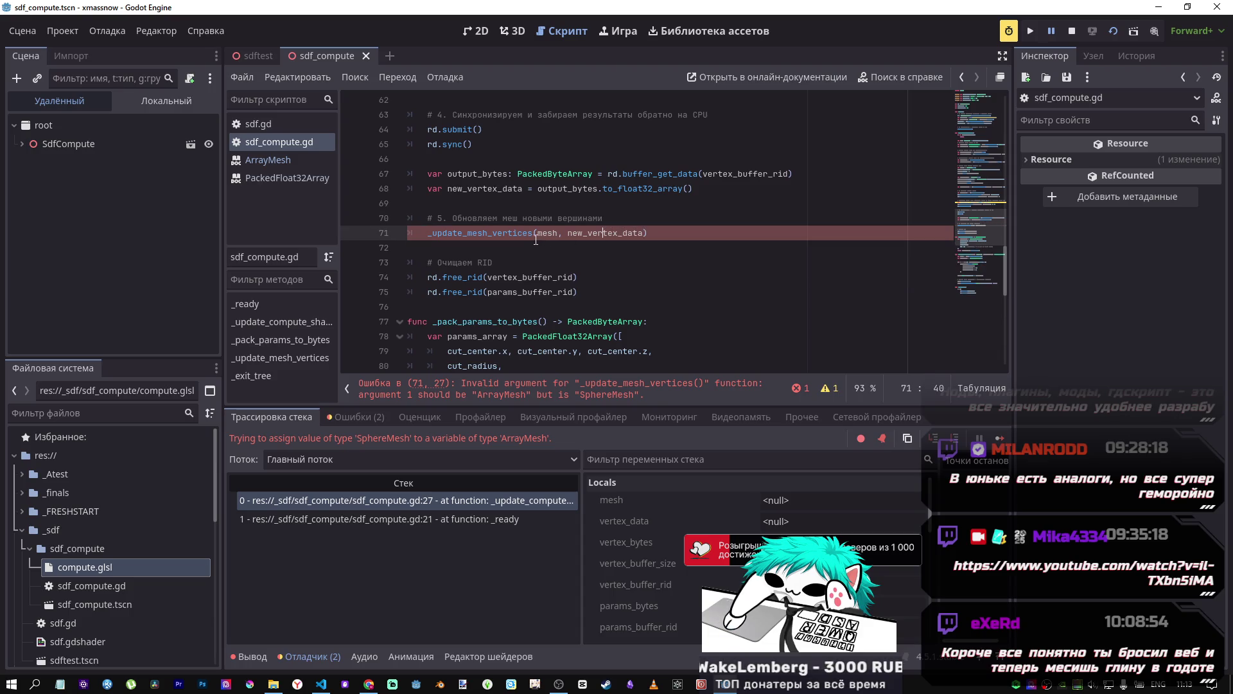
{"action": "left_click", "coordinate": [503, 233]}
{"action": "left_click", "coordinate": [503, 234], "text": "ctrl"}
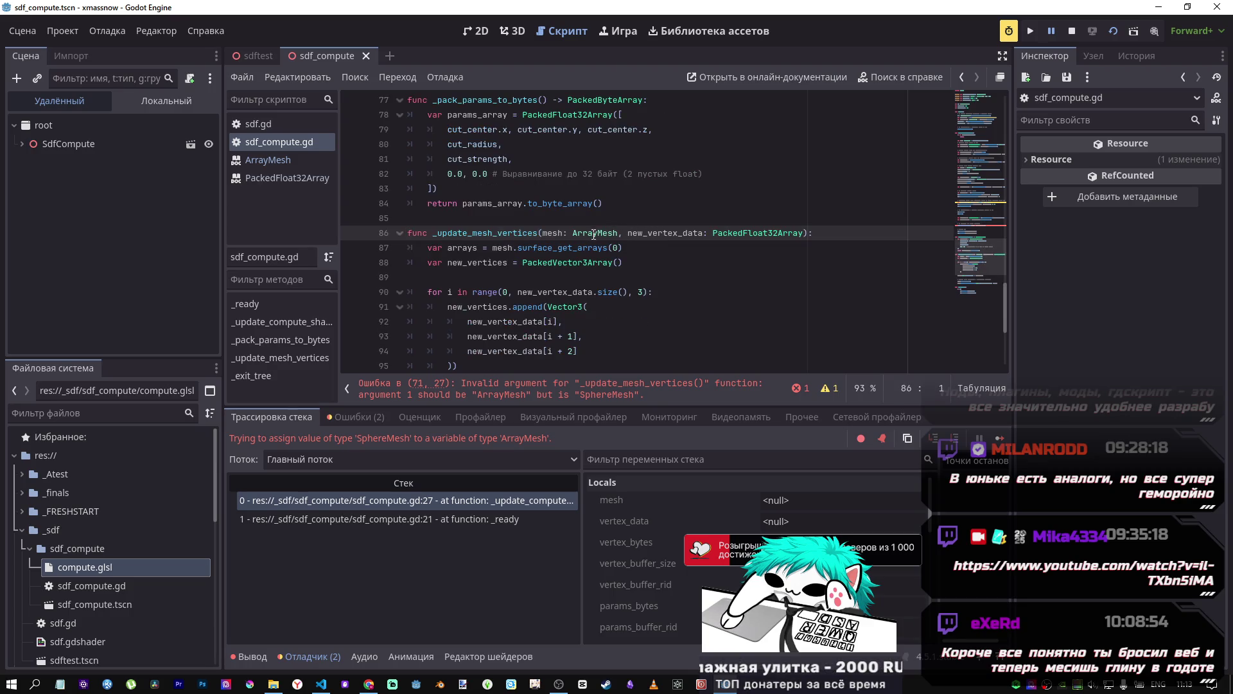
Step: Change _update_mesh_vertices' parameter on line 86 to SphereMesh, save, and rerun
{"action": "left_click_drag", "start_coordinate": [596, 235], "coordinate": [574, 233]}
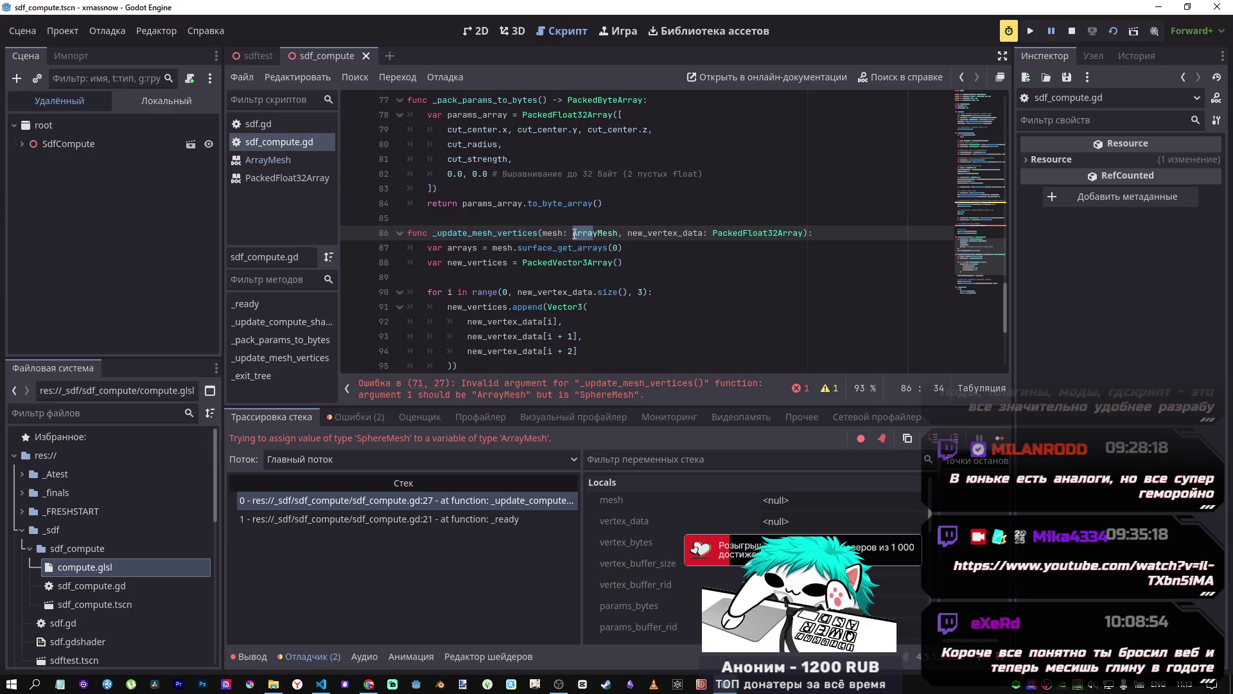
{"action": "type", "text": "Spher"}
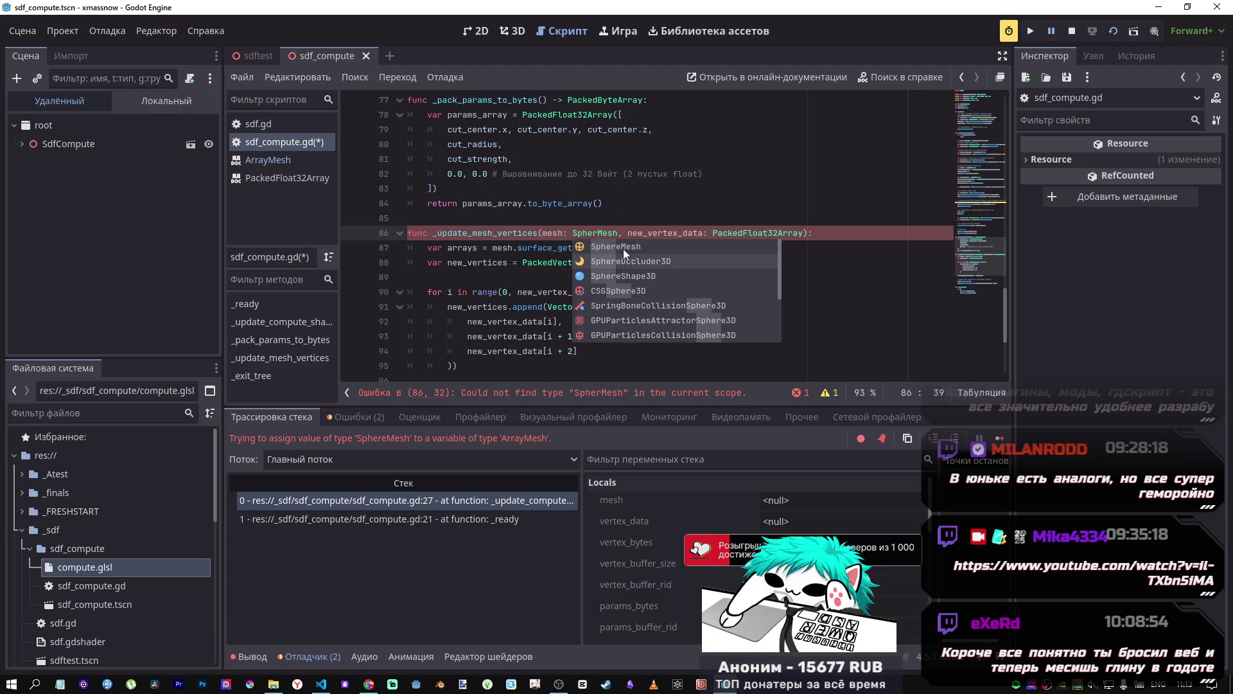
{"action": "left_click", "coordinate": [623, 247]}
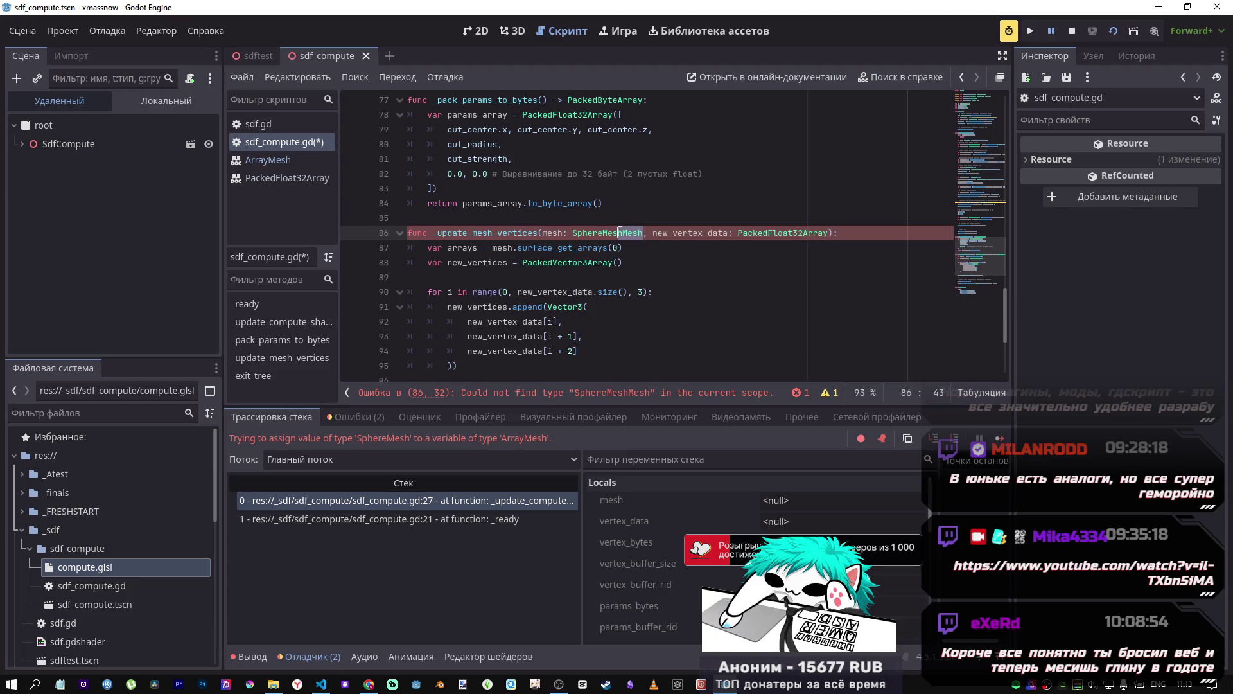
{"action": "key", "text": "Delete"}
{"action": "type", "text": "h"}
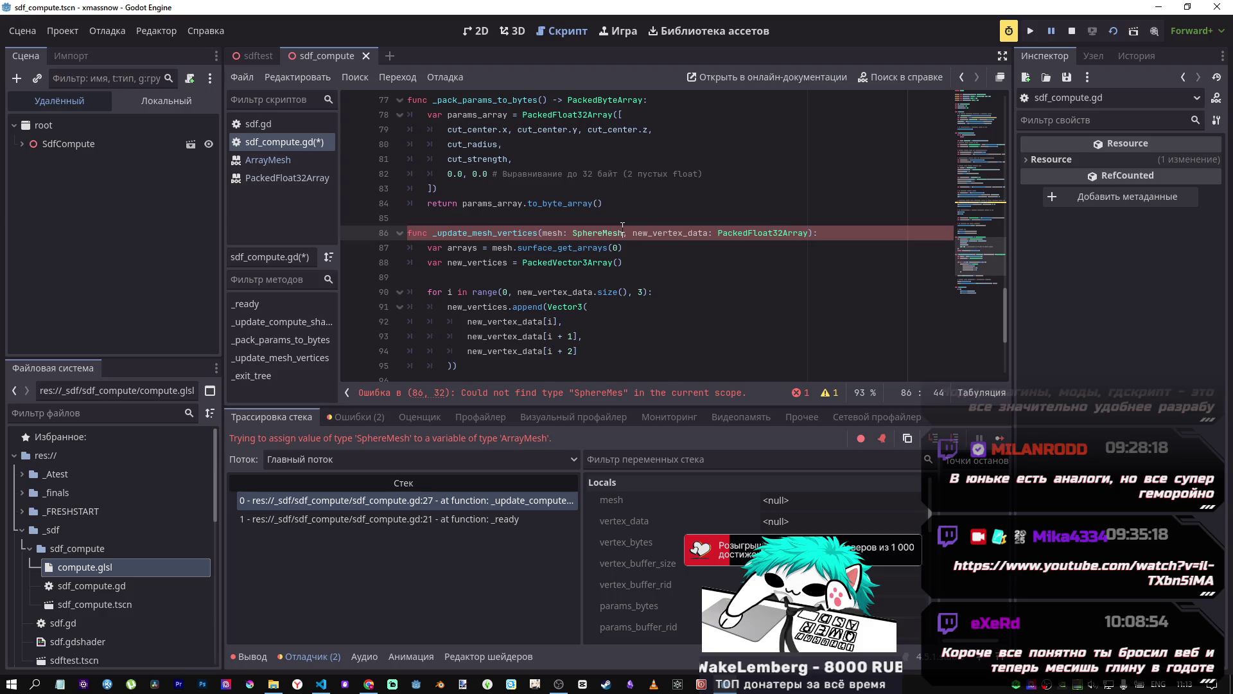
{"action": "key", "text": "ctrl+s"}
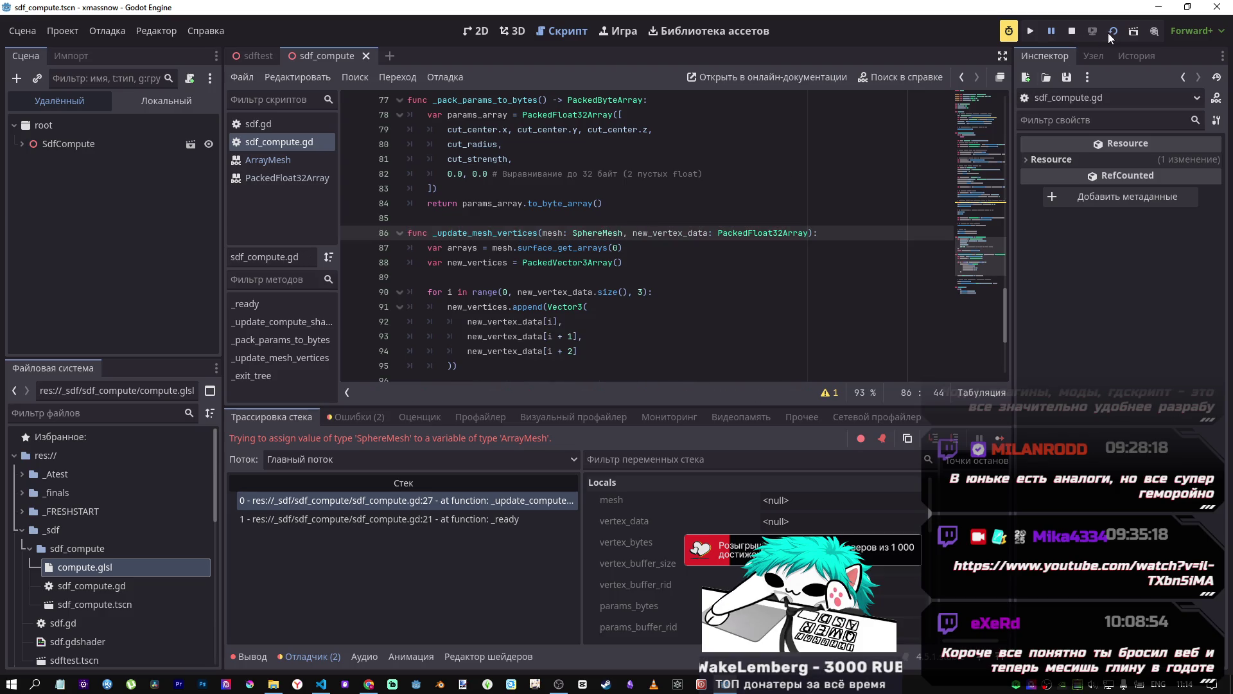
{"action": "left_click", "coordinate": [1111, 37]}
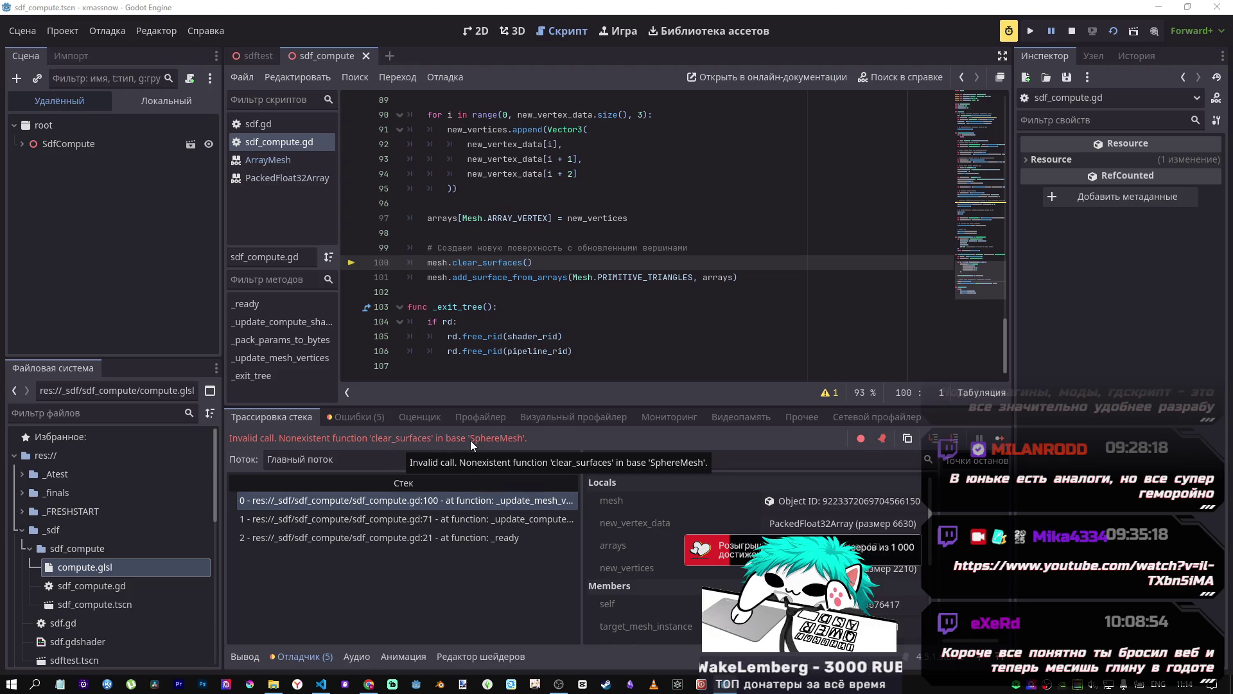
Step: Stop the debug run and select the clear_surfaces call on line 100
{"action": "left_click", "coordinate": [528, 263]}
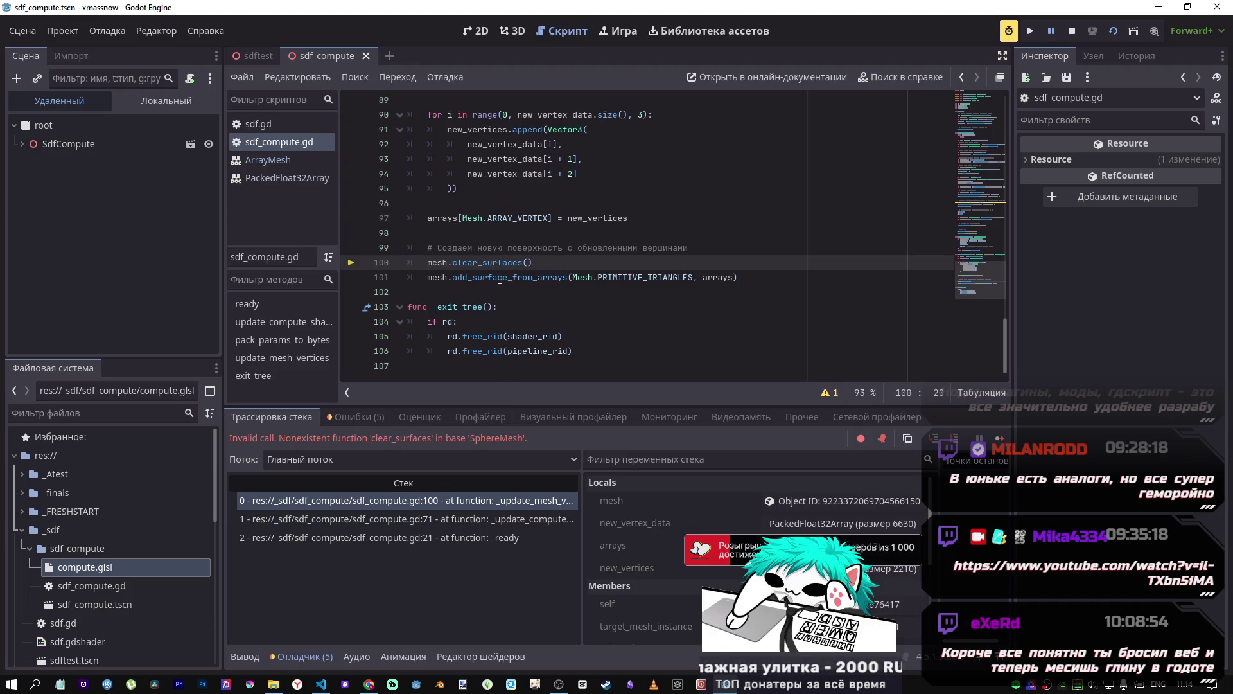
{"action": "double_click", "coordinate": [476, 262]}
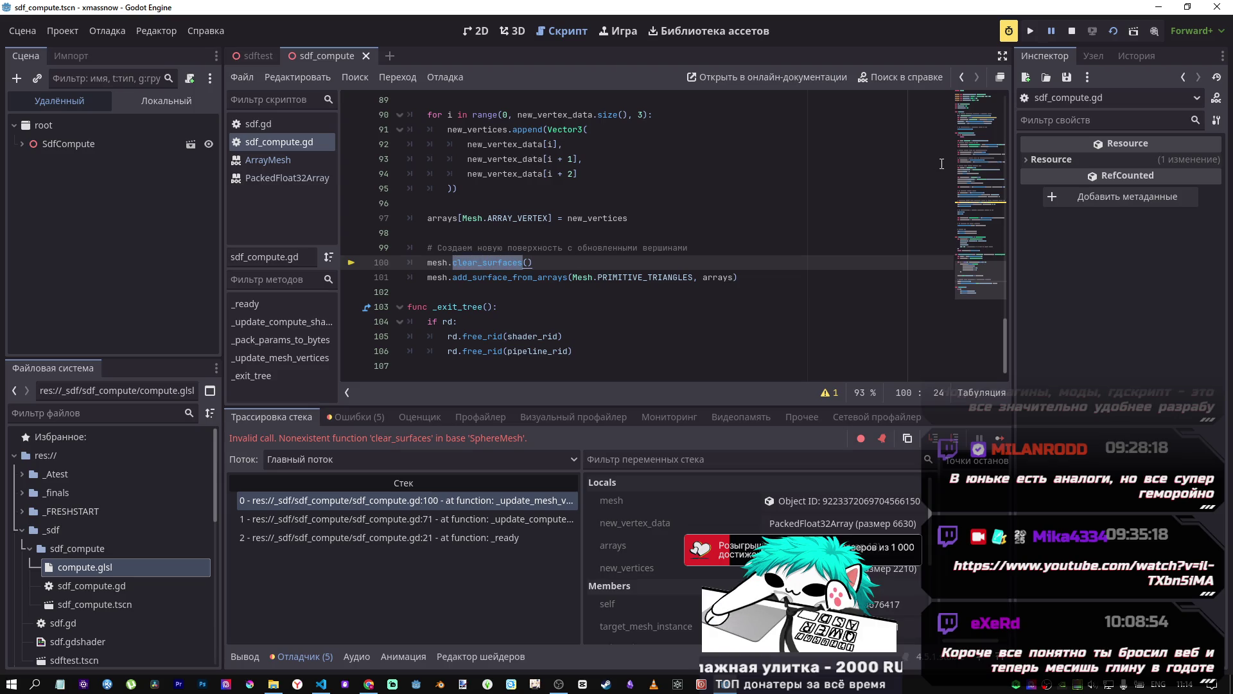
{"action": "left_click", "coordinate": [1071, 31]}
{"action": "left_click", "coordinate": [499, 262]}
{"action": "double_click", "coordinate": [499, 262]}
Step: Read the ArrayMesh clear_surfaces documentation, then show the run's five errors
{"action": "key", "text": "ctrl+f"}
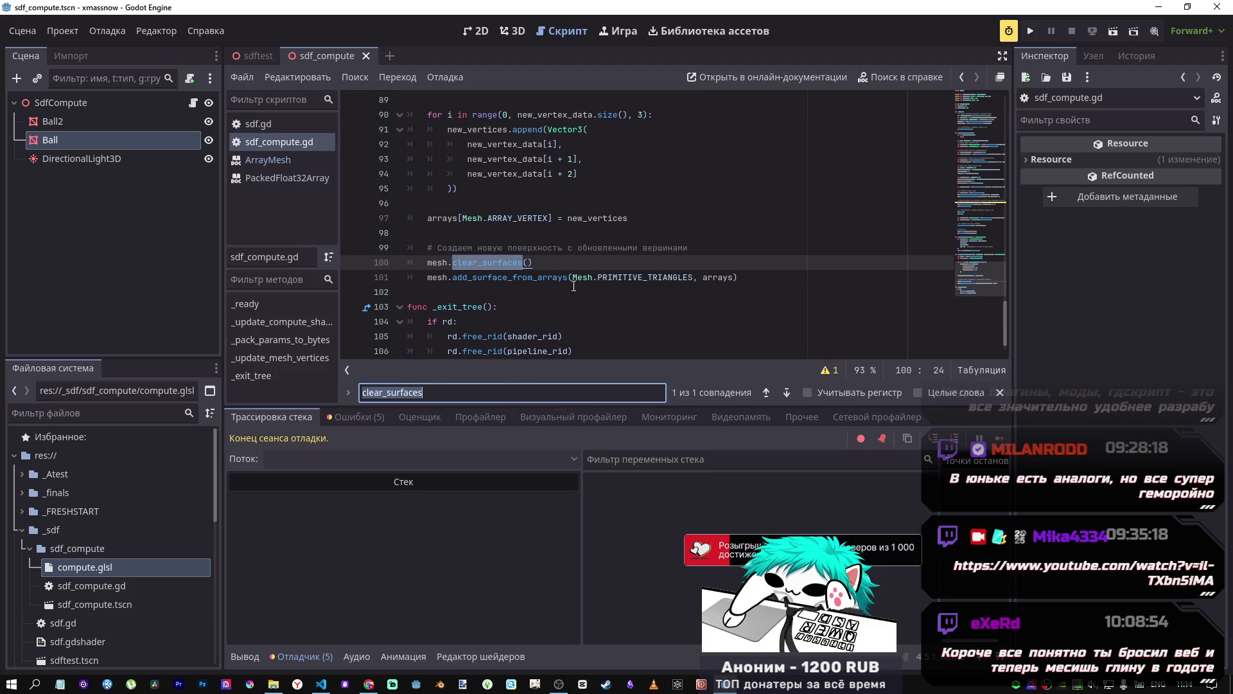
{"action": "left_click", "coordinate": [888, 82]}
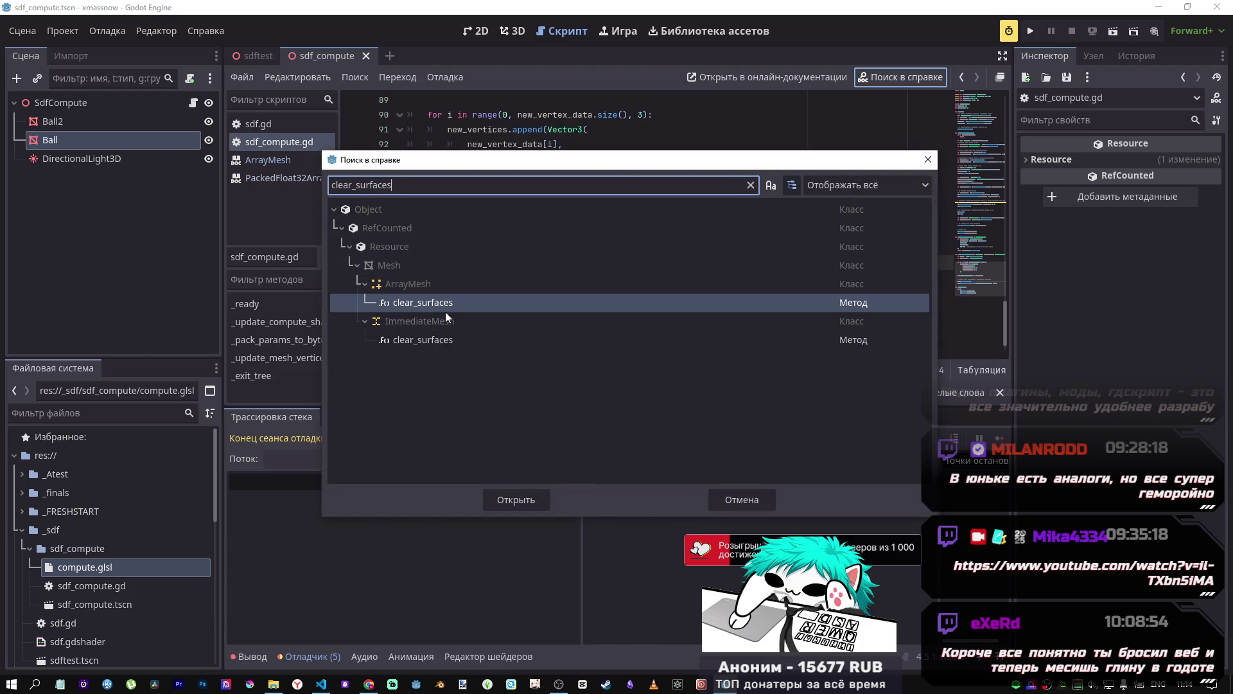
{"action": "double_click", "coordinate": [442, 303]}
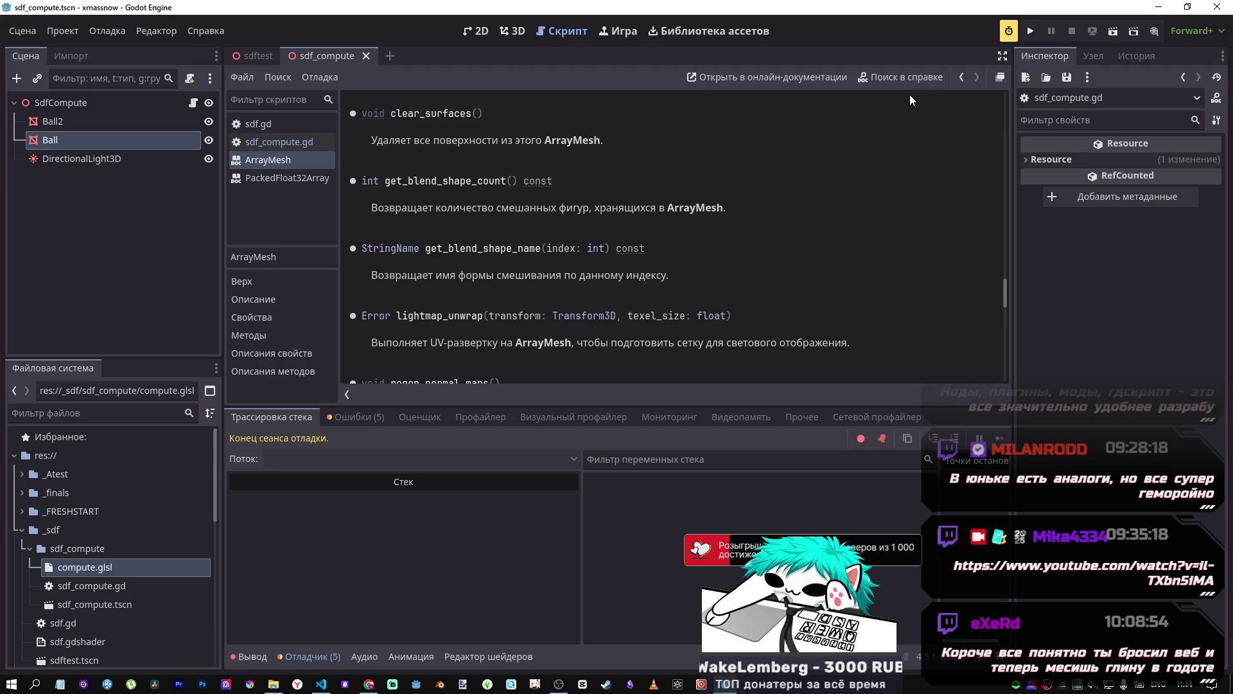
{"action": "left_click", "coordinate": [962, 77]}
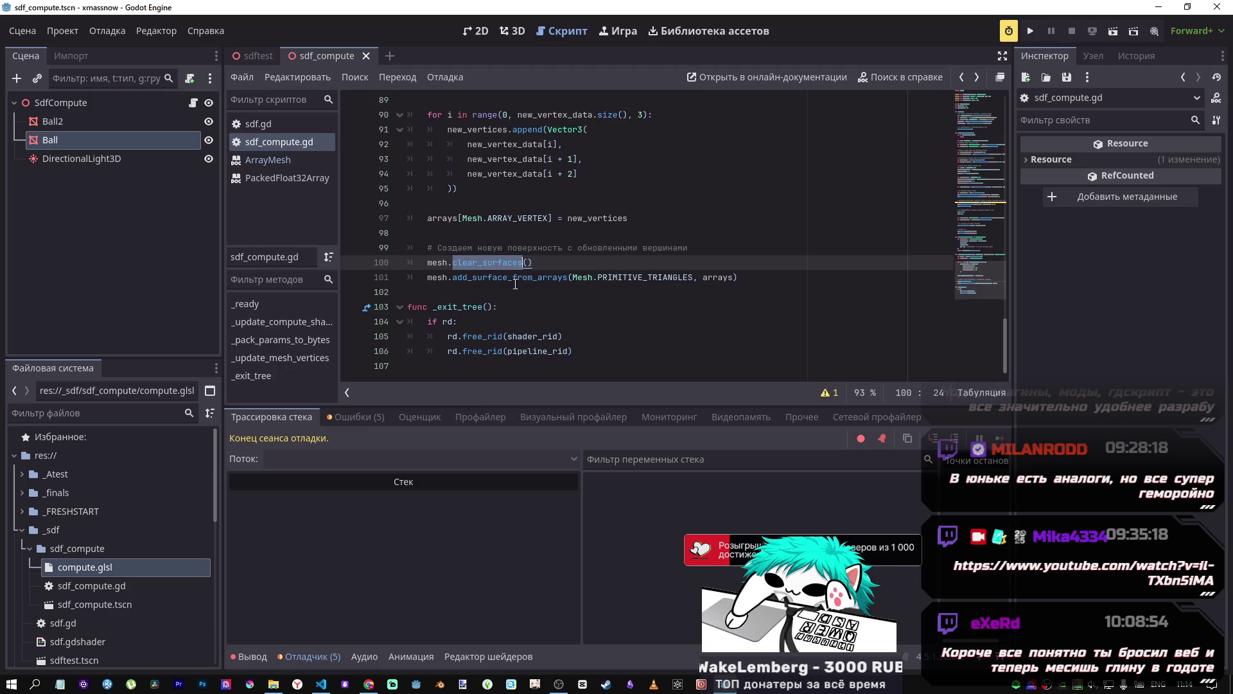
{"action": "left_click", "coordinate": [355, 417]}
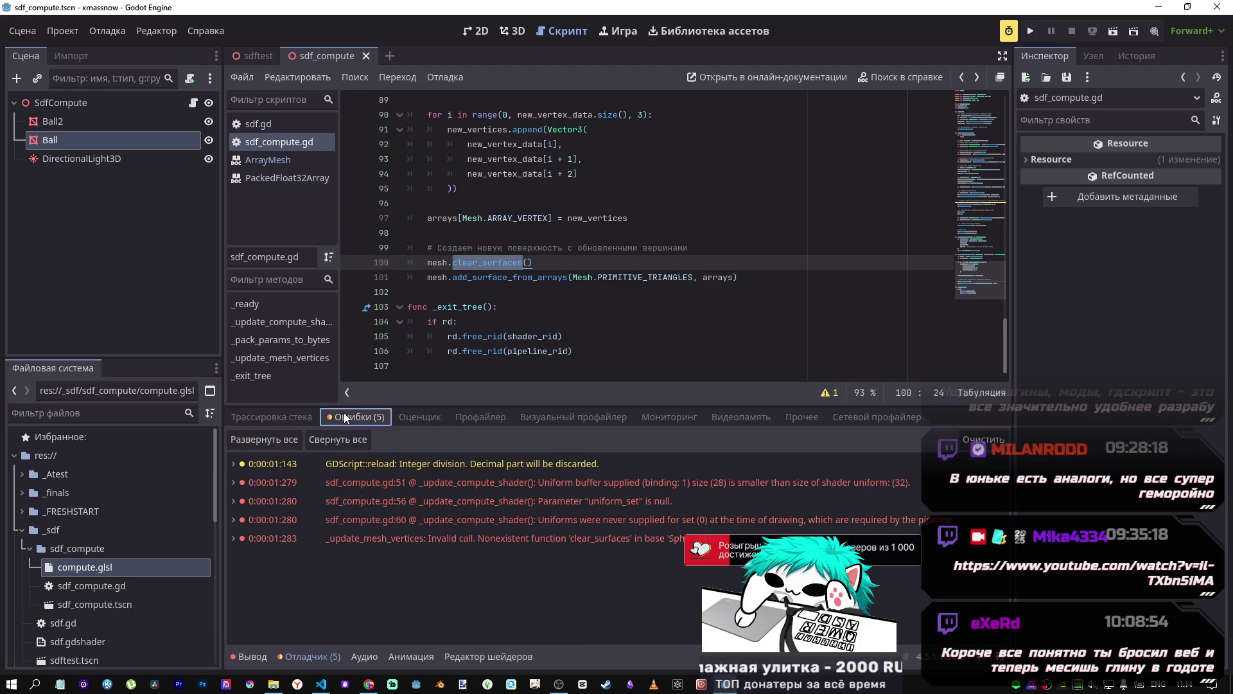
Step: Jump to line 51's error: a 28-byte buffer supplied for a 32-byte uniform
{"action": "left_click", "coordinate": [417, 484]}
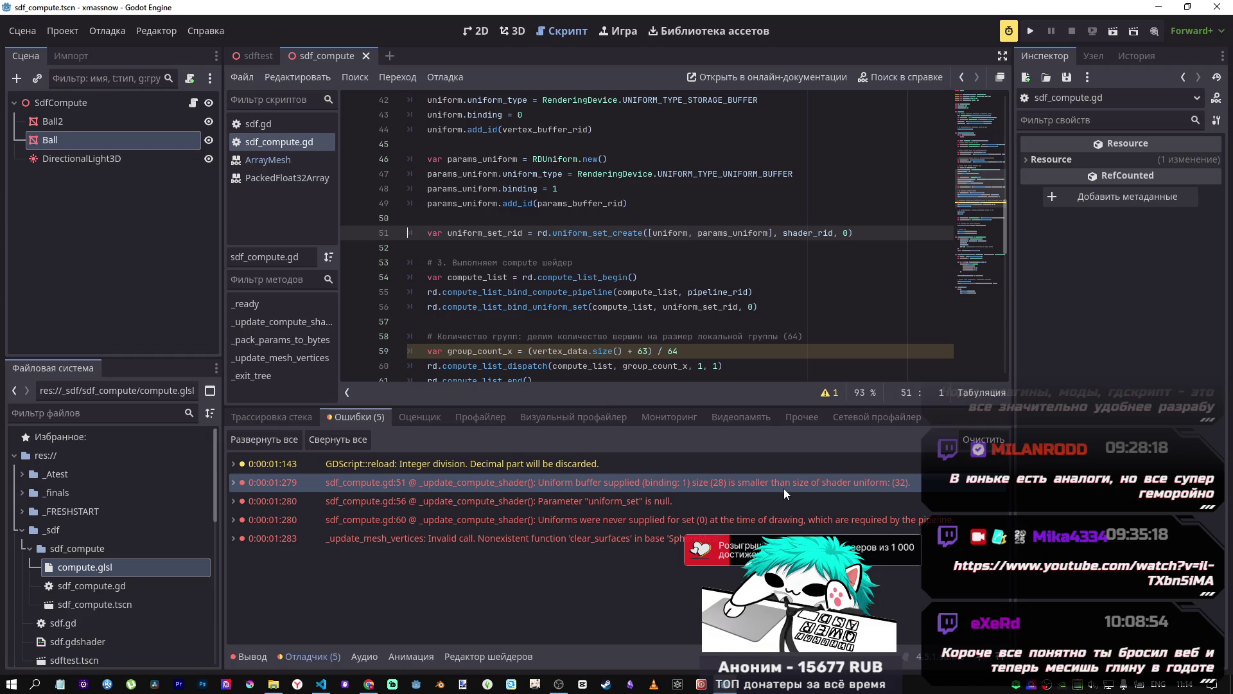
{"action": "mouse_move", "coordinate": [783, 488]}
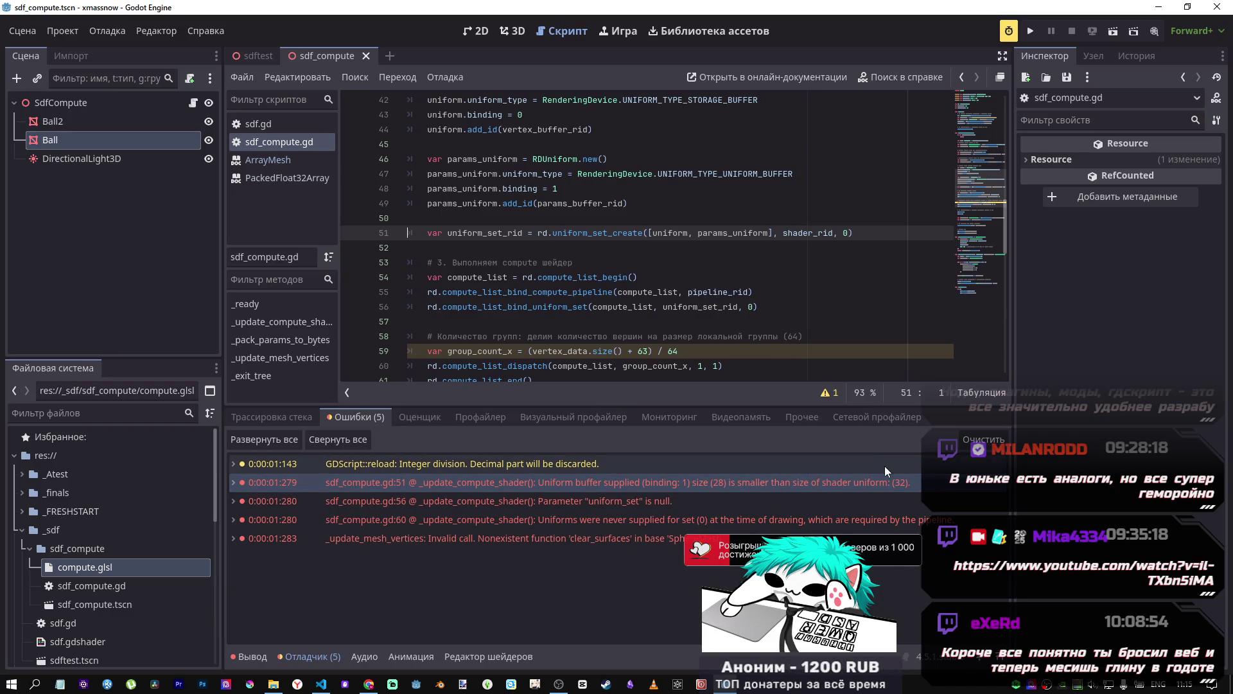
{"action": "mouse_move", "coordinate": [861, 493]}
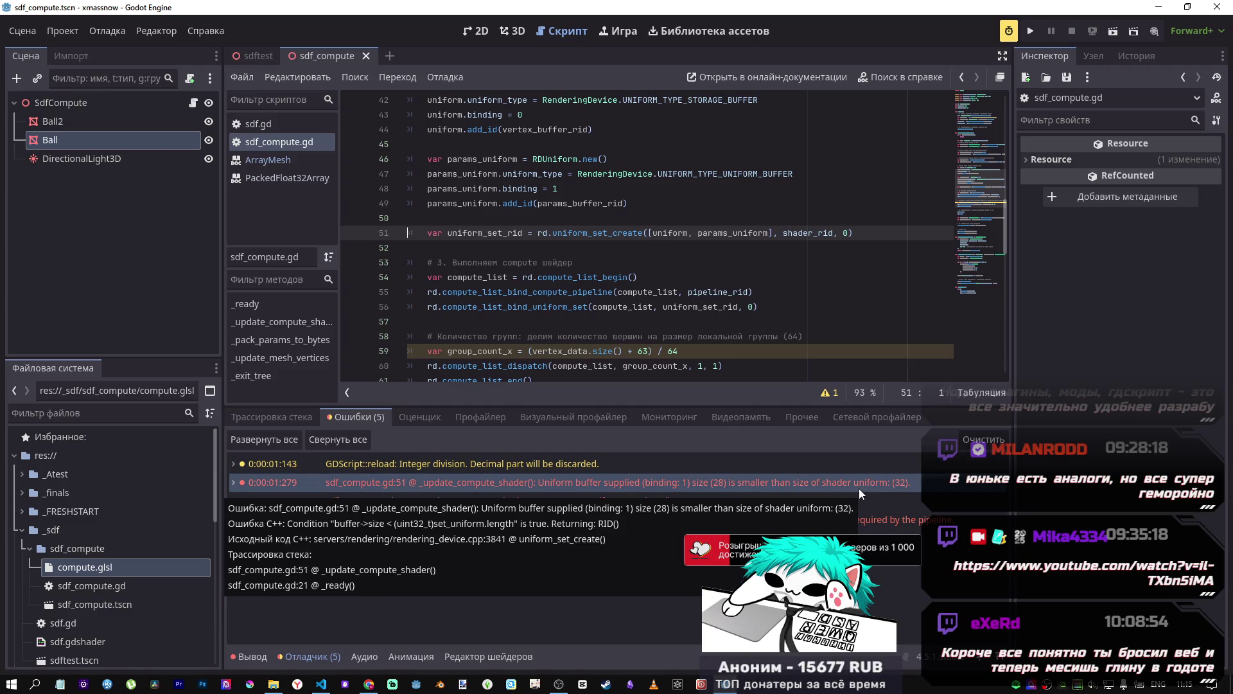
{"action": "left_click", "coordinate": [142, 139]}
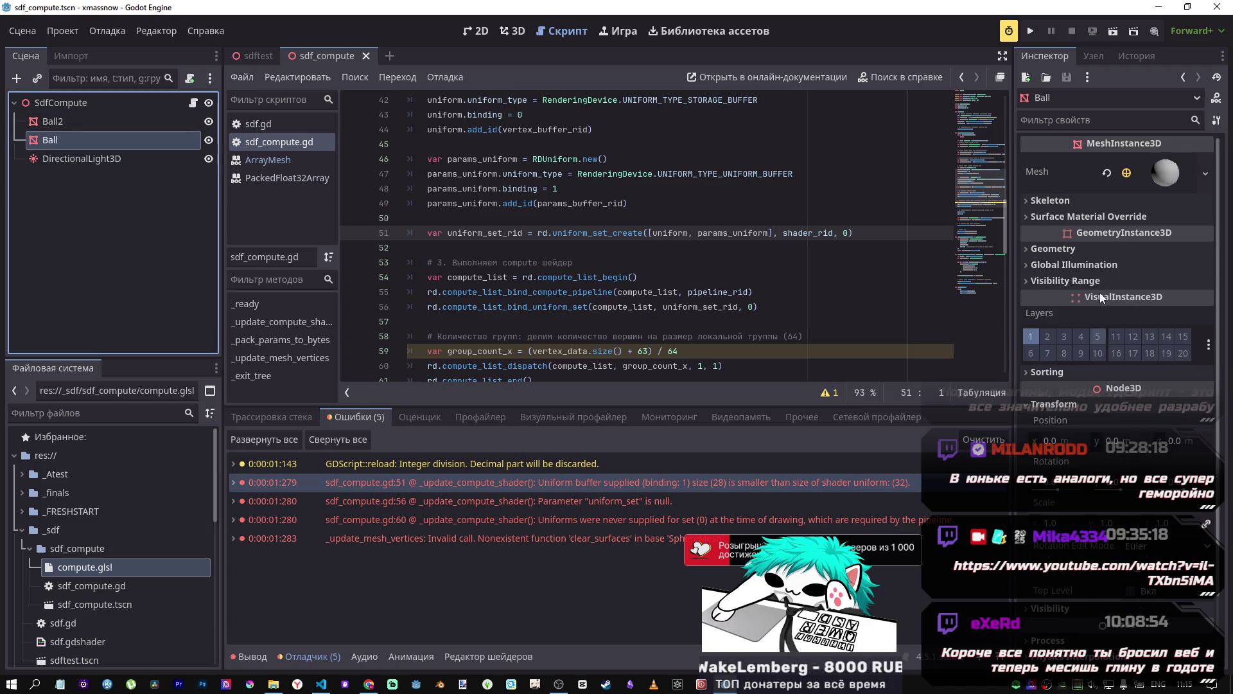
Step: Set Ball's SphereMesh to 128 radial segments and 64 rings, save, and run
{"action": "left_click", "coordinate": [1177, 176]}
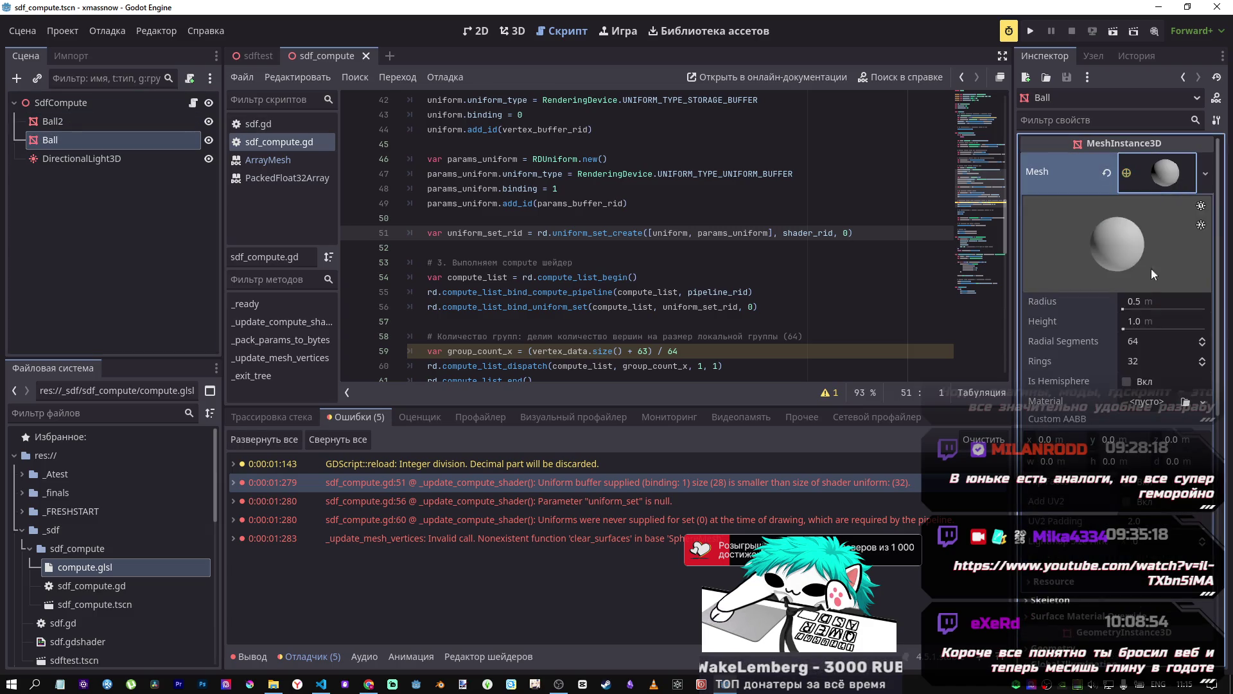
{"action": "left_click", "coordinate": [1141, 361]}
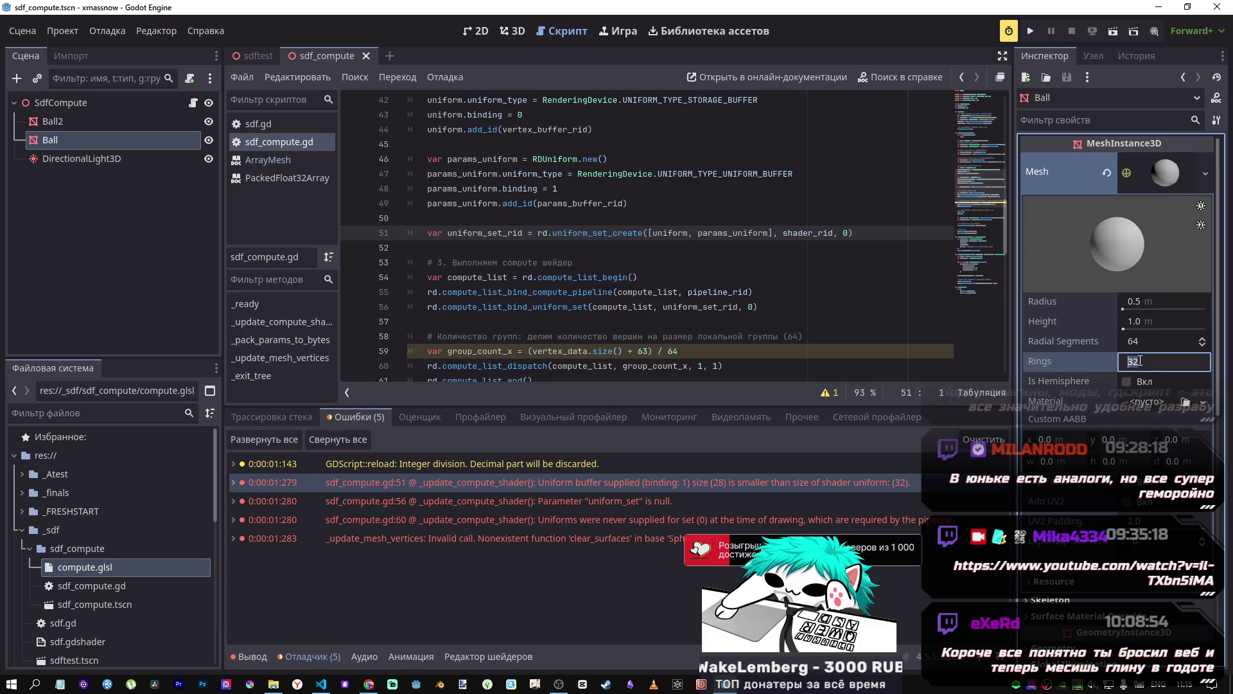
{"action": "left_click", "coordinate": [1142, 342]}
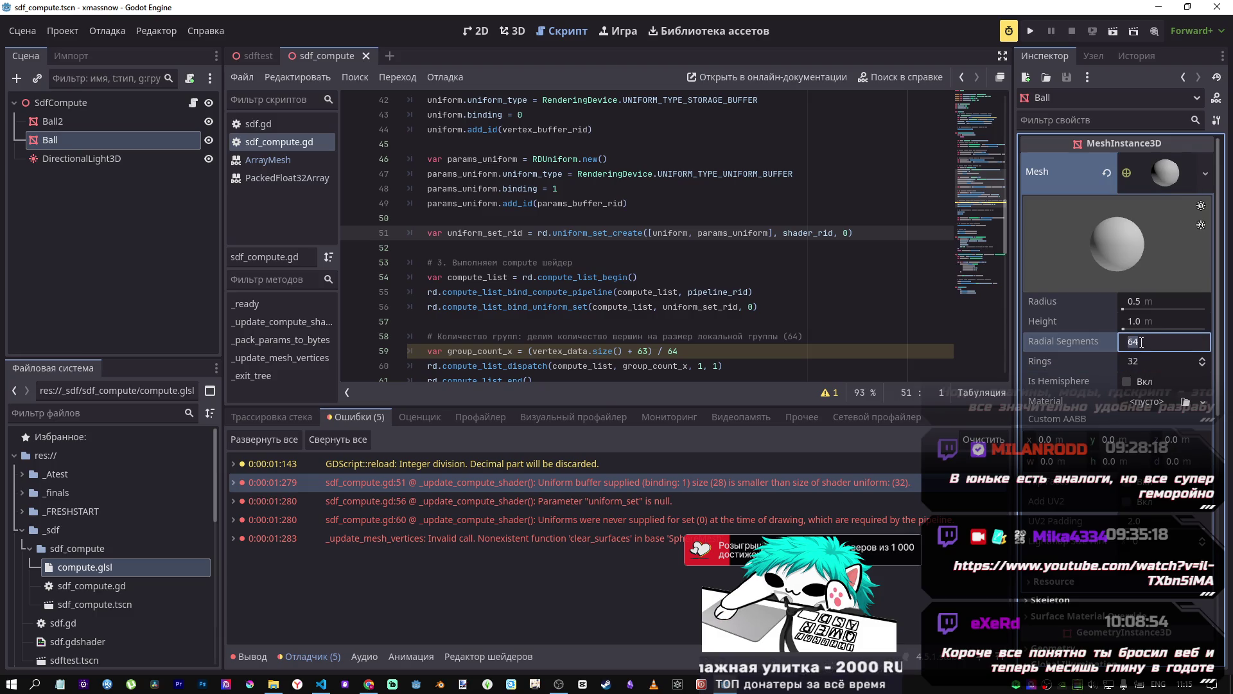
{"action": "type", "text": "128"}
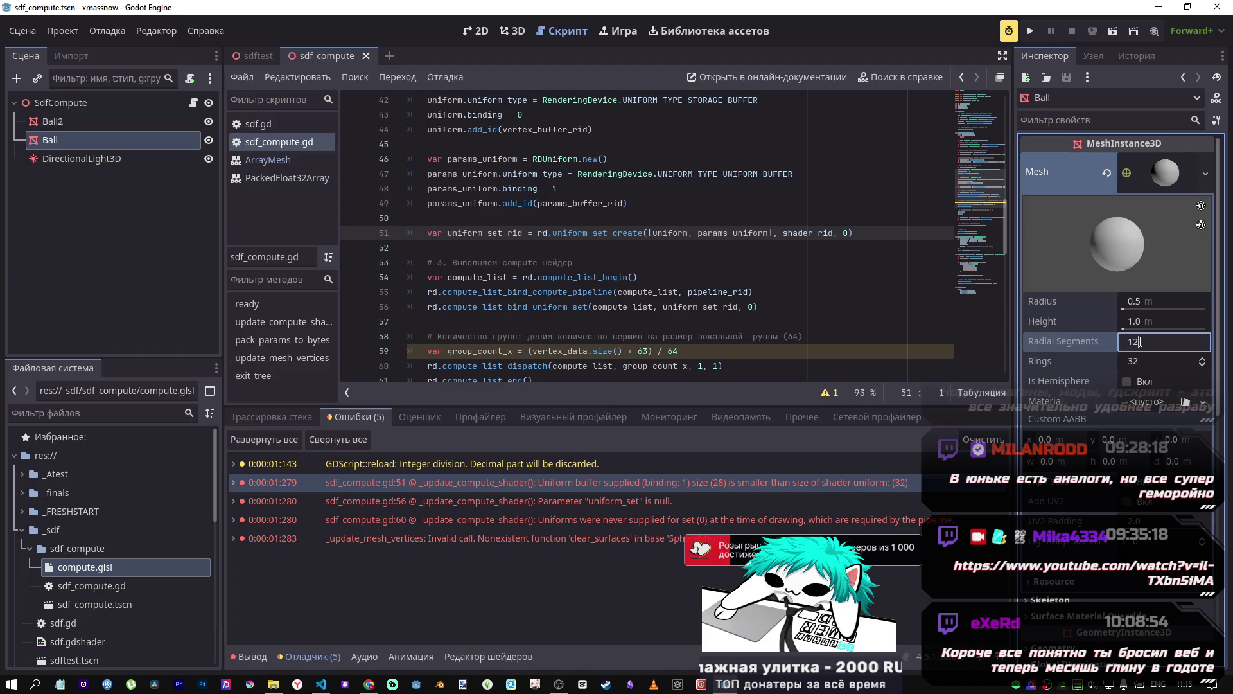
{"action": "key", "text": "Return"}
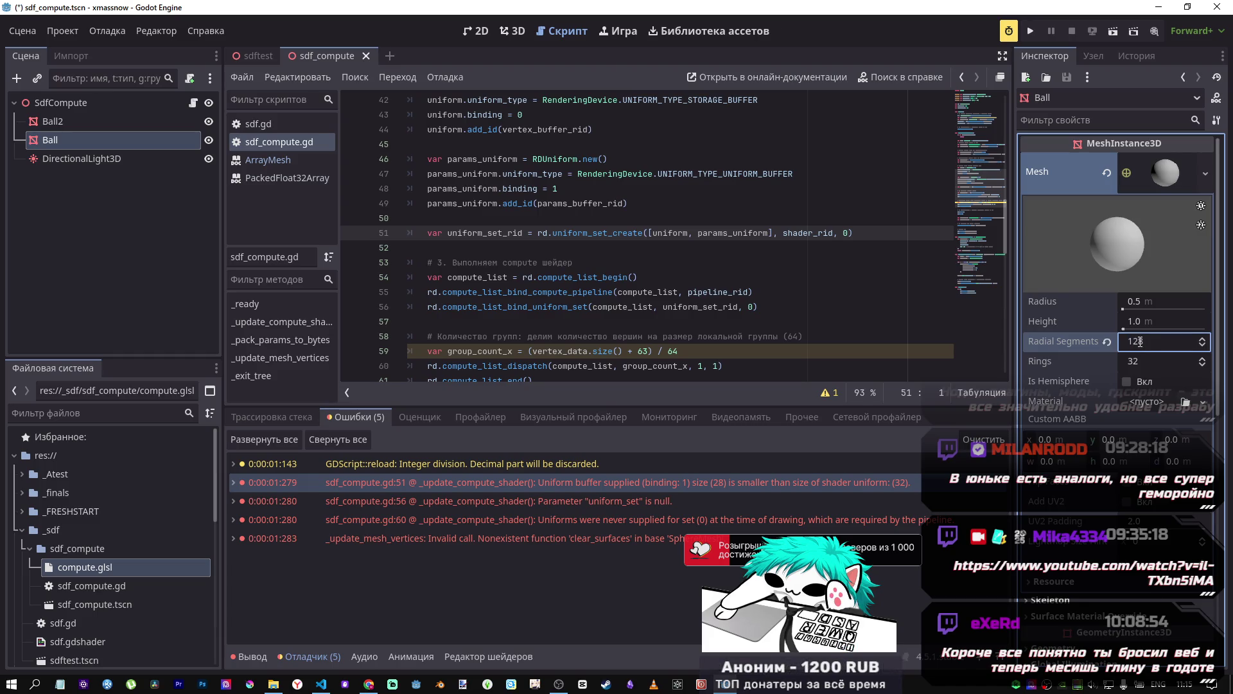
{"action": "left_click", "coordinate": [1138, 357]}
{"action": "type", "text": "64"}
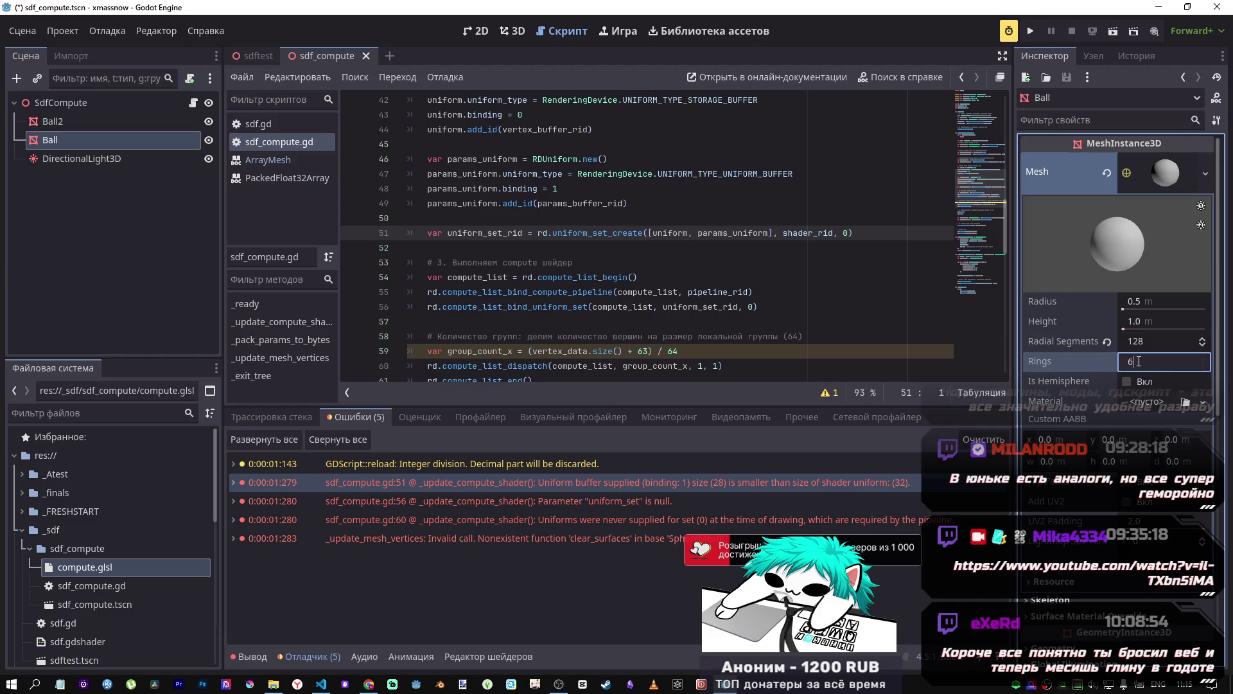
{"action": "key", "text": "Return"}
{"action": "key", "text": "ctrl+s"}
{"action": "left_click", "coordinate": [1113, 31]}
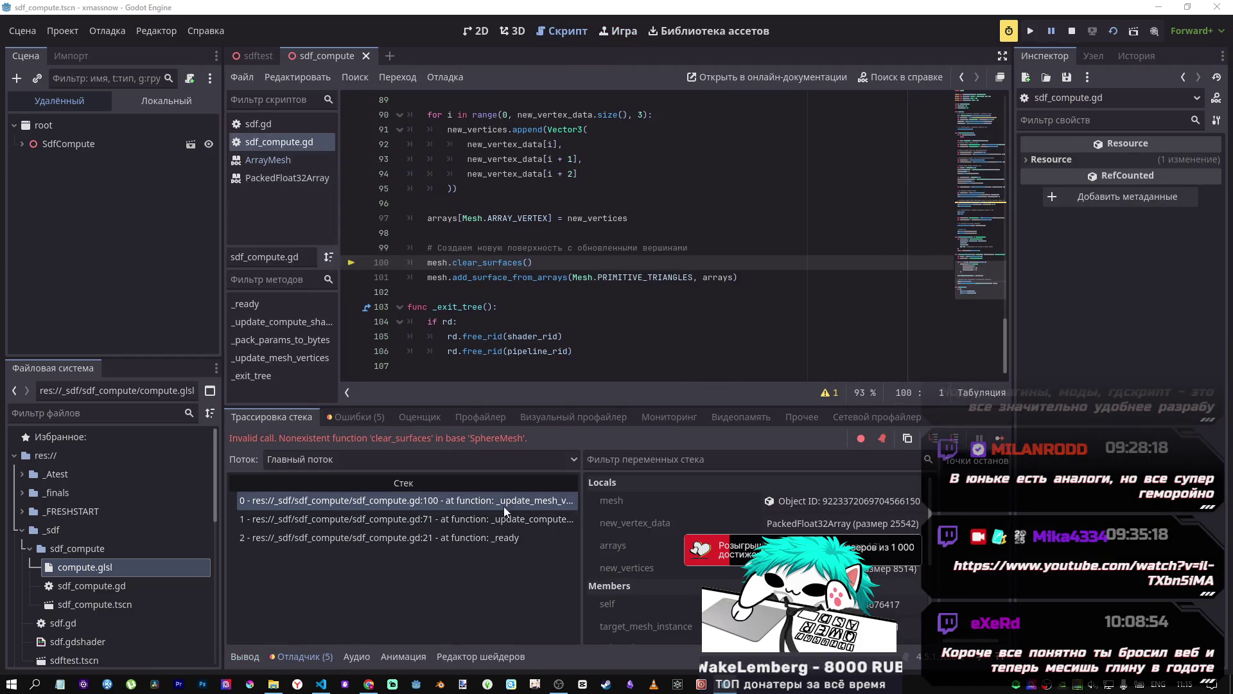
{"action": "left_click", "coordinate": [510, 519]}
{"action": "left_click", "coordinate": [511, 495]}
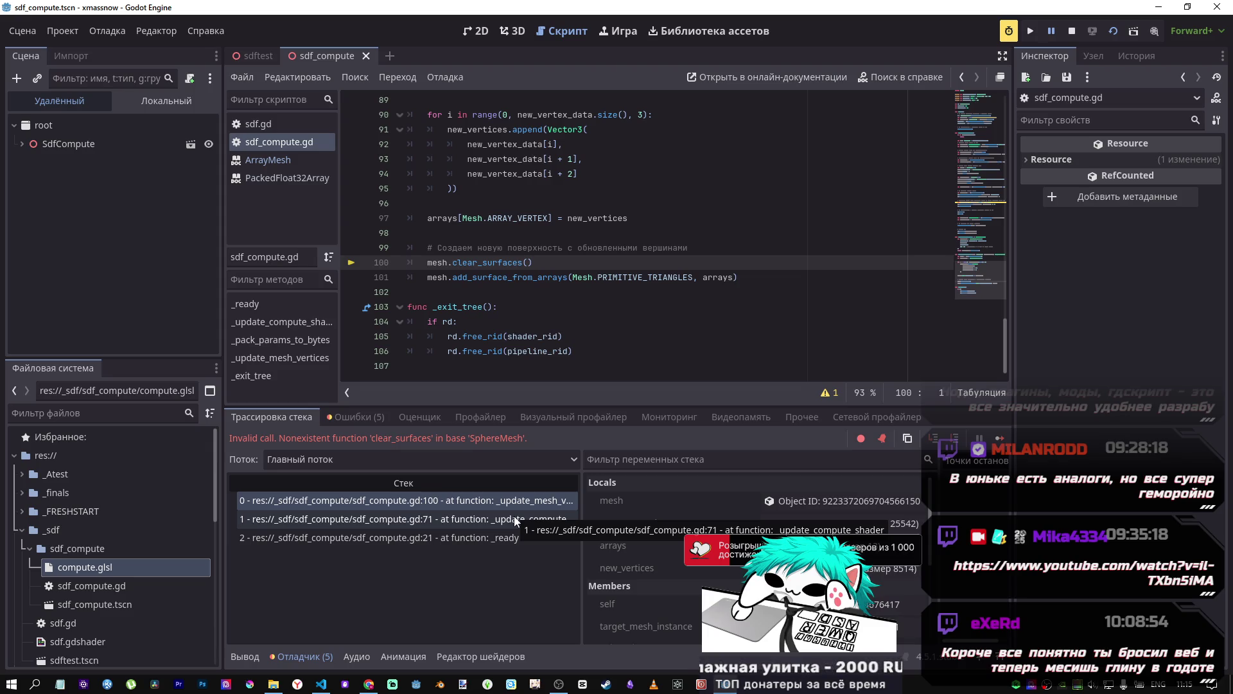
{"action": "left_click", "coordinate": [514, 519]}
{"action": "left_click", "coordinate": [511, 529]}
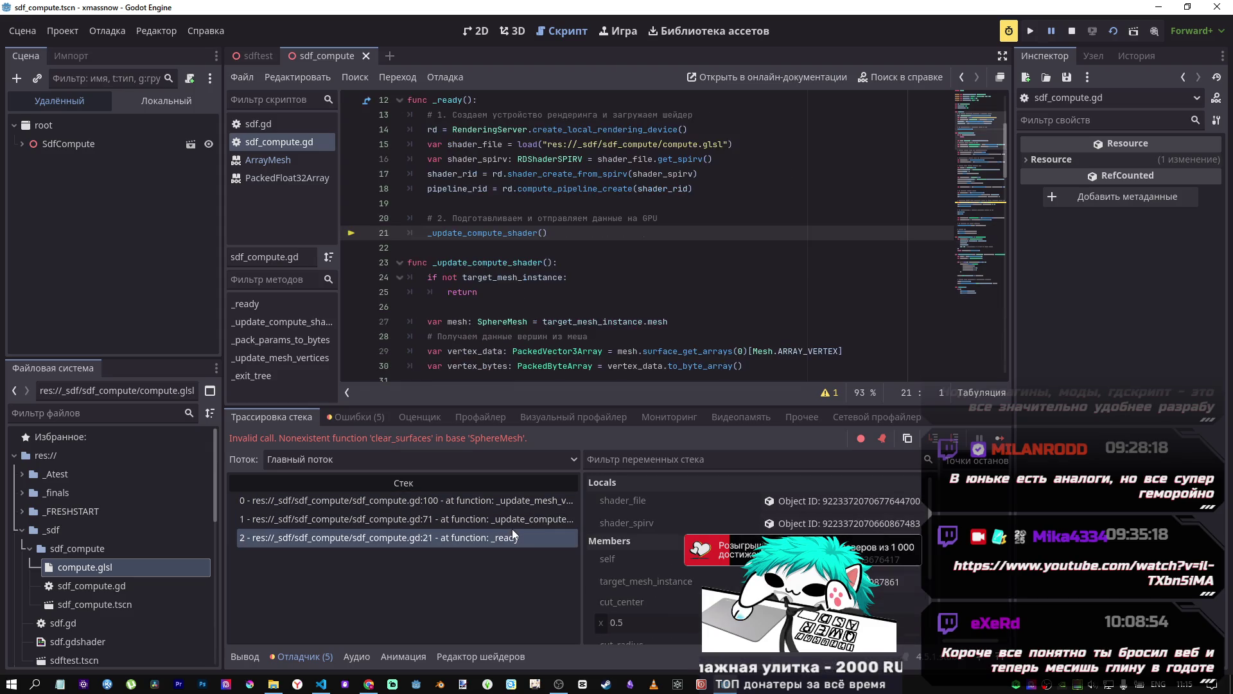
{"action": "left_click", "coordinate": [512, 514]}
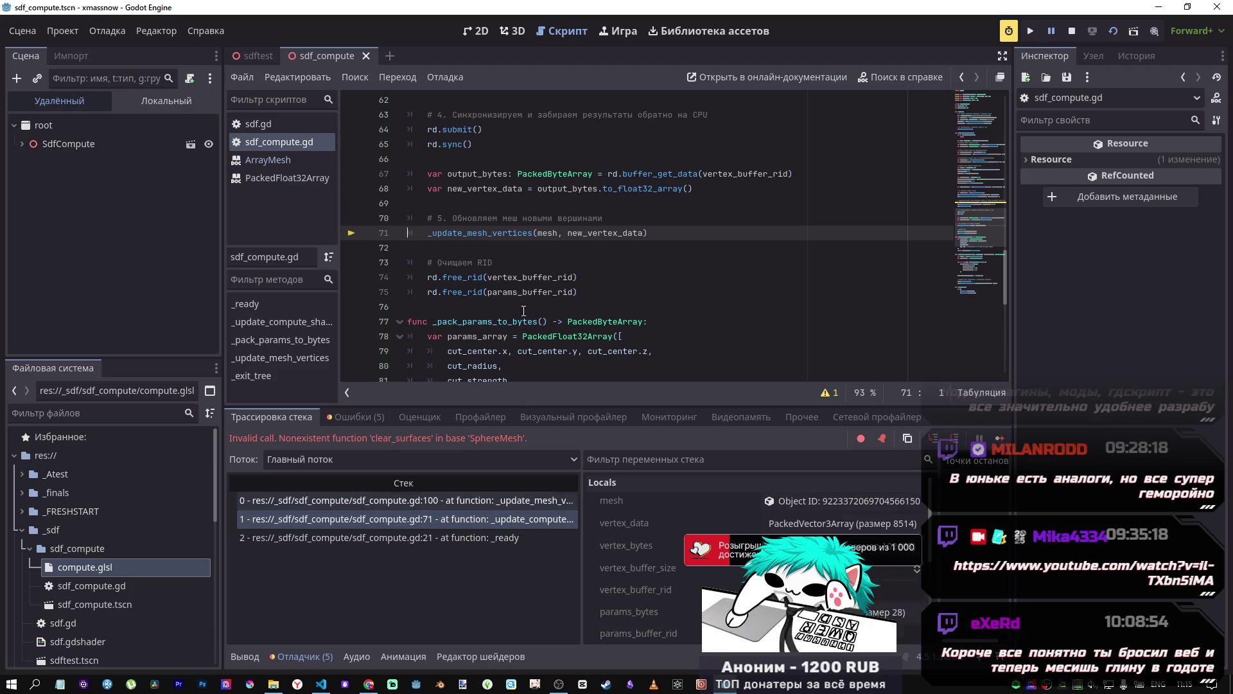
{"action": "left_click", "coordinate": [512, 235], "text": "ctrl"}
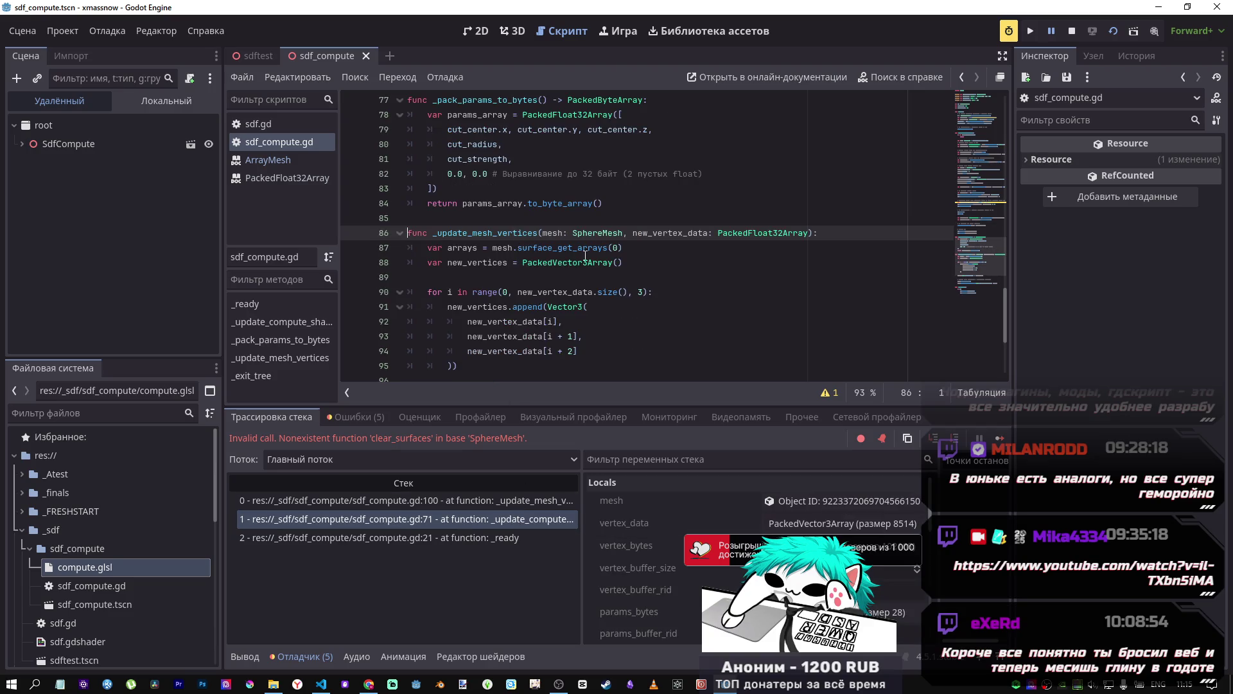
{"action": "left_click", "coordinate": [543, 496]}
{"action": "left_click", "coordinate": [495, 262]}
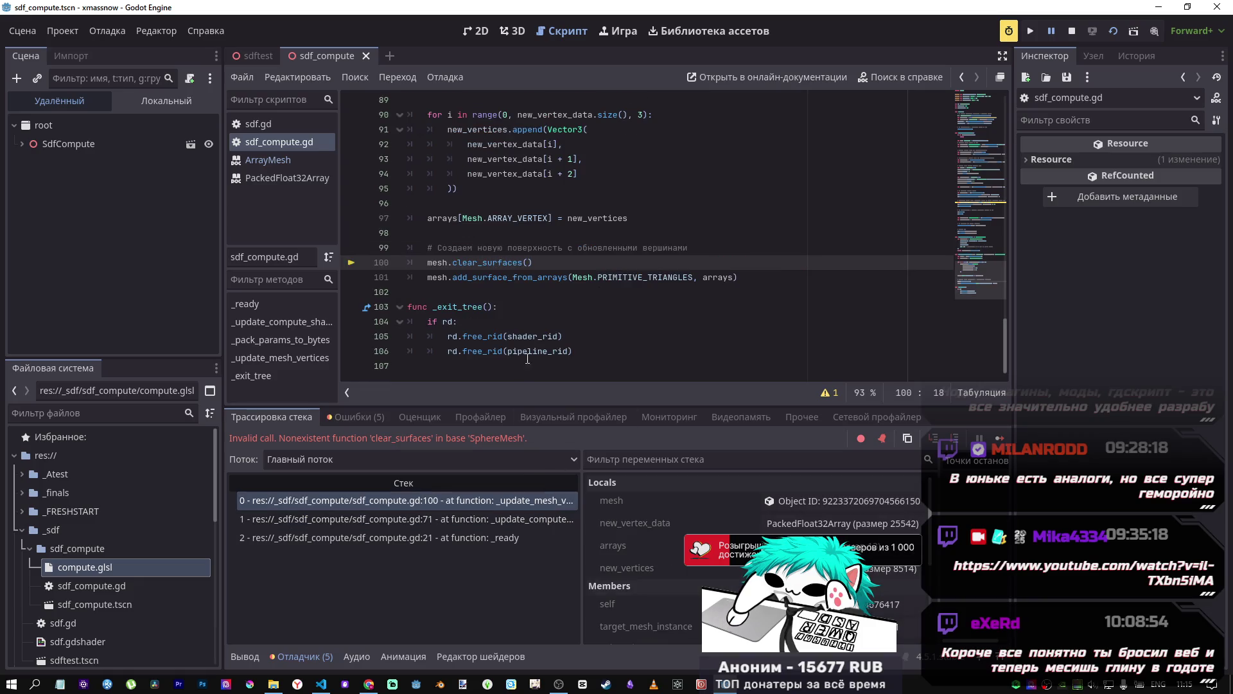
{"action": "left_click", "coordinate": [495, 537]}
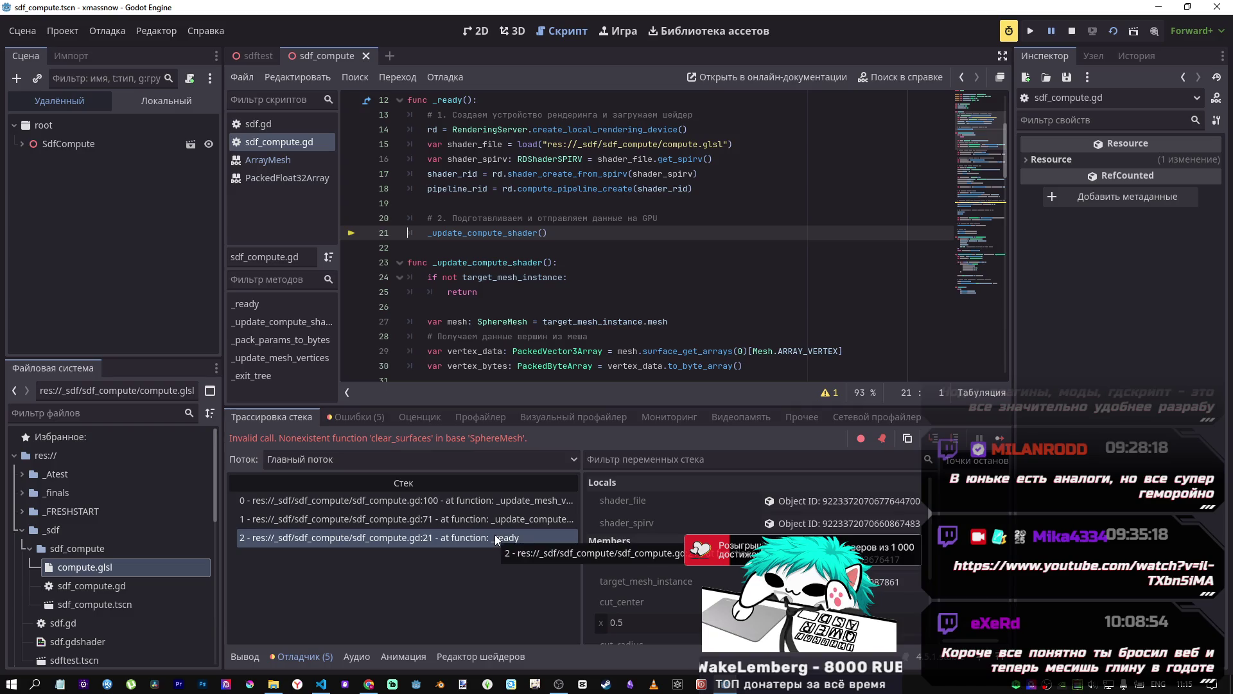
{"action": "left_click", "coordinate": [500, 505]}
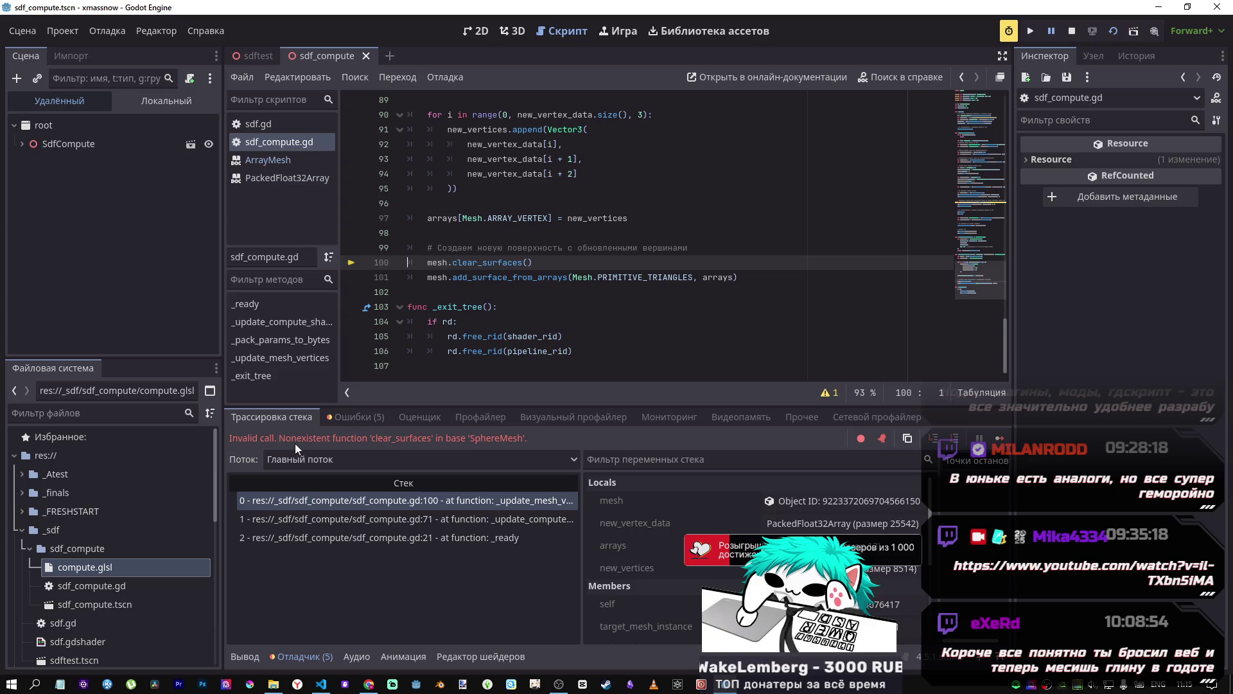
{"action": "double_click", "coordinate": [428, 437]}
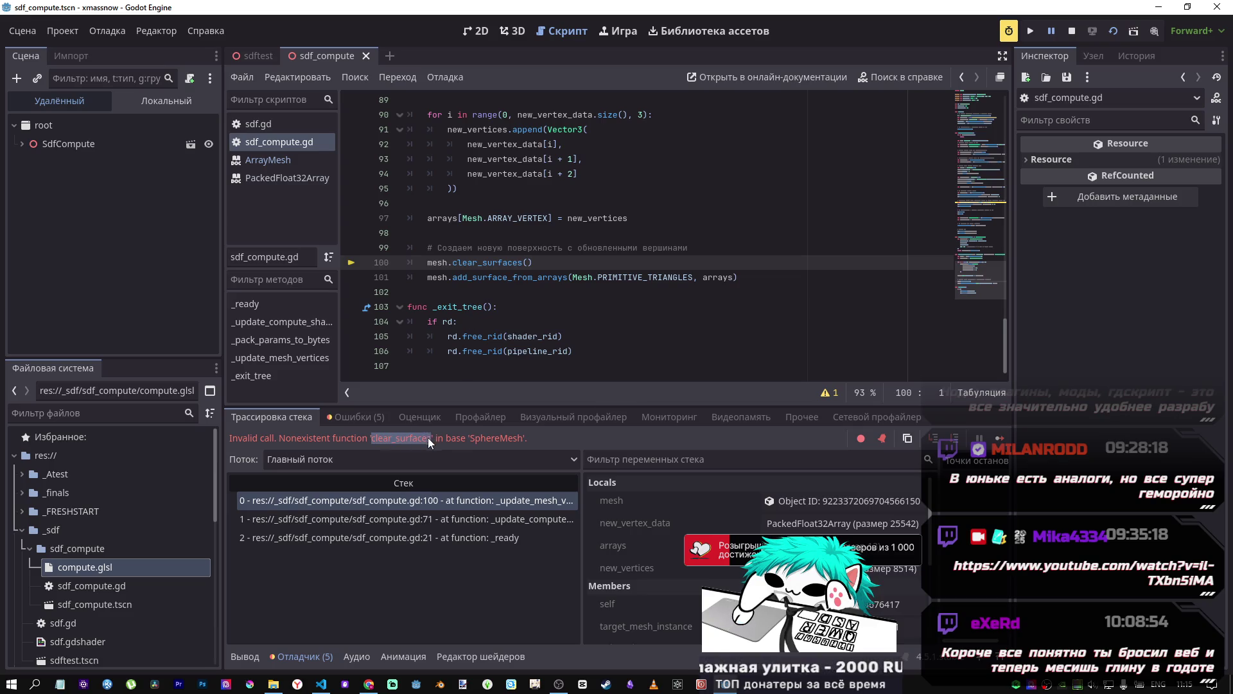
{"action": "double_click", "coordinate": [491, 440]}
{"action": "key", "text": "ctrl+c"}
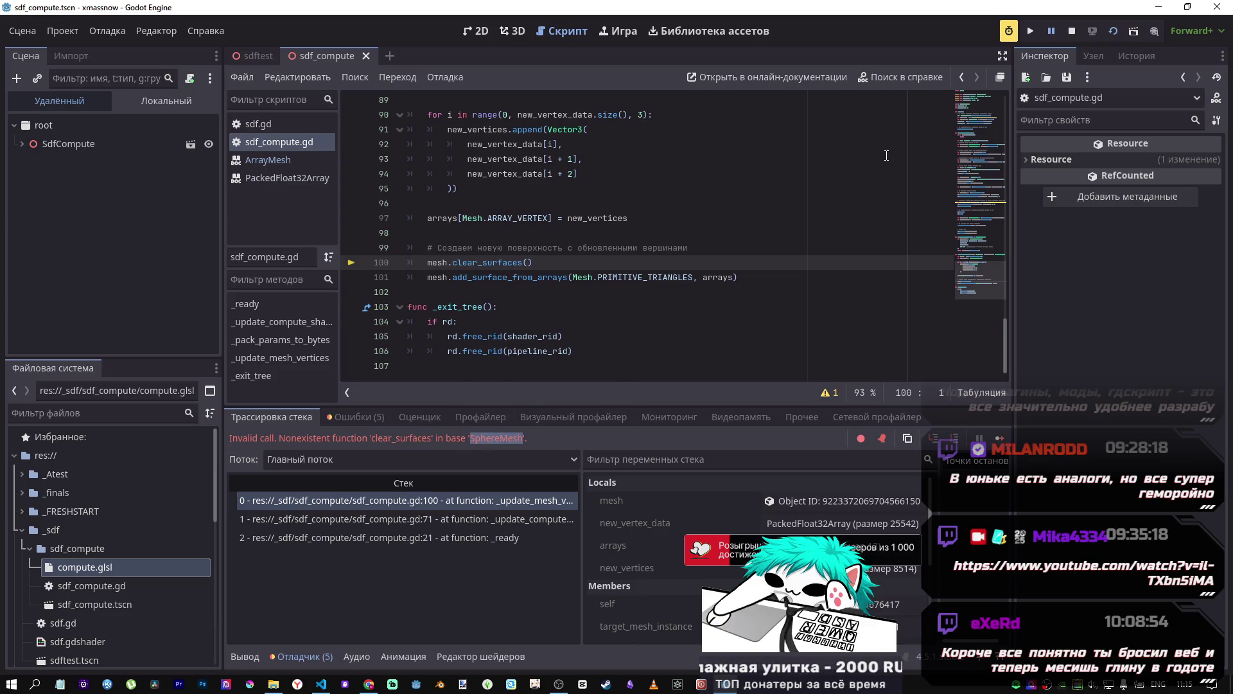
{"action": "left_click", "coordinate": [898, 78]}
Step: Check the SphereMesh help page, then comment out mesh.clear_surfaces() on line 100
{"action": "key", "text": "ctrl+v"}
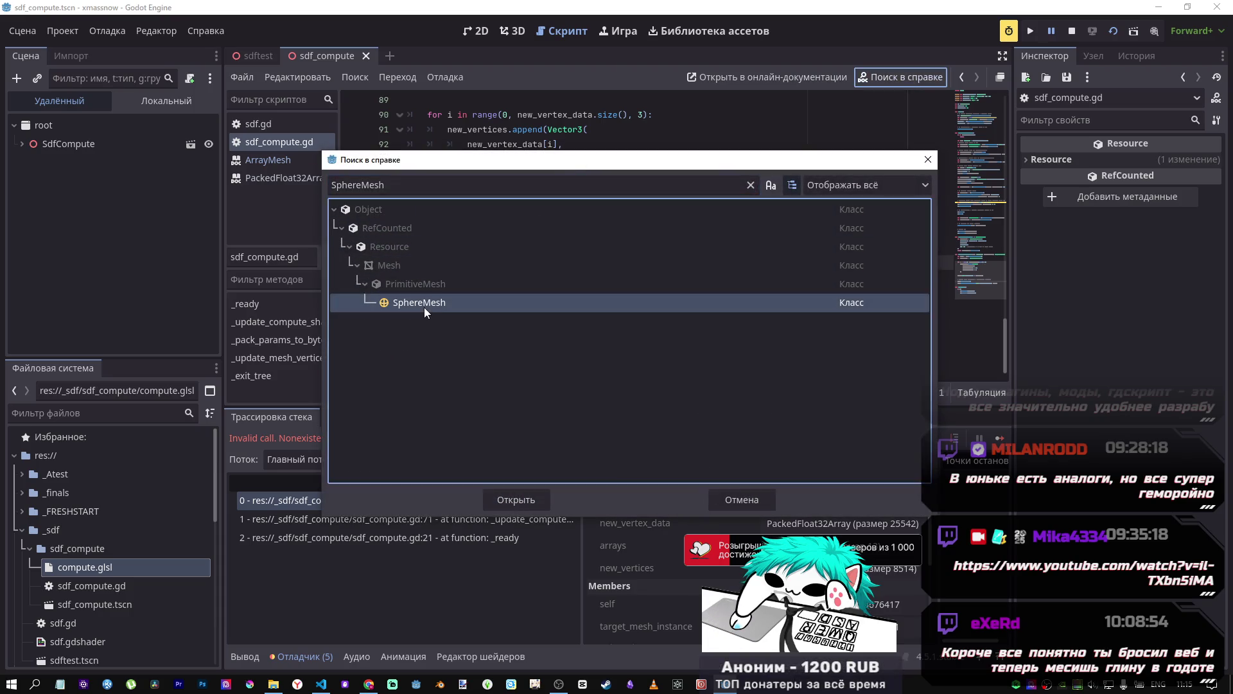
{"action": "double_click", "coordinate": [424, 304]}
{"action": "scroll", "coordinate": [426, 250], "scroll_direction": "down", "scroll_amount": 1}
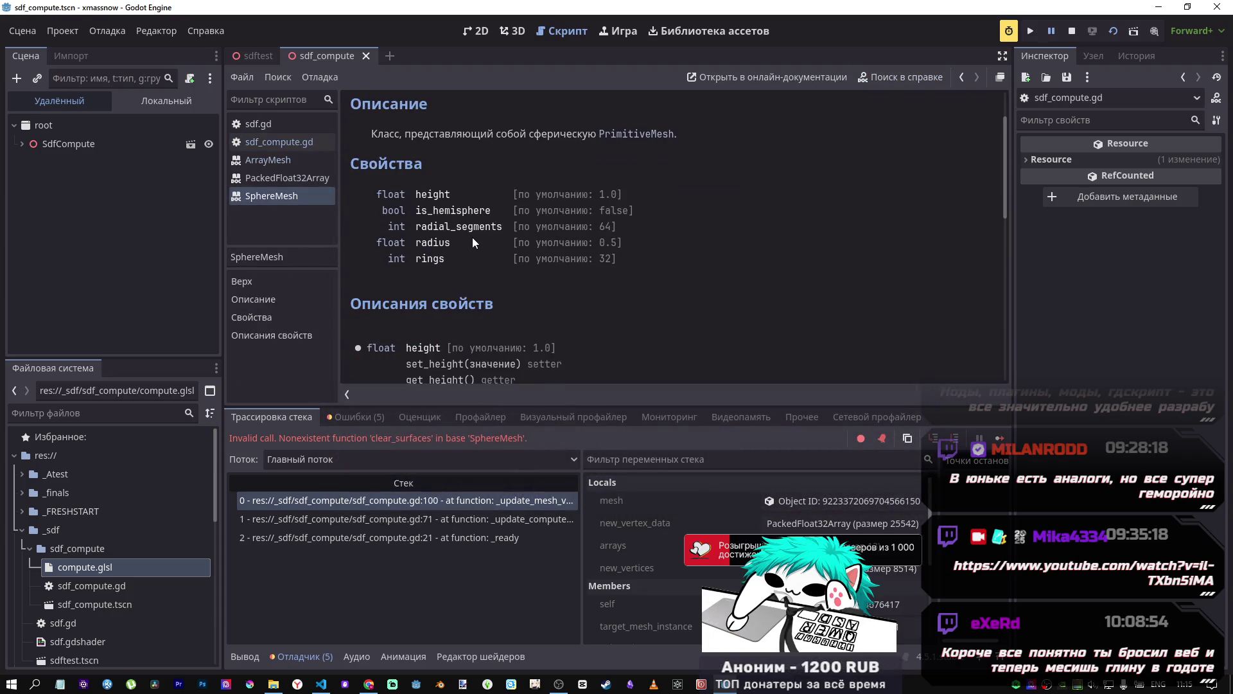
{"action": "scroll", "coordinate": [474, 239], "scroll_direction": "down", "scroll_amount": 5}
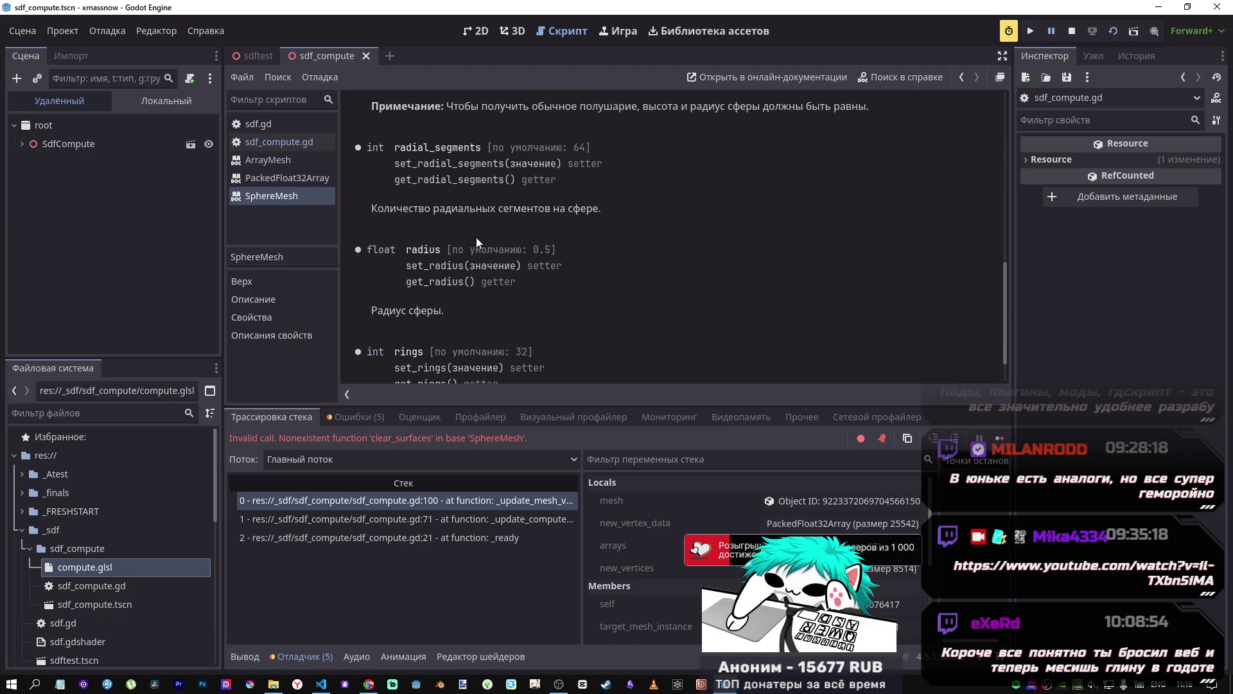
{"action": "scroll", "coordinate": [476, 241], "scroll_direction": "down", "scroll_amount": 1}
{"action": "left_click", "coordinate": [961, 76]}
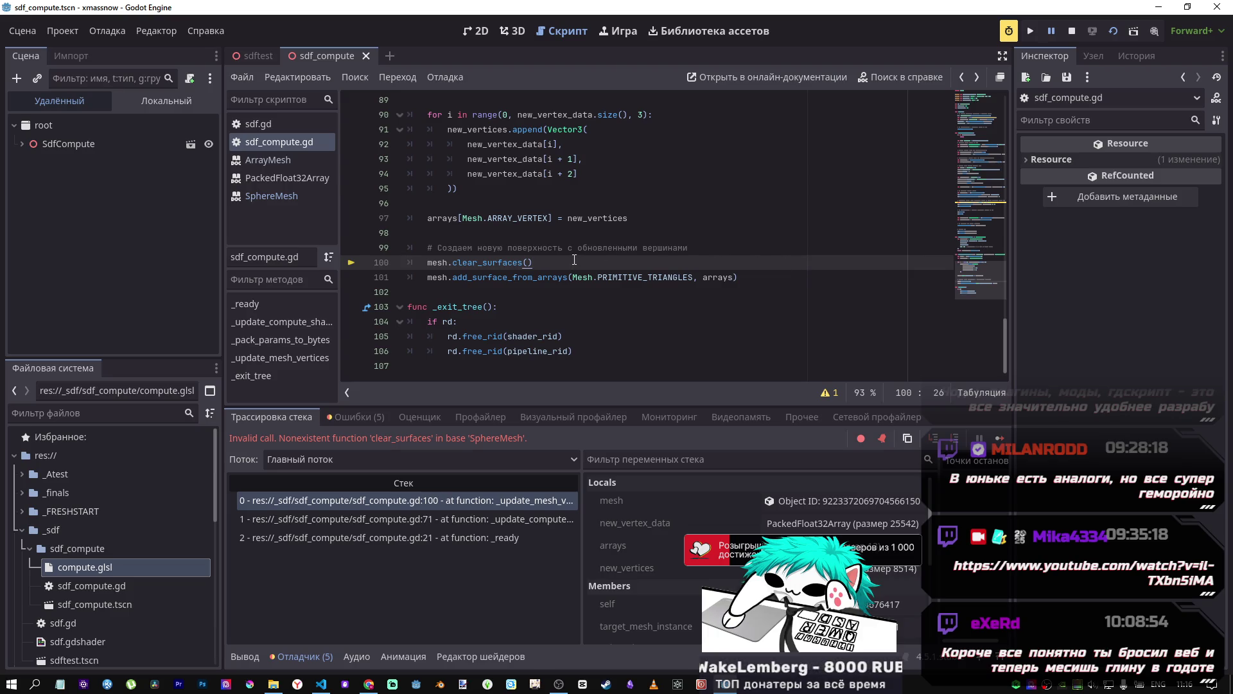
{"action": "key", "text": "ctrl+k"}
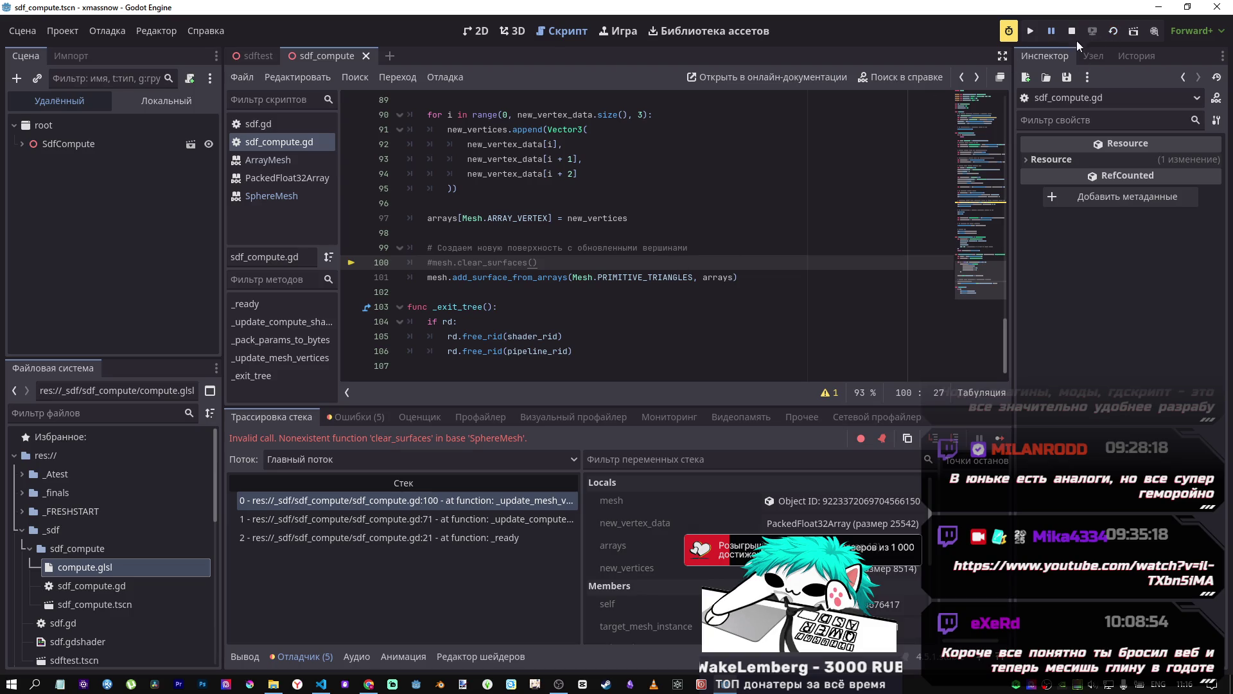
Step: Restore the commented mesh.clear_surfaces() call on line 100 and rerun the scene
{"action": "key", "text": "F5"}
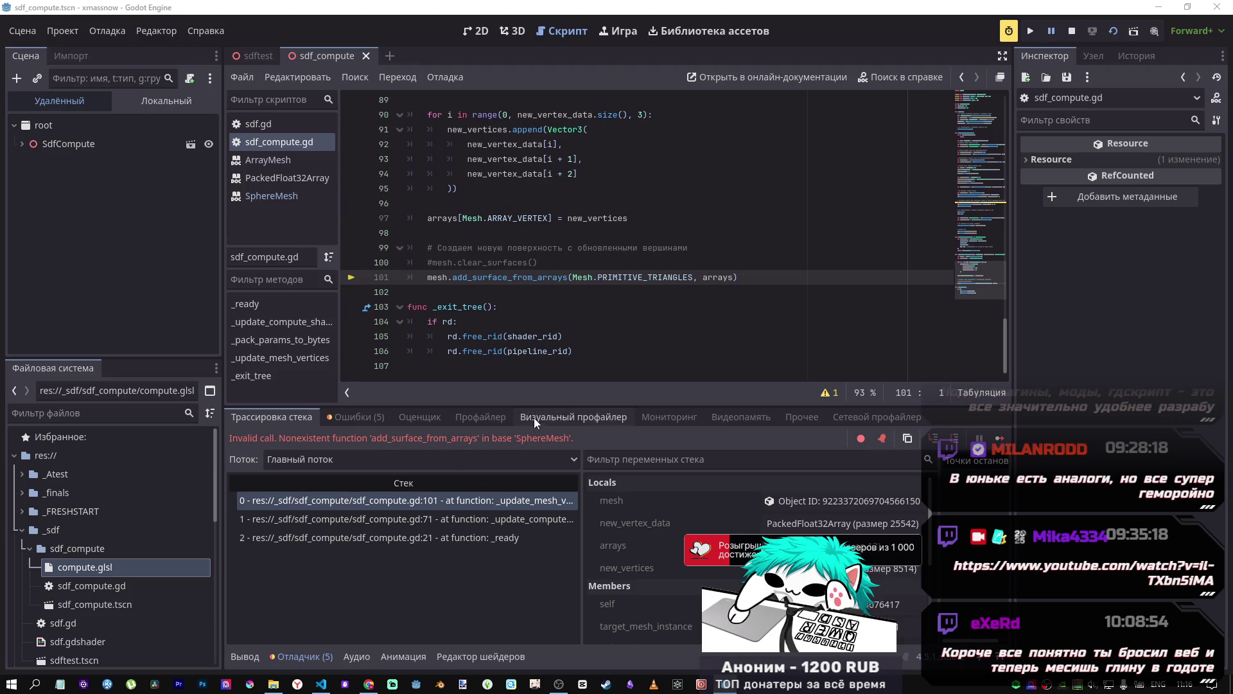
{"action": "left_click", "coordinate": [747, 278]}
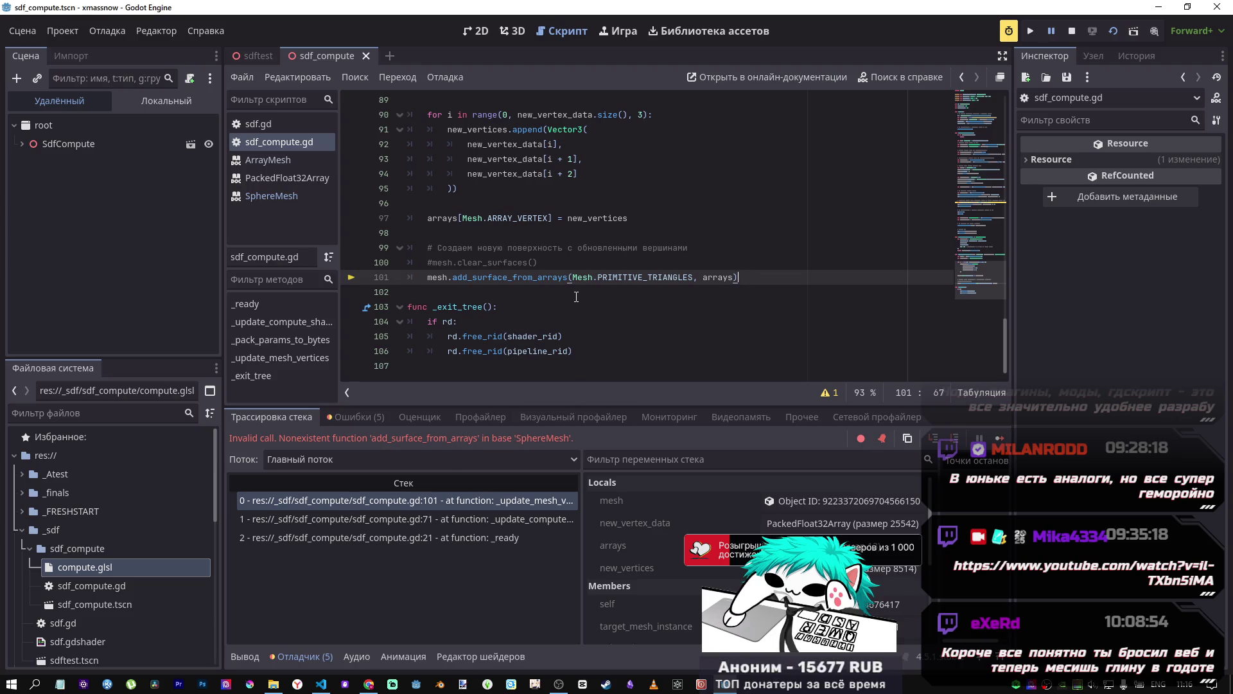
{"action": "left_click", "coordinate": [548, 267]}
{"action": "key", "text": "ctrl+k"}
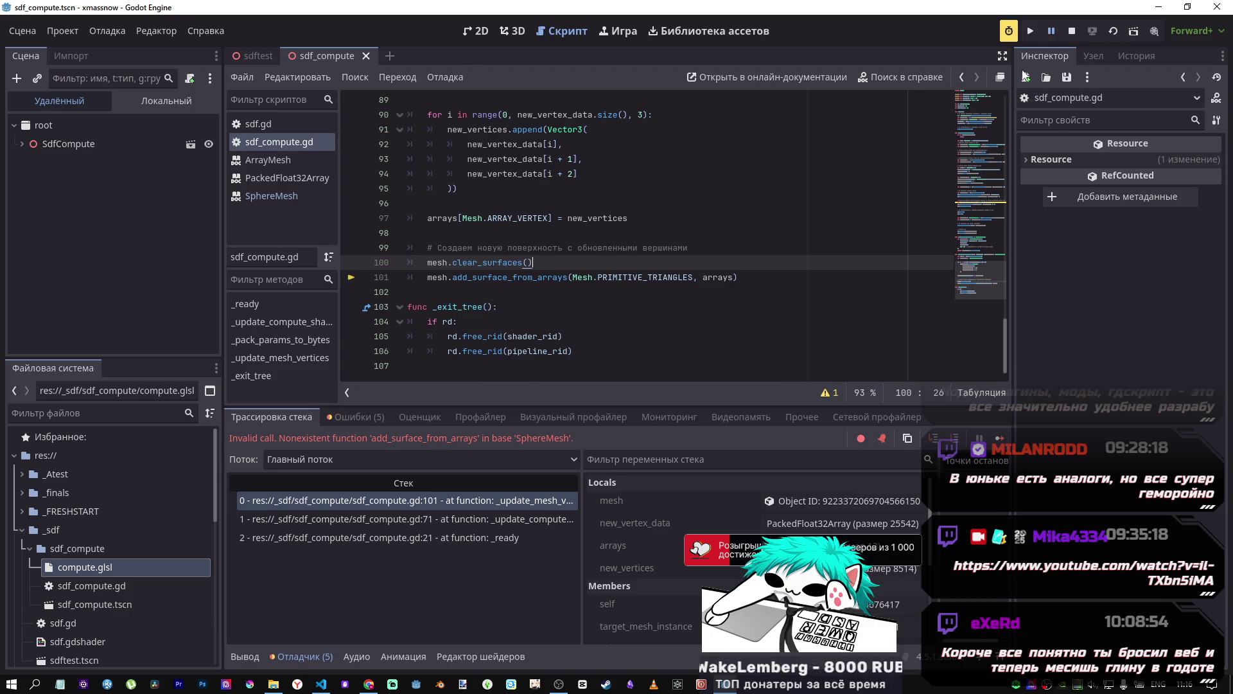
{"action": "key", "text": "F6"}
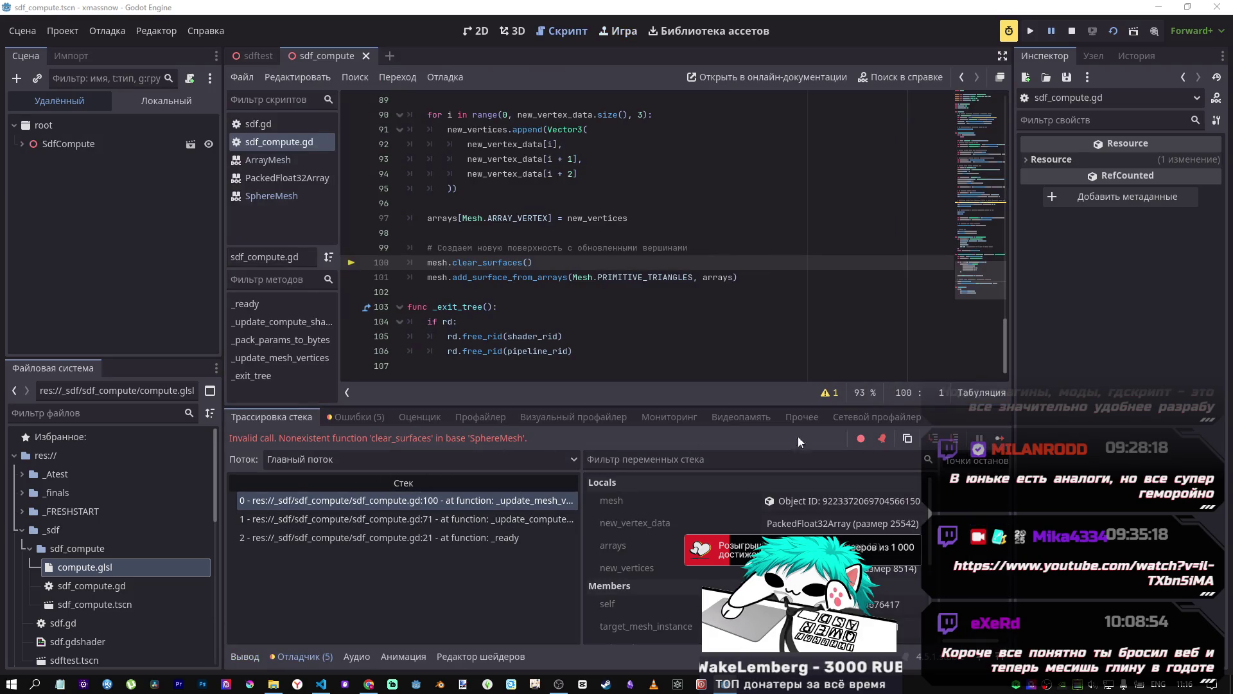
{"action": "key", "text": "alt+Tab"}
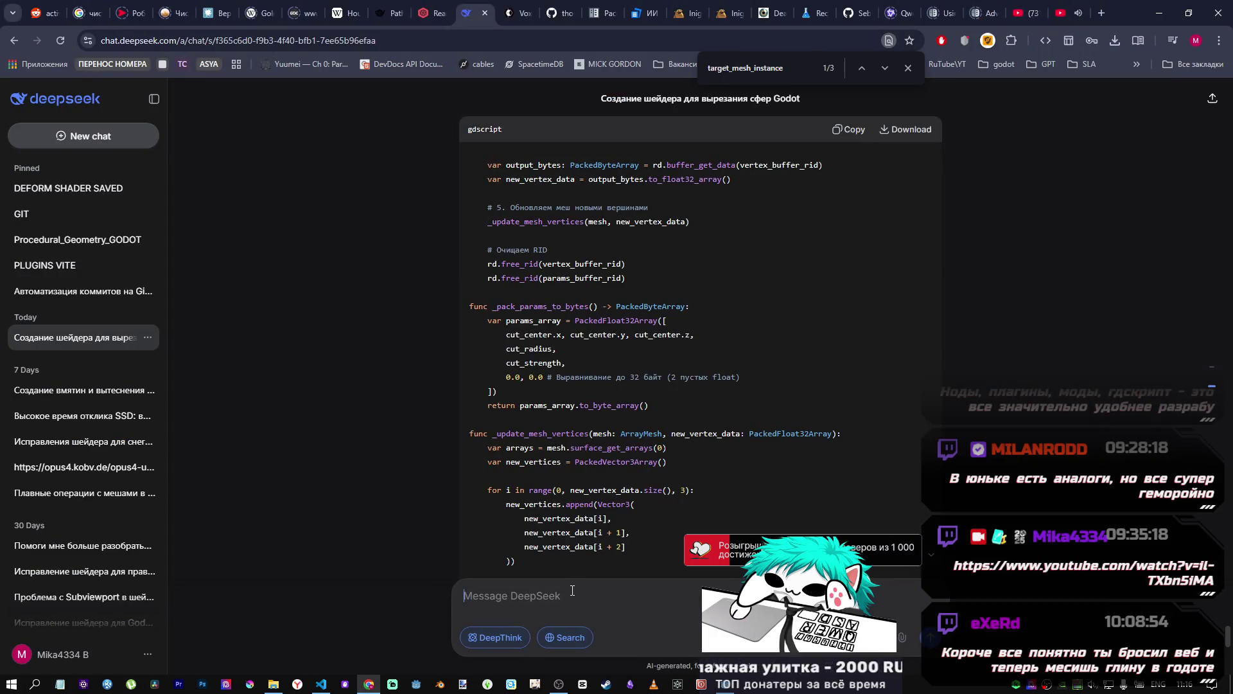
Step: Paste the clear_surfaces error into DeepSeek after checking the line 71 and _ready stack frames
{"action": "left_click", "coordinate": [573, 590]}
{"action": "key", "text": "ctrl+v"}
{"action": "key", "text": "alt+Tab"}
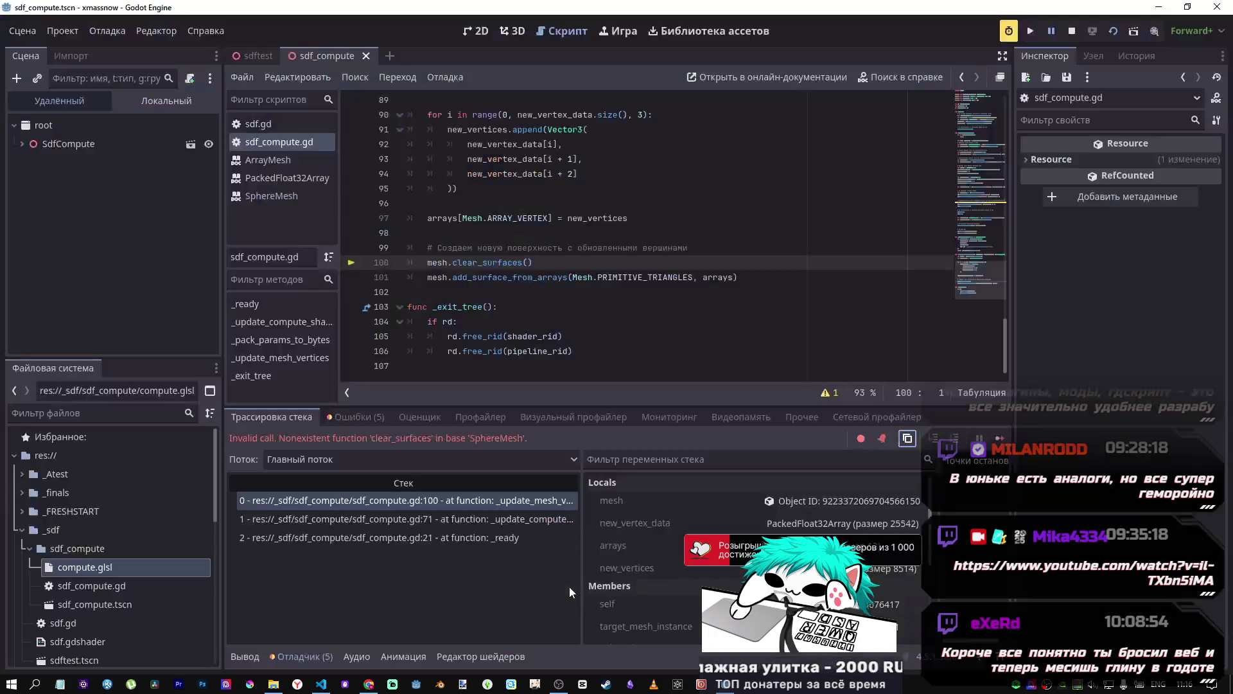
{"action": "left_click", "coordinate": [489, 519]}
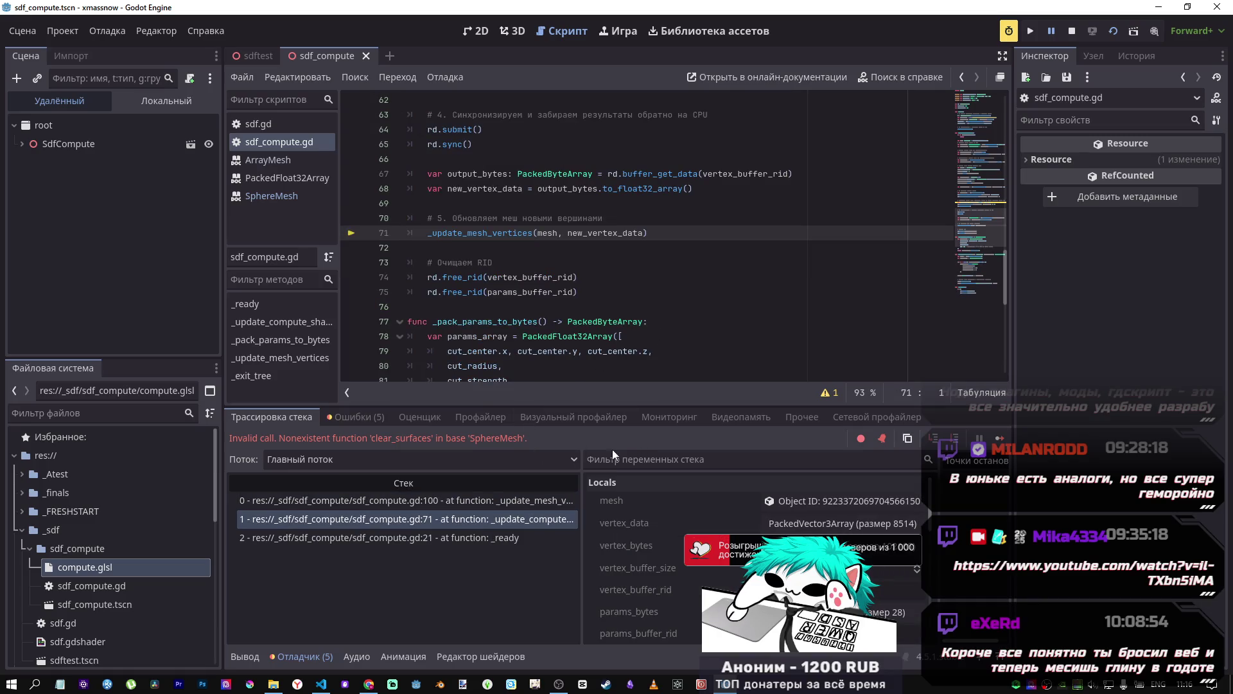
{"action": "left_click", "coordinate": [469, 539]}
{"action": "left_click", "coordinate": [475, 518]}
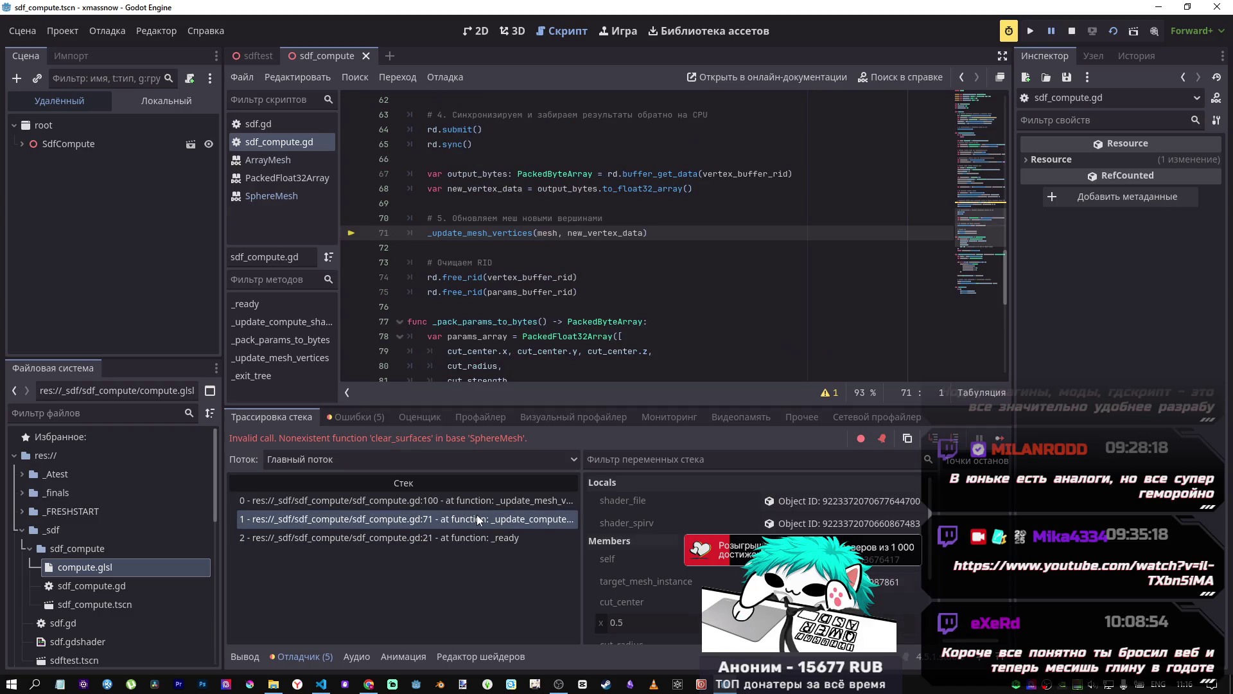
{"action": "key", "text": "alt+Tab"}
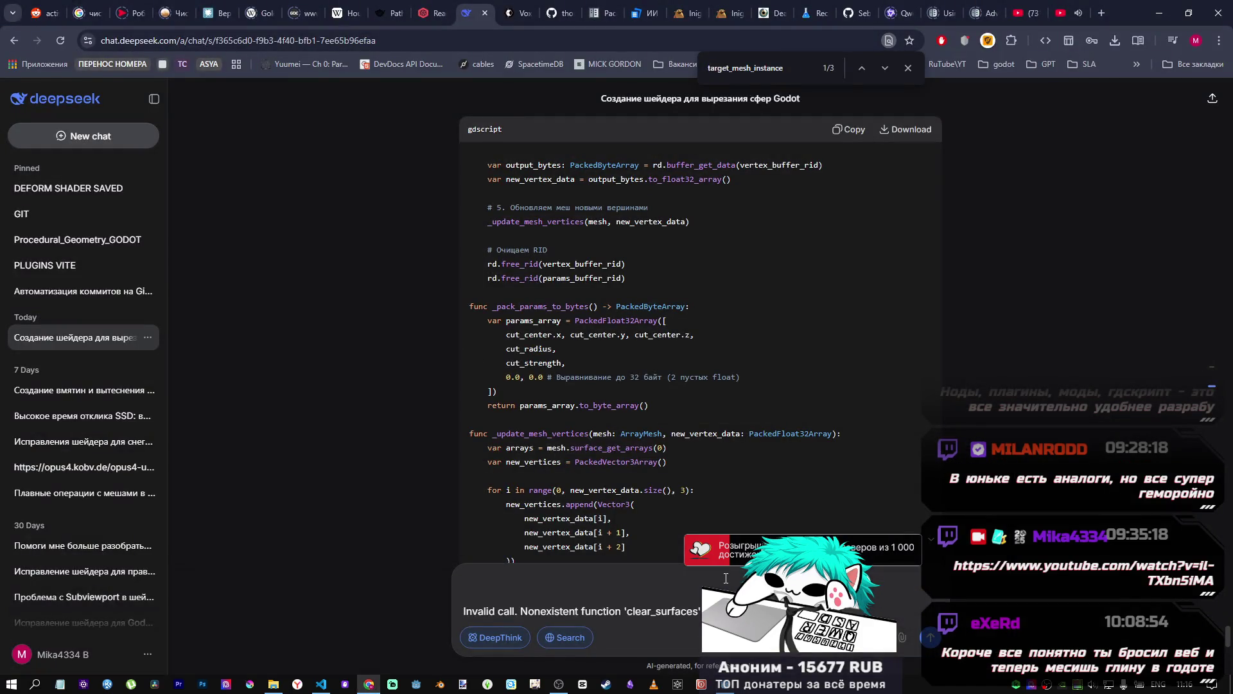
{"action": "key", "text": "alt+Tab"}
Step: Copy the whole sdf_compute.gd script, paste it under the error, and send
{"action": "key", "text": "ctrl+a"}
{"action": "scroll", "coordinate": [720, 237], "scroll_direction": "up", "scroll_amount": 15}
{"action": "scroll", "coordinate": [729, 244], "scroll_direction": "down", "scroll_amount": 15}
{"action": "key", "text": "ctrl+c"}
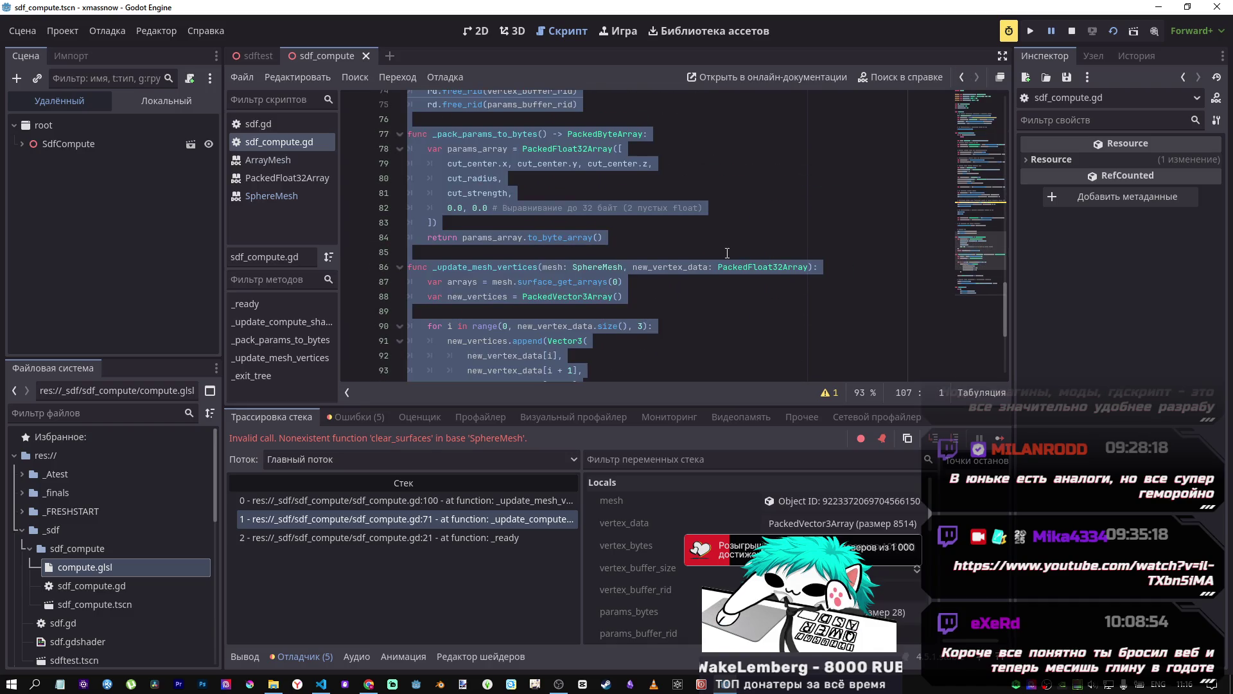
{"action": "key", "text": "alt+Tab"}
{"action": "key", "text": "ctrl+v"}
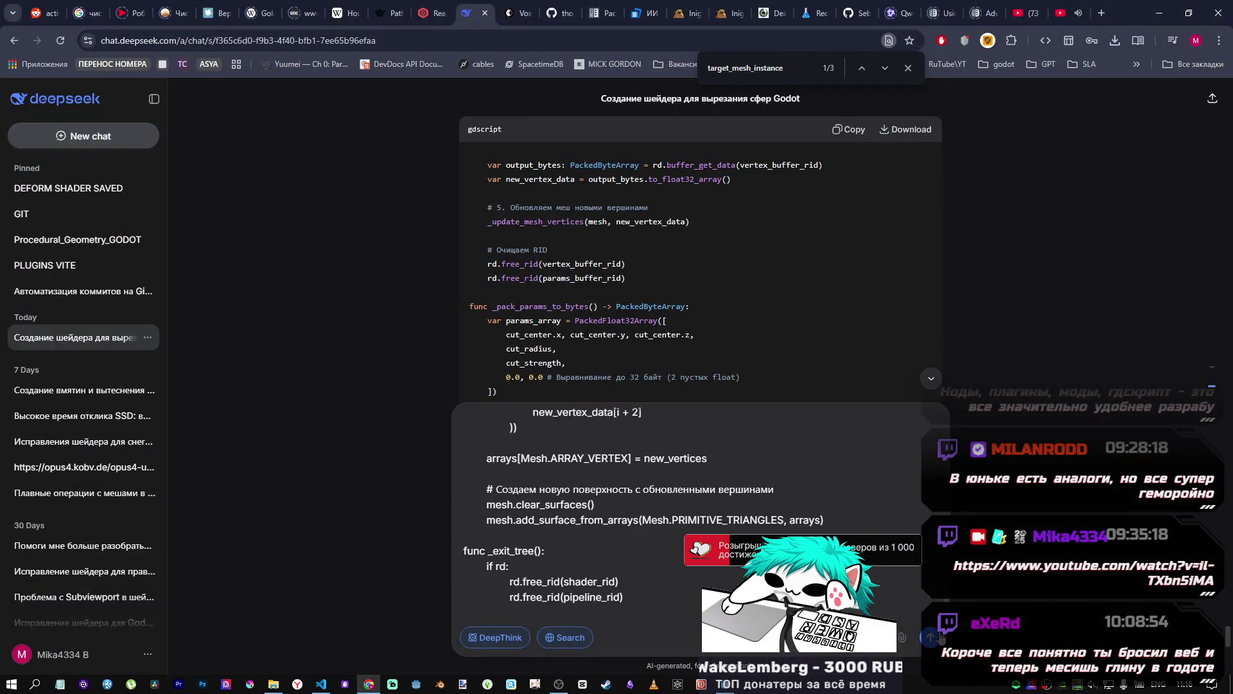
{"action": "left_click", "coordinate": [931, 637]}
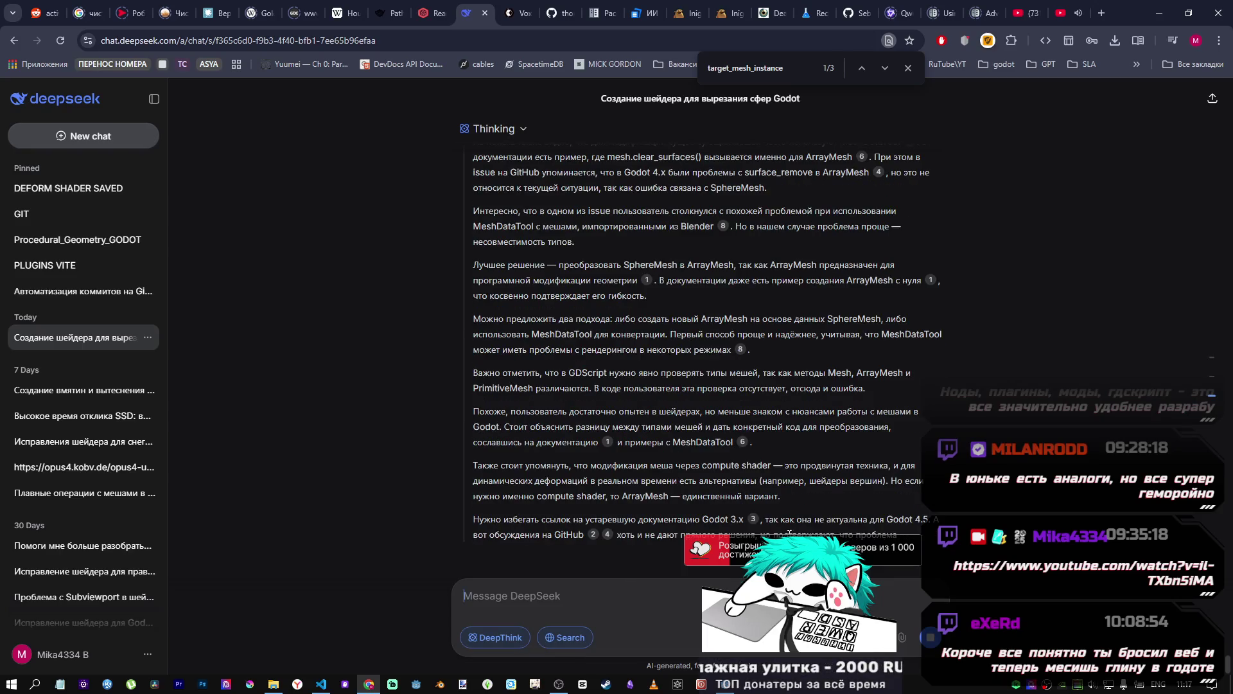
Step: Open sdftest, inspect the running SdfCompute node, and stop the scene
{"action": "left_click", "coordinate": [726, 678]}
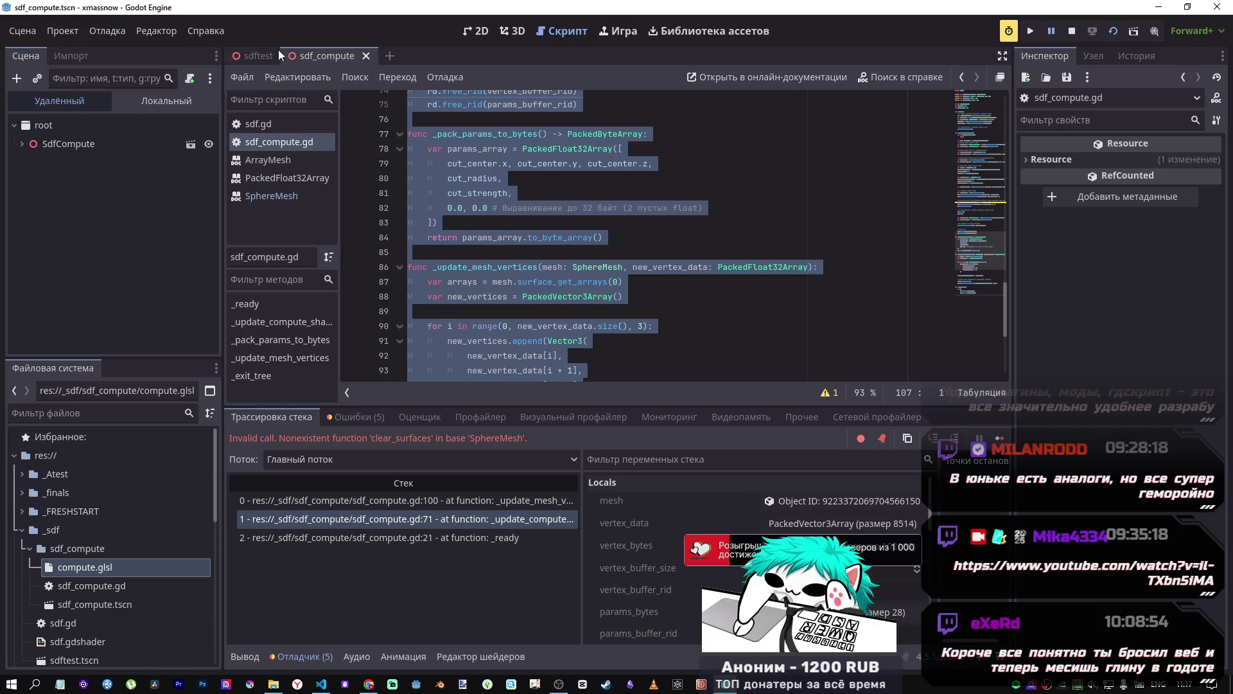
{"action": "left_click", "coordinate": [259, 55]}
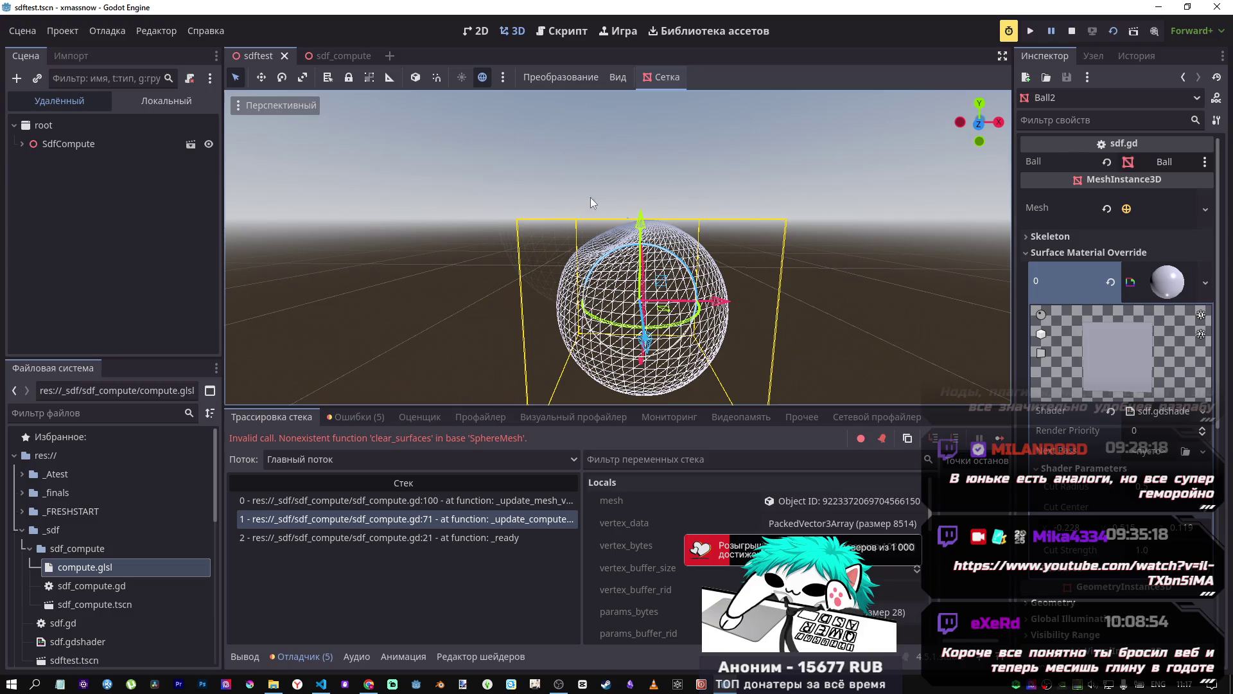
{"action": "left_click", "coordinate": [77, 150]}
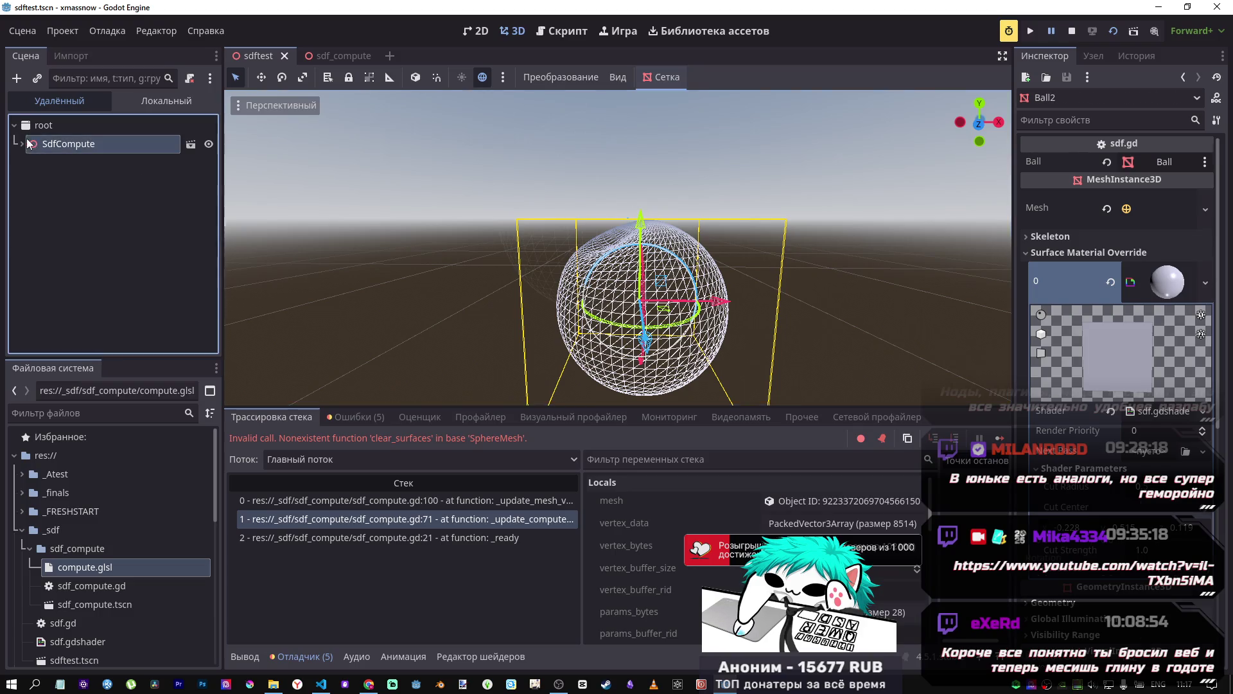
{"action": "left_click", "coordinate": [1071, 31]}
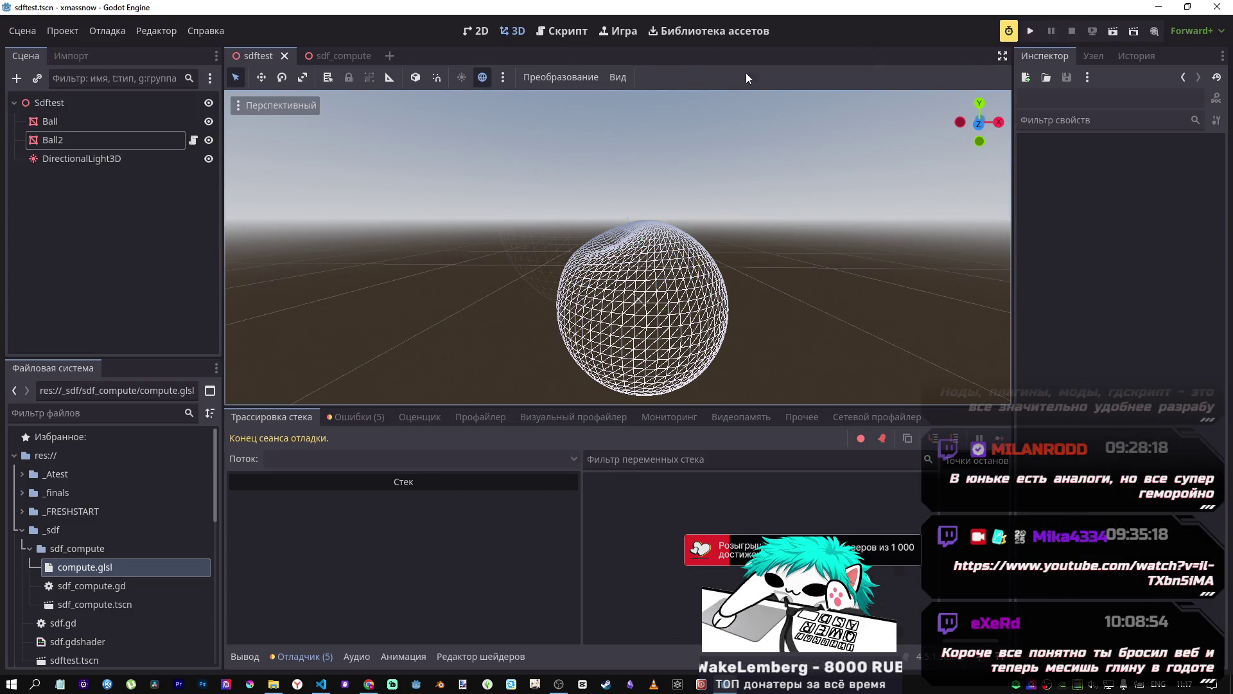
Step: Inspect the wireframe sphere from a front view, then switch to the sdf_compute scene
{"action": "mouse_move", "coordinate": [492, 261]}
{"action": "left_mouse_down"}
{"action": "mouse_move", "coordinate": [610, 276]}
{"action": "mouse_move", "coordinate": [531, 255]}
{"action": "left_mouse_up"}
{"action": "scroll", "coordinate": [530, 256], "scroll_direction": "up", "scroll_amount": 5}
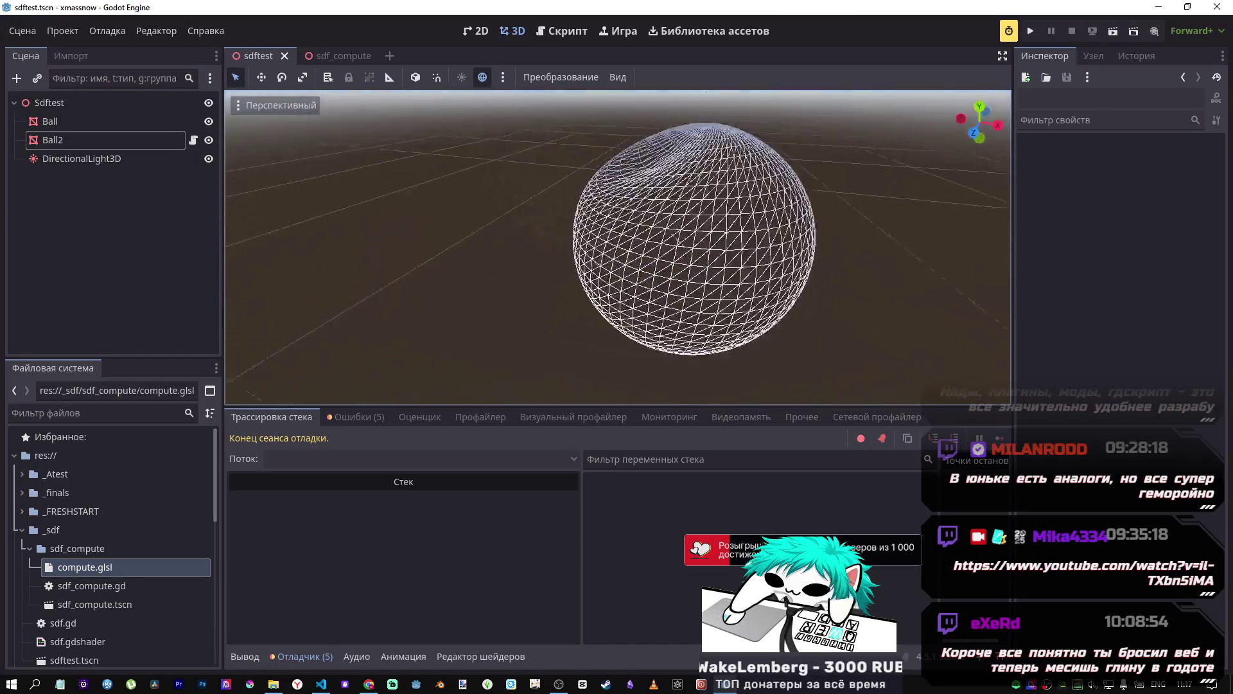
{"action": "key", "text": "KP_1"}
{"action": "scroll", "coordinate": [618, 249], "scroll_direction": "down", "scroll_amount": 4}
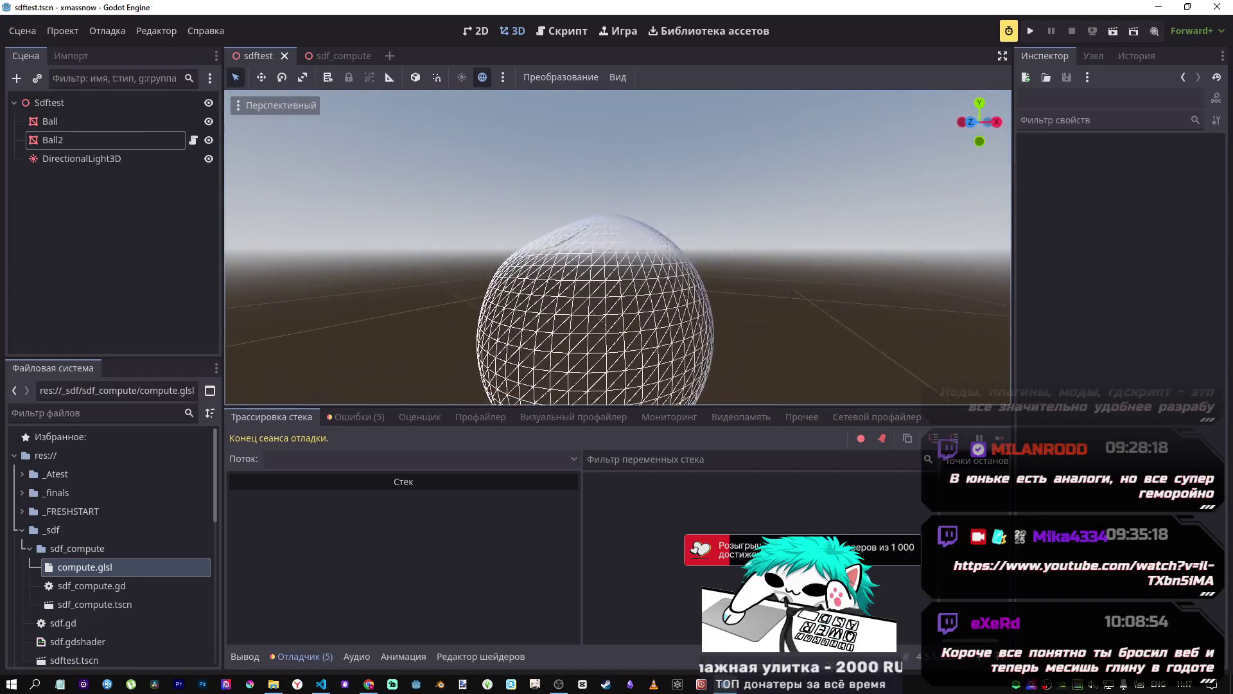
{"action": "mouse_move", "coordinate": [616, 256]}
{"action": "left_mouse_down"}
{"action": "mouse_move", "coordinate": [578, 290]}
{"action": "mouse_move", "coordinate": [616, 264]}
{"action": "mouse_move", "coordinate": [617, 286]}
{"action": "left_mouse_up"}
{"action": "left_click_drag", "start_coordinate": [321, 184], "coordinate": [321, 184]}
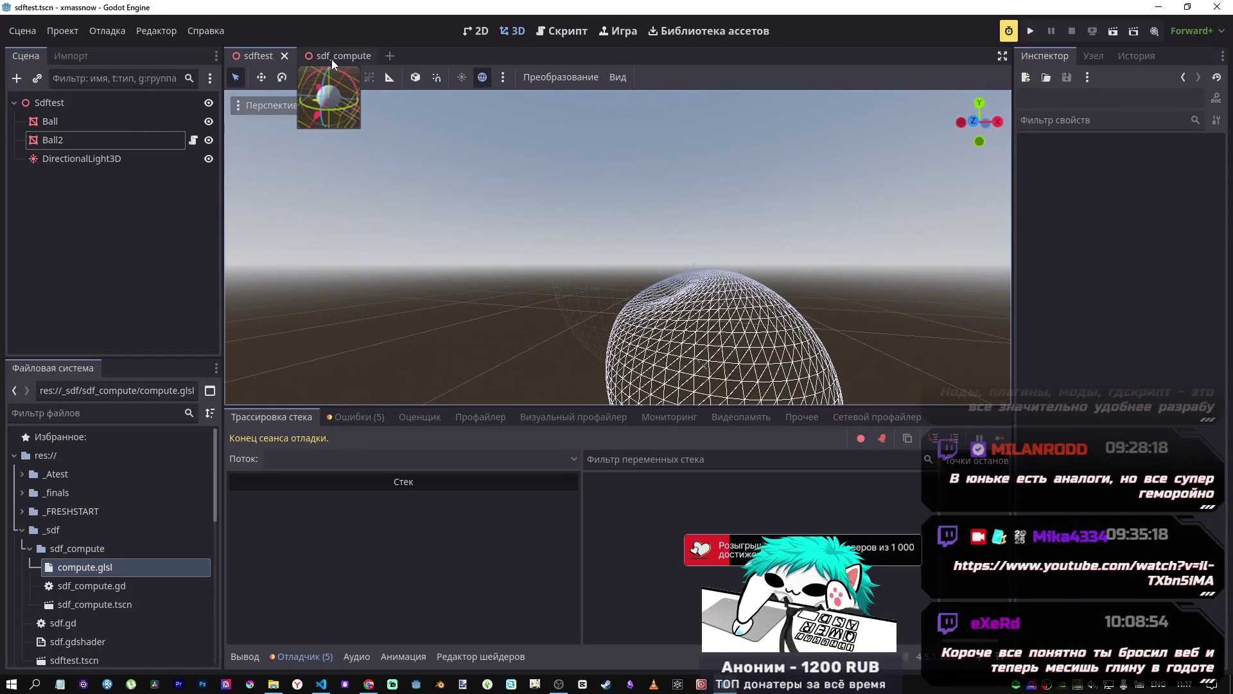
{"action": "left_click", "coordinate": [332, 58]}
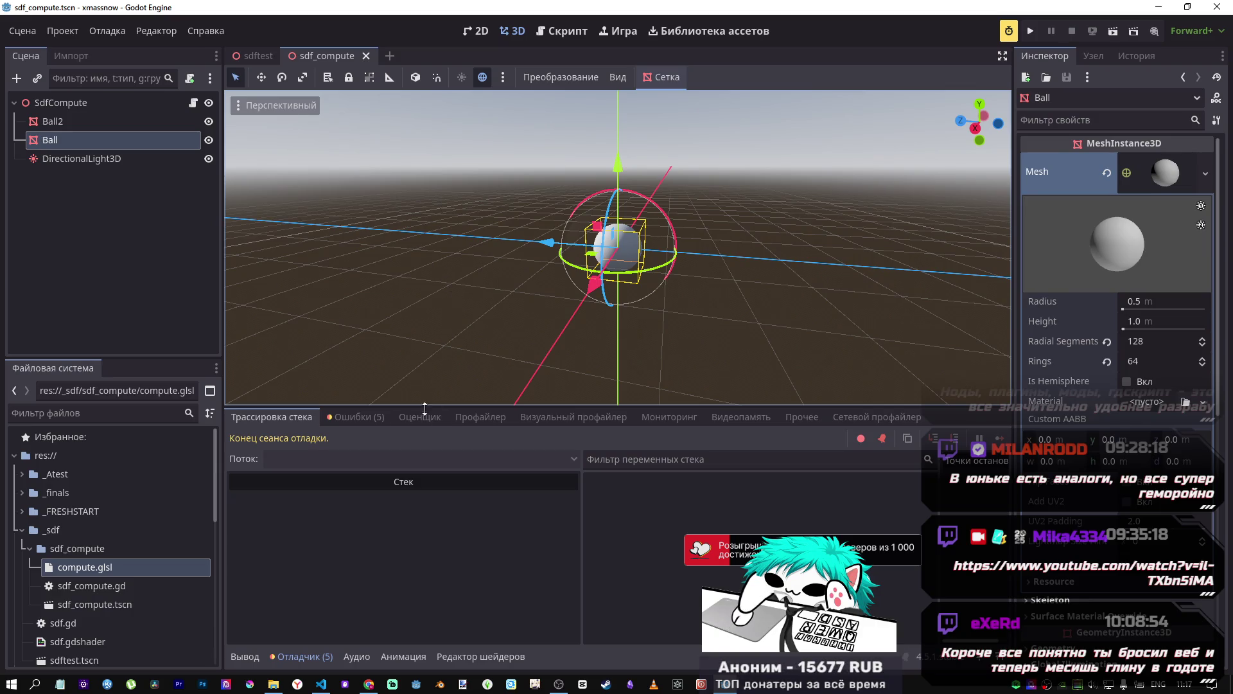
Step: Bring up compute.glsl in VS Code and look over the Params uniform block around cut_radius
{"action": "mouse_move", "coordinate": [322, 684]}
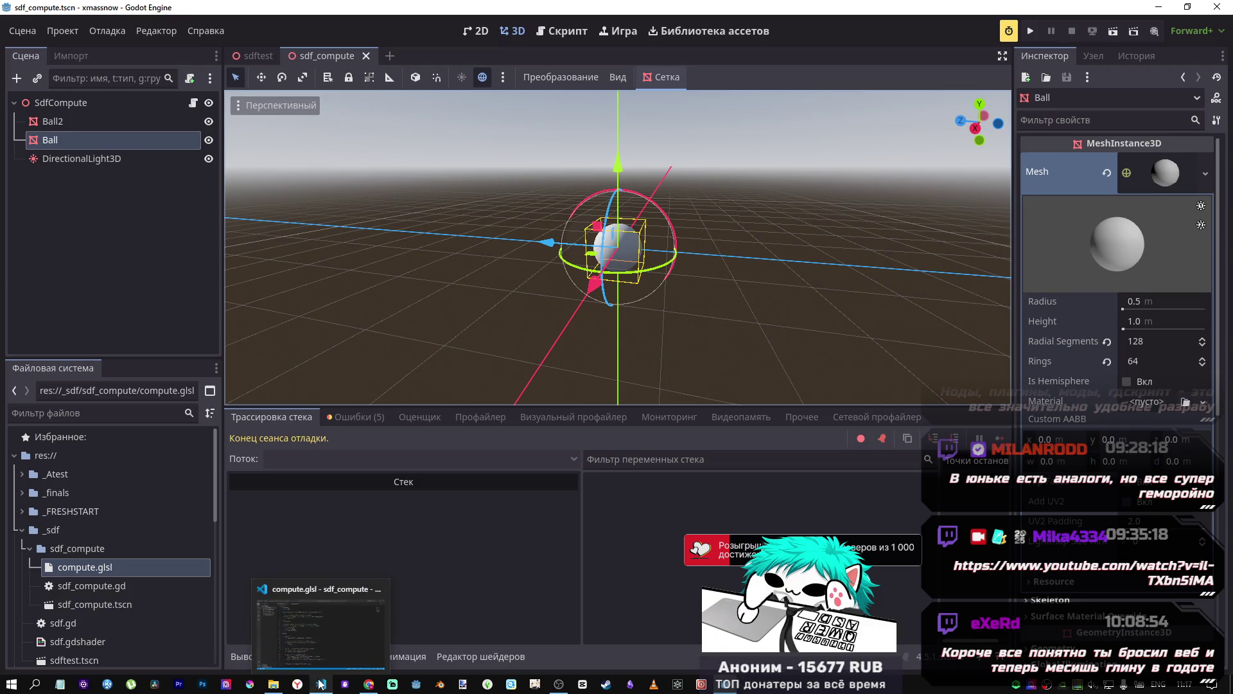
{"action": "left_click", "coordinate": [322, 652]}
{"action": "left_click_drag", "start_coordinate": [357, 235], "coordinate": [391, 286]}
{"action": "left_click", "coordinate": [393, 290]}
{"action": "scroll", "coordinate": [347, 367], "scroll_direction": "down", "scroll_amount": 3}
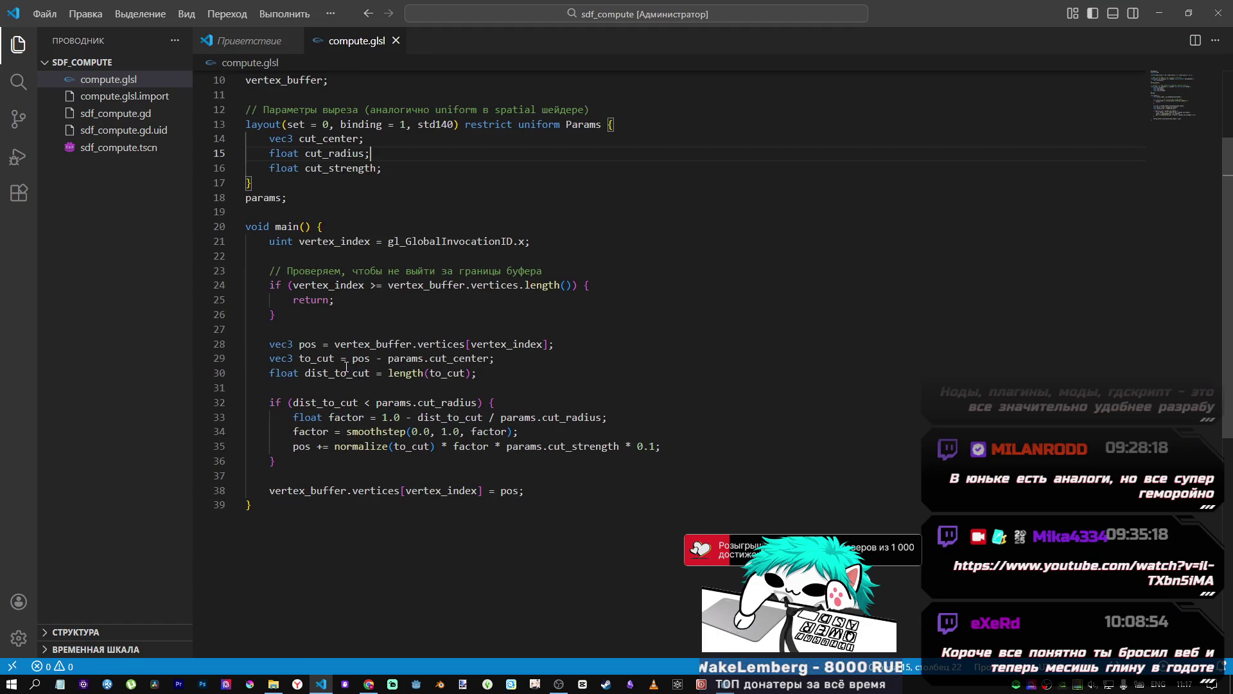
{"action": "scroll", "coordinate": [347, 363], "scroll_direction": "up", "scroll_amount": 3}
{"action": "scroll", "coordinate": [352, 353], "scroll_direction": "down", "scroll_amount": 2}
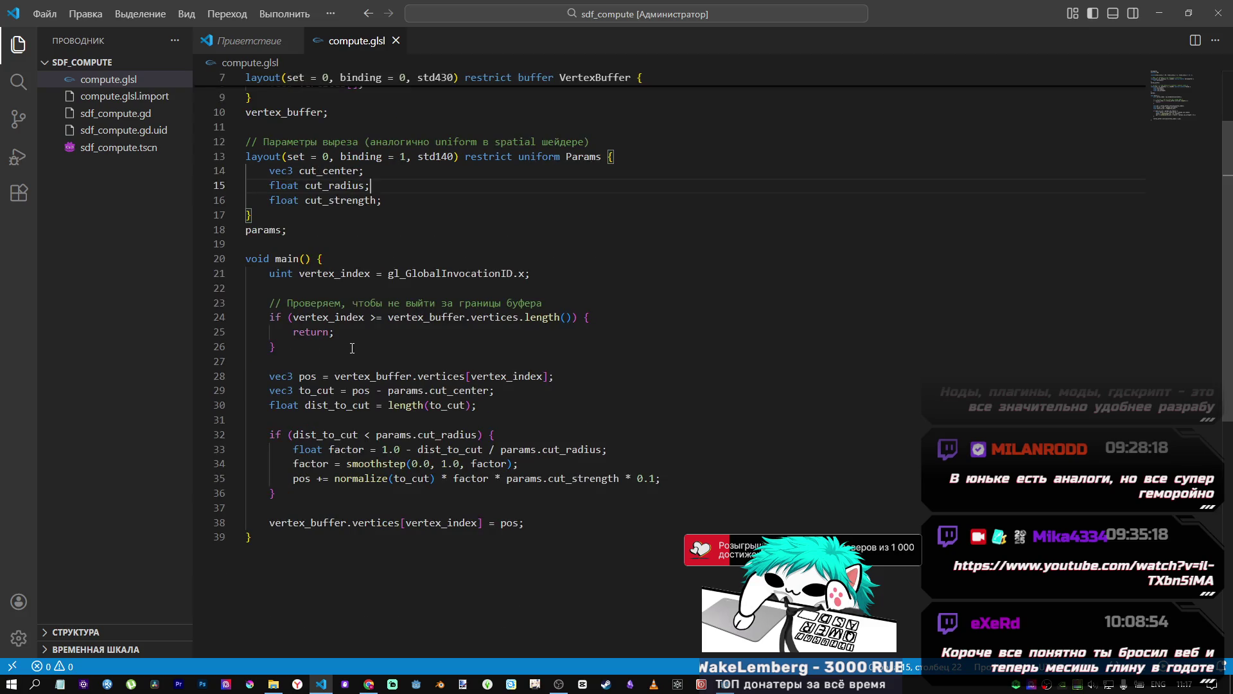
{"action": "scroll", "coordinate": [352, 348], "scroll_direction": "up", "scroll_amount": 2}
{"action": "scroll", "coordinate": [352, 350], "scroll_direction": "down", "scroll_amount": 3}
{"action": "scroll", "coordinate": [351, 353], "scroll_direction": "up", "scroll_amount": 3}
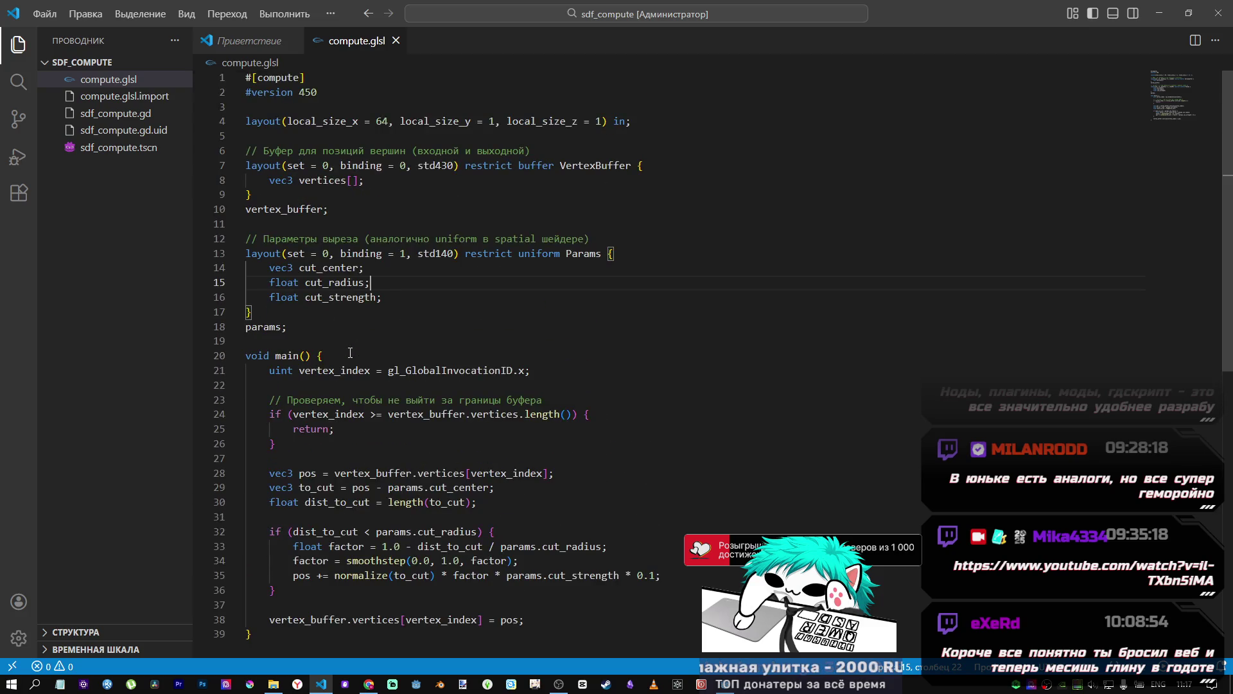
{"action": "scroll", "coordinate": [338, 253], "scroll_direction": "down", "scroll_amount": 2}
{"action": "scroll", "coordinate": [322, 256], "scroll_direction": "up", "scroll_amount": 2}
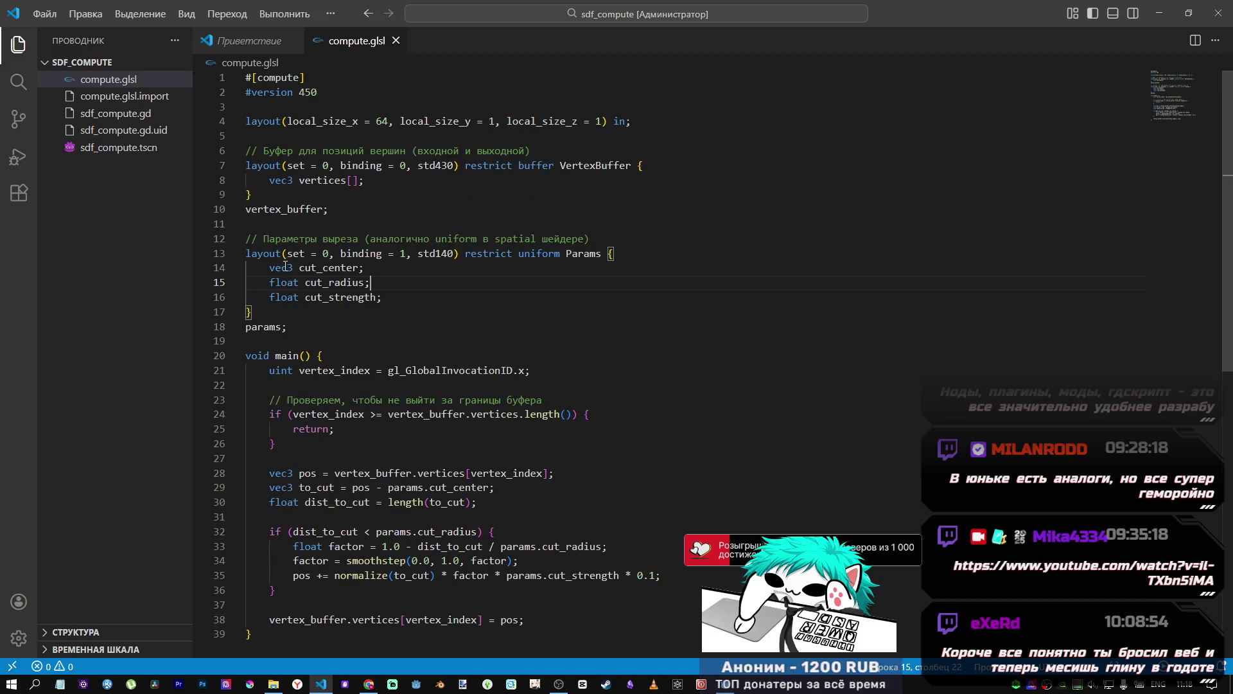
Step: Inspect the vertex_buffer block, the bounds check, and the line 33 factor calculation
{"action": "mouse_move", "coordinate": [306, 121]}
{"action": "left_mouse_down"}
{"action": "mouse_move", "coordinate": [401, 121]}
{"action": "mouse_move", "coordinate": [257, 313]}
{"action": "mouse_move", "coordinate": [415, 370]}
{"action": "mouse_move", "coordinate": [449, 370]}
{"action": "left_mouse_up"}
{"action": "left_click", "coordinate": [449, 370]}
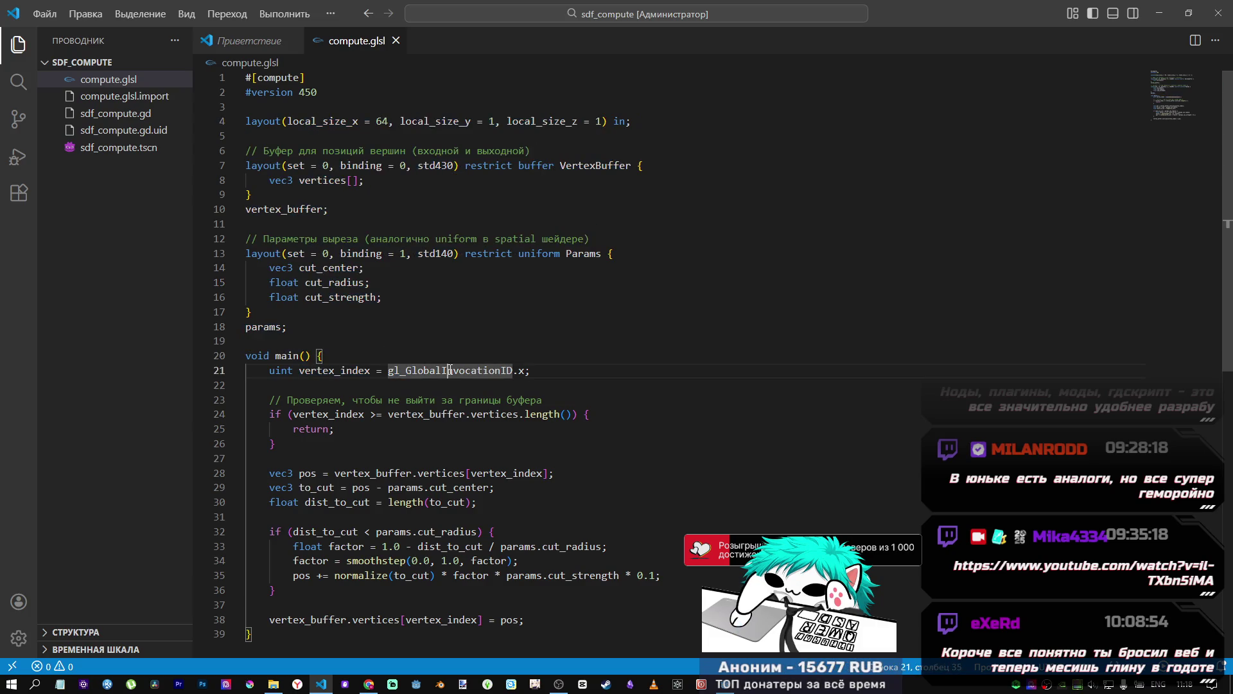
{"action": "left_click_drag", "start_coordinate": [567, 165], "coordinate": [638, 166]}
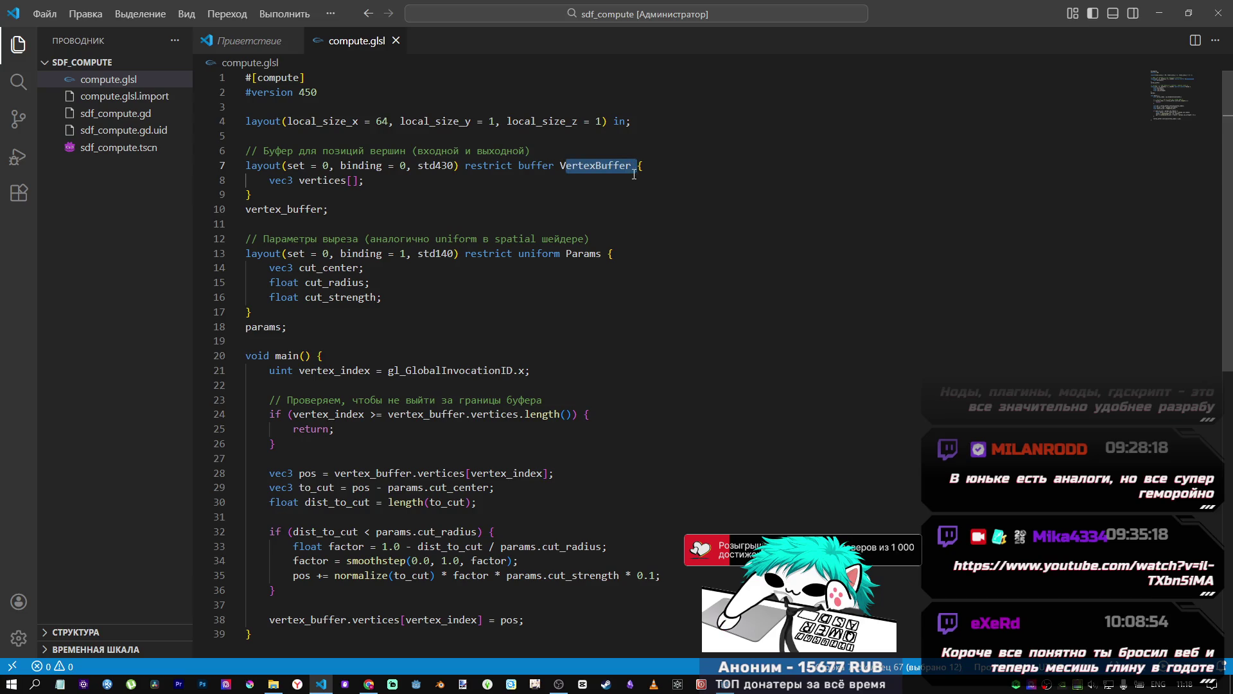
{"action": "left_click", "coordinate": [500, 400]}
{"action": "scroll", "coordinate": [489, 417], "scroll_direction": "down", "scroll_amount": 3}
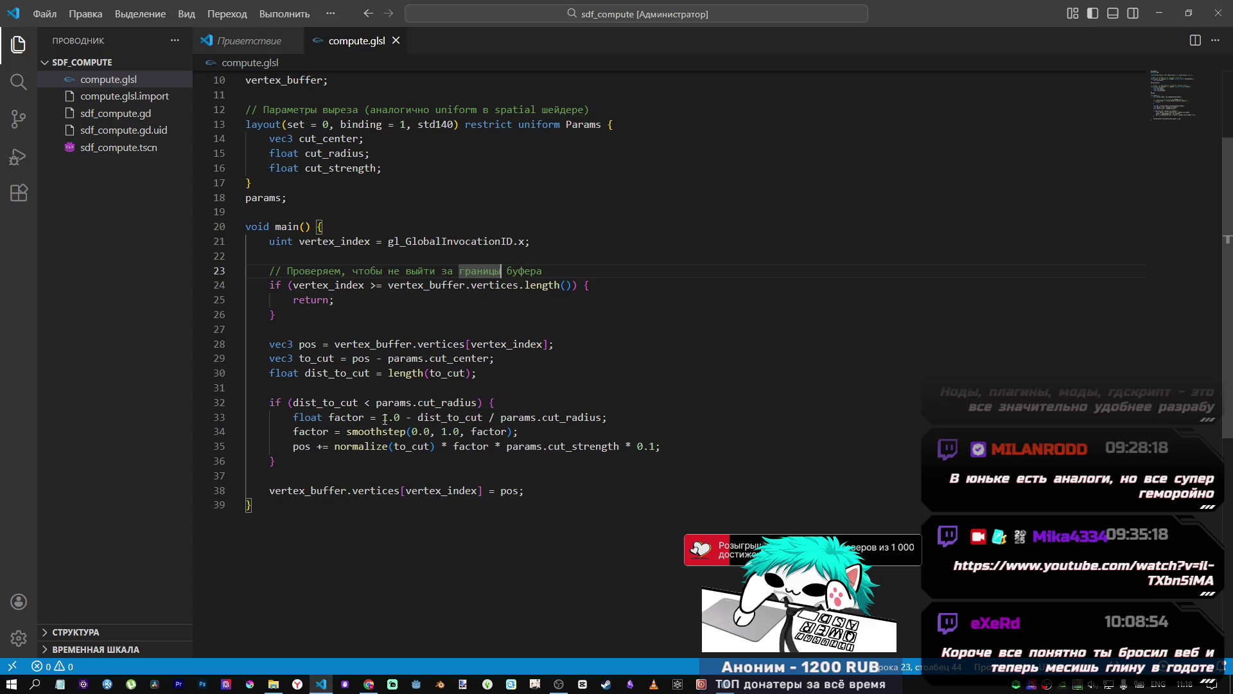
{"action": "left_click_drag", "start_coordinate": [329, 418], "coordinate": [598, 416]}
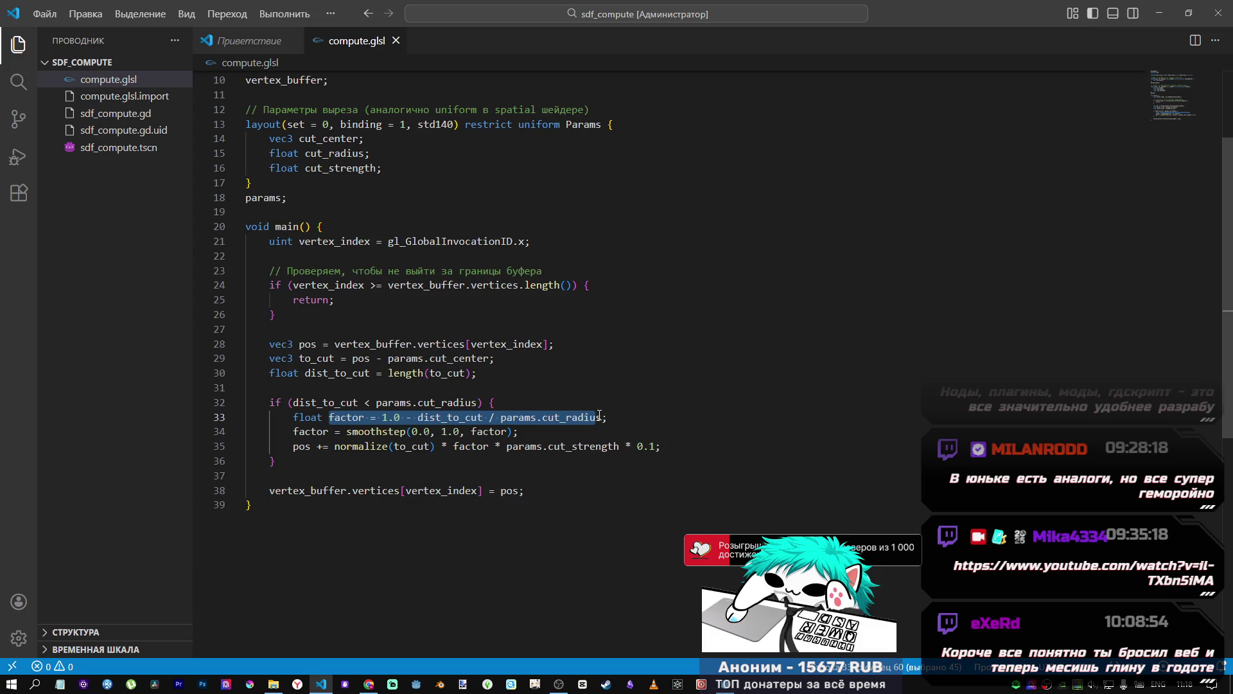
{"action": "left_click", "coordinate": [598, 416]}
{"action": "left_click", "coordinate": [428, 285]}
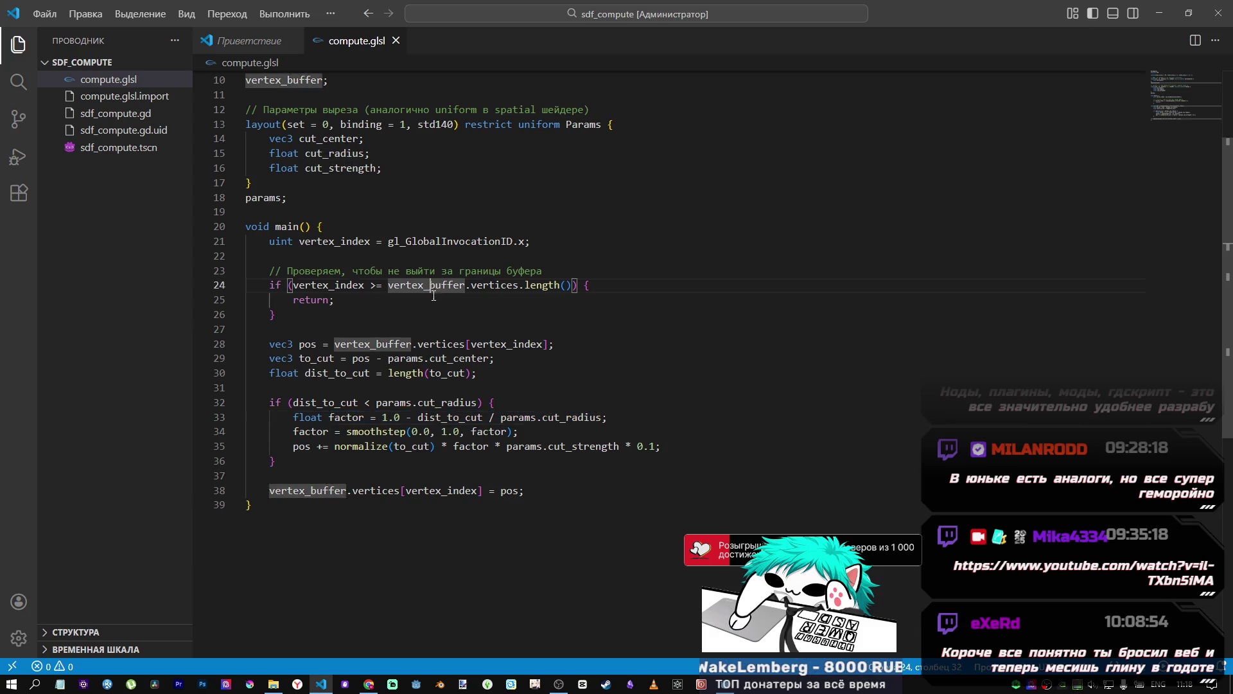
Step: Check the cut_strength parameter, then return to the DeepSeek chat
{"action": "scroll", "coordinate": [292, 256], "scroll_direction": "up", "scroll_amount": 2}
{"action": "left_click_drag", "start_coordinate": [270, 235], "coordinate": [379, 264]}
{"action": "left_click", "coordinate": [370, 265]}
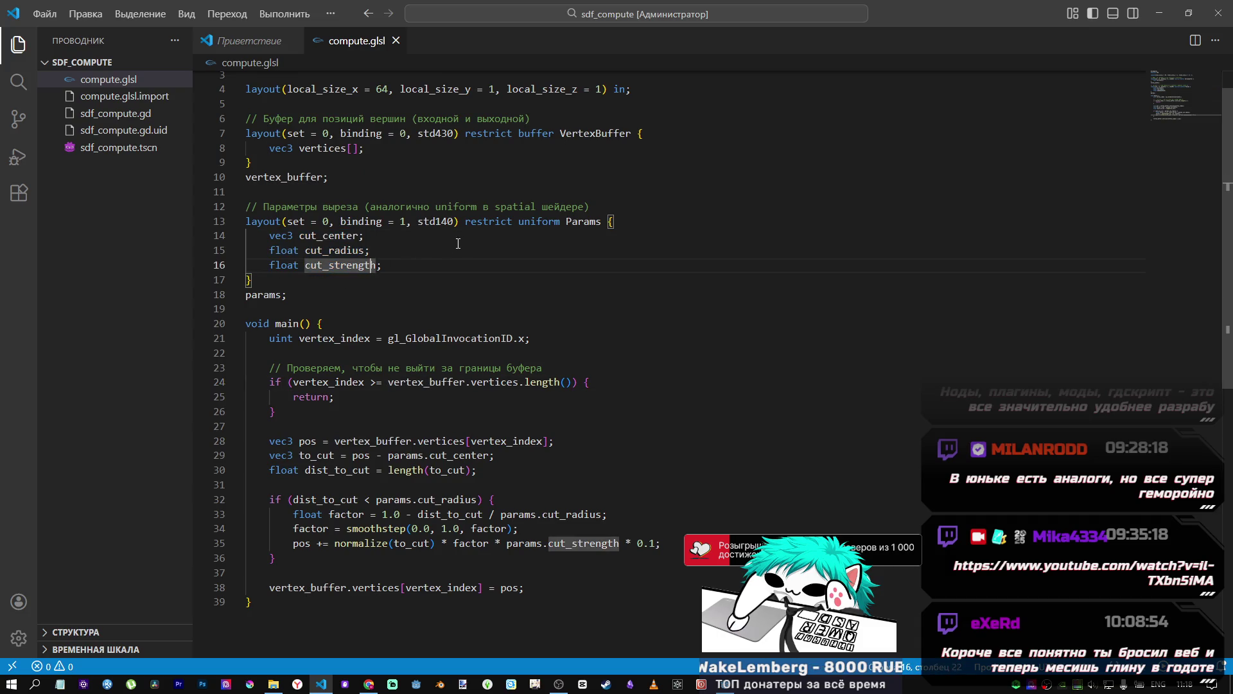
{"action": "scroll", "coordinate": [466, 234], "scroll_direction": "up", "scroll_amount": 1}
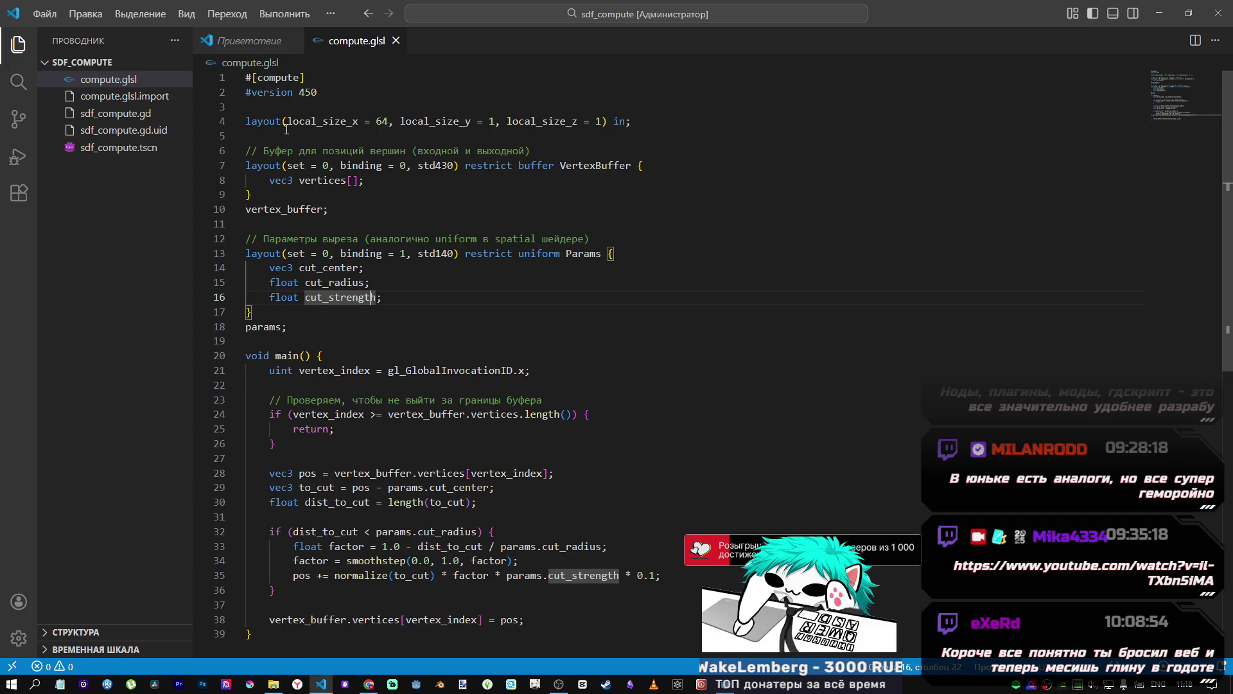
{"action": "left_click", "coordinate": [369, 668]}
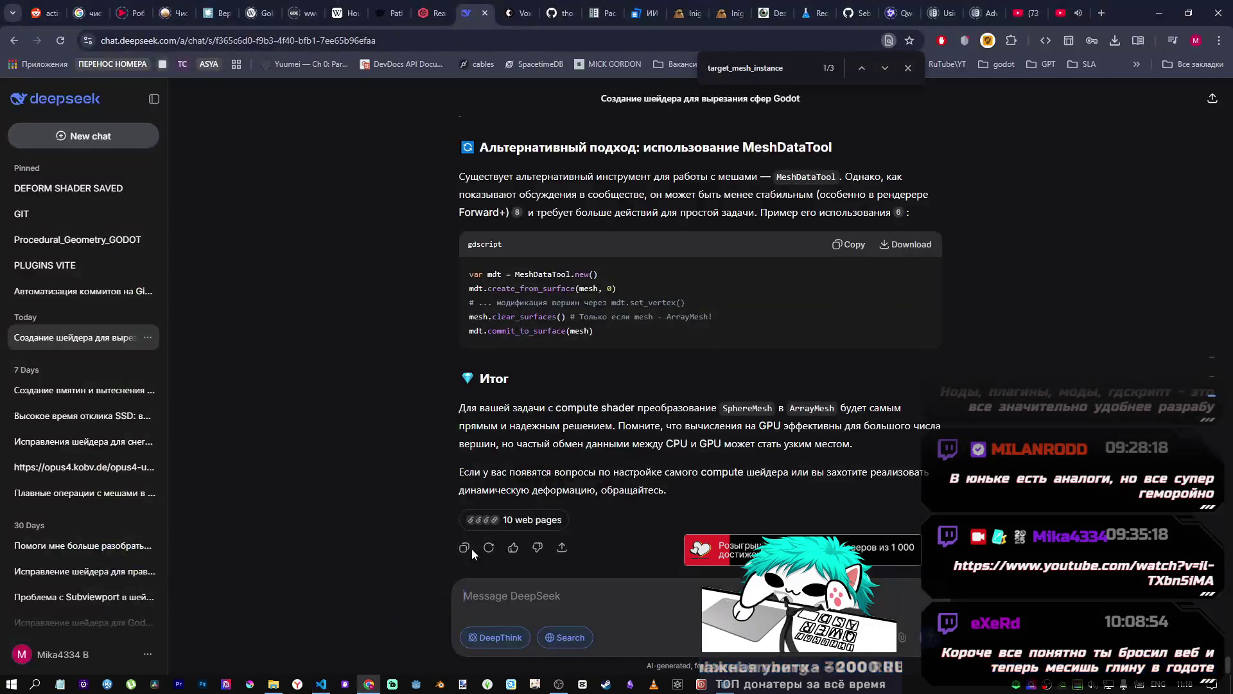
{"action": "scroll", "coordinate": [819, 340], "scroll_direction": "up", "scroll_amount": 10}
{"action": "scroll", "coordinate": [817, 339], "scroll_direction": "down", "scroll_amount": 15}
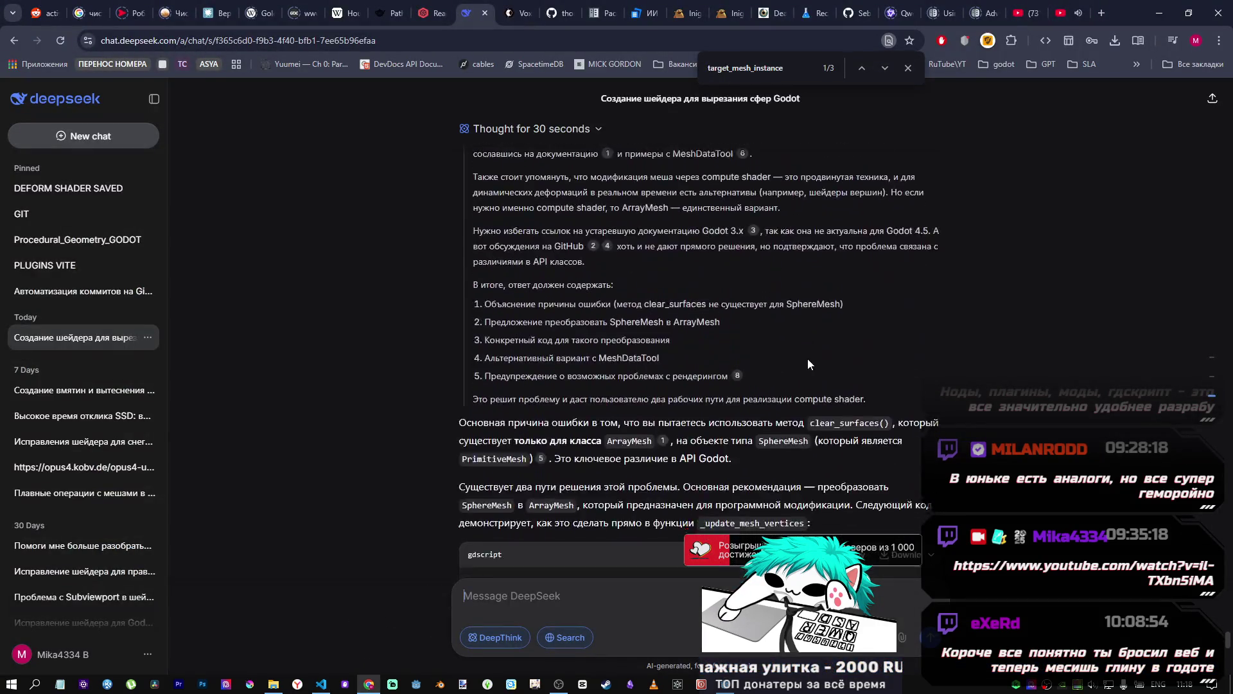
{"action": "scroll", "coordinate": [800, 354], "scroll_direction": "up", "scroll_amount": 4}
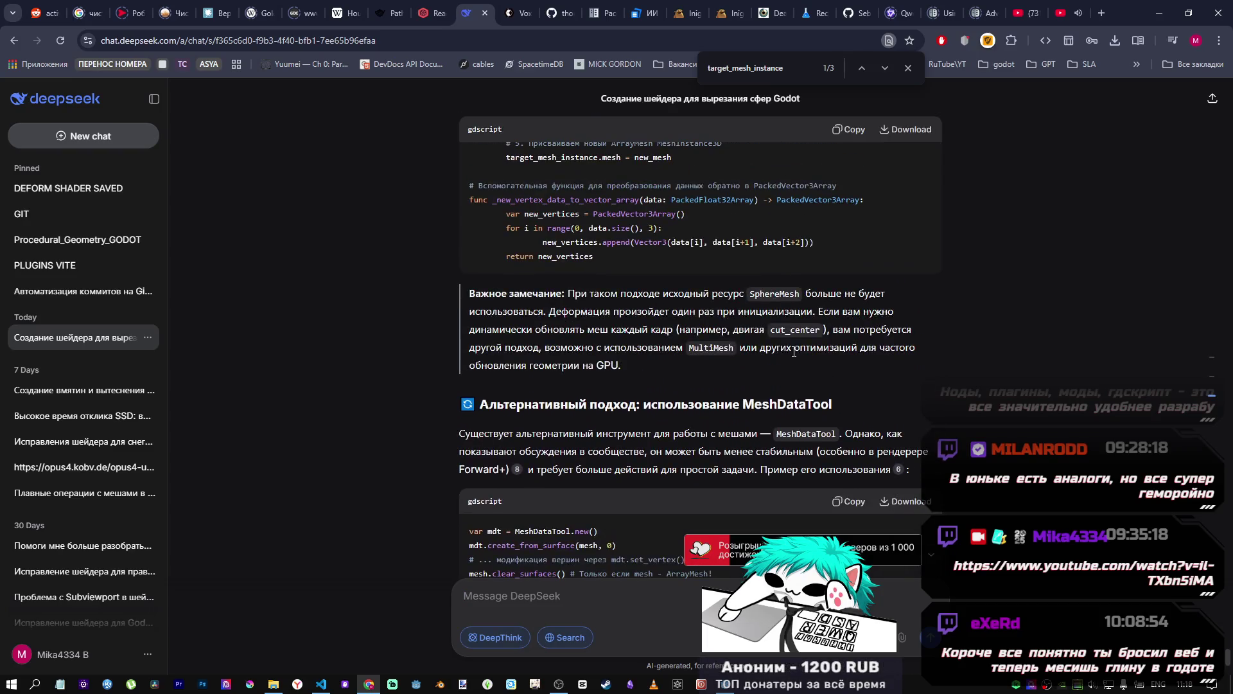
{"action": "scroll", "coordinate": [788, 348], "scroll_direction": "down", "scroll_amount": 1}
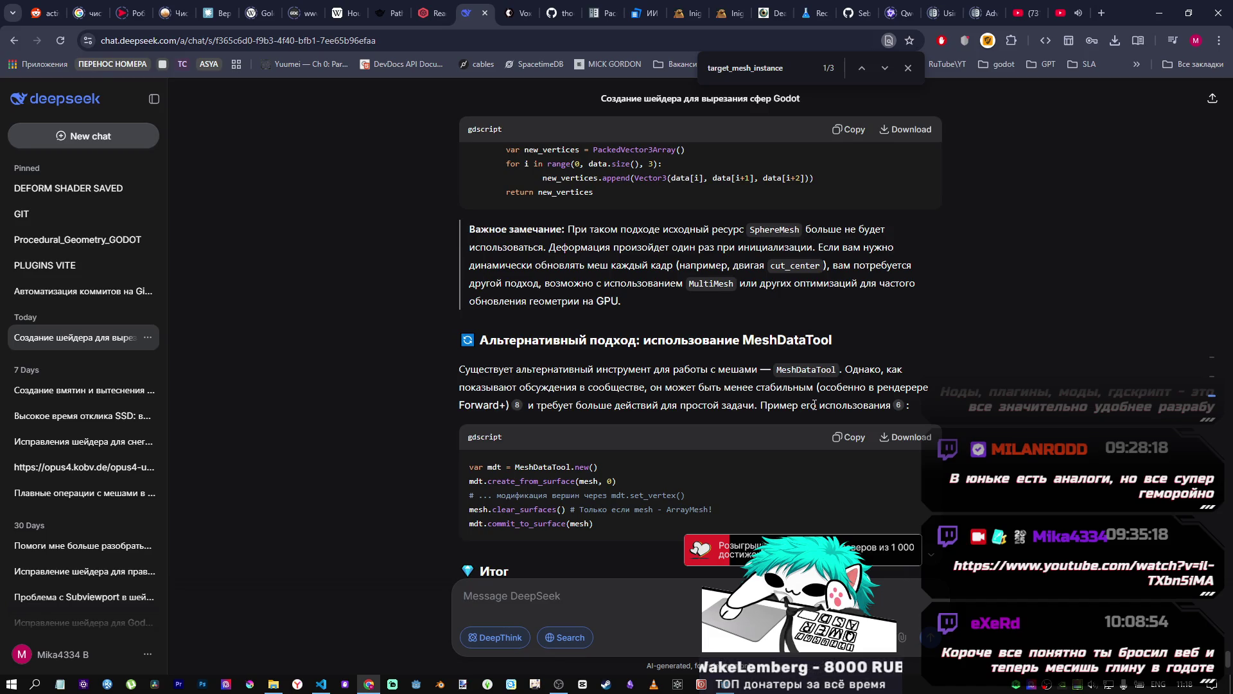
{"action": "scroll", "coordinate": [747, 442], "scroll_direction": "up", "scroll_amount": 10}
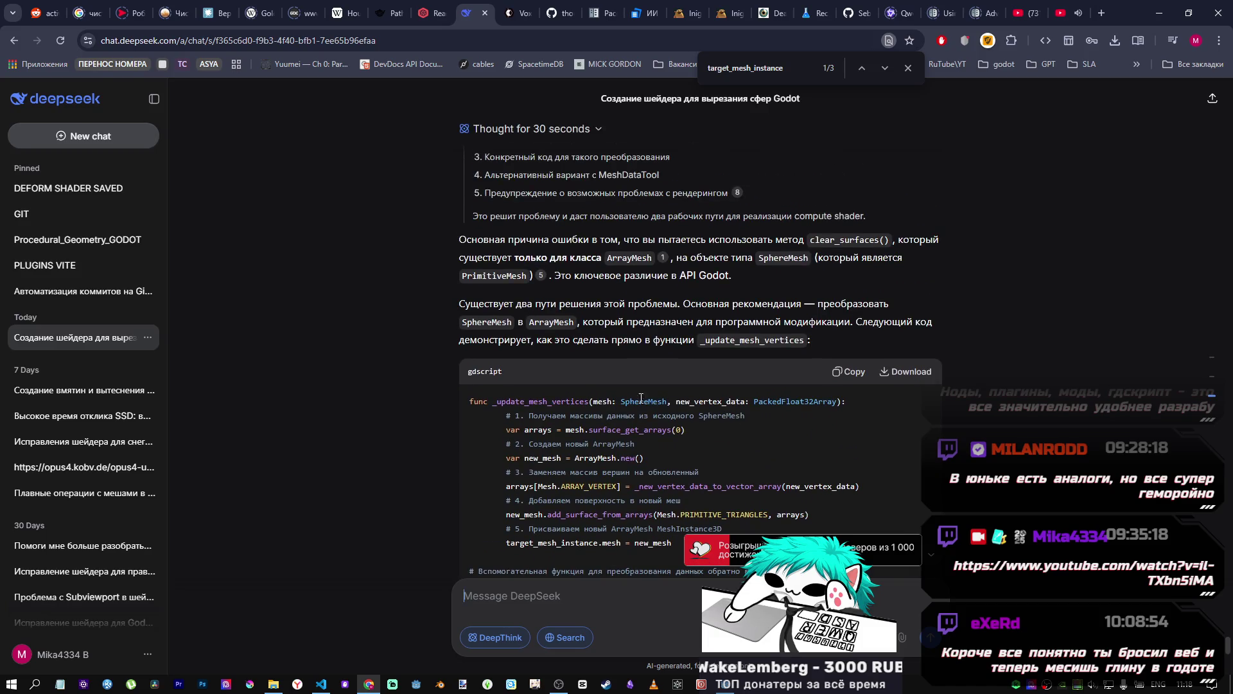
{"action": "scroll", "coordinate": [528, 368], "scroll_direction": "up", "scroll_amount": 2}
{"action": "scroll", "coordinate": [528, 368], "scroll_direction": "down", "scroll_amount": 4}
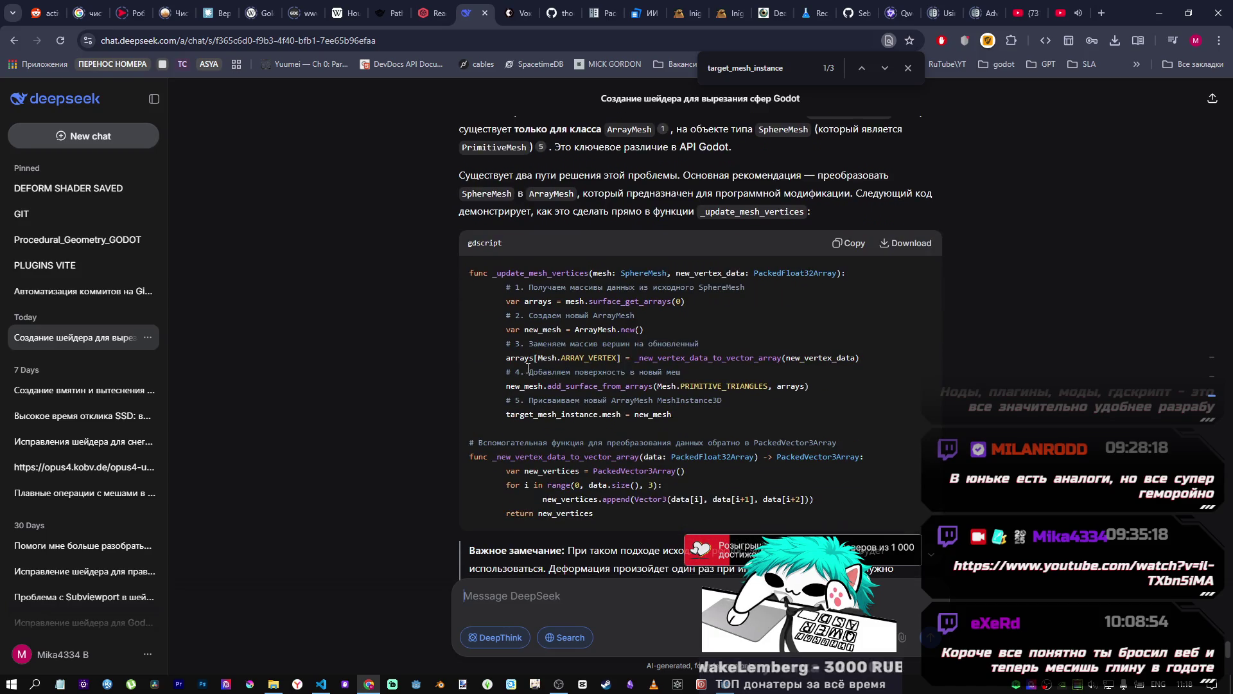
{"action": "scroll", "coordinate": [611, 232], "scroll_direction": "up", "scroll_amount": 1}
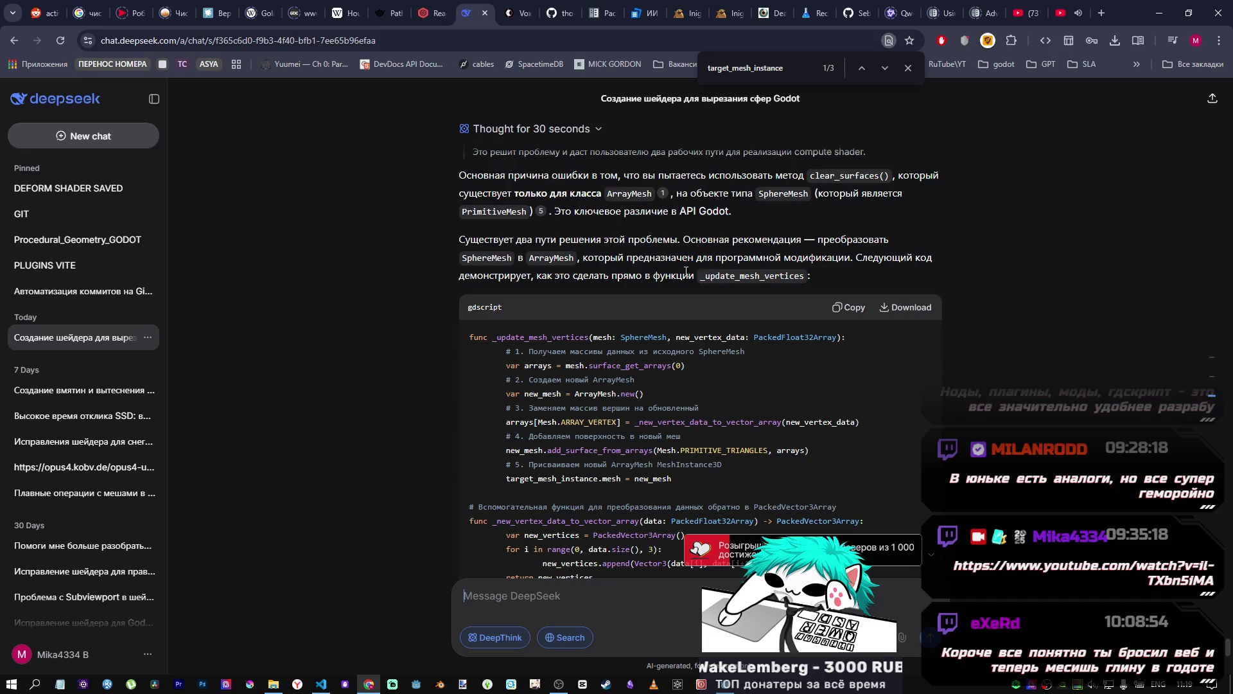
{"action": "left_click_drag", "start_coordinate": [481, 255], "coordinate": [543, 255]}
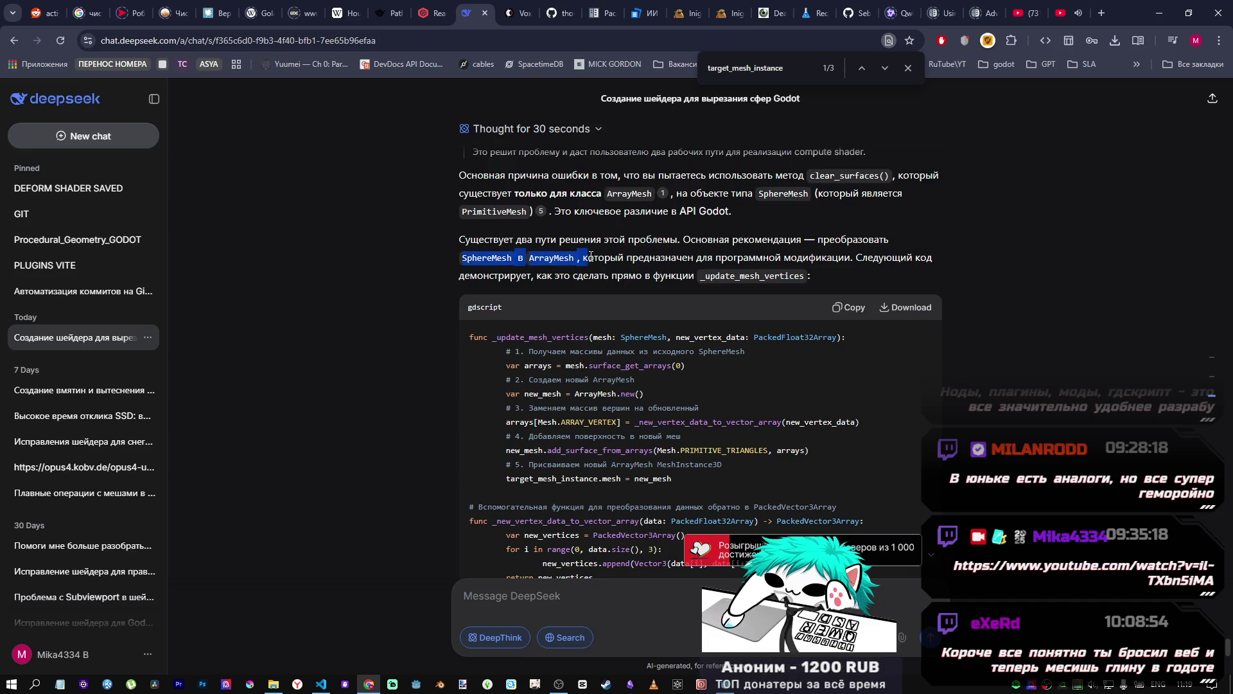
{"action": "left_click_drag", "start_coordinate": [593, 255], "coordinate": [733, 275]}
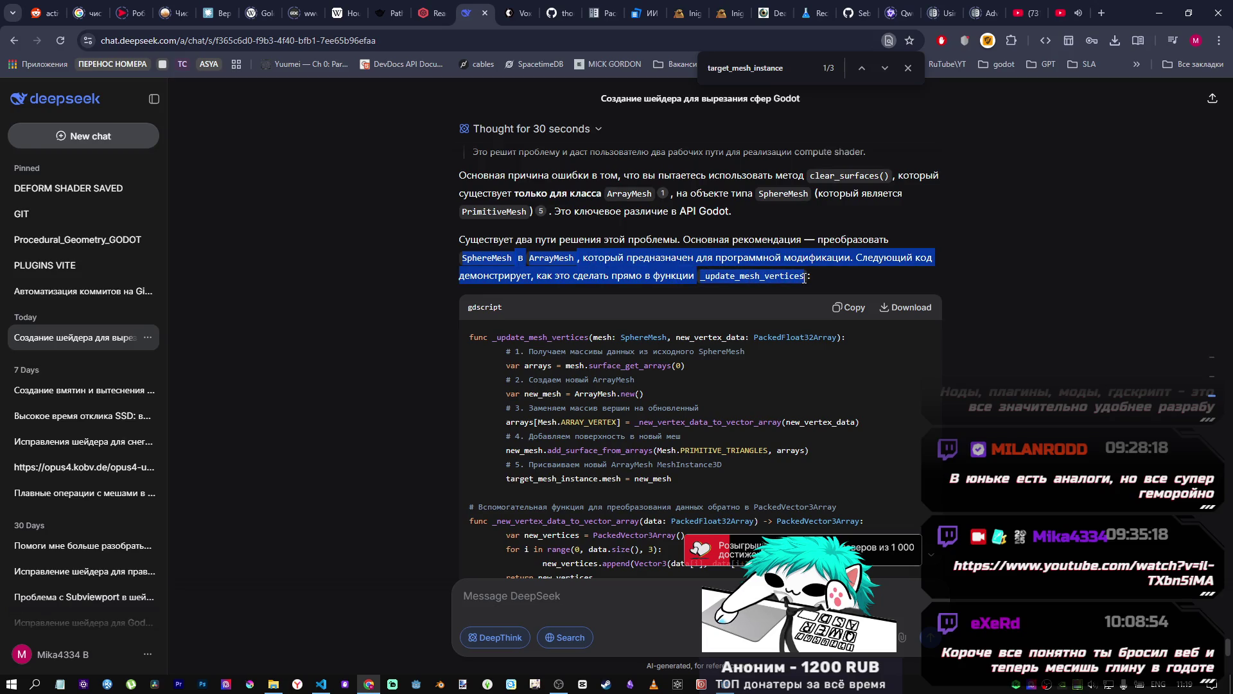
{"action": "left_click", "coordinate": [625, 262]}
{"action": "scroll", "coordinate": [599, 345], "scroll_direction": "down", "scroll_amount": 2}
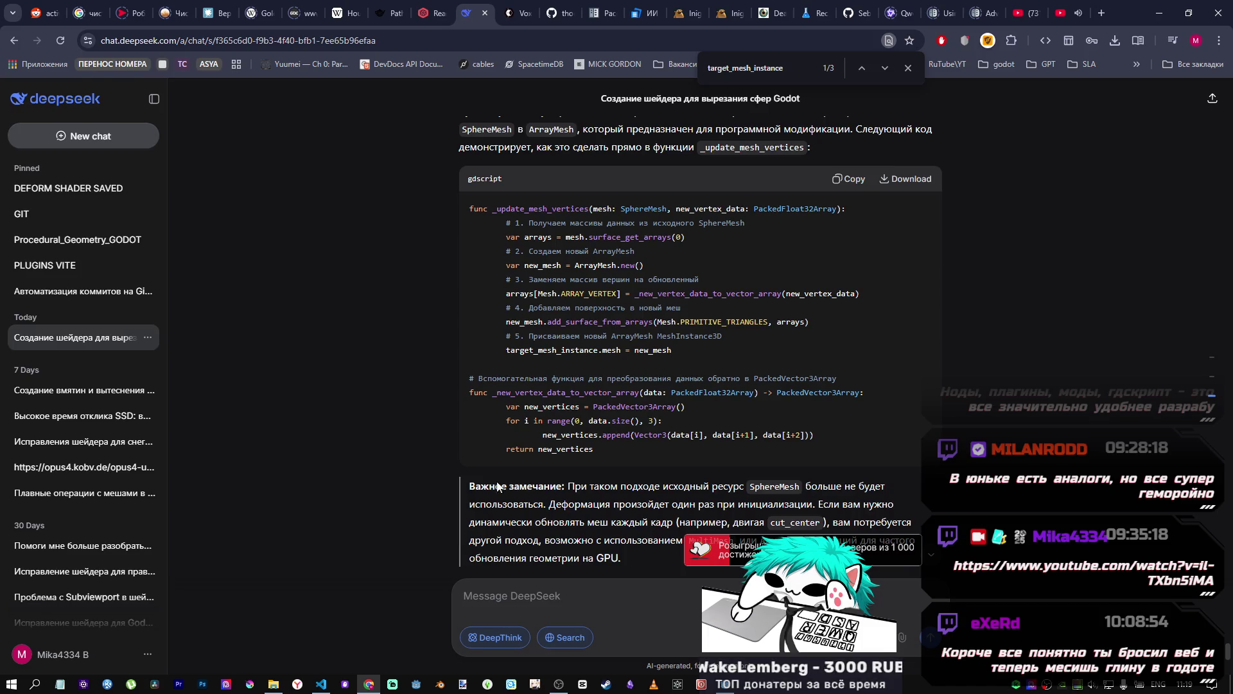
{"action": "left_click_drag", "start_coordinate": [609, 485], "coordinate": [850, 486]}
{"action": "left_click", "coordinate": [848, 486]}
{"action": "scroll", "coordinate": [684, 524], "scroll_direction": "down", "scroll_amount": 5}
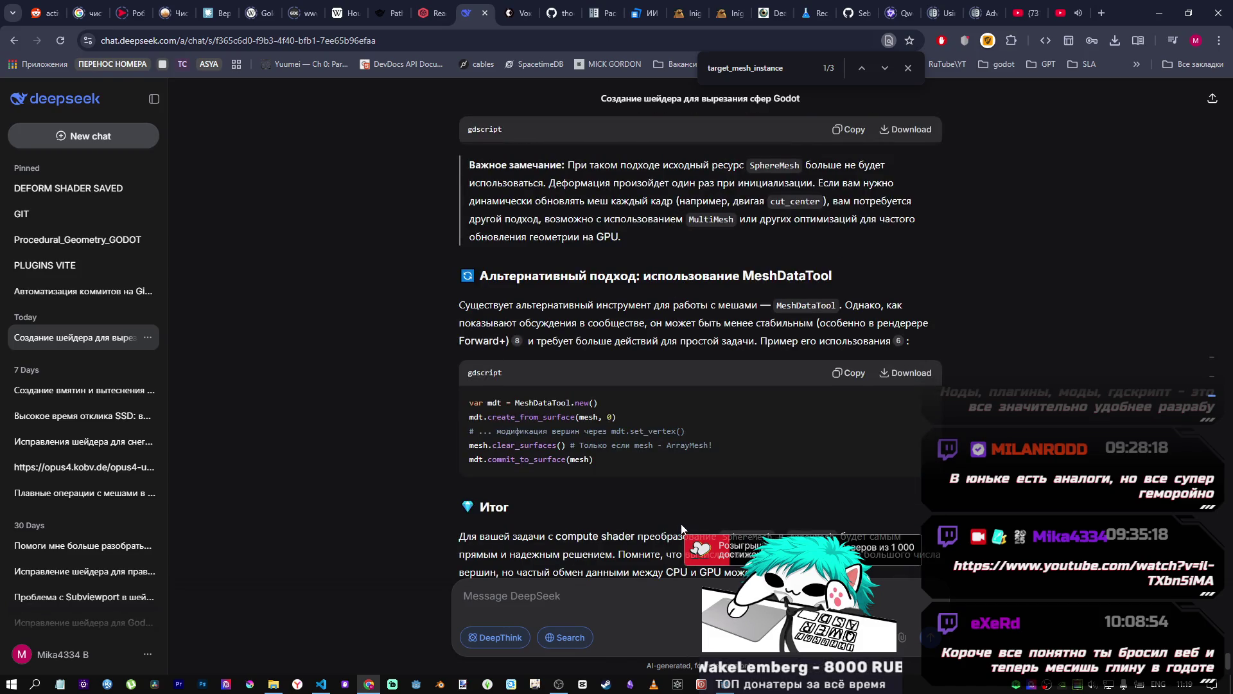
{"action": "scroll", "coordinate": [671, 522], "scroll_direction": "down", "scroll_amount": 10}
{"action": "scroll", "coordinate": [675, 514], "scroll_direction": "up", "scroll_amount": 10}
{"action": "scroll", "coordinate": [678, 511], "scroll_direction": "down", "scroll_amount": 5}
{"action": "scroll", "coordinate": [678, 501], "scroll_direction": "up", "scroll_amount": 10}
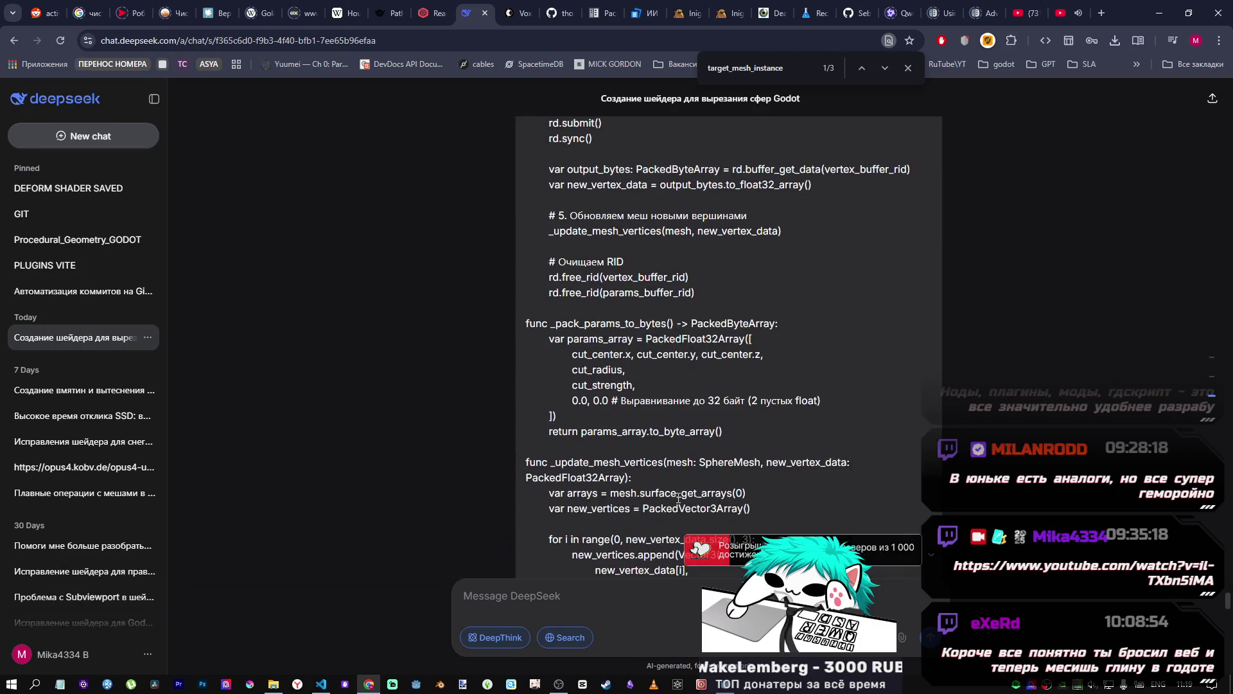
{"action": "scroll", "coordinate": [678, 497], "scroll_direction": "up", "scroll_amount": 5}
{"action": "scroll", "coordinate": [687, 511], "scroll_direction": "down", "scroll_amount": 15}
Step: Send DeepSeek the Russian follow-up 'перепиши тогда корректно' asking for a correct rewrite
{"action": "scroll", "coordinate": [703, 527], "scroll_direction": "down", "scroll_amount": 15}
{"action": "type", "text": "g"}
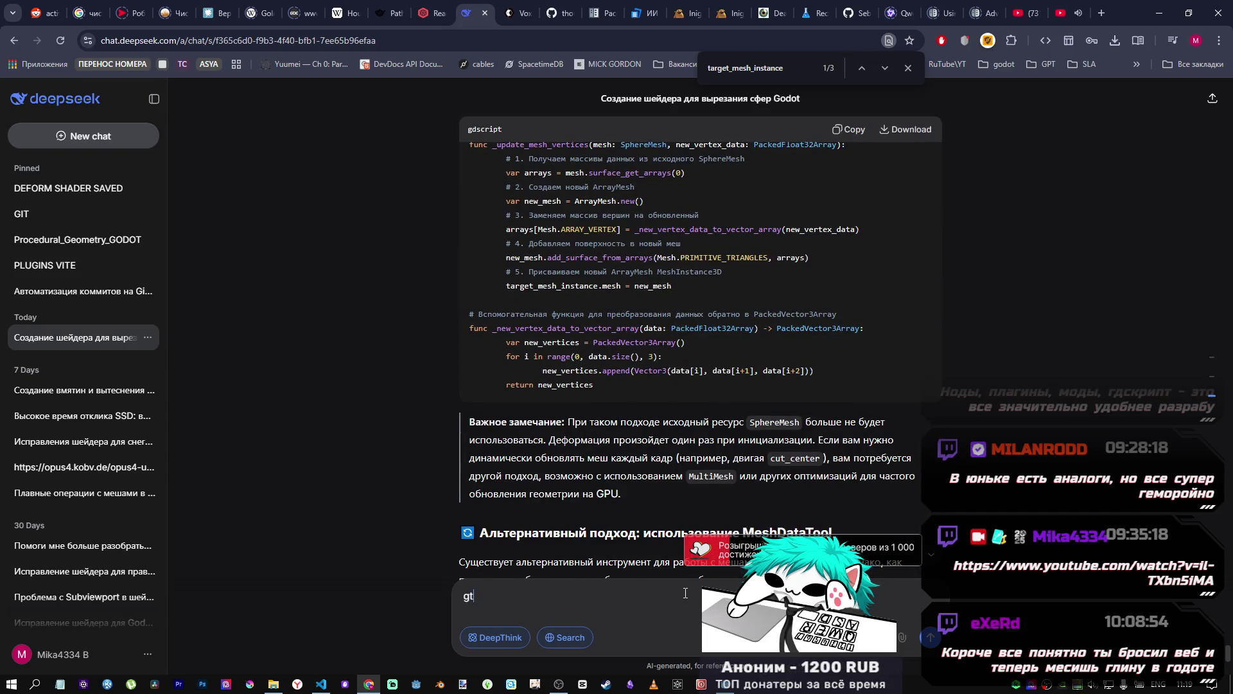
{"action": "key", "text": "BackSpace"}
{"action": "key", "text": "alt+shift"}
{"action": "type", "text": "перепиши"}
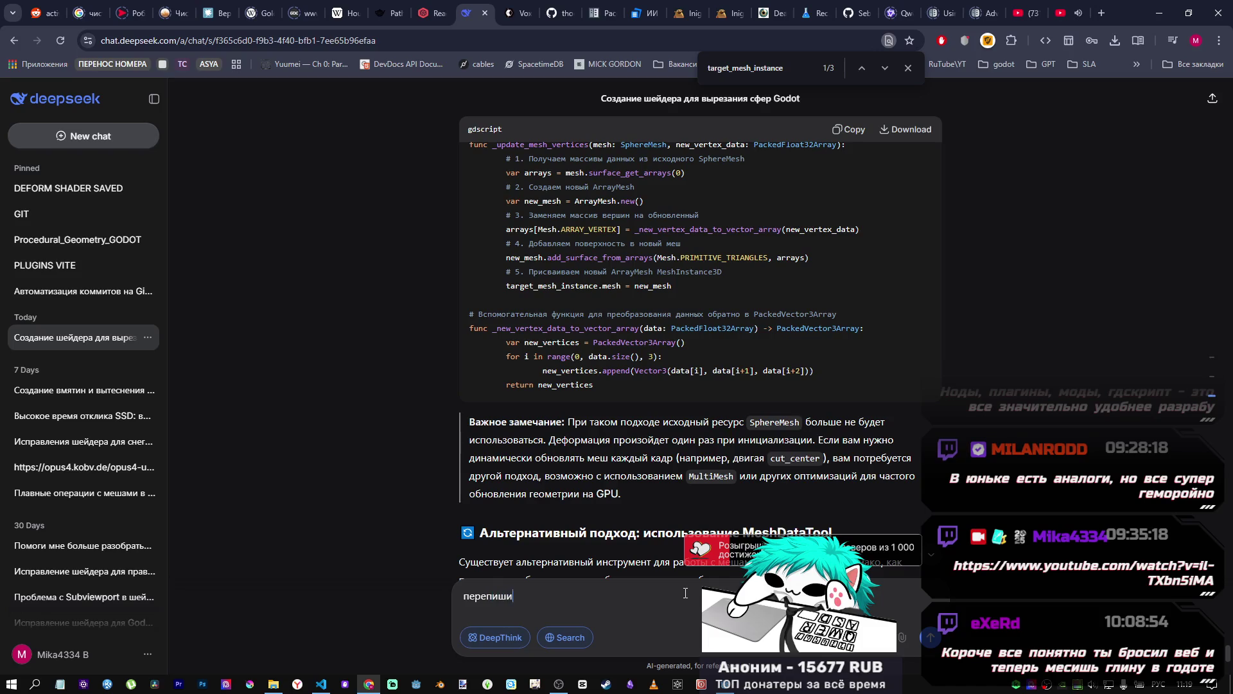
{"action": "type", "text": " тогда "}
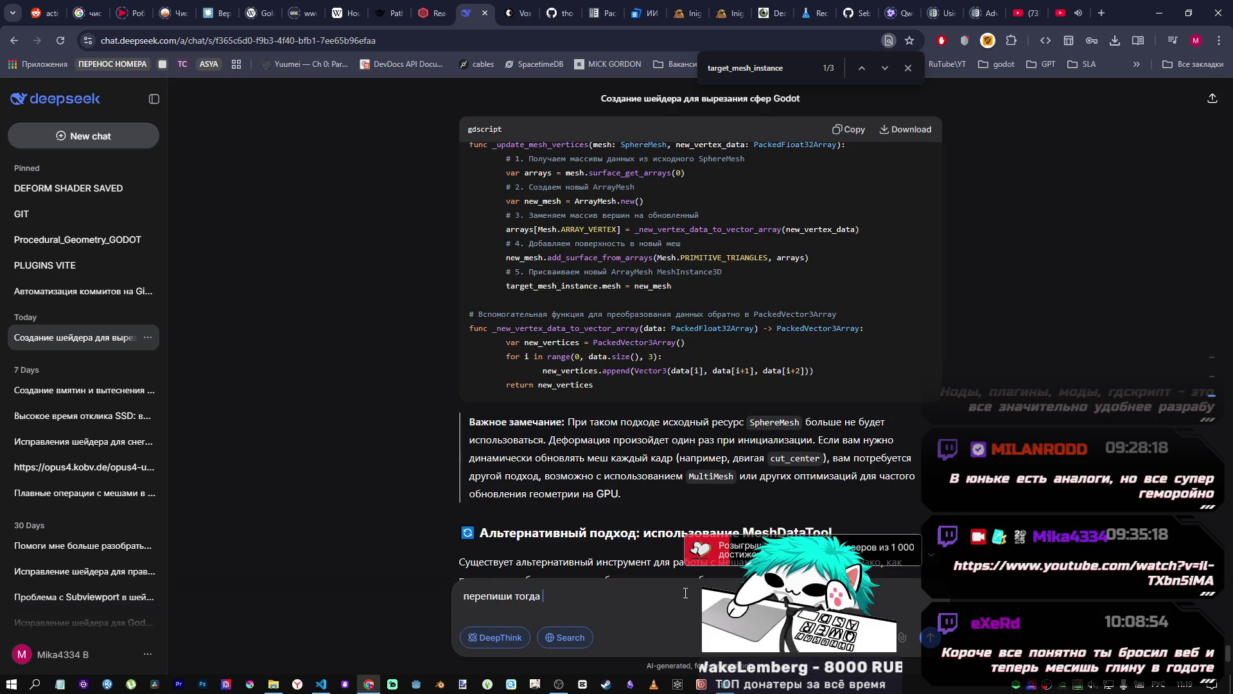
{"action": "type", "text": "корректно"}
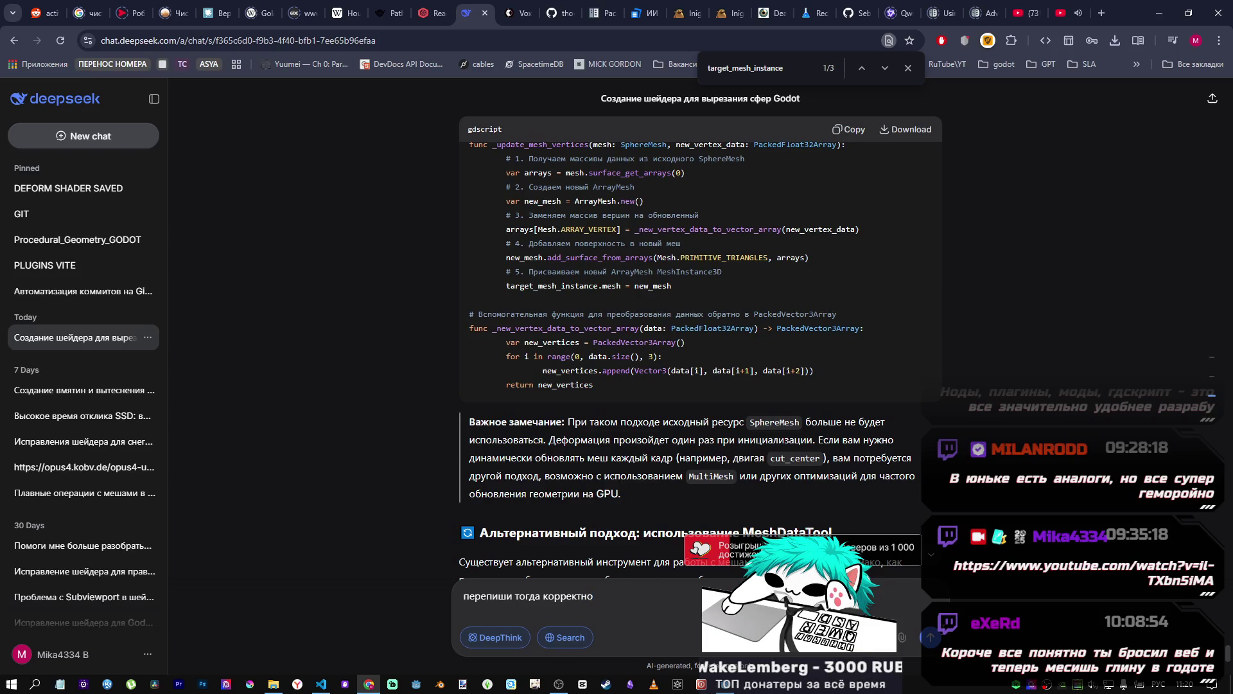
{"action": "key", "text": "Return"}
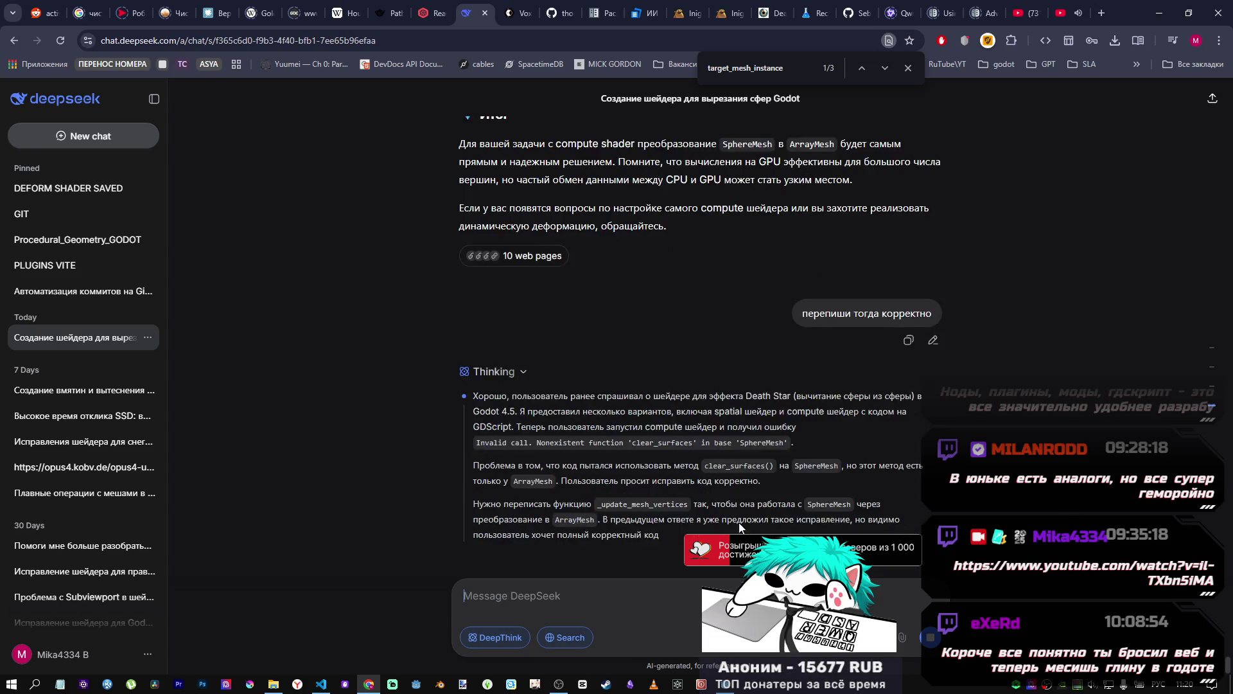
{"action": "key", "text": "alt+Tab"}
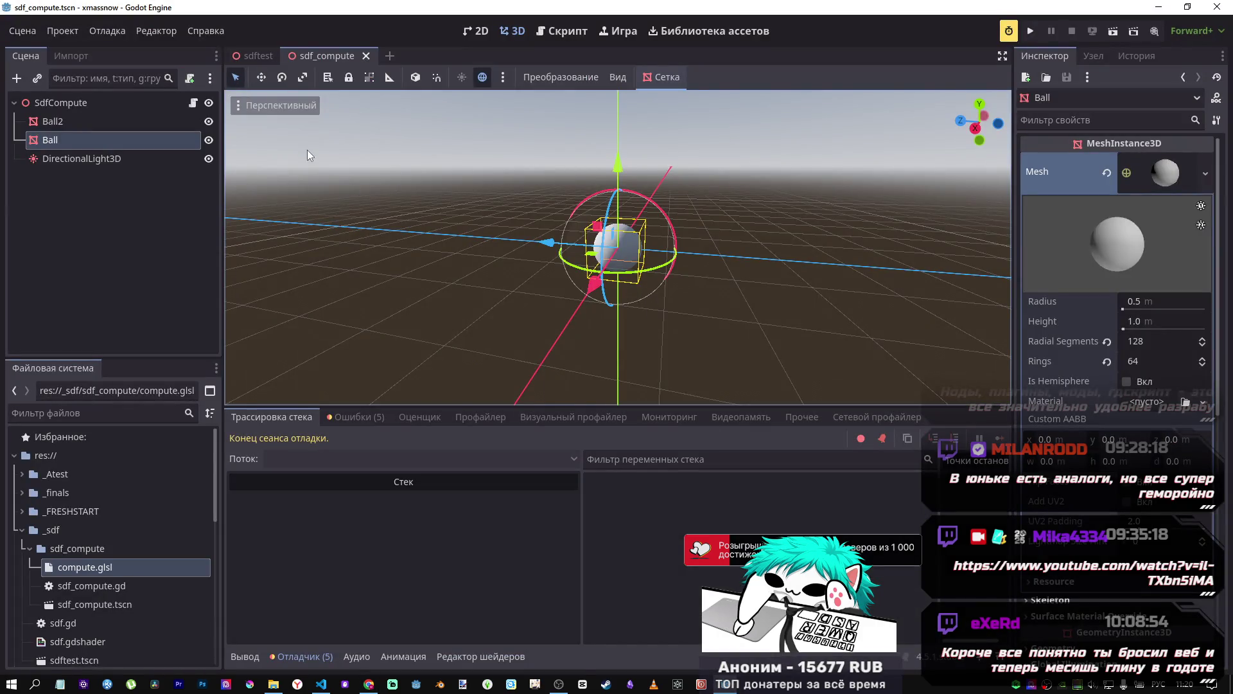
Step: Check the debugger's Errors and Stack Trace, then orbit close to sdftest's deformed wireframe sphere
{"action": "left_click", "coordinate": [356, 417]}
{"action": "left_click", "coordinate": [289, 417]}
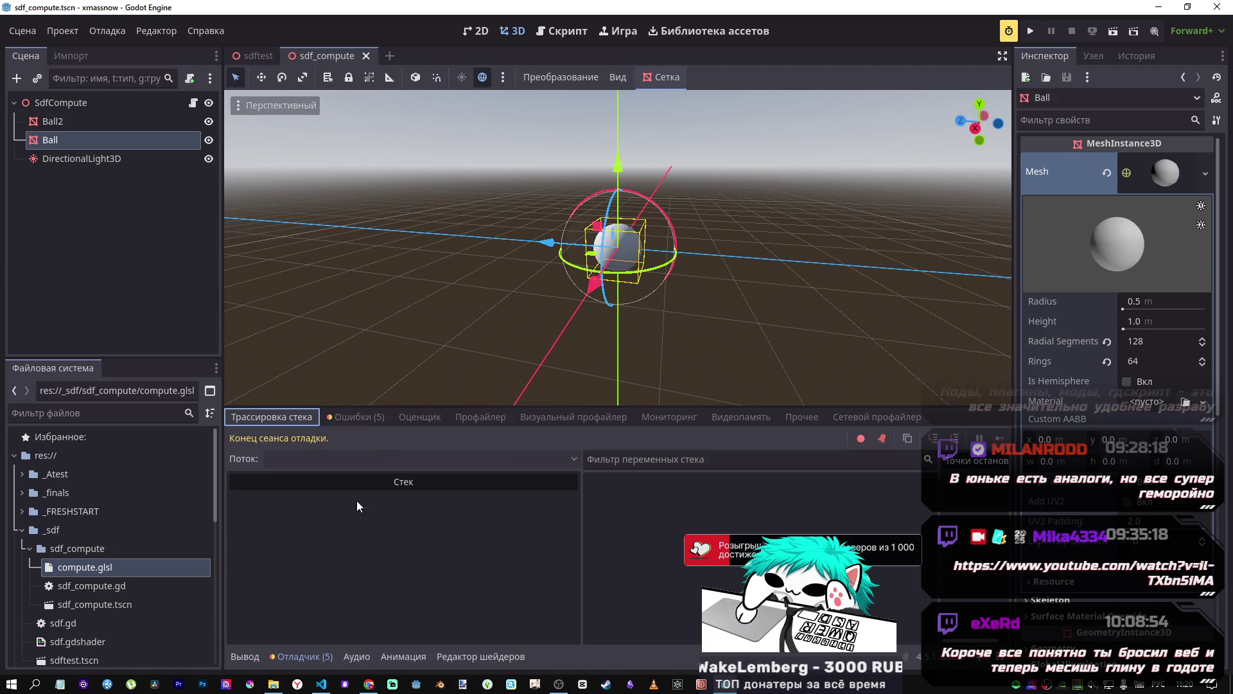
{"action": "left_click", "coordinate": [257, 56]}
{"action": "mouse_move", "coordinate": [585, 326]}
{"action": "left_mouse_down"}
{"action": "mouse_move", "coordinate": [629, 326]}
{"action": "mouse_move", "coordinate": [639, 398]}
{"action": "left_mouse_up"}
{"action": "scroll", "coordinate": [617, 247], "scroll_direction": "down", "scroll_amount": 5}
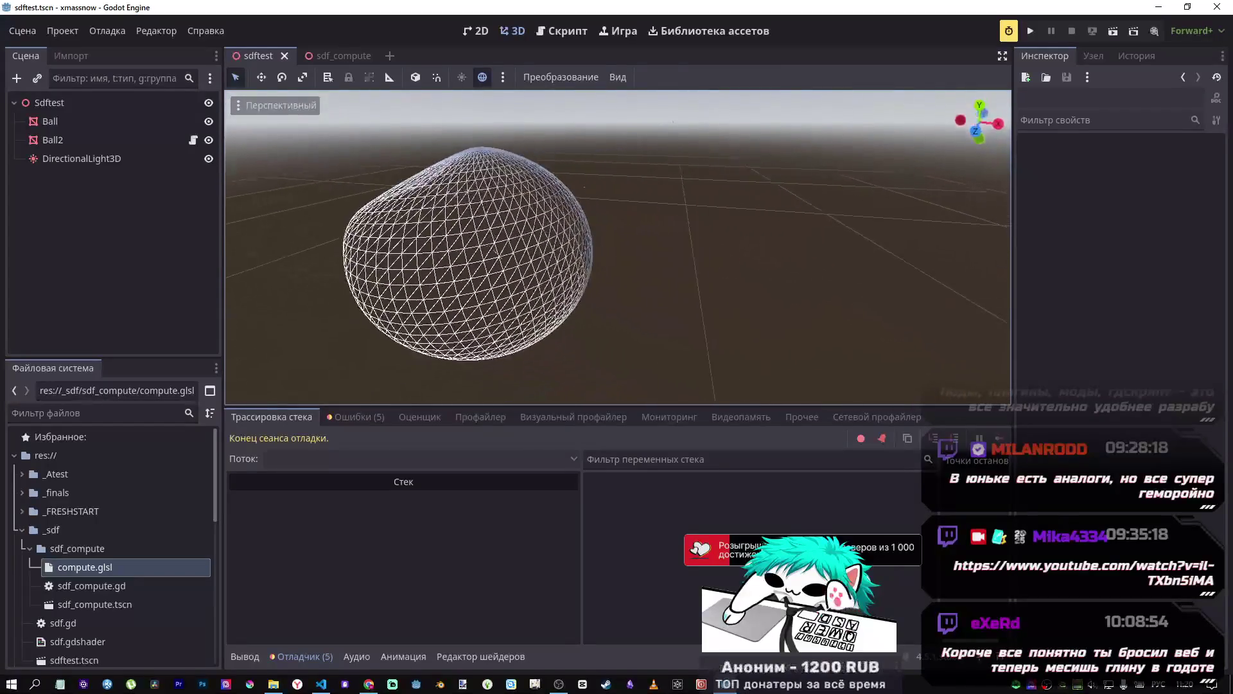
Step: Select Ball2, open its sdf.gd script, and save it
{"action": "mouse_move", "coordinate": [617, 247]}
{"action": "left_mouse_down"}
{"action": "mouse_move", "coordinate": [616, 337]}
{"action": "mouse_move", "coordinate": [552, 280]}
{"action": "left_mouse_up"}
{"action": "left_click", "coordinate": [40, 141]}
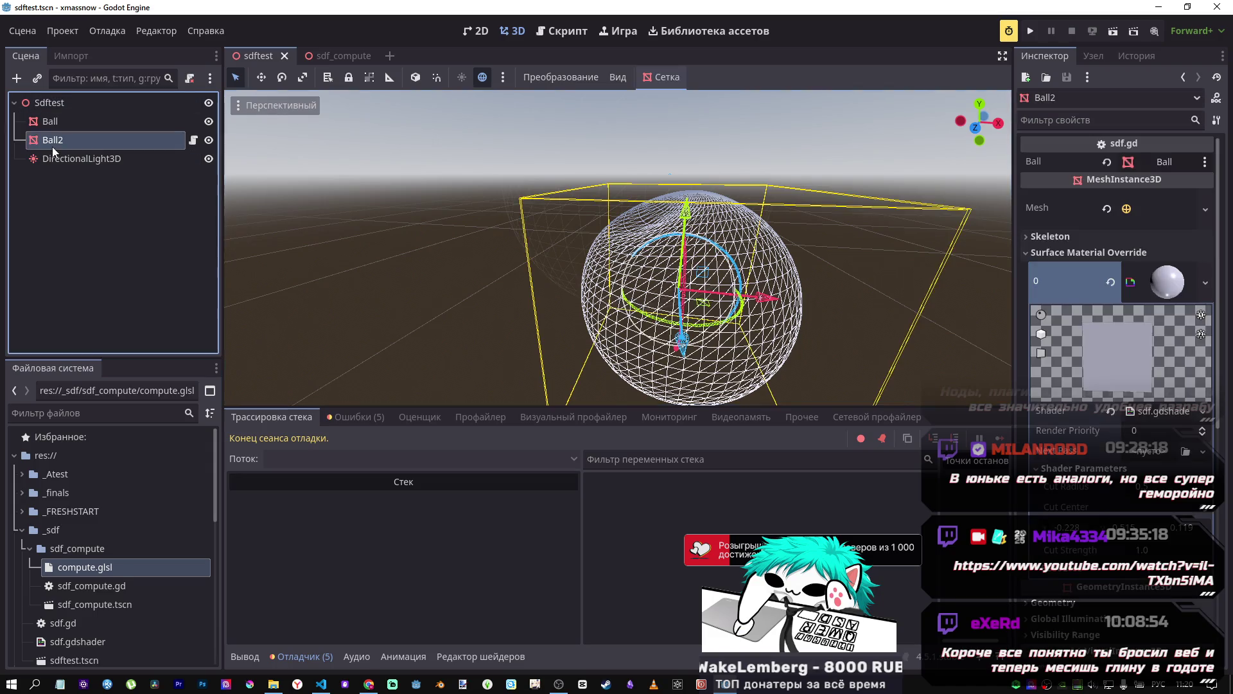
{"action": "left_click", "coordinate": [559, 33]}
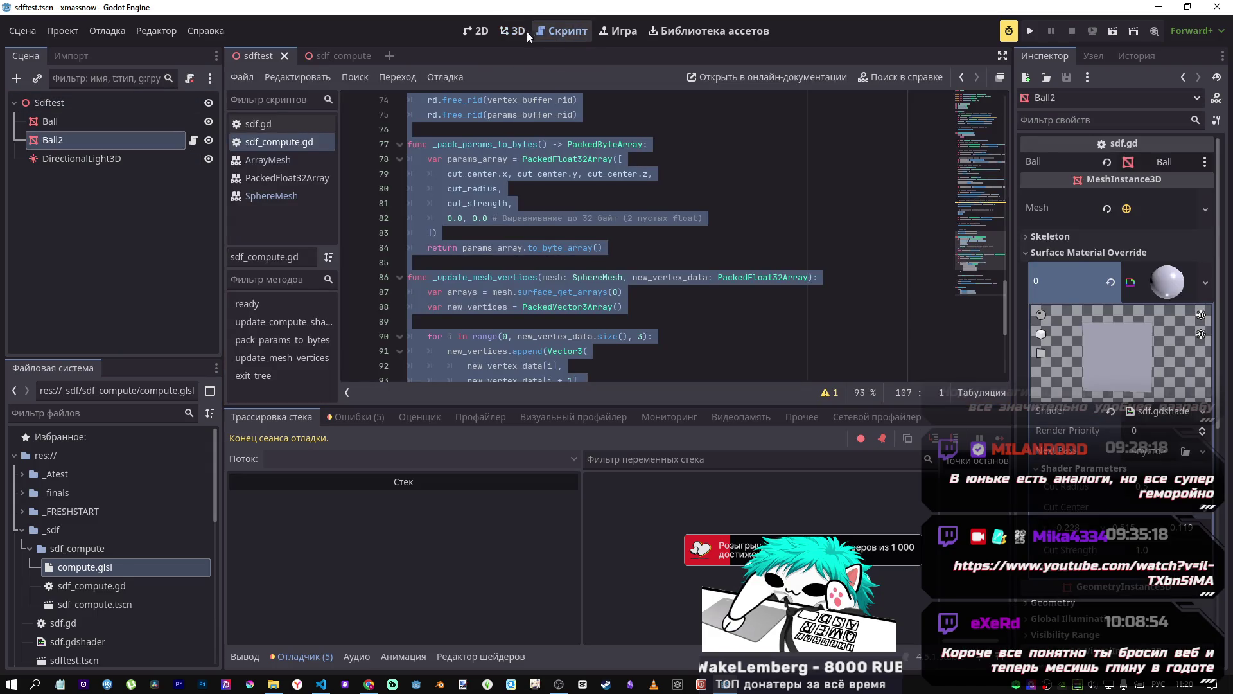
{"action": "left_click", "coordinate": [492, 29]}
{"action": "left_click", "coordinate": [512, 31]}
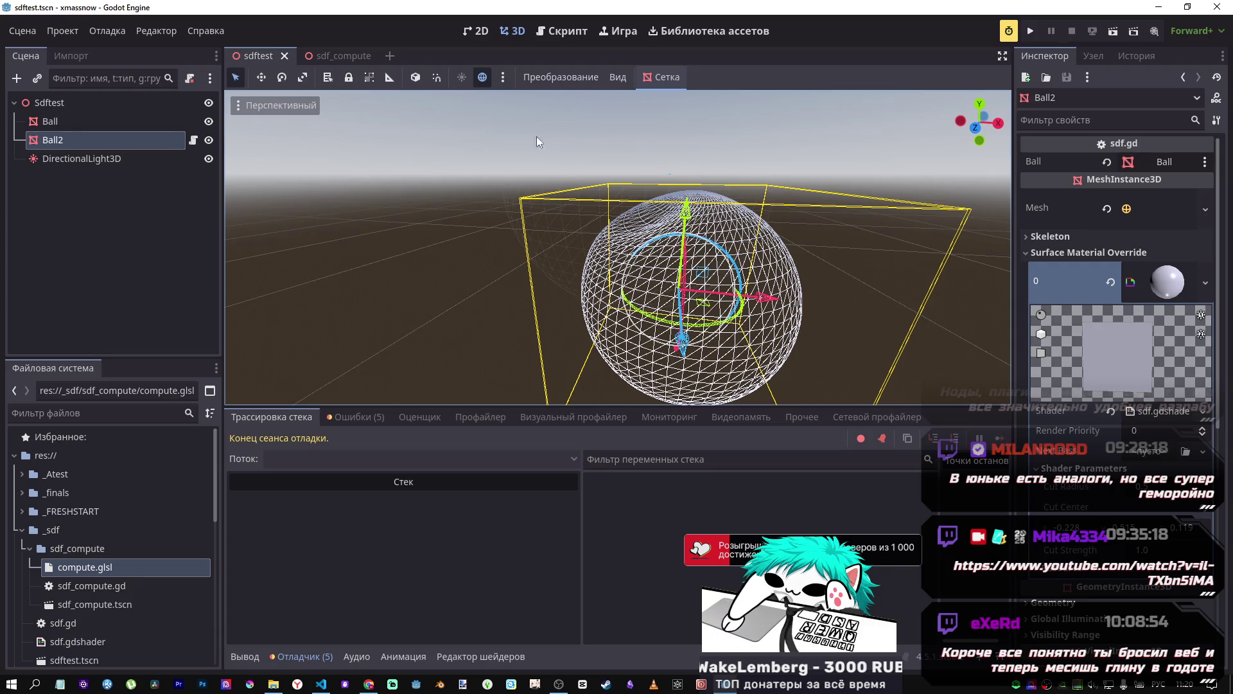
{"action": "left_click", "coordinate": [553, 31]}
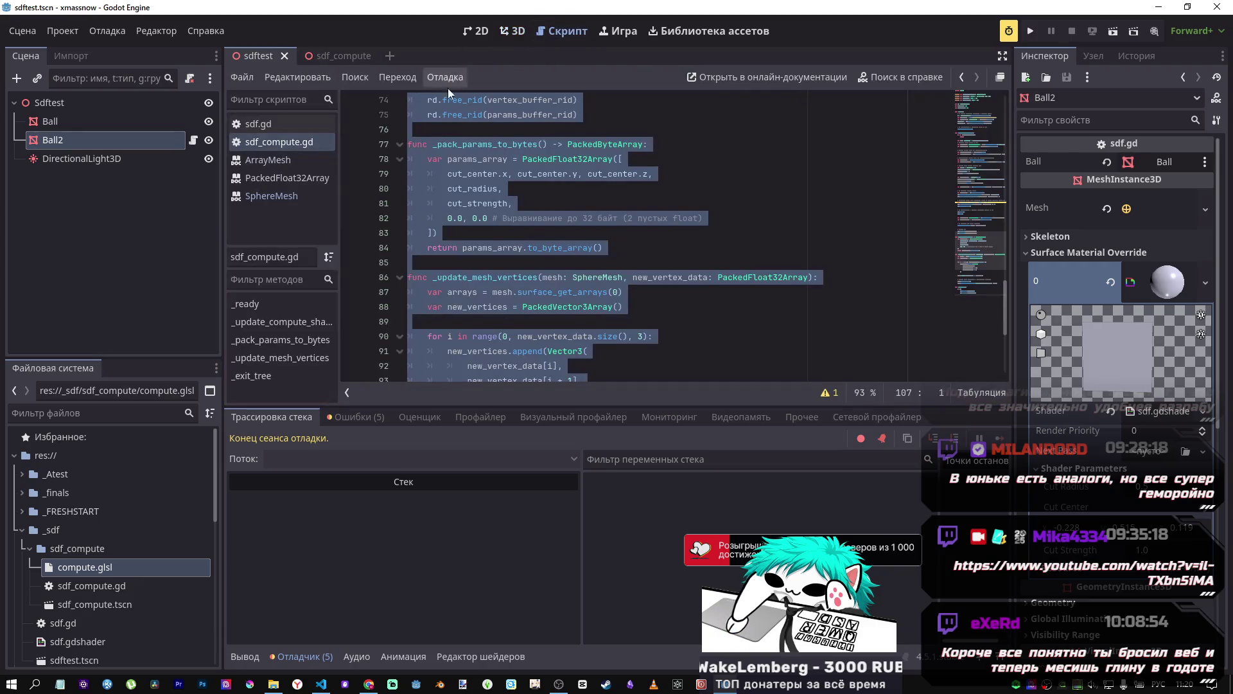
{"action": "left_click", "coordinate": [270, 124]}
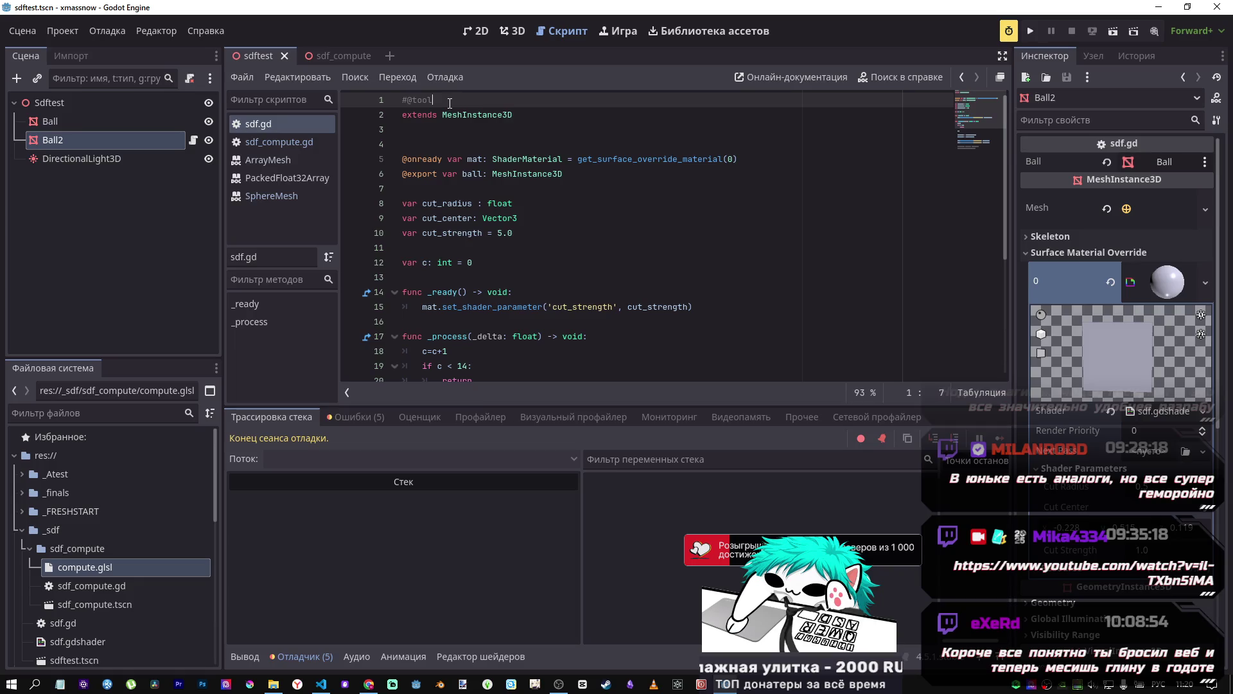
{"action": "key", "text": "ctrl+s"}
Step: Reload the saved sdftest scene so the cut shows, then select the Ball sphere
{"action": "left_click", "coordinate": [512, 31]}
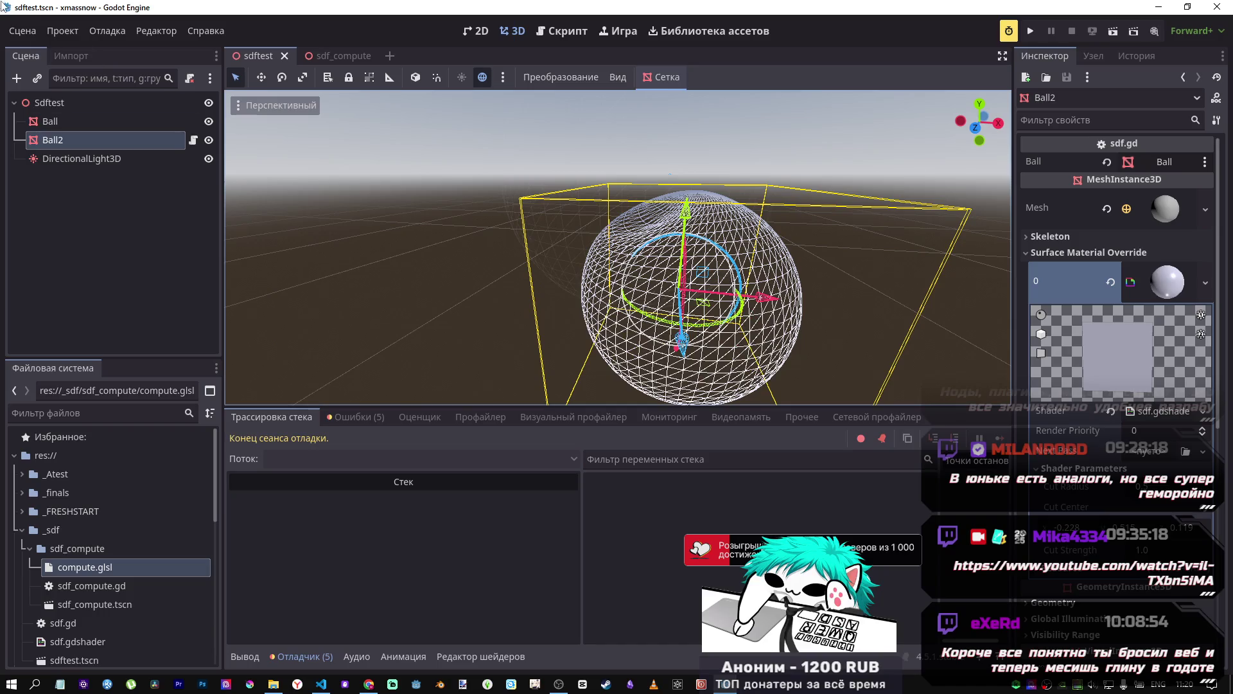
{"action": "left_click", "coordinate": [23, 31]}
{"action": "left_click", "coordinate": [56, 340]}
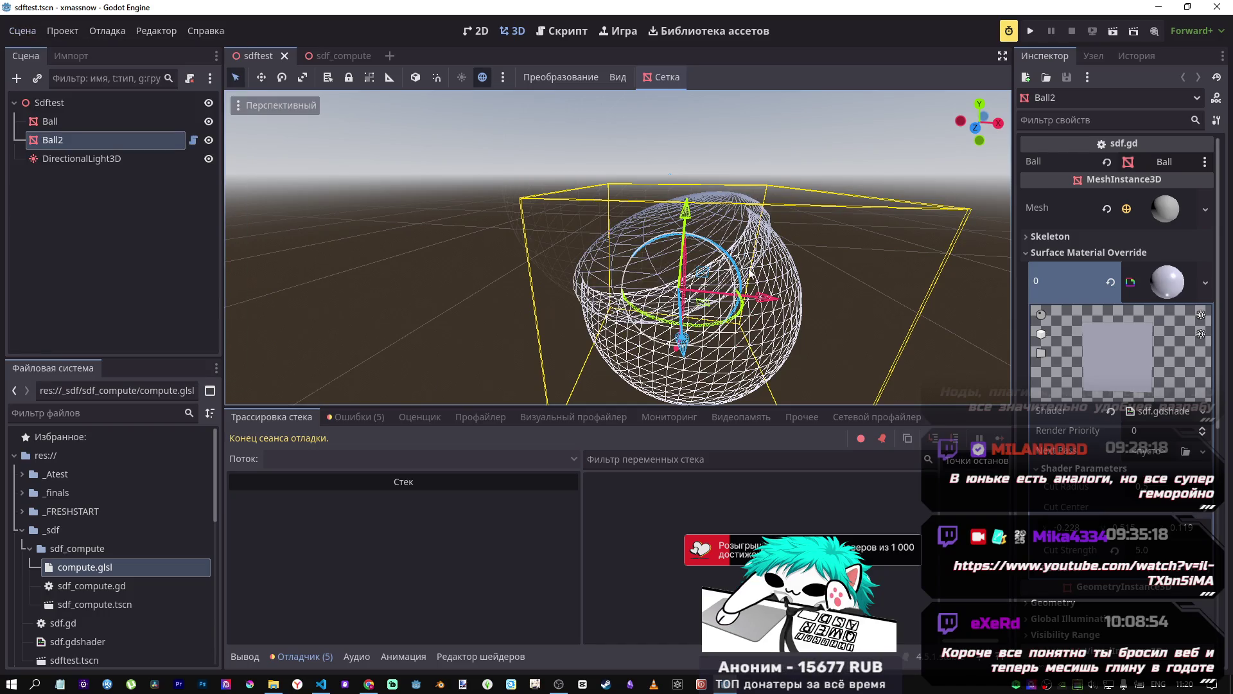
{"action": "scroll", "coordinate": [700, 308], "scroll_direction": "down", "scroll_amount": 5}
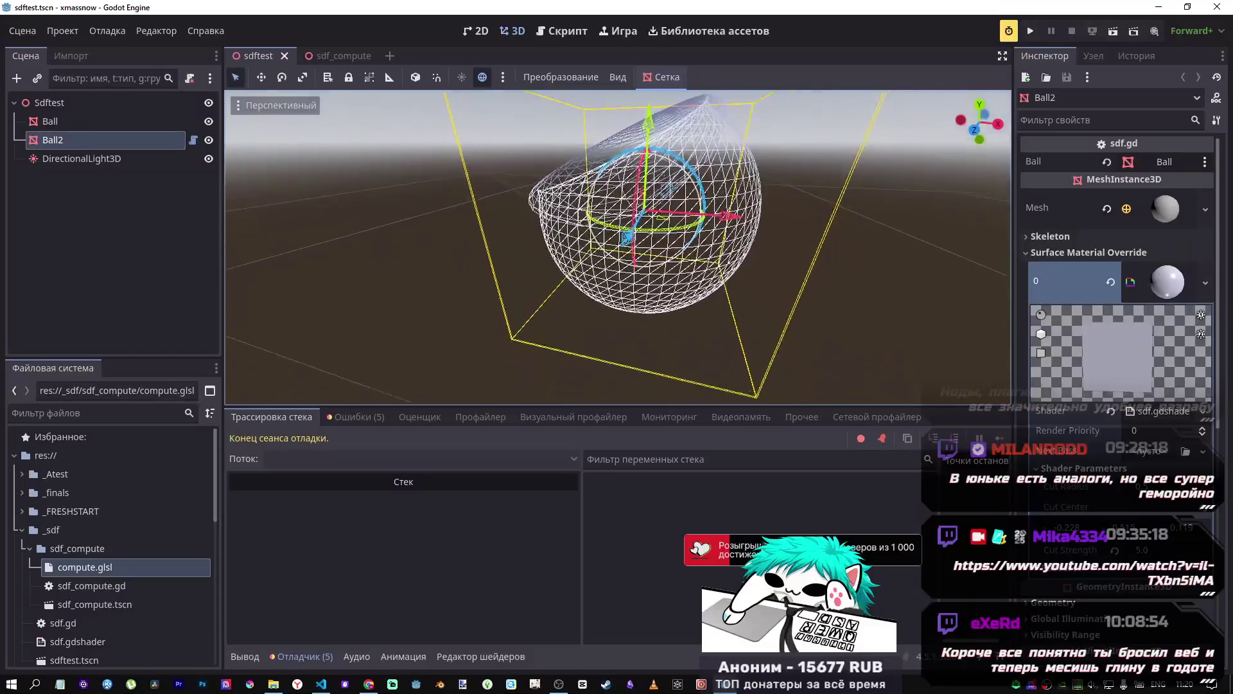
{"action": "left_click", "coordinate": [75, 123]}
{"action": "left_click", "coordinate": [78, 139]}
{"action": "left_click", "coordinate": [107, 122]}
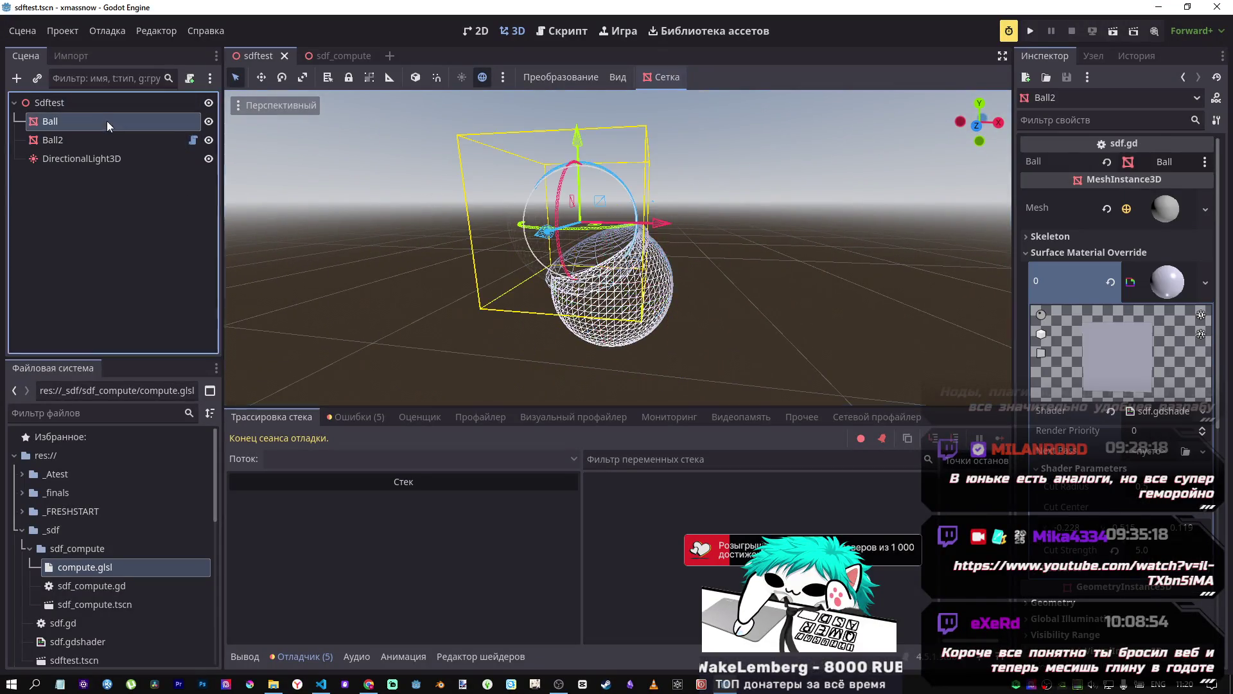
Step: Move Ball along Y and X beside the wireframe ball and set Transparency to 0.69
{"action": "mouse_move", "coordinate": [577, 133]}
{"action": "left_mouse_down"}
{"action": "mouse_move", "coordinate": [582, 146]}
{"action": "mouse_move", "coordinate": [584, 119]}
{"action": "mouse_move", "coordinate": [587, 149]}
{"action": "mouse_move", "coordinate": [583, 115]}
{"action": "mouse_move", "coordinate": [581, 126]}
{"action": "left_mouse_up"}
{"action": "mouse_move", "coordinate": [669, 195]}
{"action": "left_mouse_down"}
{"action": "mouse_move", "coordinate": [702, 214]}
{"action": "mouse_move", "coordinate": [743, 210]}
{"action": "mouse_move", "coordinate": [655, 204]}
{"action": "left_mouse_up"}
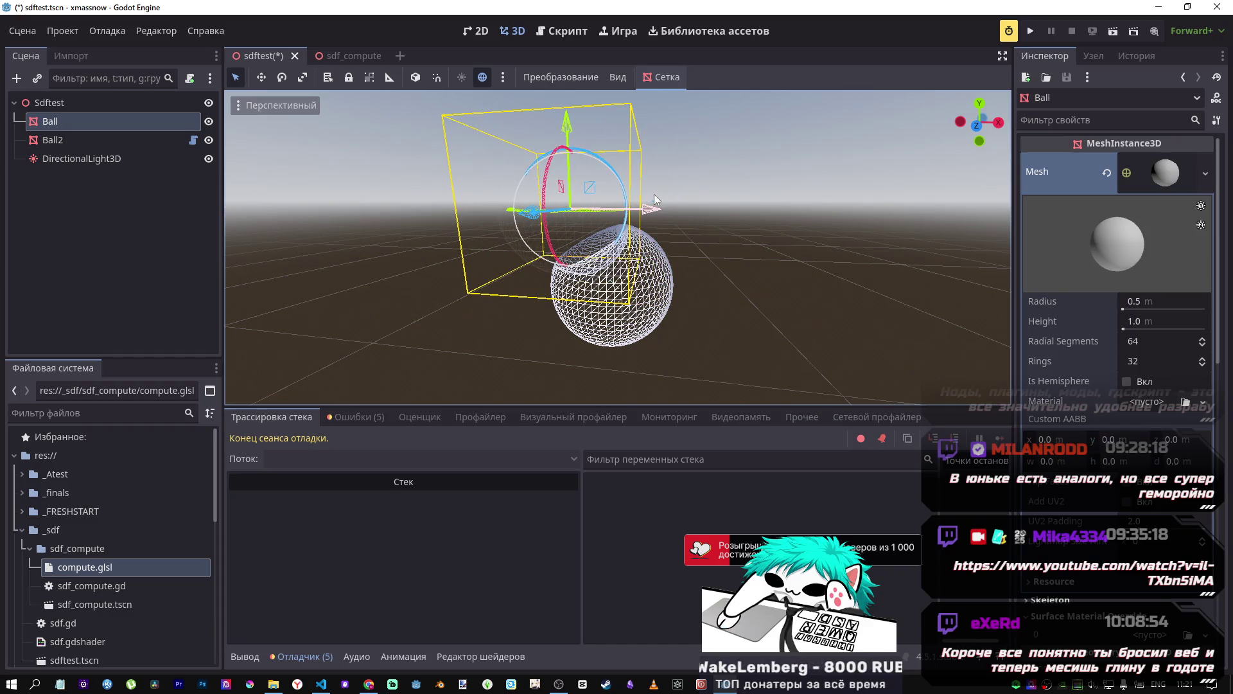
{"action": "scroll", "coordinate": [308, 273], "scroll_direction": "up", "scroll_amount": 5}
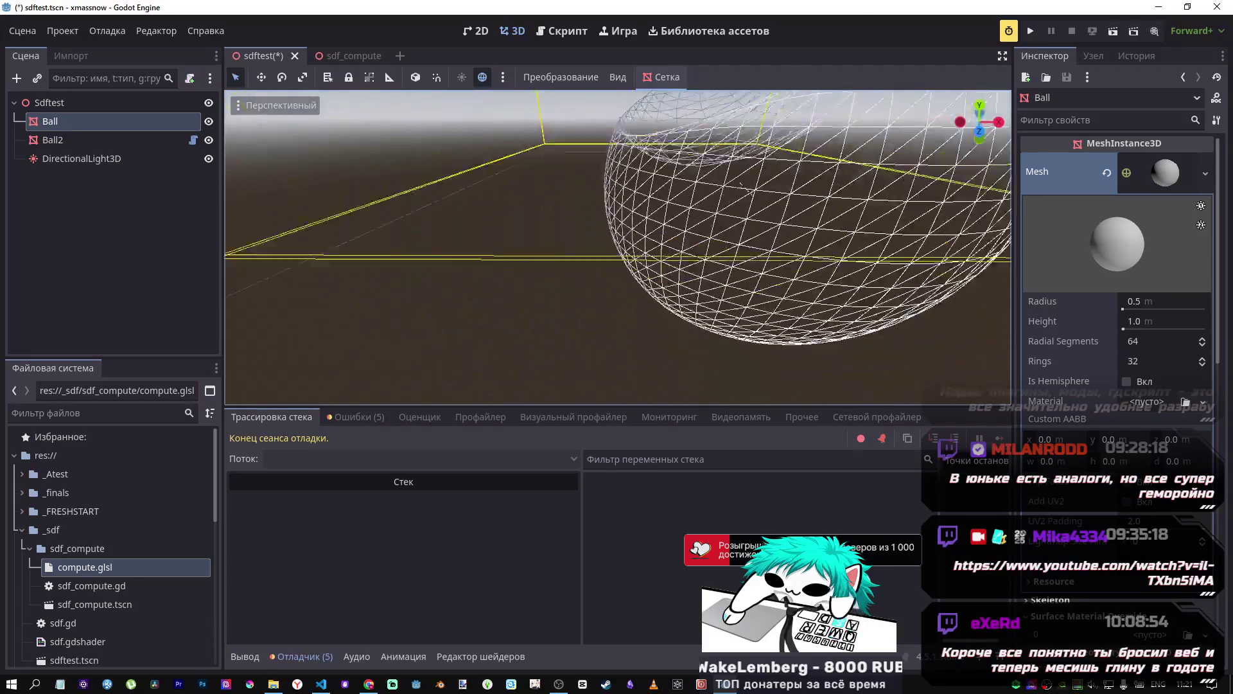
{"action": "left_click_drag", "start_coordinate": [536, 287], "coordinate": [536, 288]}
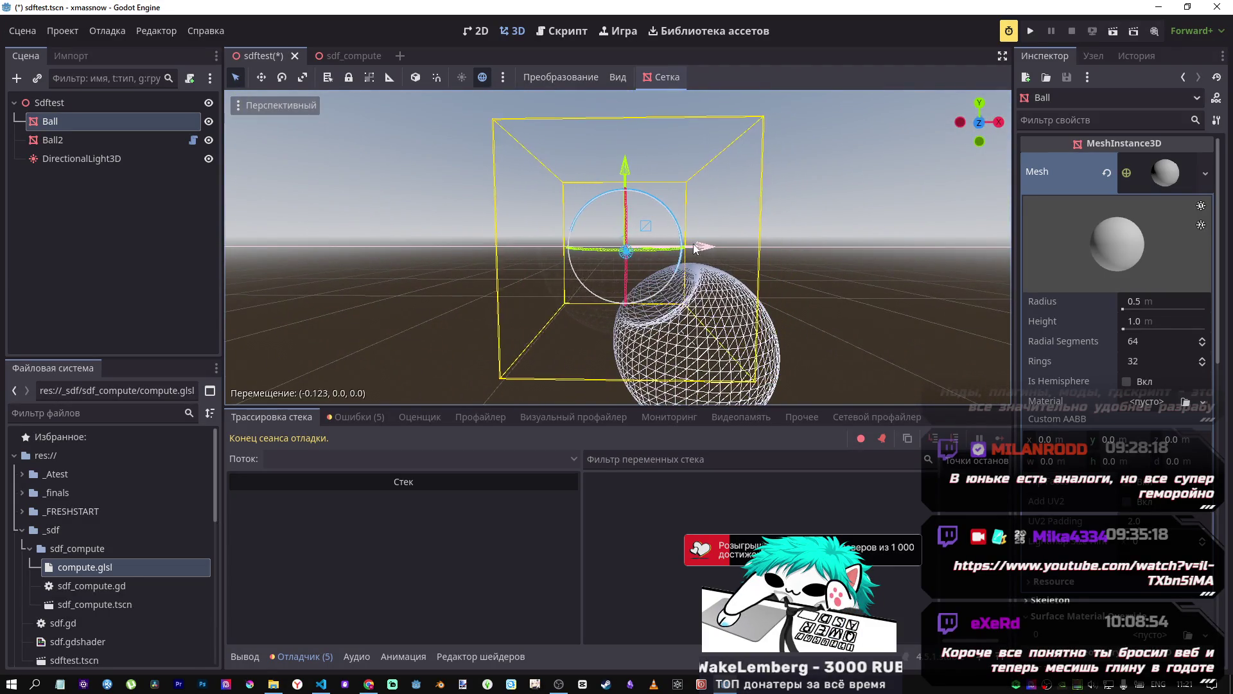
{"action": "mouse_move", "coordinate": [718, 252]}
{"action": "left_mouse_down"}
{"action": "mouse_move", "coordinate": [642, 238]}
{"action": "mouse_move", "coordinate": [858, 263]}
{"action": "left_mouse_up"}
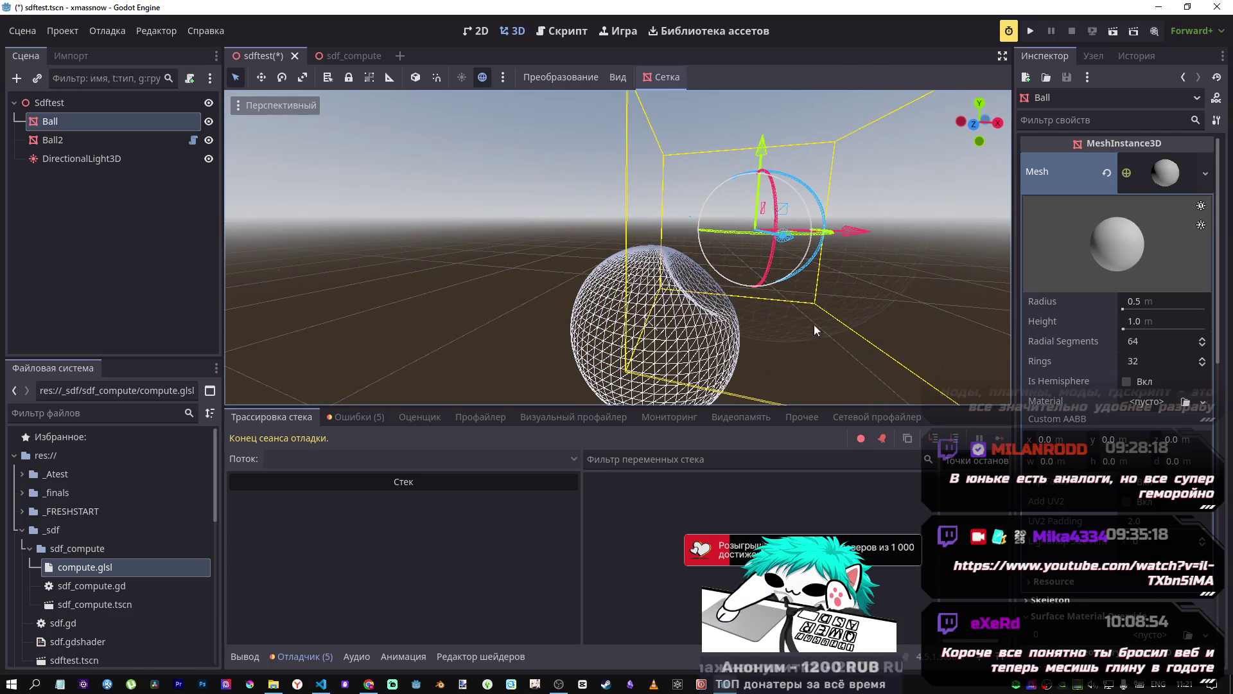
{"action": "scroll", "coordinate": [723, 310], "scroll_direction": "down", "scroll_amount": 5}
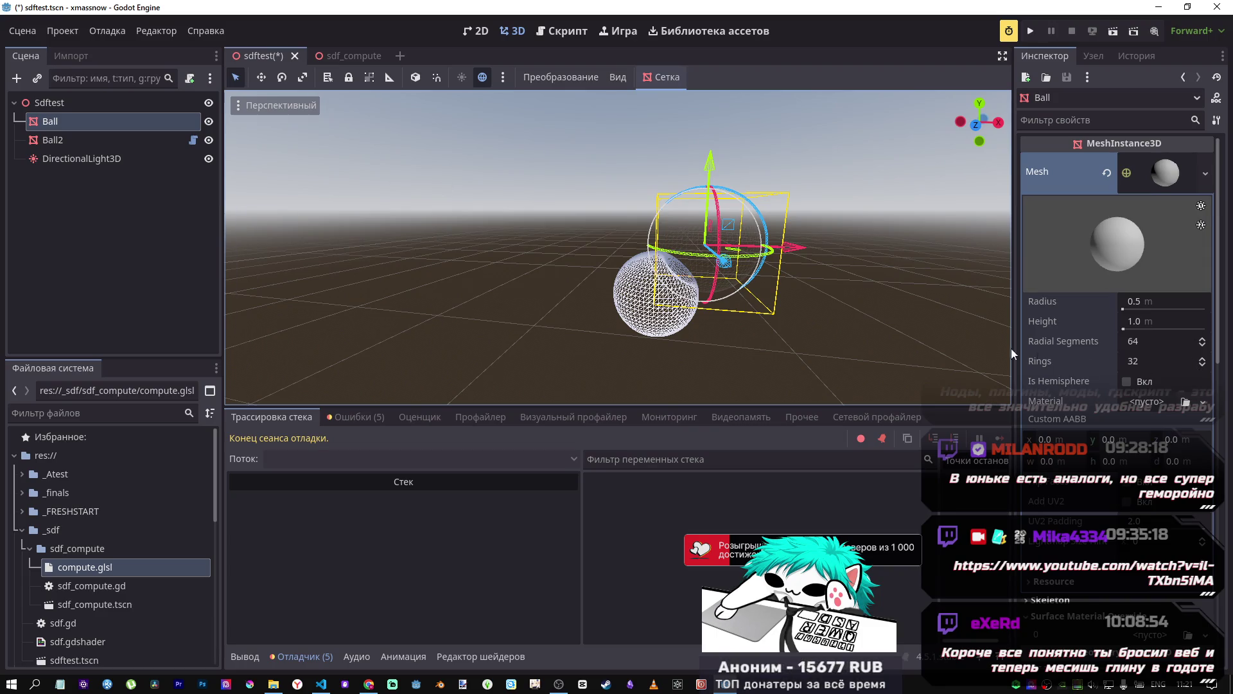
{"action": "left_click", "coordinate": [1167, 174]}
{"action": "left_click_drag", "start_coordinate": [1178, 335], "coordinate": [1146, 336]}
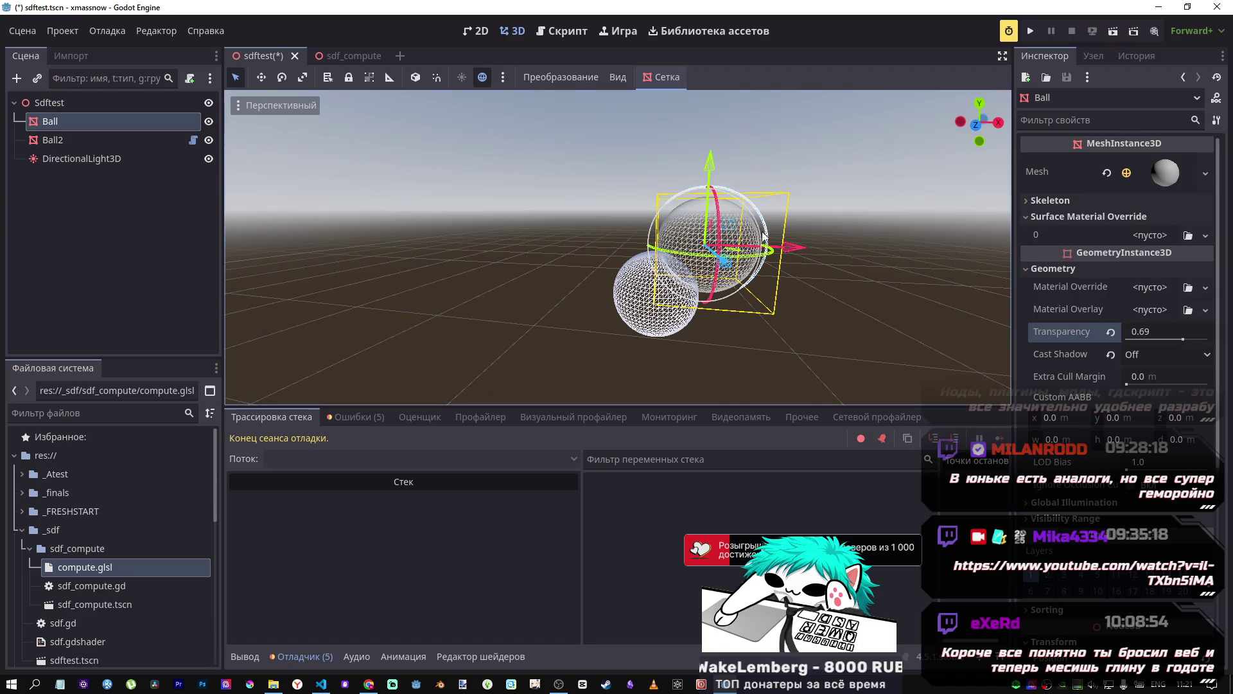
Step: Move Ball left along X and switch the 3D view to Normal solid shading
{"action": "scroll", "coordinate": [707, 257], "scroll_direction": "up", "scroll_amount": 3}
{"action": "scroll", "coordinate": [618, 247], "scroll_direction": "up", "scroll_amount": 5}
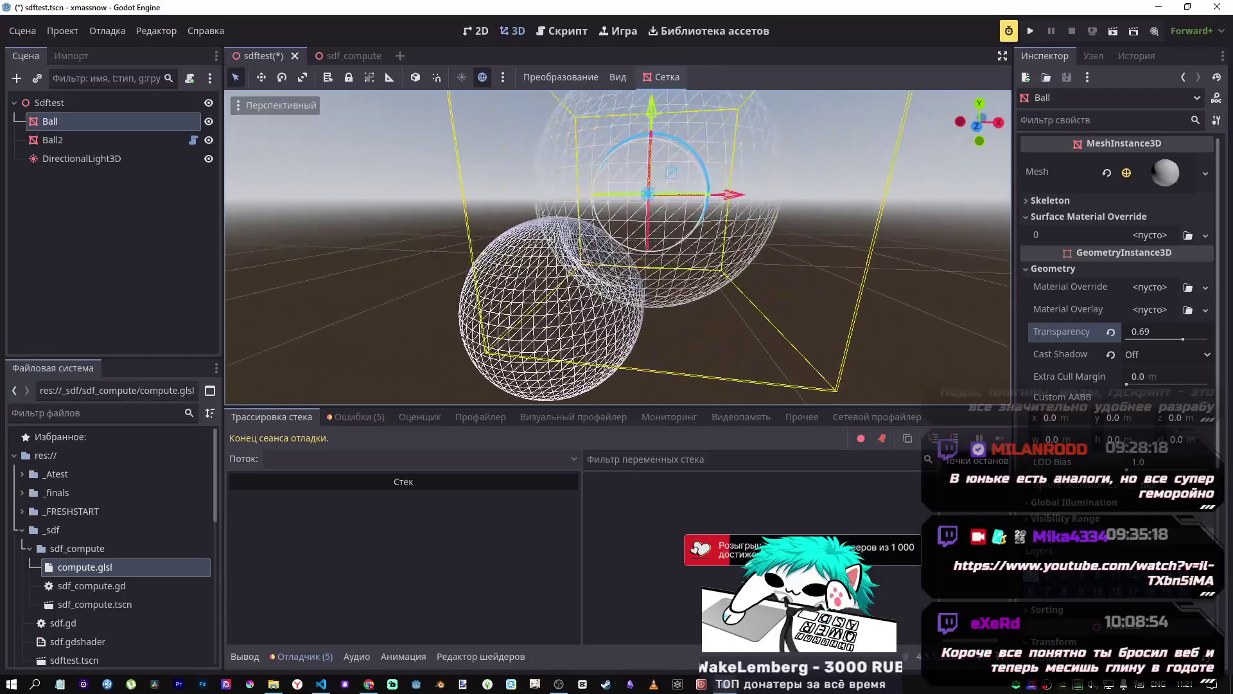
{"action": "left_click_drag", "start_coordinate": [758, 214], "coordinate": [583, 194]}
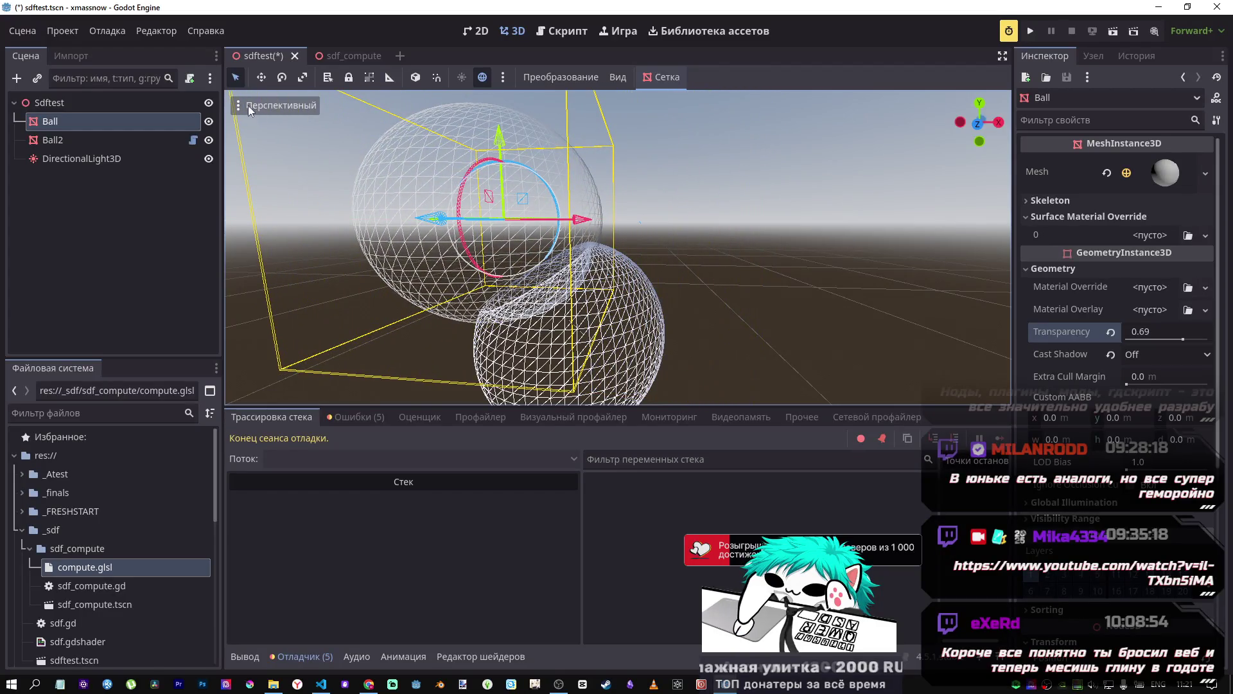
{"action": "left_click", "coordinate": [249, 105]}
{"action": "left_click", "coordinate": [274, 287]}
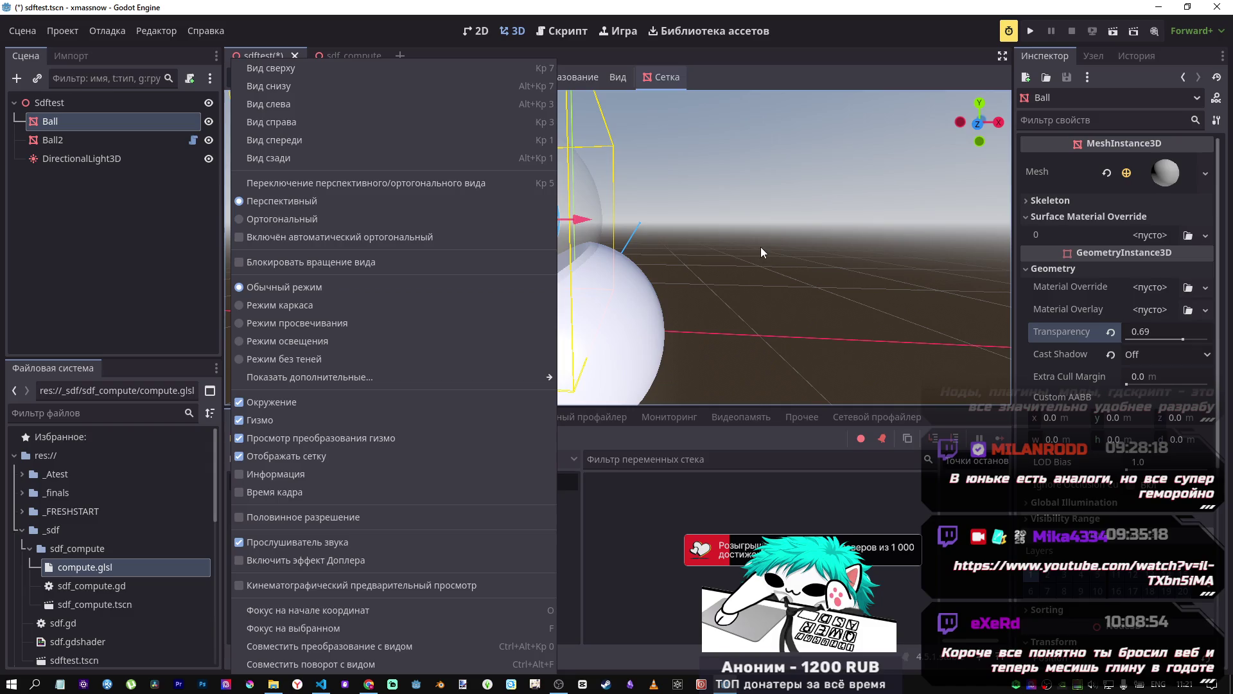
{"action": "left_click", "coordinate": [752, 252]}
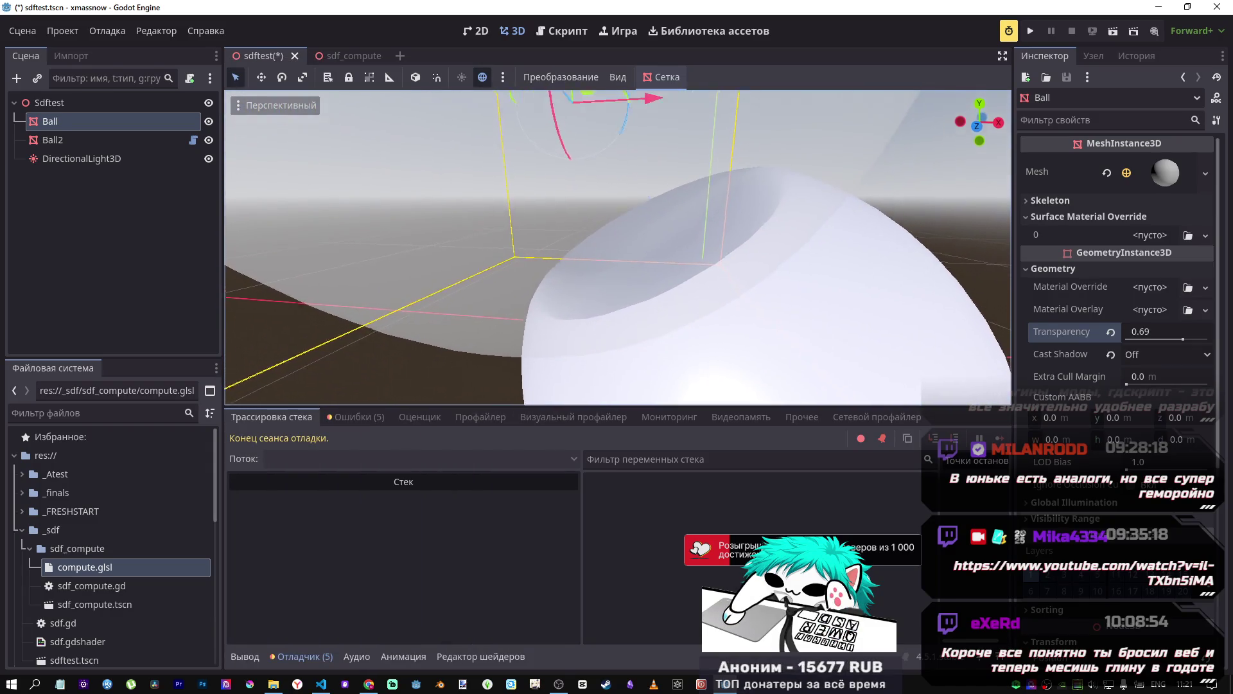
Step: Raise Ball along Y and slide it right along X into the white sphere
{"action": "mouse_move", "coordinate": [597, 133]}
{"action": "left_mouse_down"}
{"action": "mouse_move", "coordinate": [599, 108]}
{"action": "mouse_move", "coordinate": [591, 145]}
{"action": "left_mouse_up"}
{"action": "left_click_drag", "start_coordinate": [592, 162], "coordinate": [596, 147]}
{"action": "mouse_move", "coordinate": [683, 212]}
{"action": "left_mouse_down"}
{"action": "mouse_move", "coordinate": [803, 229]}
{"action": "mouse_move", "coordinate": [705, 213]}
{"action": "mouse_move", "coordinate": [630, 177]}
{"action": "mouse_move", "coordinate": [611, 135]}
{"action": "mouse_move", "coordinate": [714, 202]}
{"action": "mouse_move", "coordinate": [943, 253]}
{"action": "mouse_move", "coordinate": [931, 253]}
{"action": "left_mouse_up"}
{"action": "scroll", "coordinate": [618, 248], "scroll_direction": "up", "scroll_amount": 3}
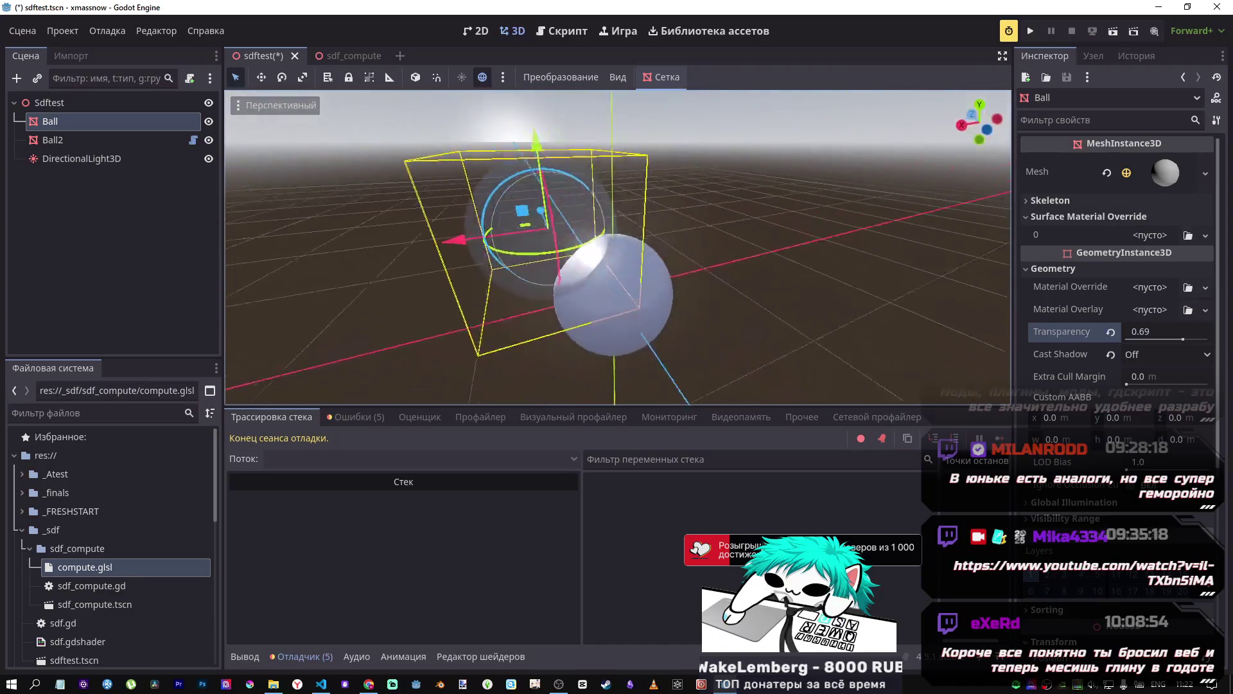
{"action": "scroll", "coordinate": [653, 190], "scroll_direction": "down", "scroll_amount": 3}
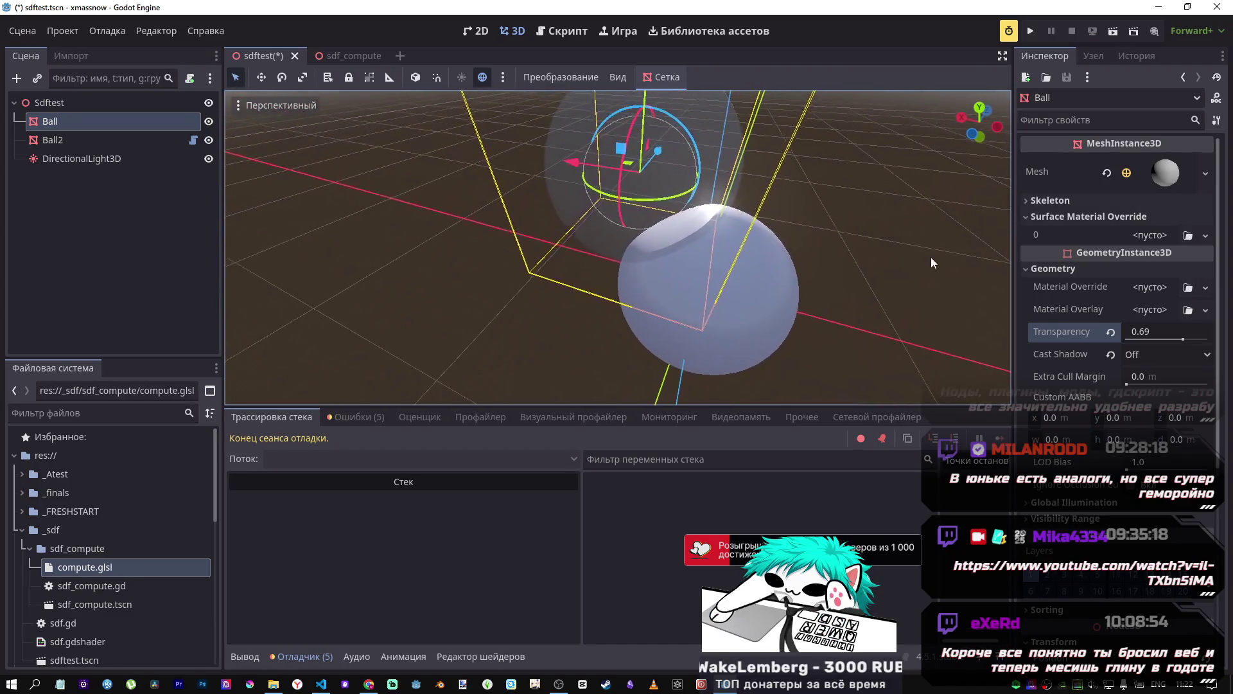
{"action": "left_click_drag", "start_coordinate": [579, 167], "coordinate": [760, 212]}
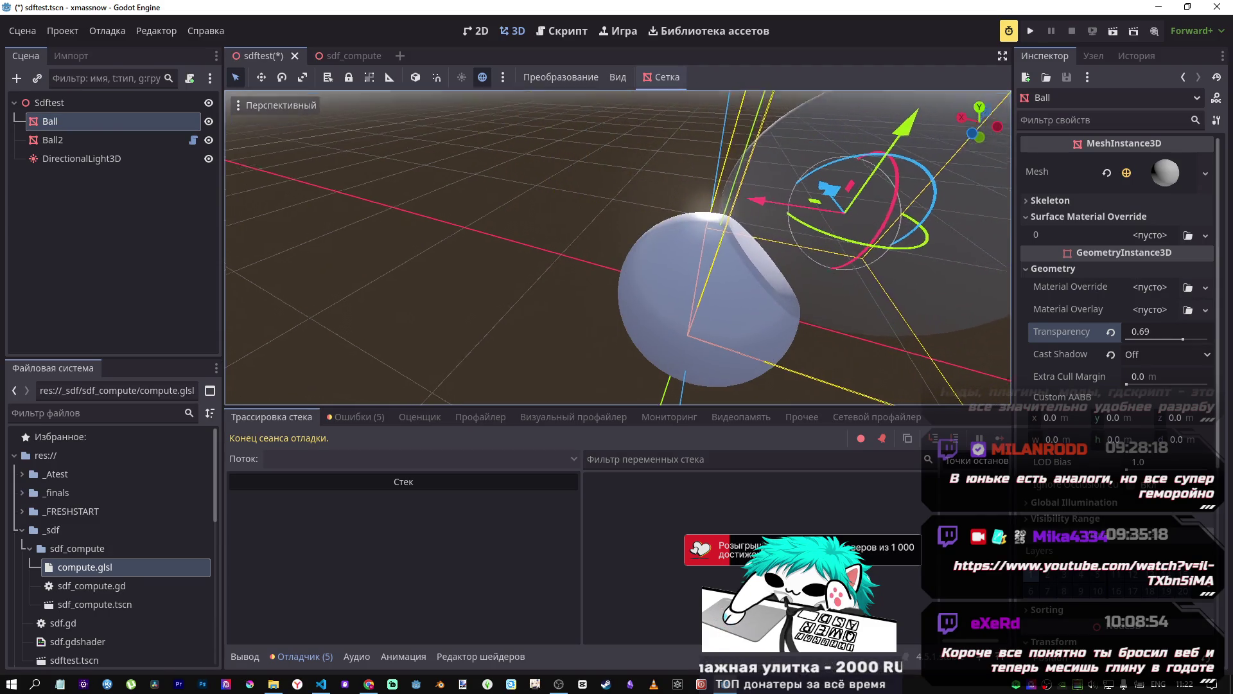
{"action": "scroll", "coordinate": [618, 247], "scroll_direction": "up", "scroll_amount": 5}
{"action": "scroll", "coordinate": [618, 248], "scroll_direction": "down", "scroll_amount": 5}
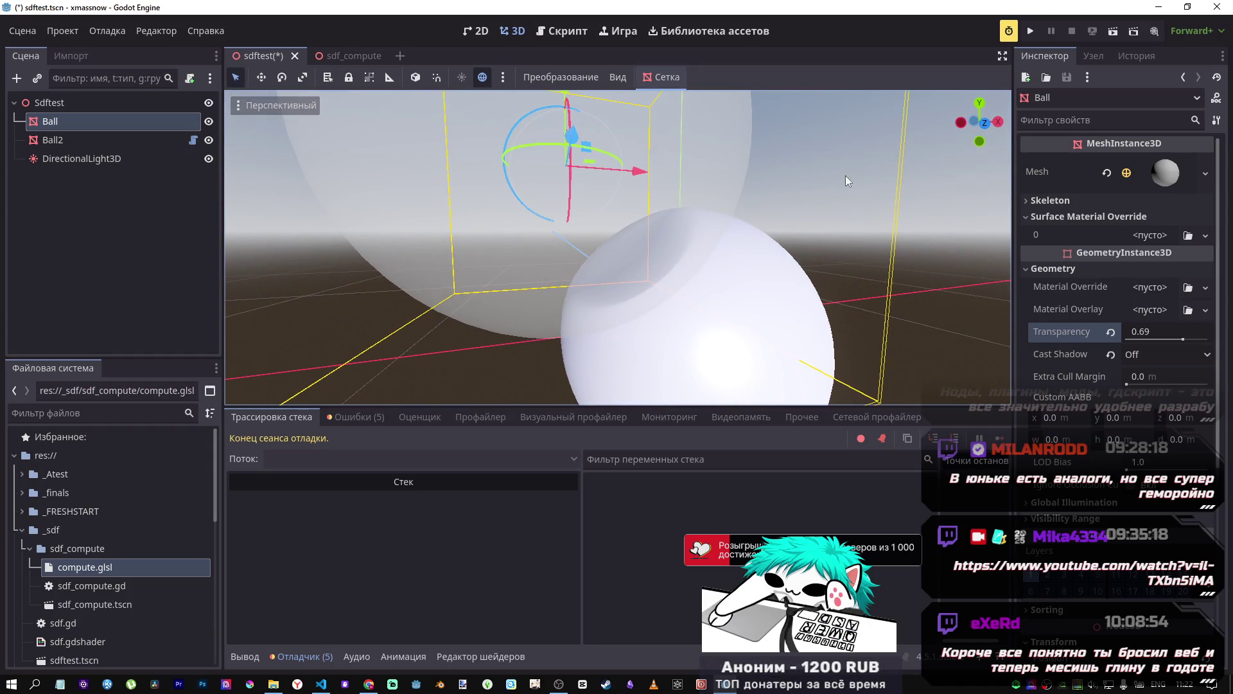
Step: Push Ball along Z, focus the view on it, and open the sdf_compute scene
{"action": "mouse_move", "coordinate": [570, 135]}
{"action": "left_mouse_down"}
{"action": "mouse_move", "coordinate": [569, 112]}
{"action": "mouse_move", "coordinate": [572, 130]}
{"action": "left_mouse_up"}
{"action": "key", "text": "f"}
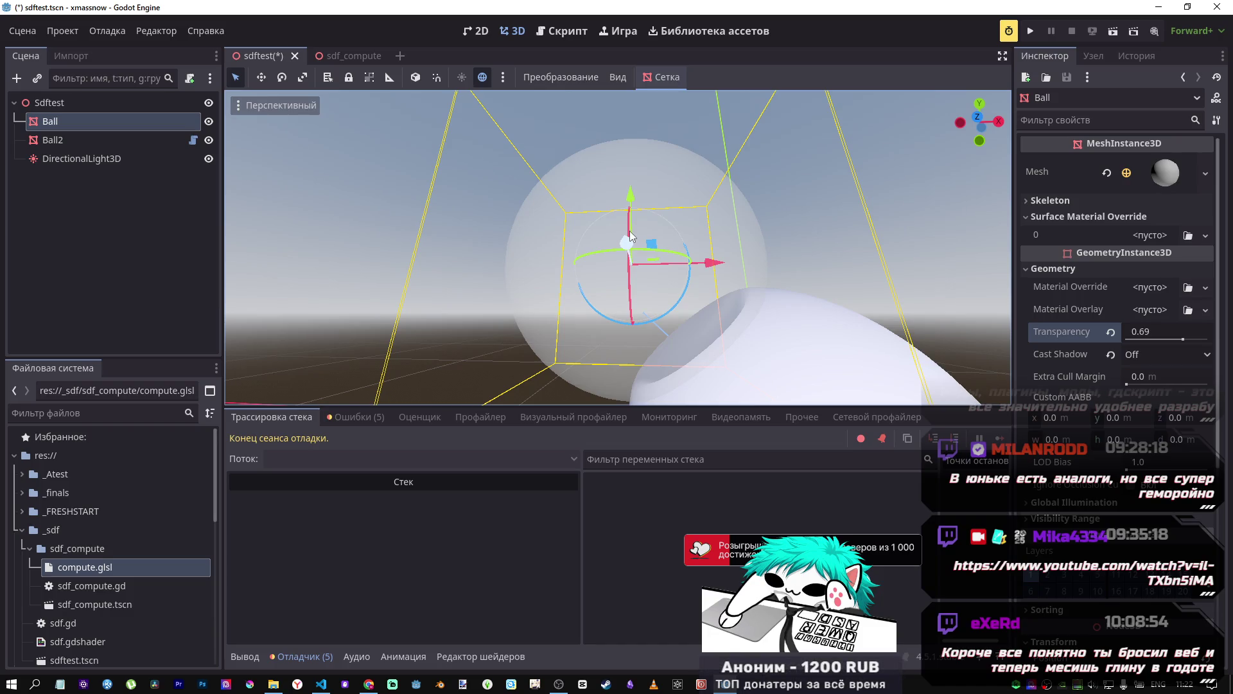
{"action": "left_click", "coordinate": [347, 56]}
Step: Close the find bar, read DeepSeek's SphereMesh-to-ArrayMesh rewrite, and copy its gdscript code
{"action": "key", "text": "alt+Tab"}
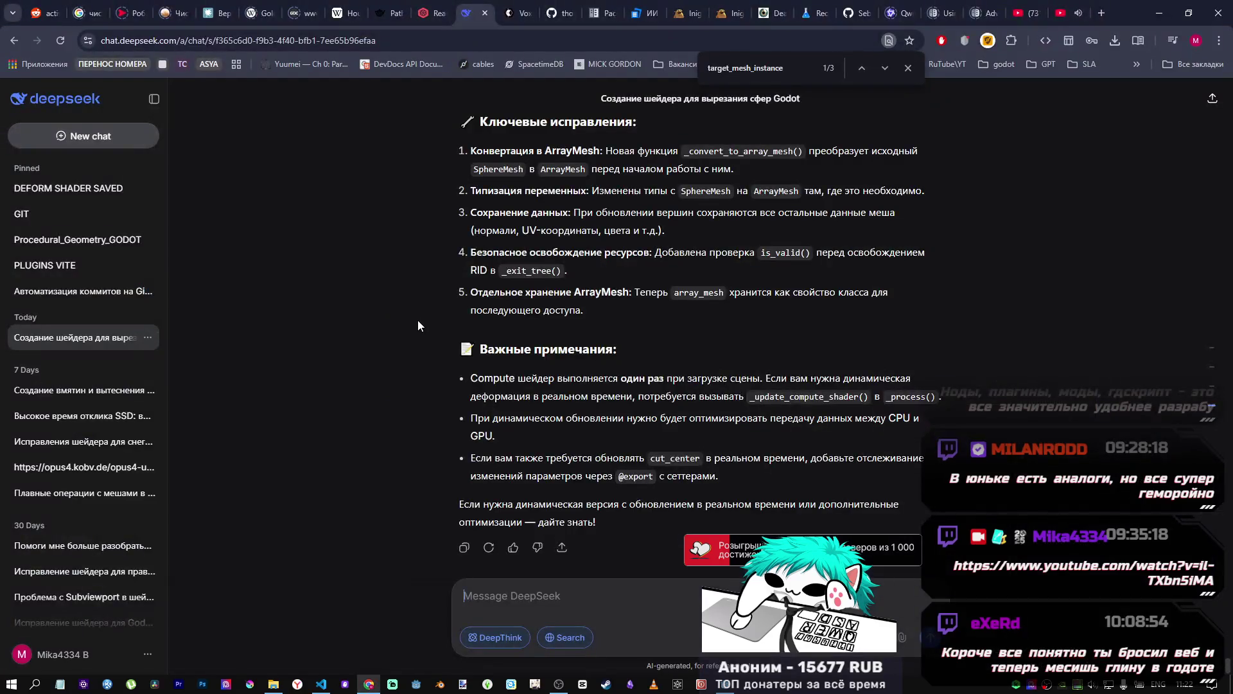
{"action": "scroll", "coordinate": [832, 397], "scroll_direction": "up", "scroll_amount": 20}
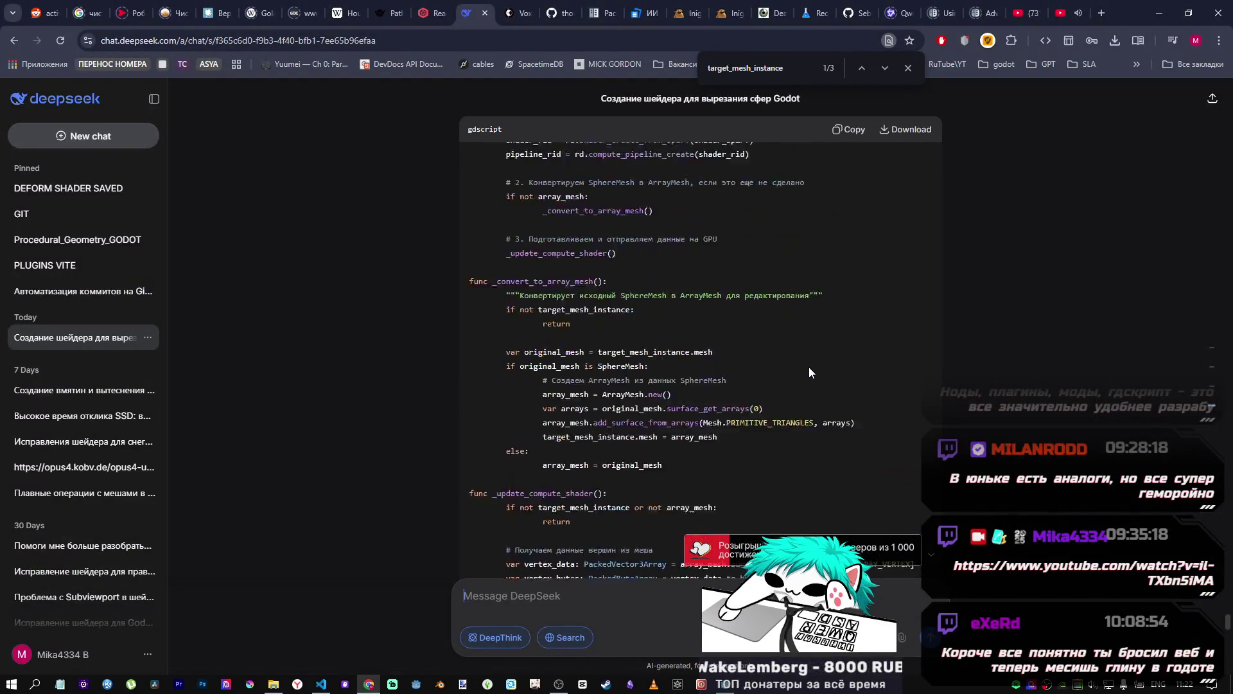
{"action": "scroll", "coordinate": [696, 365], "scroll_direction": "down", "scroll_amount": 1}
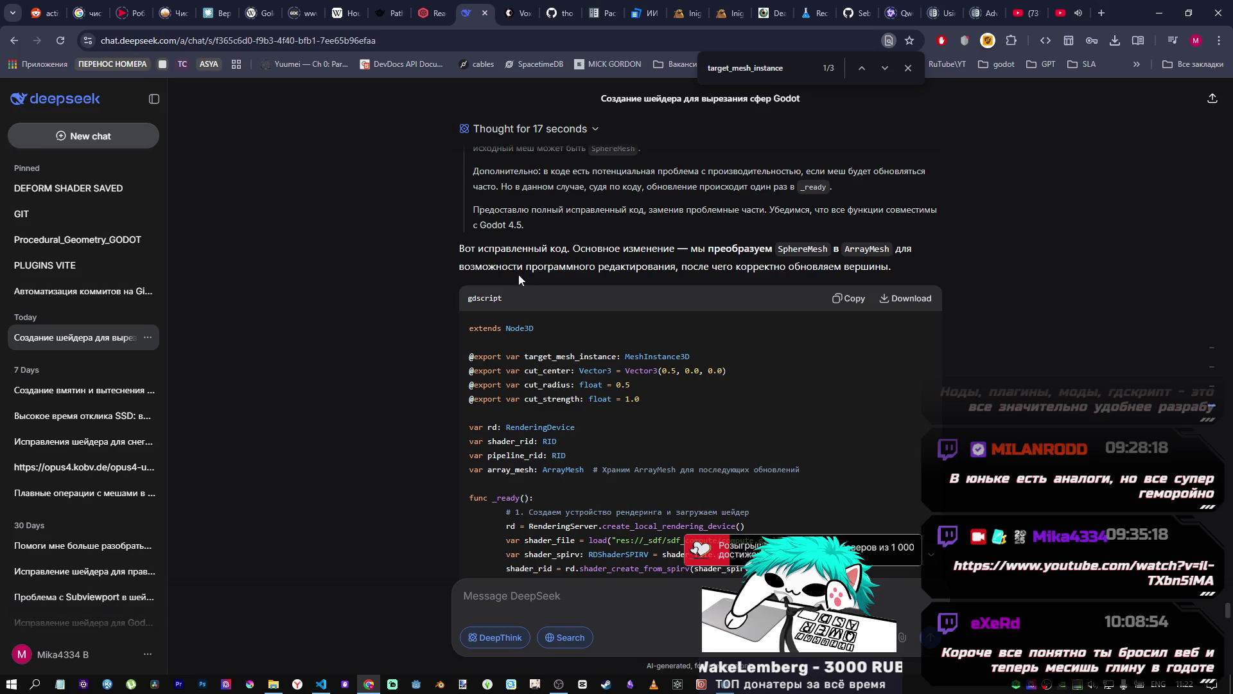
{"action": "left_click", "coordinate": [909, 68]}
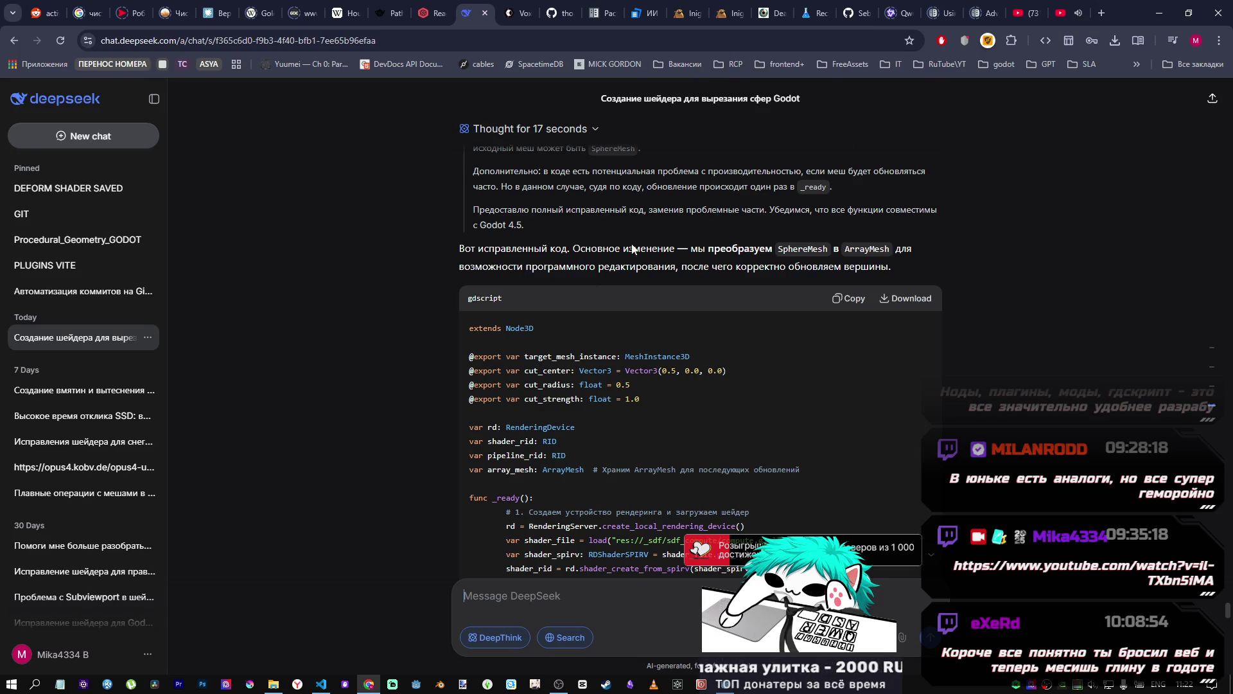
{"action": "scroll", "coordinate": [698, 295], "scroll_direction": "down", "scroll_amount": 3}
{"action": "scroll", "coordinate": [698, 295], "scroll_direction": "up", "scroll_amount": 2}
{"action": "scroll", "coordinate": [506, 306], "scroll_direction": "down", "scroll_amount": 1}
{"action": "scroll", "coordinate": [506, 306], "scroll_direction": "down", "scroll_amount": 6}
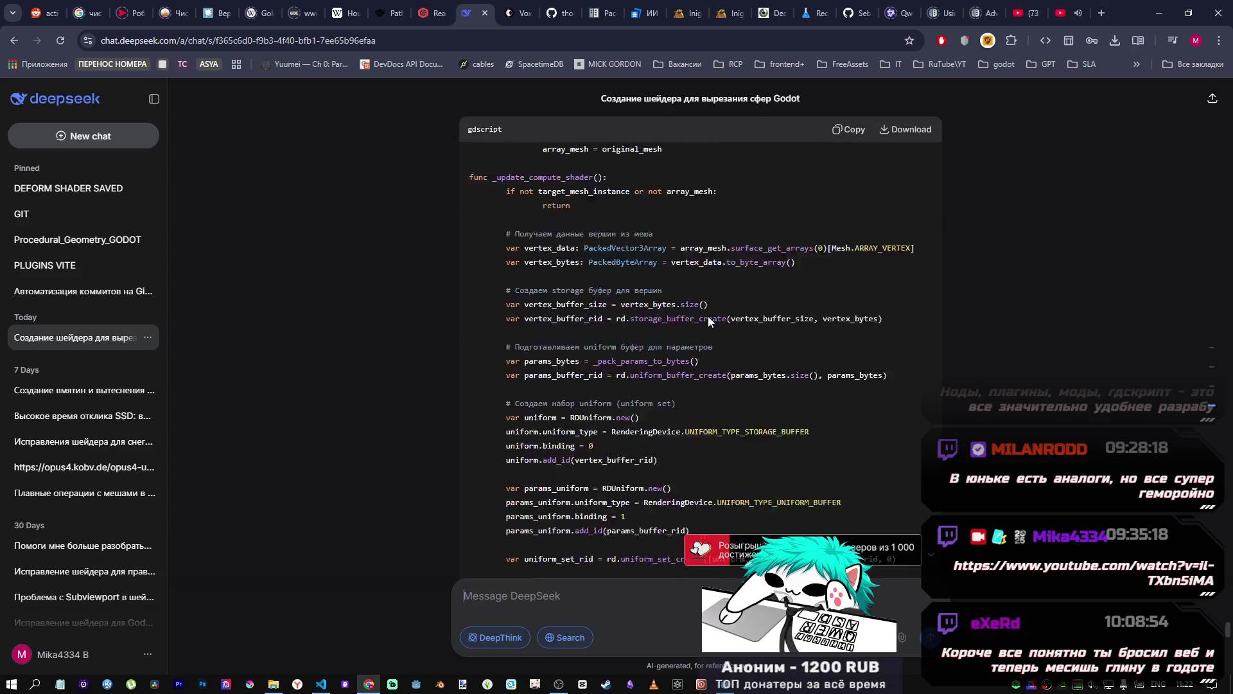
{"action": "scroll", "coordinate": [708, 316], "scroll_direction": "up", "scroll_amount": 6}
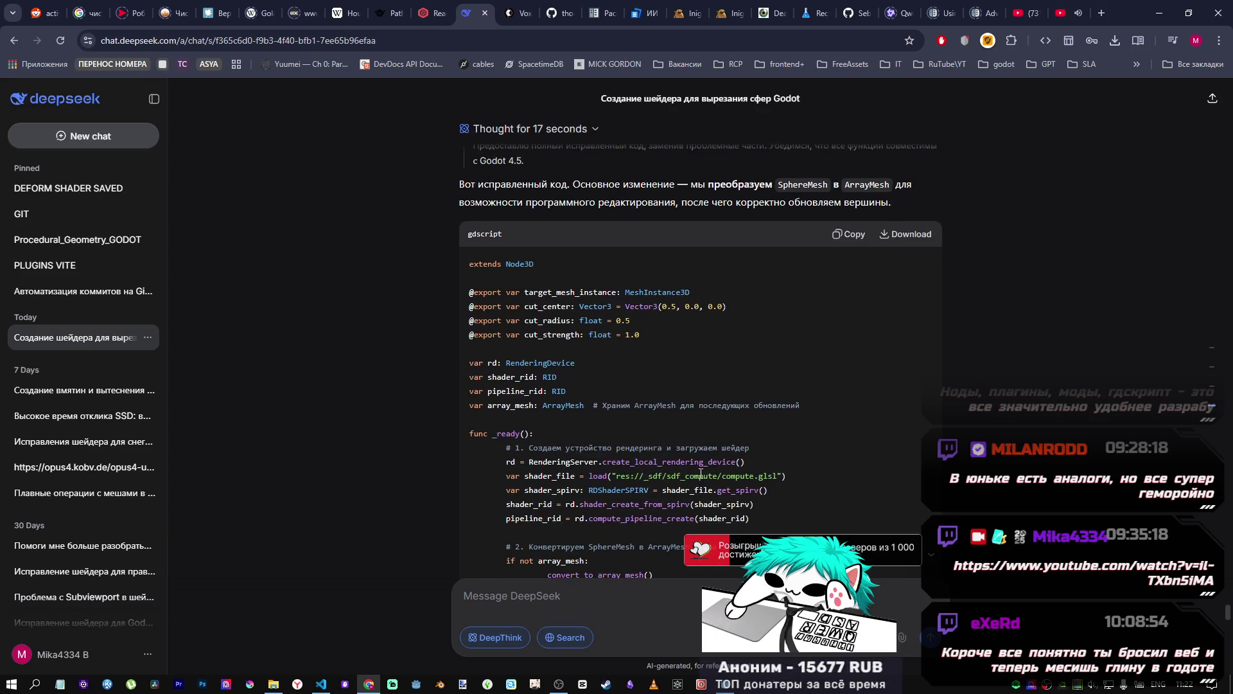
{"action": "scroll", "coordinate": [769, 471], "scroll_direction": "down", "scroll_amount": 20}
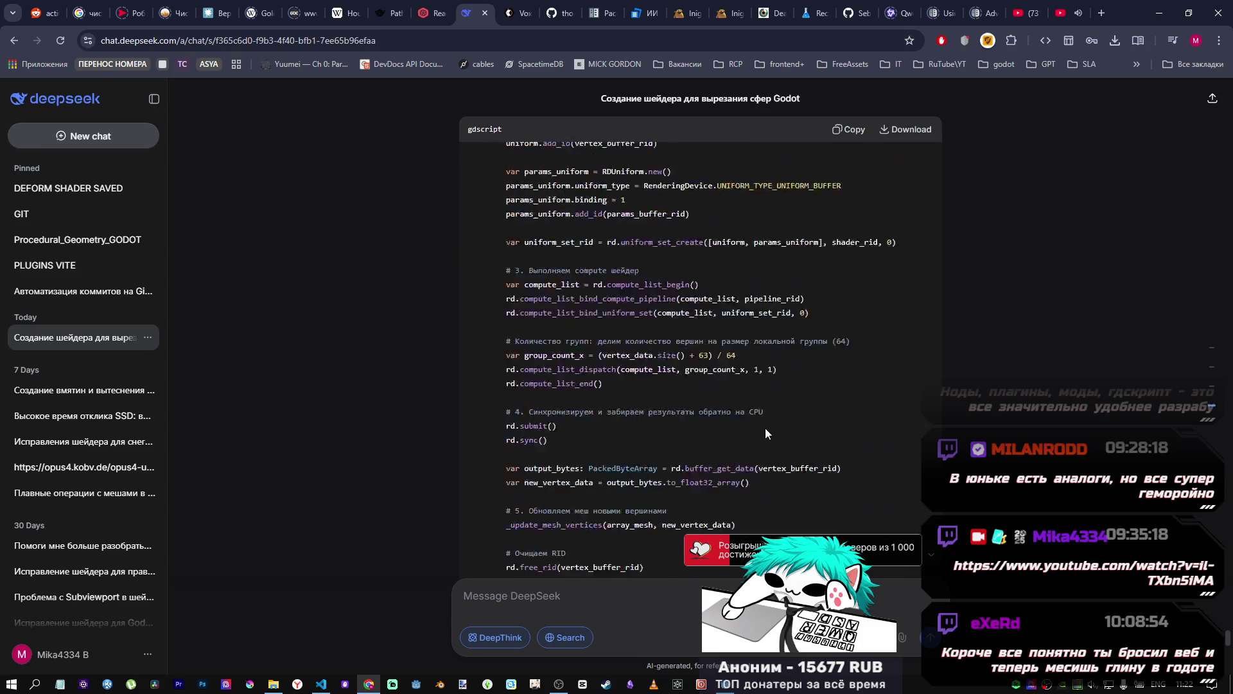
{"action": "scroll", "coordinate": [766, 422], "scroll_direction": "up", "scroll_amount": 10}
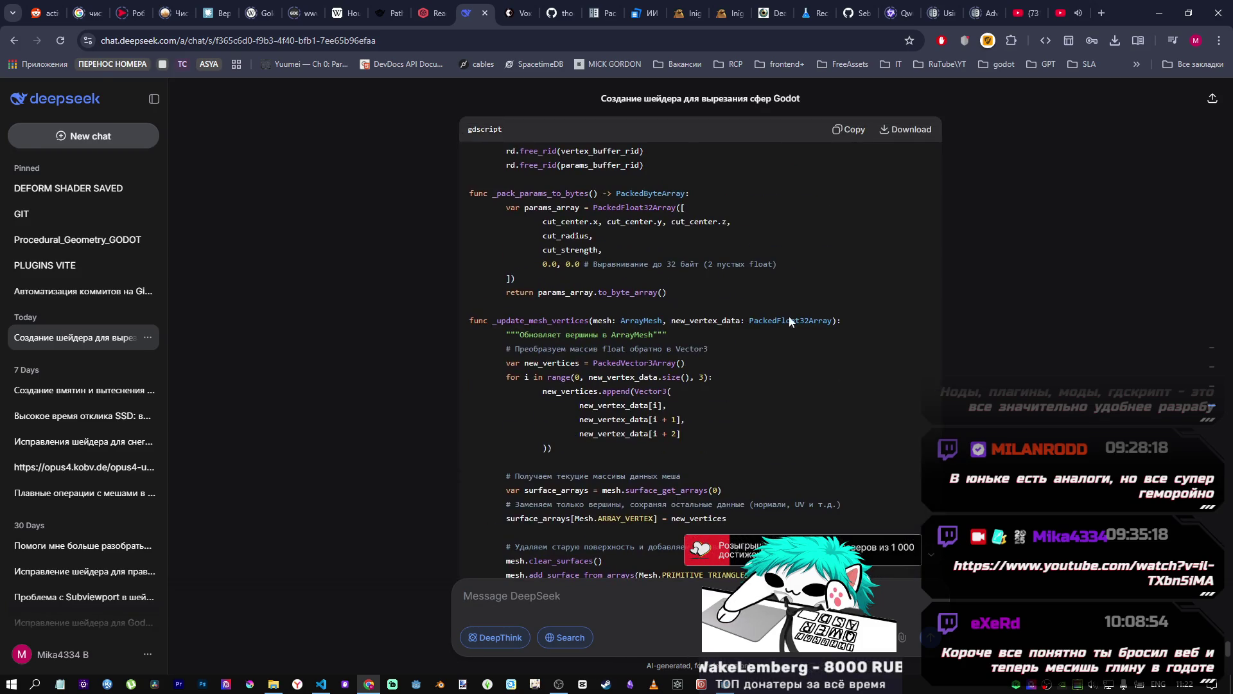
{"action": "left_click", "coordinate": [850, 129]}
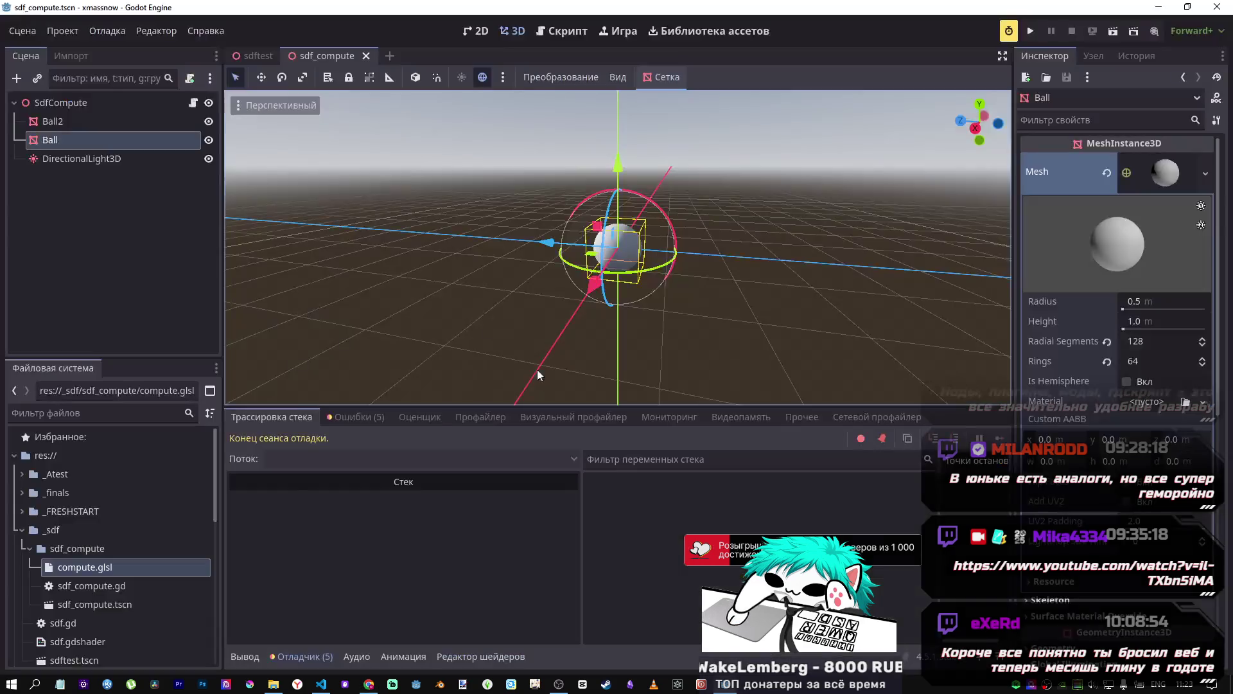
{"action": "left_click", "coordinate": [725, 684]}
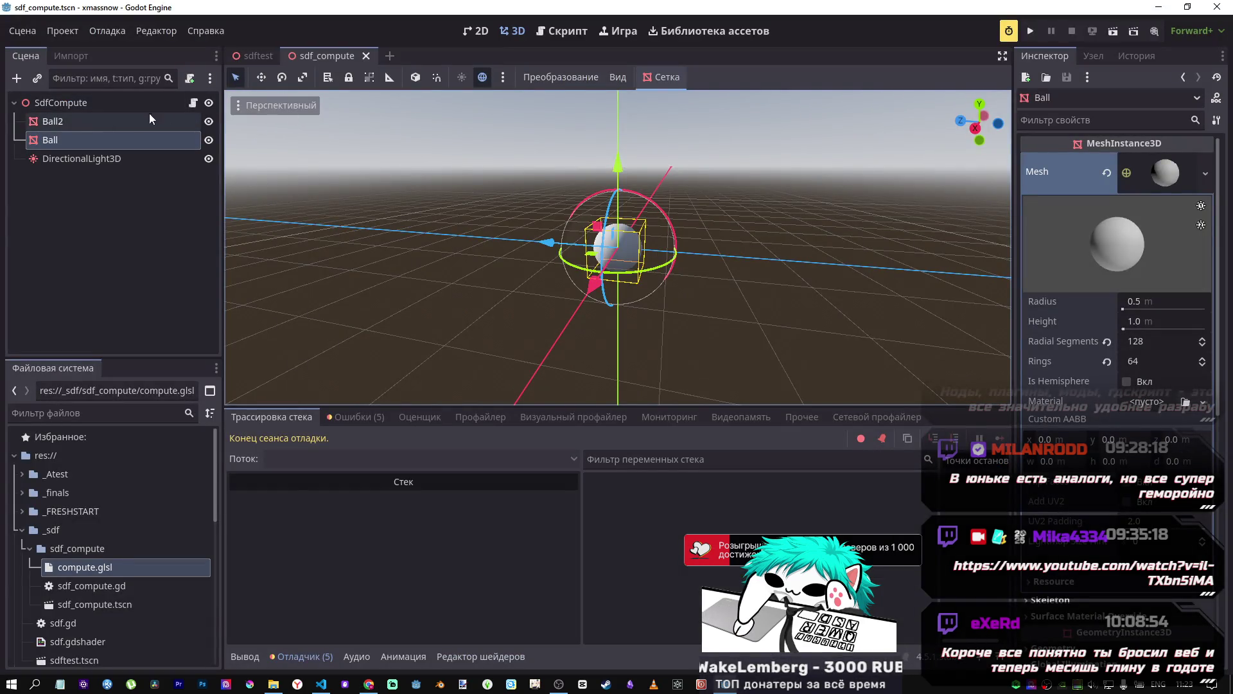
Step: Open the SdfCompute node's script and paste the copied DeepSeek code over it
{"action": "left_click", "coordinate": [59, 122]}
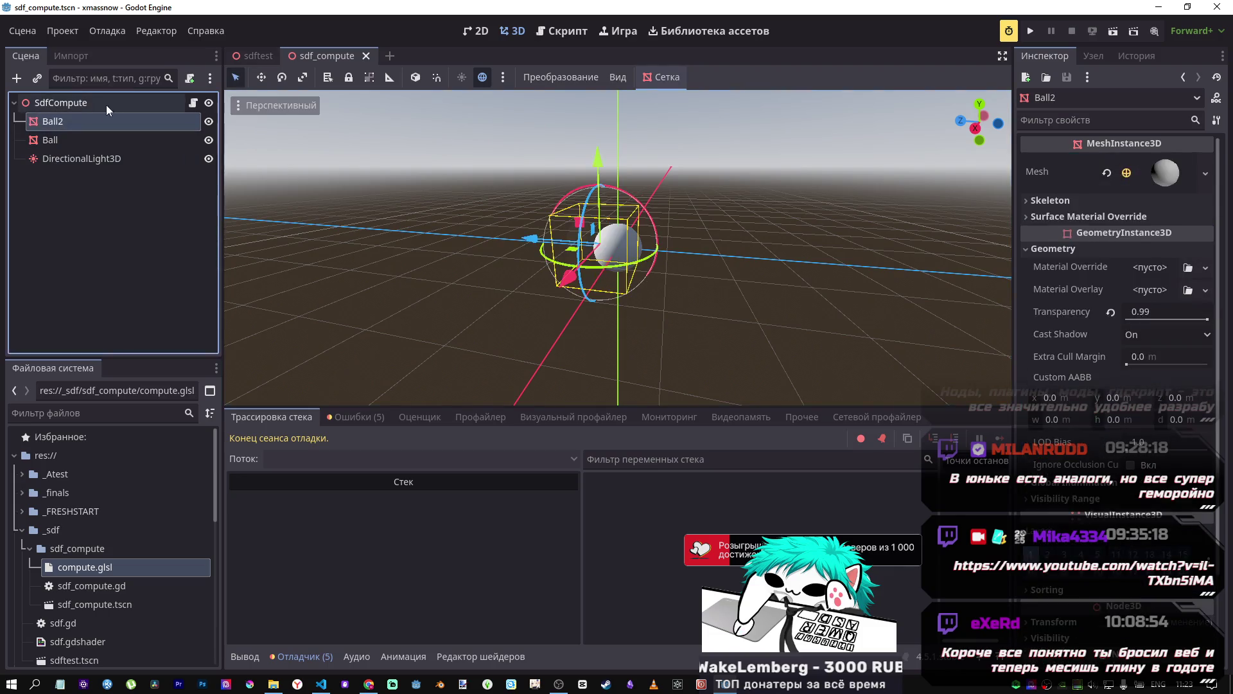
{"action": "left_click", "coordinate": [108, 103]}
{"action": "left_click", "coordinate": [97, 134]}
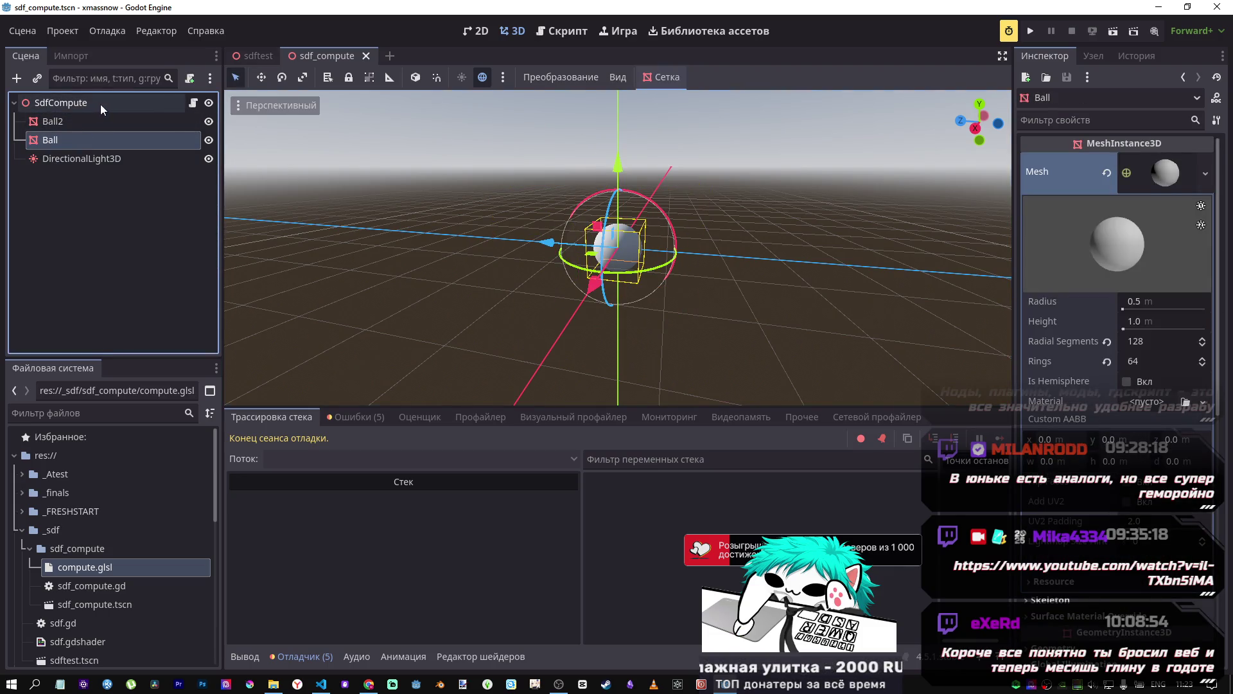
{"action": "left_click", "coordinate": [193, 103]}
{"action": "key", "text": "ctrl+v"}
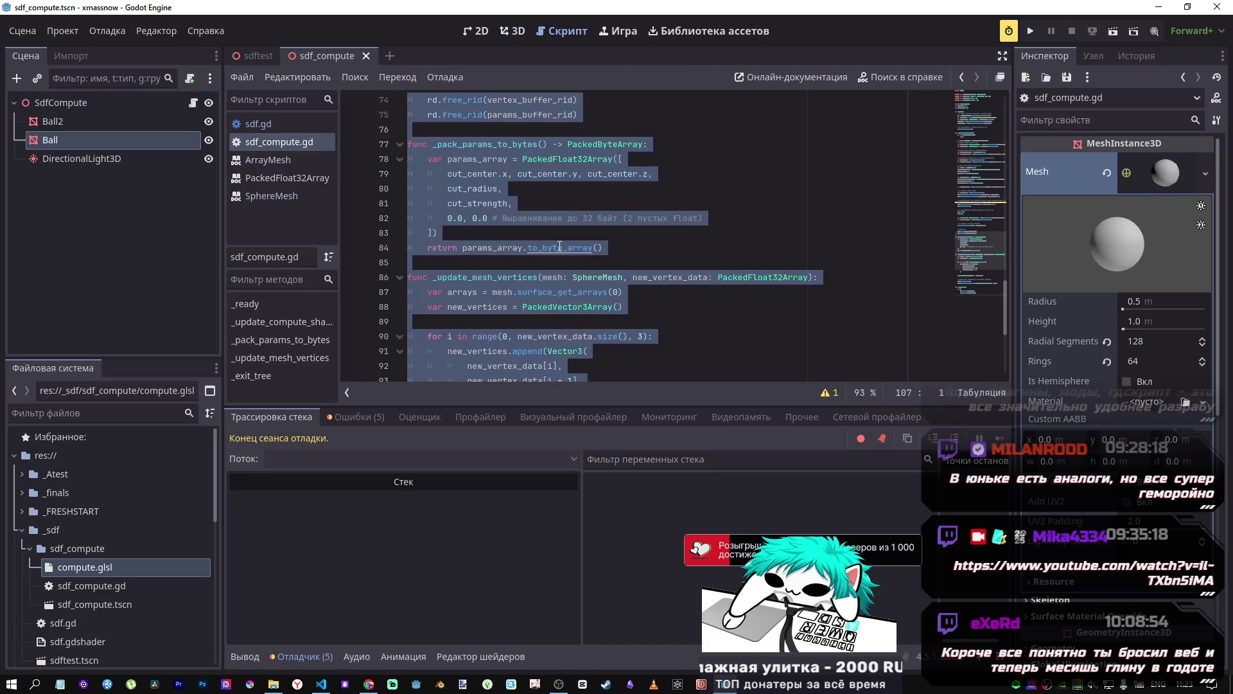
Step: Wrap the group-count expression on line 78 in floor()
{"action": "scroll", "coordinate": [958, 122], "scroll_direction": "up", "scroll_amount": 3}
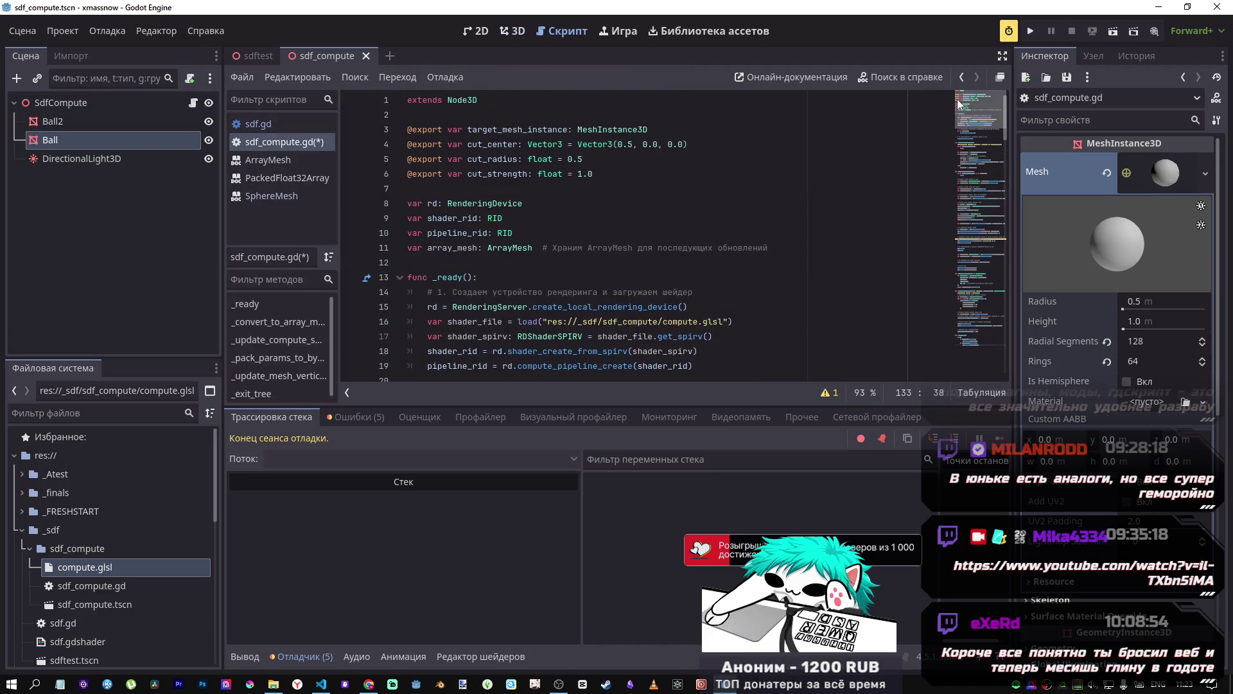
{"action": "left_click", "coordinate": [514, 189]}
{"action": "left_click", "coordinate": [77, 105]}
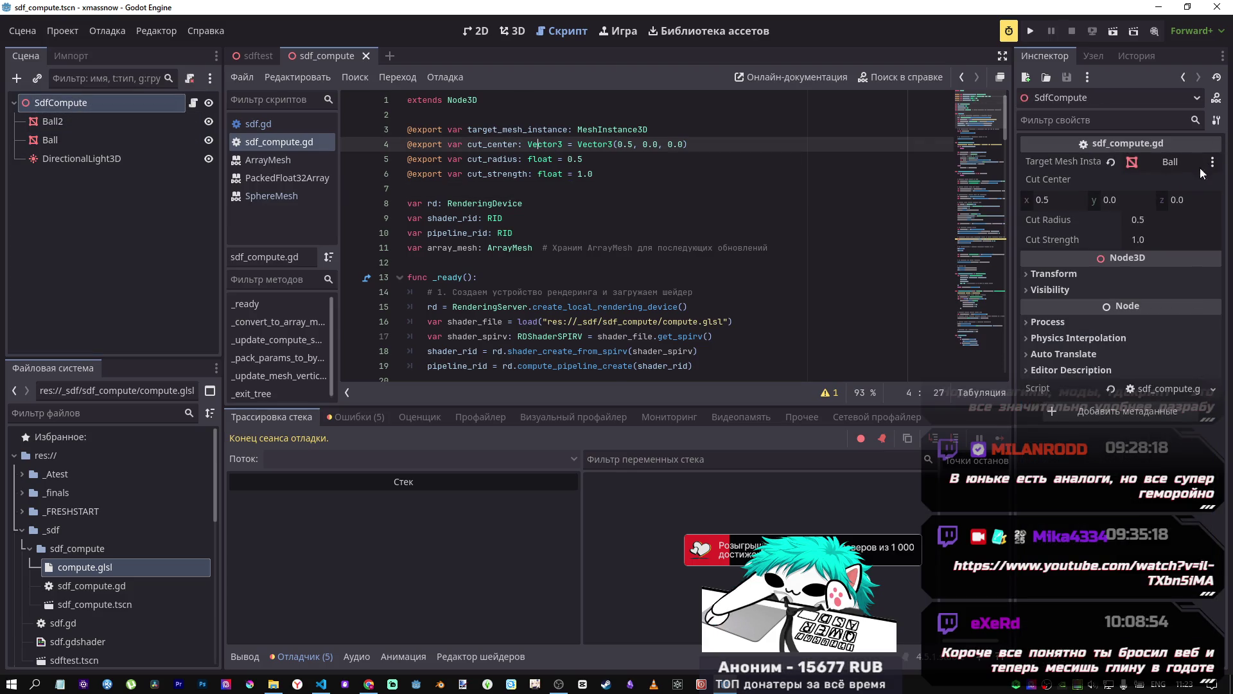
{"action": "left_click", "coordinate": [514, 218]}
{"action": "scroll", "coordinate": [628, 301], "scroll_direction": "down", "scroll_amount": 8}
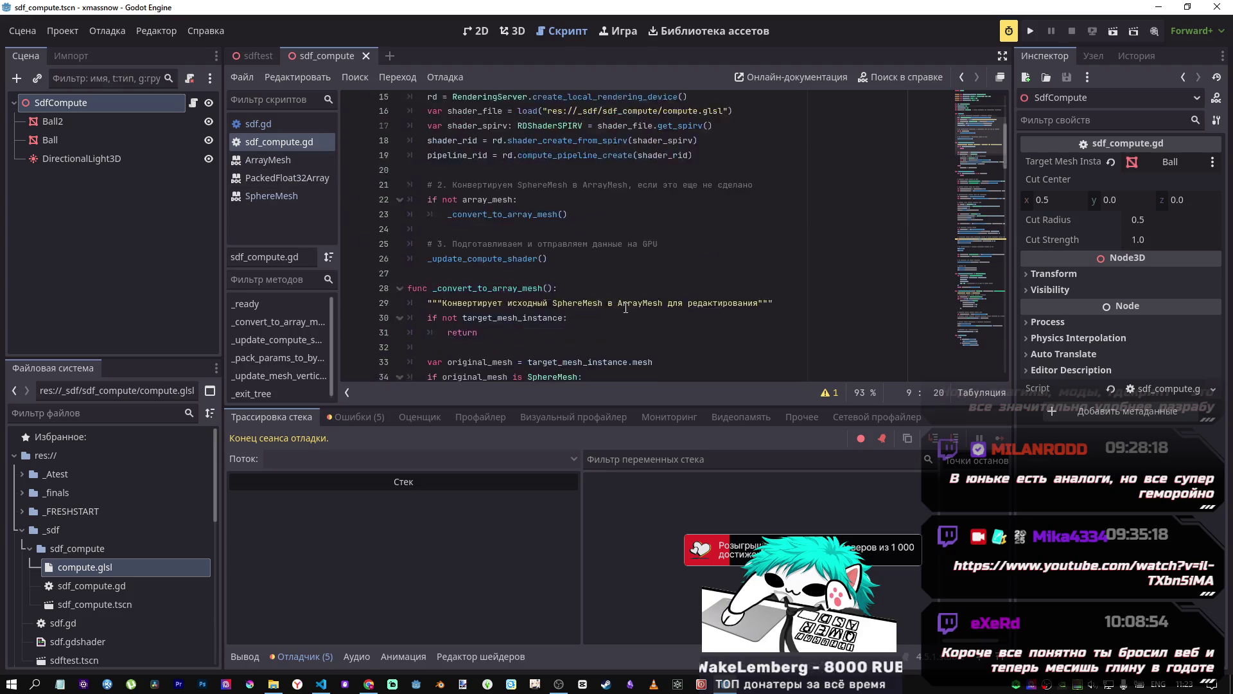
{"action": "scroll", "coordinate": [628, 301], "scroll_direction": "down", "scroll_amount": 14}
{"action": "left_click_drag", "start_coordinate": [592, 248], "coordinate": [636, 247]}
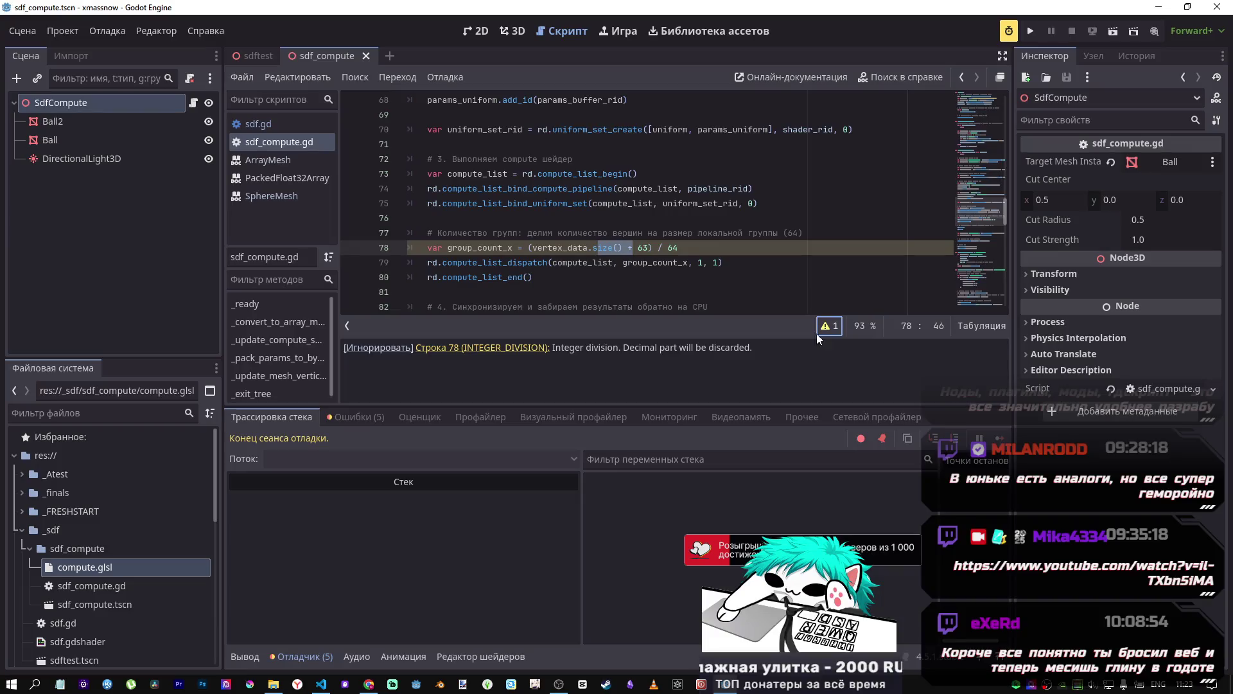
{"action": "left_click", "coordinate": [528, 248]}
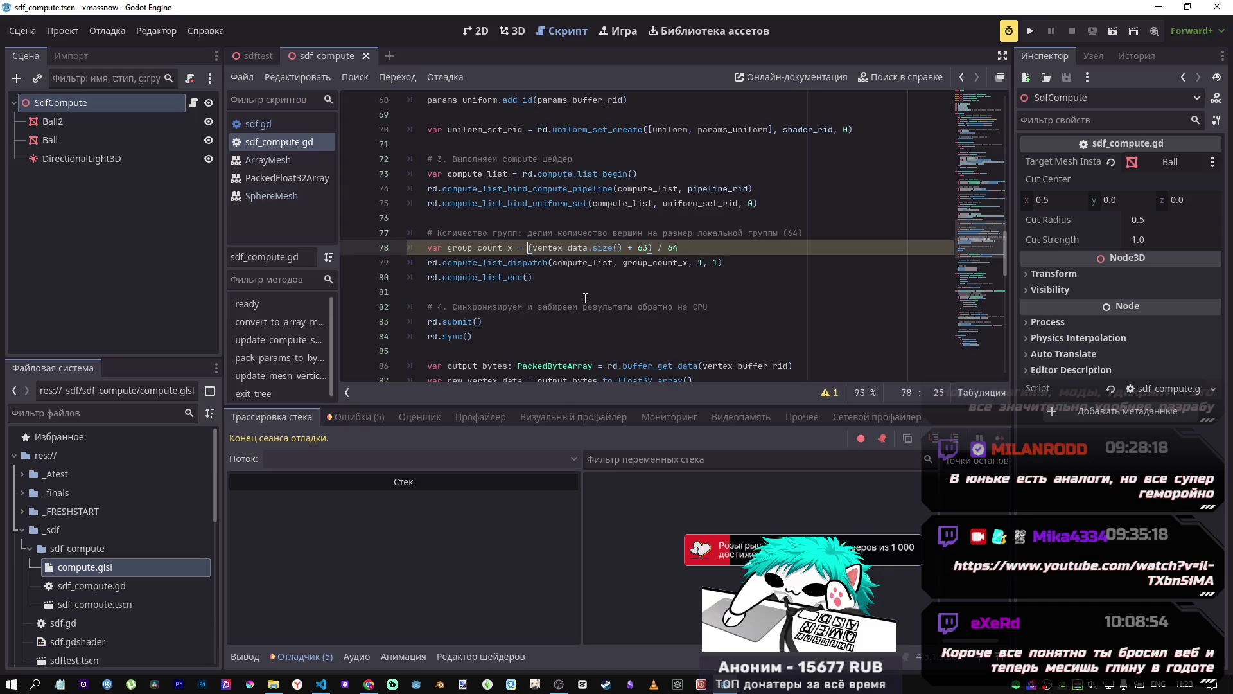
{"action": "type", "text": "floor("}
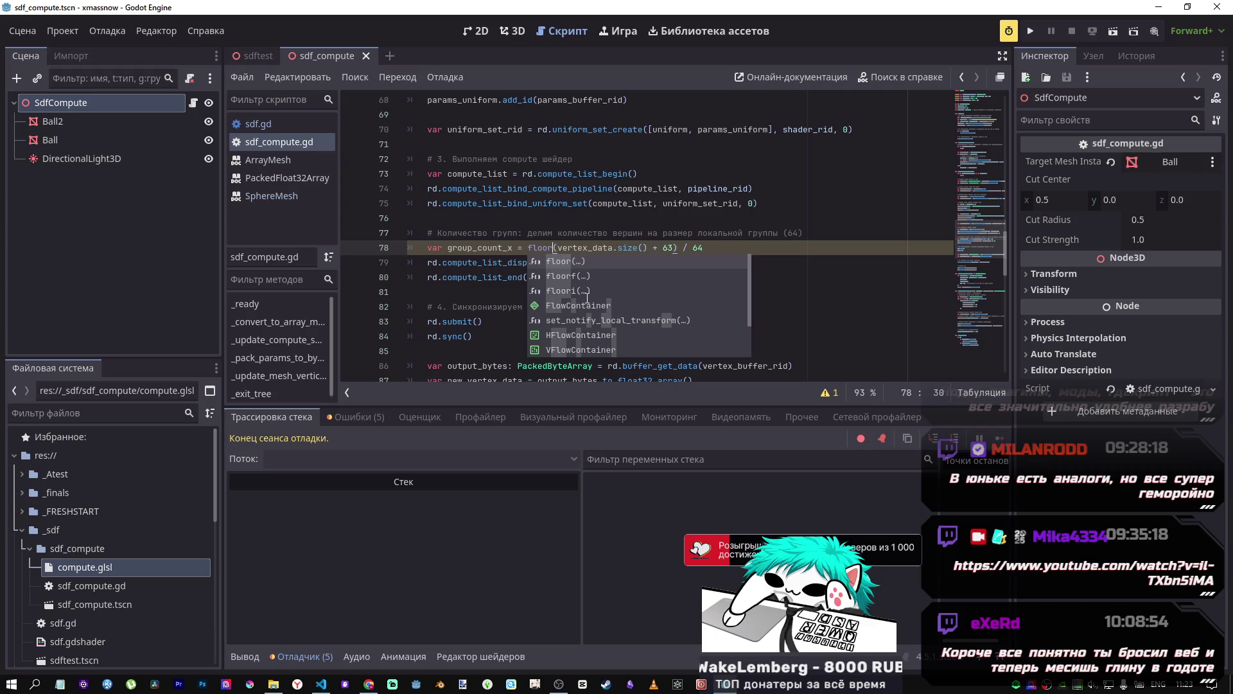
{"action": "key", "text": "Delete"}
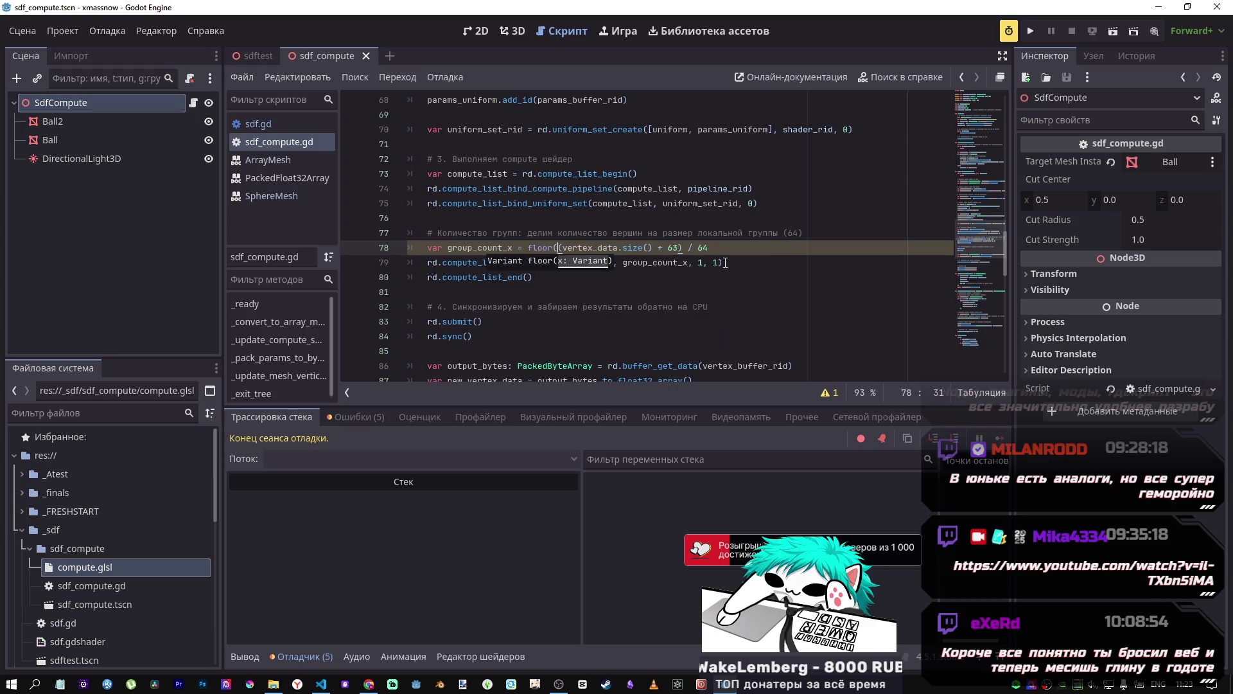
{"action": "left_click", "coordinate": [788, 244]}
{"action": "type", "text": ")"}
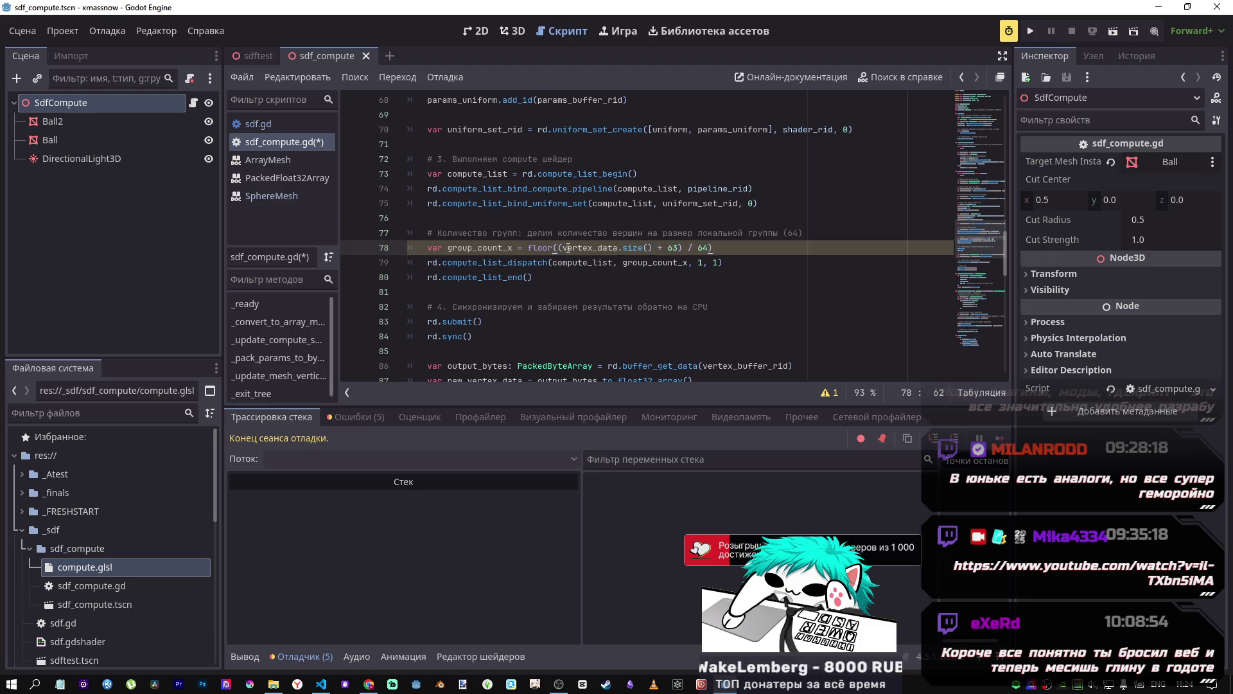
Step: Remove the floor() wrapper, restoring (vertex_data.size() + 63) / 64 on line 78
{"action": "double_click", "coordinate": [590, 248]}
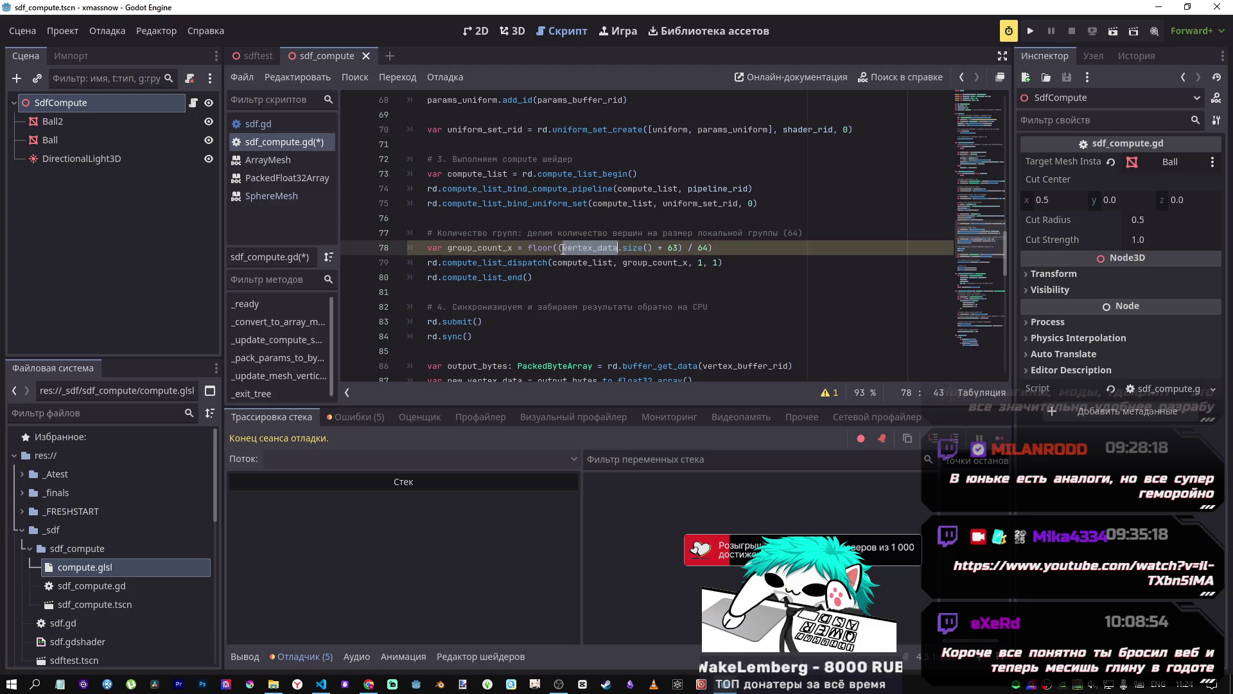
{"action": "left_click_drag", "start_coordinate": [559, 248], "coordinate": [523, 248]}
{"action": "key", "text": "BackSpace"}
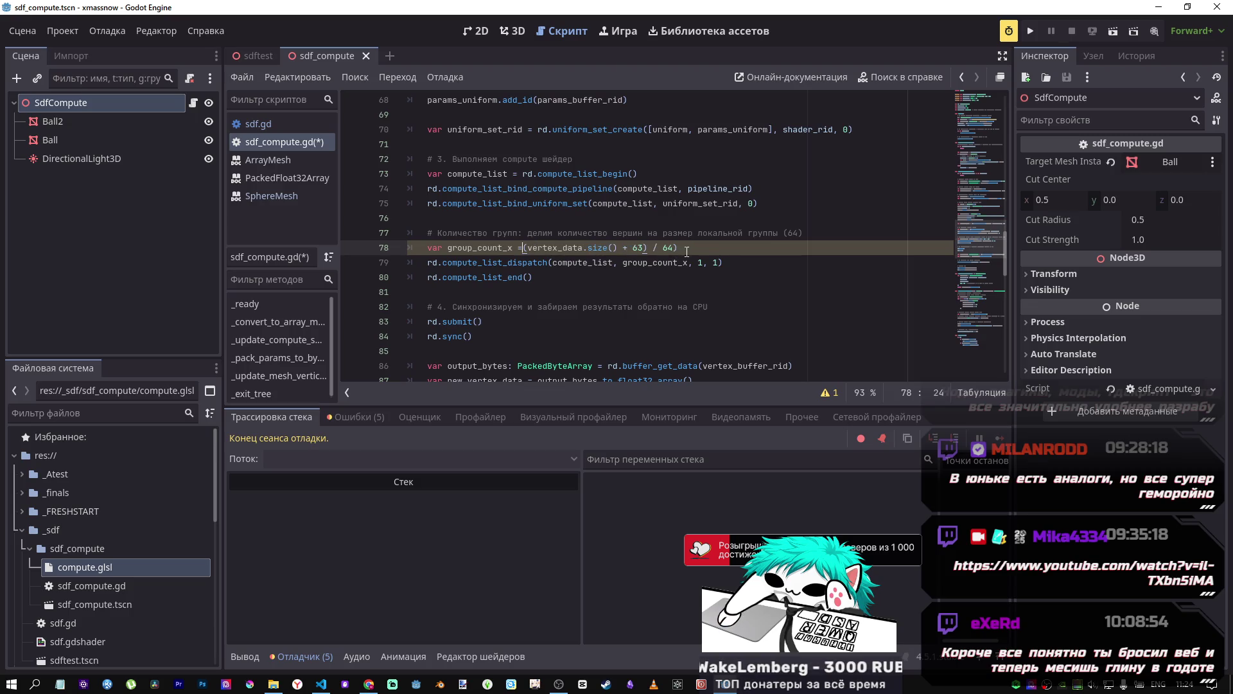
{"action": "left_click", "coordinate": [698, 249]}
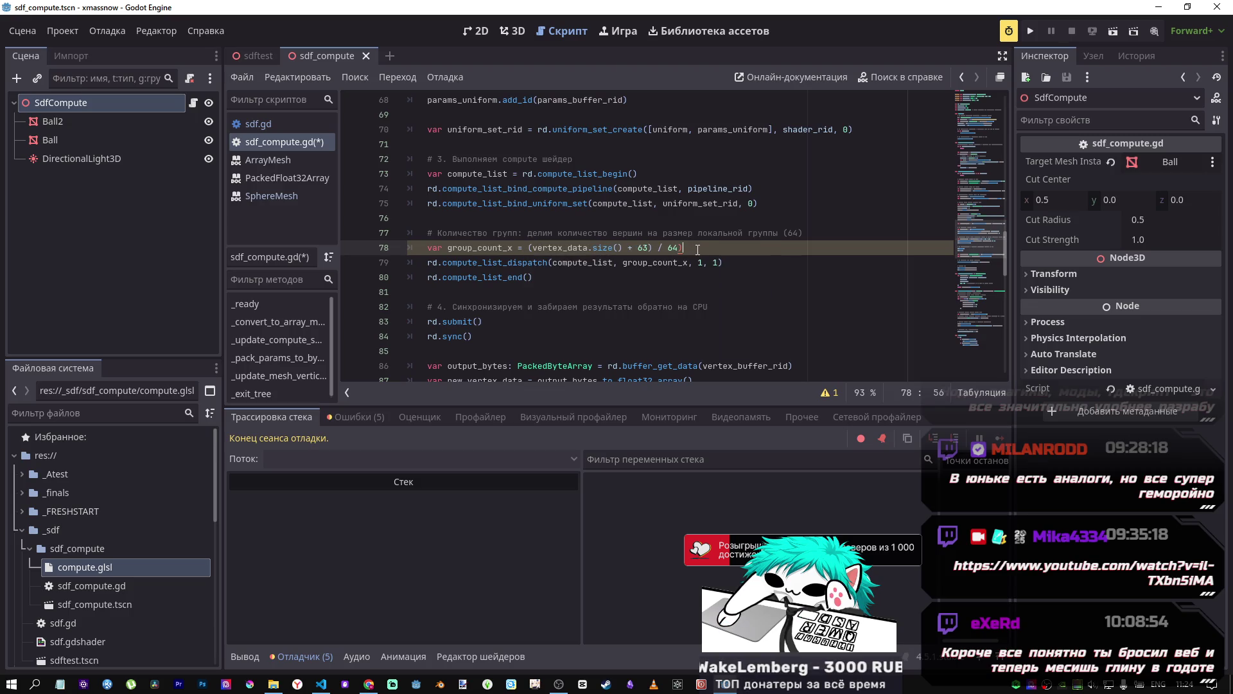
{"action": "double_click", "coordinate": [578, 247]}
Step: Search the script for vertex_data, step through its matches, and save sdf_compute.gd
{"action": "key", "text": "ctrl+f"}
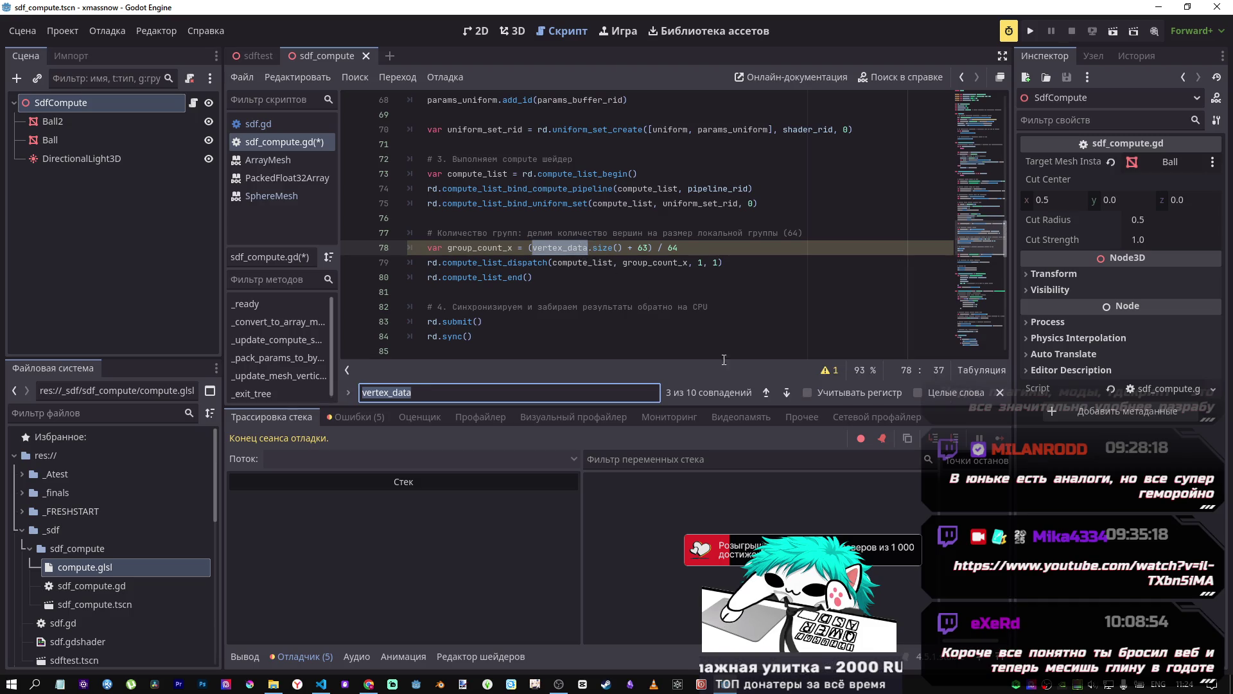
{"action": "left_click", "coordinate": [766, 393]}
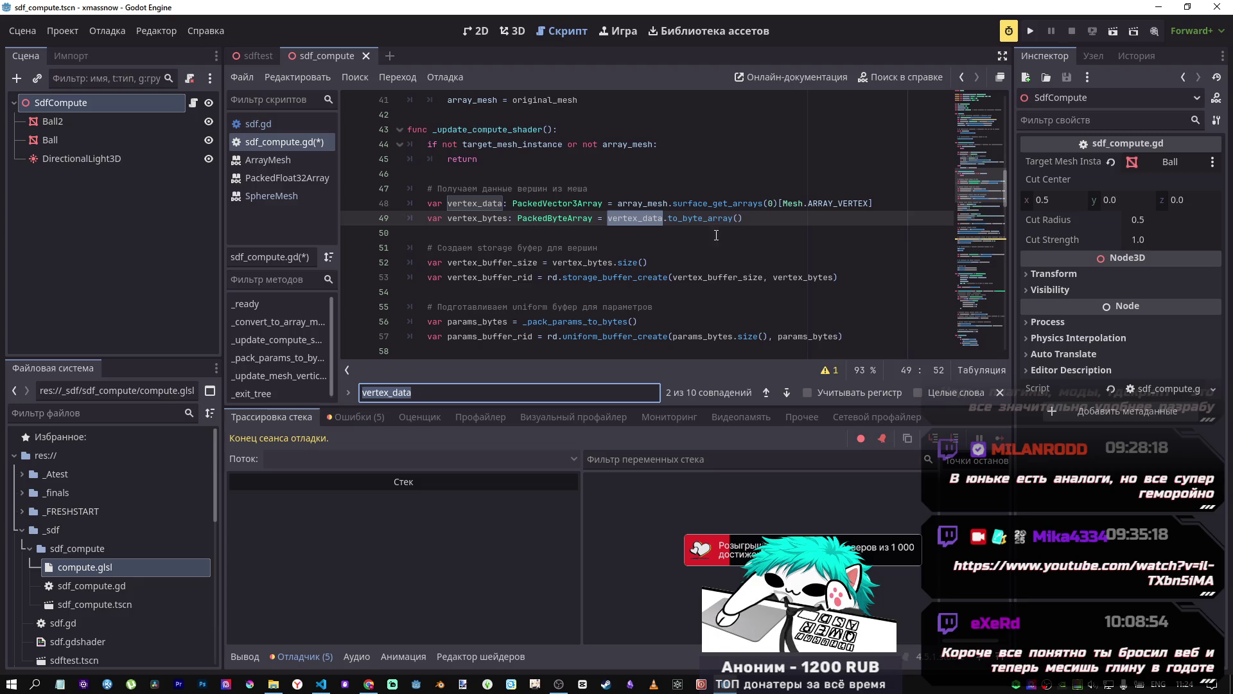
{"action": "left_click", "coordinate": [787, 393]}
{"action": "key", "text": "ctrl+s"}
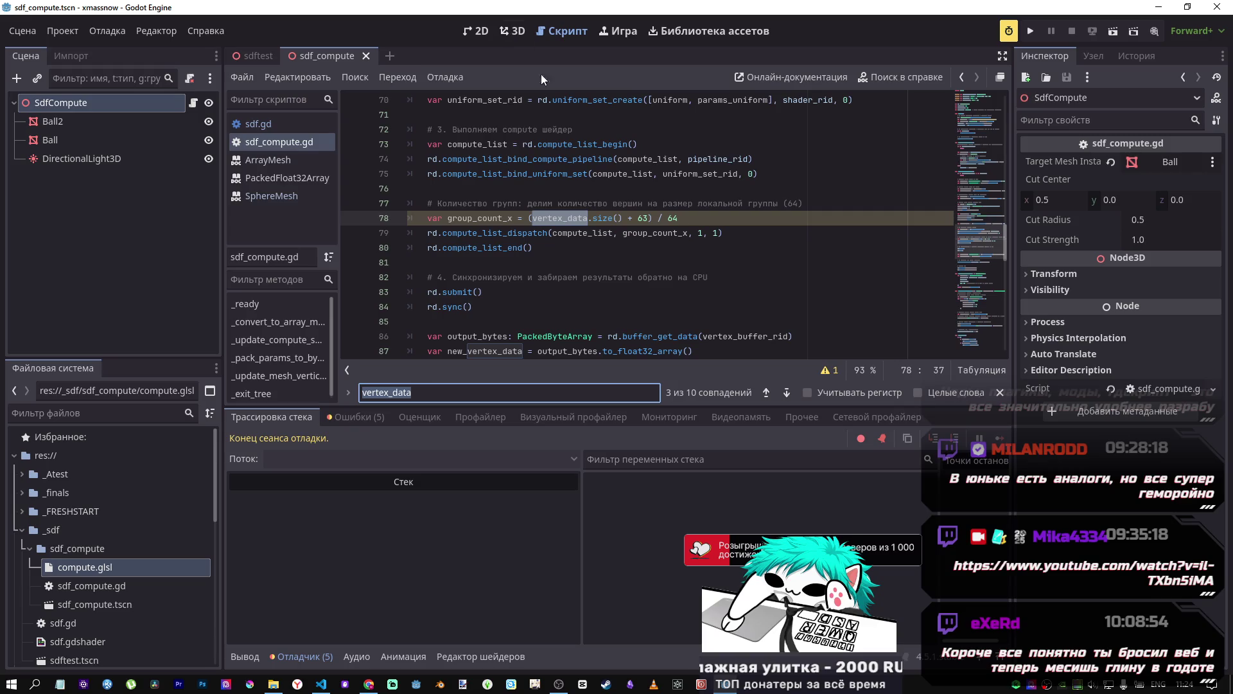
{"action": "mouse_move", "coordinate": [593, 218]}
{"action": "left_mouse_down"}
{"action": "mouse_move", "coordinate": [665, 218]}
{"action": "mouse_move", "coordinate": [638, 218]}
{"action": "left_mouse_up"}
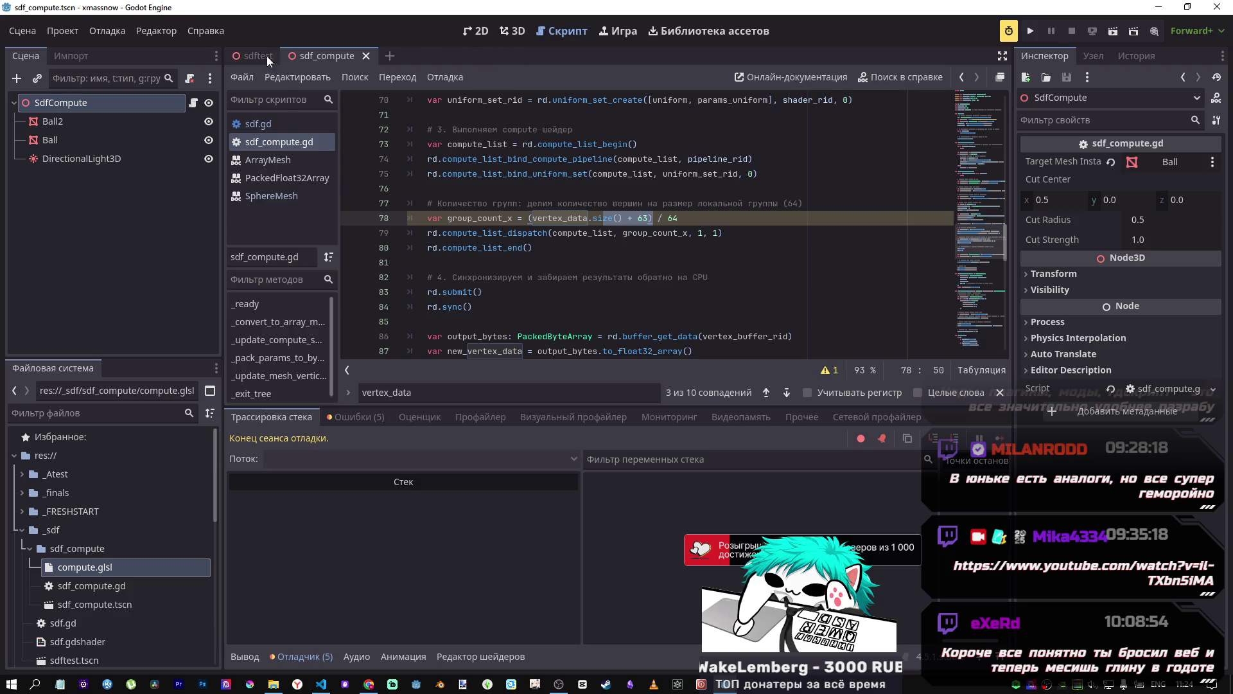
Step: Select Ball2 in the 3D view and run the current scene
{"action": "left_click", "coordinate": [514, 31]}
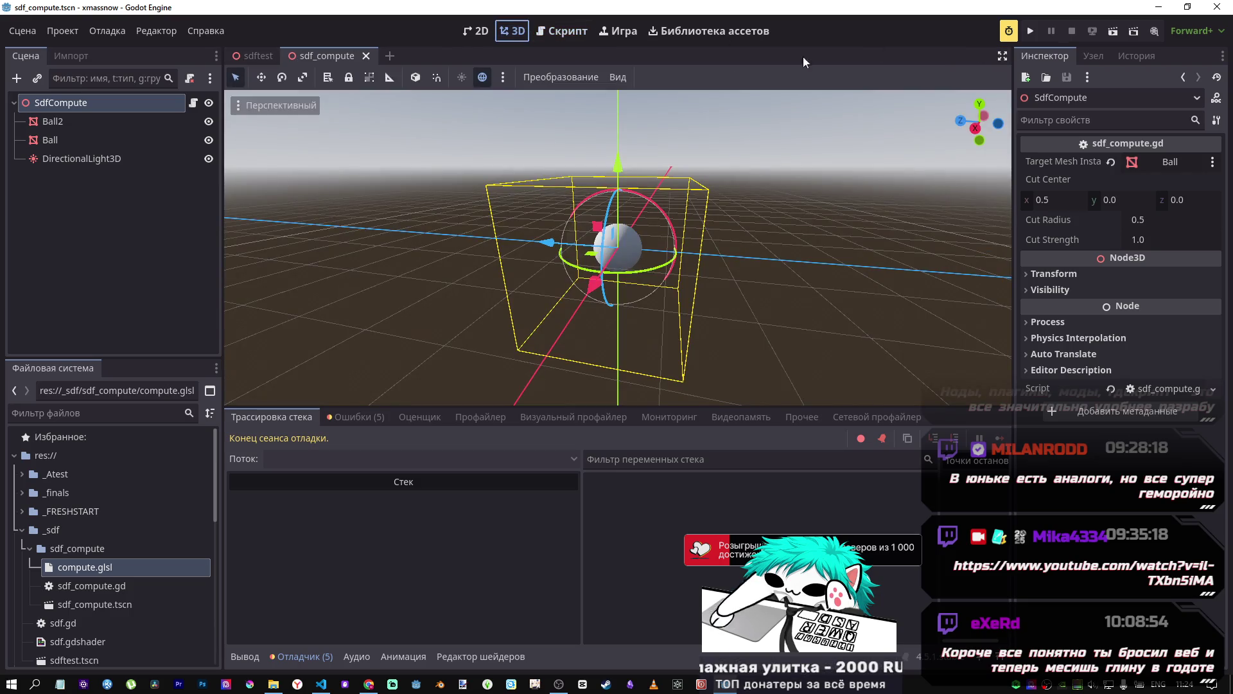
{"action": "left_click", "coordinate": [78, 121]}
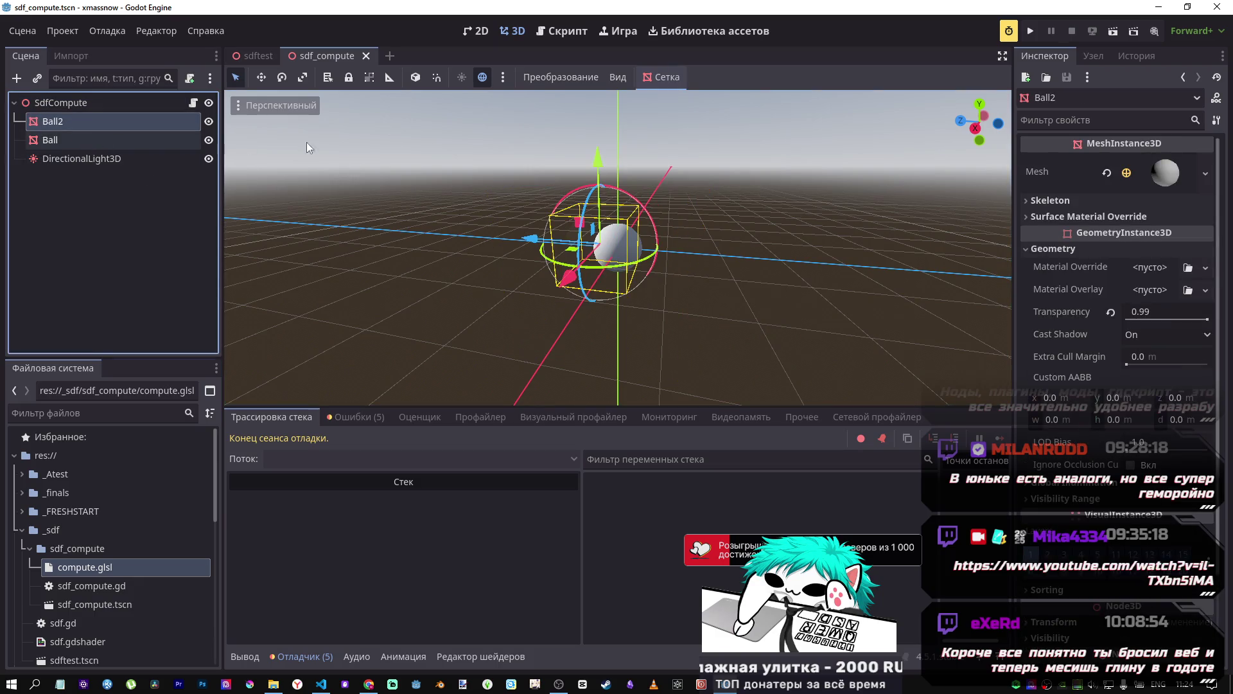
{"action": "scroll", "coordinate": [614, 238], "scroll_direction": "up", "scroll_amount": 5}
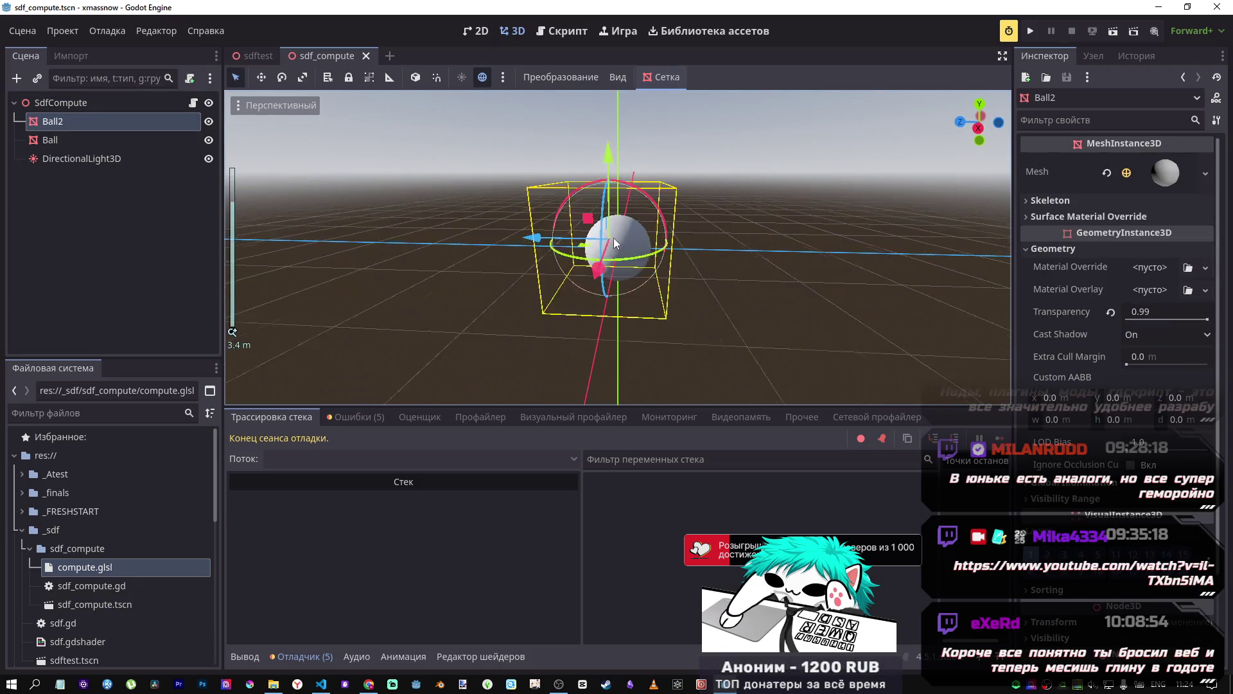
{"action": "left_click_drag", "start_coordinate": [657, 212], "coordinate": [475, 204]}
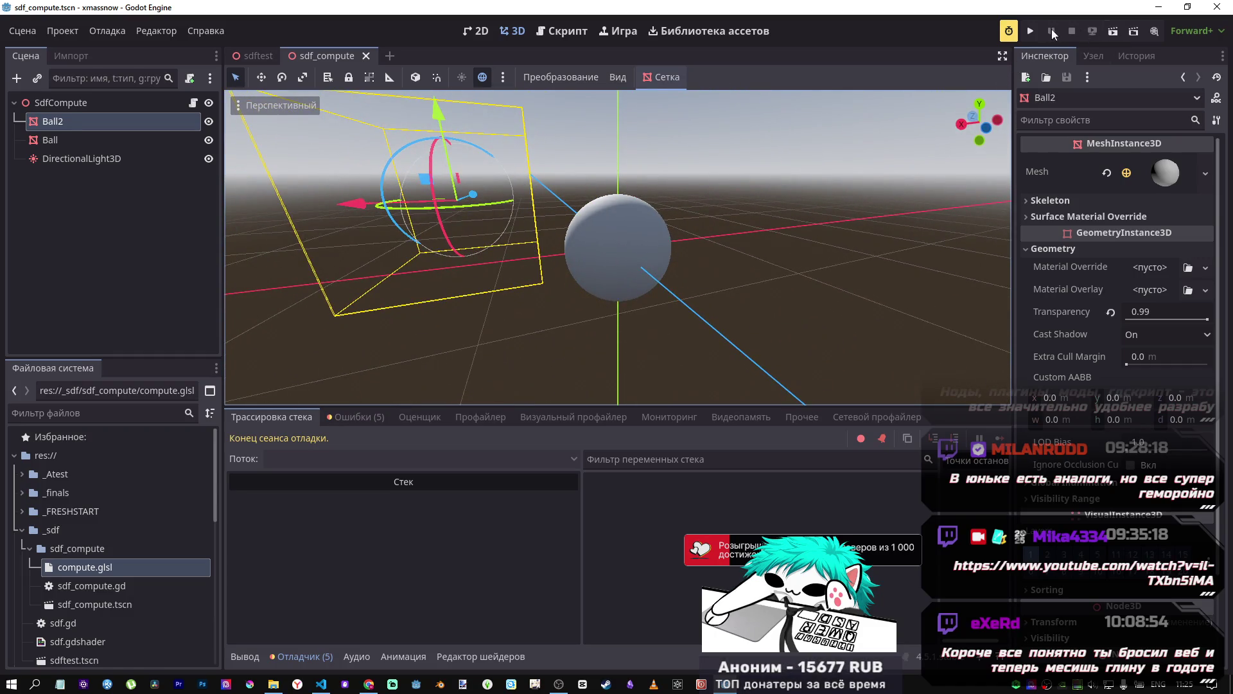
{"action": "left_click", "coordinate": [1101, 32]}
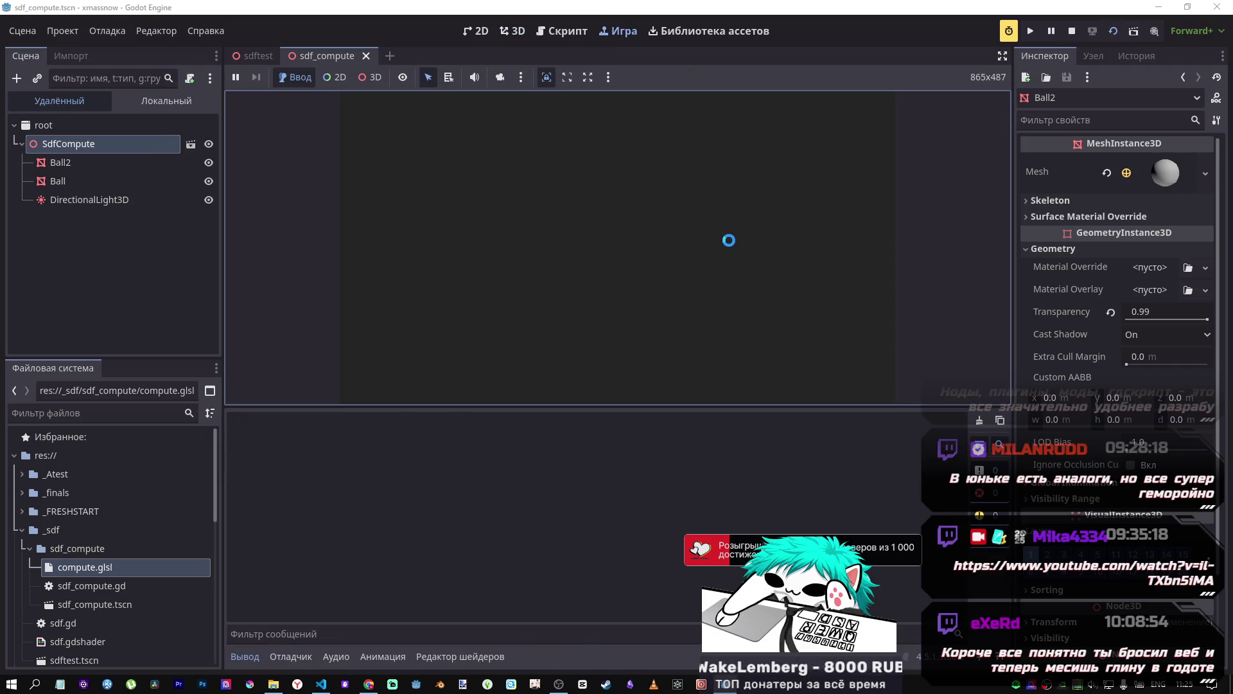
Step: Review the four errors, including the line-70 uniform buffer and line-75 uniform_set ones, then stop the game
{"action": "left_click", "coordinate": [302, 656]}
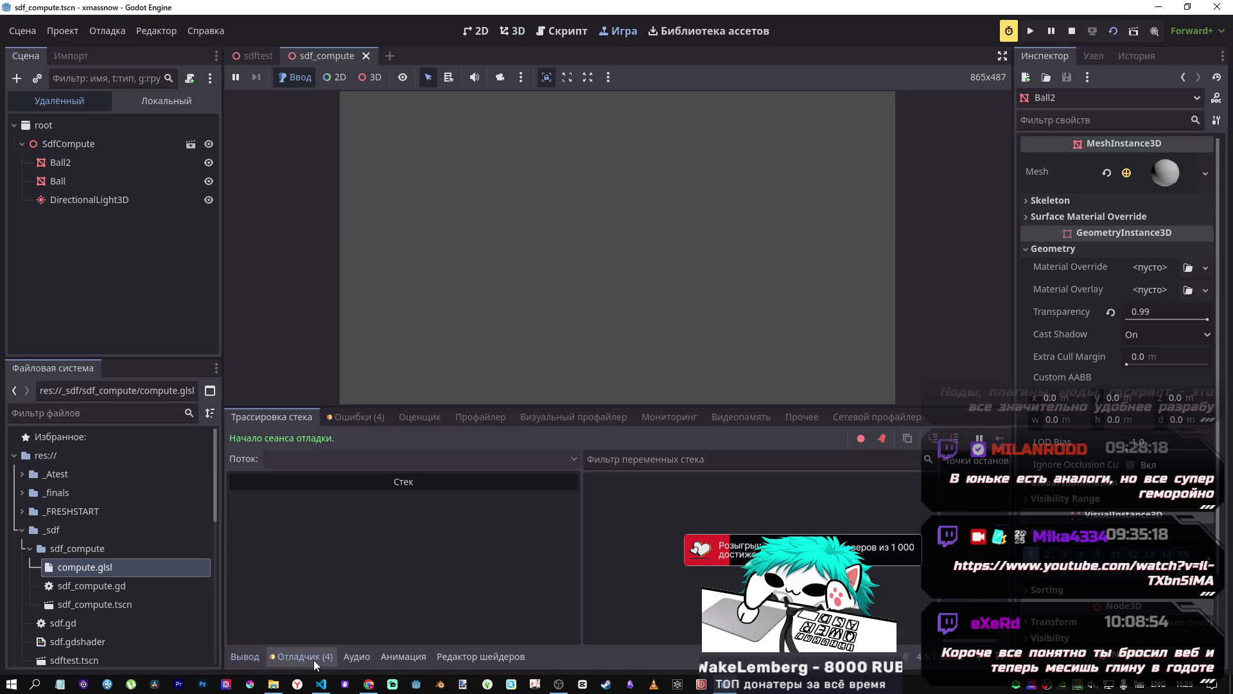
{"action": "left_click", "coordinate": [355, 417]}
{"action": "left_click", "coordinate": [411, 496]}
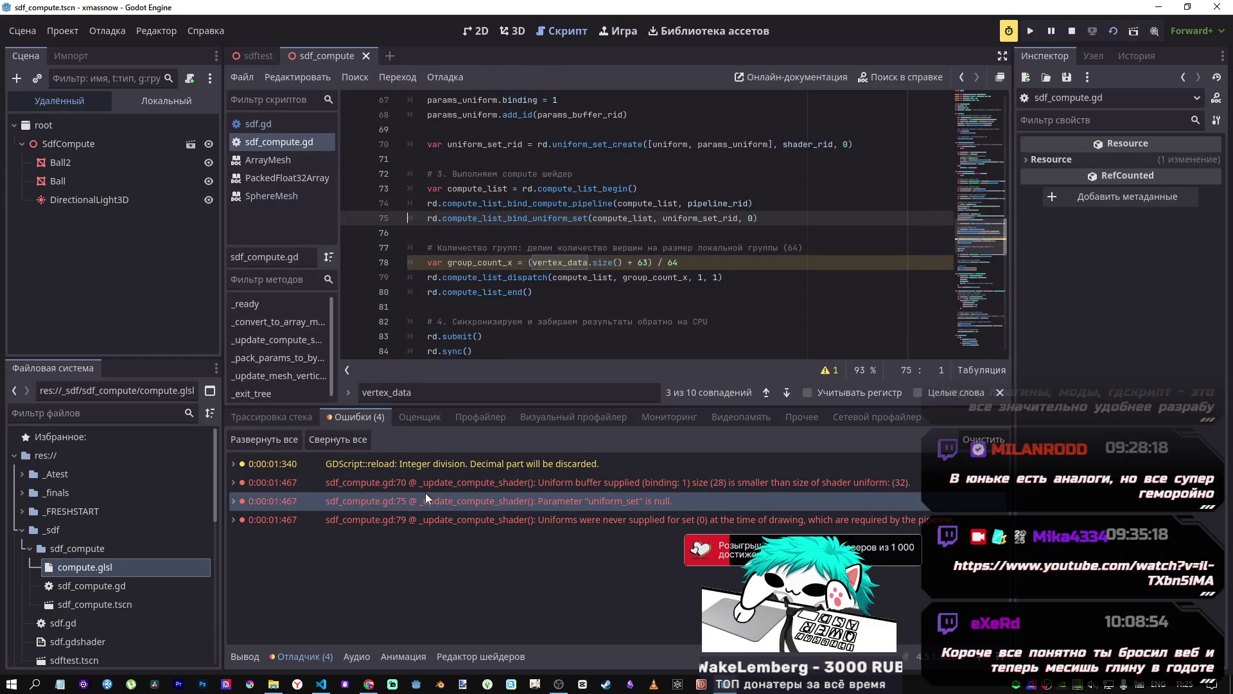
{"action": "left_click", "coordinate": [426, 483]}
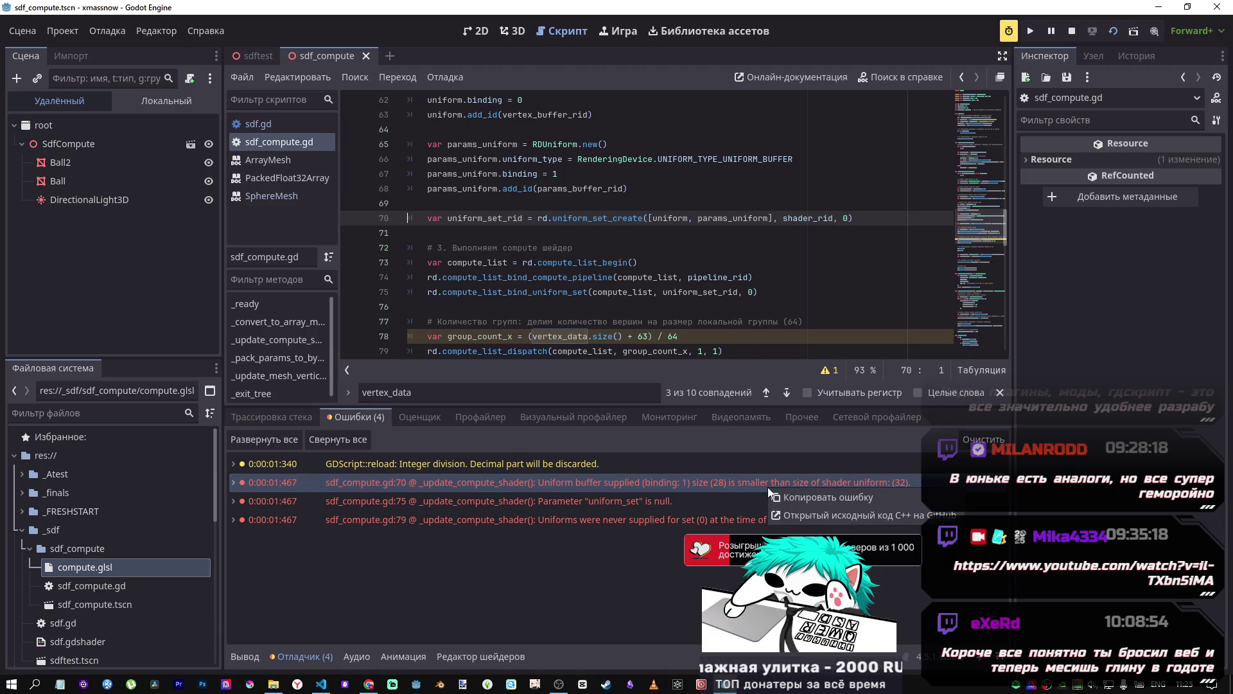
{"action": "left_click", "coordinate": [644, 500]}
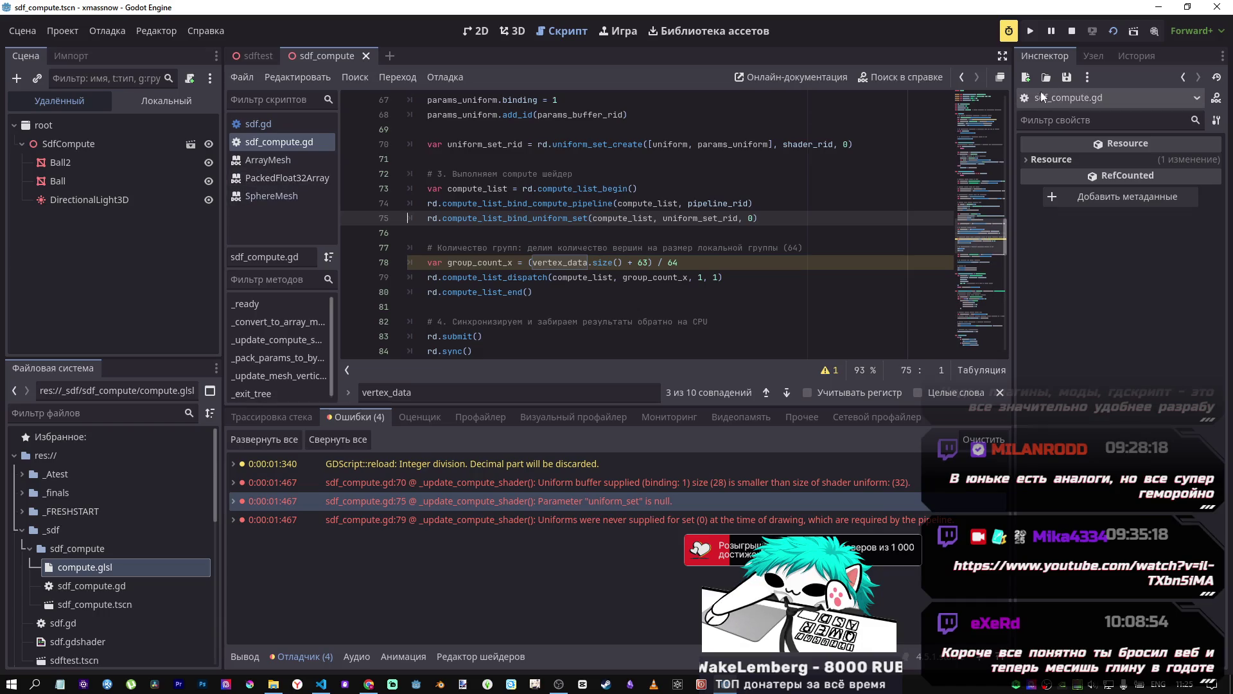
{"action": "left_click", "coordinate": [1074, 30]}
Step: Set SdfCompute's Target Mesh Instance to Ball and save the scene
{"action": "left_click", "coordinate": [71, 119]}
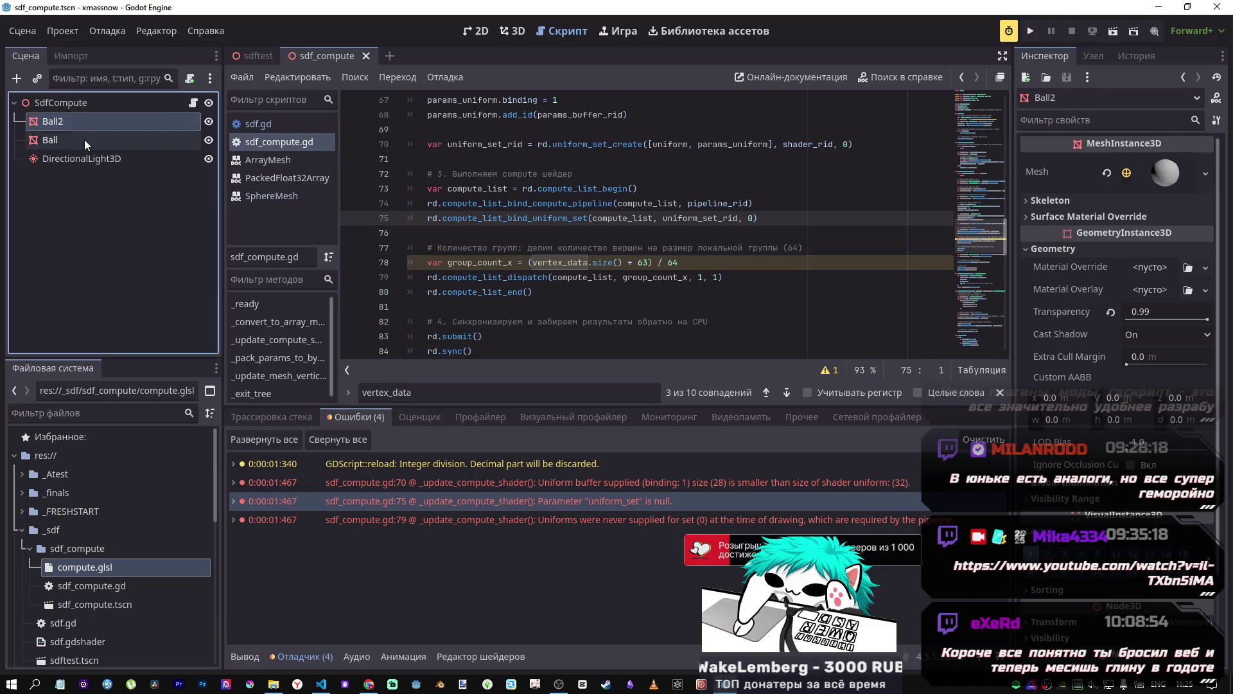
{"action": "left_click", "coordinate": [83, 137]}
{"action": "left_click", "coordinate": [75, 103]}
{"action": "left_click", "coordinate": [1156, 162]}
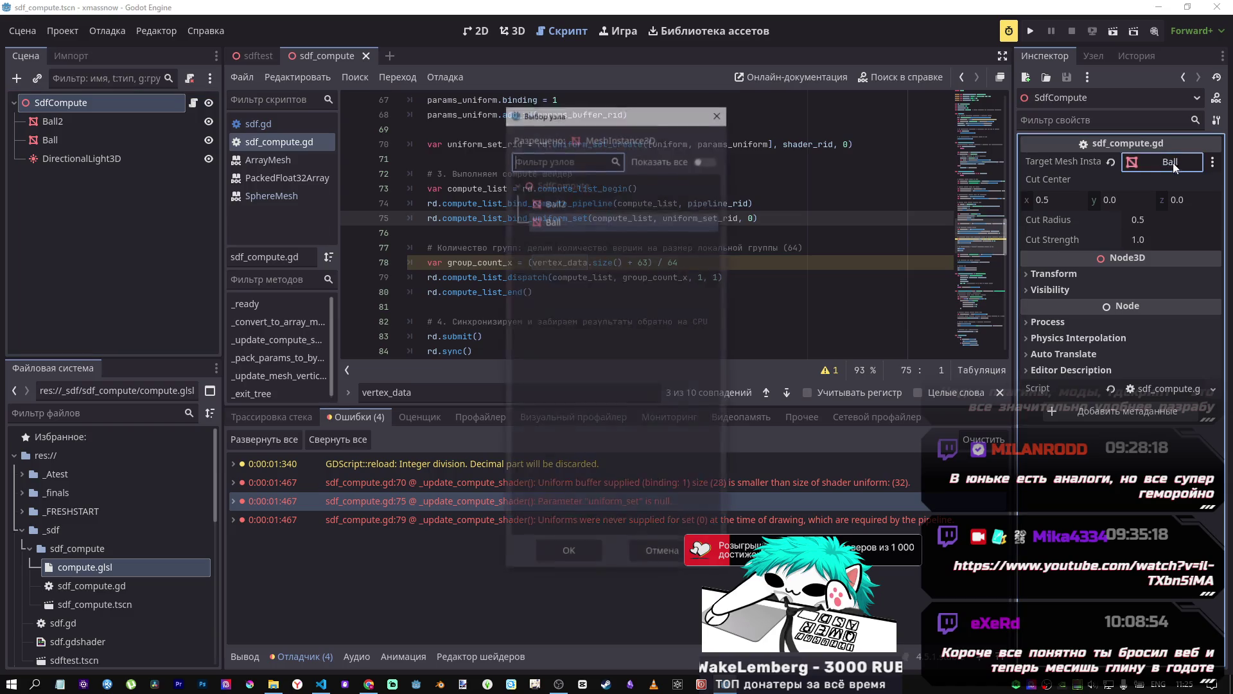
{"action": "left_click", "coordinate": [582, 556]}
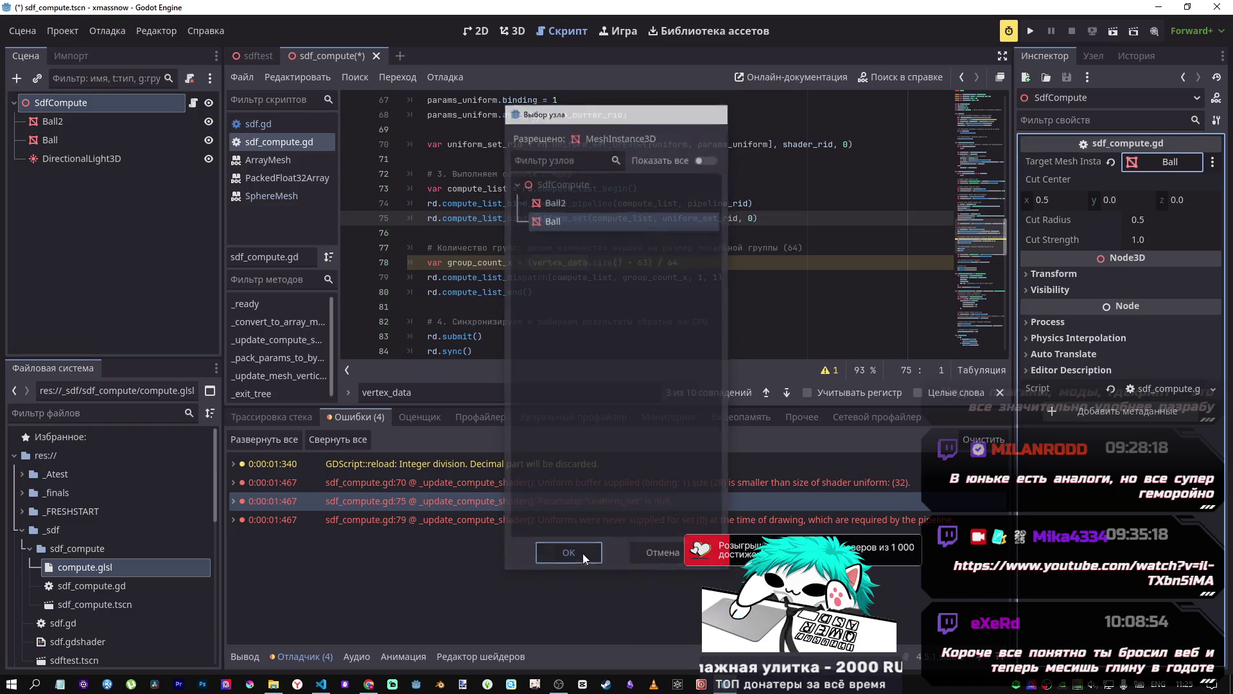
{"action": "key", "text": "ctrl+s"}
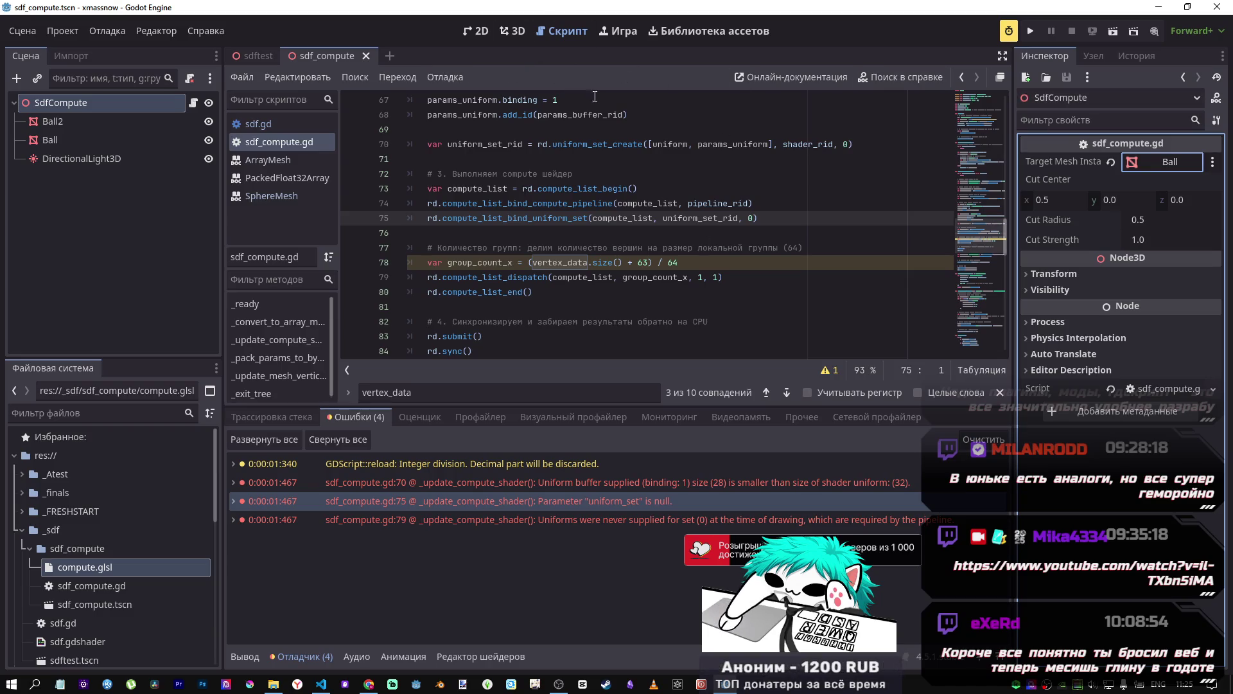
Step: Jump to the line-79 error about uniforms never supplied for set 0
{"action": "left_click", "coordinate": [550, 518]}
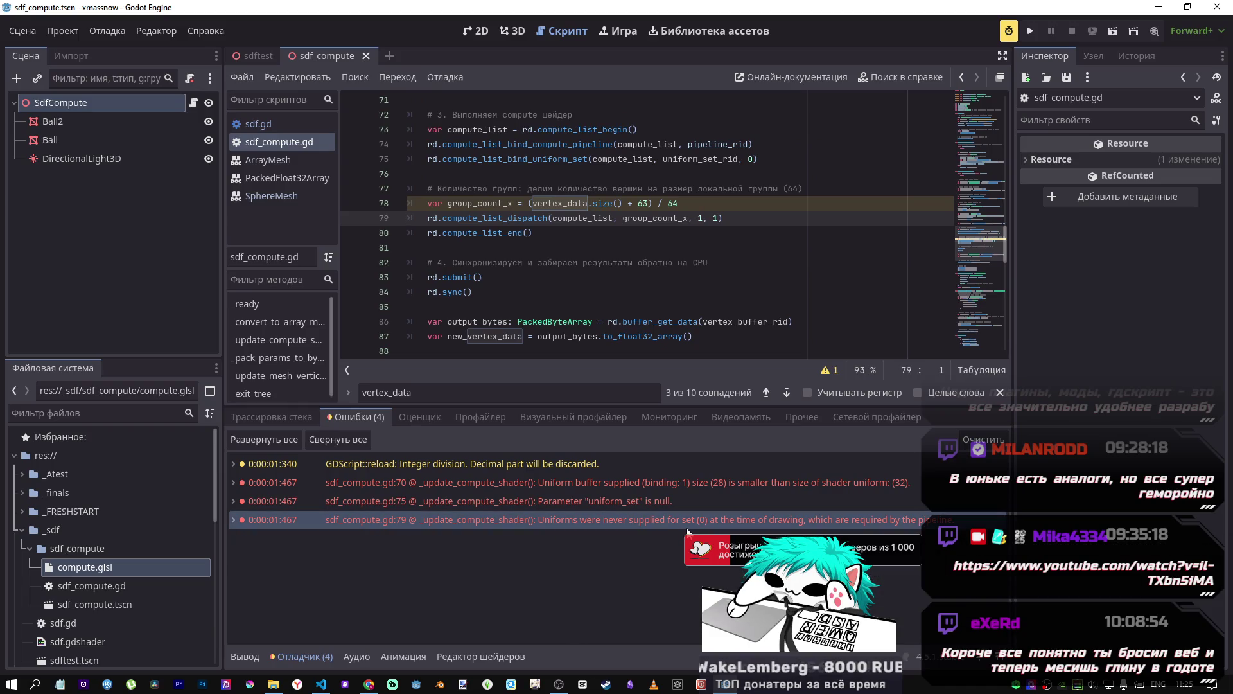
{"action": "mouse_move", "coordinate": [710, 526]}
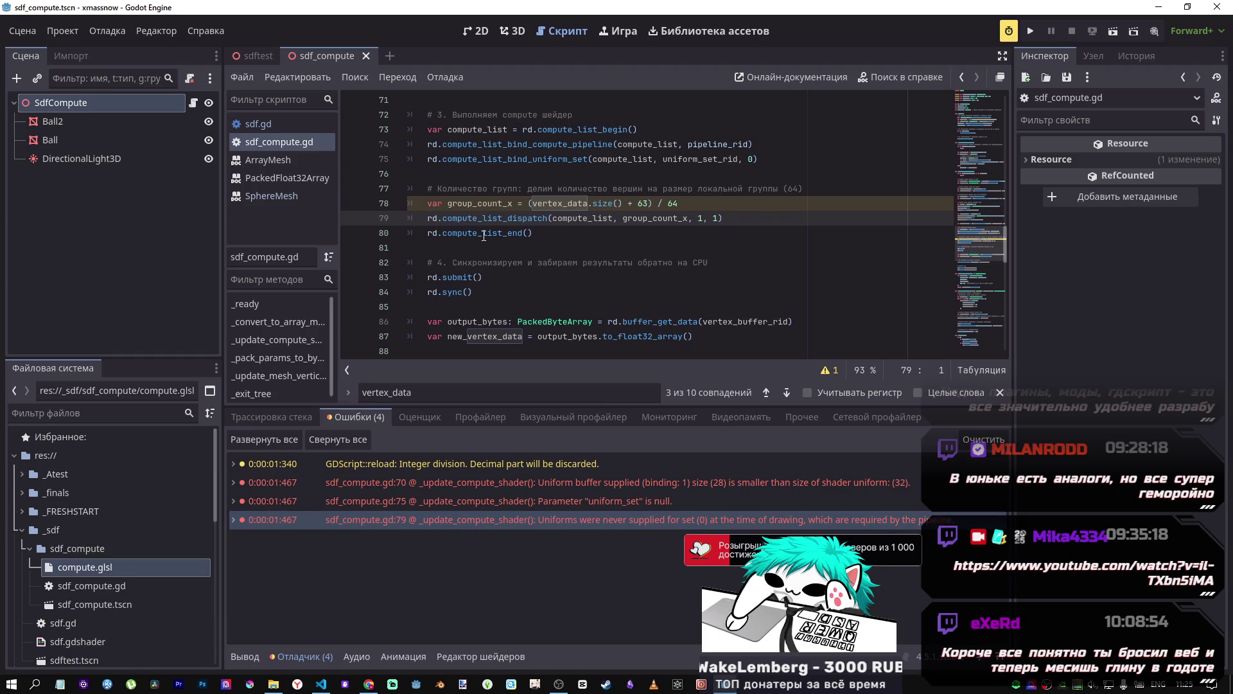
{"action": "left_click", "coordinate": [495, 247]}
Step: Copy the whole sdf_compute.gd script into a new DeepSeek message
{"action": "key", "text": "ctrl+a"}
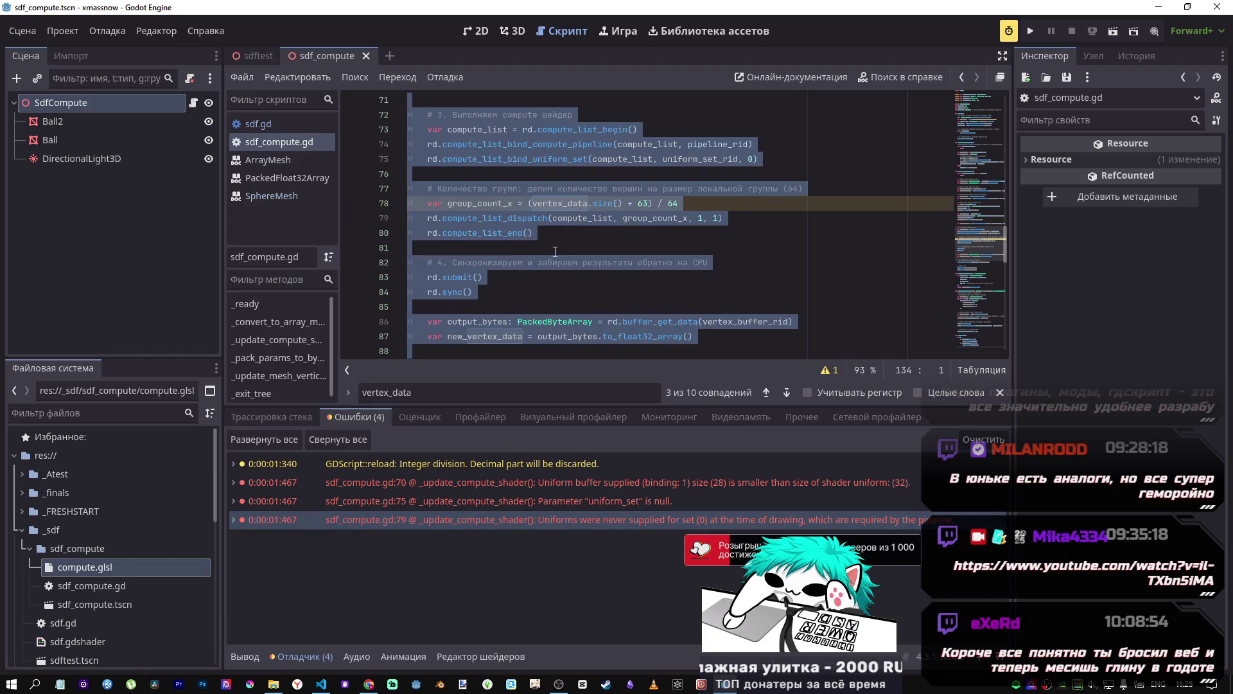
{"action": "key", "text": "alt+Tab"}
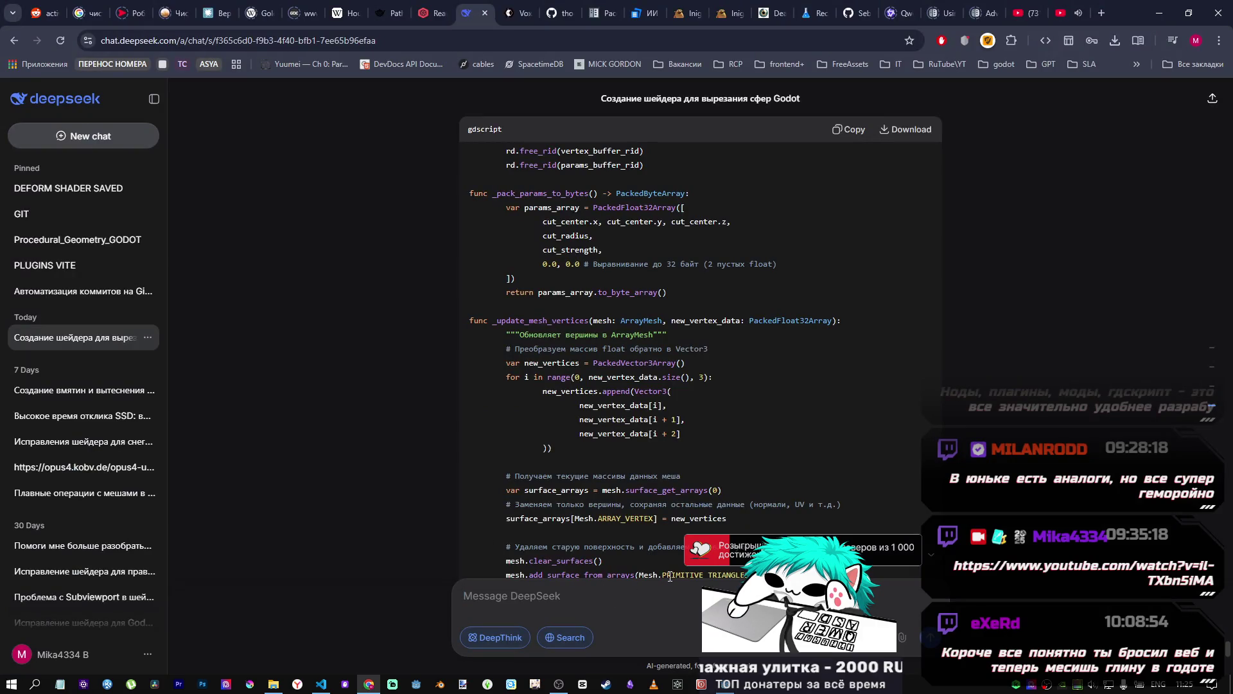
{"action": "key", "text": "ctrl+v"}
{"action": "key", "text": "alt+Tab"}
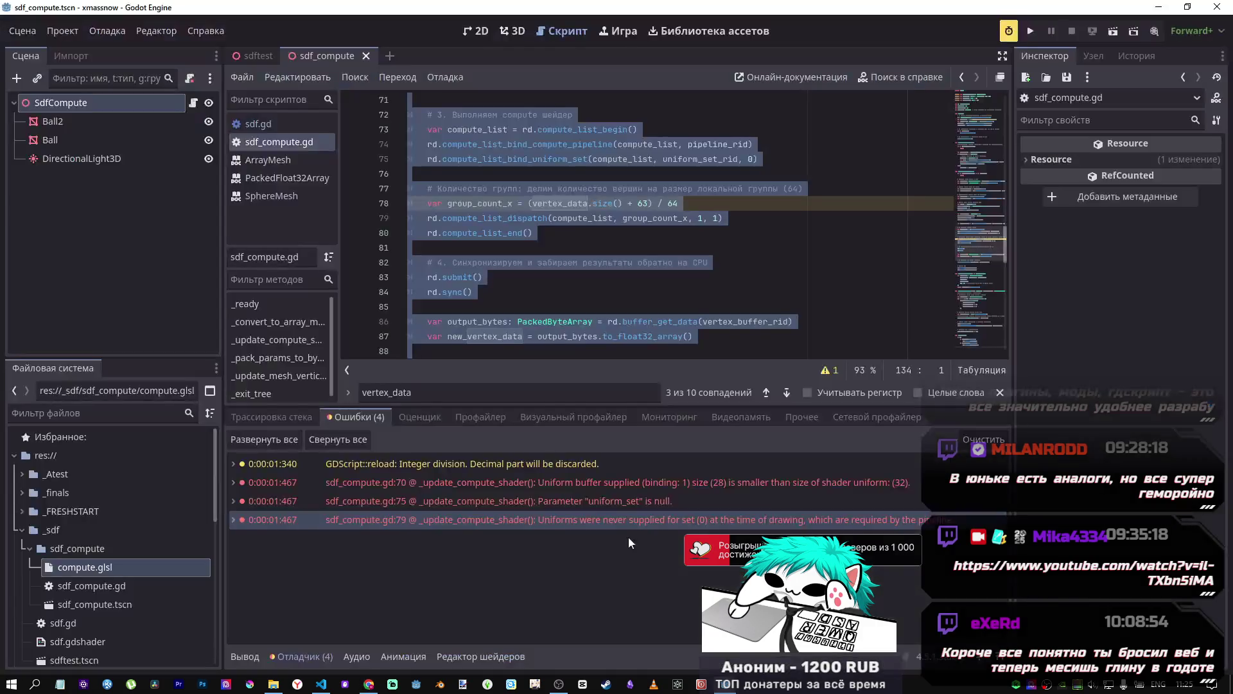
Step: Select all of the compute.glsl shader code in VS Code and bring DeepSeek back
{"action": "mouse_move", "coordinate": [369, 684]}
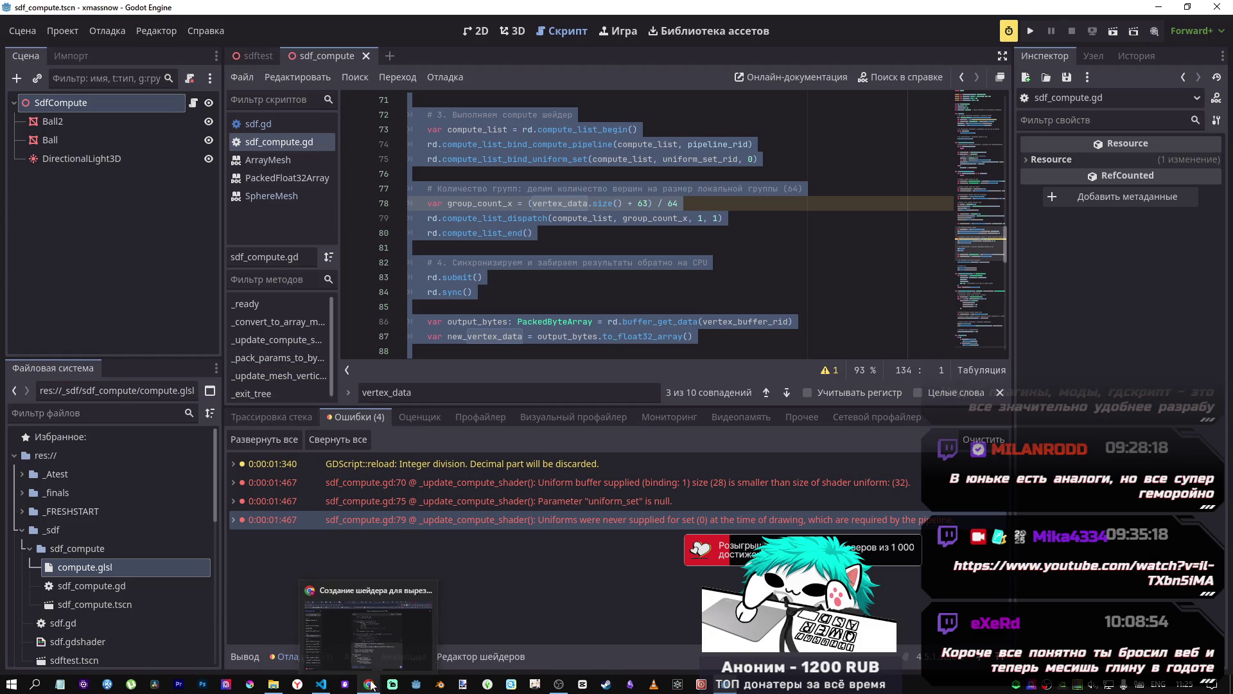
{"action": "left_click", "coordinate": [370, 656]}
{"action": "mouse_move", "coordinate": [321, 684]}
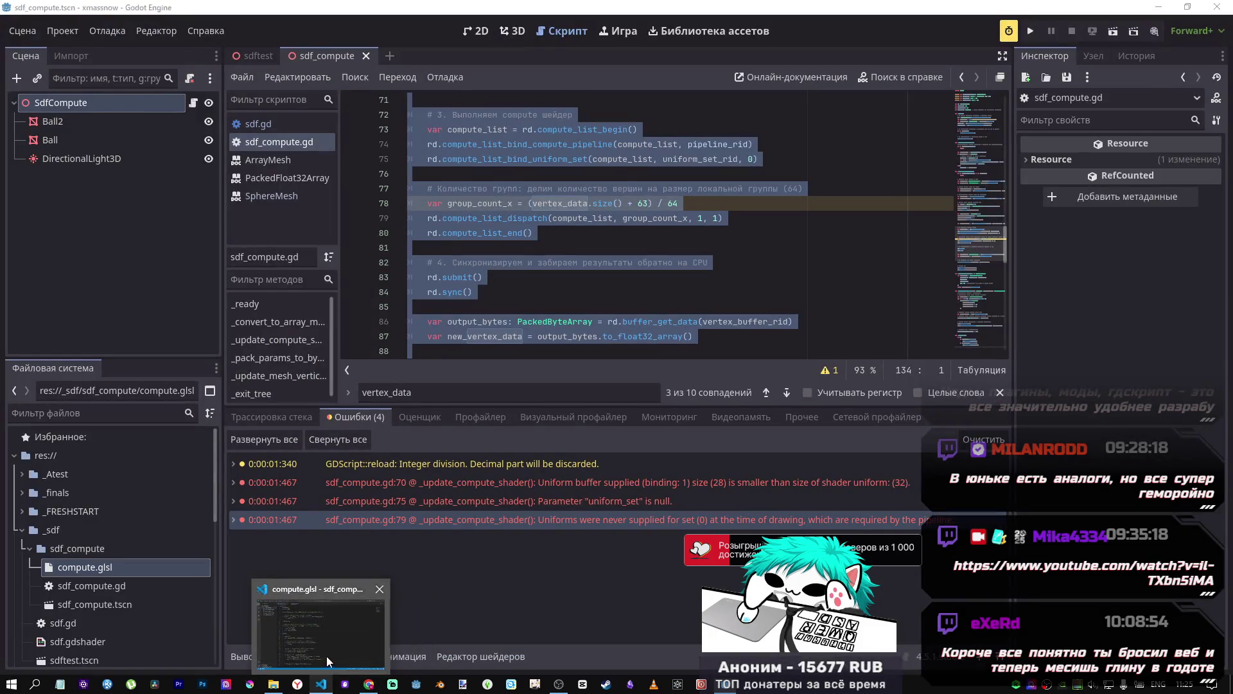
{"action": "left_click", "coordinate": [327, 657]}
{"action": "key", "text": "ctrl+a"}
{"action": "key", "text": "alt+Tab"}
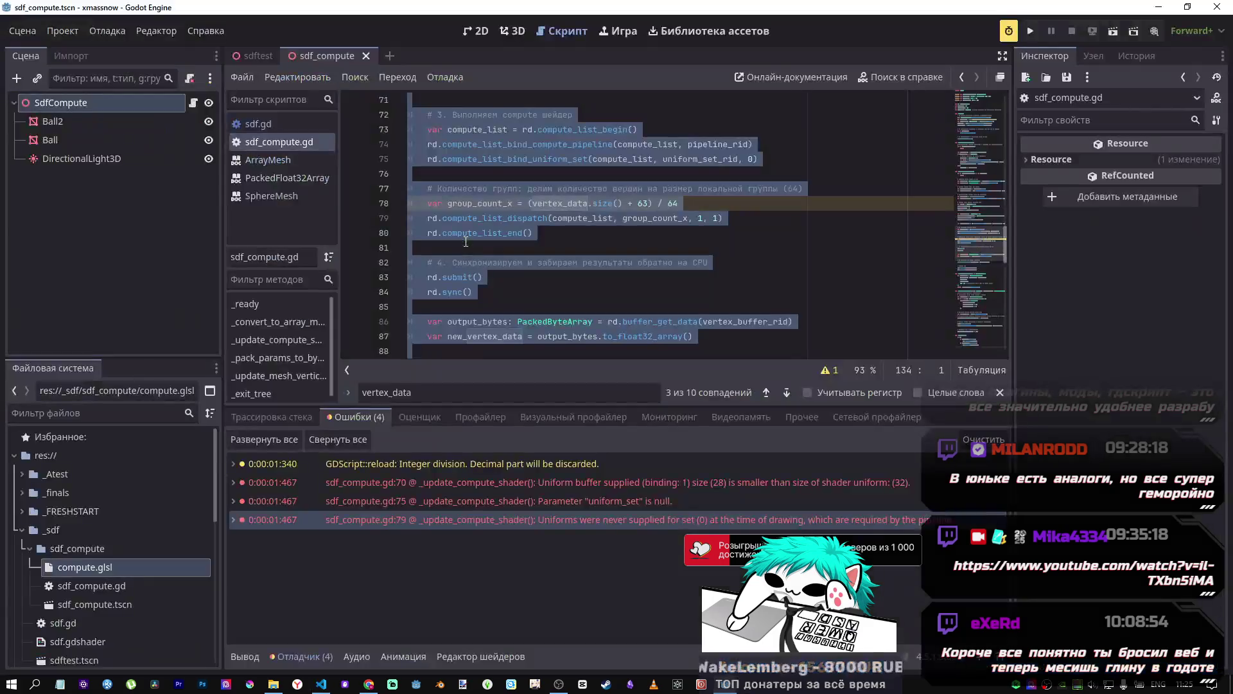
{"action": "mouse_move", "coordinate": [369, 684]}
{"action": "left_click", "coordinate": [354, 649]}
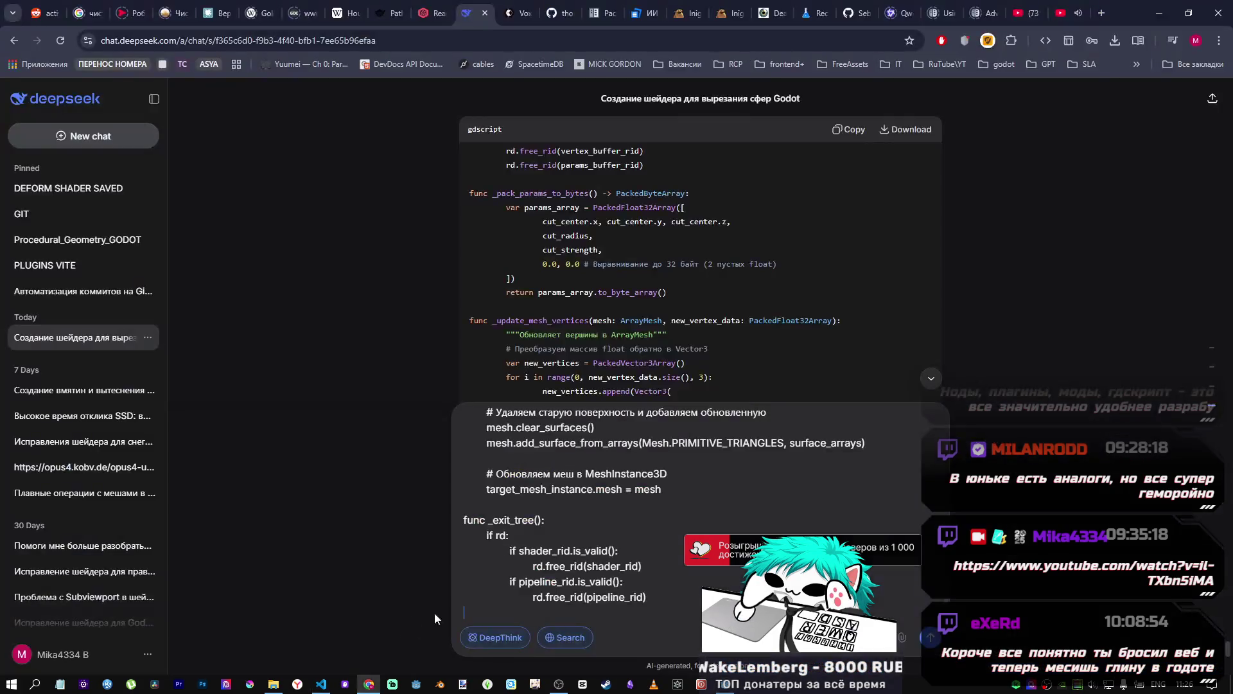
Step: Type the question 'нужно ли переписывать glsl в таком случае?' and paste the GLSL shader below it
{"action": "scroll", "coordinate": [620, 453], "scroll_direction": "up", "scroll_amount": 20}
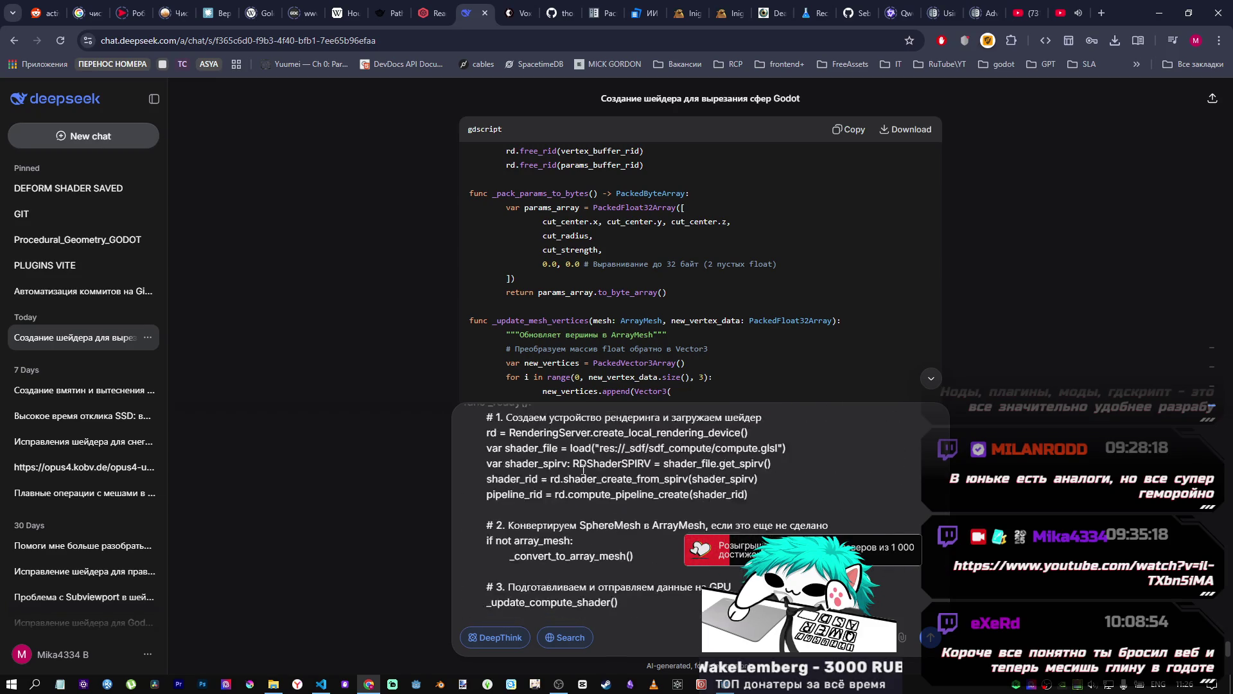
{"action": "type", "text": "ye"}
{"action": "key", "text": "BackSpace"}
{"action": "key", "text": "alt+shift"}
{"action": "type", "text": "ну"}
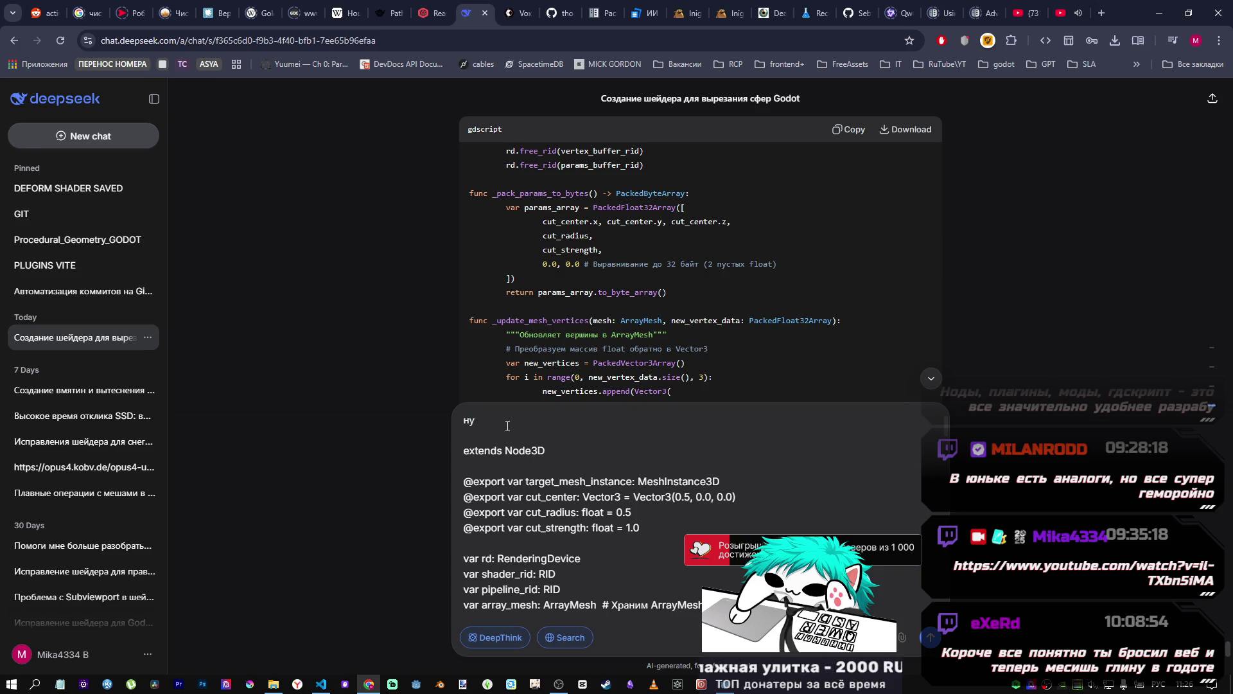
{"action": "type", "text": "жно ли перепис"}
{"action": "type", "text": "ывать "}
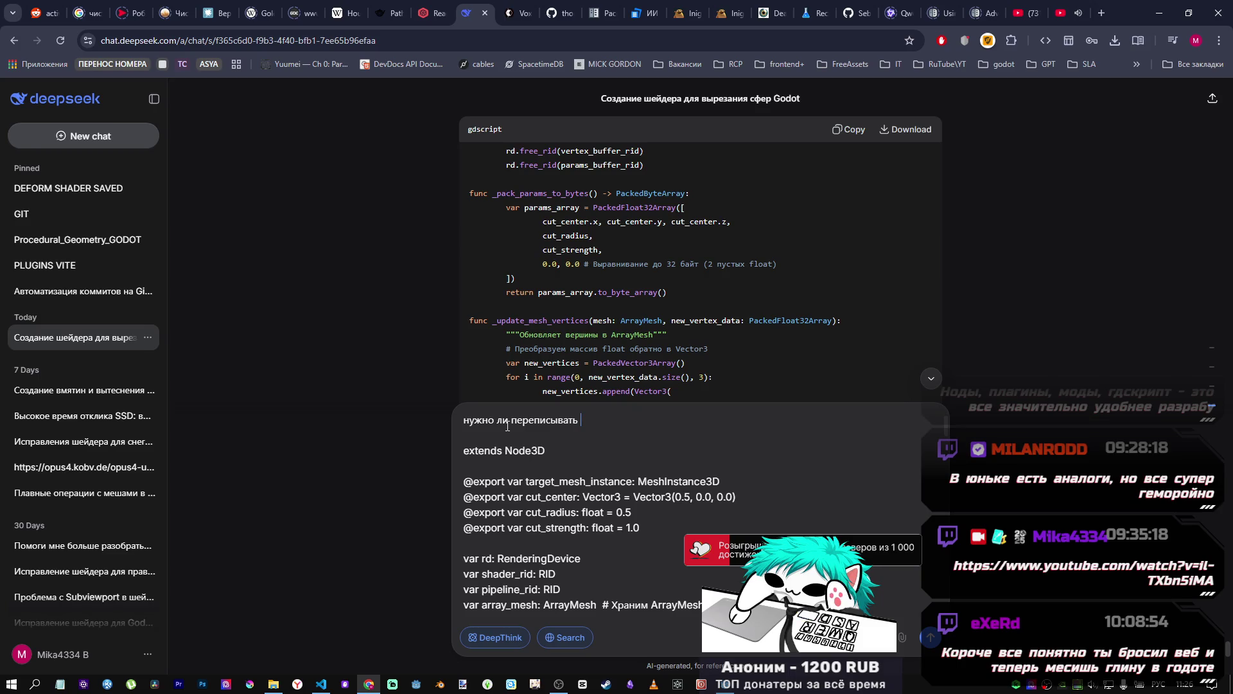
{"action": "type", "text": "glsl"}
{"action": "key", "text": "alt+shift"}
{"action": "type", "text": "в таком случае?"}
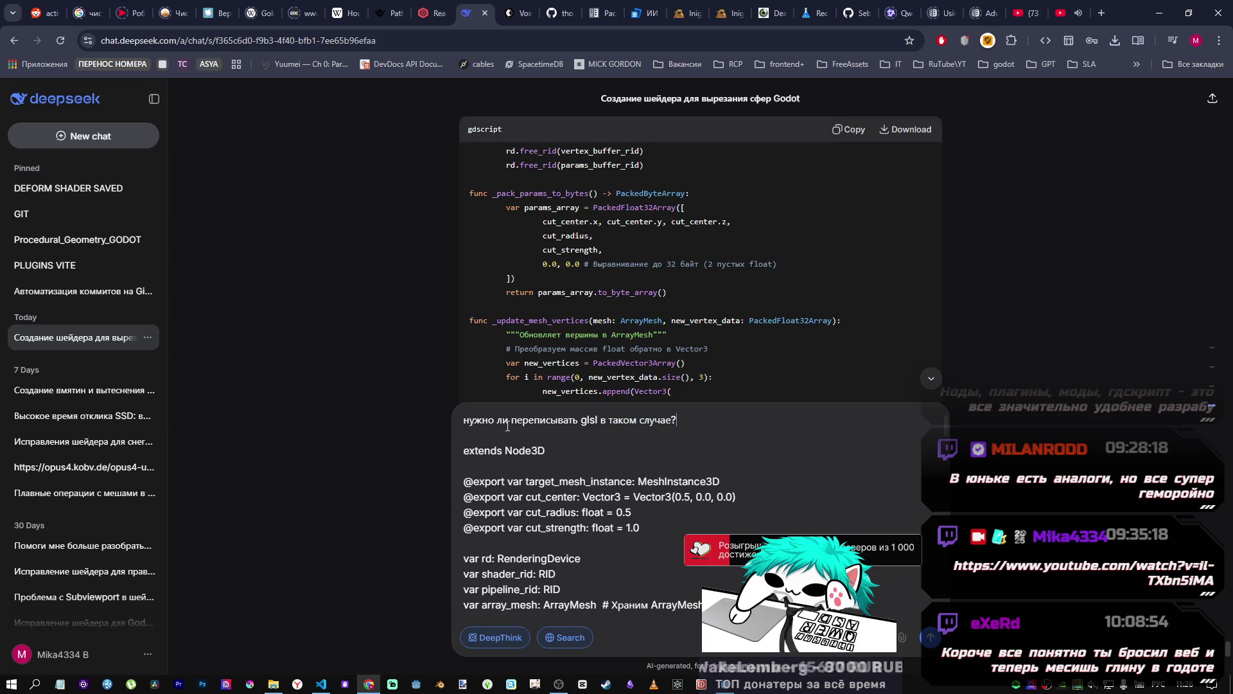
{"action": "key", "text": "shift+Return"}
{"action": "key", "text": "ctrl+v"}
Step: Add blank lines at the top of the message and fetch the line-70 error from Godot's debugger
{"action": "scroll", "coordinate": [616, 417], "scroll_direction": "up", "scroll_amount": 15}
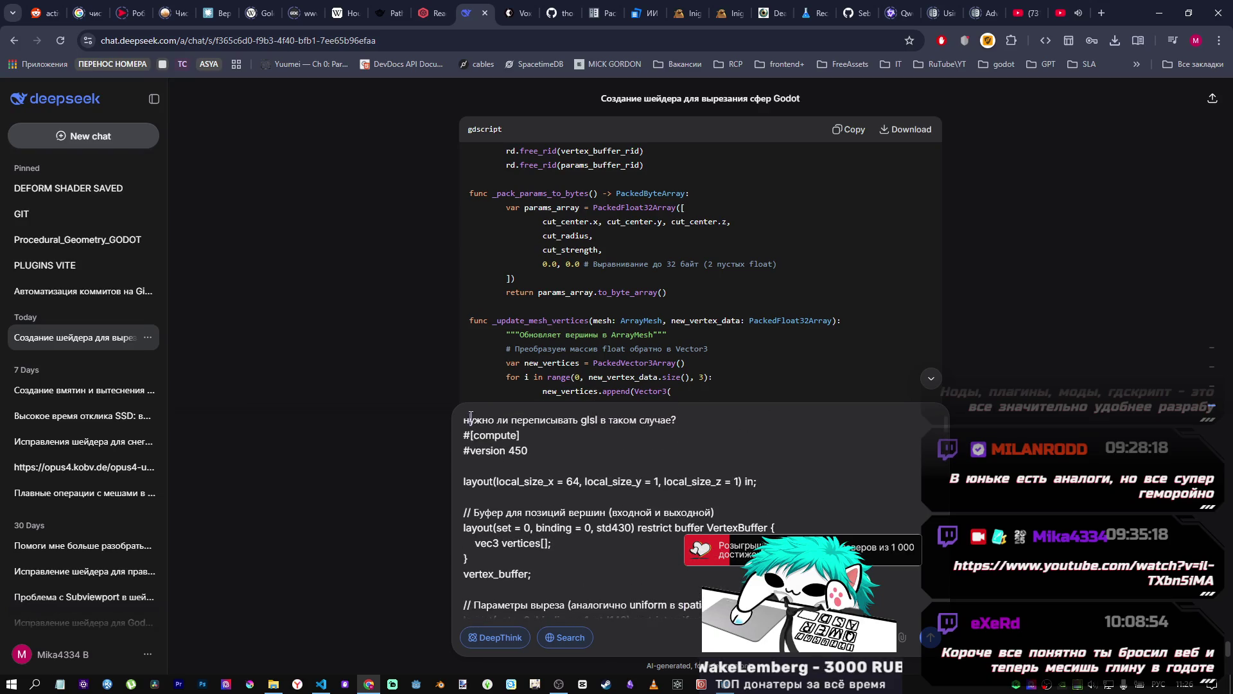
{"action": "key", "text": "ctrl+Home"}
{"action": "key", "text": "shift+Return"}
{"action": "key", "text": "shift+Return"}
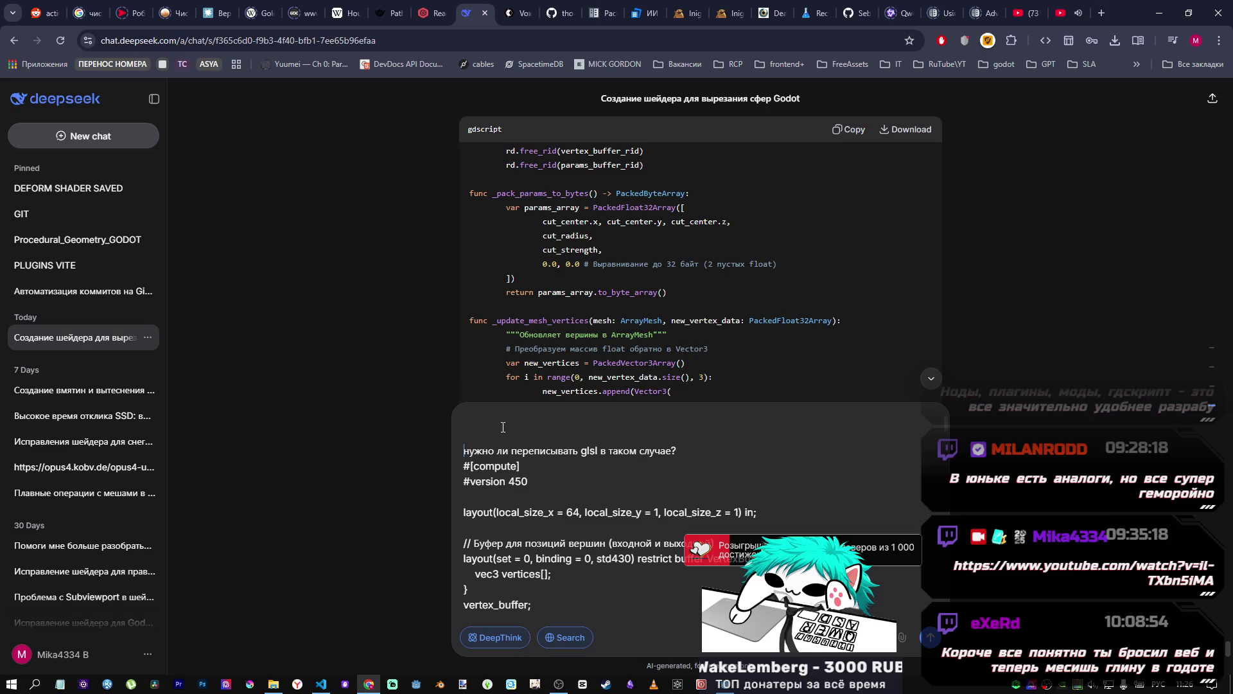
{"action": "left_click", "coordinate": [321, 683]}
{"action": "key", "text": "alt+Tab"}
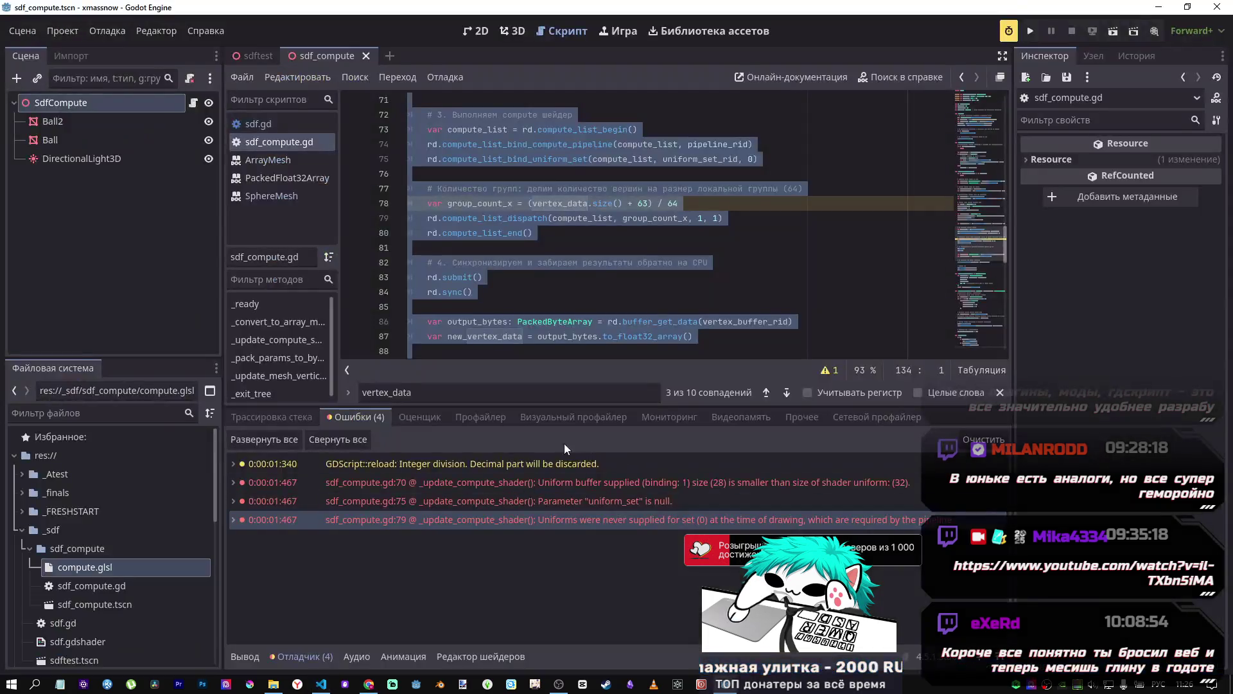
{"action": "left_click", "coordinate": [501, 482]}
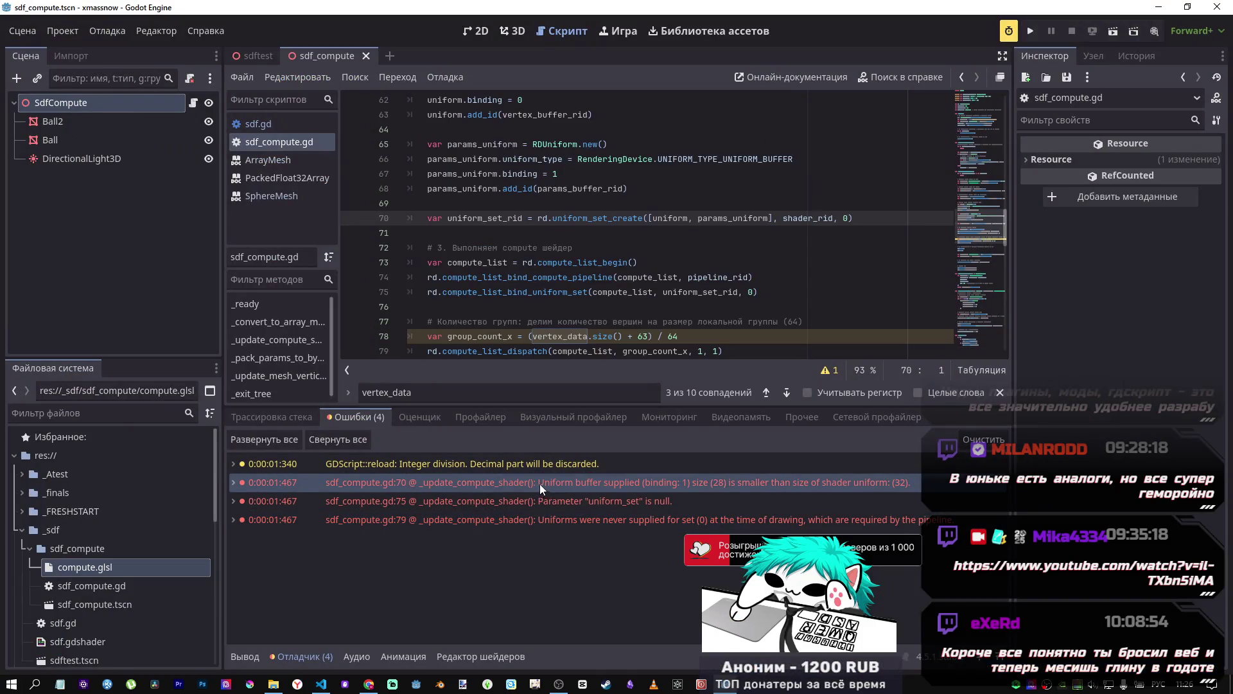
{"action": "key", "text": "alt+Tab"}
{"action": "key", "text": "alt+Tab"}
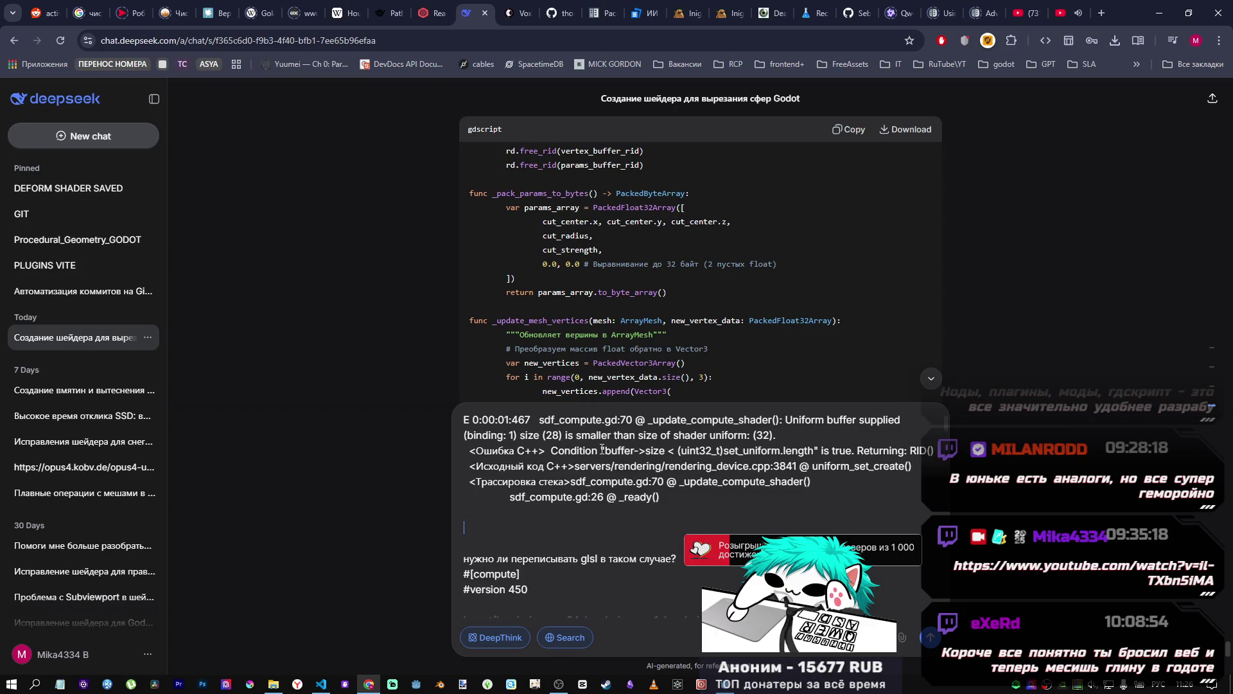
{"action": "key", "text": "alt+Tab"}
{"action": "key", "text": "alt+Tab"}
{"action": "key", "text": "alt+Tab"}
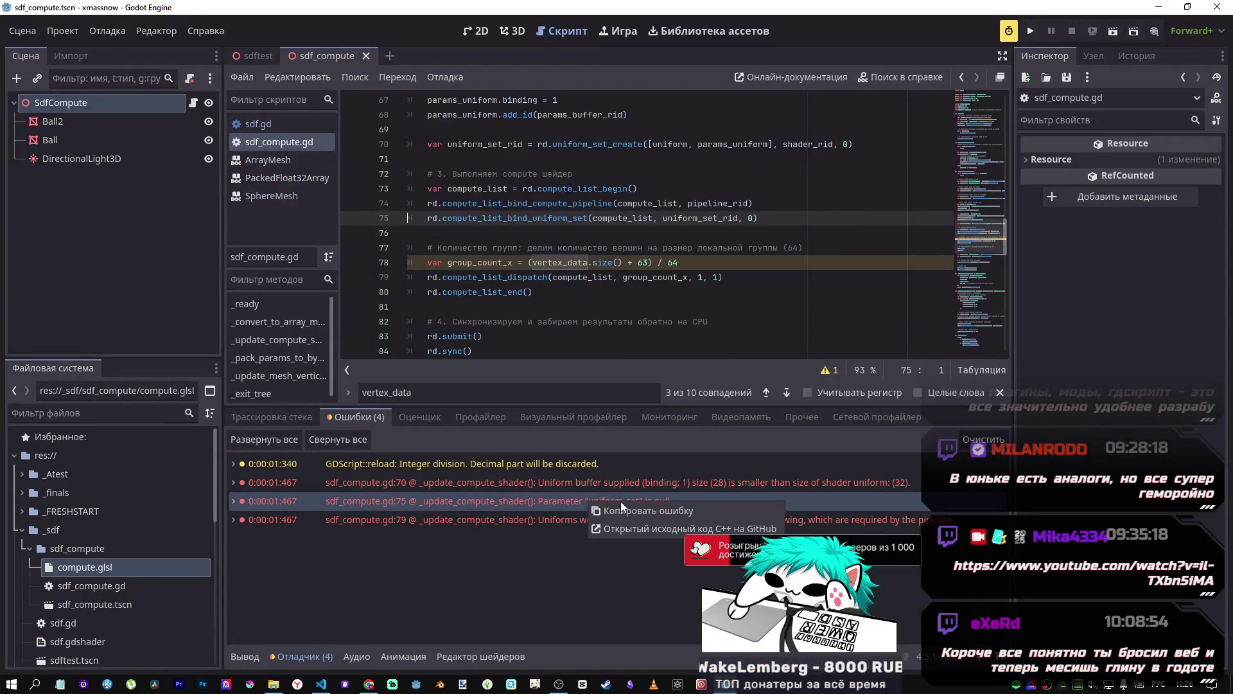
{"action": "key", "text": "alt+Tab"}
{"action": "key", "text": "alt+Tab"}
{"action": "key", "text": "Tab"}
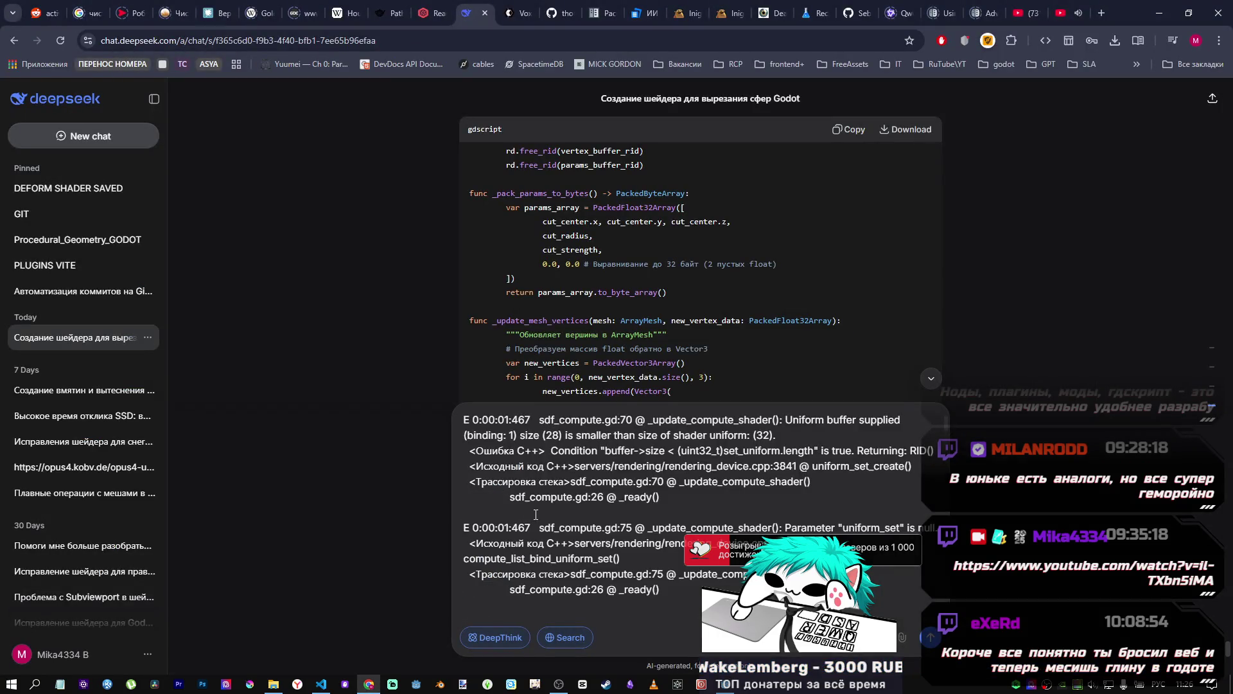
{"action": "key", "text": "alt+Tab"}
{"action": "key", "text": "alt+Tab"}
{"action": "key", "text": "Tab"}
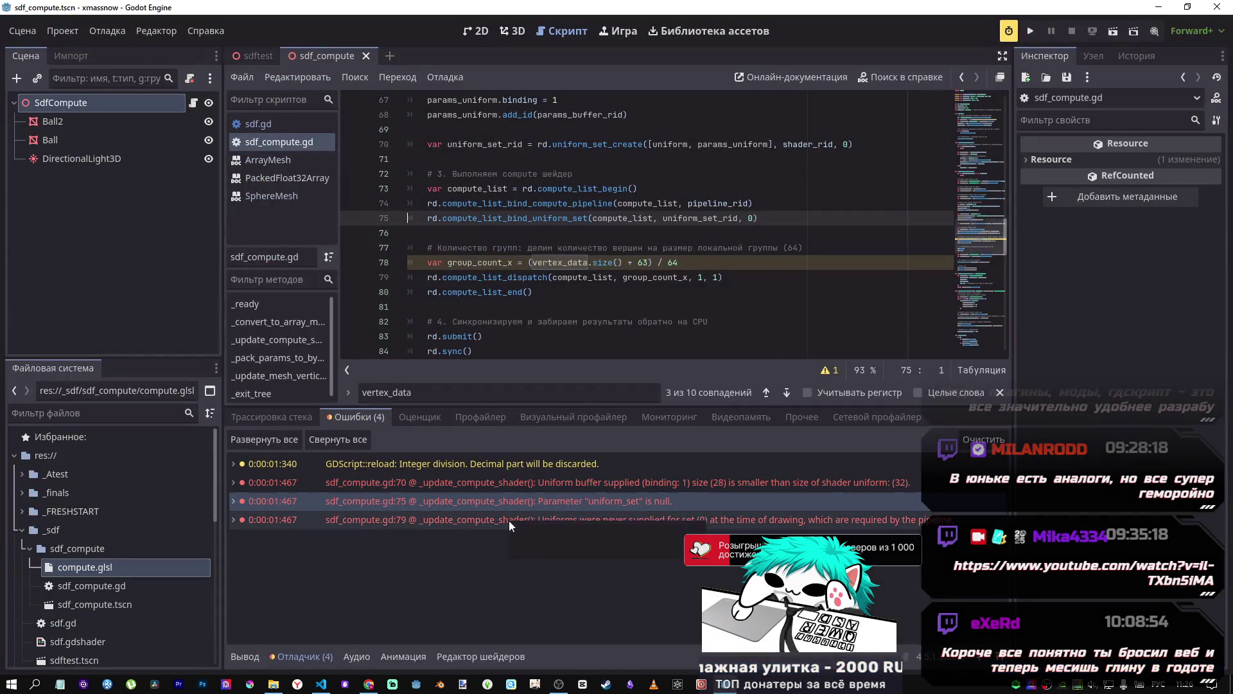
Step: Paste the line-79 Godot error into the message, tidy the blank lines, and send it
{"action": "left_click", "coordinate": [509, 521]}
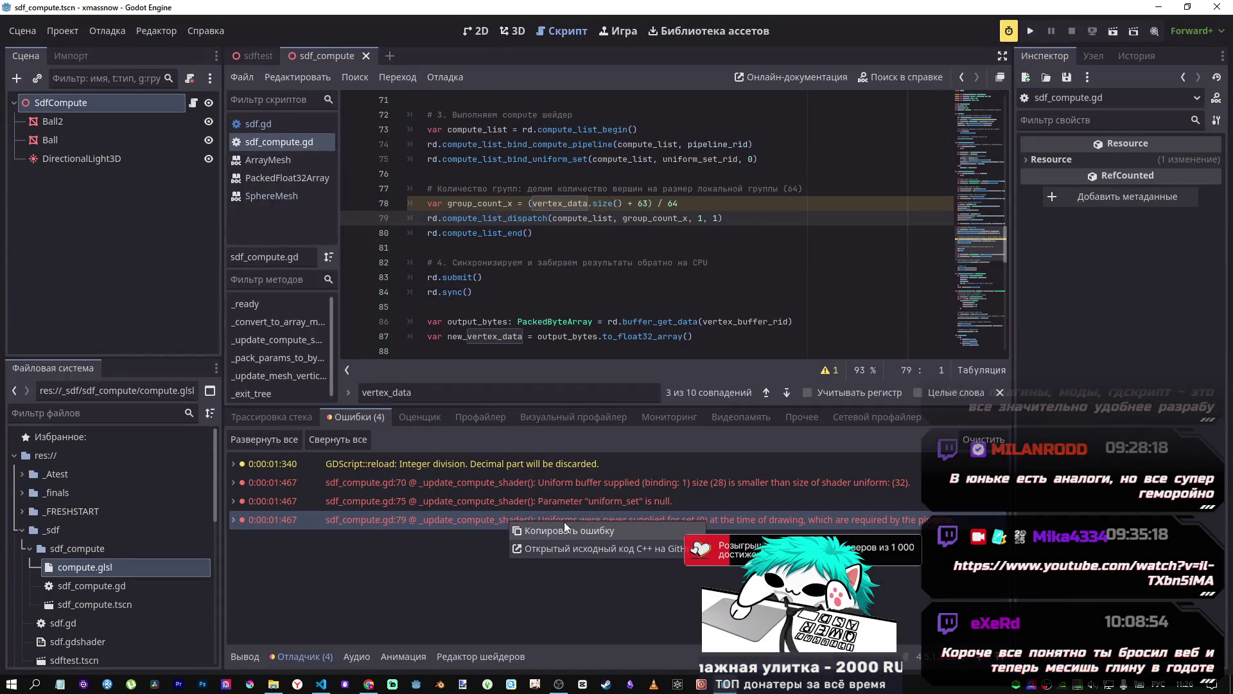
{"action": "key", "text": "alt+Tab"}
{"action": "key", "text": "alt+Tab"}
{"action": "key", "text": "Tab"}
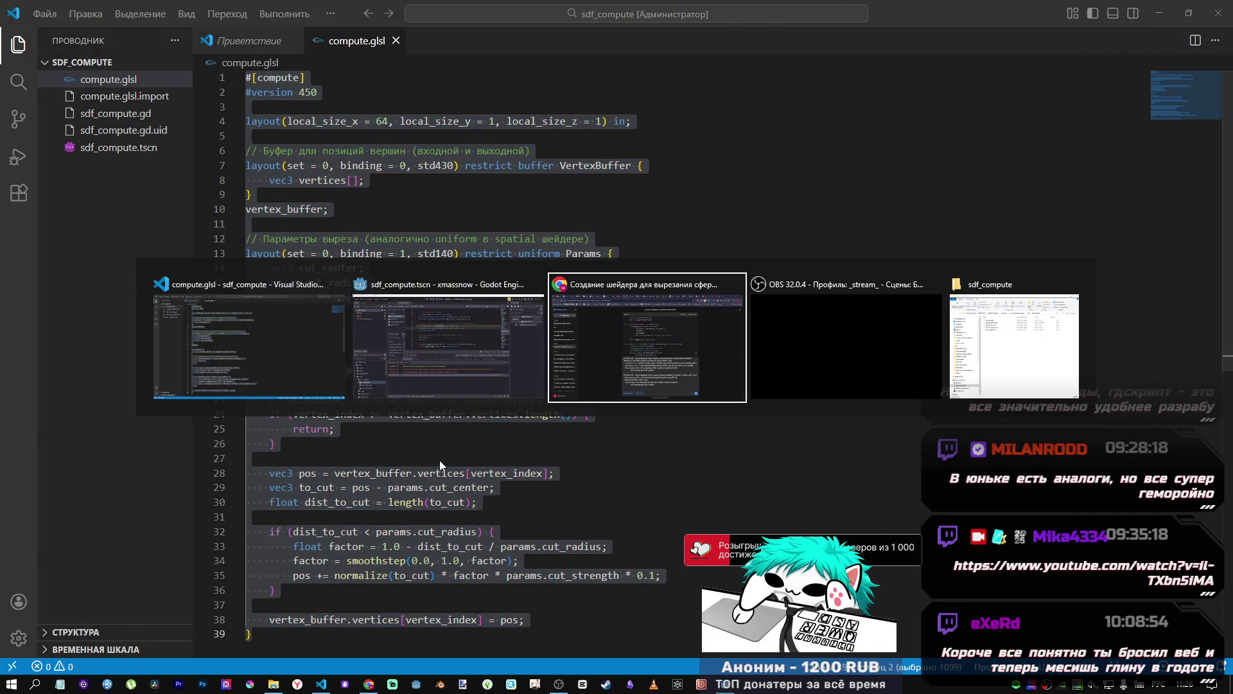
{"action": "type", "text": "E 0:00:01:467   sdf_compute.gd:79 @ _update_compute_shader(): Uniforms were never supplied for set (0) at the time of drawing, which are required by the pipeline.   <Ошибка C++>  Method/function failed.   <Исходный код C++>servers/rendering/rendering_device.cpp:5310 @ compute_list_dispatch()   <Трассировка стека>sdf_compute.gd:79 @ _update_compute_shader()                 sdf_compute.gd:26 @ _ready()"}
{"action": "key", "text": "ctrl+v"}
{"action": "scroll", "coordinate": [514, 533], "scroll_direction": "down", "scroll_amount": 1}
{"action": "scroll", "coordinate": [535, 519], "scroll_direction": "up", "scroll_amount": 2}
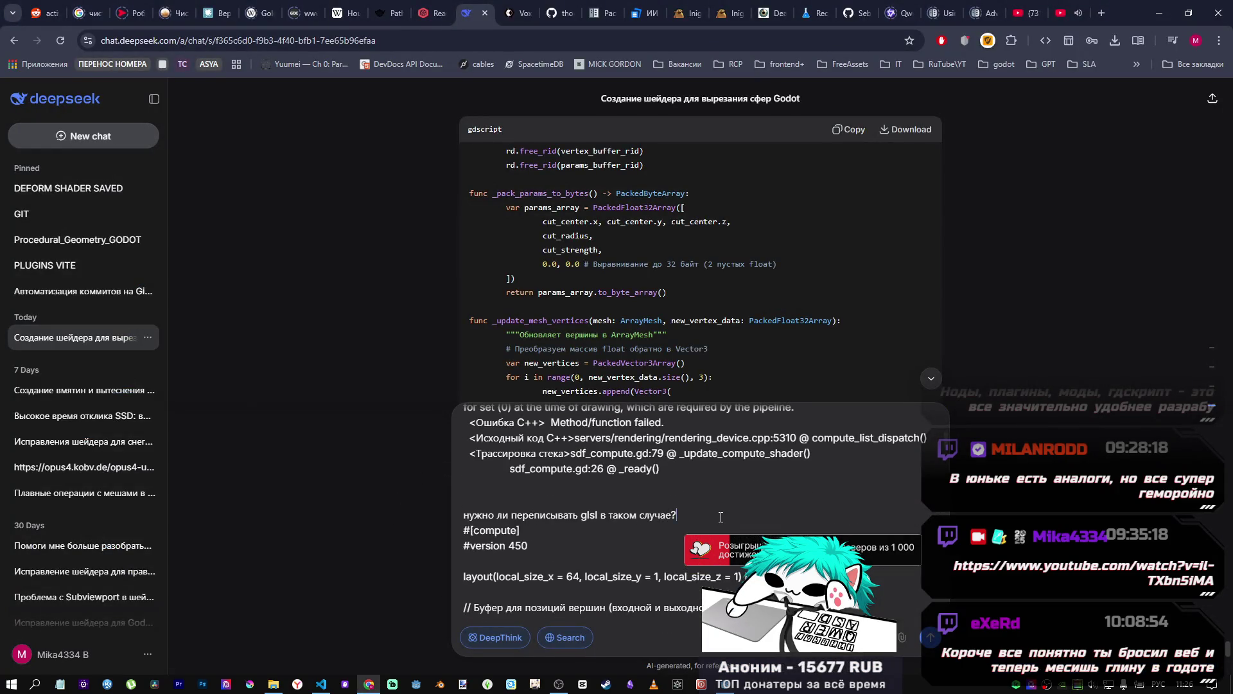
{"action": "key", "text": "Return"}
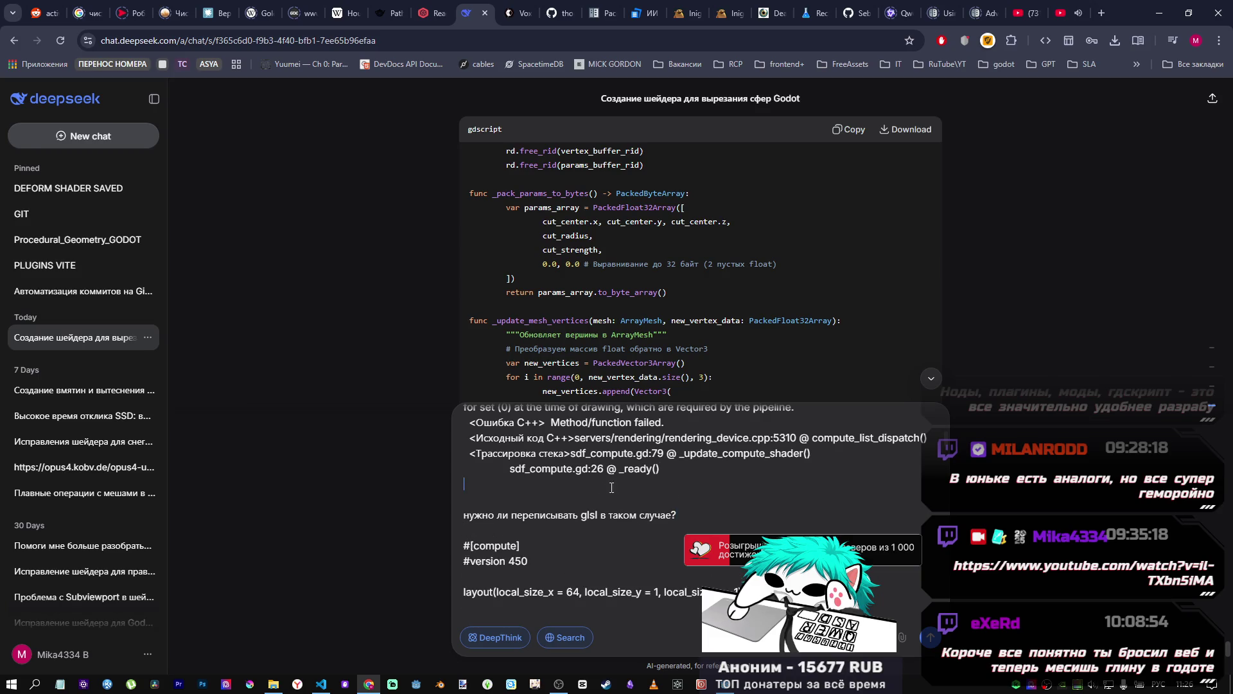
{"action": "key", "text": "BackSpace"}
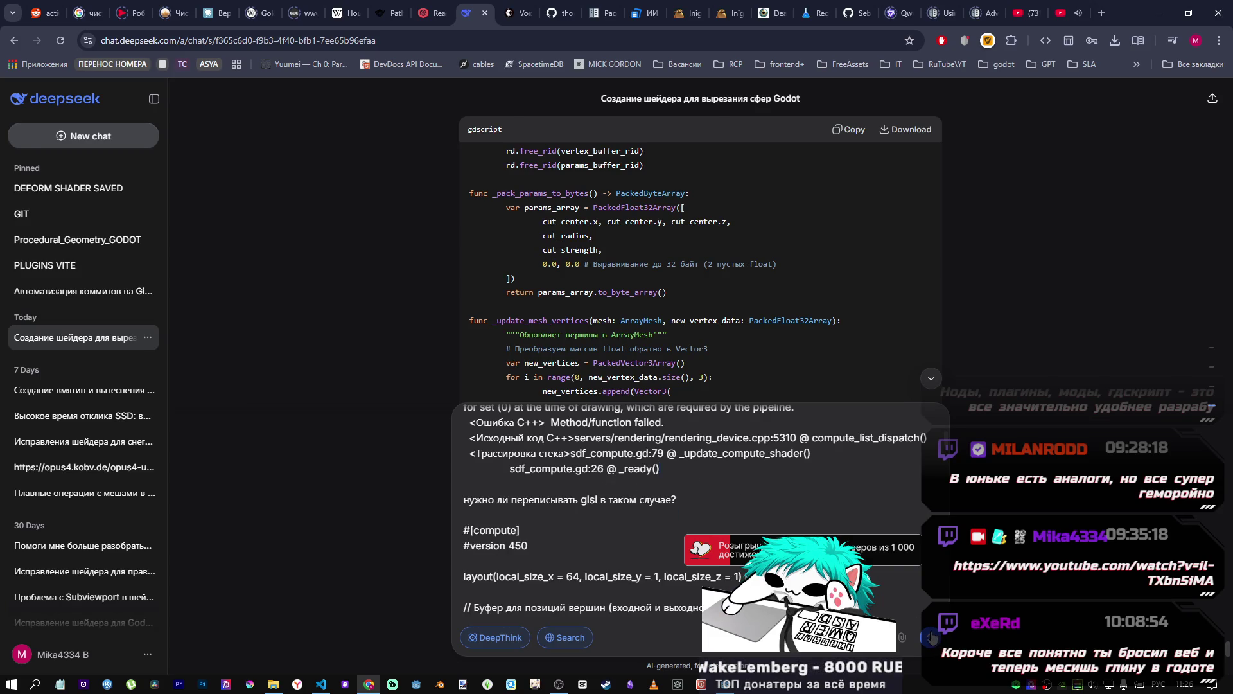
{"action": "left_click", "coordinate": [930, 637]}
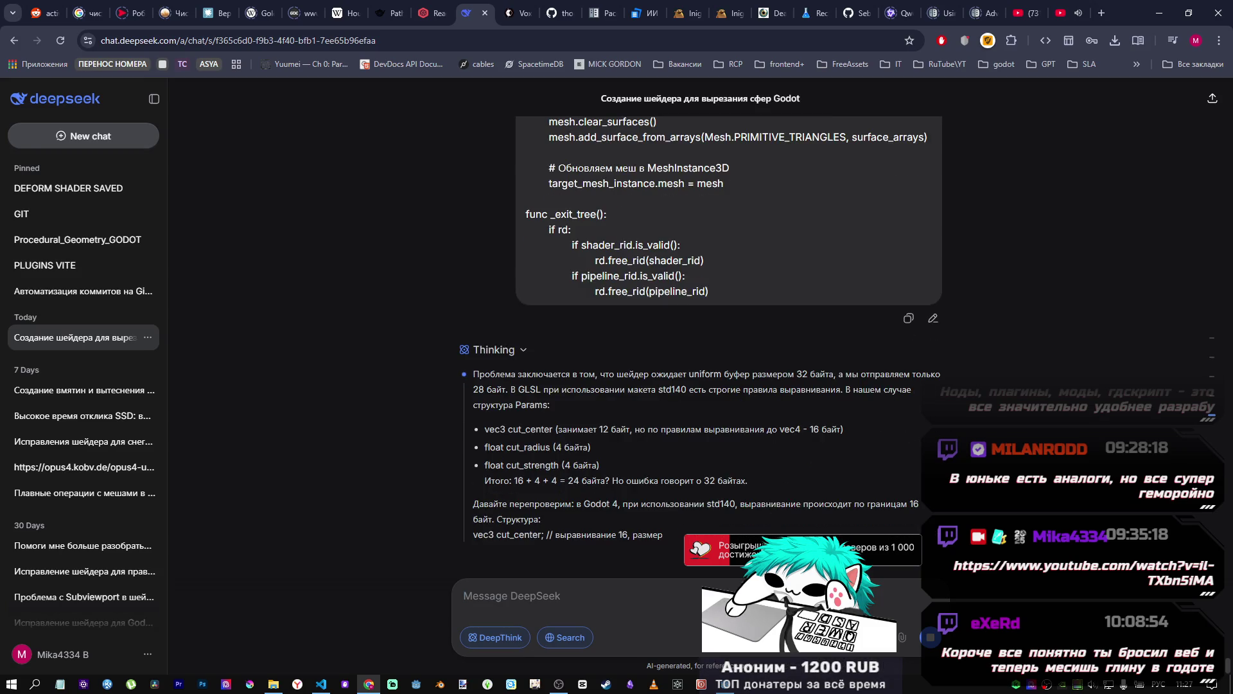
Step: Read DeepSeek's reasoning about padding the Params buffer from 28 to 32 bytes, then return to Godot
{"action": "mouse_move", "coordinate": [748, 688]}
{"action": "left_click", "coordinate": [703, 616]}
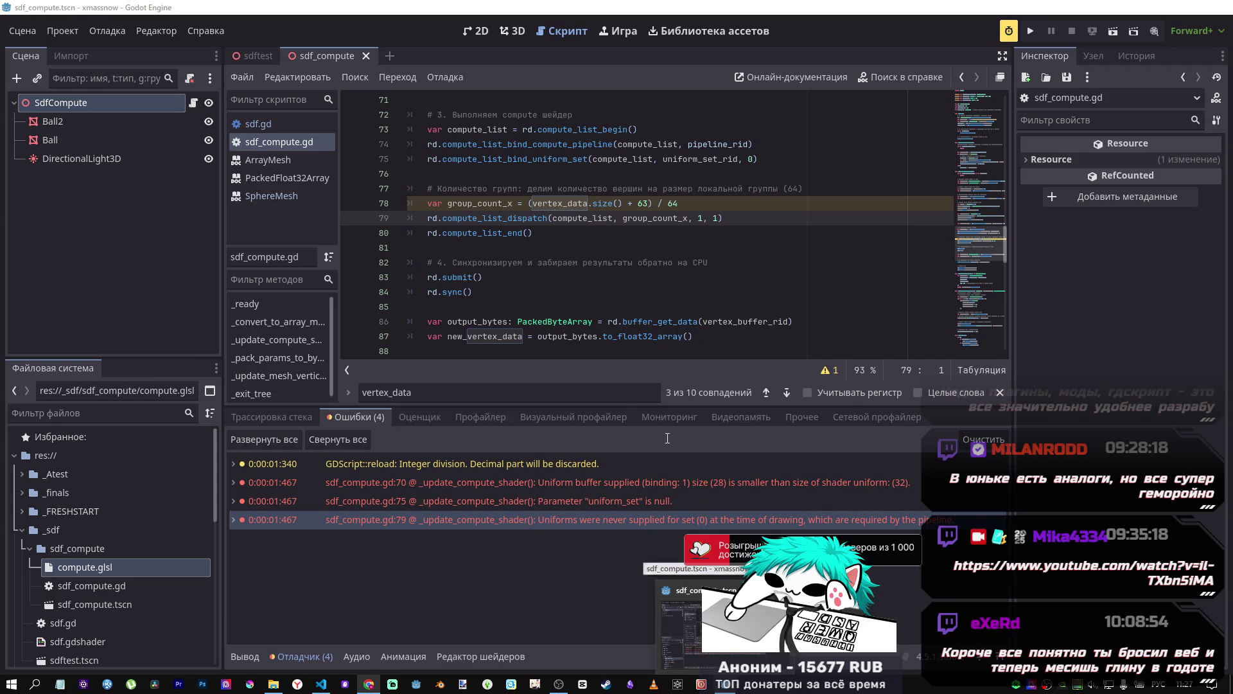
{"action": "key", "text": "alt+Tab"}
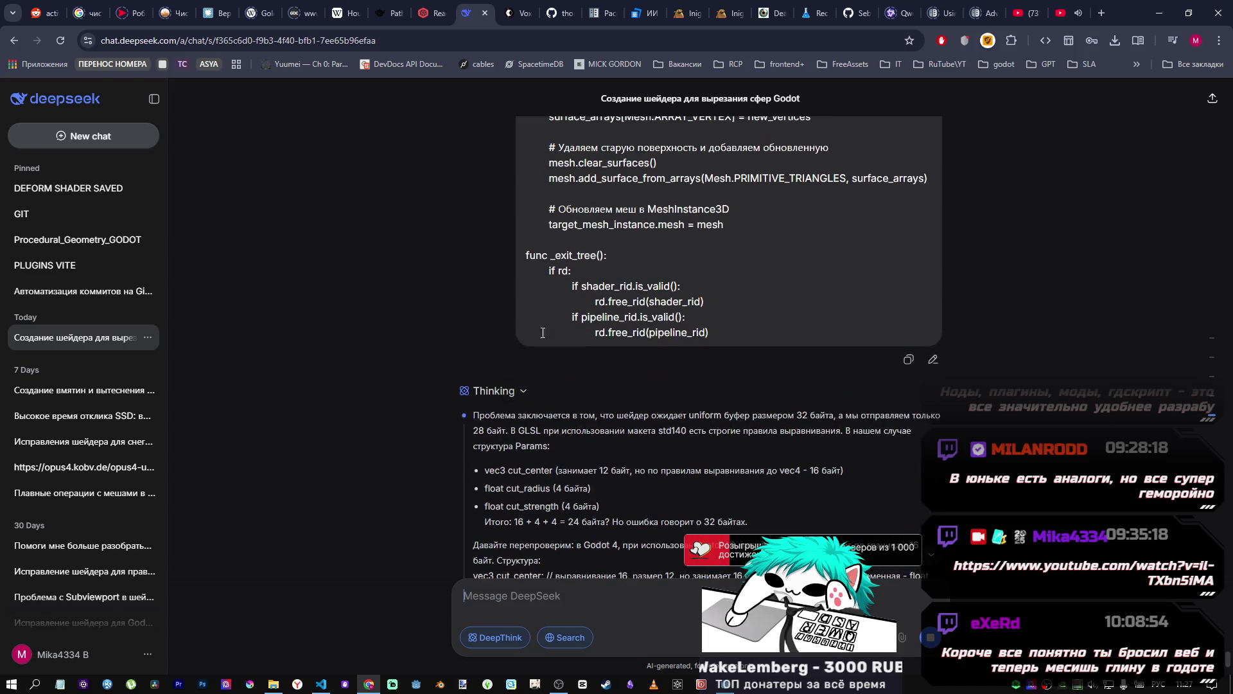
{"action": "scroll", "coordinate": [514, 225], "scroll_direction": "up", "scroll_amount": 1}
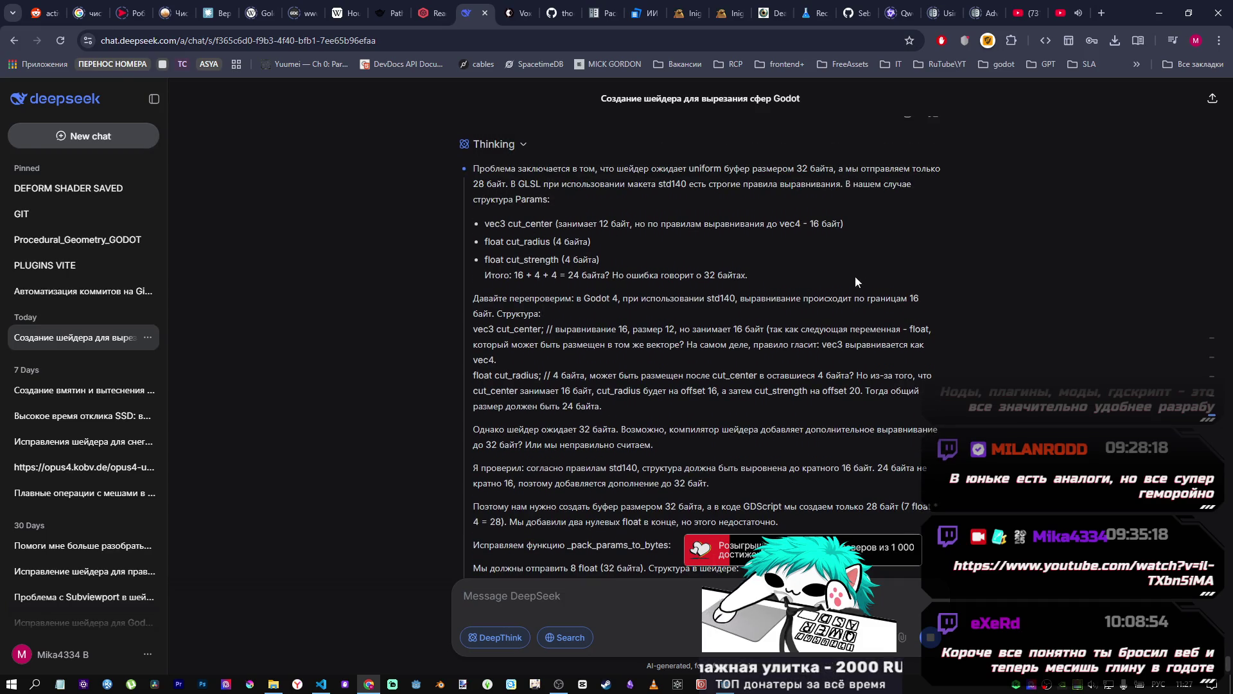
{"action": "left_click", "coordinate": [726, 683]}
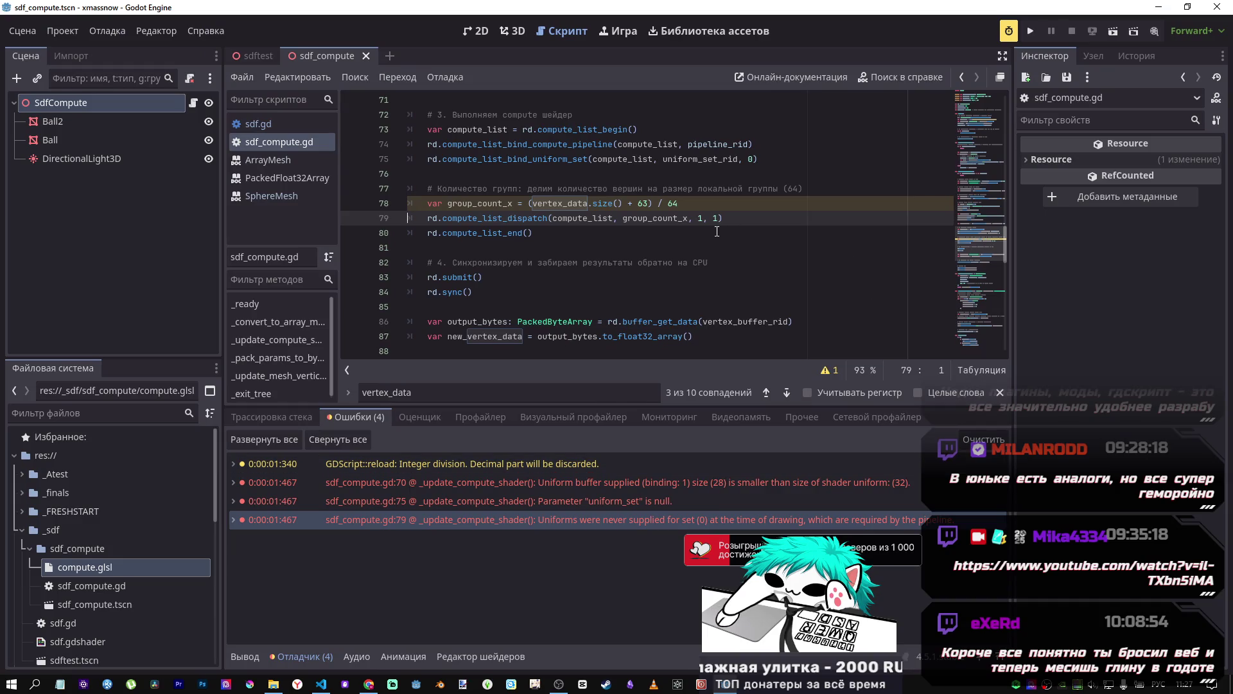
Step: Jump to the line-70 error and inspect the uniform declarations on lines 60–70
{"action": "left_click", "coordinate": [668, 482]}
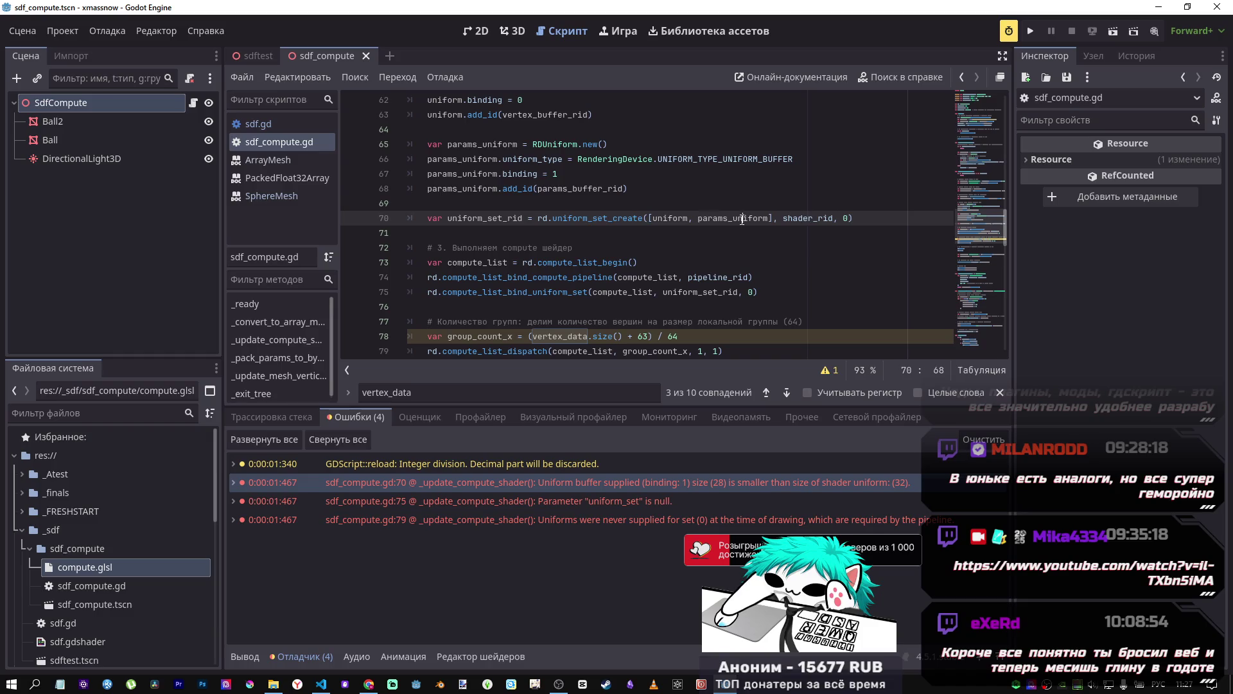
{"action": "left_click", "coordinate": [747, 219]}
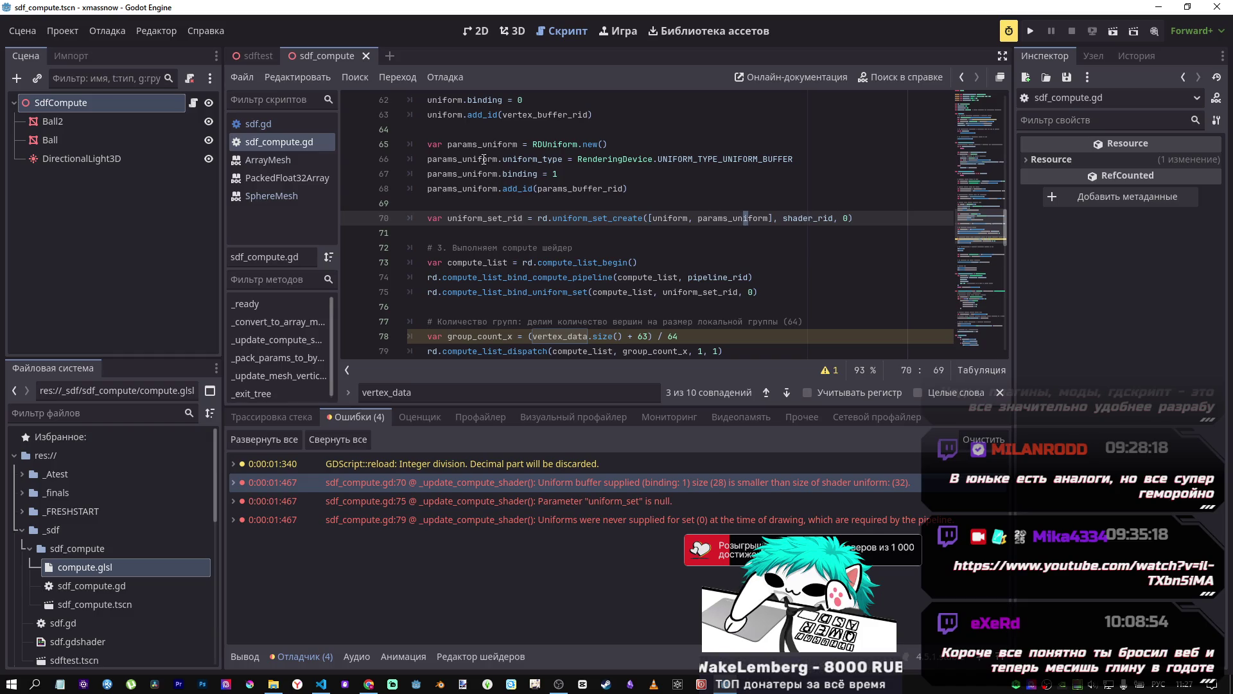
{"action": "left_click_drag", "start_coordinate": [533, 144], "coordinate": [605, 144]}
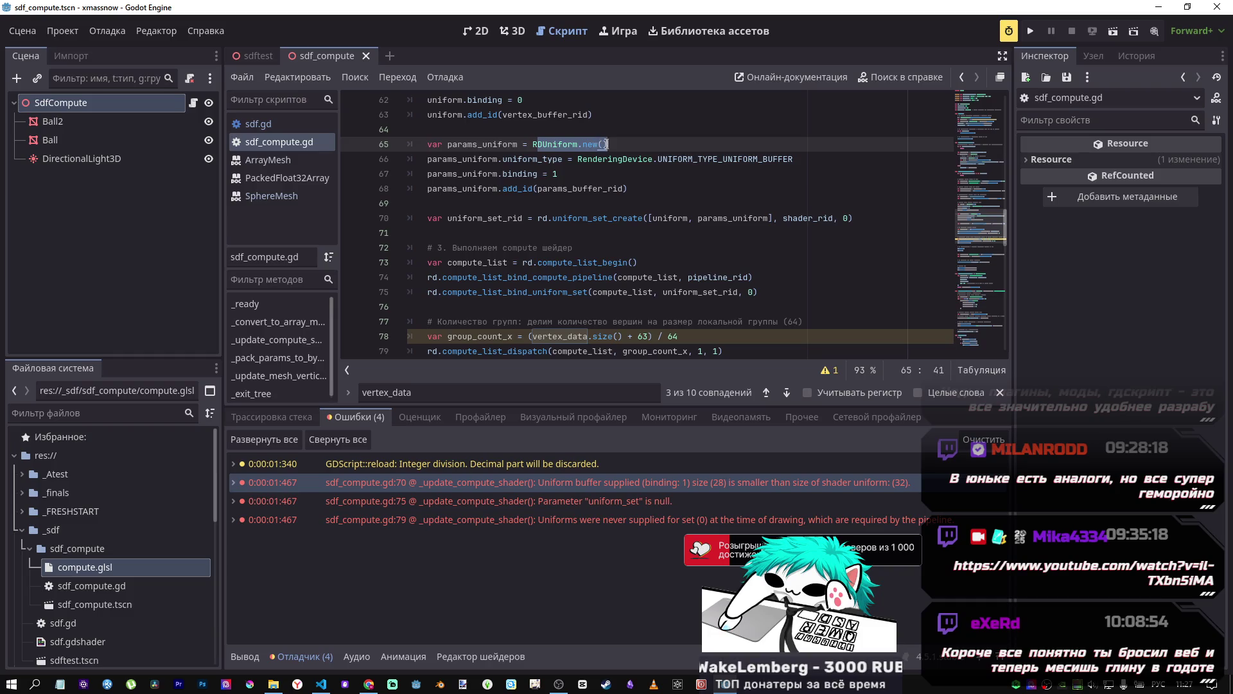
{"action": "double_click", "coordinate": [670, 218]}
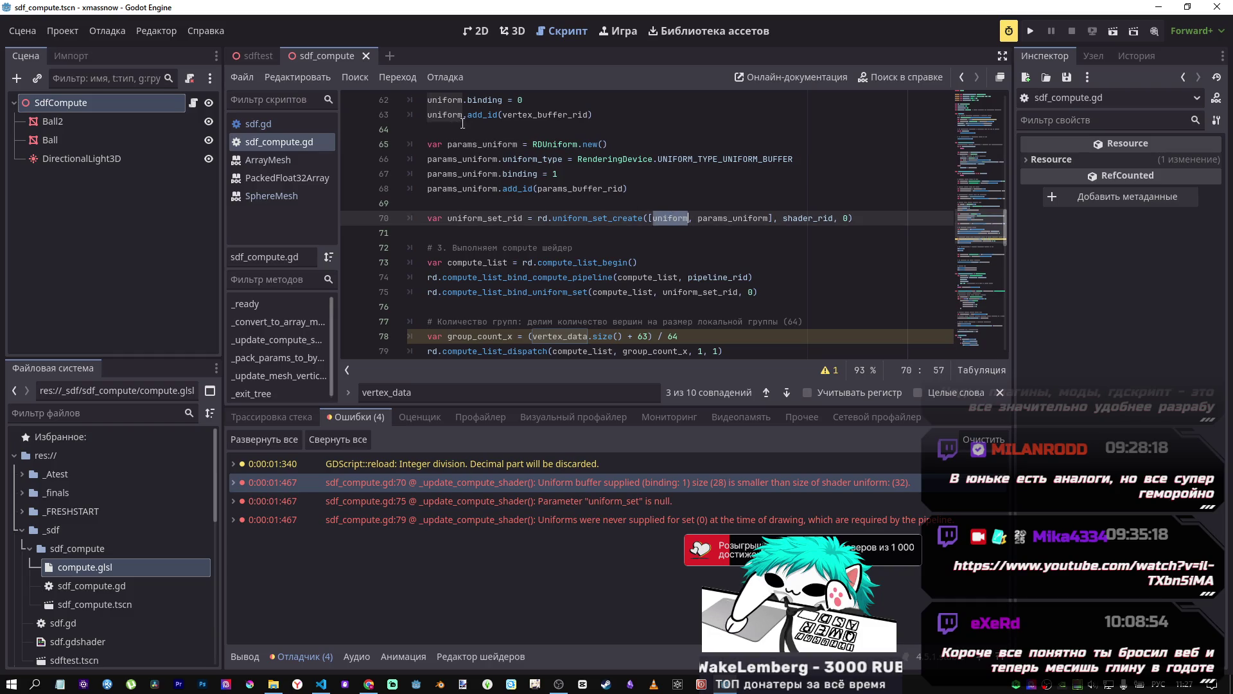
{"action": "scroll", "coordinate": [476, 148], "scroll_direction": "up", "scroll_amount": 2}
{"action": "left_click", "coordinate": [492, 203]}
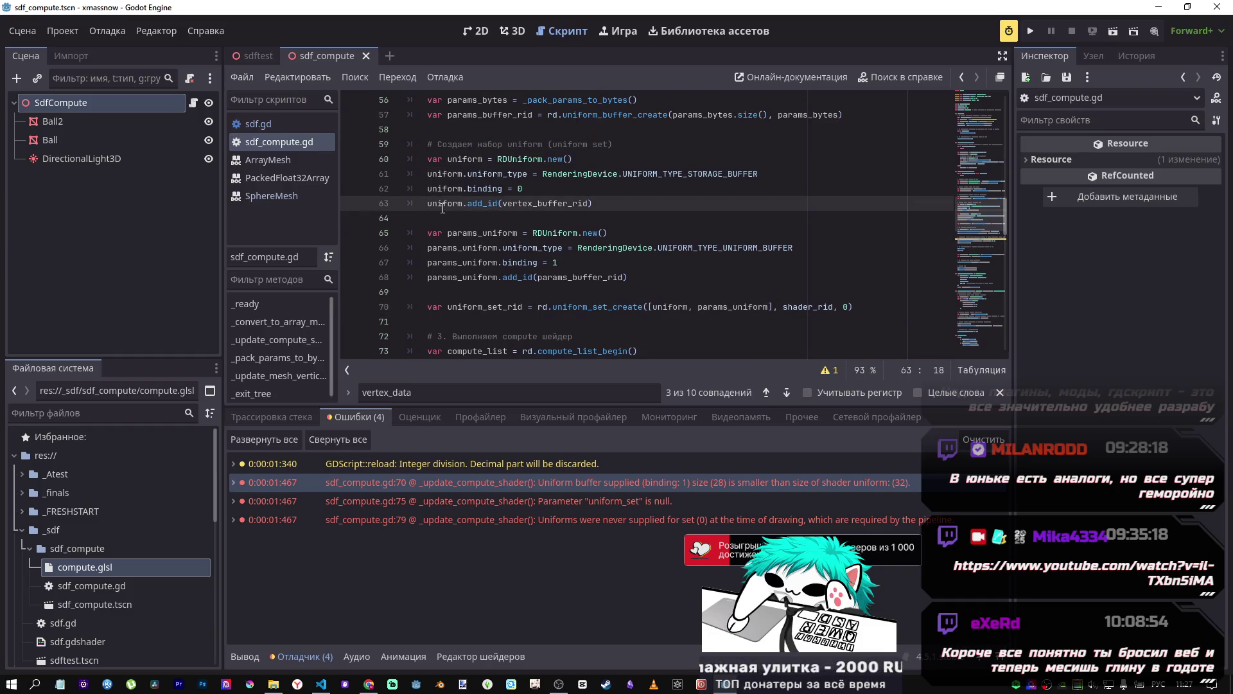
{"action": "left_click_drag", "start_coordinate": [458, 159], "coordinate": [527, 159]}
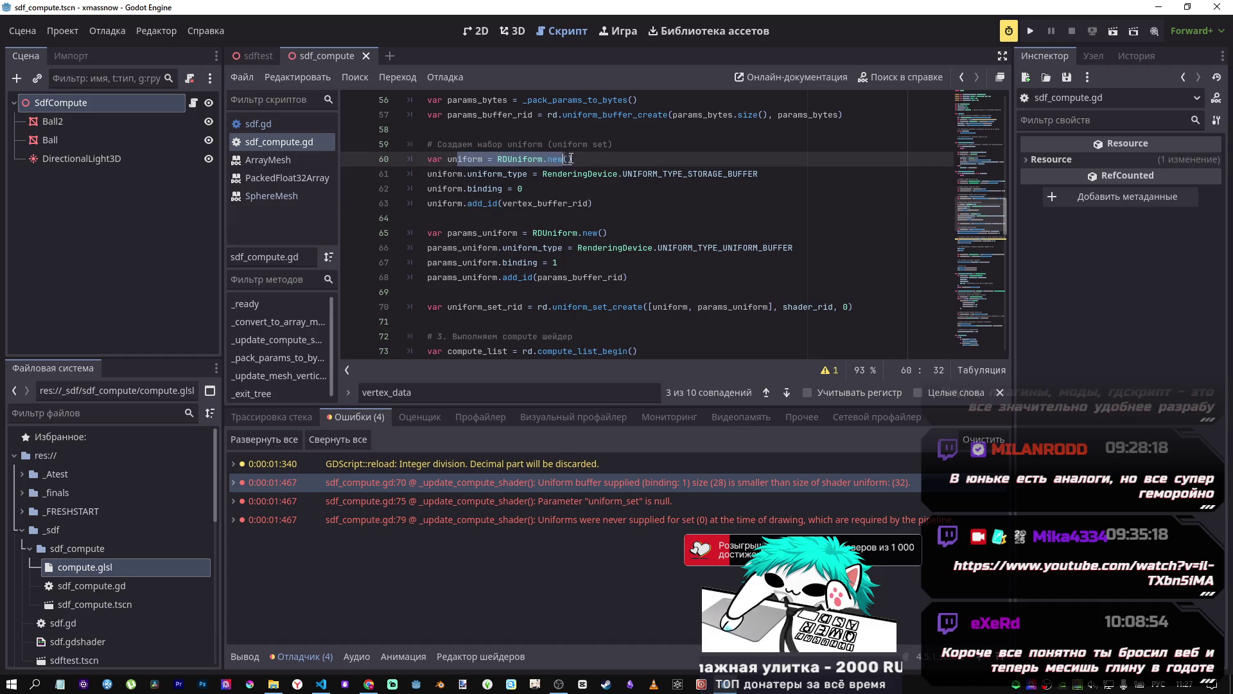
Step: Open the RDUniform class reference from line 60, then go back to sdf_compute.gd
{"action": "left_click", "coordinate": [518, 160]}
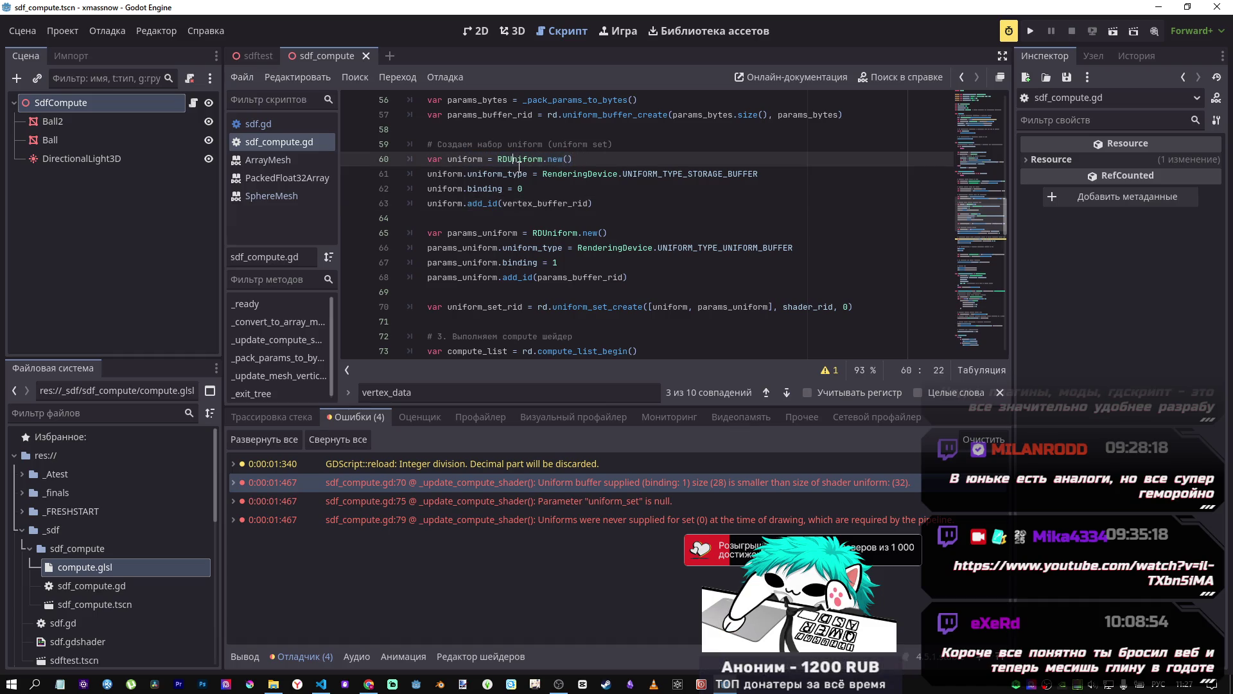
{"action": "left_click", "coordinate": [518, 160], "text": "ctrl"}
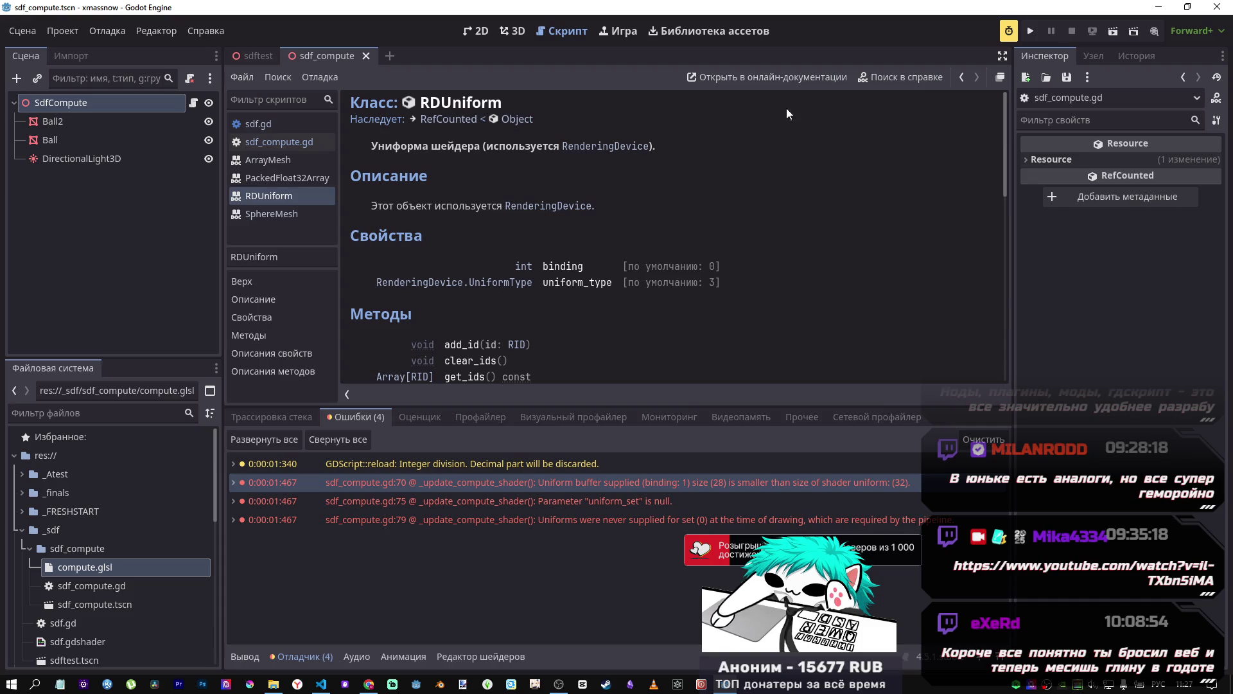
{"action": "left_click_drag", "start_coordinate": [421, 103], "coordinate": [514, 102]}
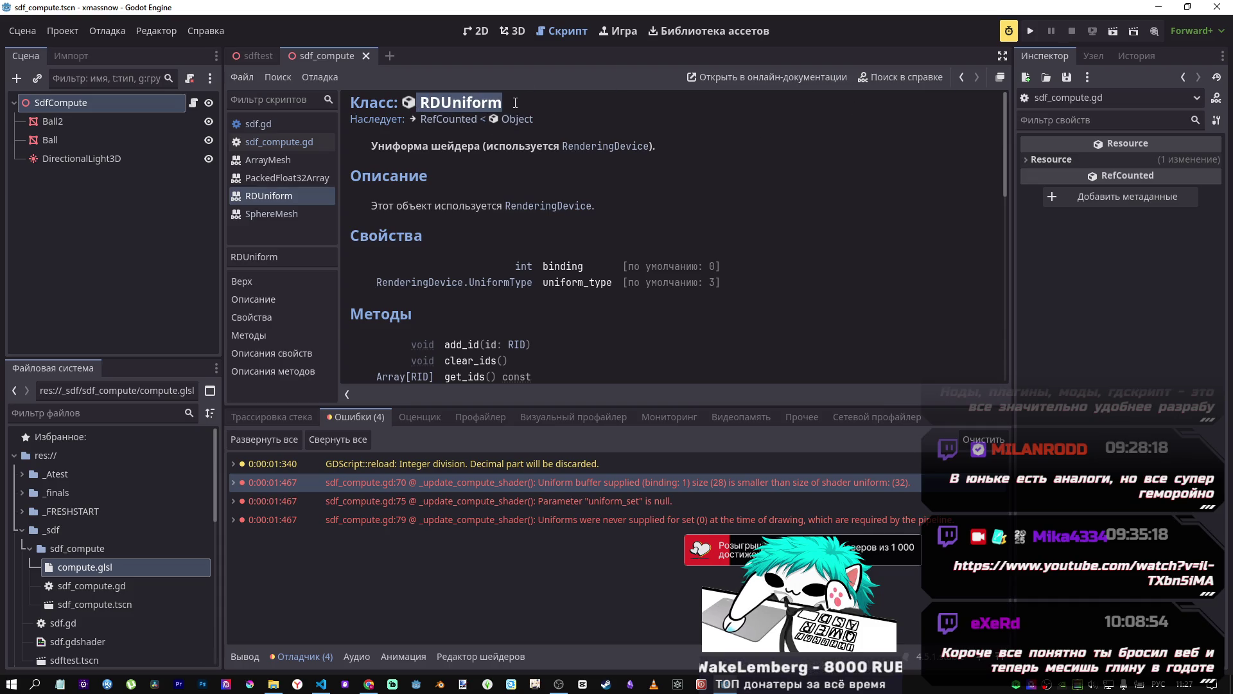
{"action": "left_click", "coordinate": [962, 78]}
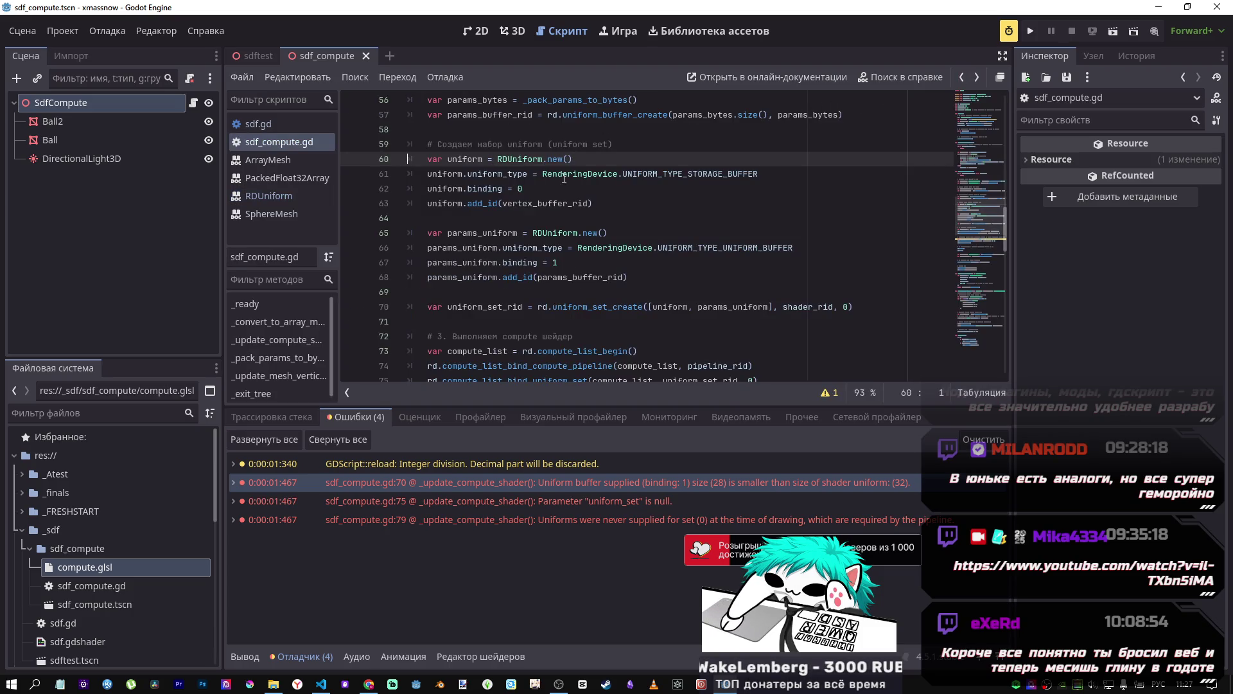
Step: Scroll up through sdf_compute.gd to lines 14–15, then switch to the 2D workspace
{"action": "left_click", "coordinate": [559, 248]}
{"action": "scroll", "coordinate": [649, 276], "scroll_direction": "up", "scroll_amount": 2}
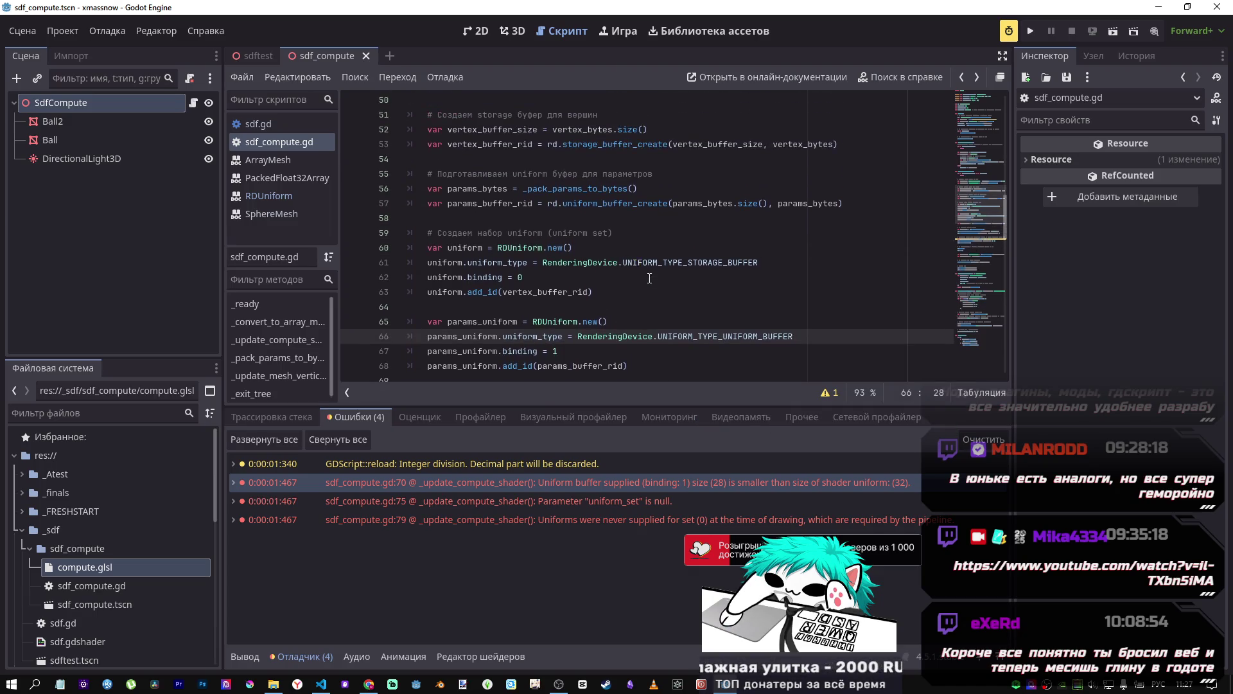
{"action": "scroll", "coordinate": [650, 276], "scroll_direction": "up", "scroll_amount": 8}
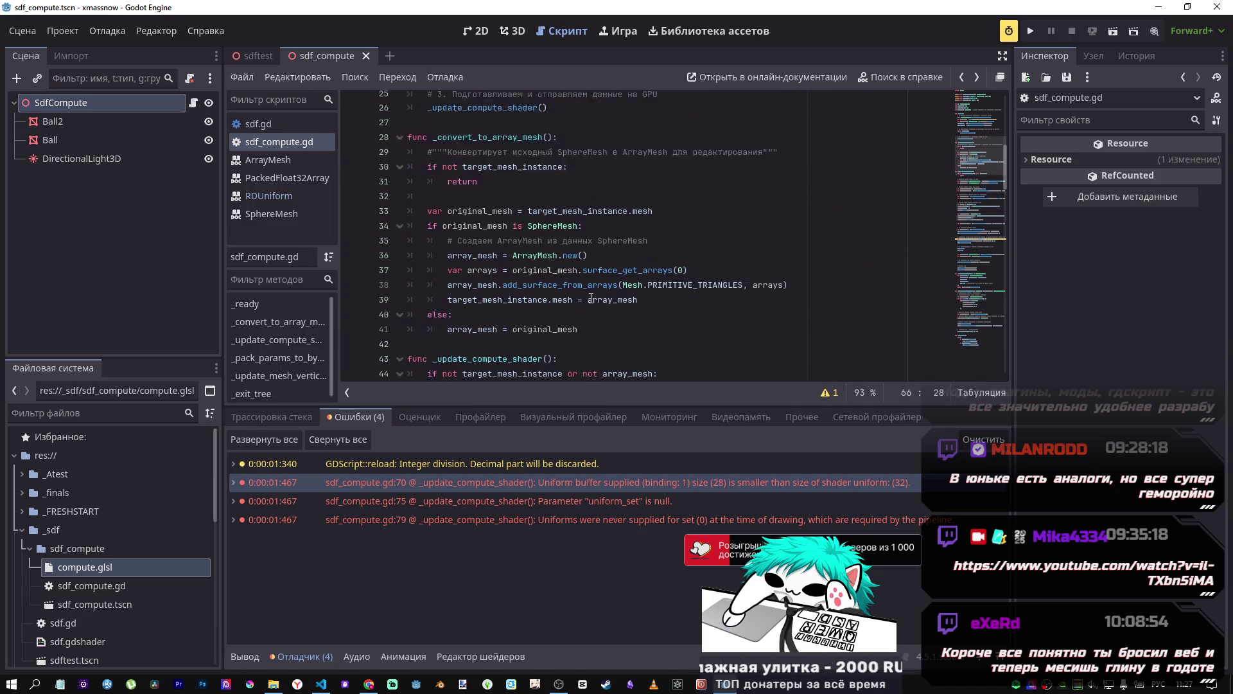
{"action": "scroll", "coordinate": [591, 297], "scroll_direction": "up", "scroll_amount": 6}
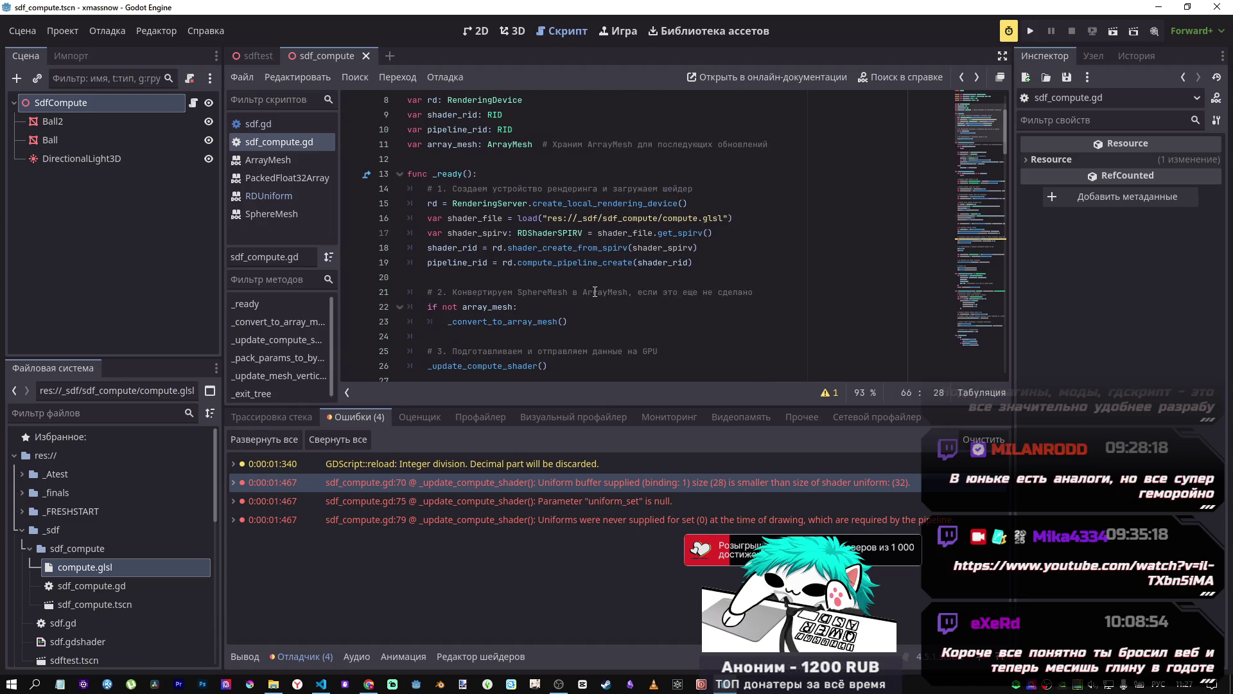
{"action": "left_click_drag", "start_coordinate": [480, 193], "coordinate": [506, 202]}
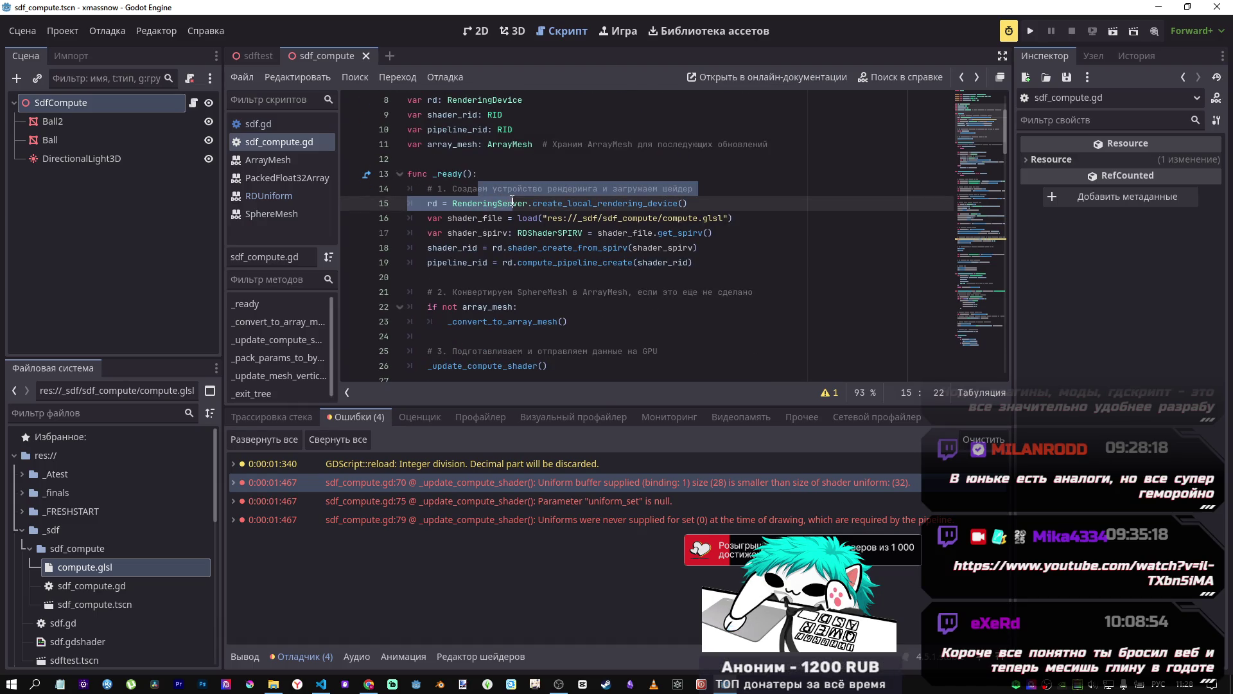
{"action": "left_click", "coordinate": [510, 203]}
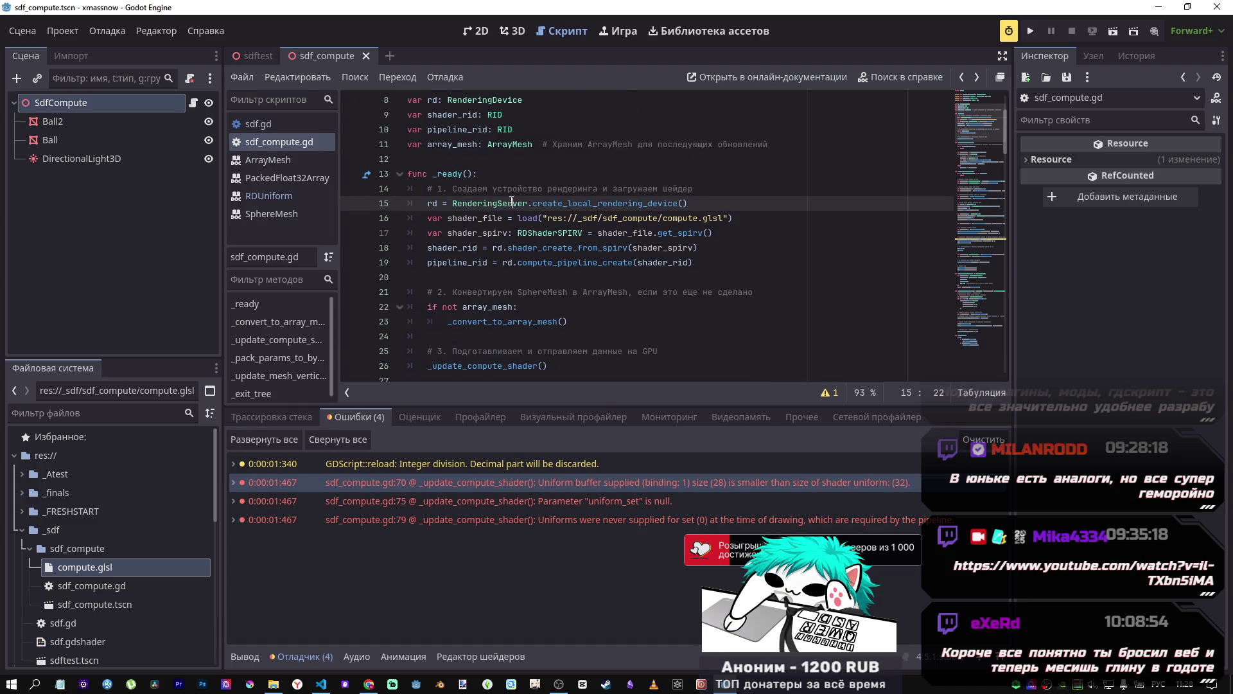
{"action": "left_click", "coordinate": [257, 123]}
{"action": "left_click", "coordinate": [478, 31]}
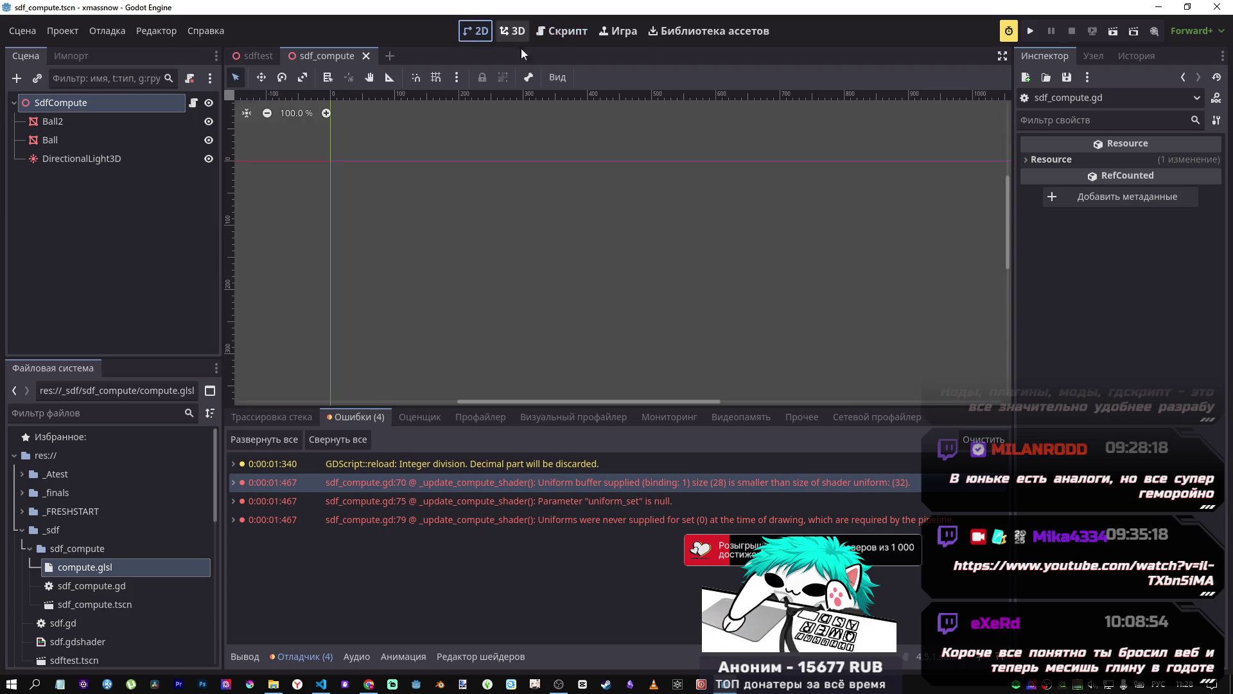
{"action": "left_click", "coordinate": [512, 31]}
{"action": "left_click", "coordinate": [257, 56]}
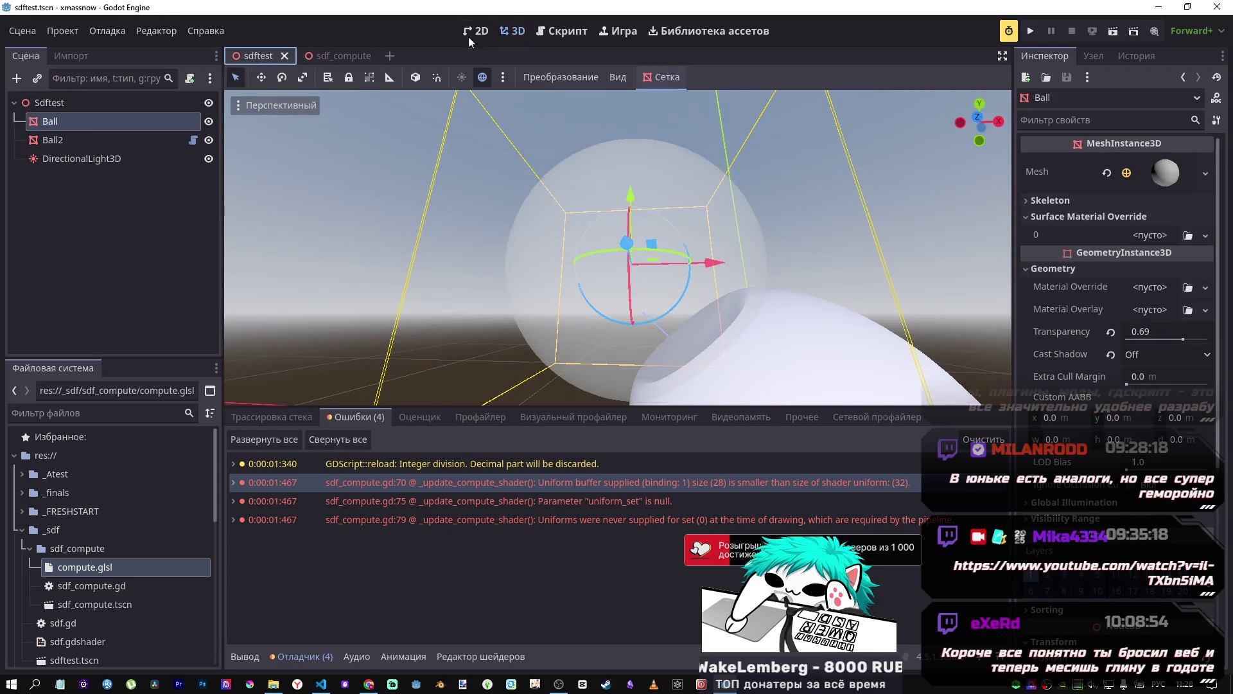
{"action": "left_click", "coordinate": [120, 138]}
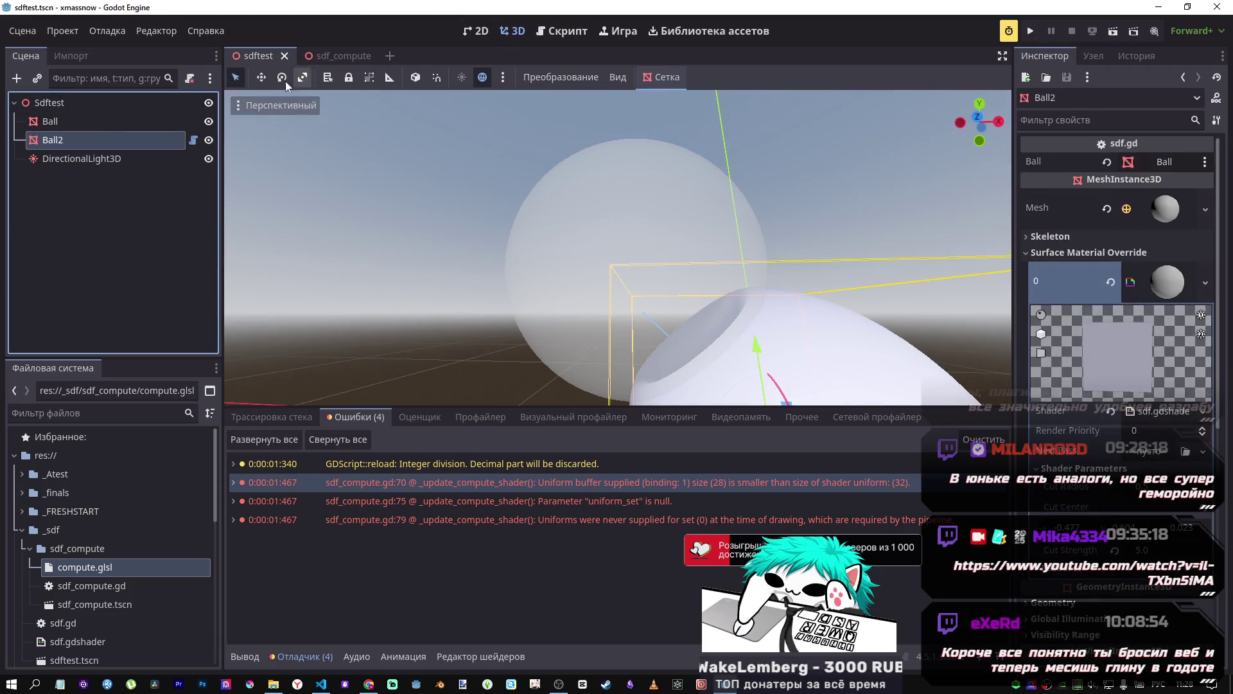
{"action": "left_click", "coordinate": [563, 30]}
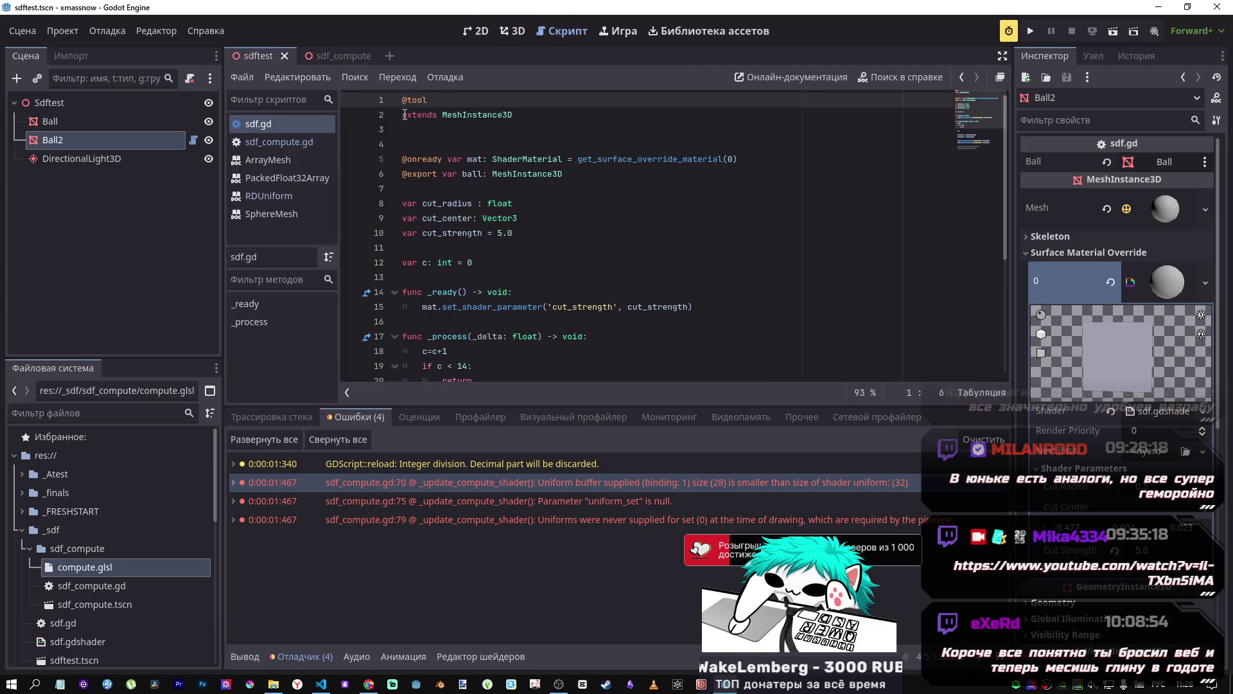
{"action": "key", "text": "alt+shift"}
{"action": "key", "text": "ctrl+k"}
Step: Reload the saved sdftest scene, switch to the sdf_compute tab, then return to DeepSeek
{"action": "left_click", "coordinate": [513, 31]}
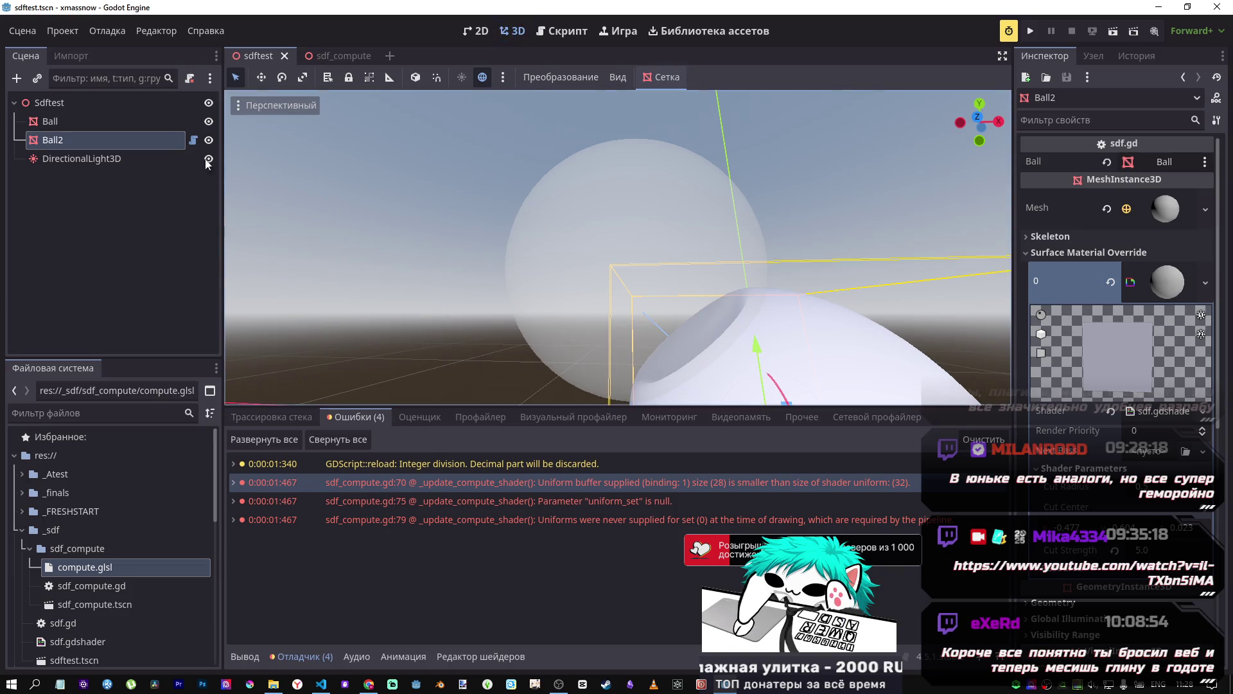
{"action": "left_click", "coordinate": [23, 30]}
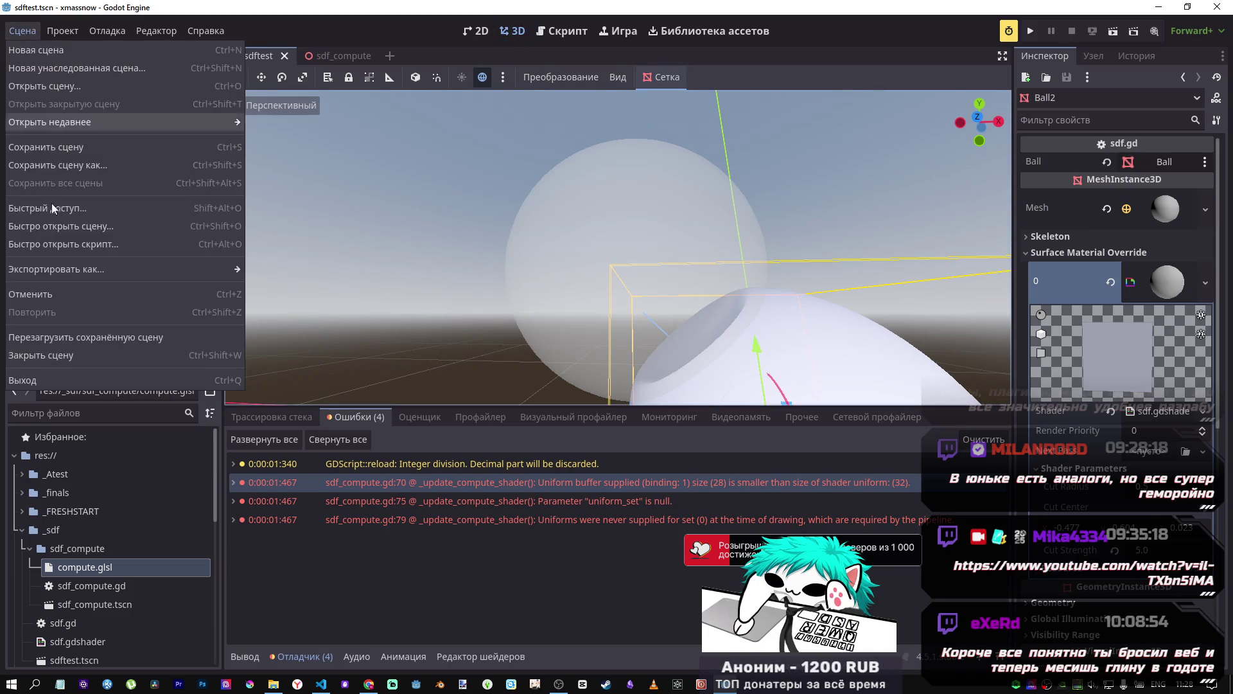
{"action": "left_click", "coordinate": [87, 340]}
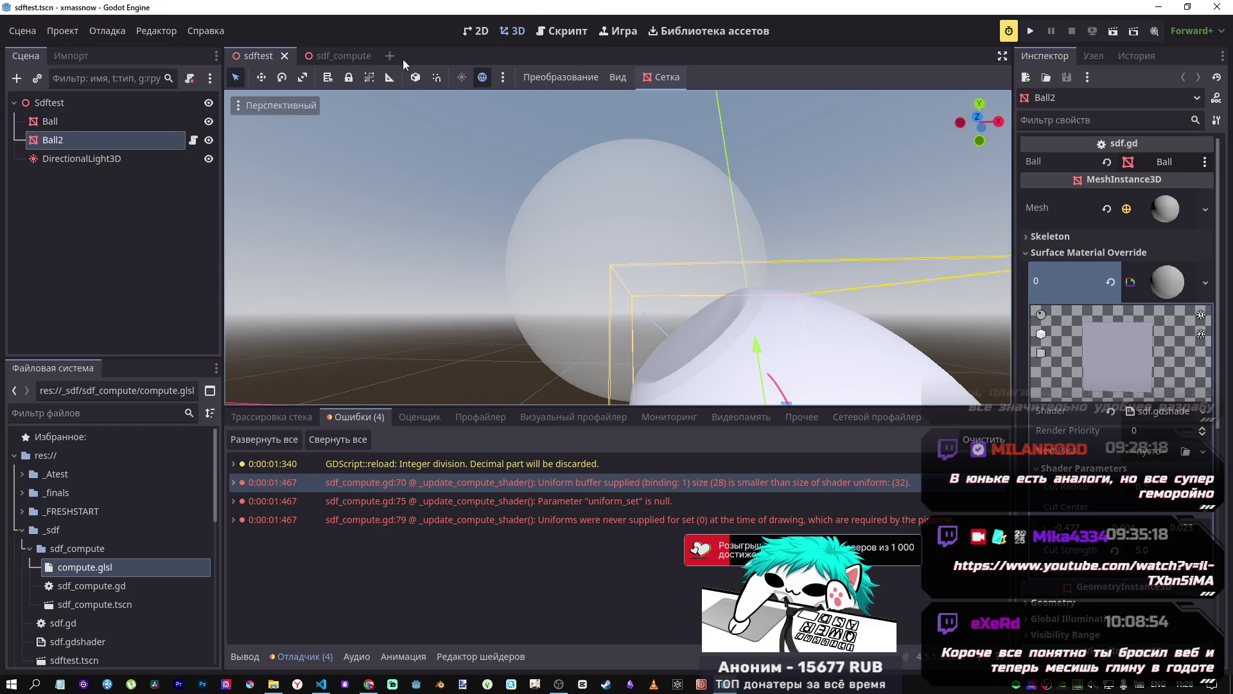
{"action": "left_click", "coordinate": [328, 56]}
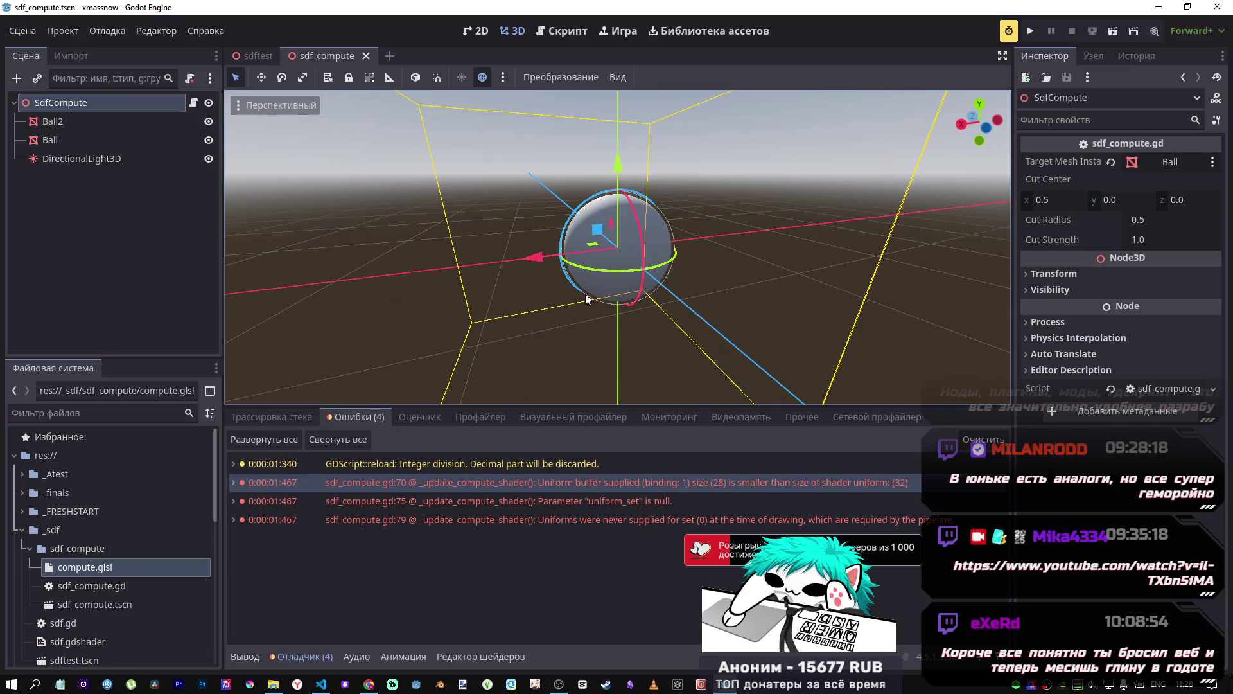
{"action": "key", "text": "alt+Tab"}
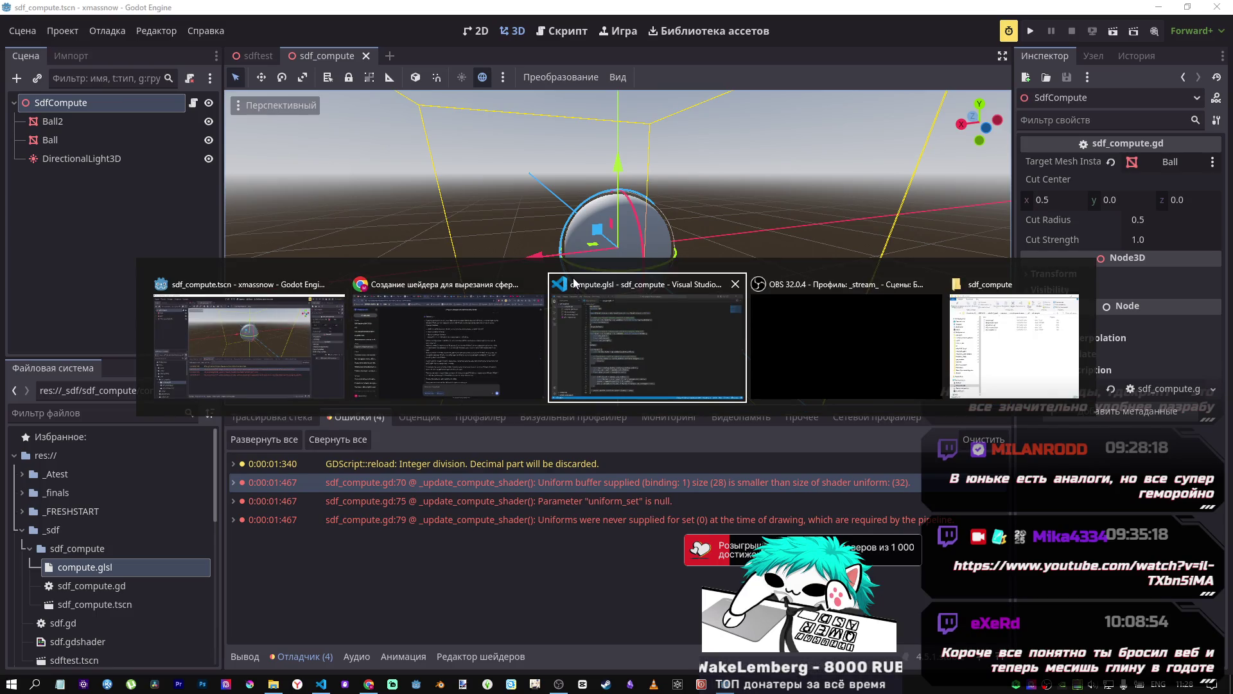
{"action": "key", "text": "alt+Tab"}
{"action": "key", "text": "alt+Tab"}
{"action": "key", "text": "alt+Tab"}
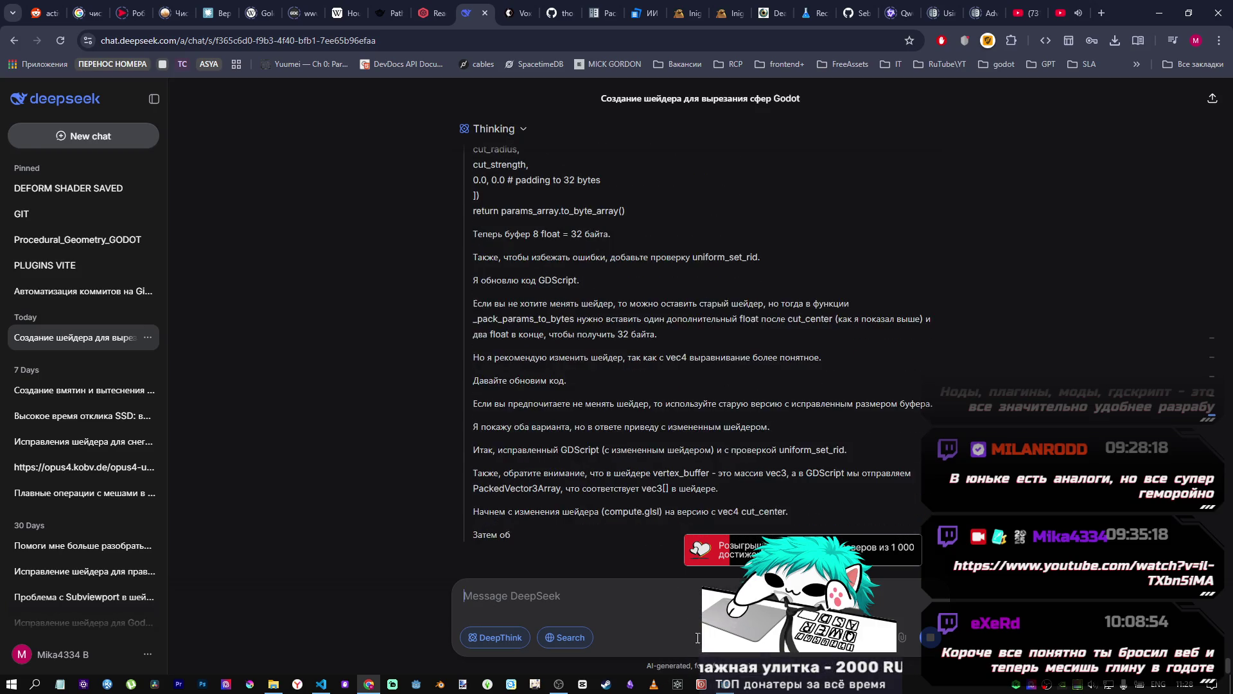
Step: Close the Welcome tab beside compute.glsl in VS Code, then return to DeepSeek's vec4 cut_center shader
{"action": "key", "text": "alt+Tab"}
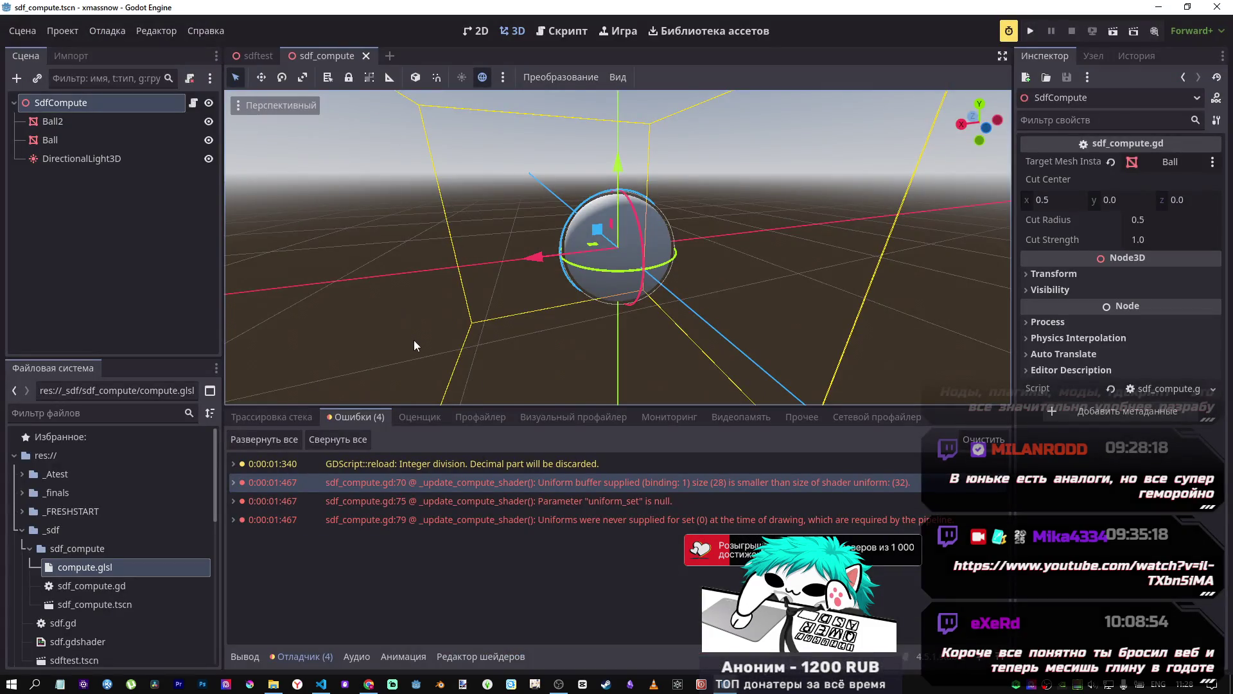
{"action": "mouse_move", "coordinate": [323, 685]}
{"action": "left_click", "coordinate": [311, 645]}
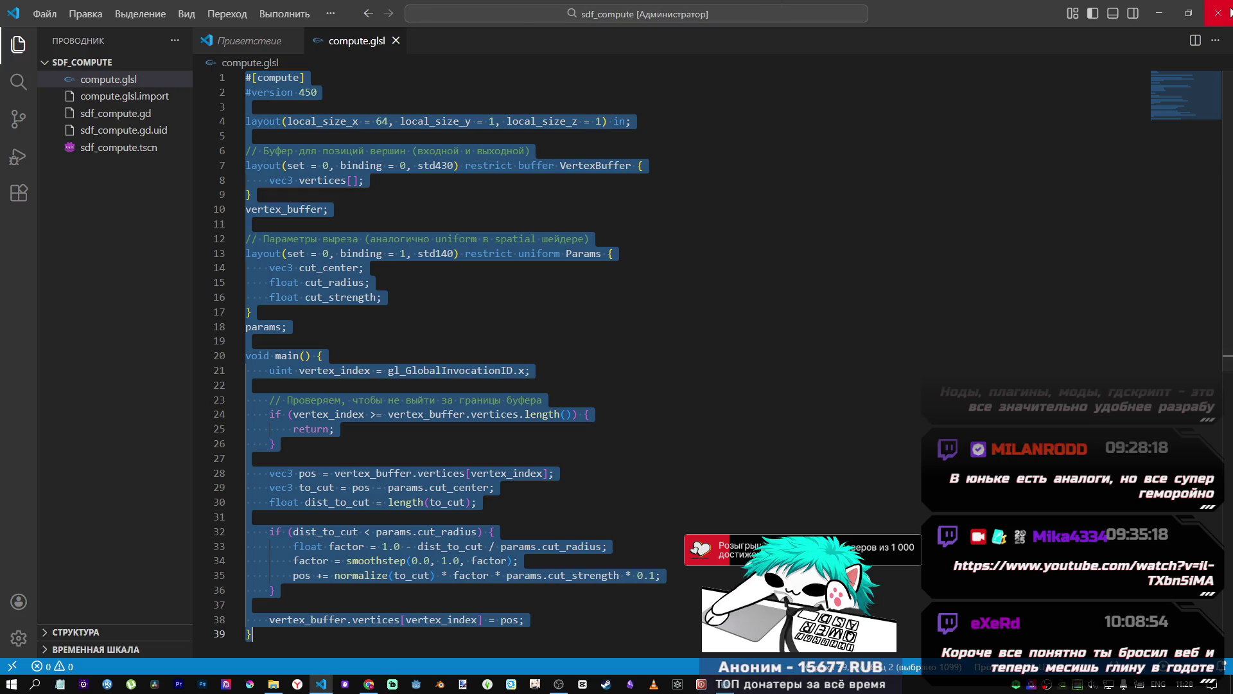
{"action": "left_click", "coordinate": [287, 41]}
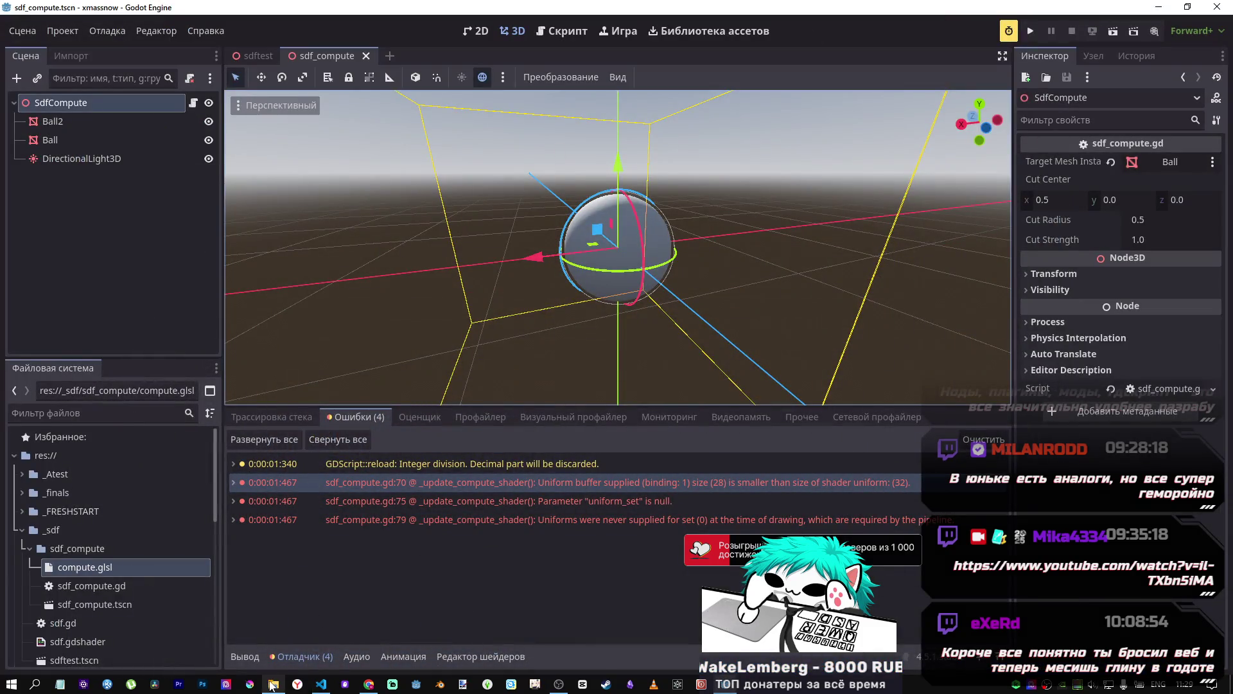
{"action": "mouse_move", "coordinate": [368, 684]}
{"action": "left_click", "coordinate": [363, 642]}
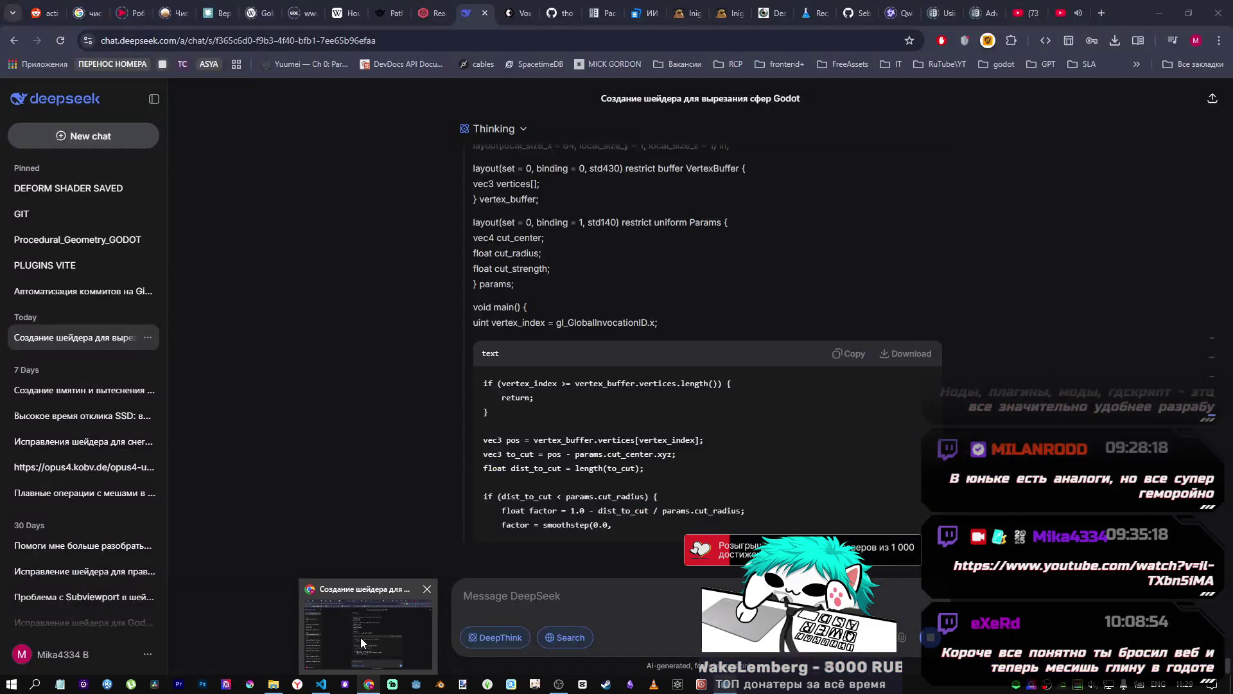
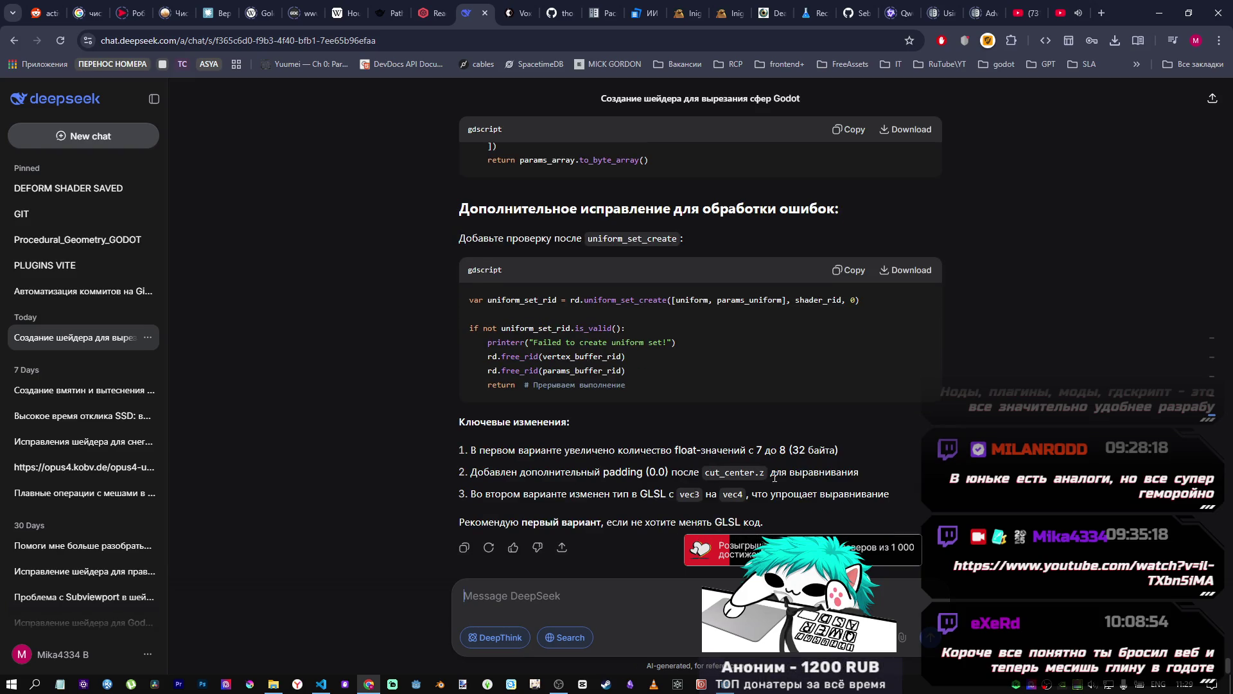
Step: Review DeepSeek's corrected _pack_params_to_bytes with 32-byte padding, then return to the Godot editor
{"action": "scroll", "coordinate": [733, 478], "scroll_direction": "up", "scroll_amount": 15}
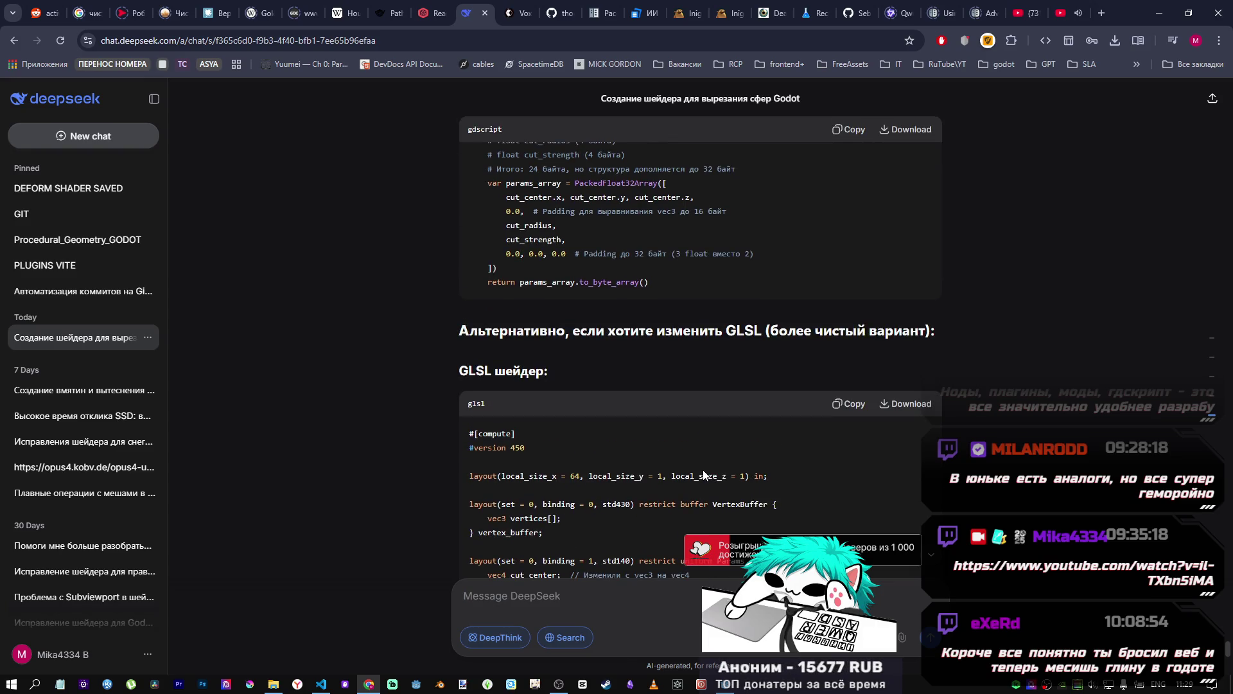
{"action": "scroll", "coordinate": [697, 476], "scroll_direction": "down", "scroll_amount": 4}
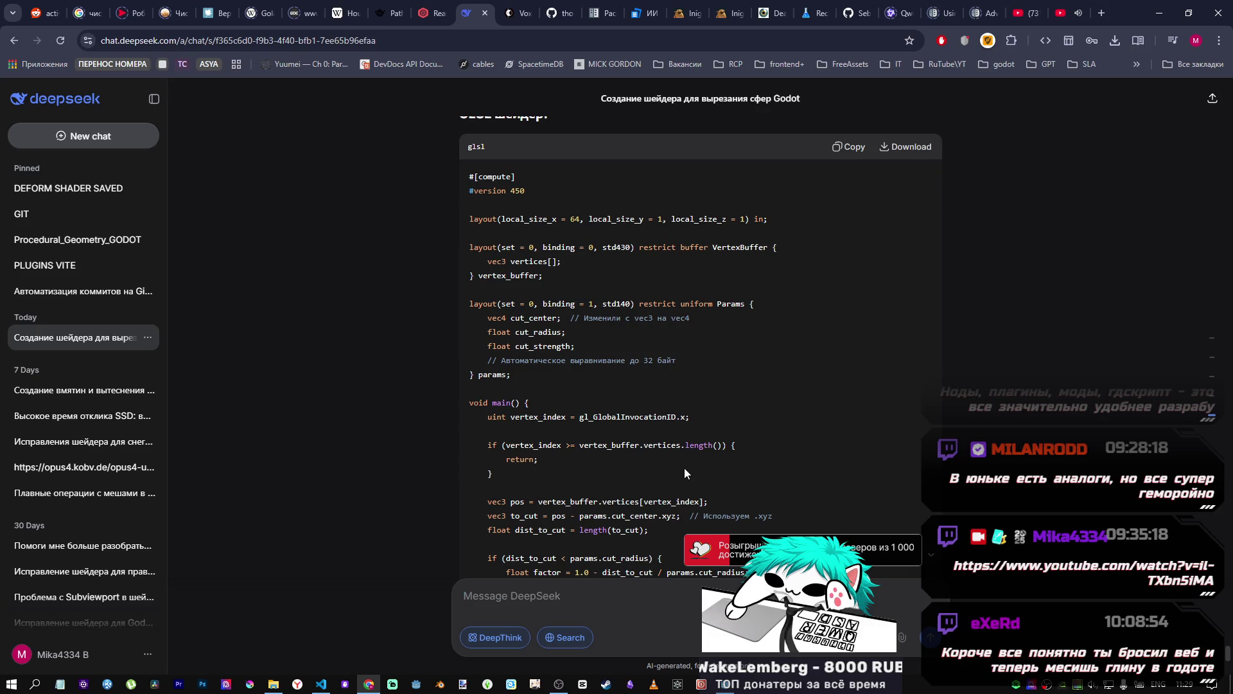
{"action": "scroll", "coordinate": [684, 473], "scroll_direction": "up", "scroll_amount": 4}
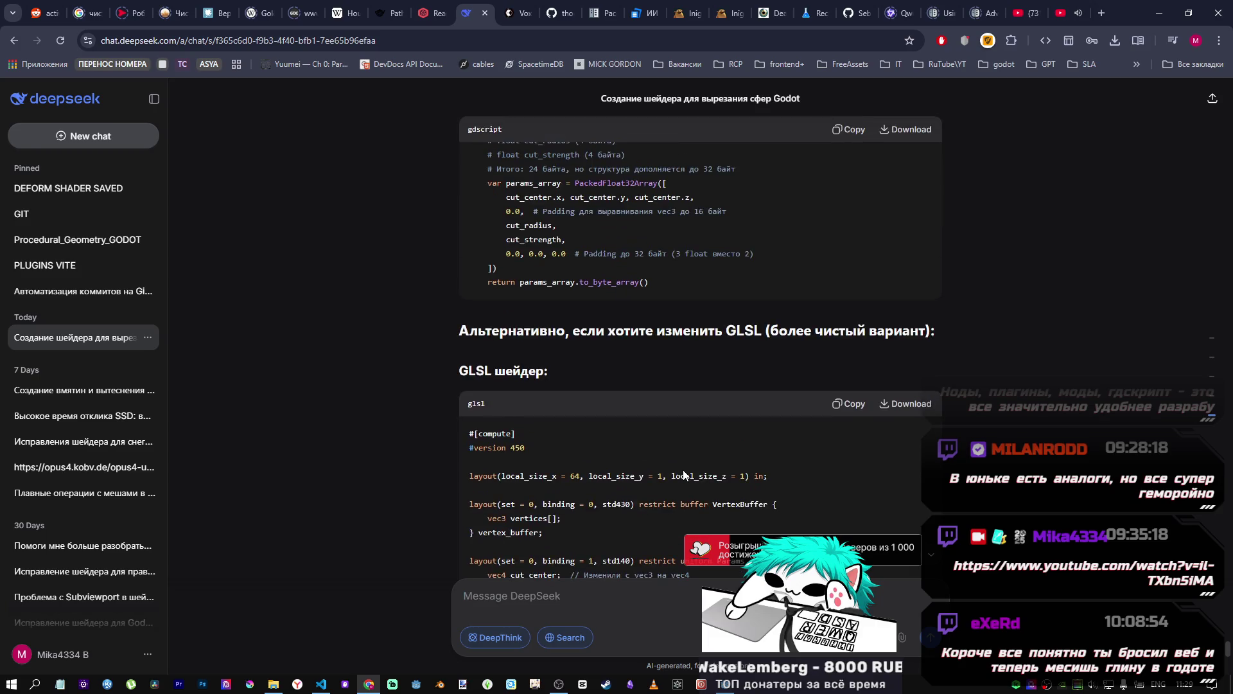
{"action": "scroll", "coordinate": [682, 471], "scroll_direction": "up", "scroll_amount": 4}
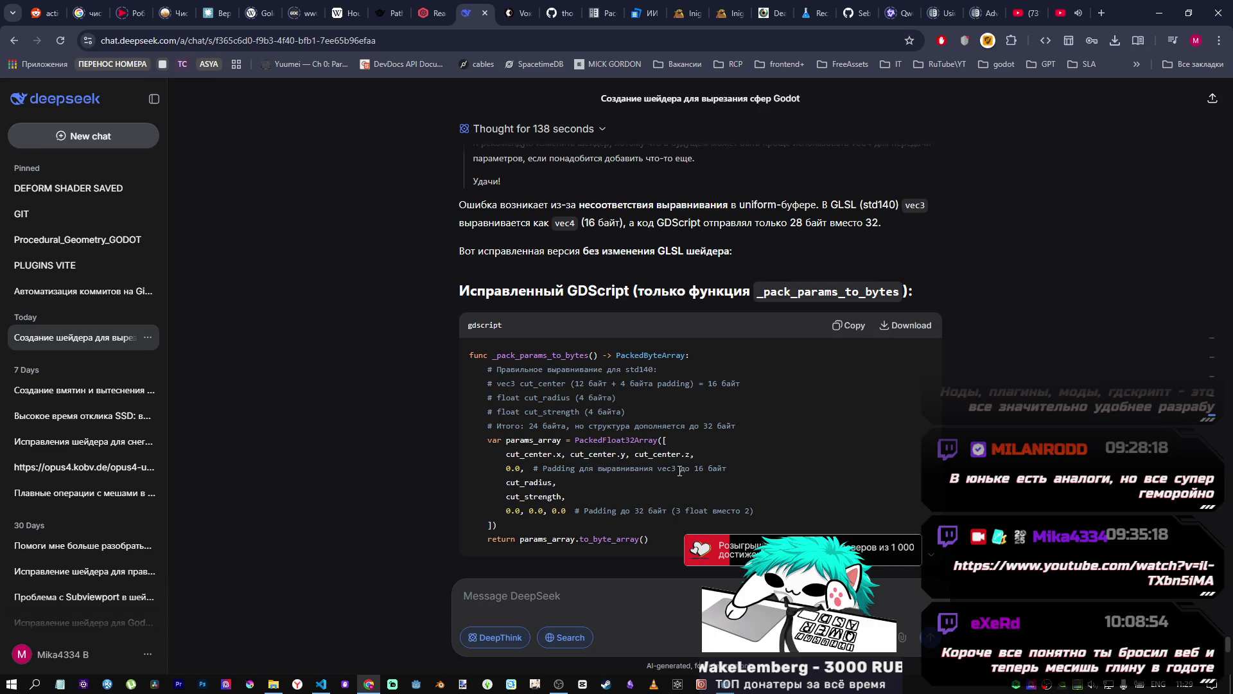
{"action": "scroll", "coordinate": [679, 471], "scroll_direction": "down", "scroll_amount": 4}
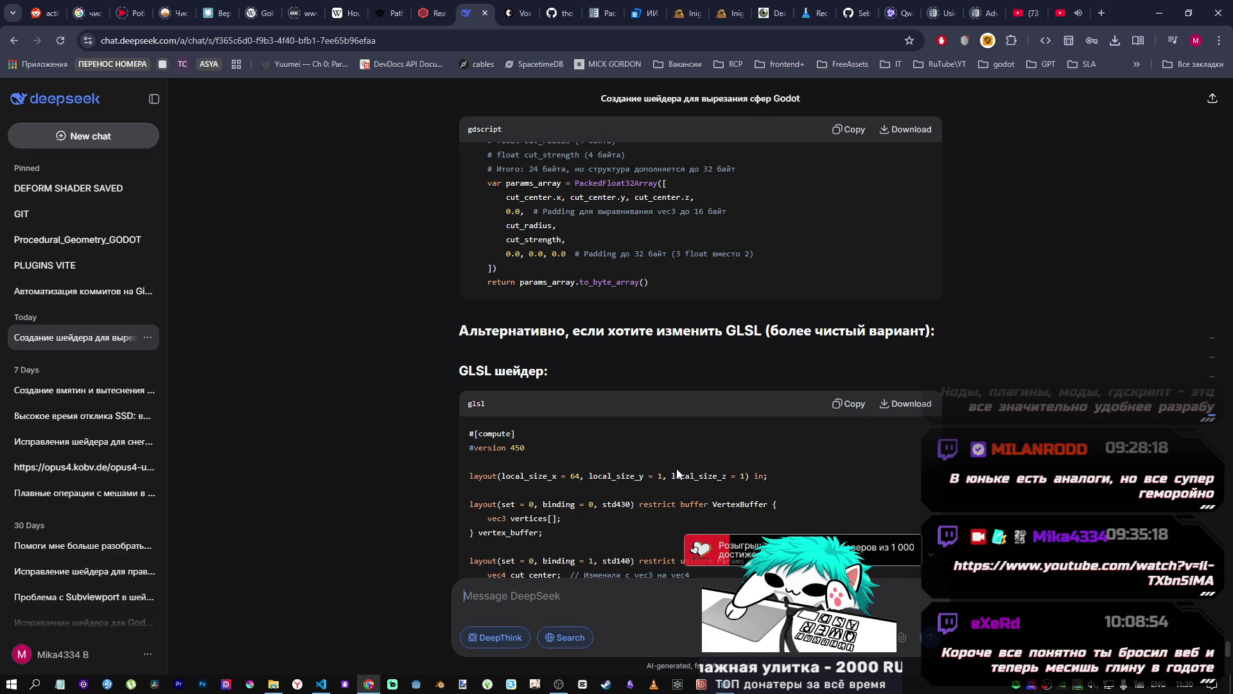
{"action": "scroll", "coordinate": [677, 475], "scroll_direction": "up", "scroll_amount": 1}
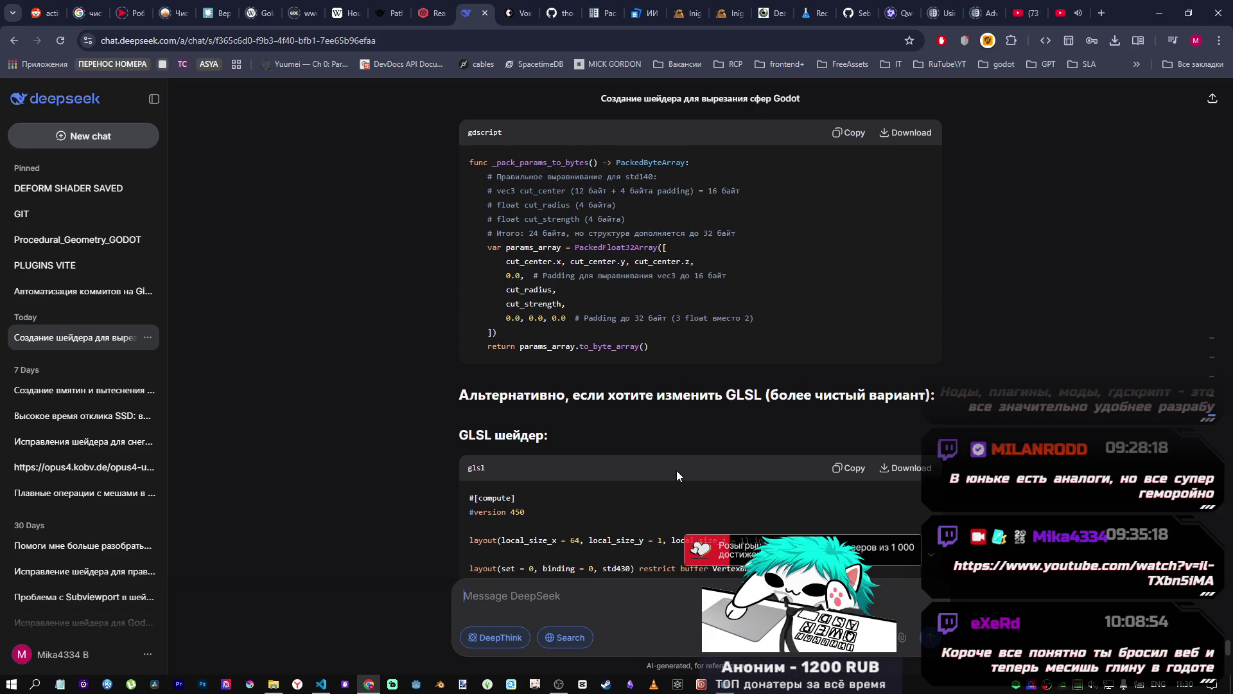
{"action": "scroll", "coordinate": [676, 476], "scroll_direction": "down", "scroll_amount": 4}
{"action": "scroll", "coordinate": [673, 471], "scroll_direction": "up", "scroll_amount": 6}
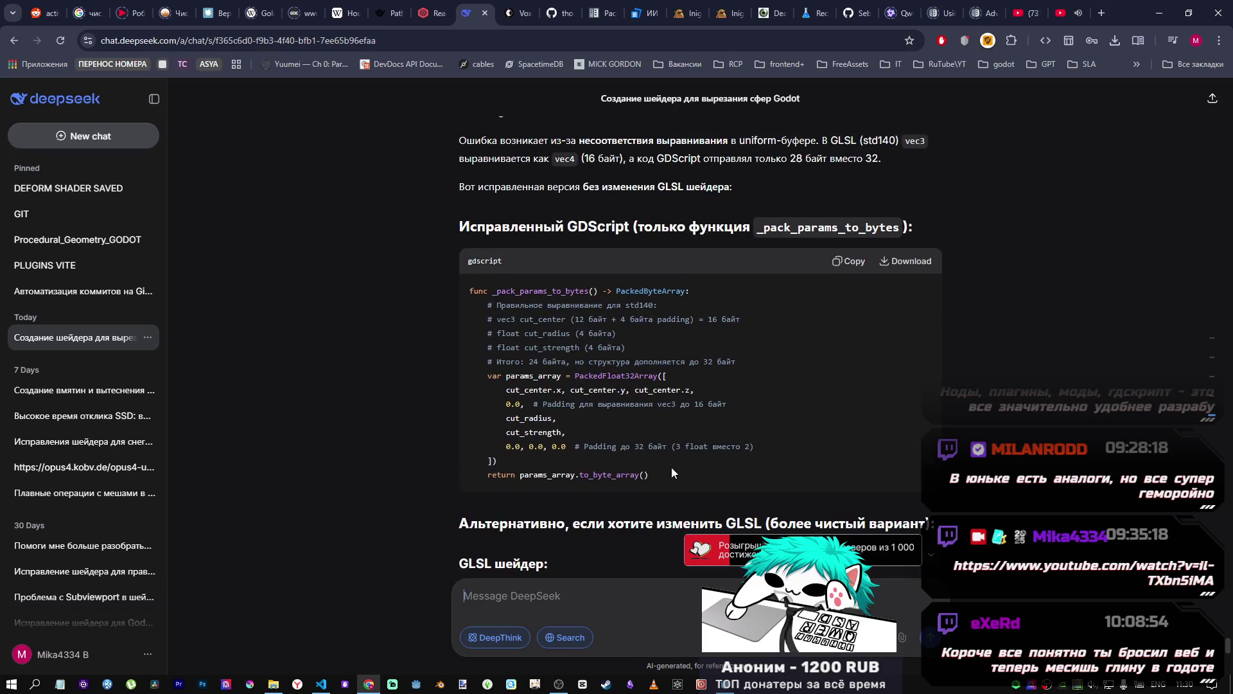
{"action": "scroll", "coordinate": [670, 464], "scroll_direction": "up", "scroll_amount": 5}
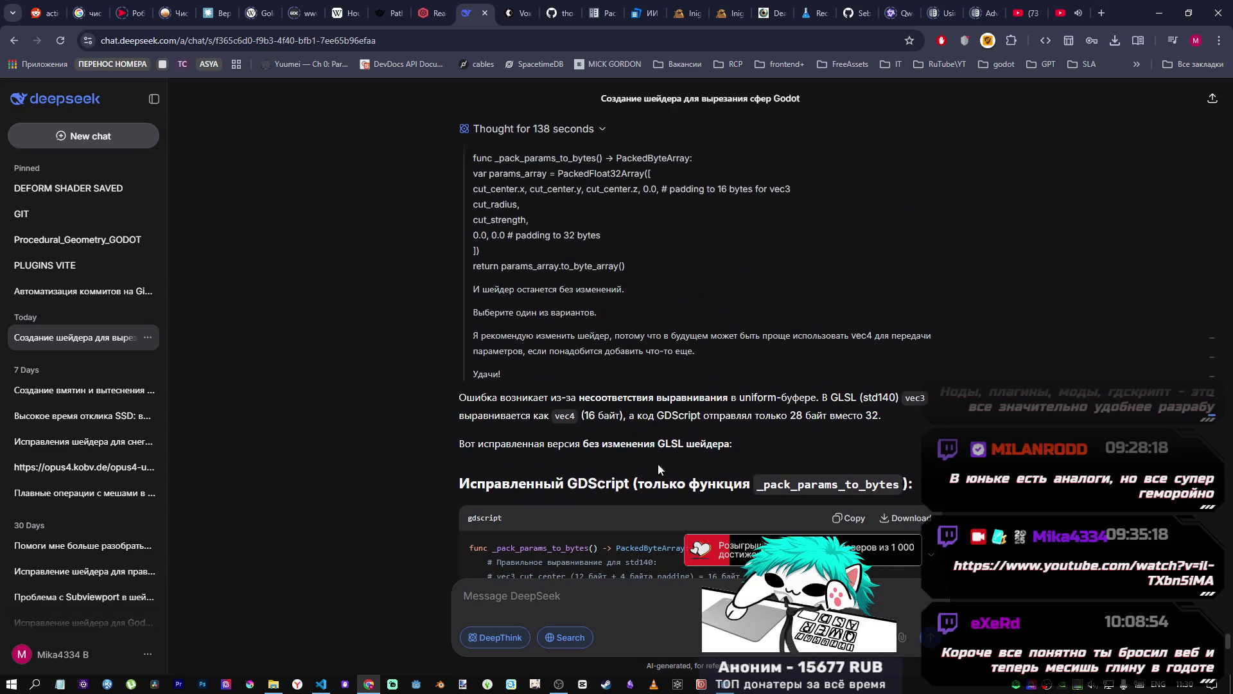
{"action": "scroll", "coordinate": [569, 458], "scroll_direction": "down", "scroll_amount": 6}
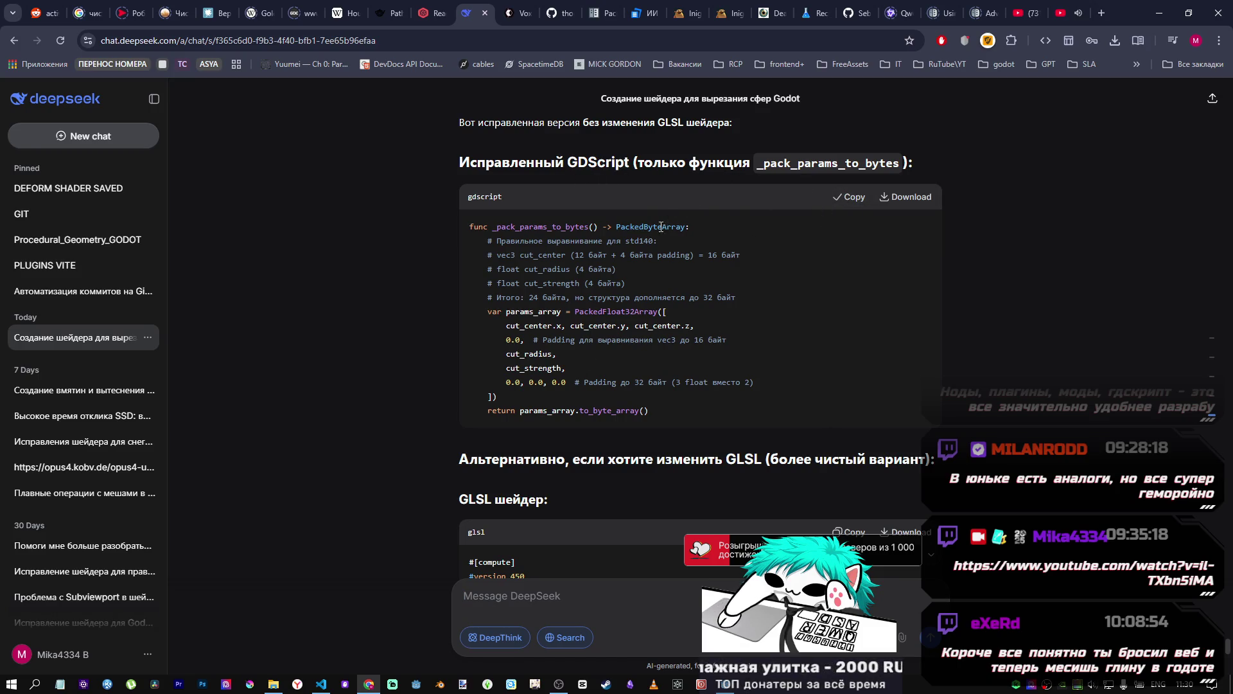
{"action": "left_click", "coordinate": [739, 689]}
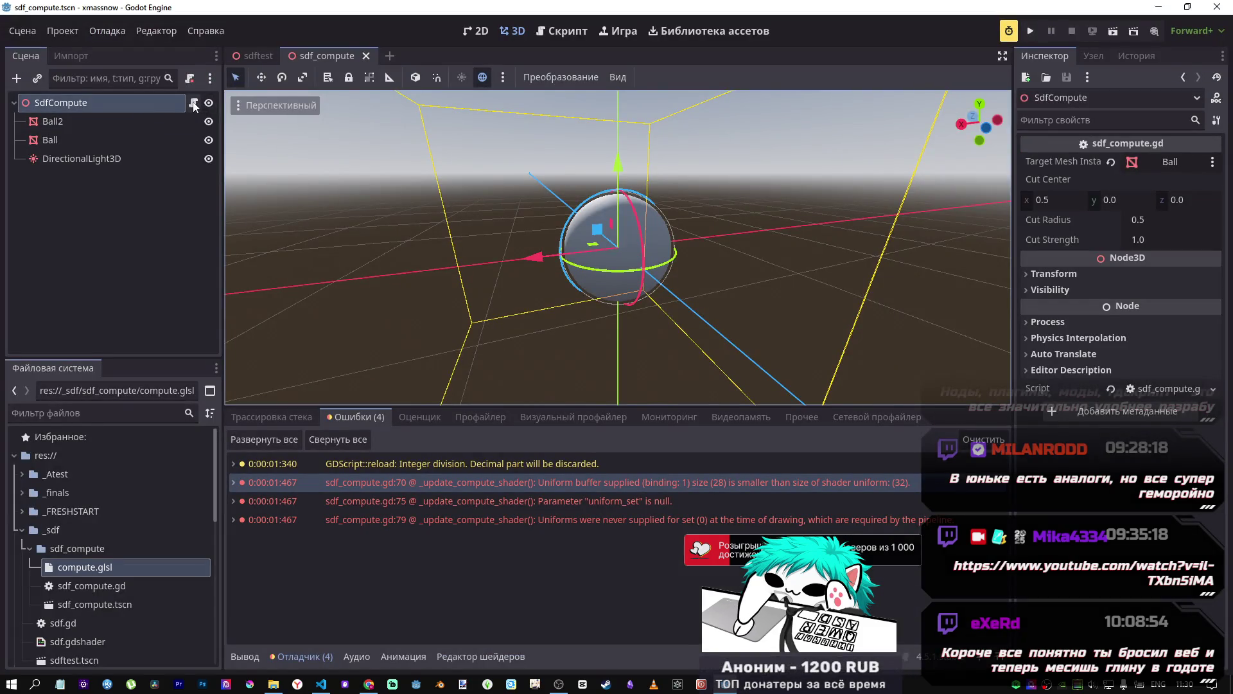
Step: Open SdfCompute's sdf_compute.gd script and start a text search for 'params'
{"action": "left_click", "coordinate": [194, 103]}
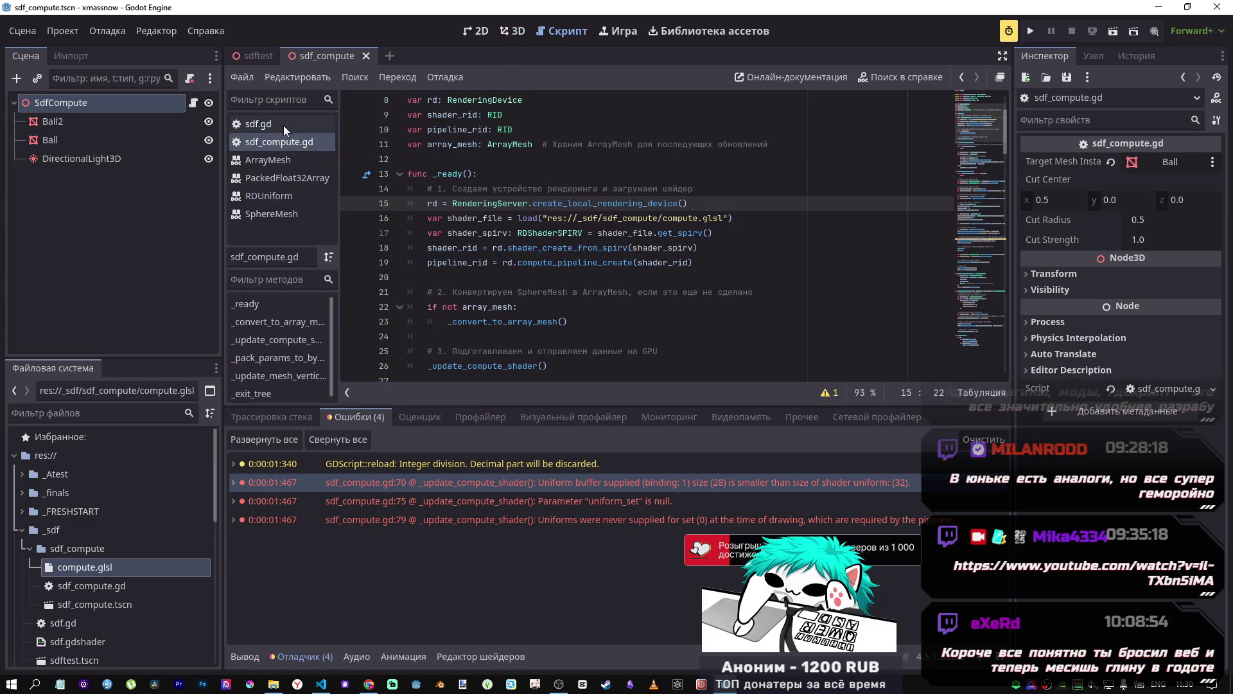
{"action": "scroll", "coordinate": [544, 228], "scroll_direction": "down", "scroll_amount": 2}
{"action": "key", "text": "alt+Tab"}
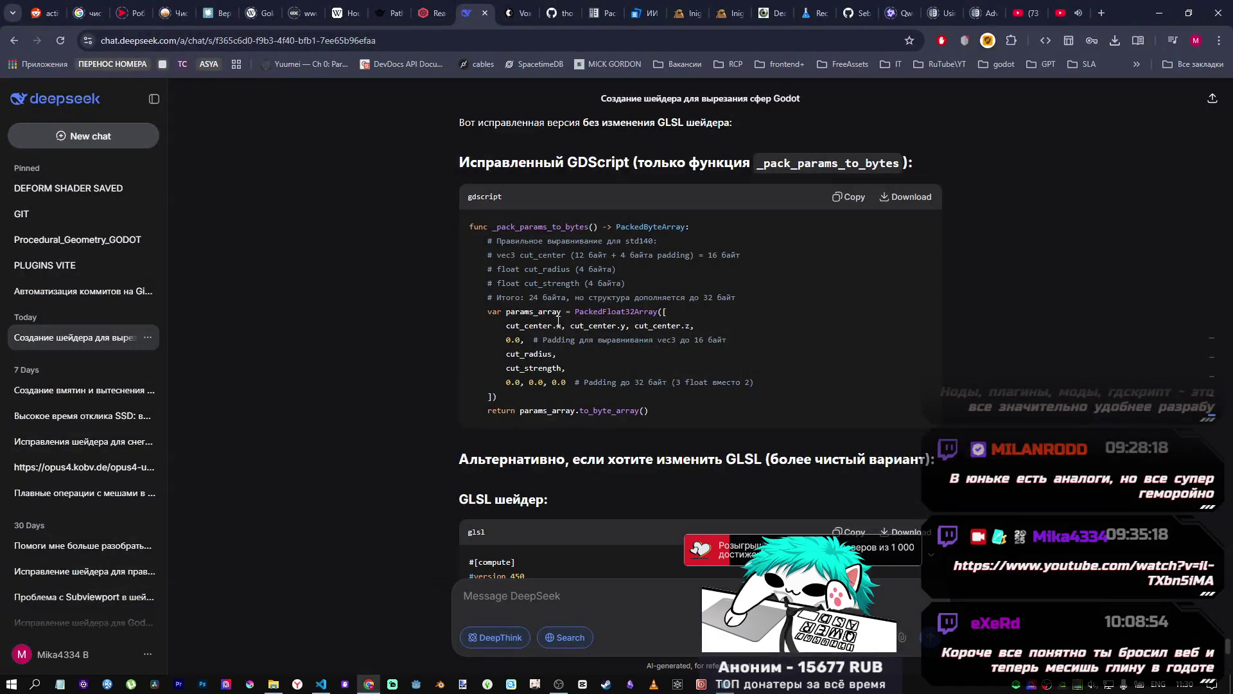
{"action": "key", "text": "alt+Tab"}
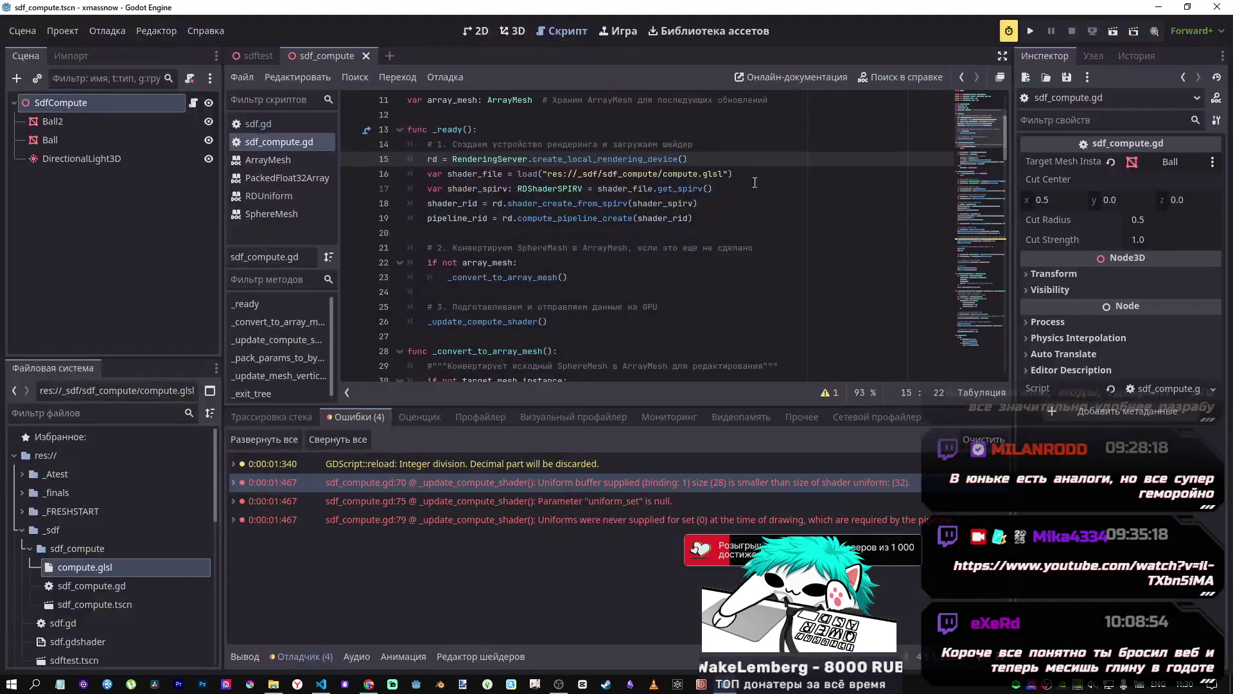
{"action": "key", "text": "ctrl+f"}
{"action": "type", "text": "packl"}
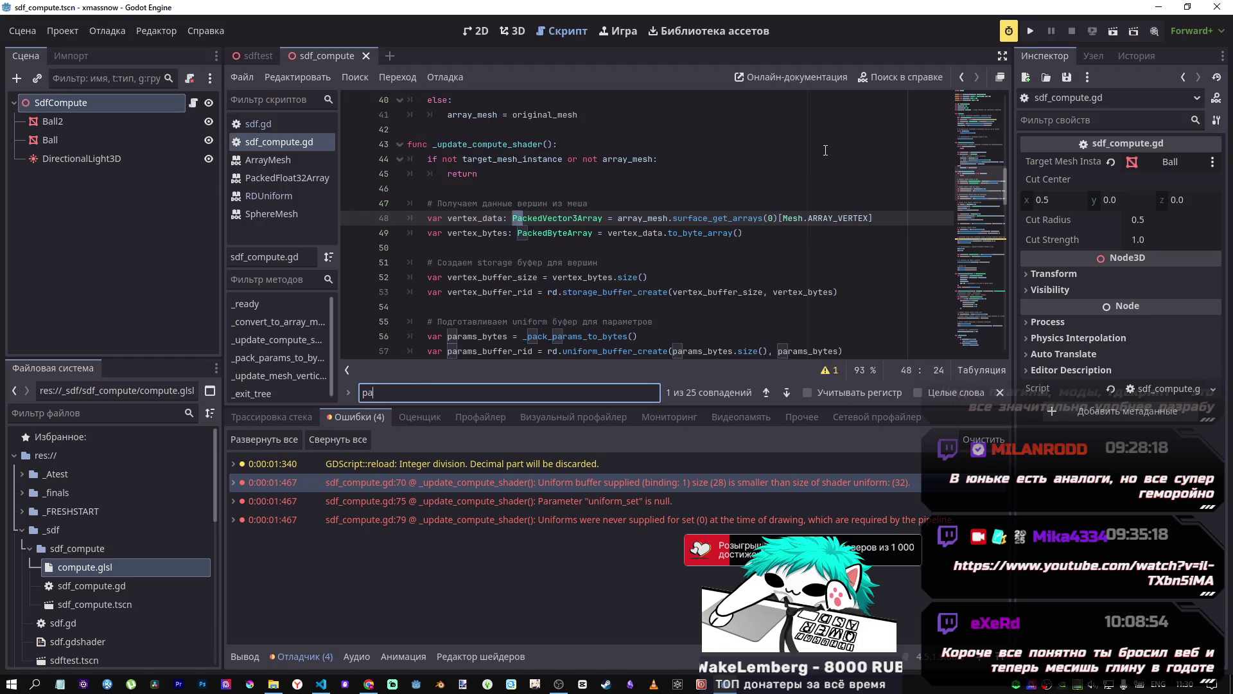
{"action": "key", "text": "BackSpace"}
{"action": "type", "text": "params"}
Step: Search the script for _pack_params_to_bytes copied from DeepSeek and jump to its definition at line 96
{"action": "key", "text": "alt+Tab"}
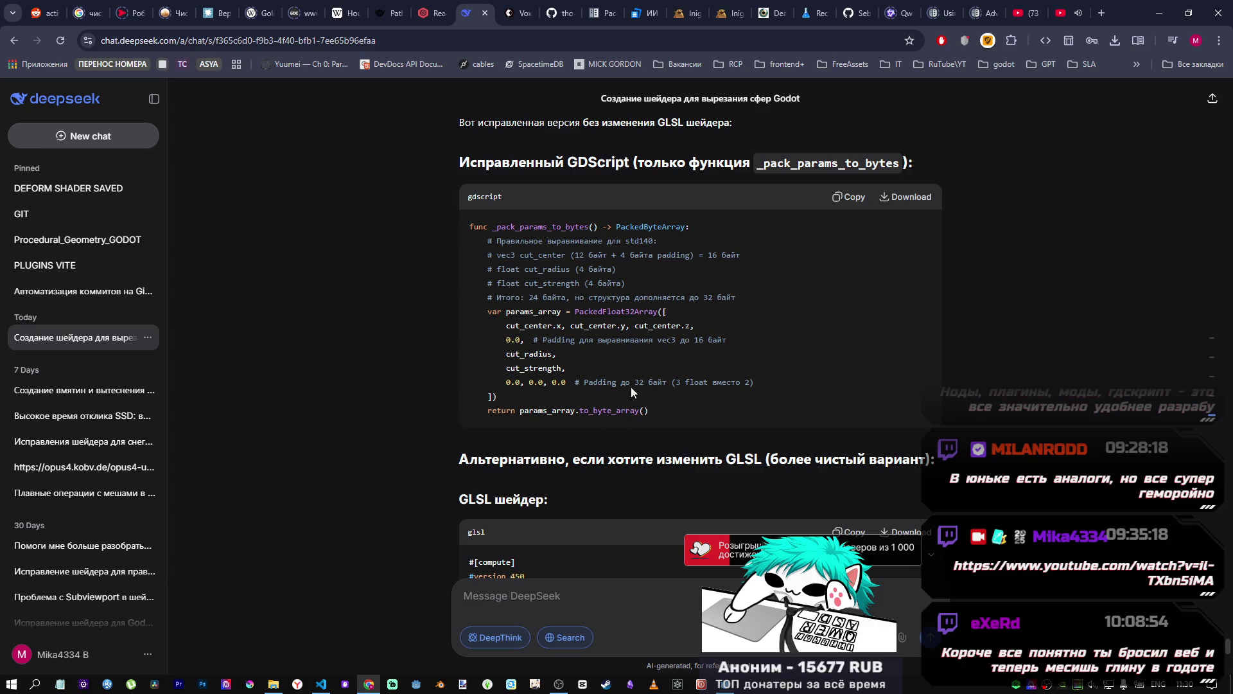
{"action": "scroll", "coordinate": [587, 369], "scroll_direction": "up", "scroll_amount": 2}
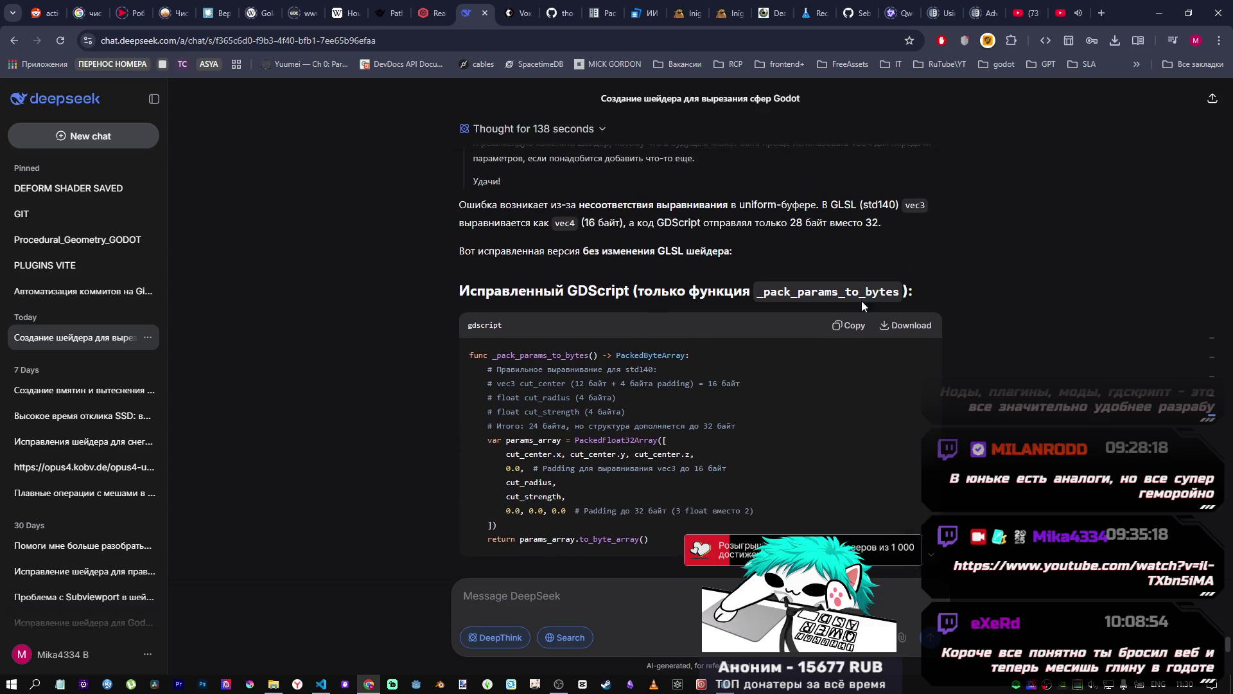
{"action": "scroll", "coordinate": [787, 357], "scroll_direction": "down", "scroll_amount": 10}
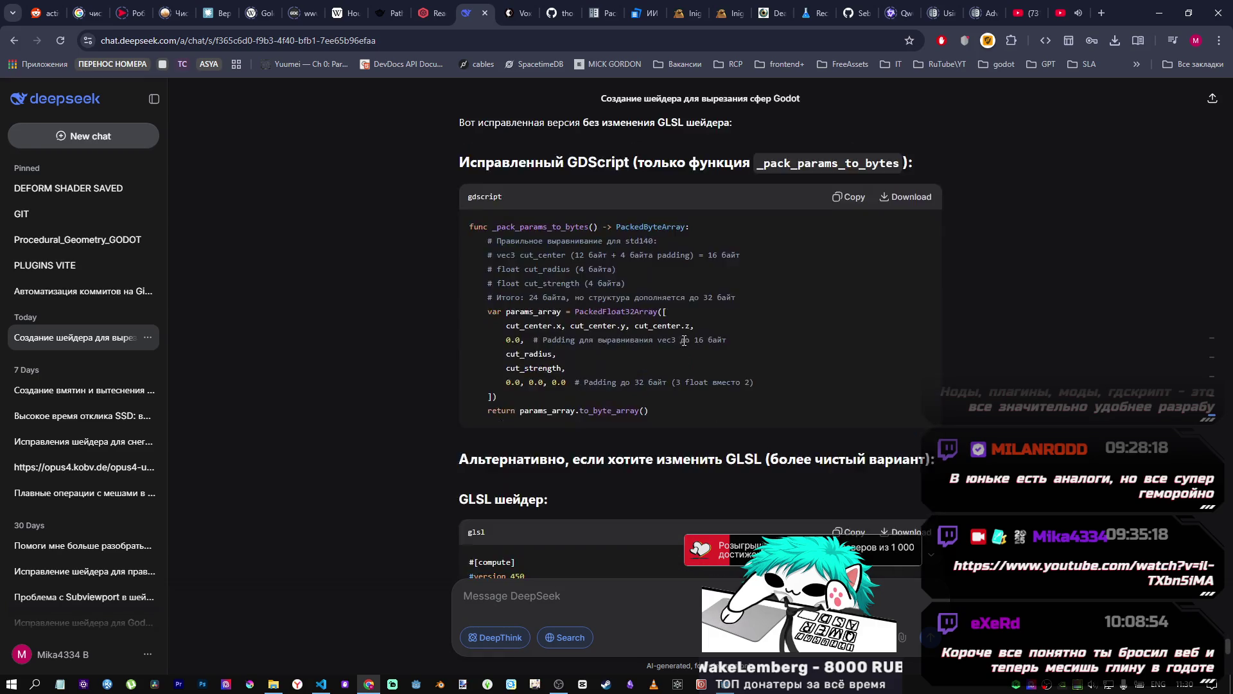
{"action": "scroll", "coordinate": [676, 347], "scroll_direction": "down", "scroll_amount": 15}
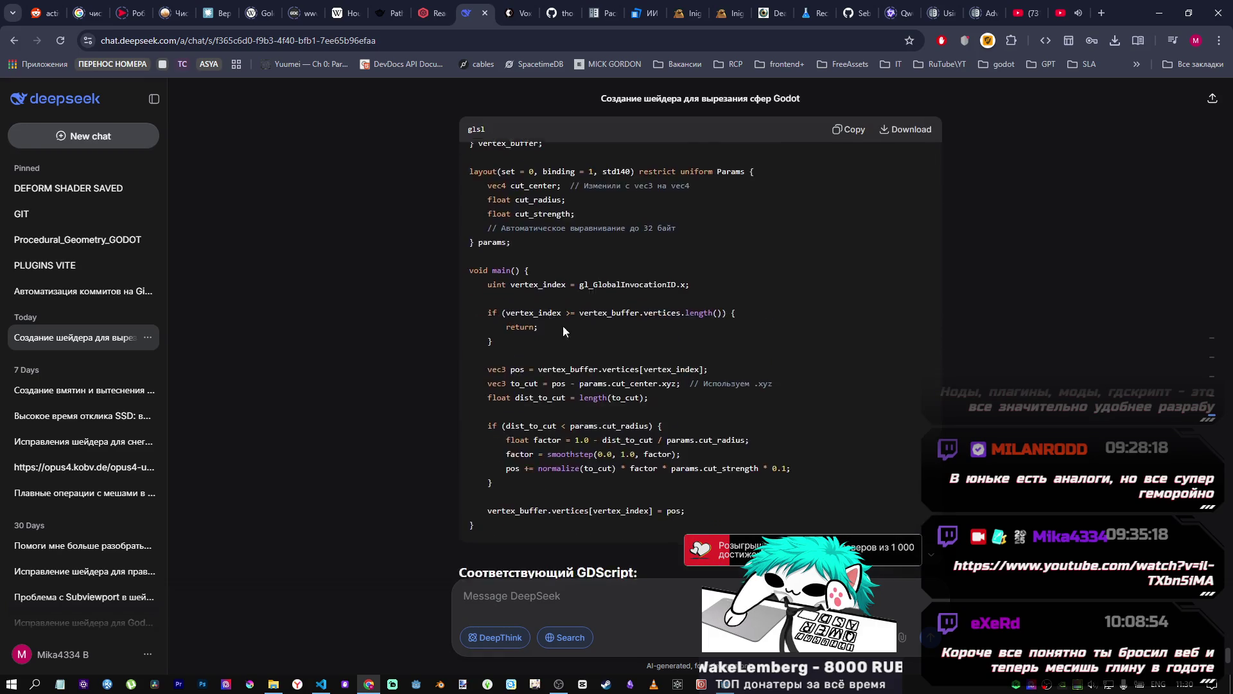
{"action": "scroll", "coordinate": [576, 331], "scroll_direction": "up", "scroll_amount": 5}
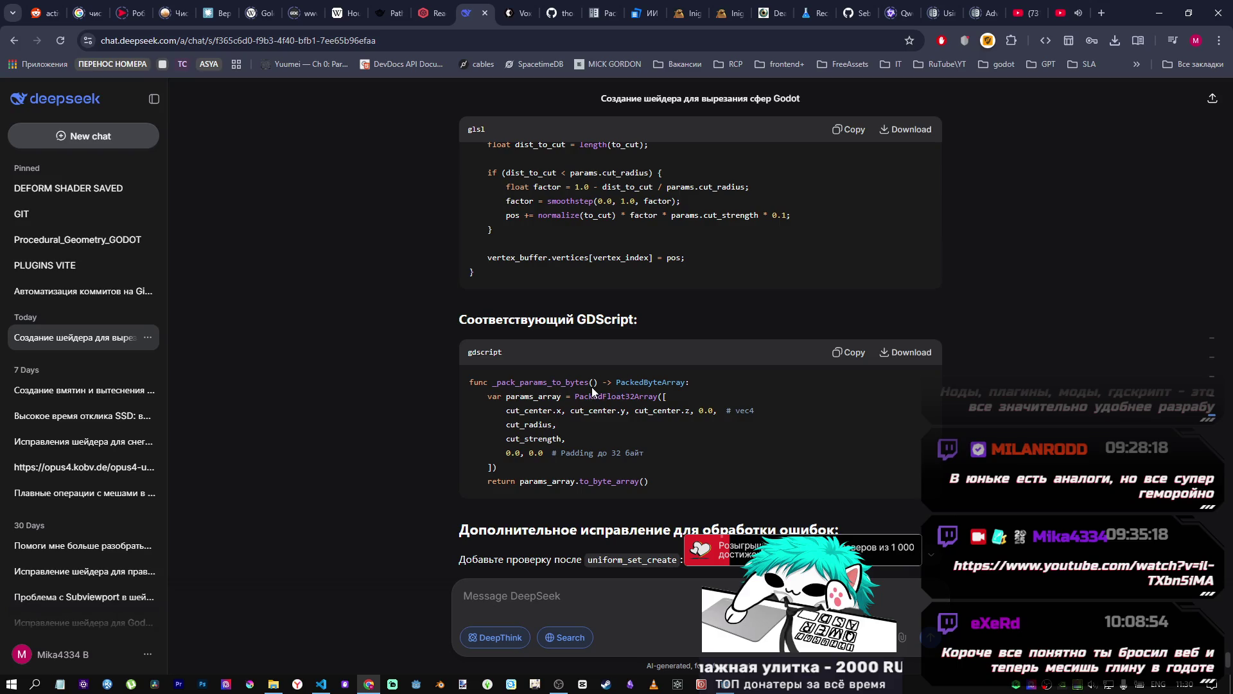
{"action": "double_click", "coordinate": [557, 382]}
{"action": "key", "text": "ctrl+c"}
{"action": "key", "text": "alt+Tab"}
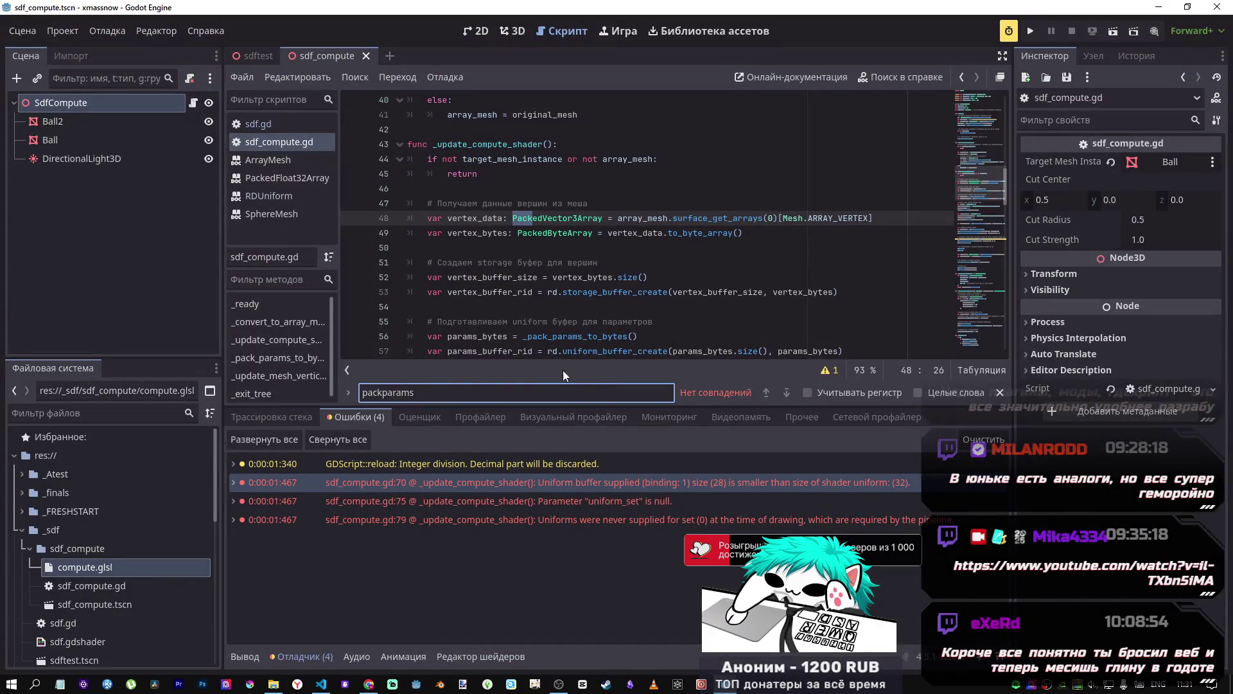
{"action": "key", "text": "ctrl+a"}
{"action": "key", "text": "ctrl+v"}
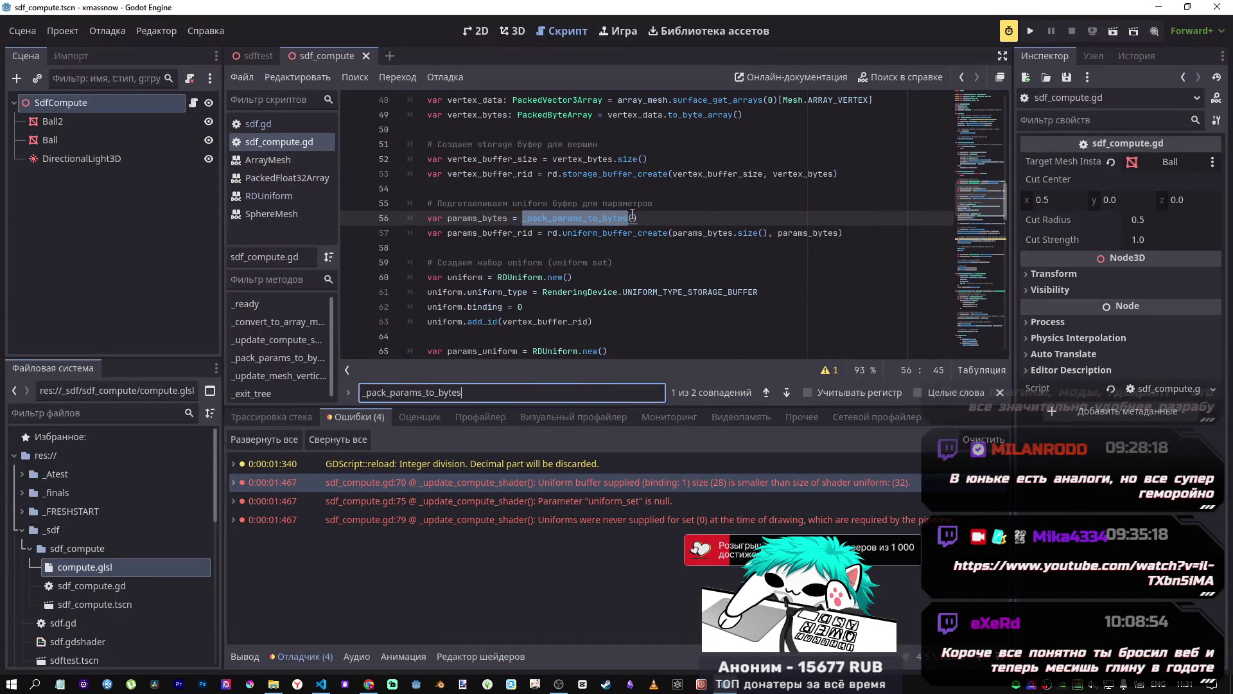
{"action": "left_click", "coordinate": [575, 220], "text": "ctrl"}
{"action": "left_click", "coordinate": [496, 249]}
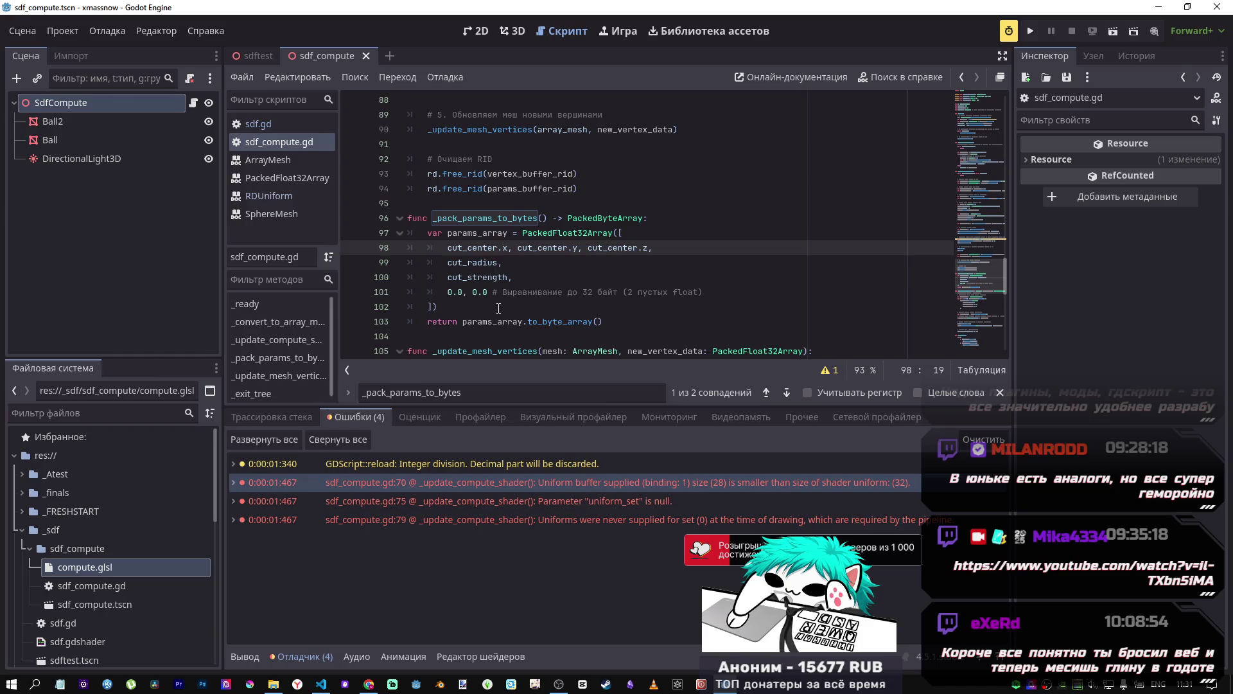
Step: Replace the old _pack_params_to_bytes on lines 96–103 with DeepSeek's padded version
{"action": "key", "text": "alt+Tab"}
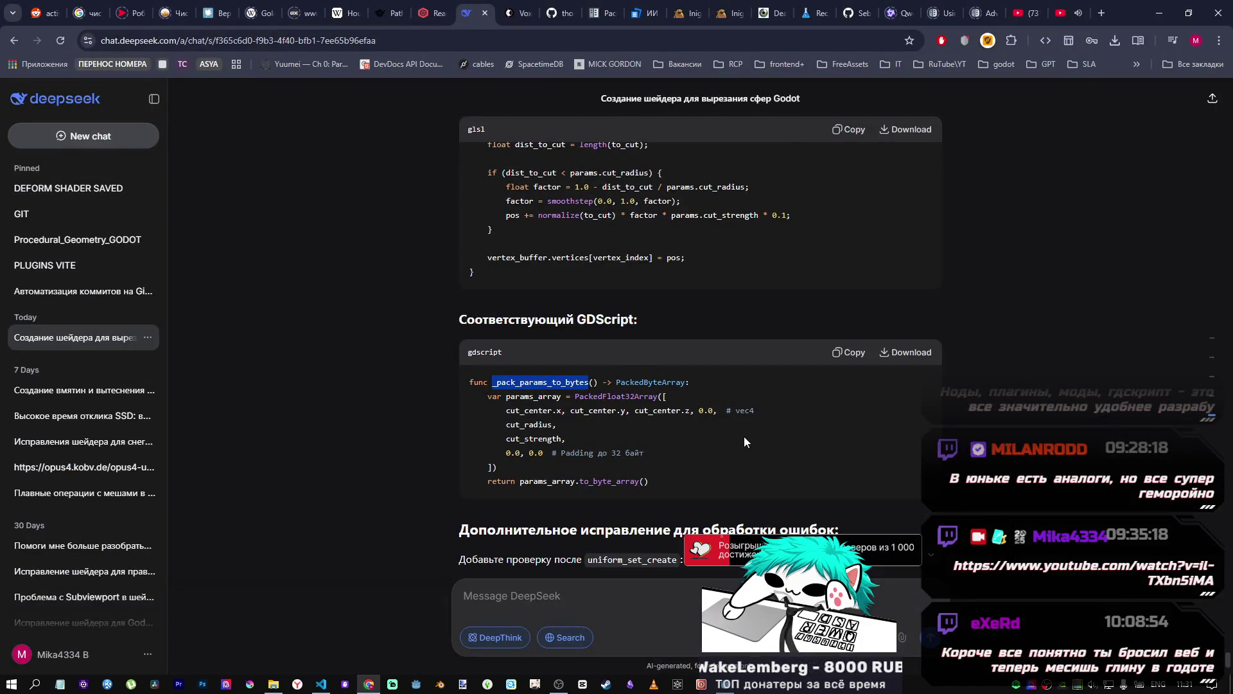
{"action": "scroll", "coordinate": [736, 439], "scroll_direction": "up", "scroll_amount": 1}
{"action": "scroll", "coordinate": [723, 434], "scroll_direction": "down", "scroll_amount": 10}
{"action": "scroll", "coordinate": [694, 432], "scroll_direction": "up", "scroll_amount": 5}
{"action": "scroll", "coordinate": [643, 429], "scroll_direction": "down", "scroll_amount": 5}
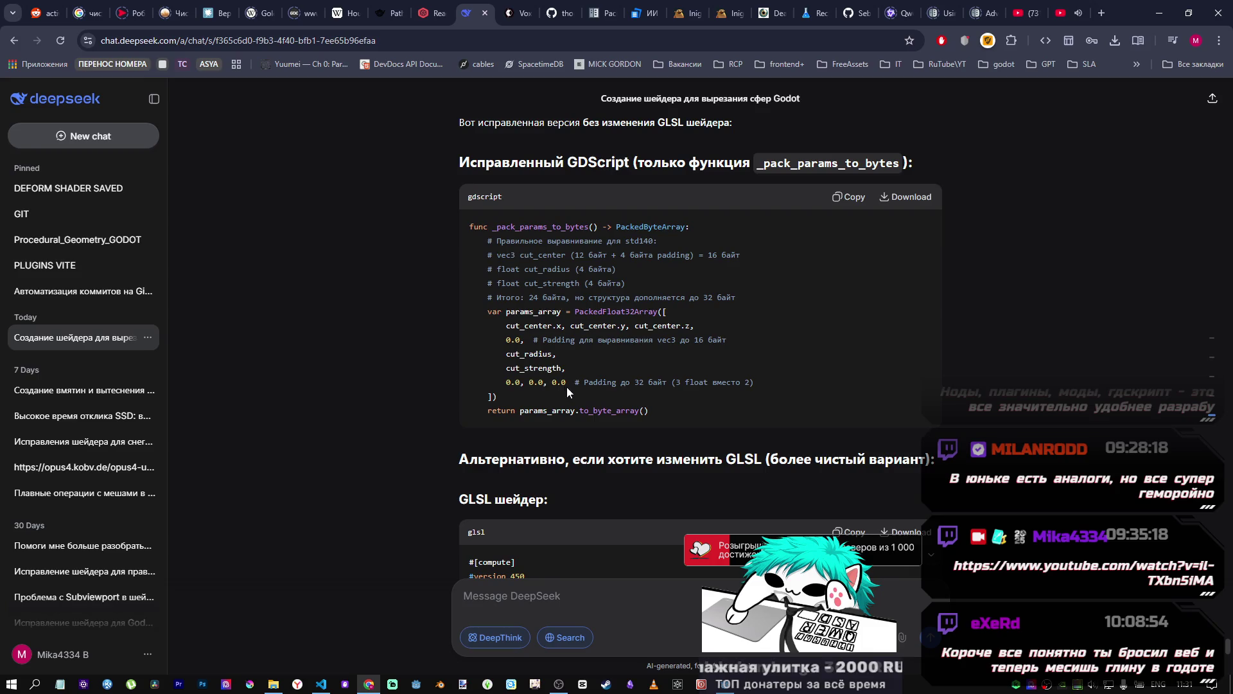
{"action": "scroll", "coordinate": [539, 368], "scroll_direction": "up", "scroll_amount": 10}
{"action": "scroll", "coordinate": [537, 341], "scroll_direction": "down", "scroll_amount": 1}
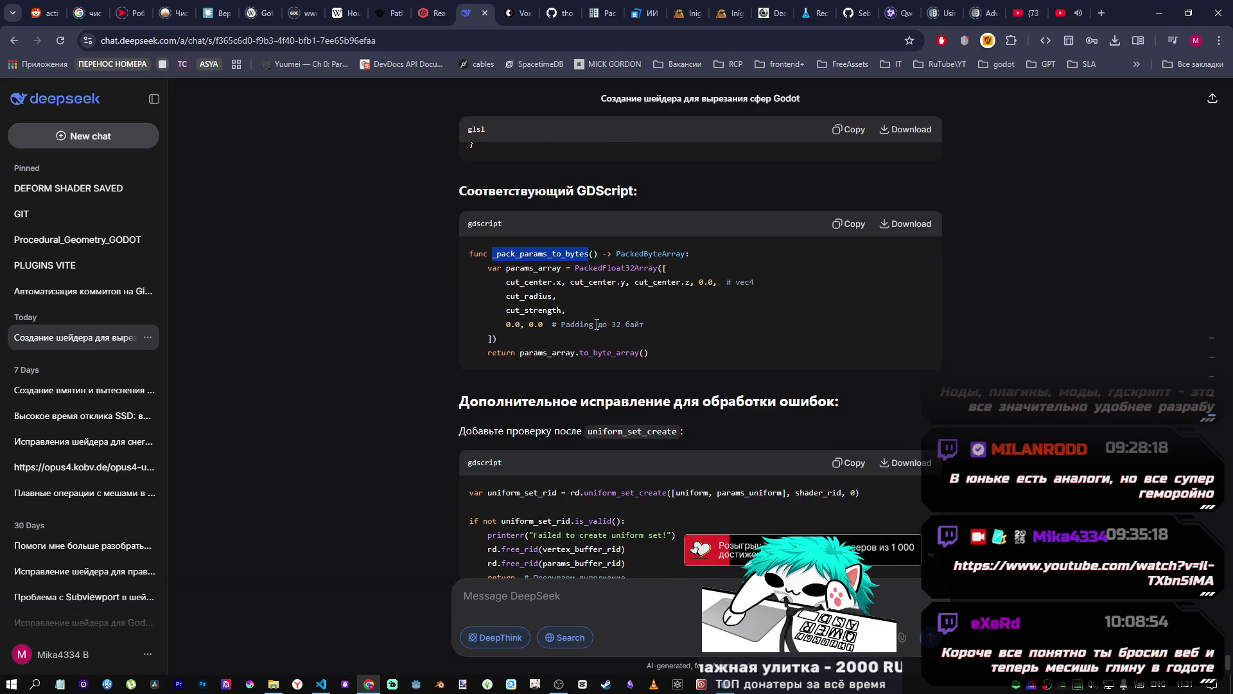
{"action": "key", "text": "alt+Tab"}
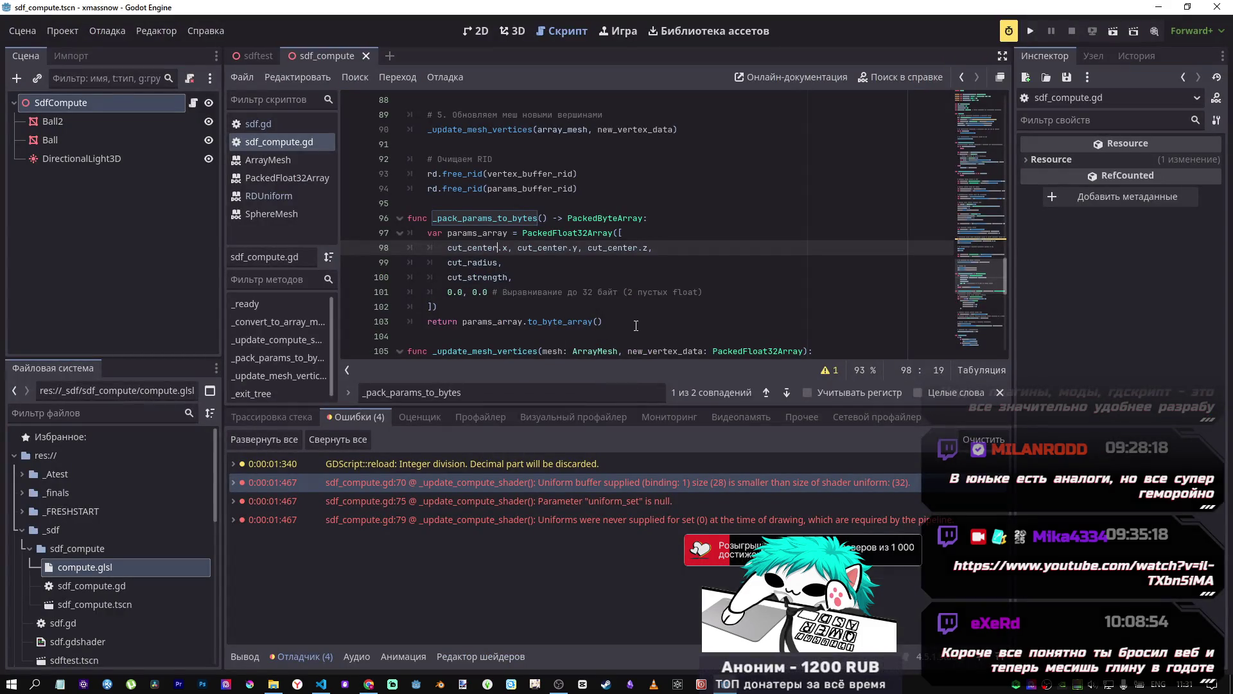
{"action": "key", "text": "alt+Tab"}
{"action": "key", "text": "alt+Tab"}
{"action": "mouse_move", "coordinate": [640, 324]}
{"action": "left_mouse_down"}
{"action": "mouse_move", "coordinate": [398, 239]}
{"action": "mouse_move", "coordinate": [382, 222]}
{"action": "left_mouse_up"}
{"action": "type", "text": "func _pack_params_to_bytes() -> PackedByteArray:     # Правильное выравнивание для std140:     # vec3 cut_center (12 байт + 4 байта padding) = 16 байт     # float cut_radius (4 байта)     # float cut_strength (4 байта)     # Итого: 24 байта, но структура дополняется до 32 байт     var params_array = PackedFloat32Array([         cut_center.x, cut_center.y, cut_center.z,         0.0,  # Padding для выравнивания vec3 до 16 байт         cut_radius,         cut_strength,         0.0, 0.0, 0.0  # Padding до 32 байт (3 float вместо 2)     ])     return params_array.to_byte_array()"}
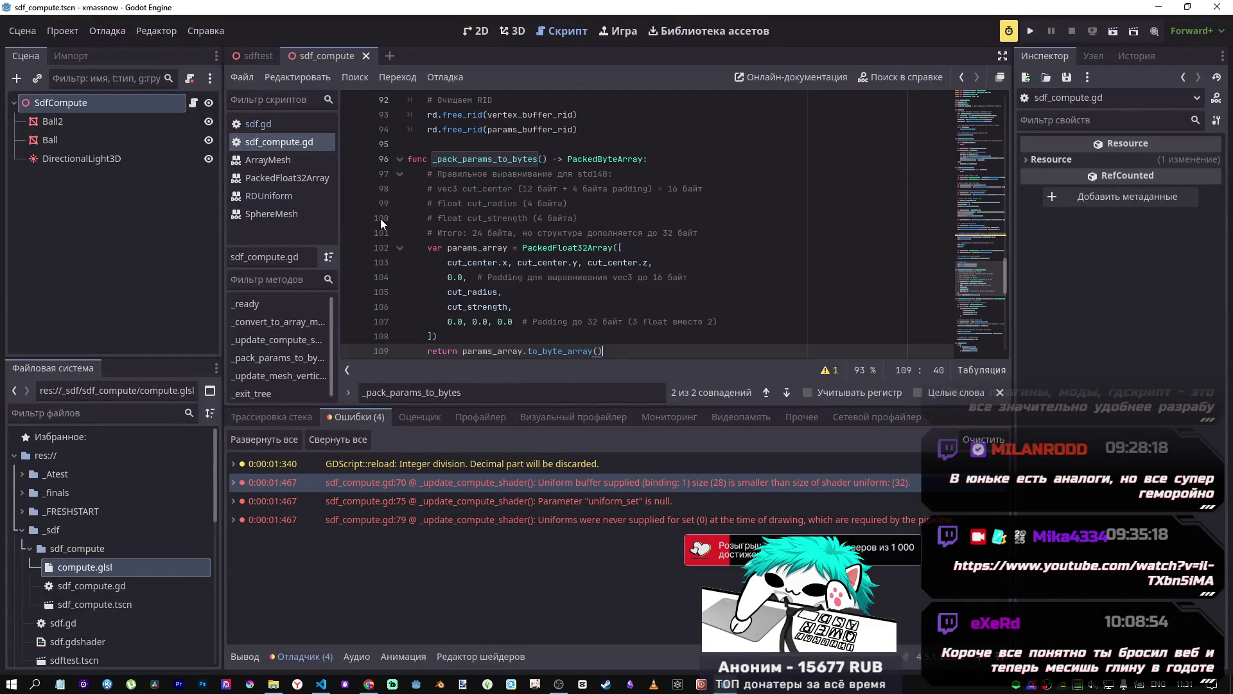
Step: Copy DeepSeek's uniform_set_create error-check snippet and return to the Godot script
{"action": "key", "text": "alt+Tab"}
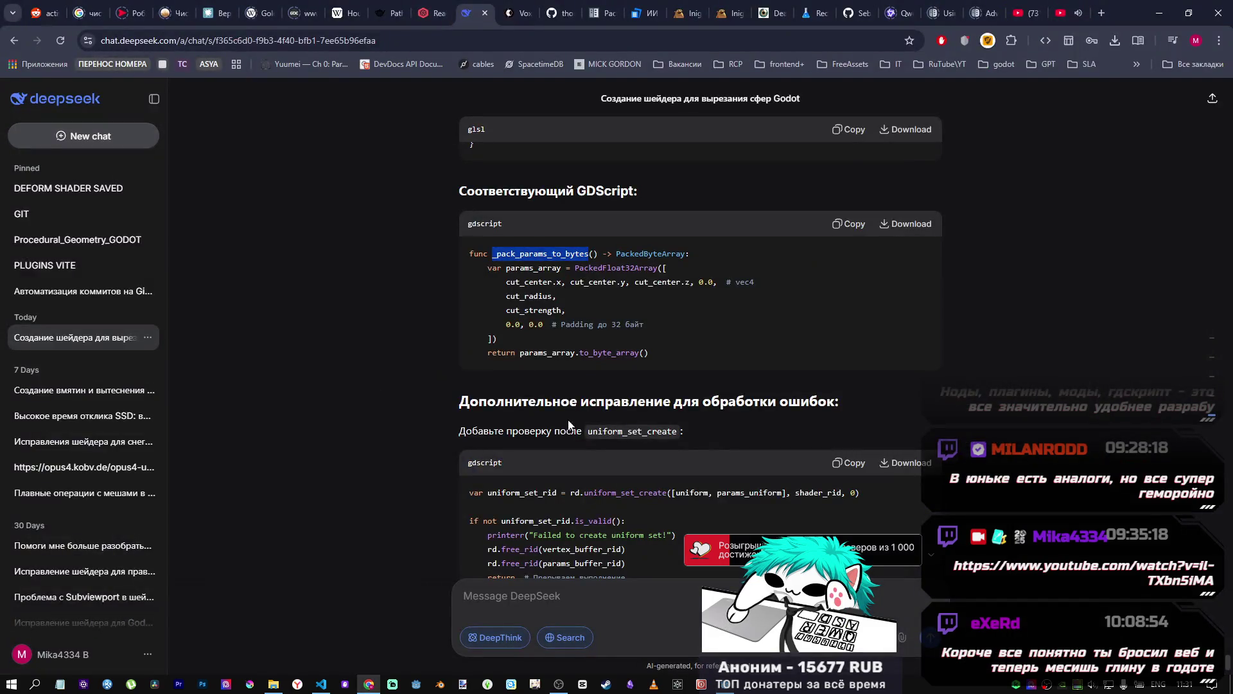
{"action": "scroll", "coordinate": [573, 414], "scroll_direction": "up", "scroll_amount": 5}
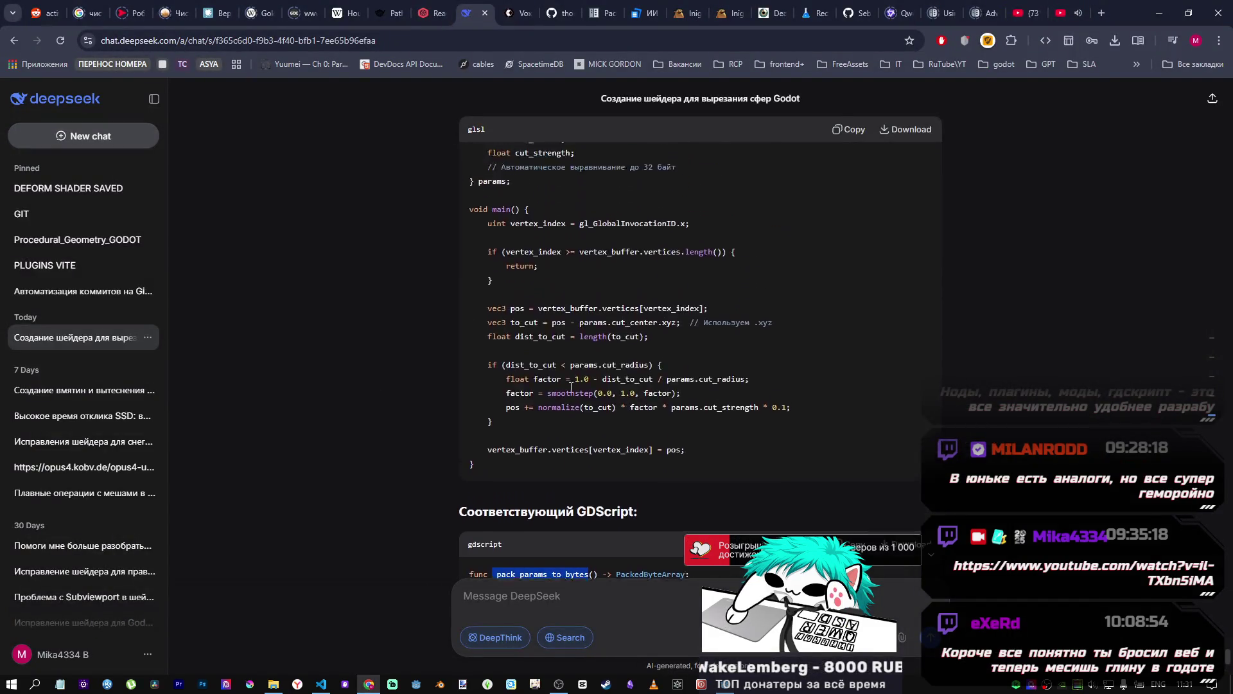
{"action": "scroll", "coordinate": [572, 392], "scroll_direction": "down", "scroll_amount": 8}
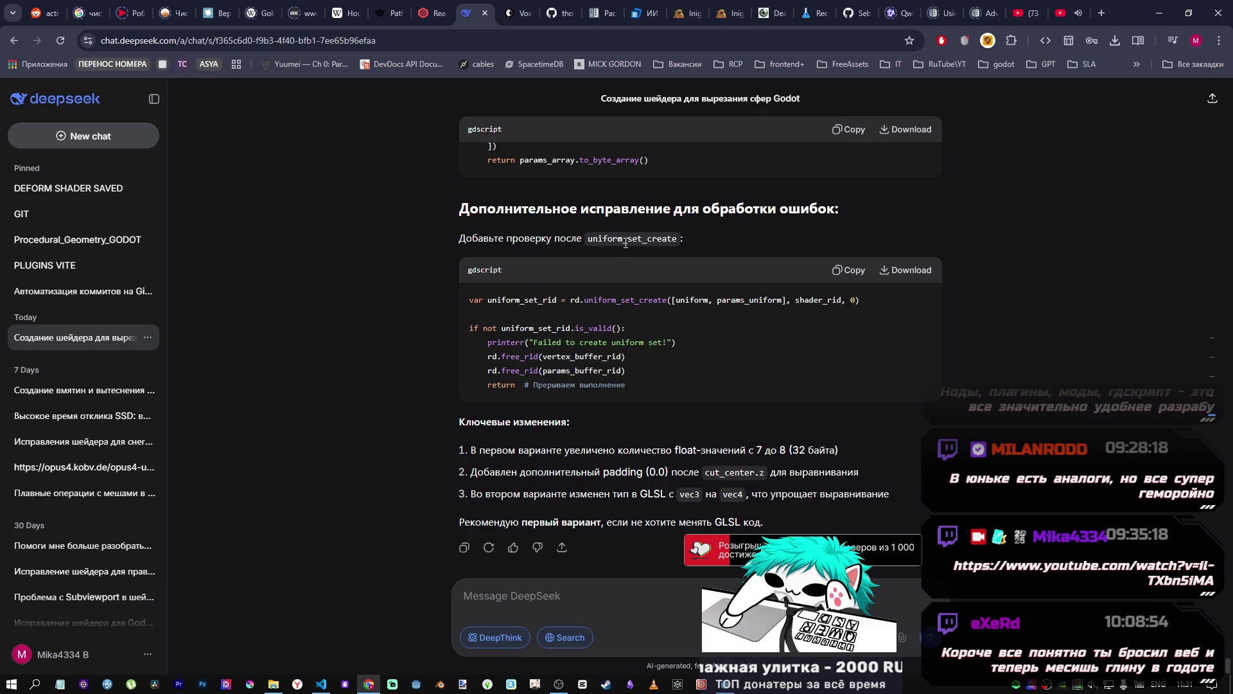
{"action": "left_click", "coordinate": [851, 270]}
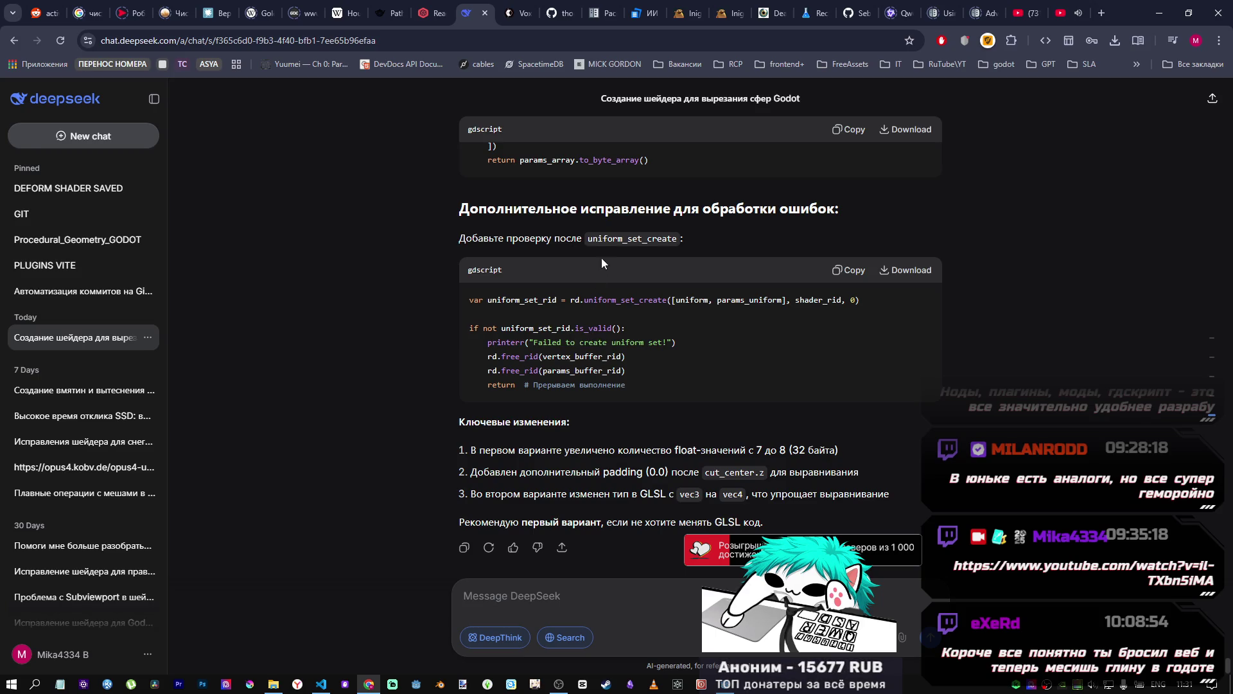
{"action": "key", "text": "alt+Tab"}
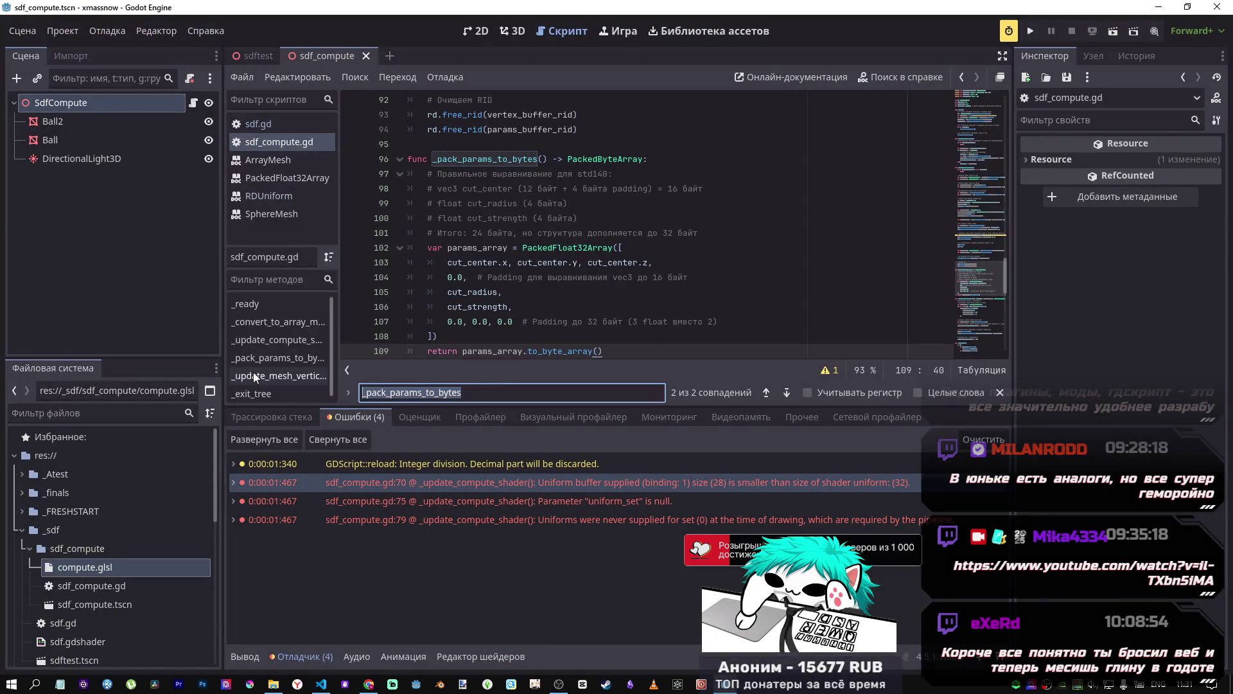
Step: Search sdf_compute.gd for uniform_set_create and place the caret after the call on line 70
{"action": "type", "text": "uniform se"}
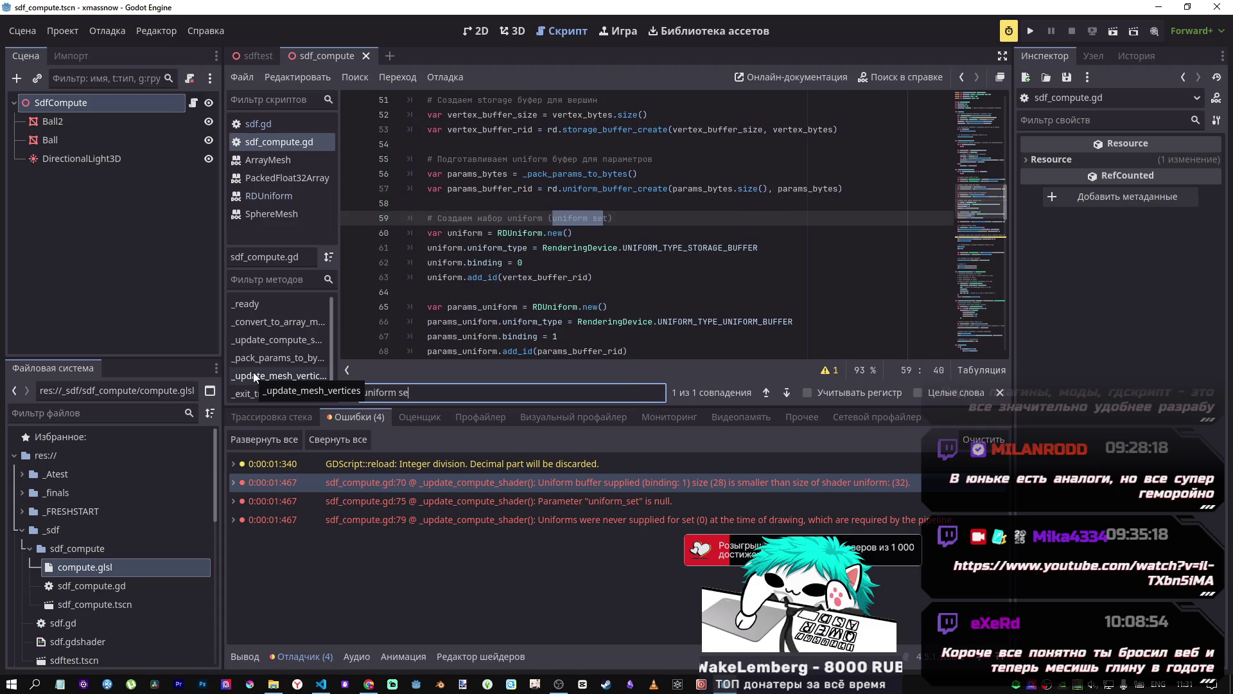
{"action": "type", "text": "t creat"}
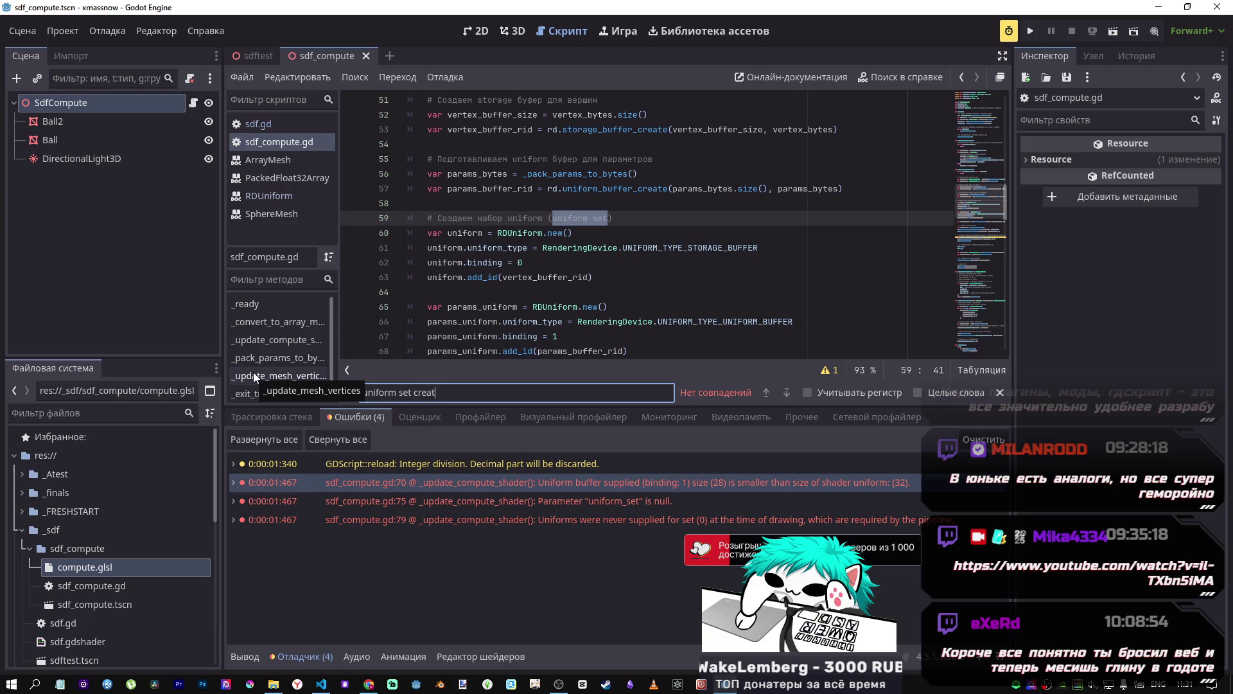
{"action": "type", "text": "e"}
{"action": "key", "text": "ctrl+Left"}
{"action": "key", "text": "ctrl+Left"}
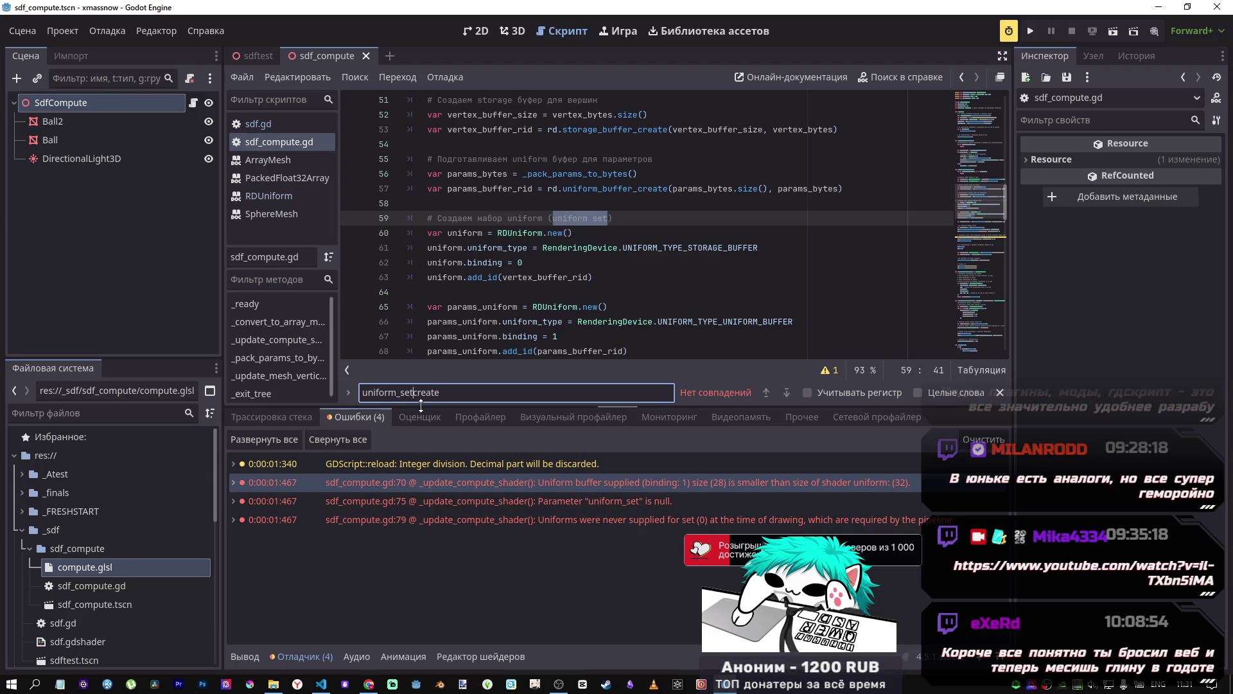
{"action": "key", "text": "BackSpace"}
{"action": "type", "text": "_"}
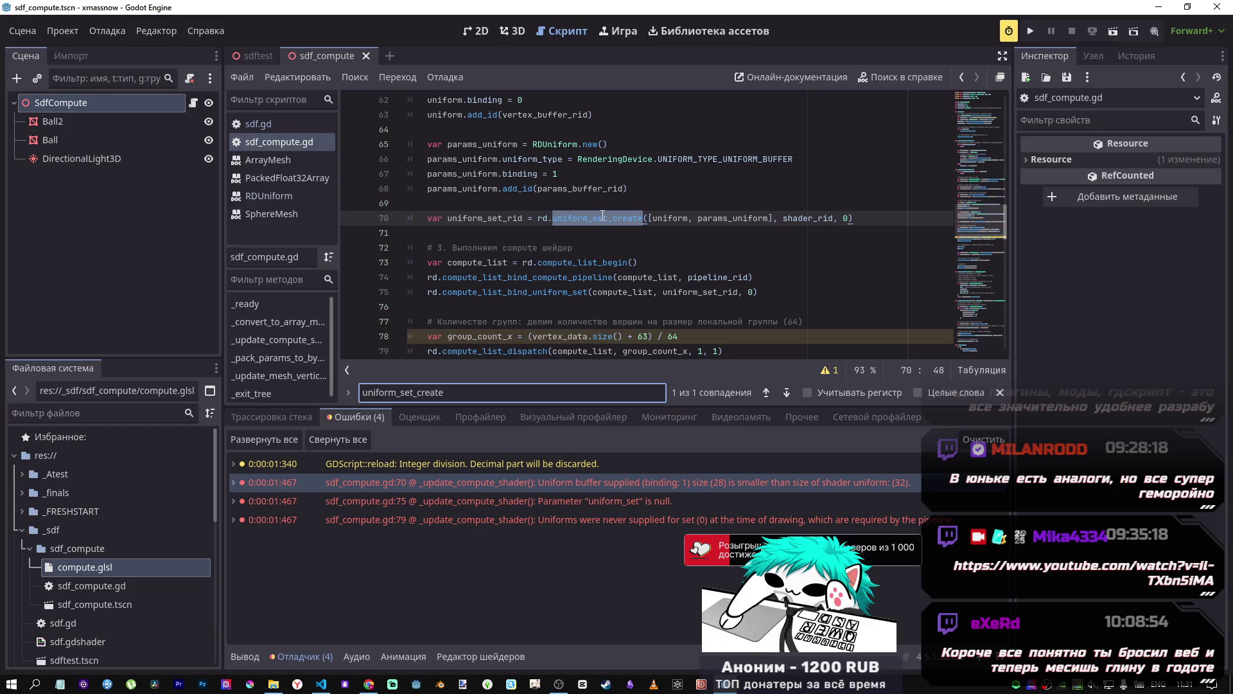
{"action": "left_click", "coordinate": [594, 219]}
{"action": "left_click", "coordinate": [601, 236]}
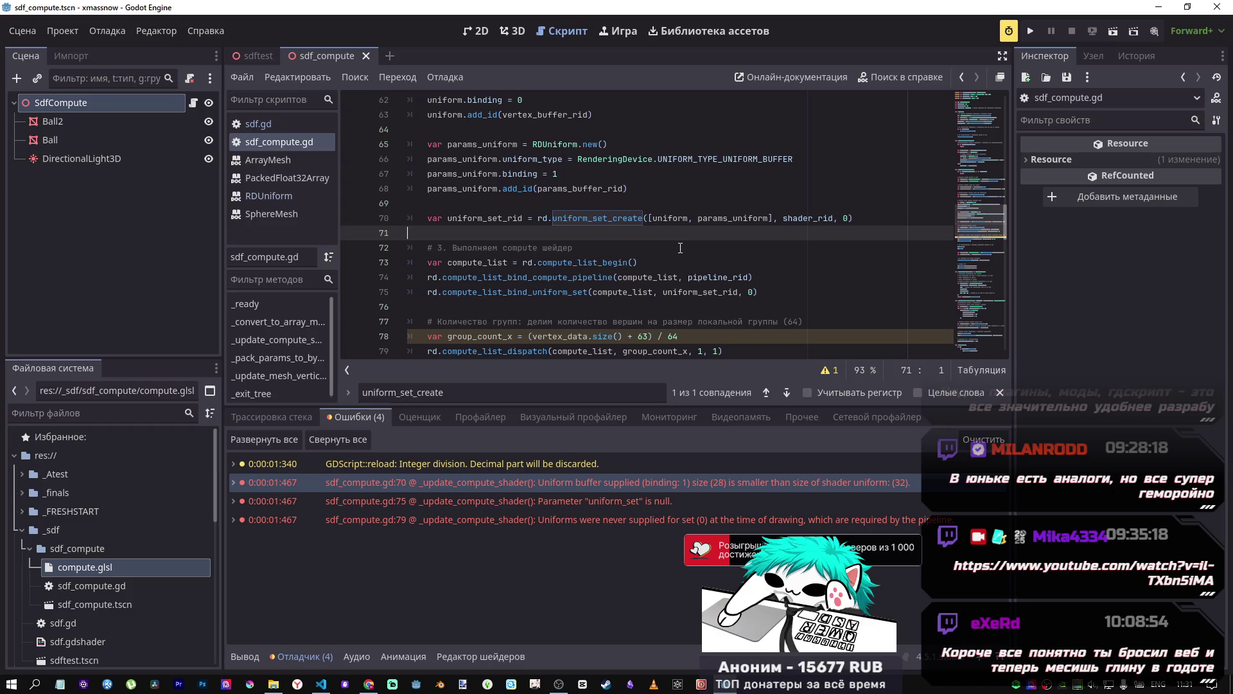
Step: Compare the code with the DeepSeek chat, then bring up compute.glsl in VS Code
{"action": "key", "text": "alt+Tab"}
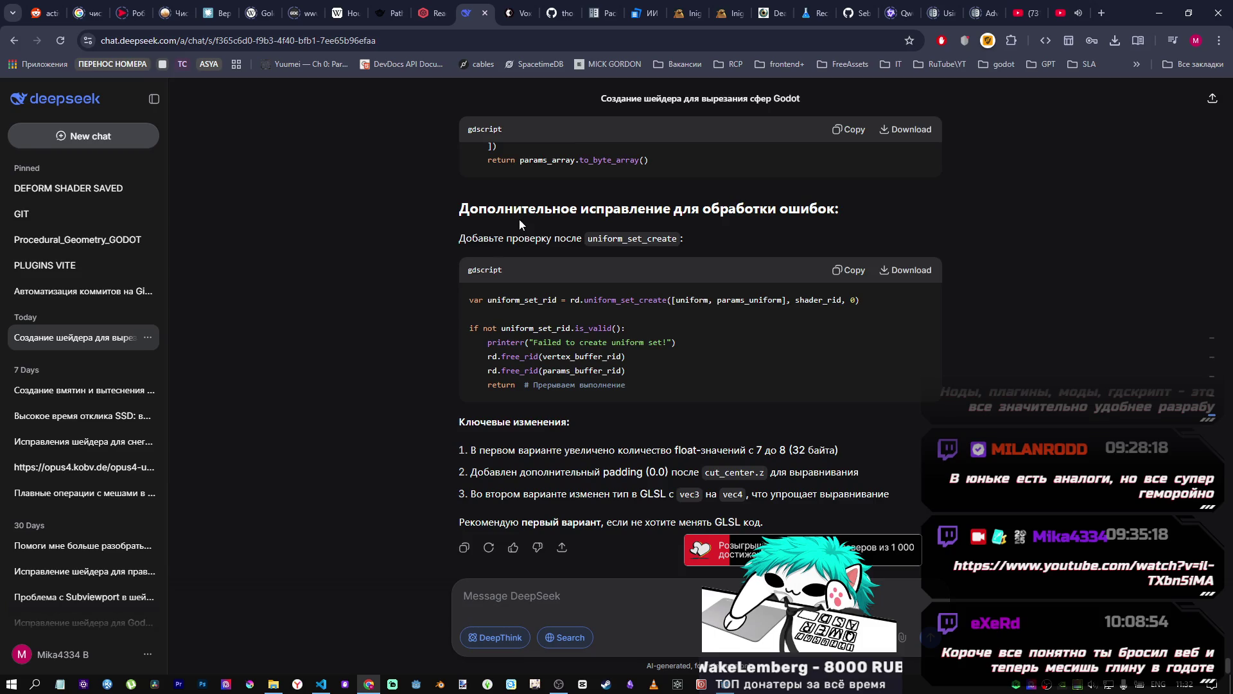
{"action": "scroll", "coordinate": [519, 217], "scroll_direction": "up", "scroll_amount": 3}
{"action": "scroll", "coordinate": [769, 382], "scroll_direction": "up", "scroll_amount": 10}
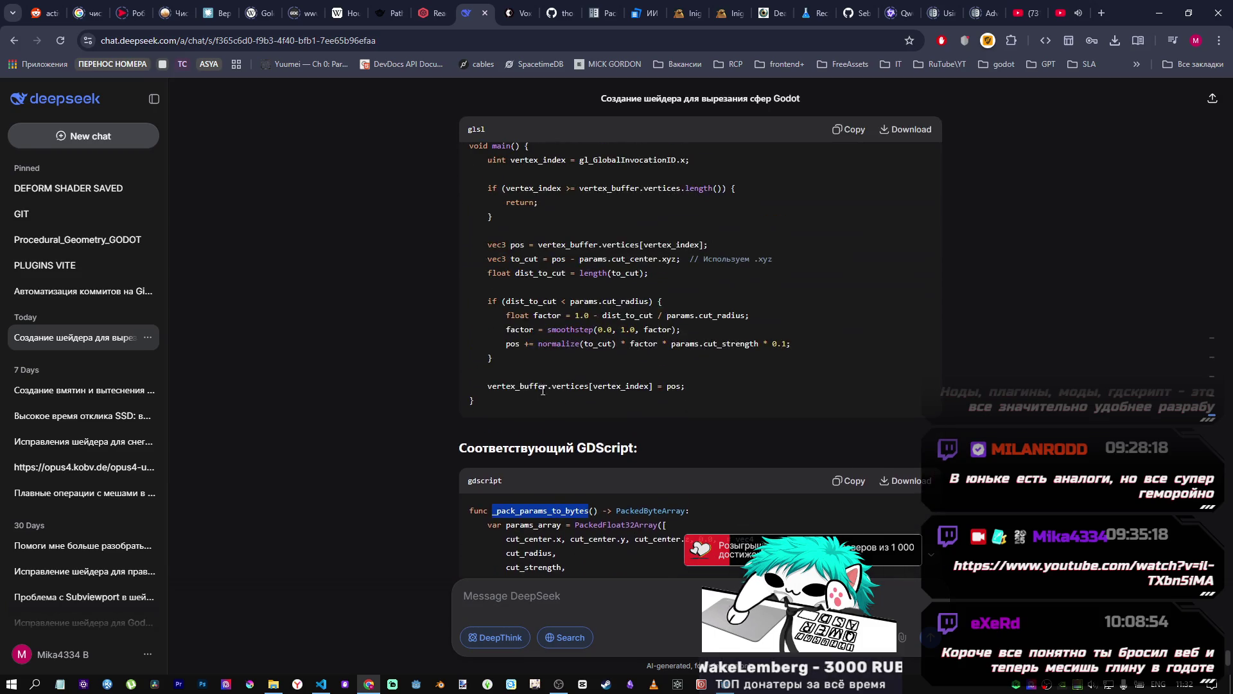
{"action": "scroll", "coordinate": [656, 362], "scroll_direction": "up", "scroll_amount": 4}
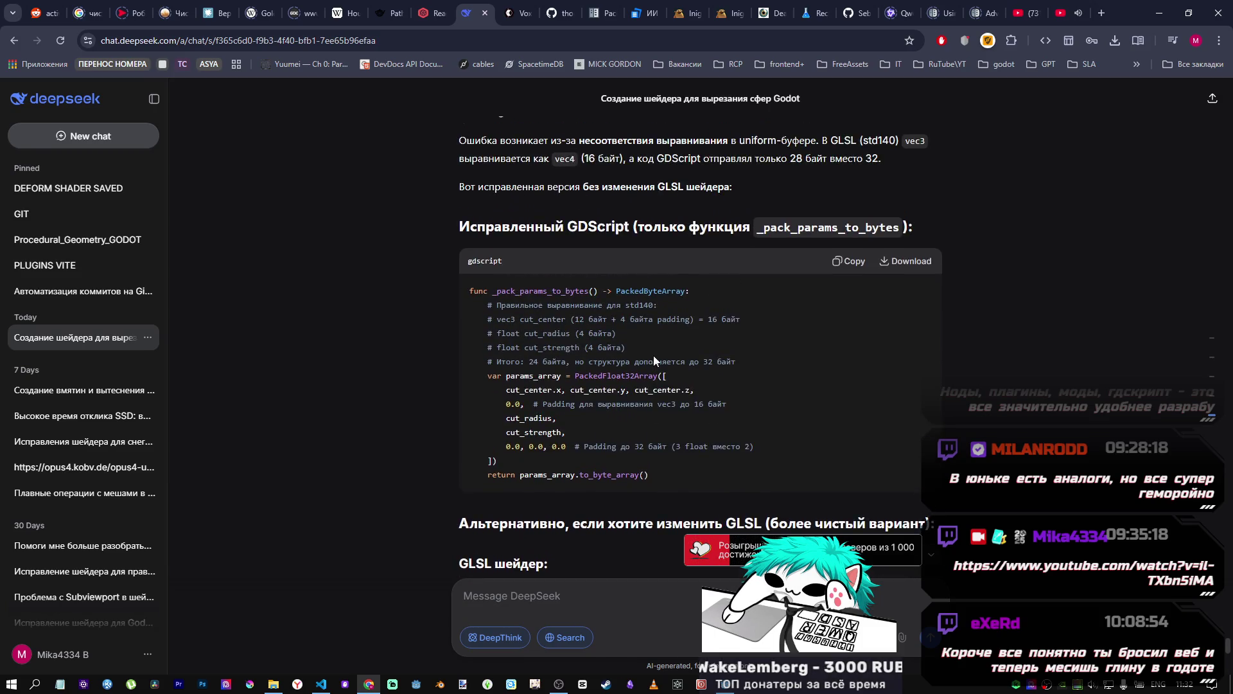
{"action": "scroll", "coordinate": [652, 360], "scroll_direction": "down", "scroll_amount": 6}
{"action": "key", "text": "alt+Tab"}
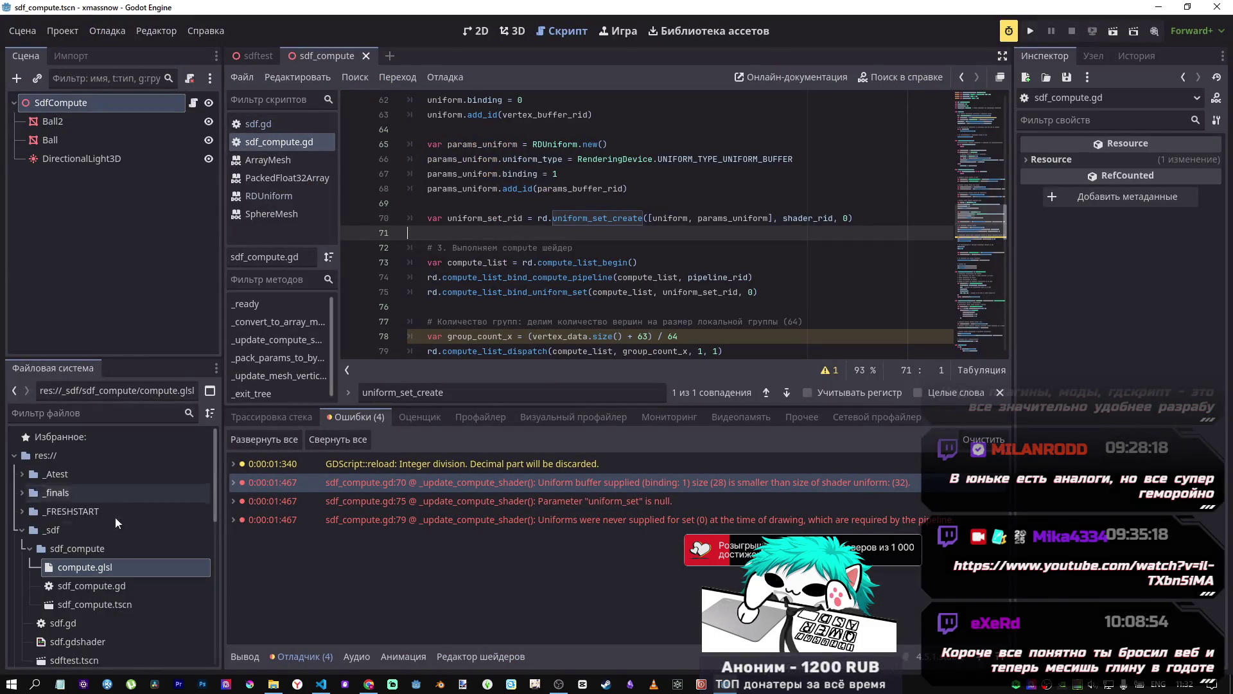
{"action": "left_click", "coordinate": [321, 685]}
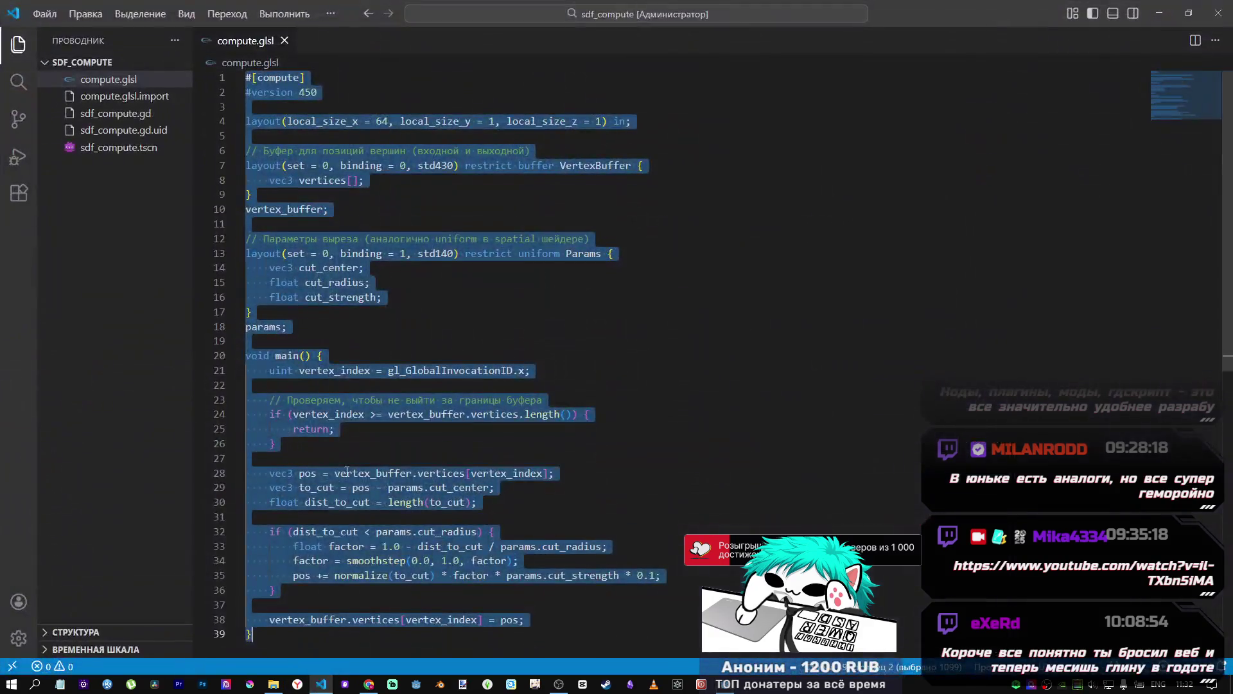
Step: Save the new vec4 cut_center shader and check its compile status in Godot's Output log
{"action": "key", "text": "ctrl+s"}
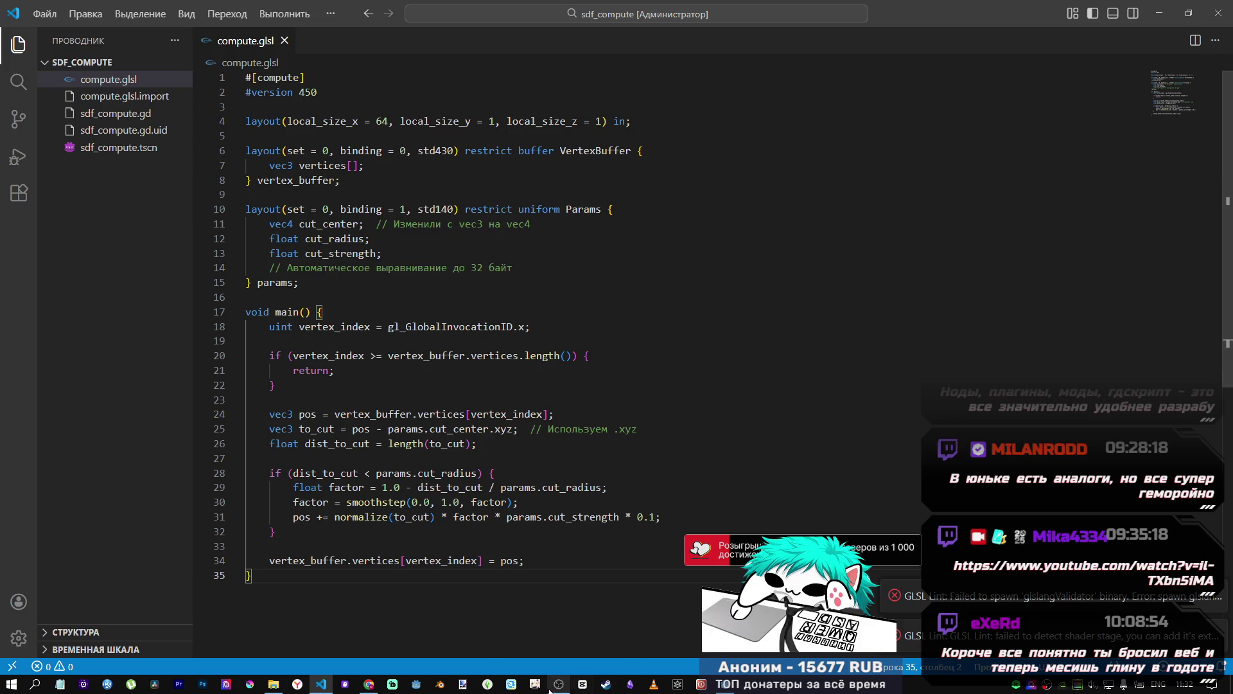
{"action": "left_click", "coordinate": [727, 686]}
{"action": "left_click", "coordinate": [101, 567]}
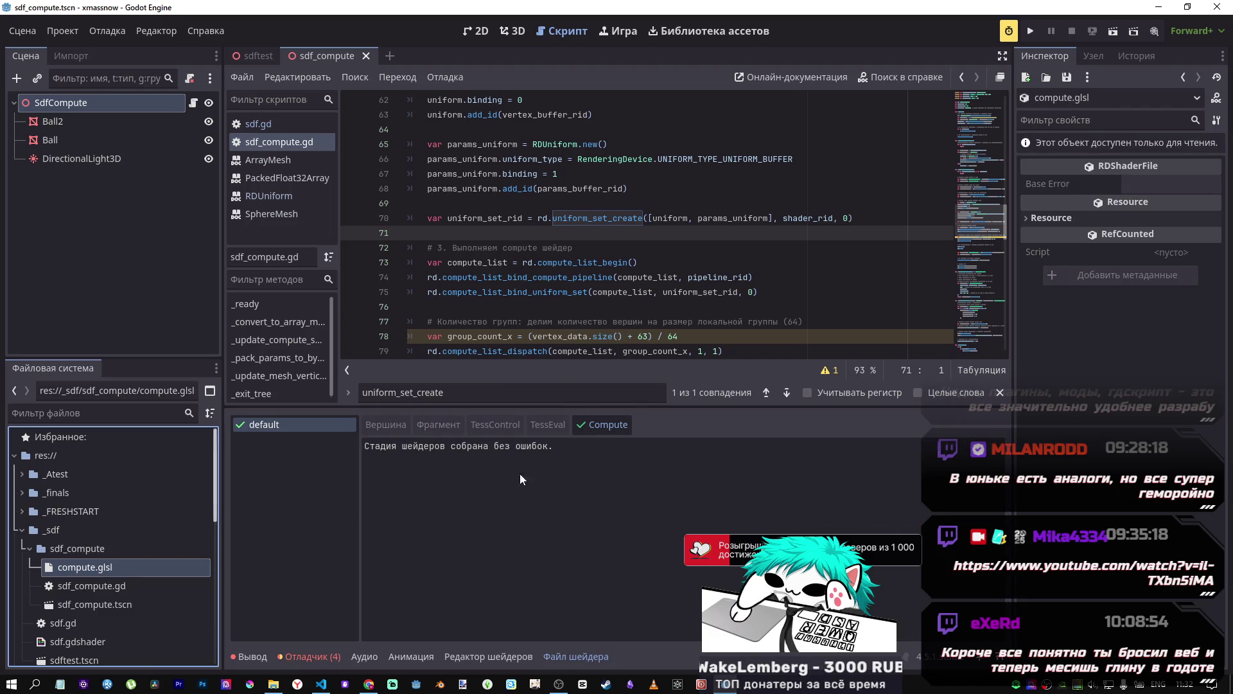
{"action": "left_click", "coordinate": [247, 657]}
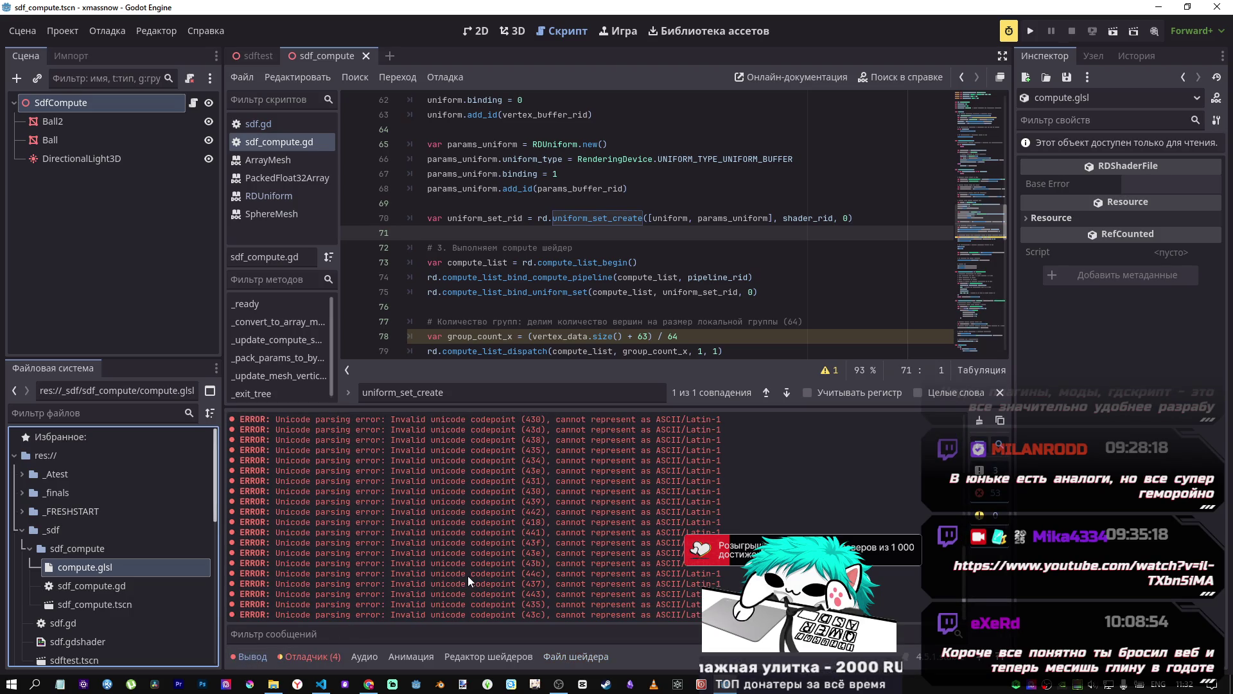
{"action": "key", "text": "alt+Tab"}
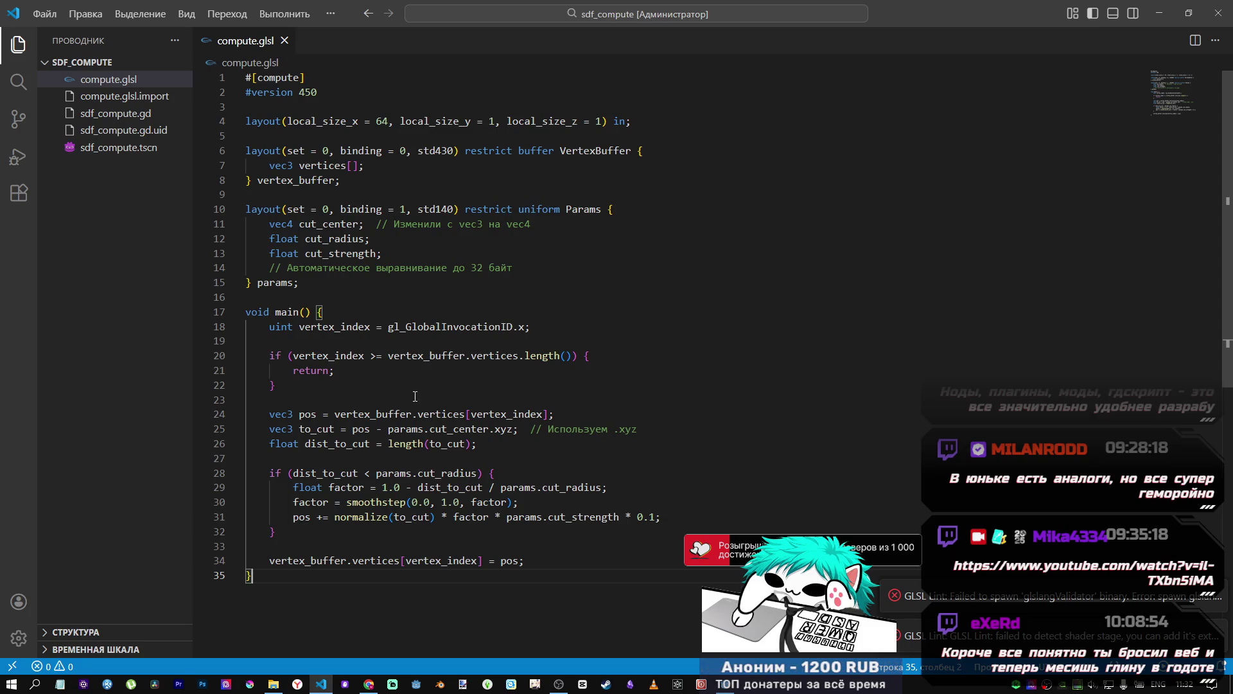
Step: Delete the comments on lines 14, 11 and 25 of compute.glsl and save it
{"action": "left_click_drag", "start_coordinate": [513, 269], "coordinate": [233, 272]}
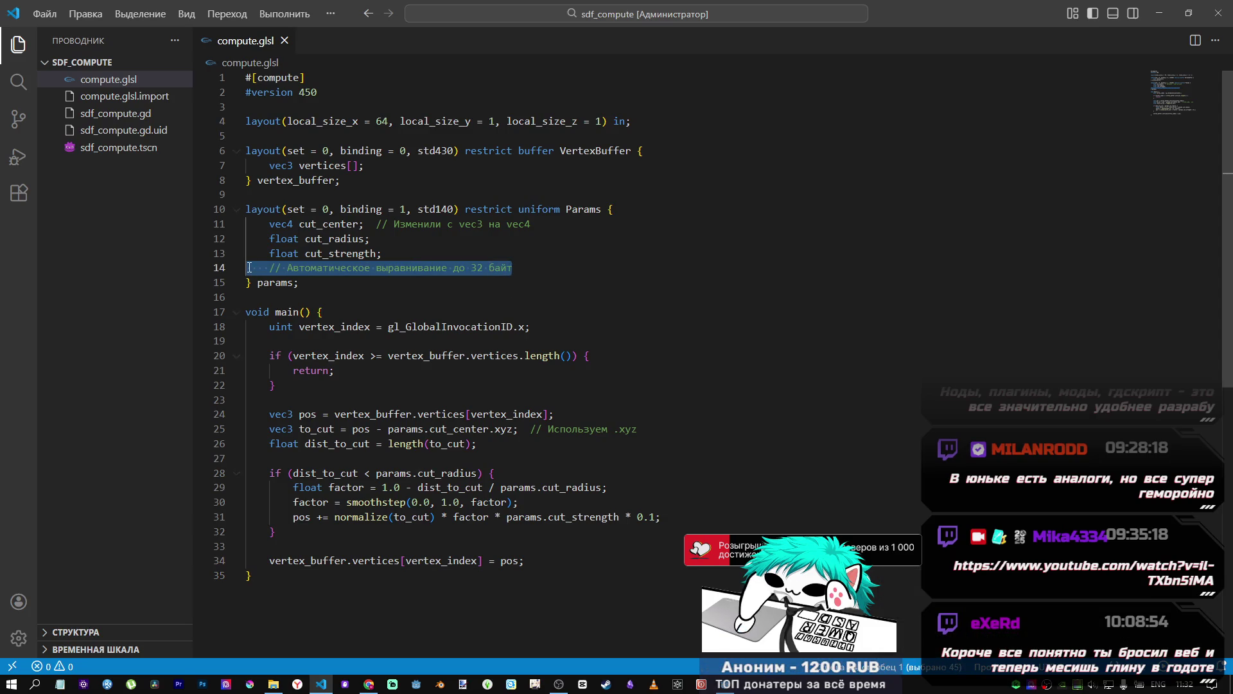
{"action": "key", "text": "Delete"}
{"action": "left_click_drag", "start_coordinate": [532, 224], "coordinate": [383, 225]}
{"action": "key", "text": "BackSpace"}
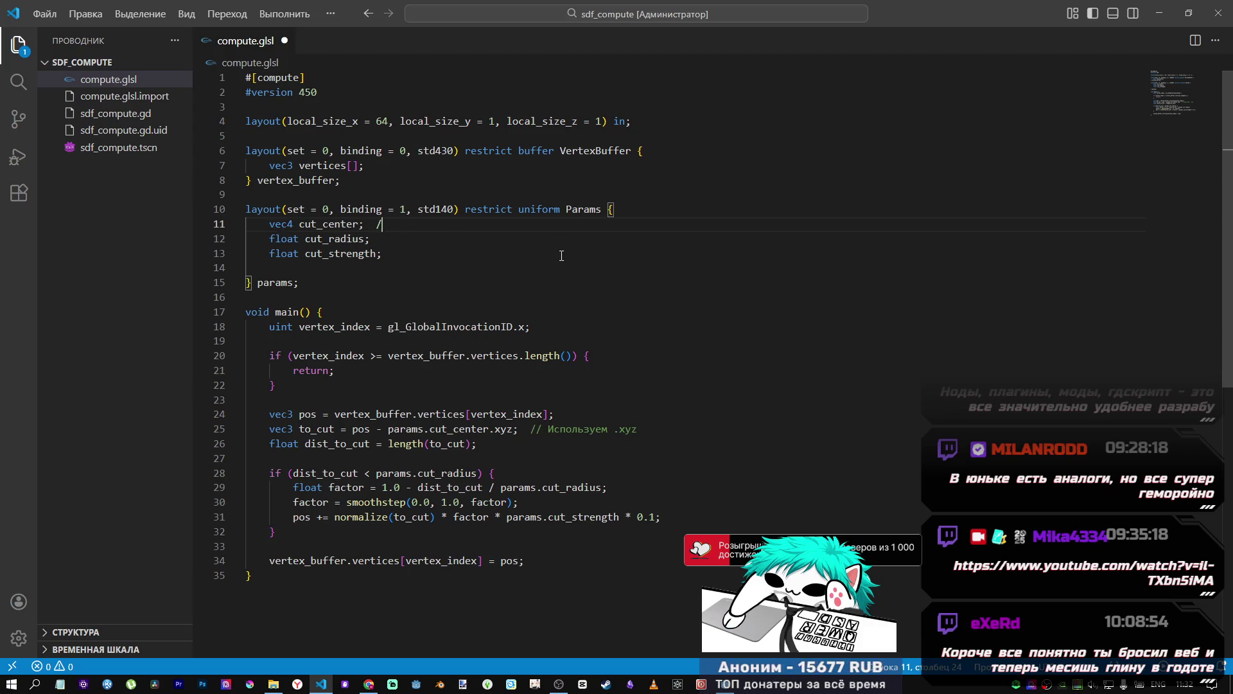
{"action": "left_click_drag", "start_coordinate": [659, 432], "coordinate": [519, 429]}
{"action": "key", "text": "BackSpace"}
{"action": "key", "text": "ctrl+s"}
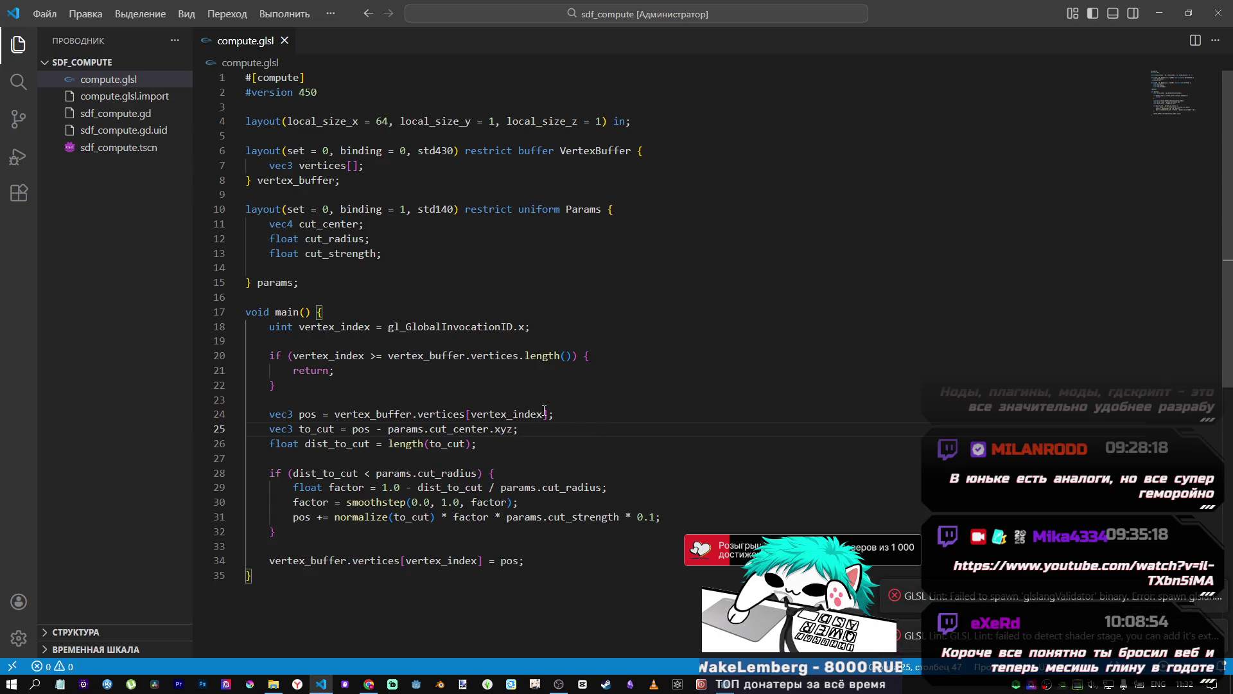
{"action": "key", "text": "alt+Tab"}
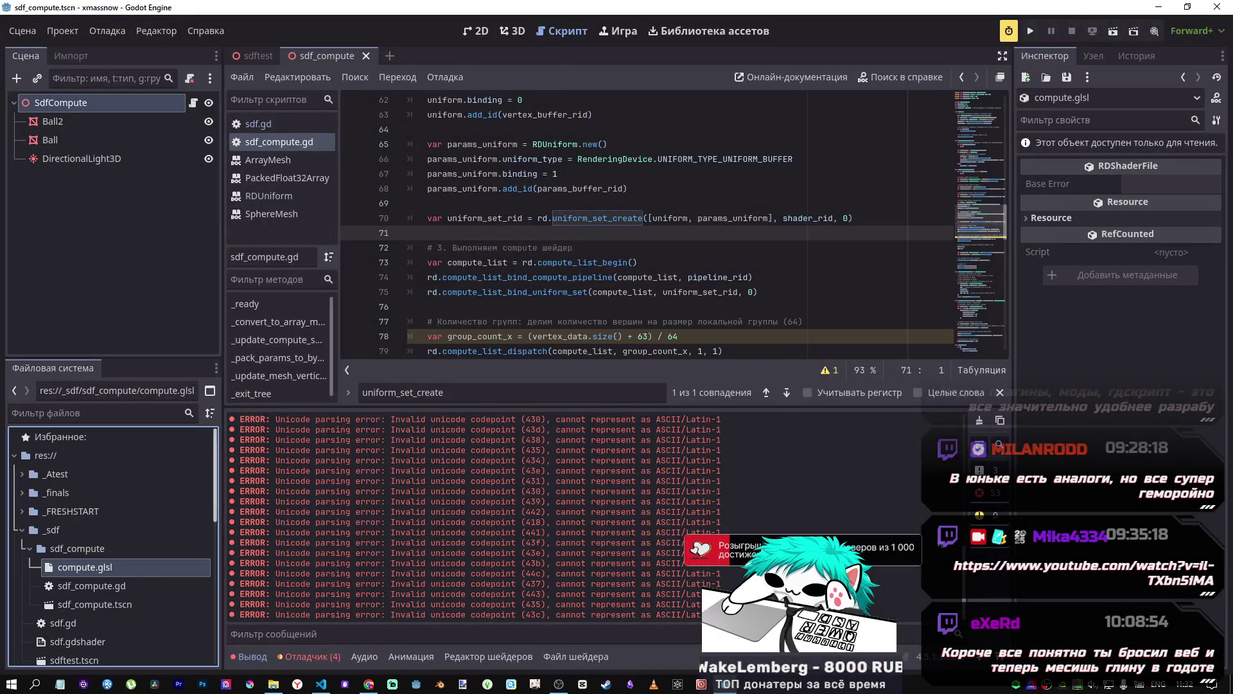
Step: Check compute.glsl's compile status, the Output log and the Errors list in Godot
{"action": "left_click", "coordinate": [293, 657]}
{"action": "left_click", "coordinate": [251, 658]}
{"action": "left_click", "coordinate": [136, 568]}
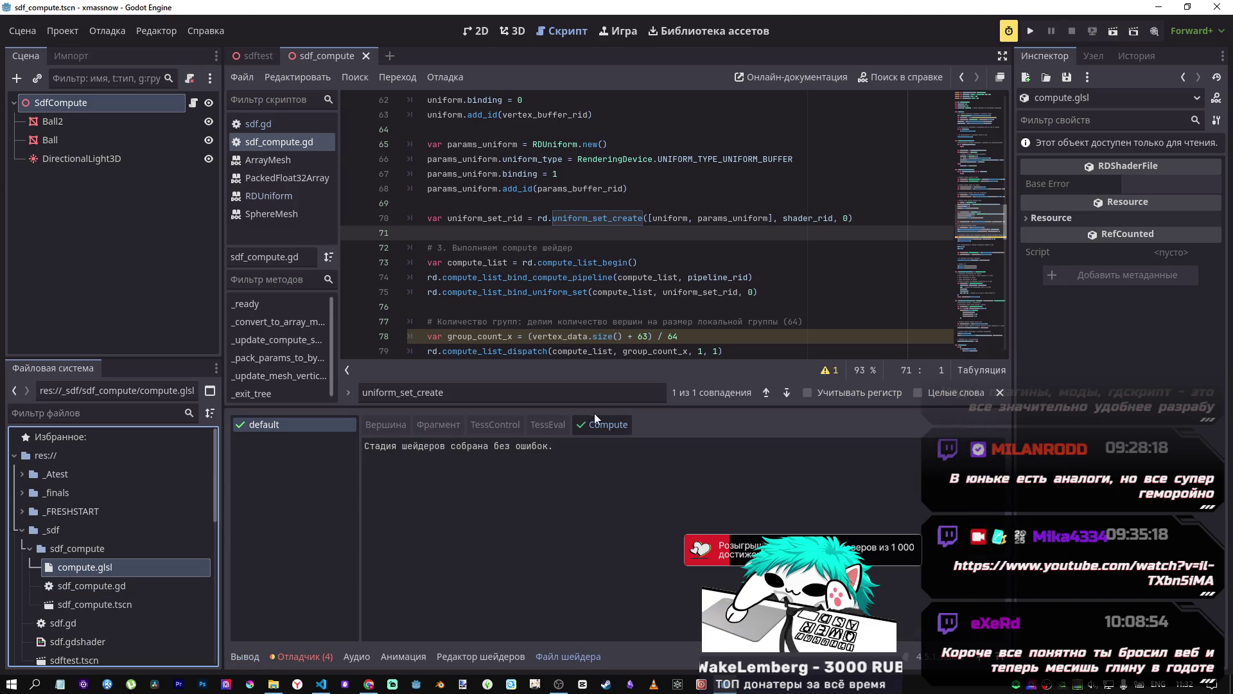
{"action": "left_click", "coordinate": [249, 655]}
{"action": "left_click", "coordinate": [297, 654]}
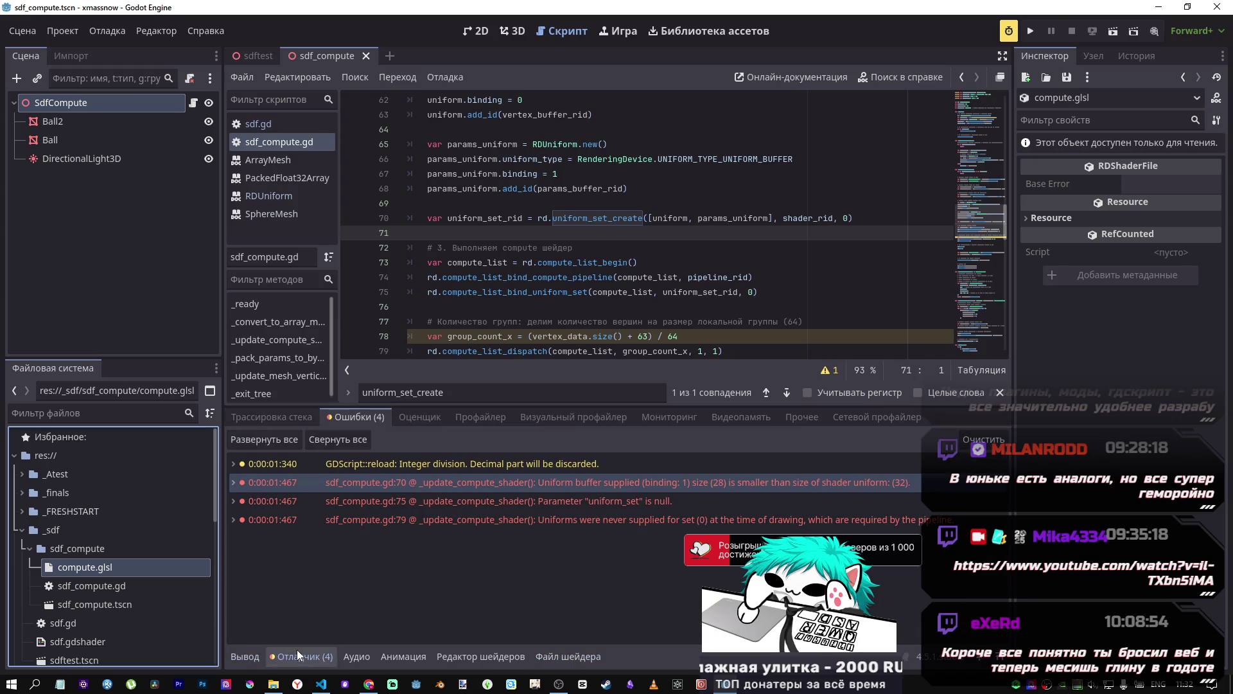
{"action": "left_click", "coordinate": [256, 656]}
Step: Add the missing semicolon to the return on line 21 of compute.glsl and save it
{"action": "left_click", "coordinate": [321, 683]}
{"action": "left_click", "coordinate": [420, 375]}
{"action": "key", "text": "alt+Tab"}
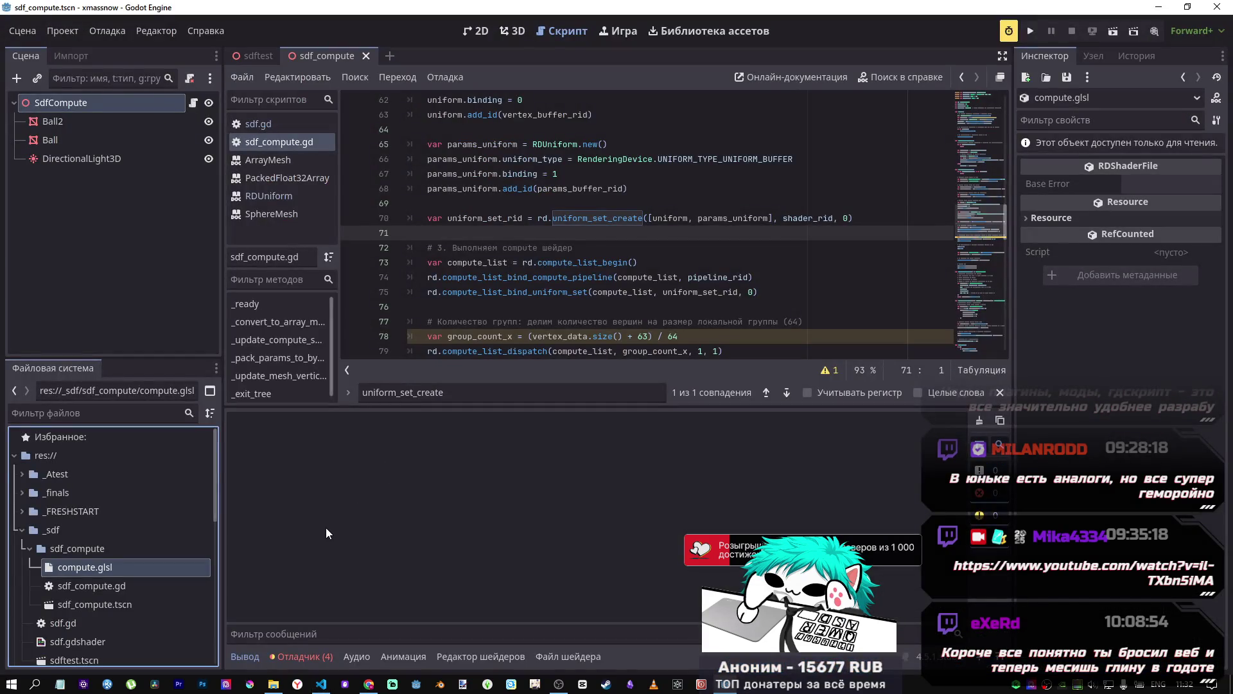
{"action": "key", "text": "alt+Tab"}
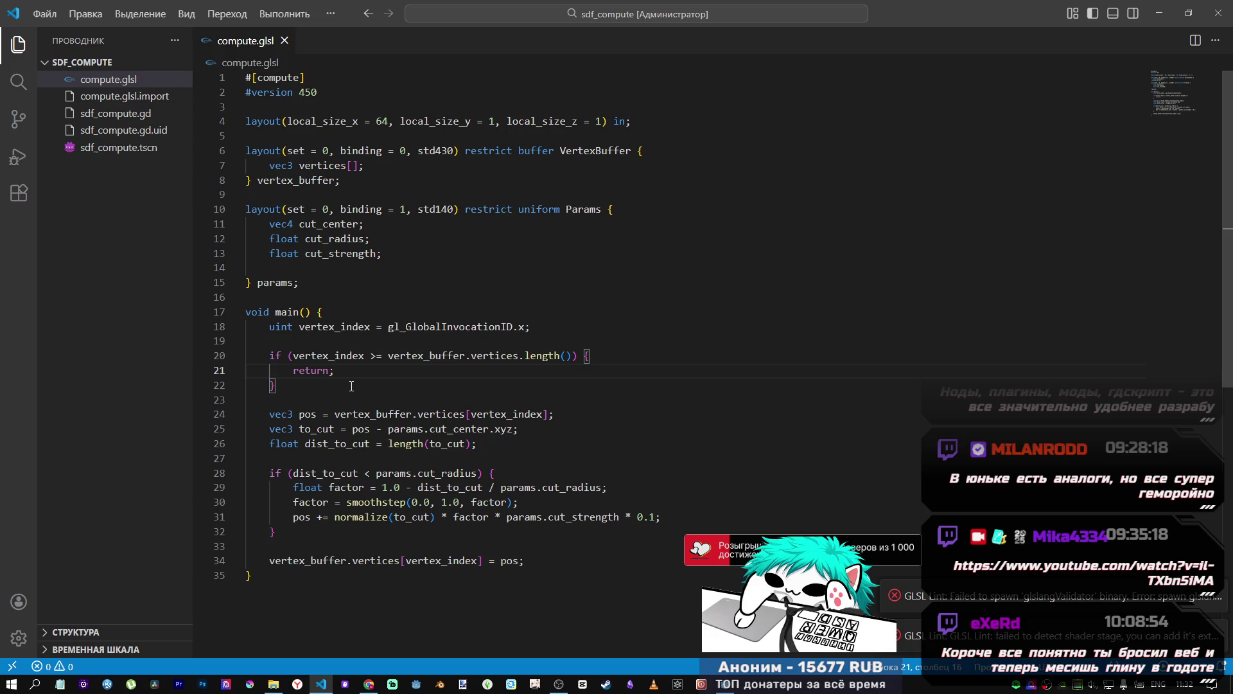
{"action": "key", "text": "alt+Tab"}
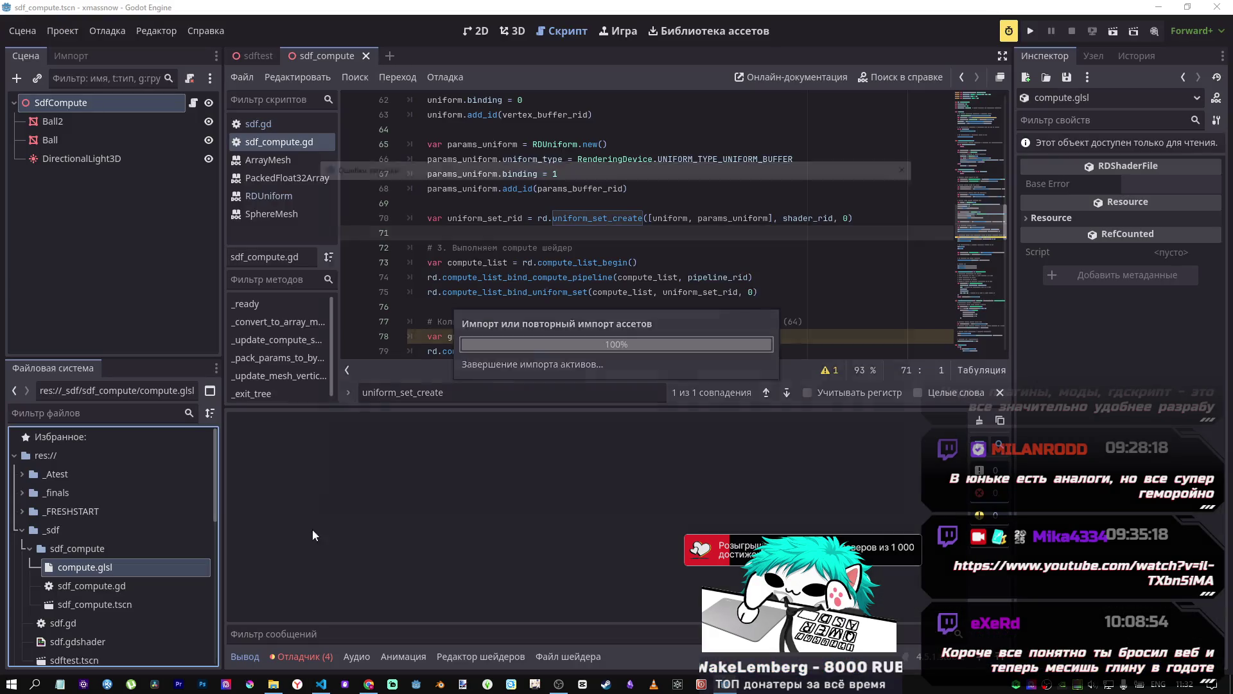
{"action": "left_click", "coordinate": [615, 504]}
{"action": "key", "text": "alt+Tab"}
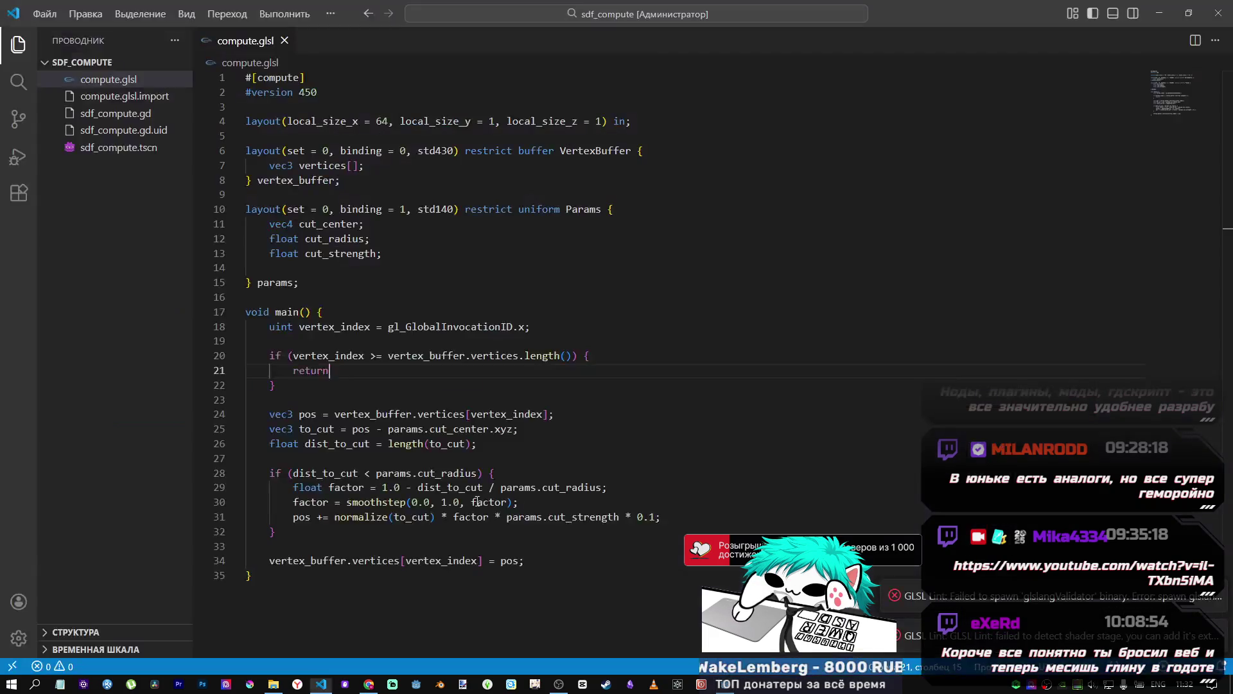
{"action": "type", "text": ";"}
{"action": "key", "text": "ctrl+s"}
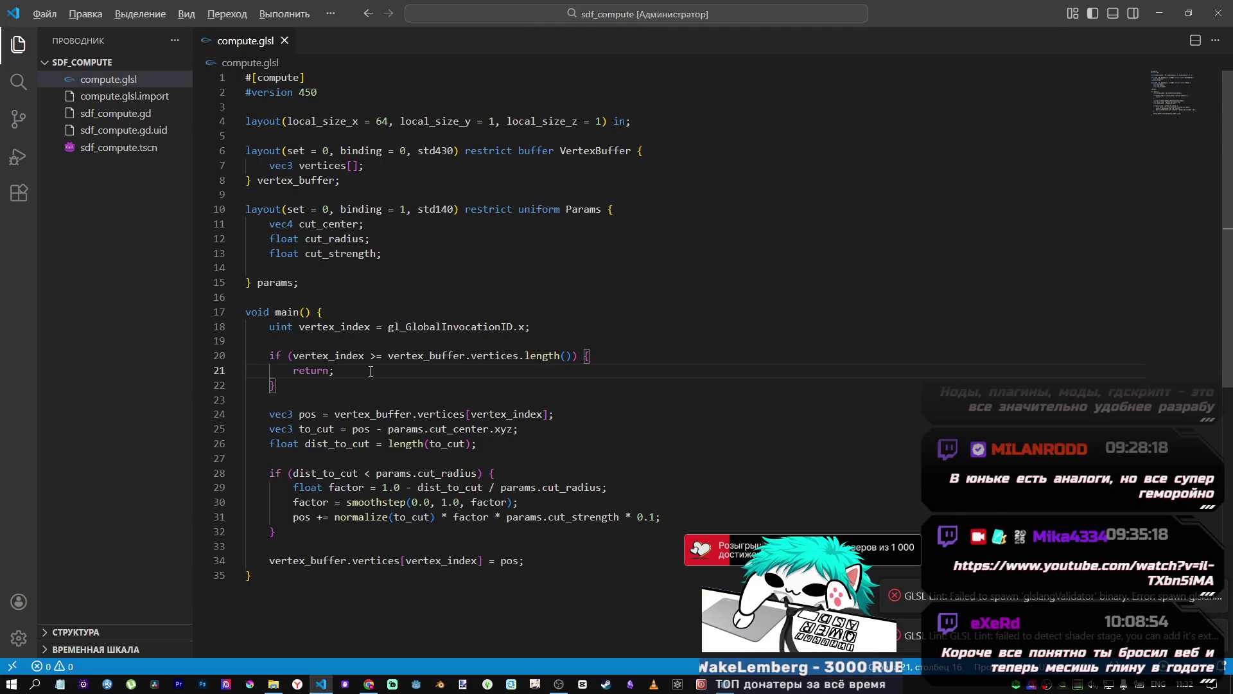
{"action": "key", "text": "alt+Tab"}
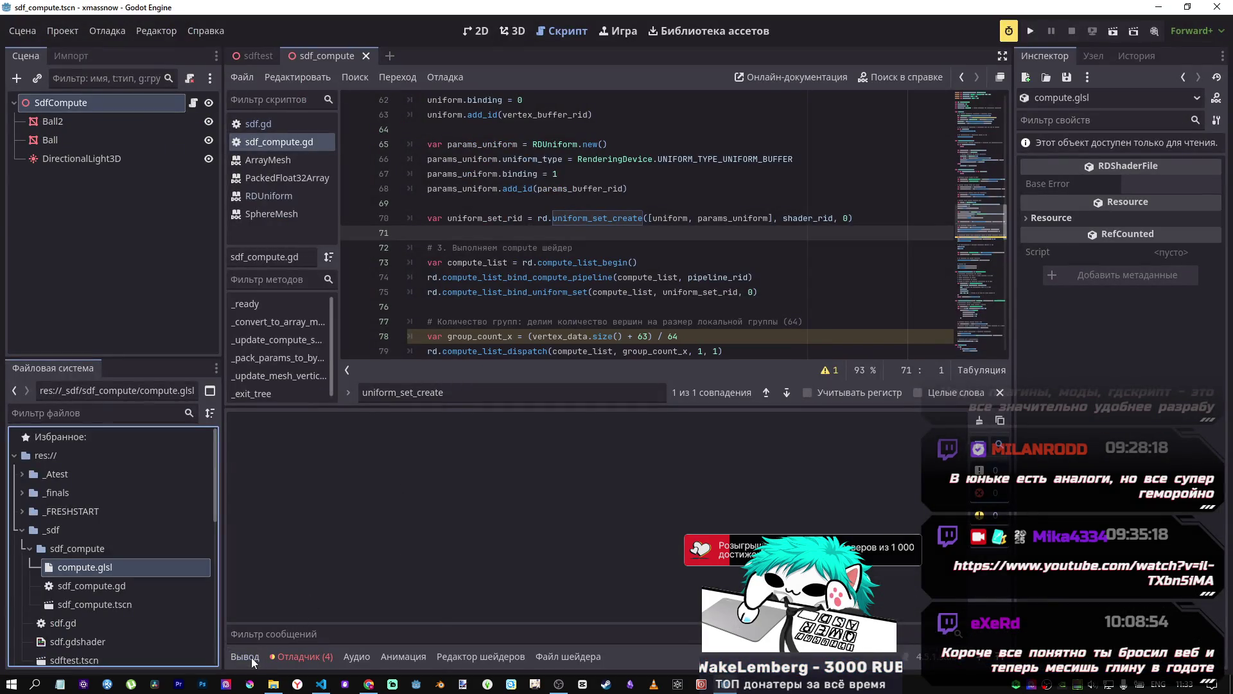
Step: Clear the debugger's Errors list and scroll the script up to the uniform set code
{"action": "left_click", "coordinate": [252, 658]}
{"action": "left_click", "coordinate": [287, 655]}
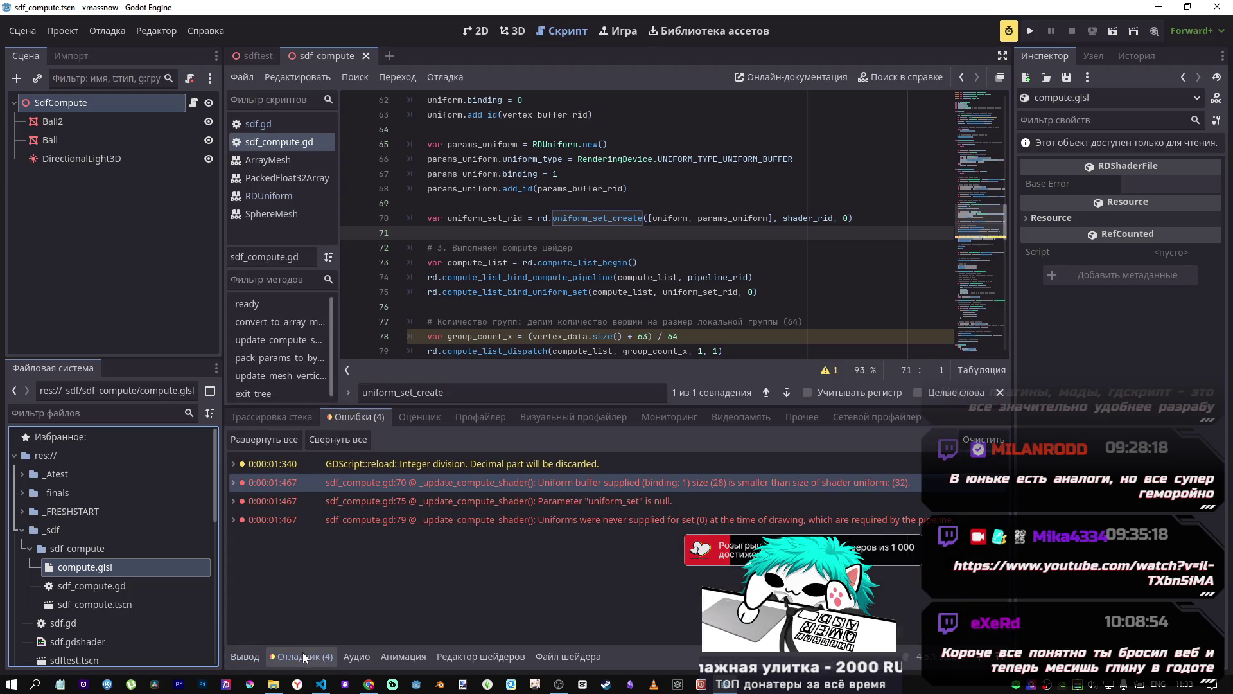
{"action": "left_click", "coordinate": [984, 440]}
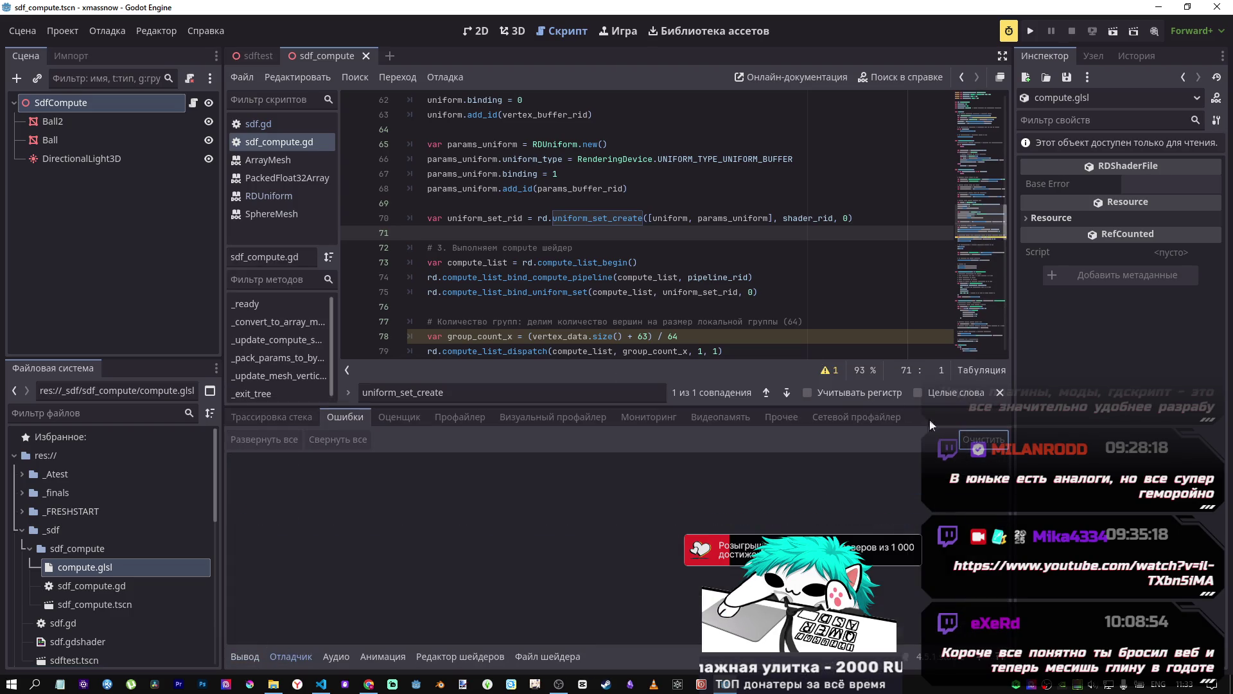
{"action": "scroll", "coordinate": [577, 240], "scroll_direction": "up", "scroll_amount": 1}
{"action": "left_click", "coordinate": [577, 241]}
{"action": "scroll", "coordinate": [577, 241], "scroll_direction": "up", "scroll_amount": 2}
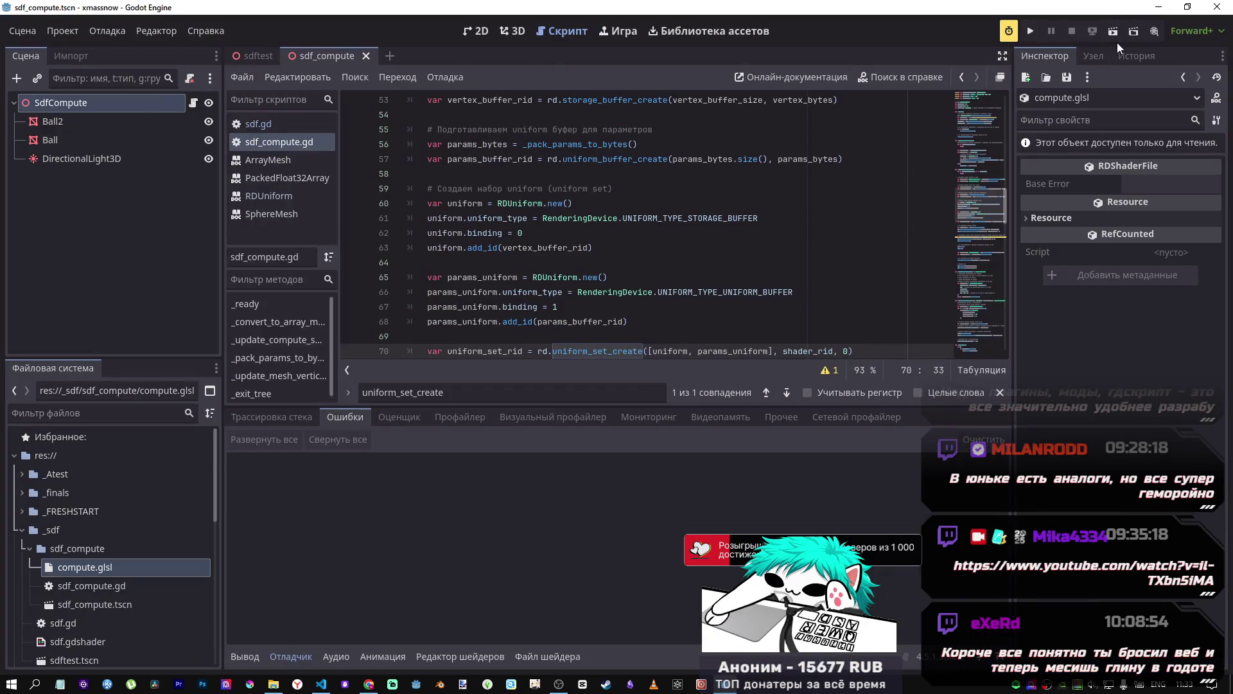
Step: Run the scene, follow the INTEGER_DIVISION warning to line 78's group count, and stop the game
{"action": "left_click", "coordinate": [1114, 32]}
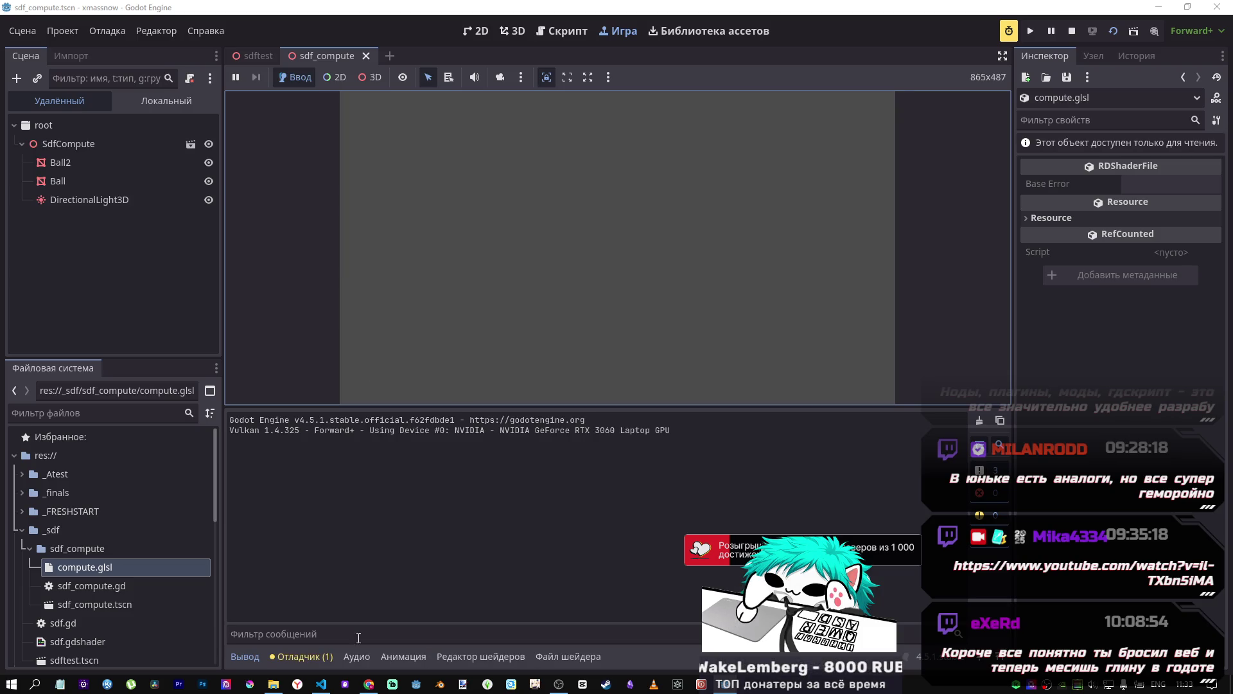
{"action": "left_click", "coordinate": [324, 668]}
{"action": "left_click", "coordinate": [403, 461]}
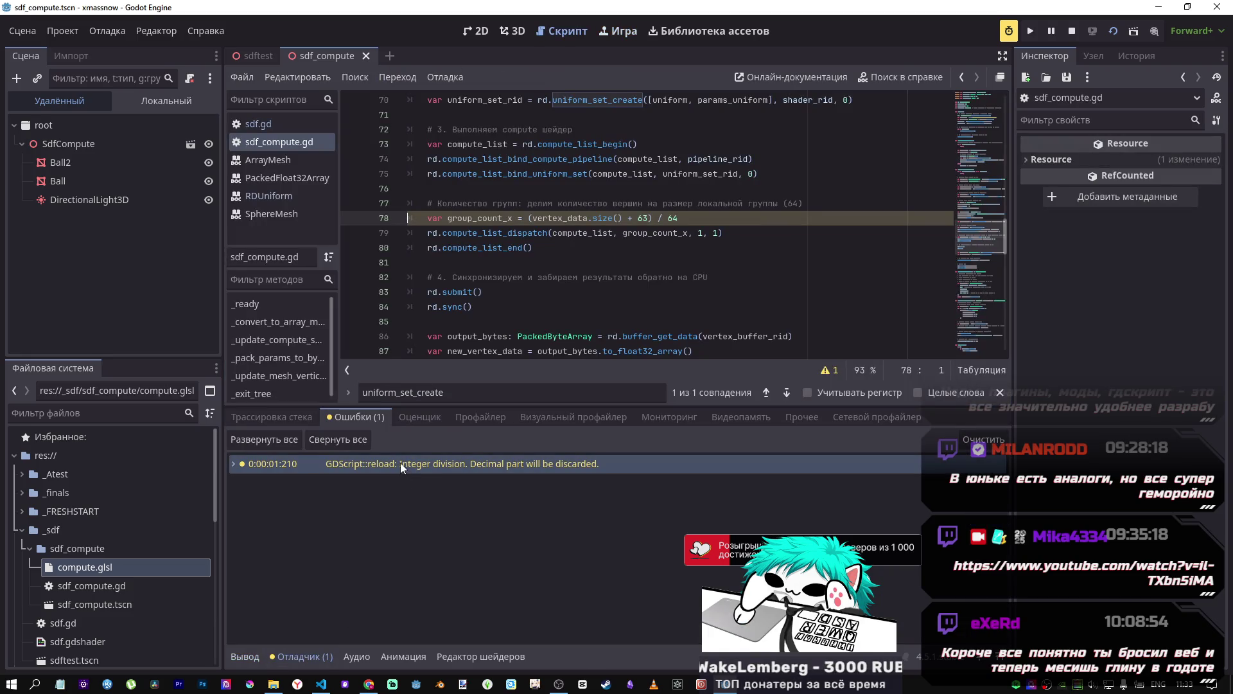
{"action": "mouse_move", "coordinate": [500, 470]}
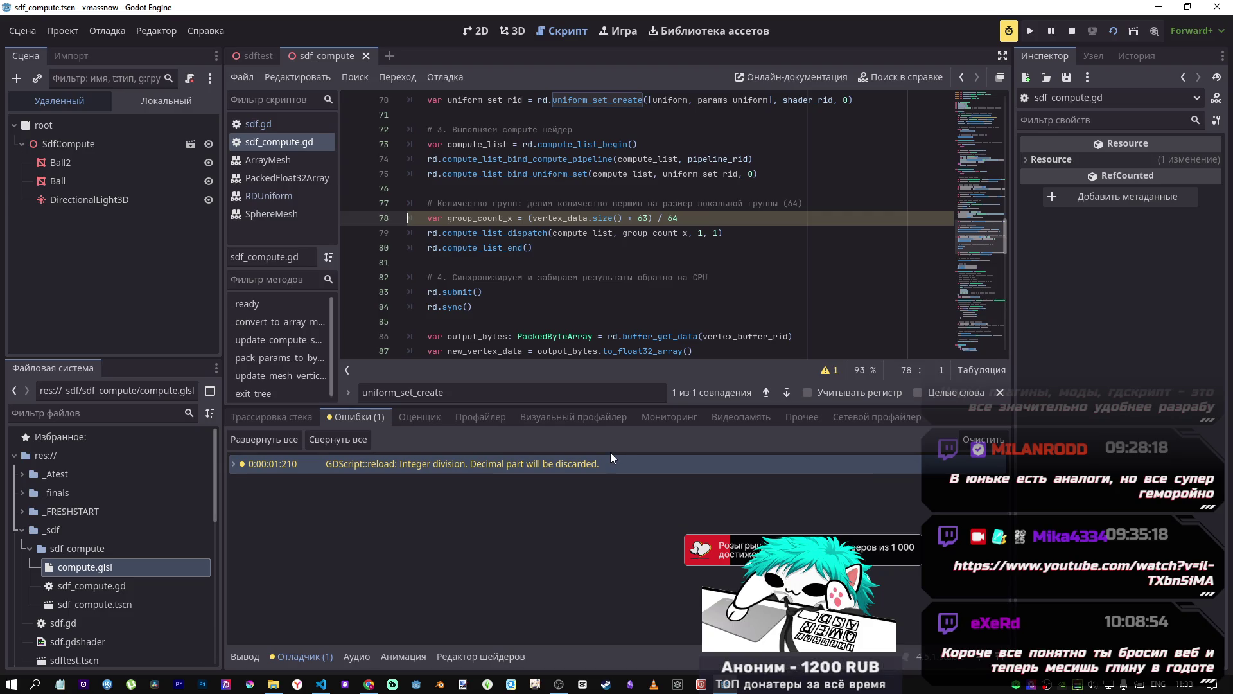
{"action": "left_click", "coordinate": [668, 219]}
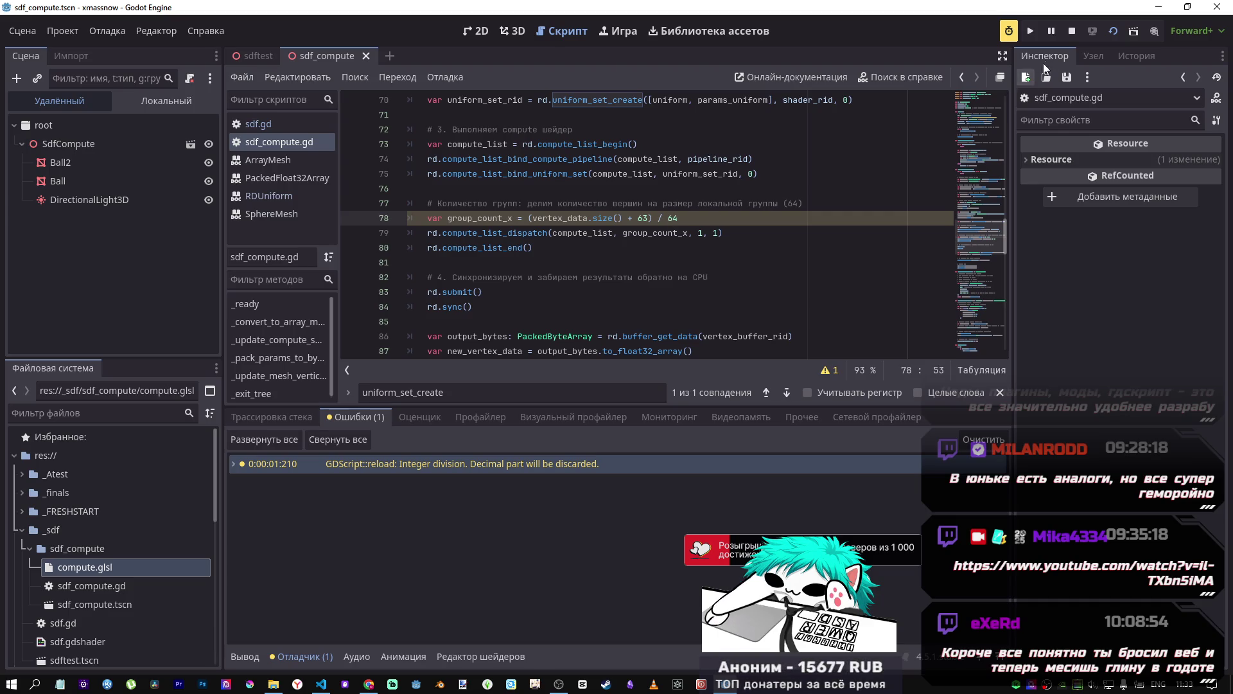
{"action": "left_click", "coordinate": [1072, 32]}
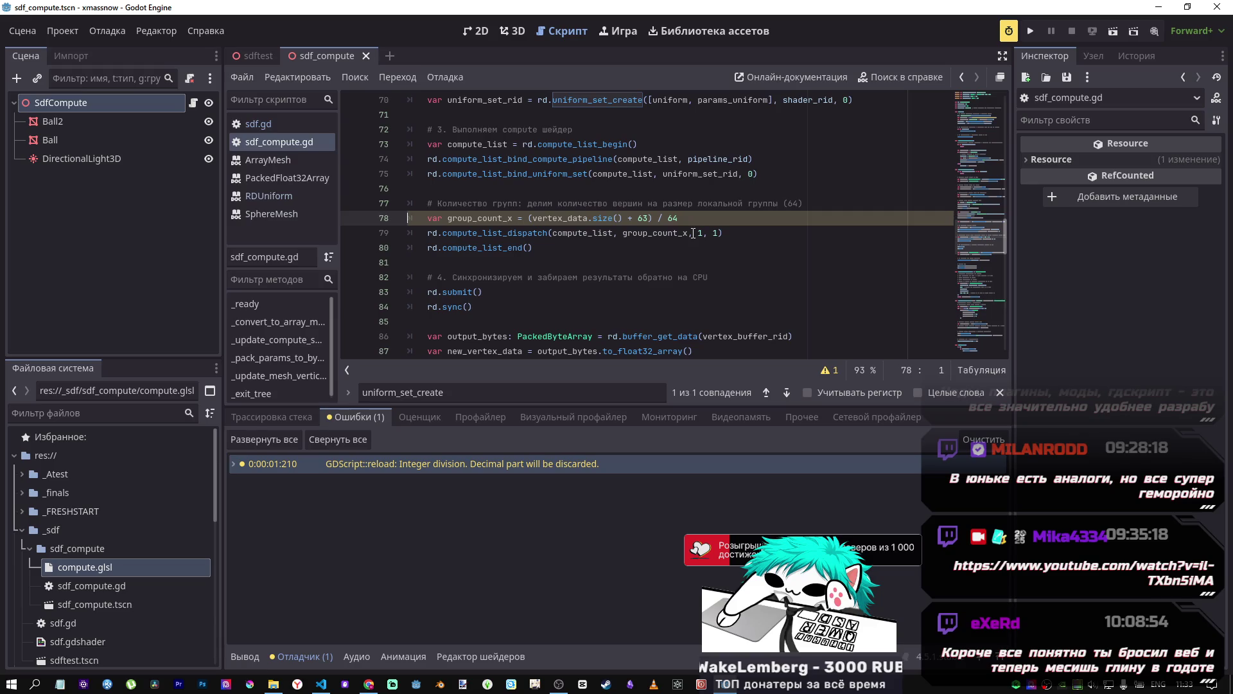
{"action": "left_click_drag", "start_coordinate": [680, 219], "coordinate": [533, 219]}
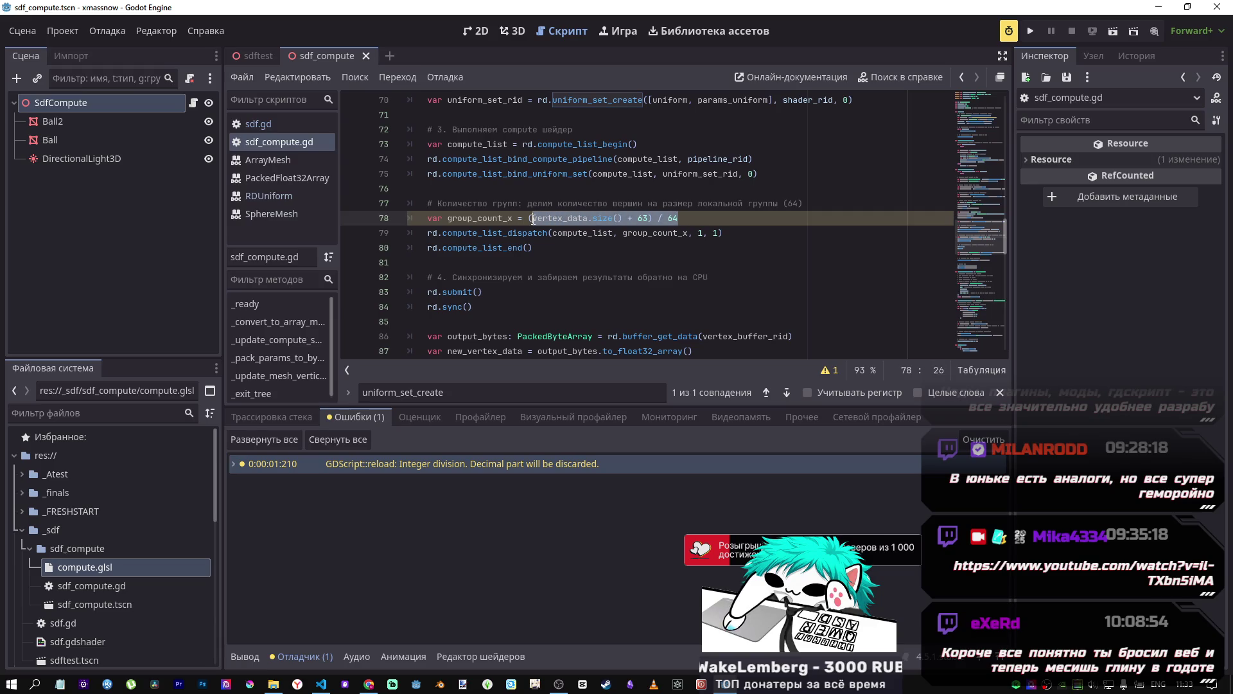
{"action": "left_click", "coordinate": [943, 80]}
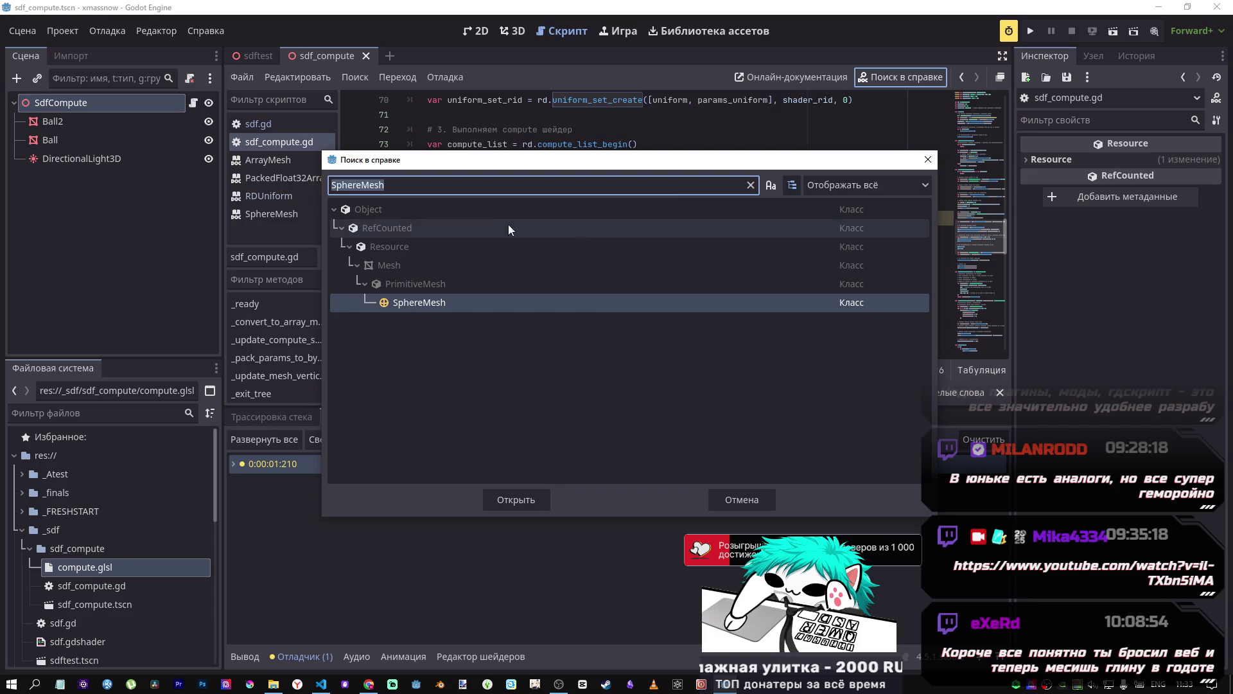
{"action": "type", "text": "floor"}
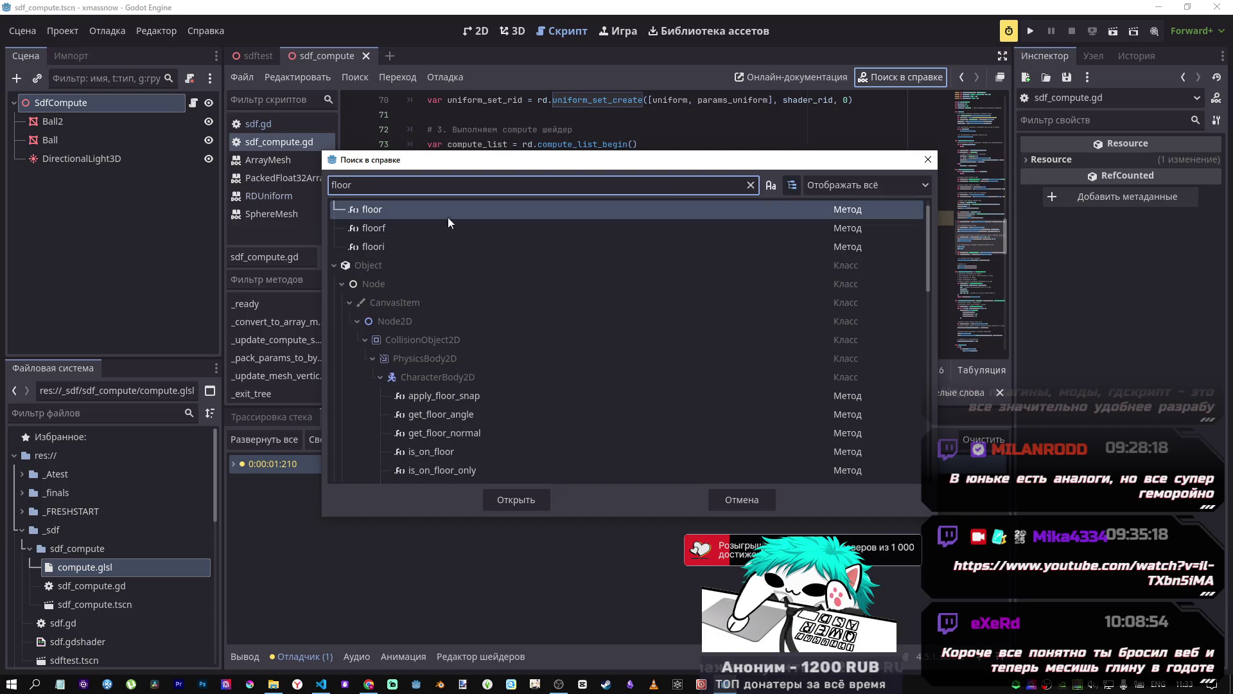
{"action": "mouse_move", "coordinate": [810, 162]}
{"action": "left_mouse_down"}
{"action": "mouse_move", "coordinate": [792, 347]}
{"action": "mouse_move", "coordinate": [802, 133]}
{"action": "left_mouse_up"}
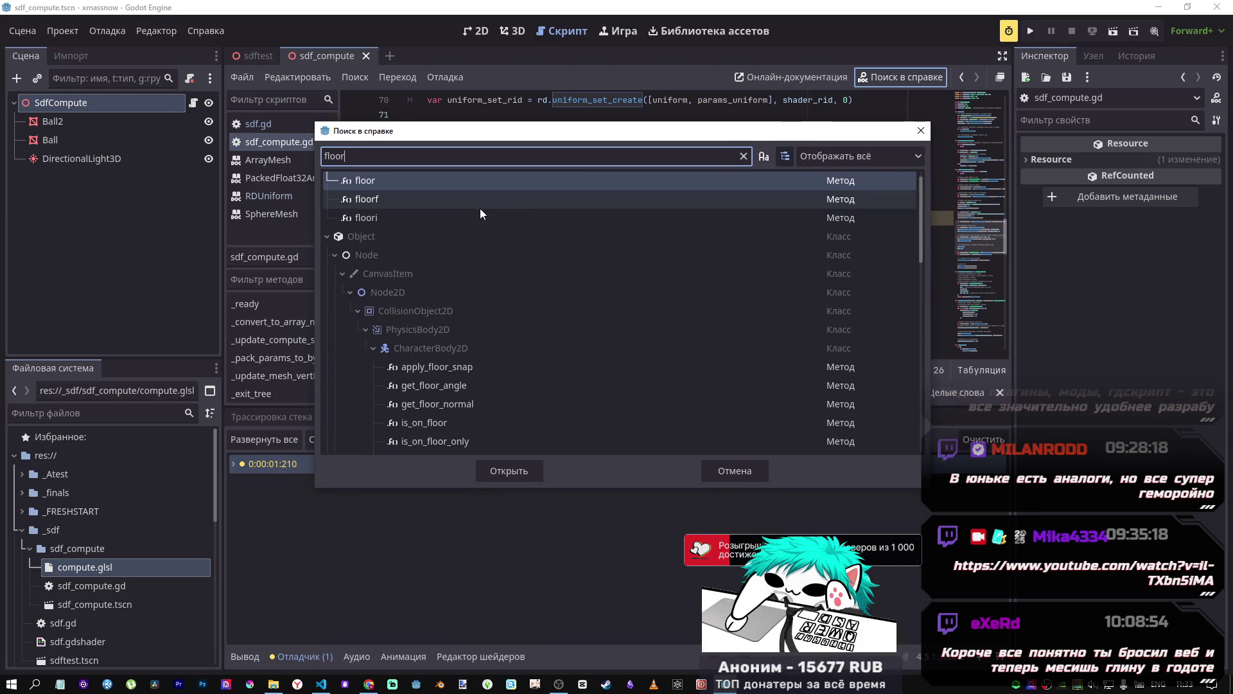
{"action": "left_click", "coordinate": [460, 183]}
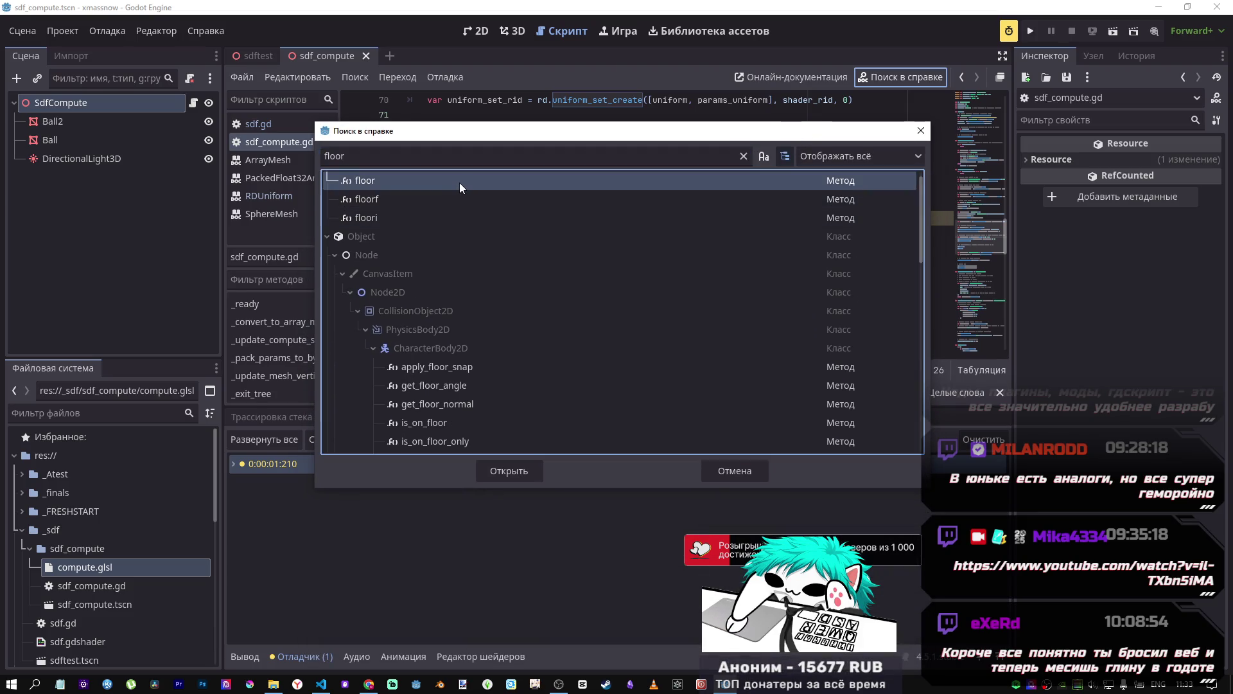
{"action": "double_click", "coordinate": [460, 183]}
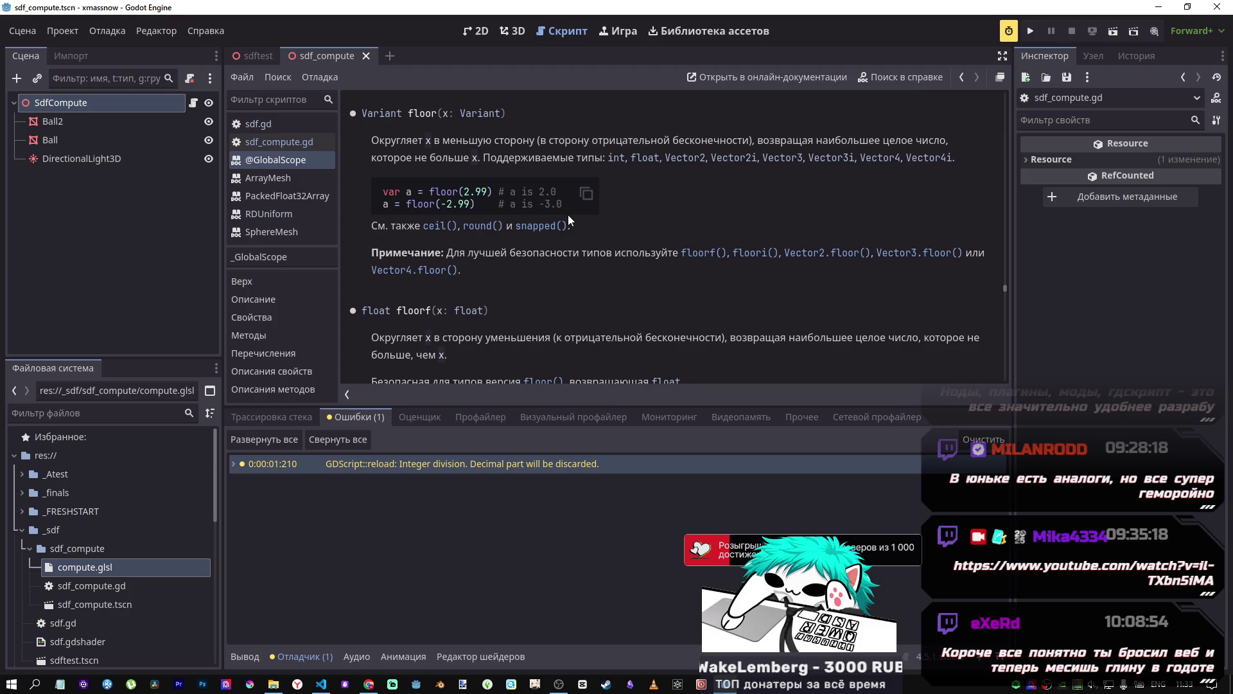
{"action": "scroll", "coordinate": [588, 252], "scroll_direction": "up", "scroll_amount": 3}
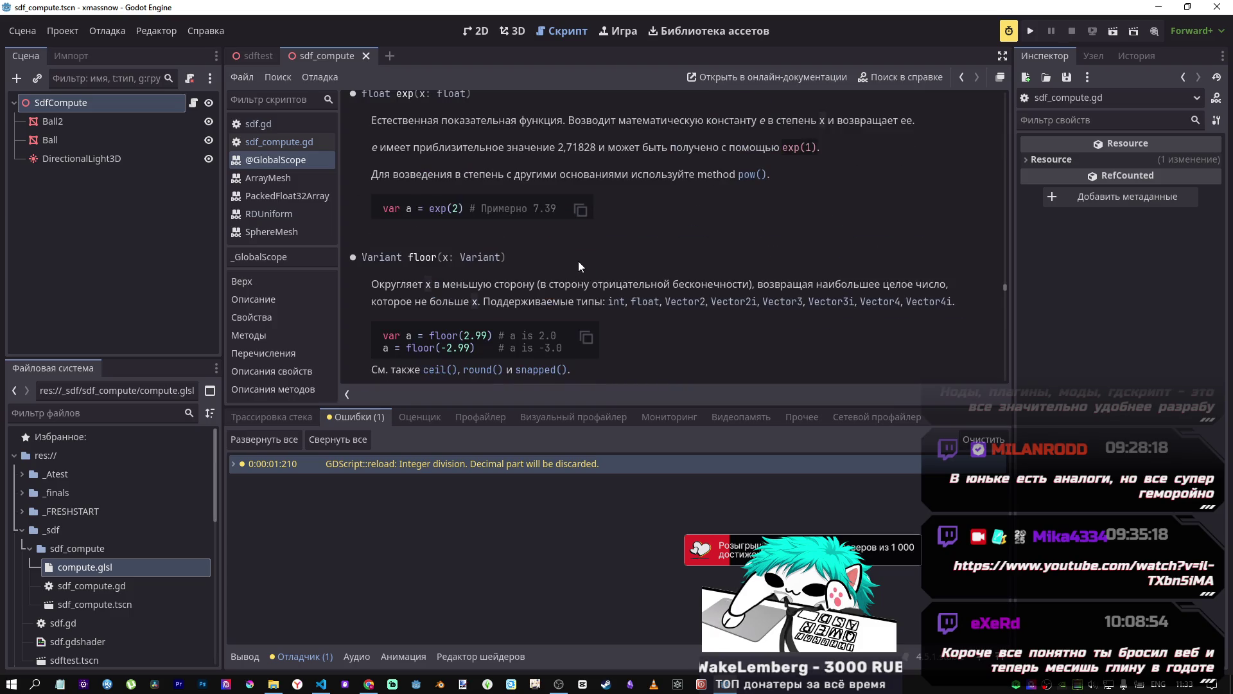
{"action": "scroll", "coordinate": [548, 246], "scroll_direction": "down", "scroll_amount": 2}
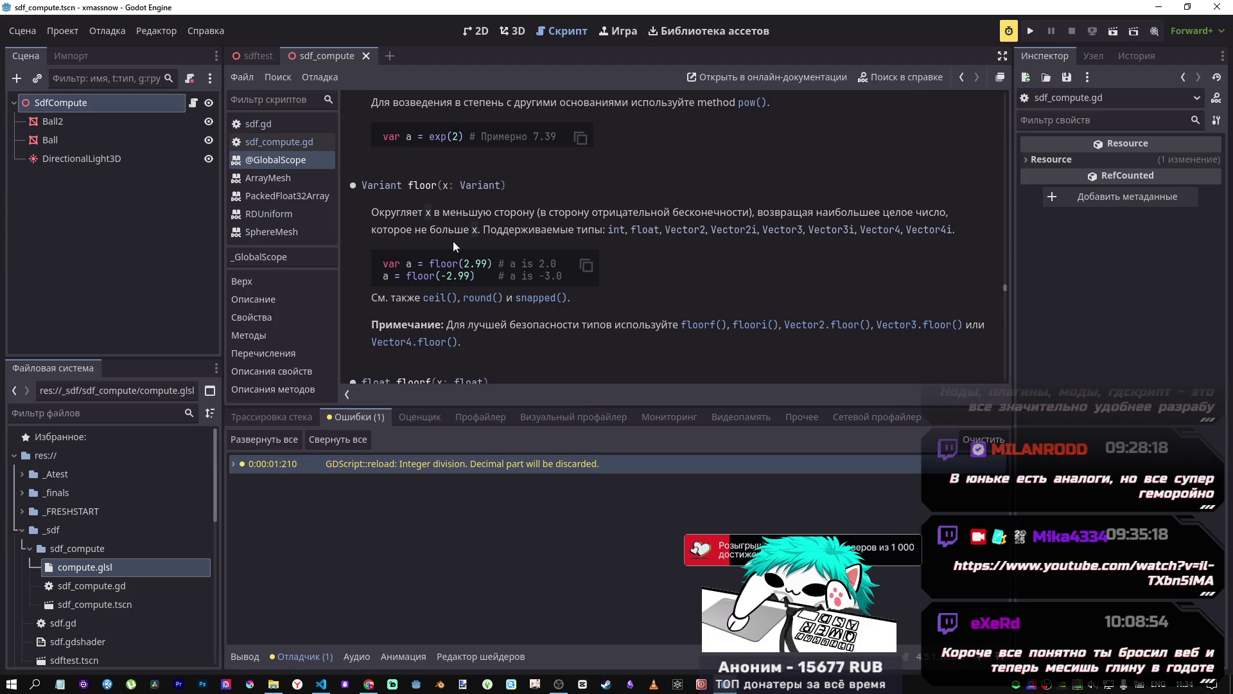
{"action": "scroll", "coordinate": [479, 258], "scroll_direction": "down", "scroll_amount": 10}
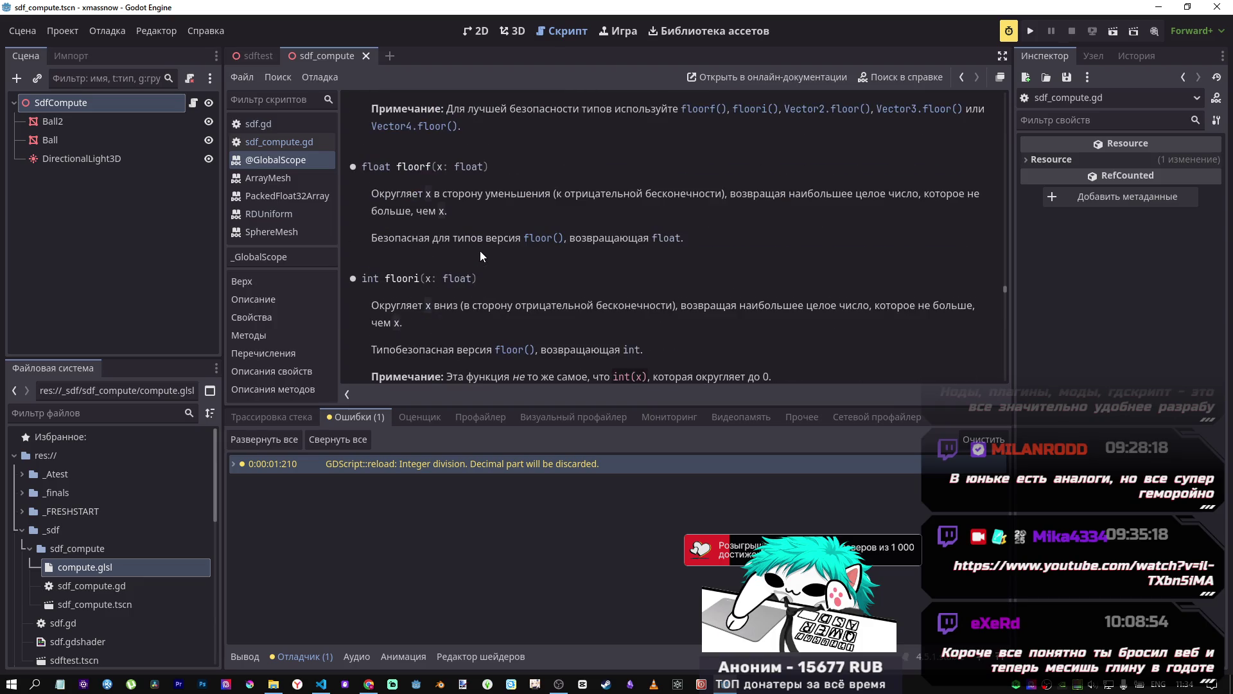
{"action": "scroll", "coordinate": [474, 247], "scroll_direction": "up", "scroll_amount": 1}
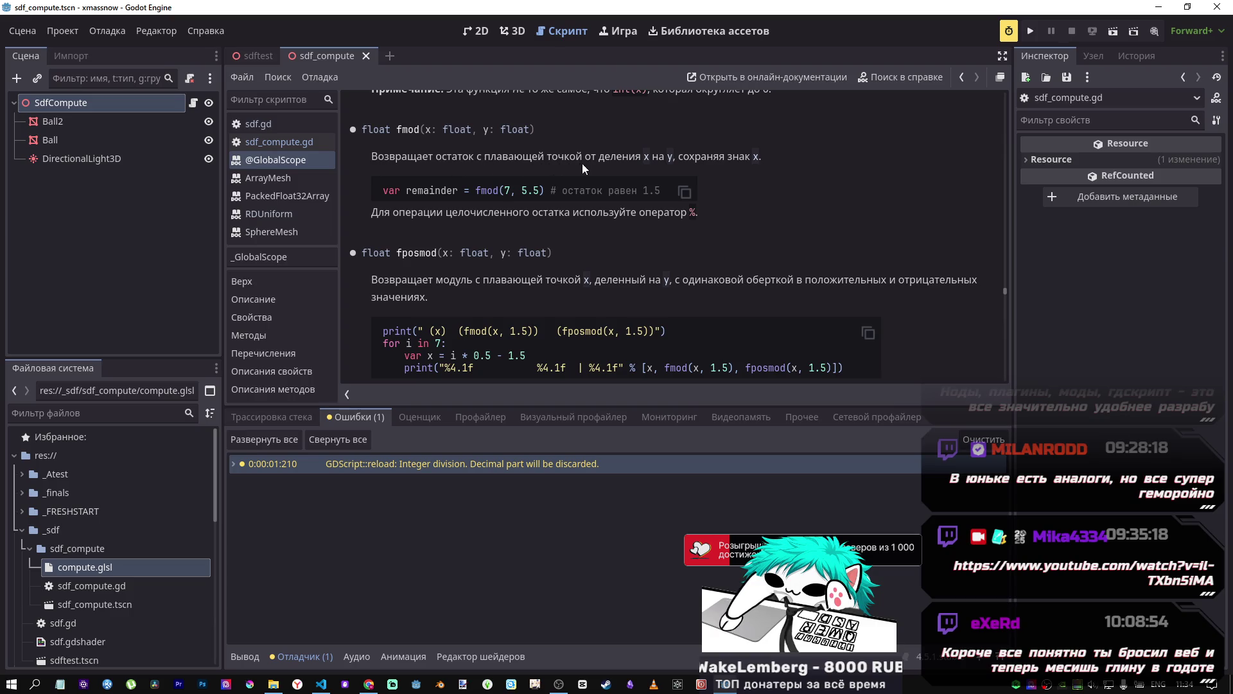
{"action": "scroll", "coordinate": [594, 167], "scroll_direction": "down", "scroll_amount": 7}
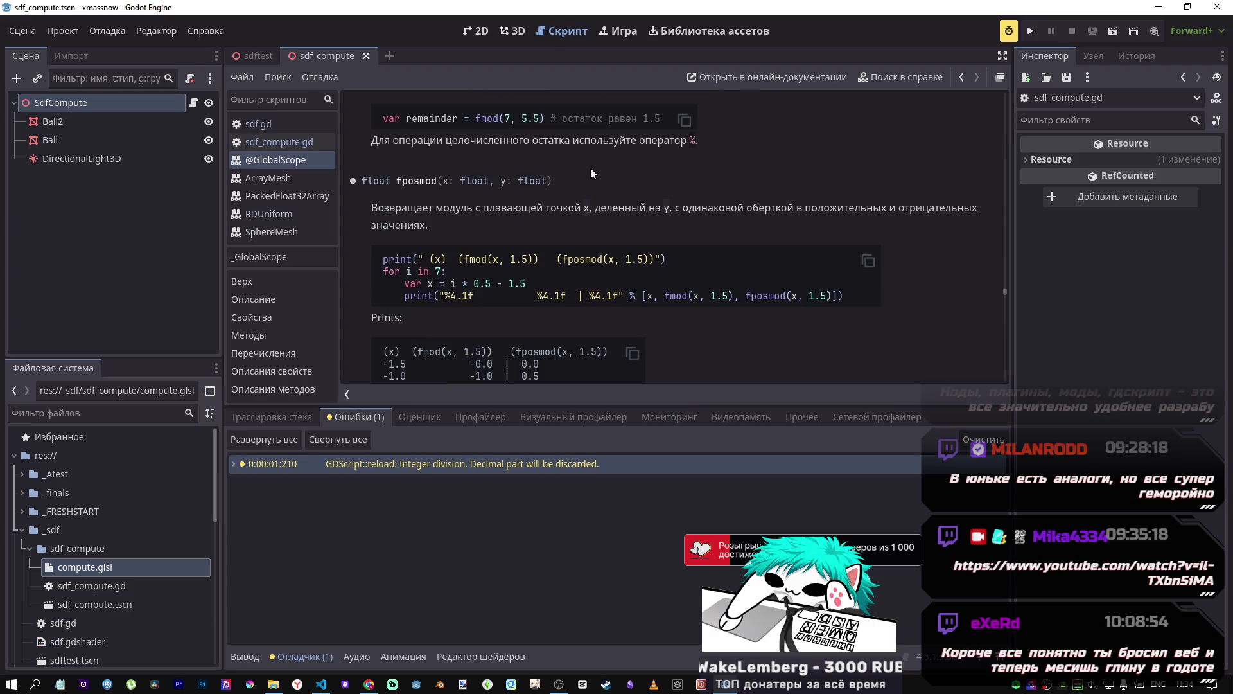
{"action": "scroll", "coordinate": [580, 171], "scroll_direction": "down", "scroll_amount": 8}
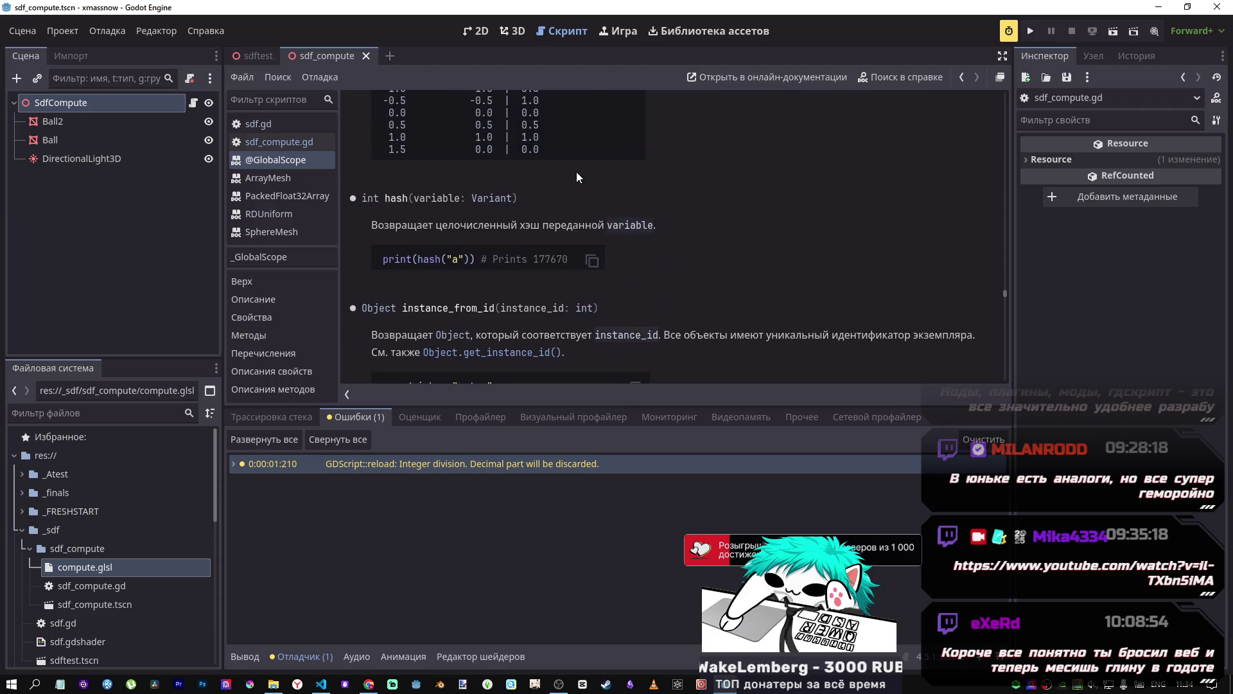
{"action": "scroll", "coordinate": [573, 176], "scroll_direction": "down", "scroll_amount": 6}
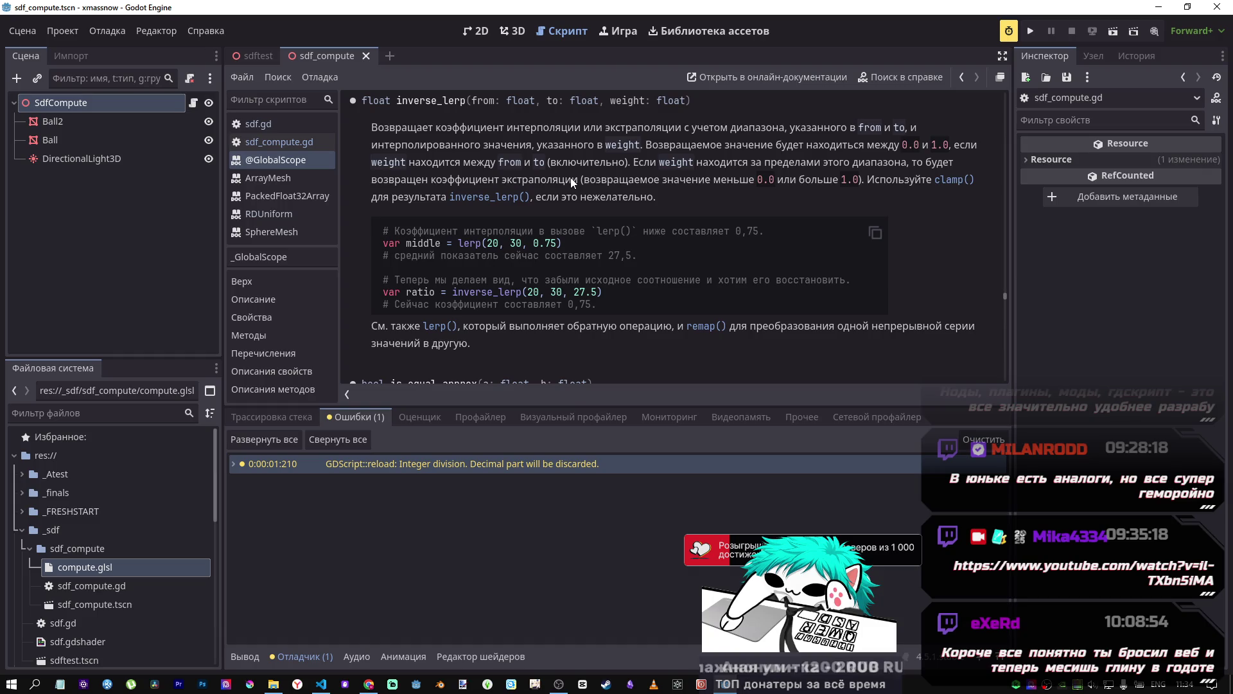
{"action": "scroll", "coordinate": [573, 182], "scroll_direction": "up", "scroll_amount": 3}
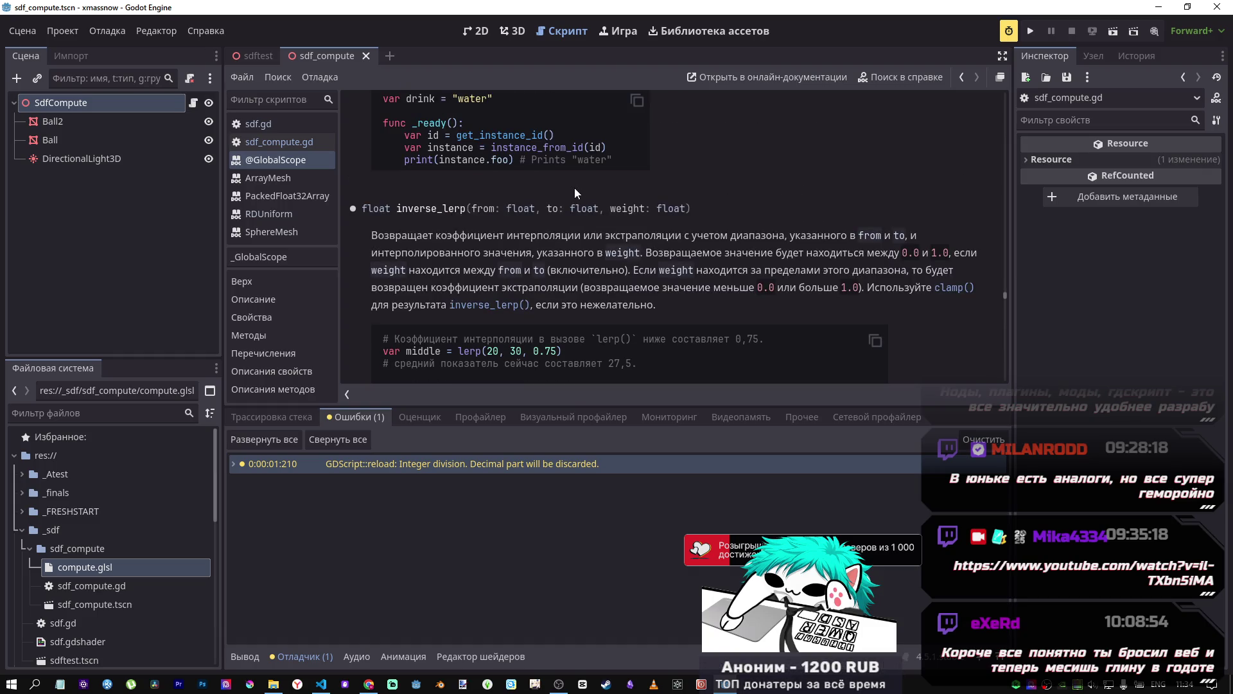
{"action": "scroll", "coordinate": [574, 187], "scroll_direction": "down", "scroll_amount": 1}
{"action": "left_click", "coordinate": [321, 684]}
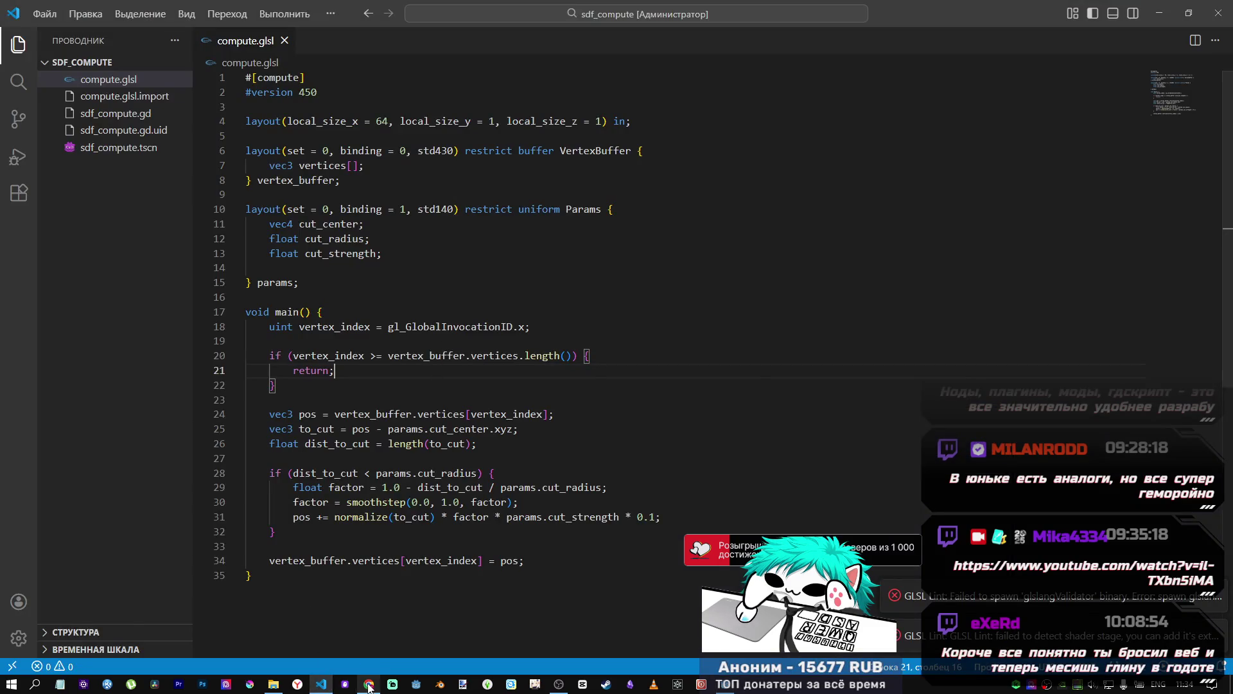
{"action": "left_click", "coordinate": [369, 684]}
{"action": "key", "text": "alt+Tab"}
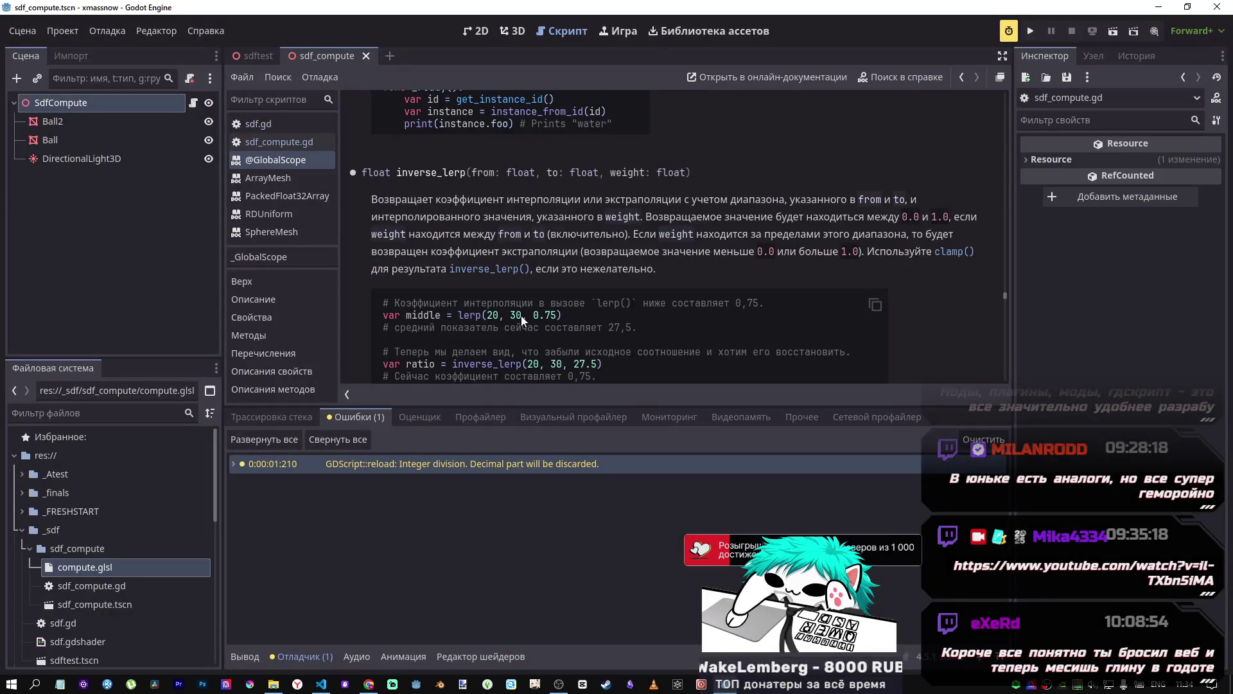
{"action": "middle_click", "coordinate": [277, 160]}
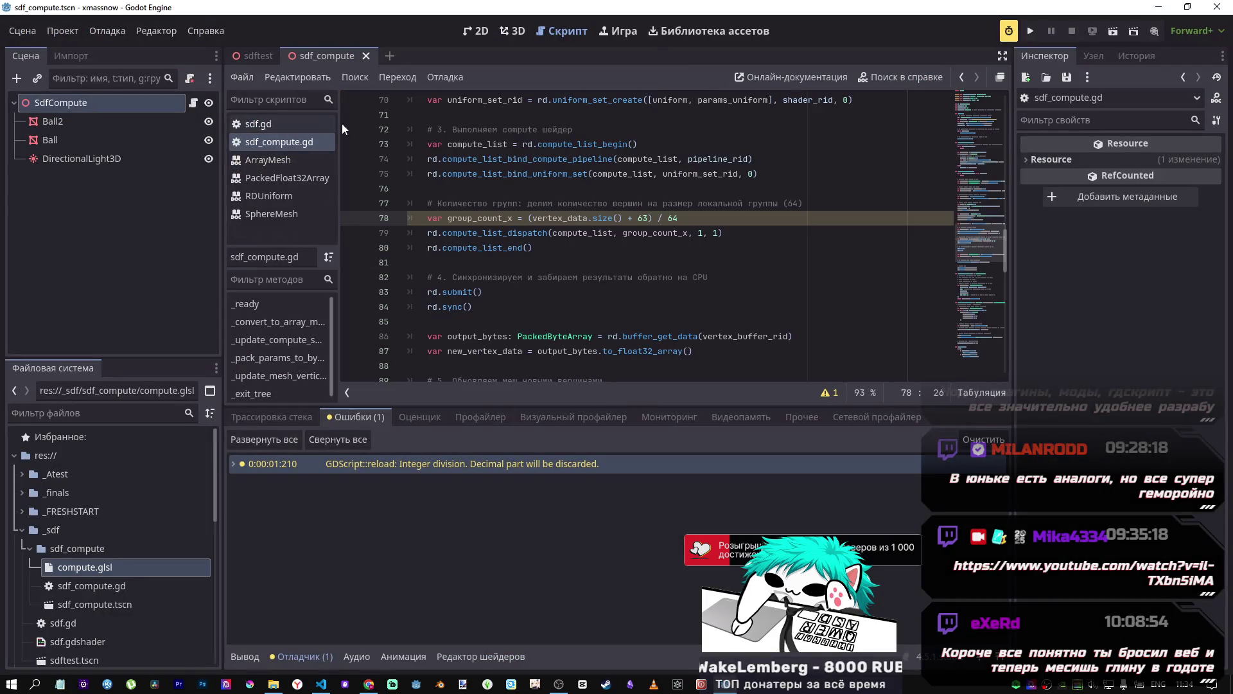
Step: Add a ': float' type to group_count_x on line 78
{"action": "double_click", "coordinate": [556, 218]}
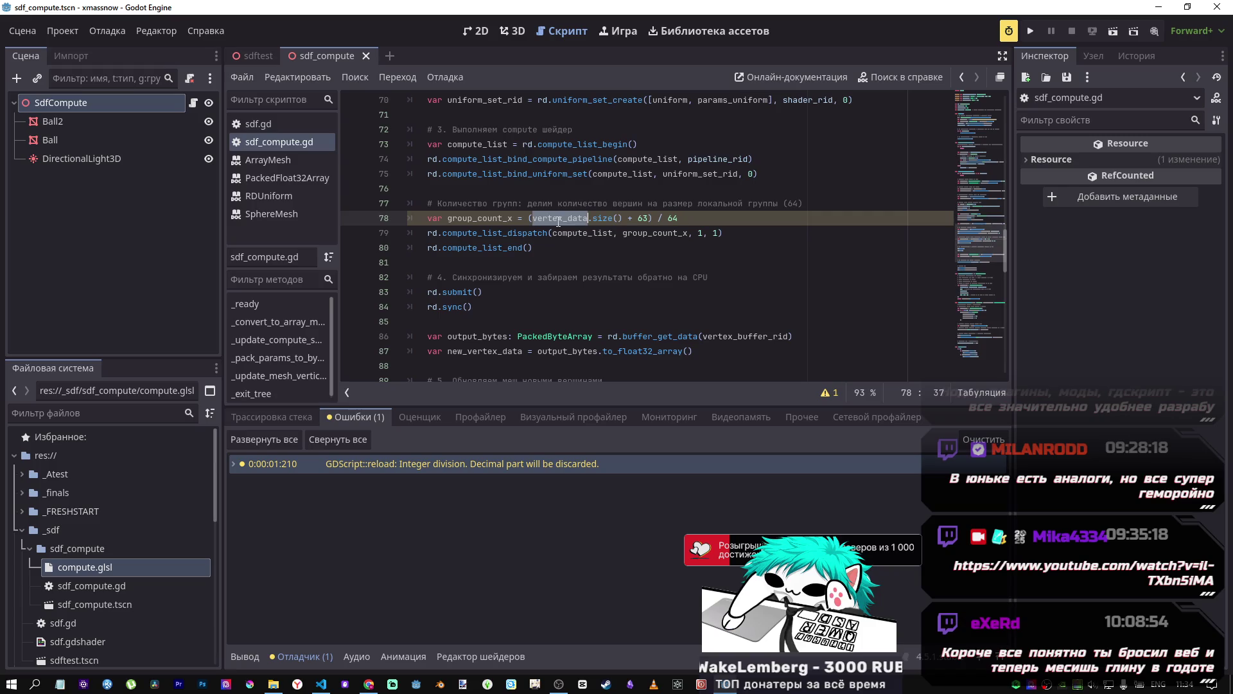
{"action": "key", "text": "ctrl+f"}
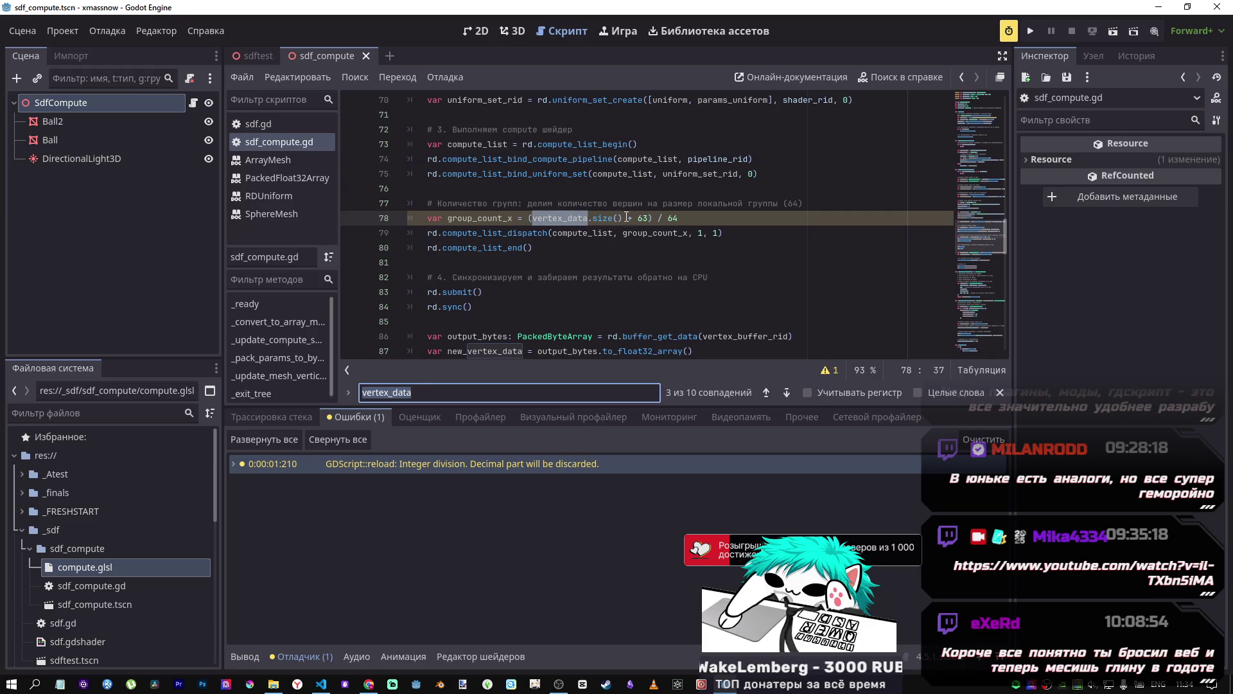
{"action": "left_click", "coordinate": [611, 218]}
{"action": "left_click_drag", "start_coordinate": [611, 218], "coordinate": [534, 219]}
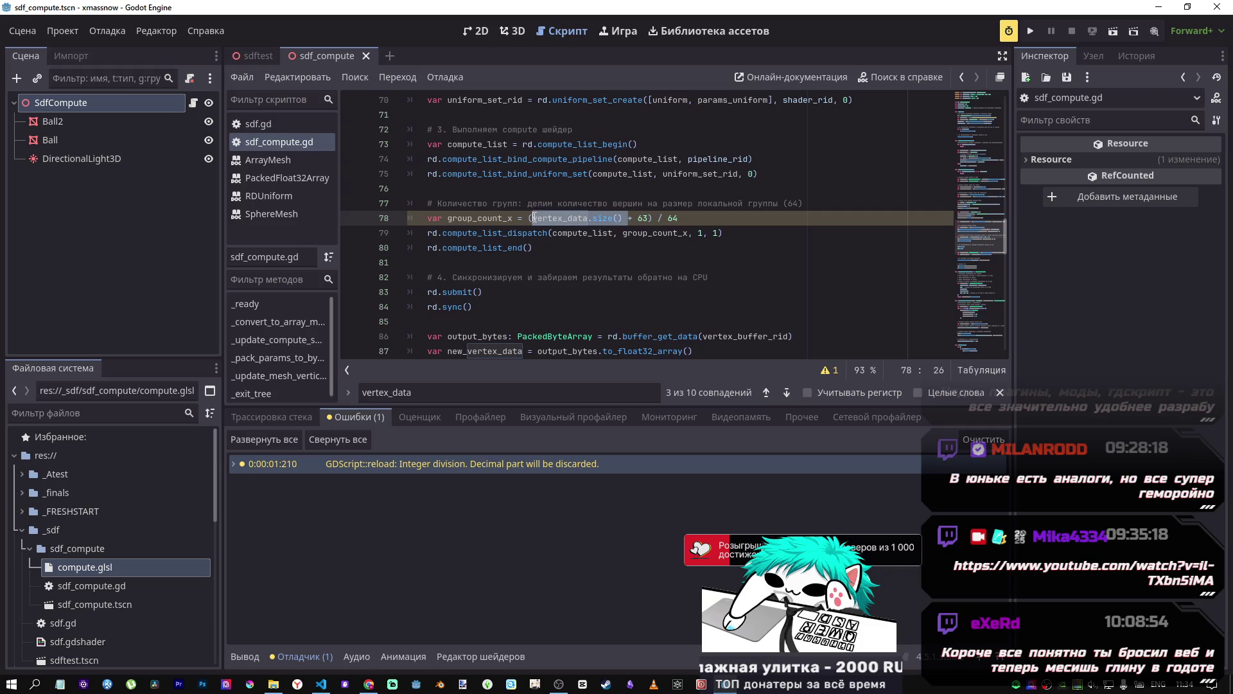
{"action": "left_click", "coordinate": [534, 218]}
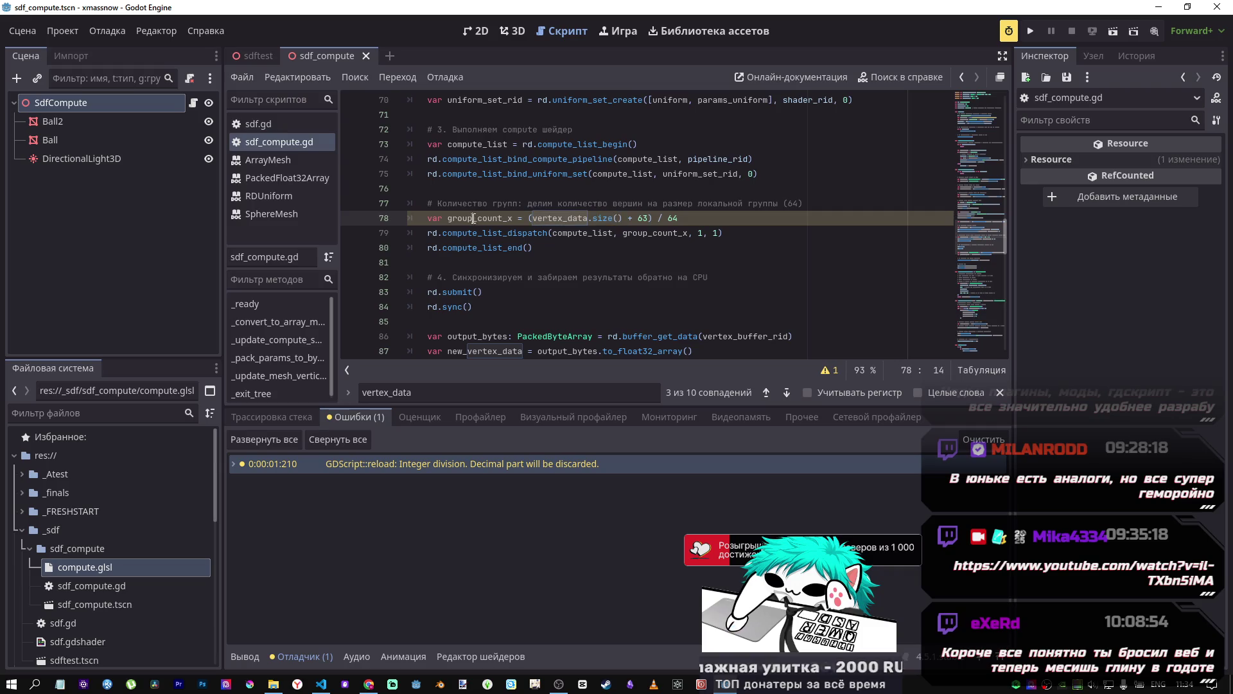
{"action": "left_click", "coordinate": [512, 218]}
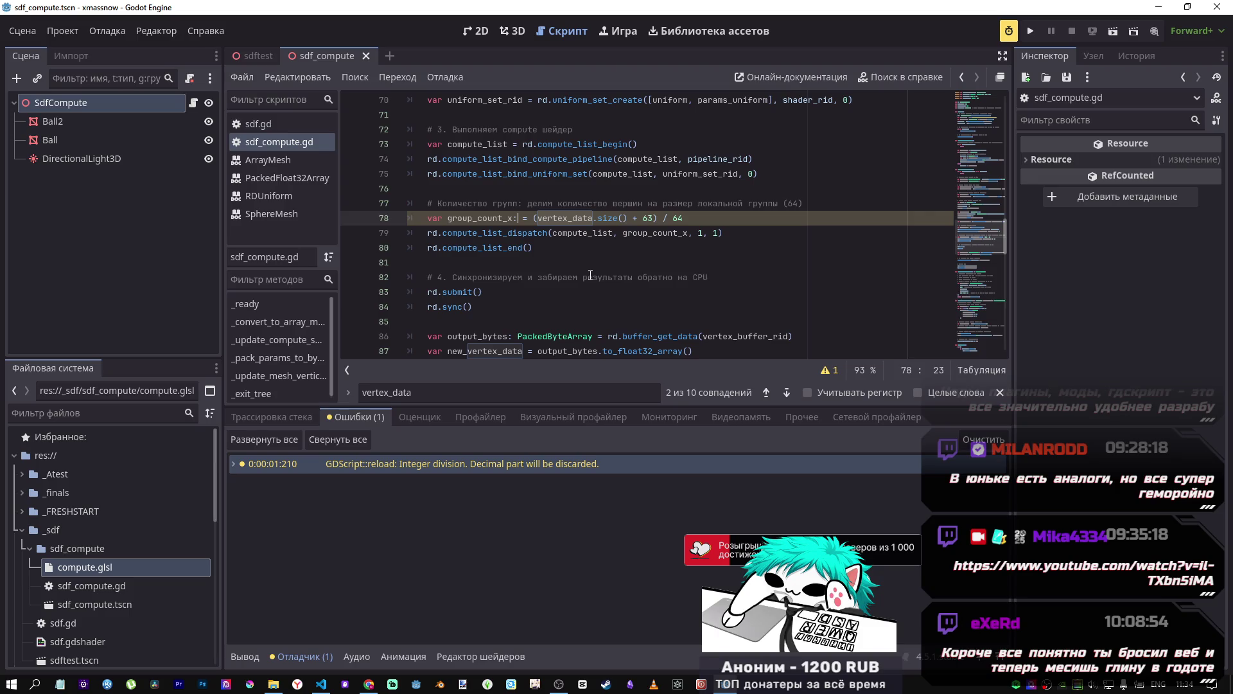
{"action": "type", "text": ":"}
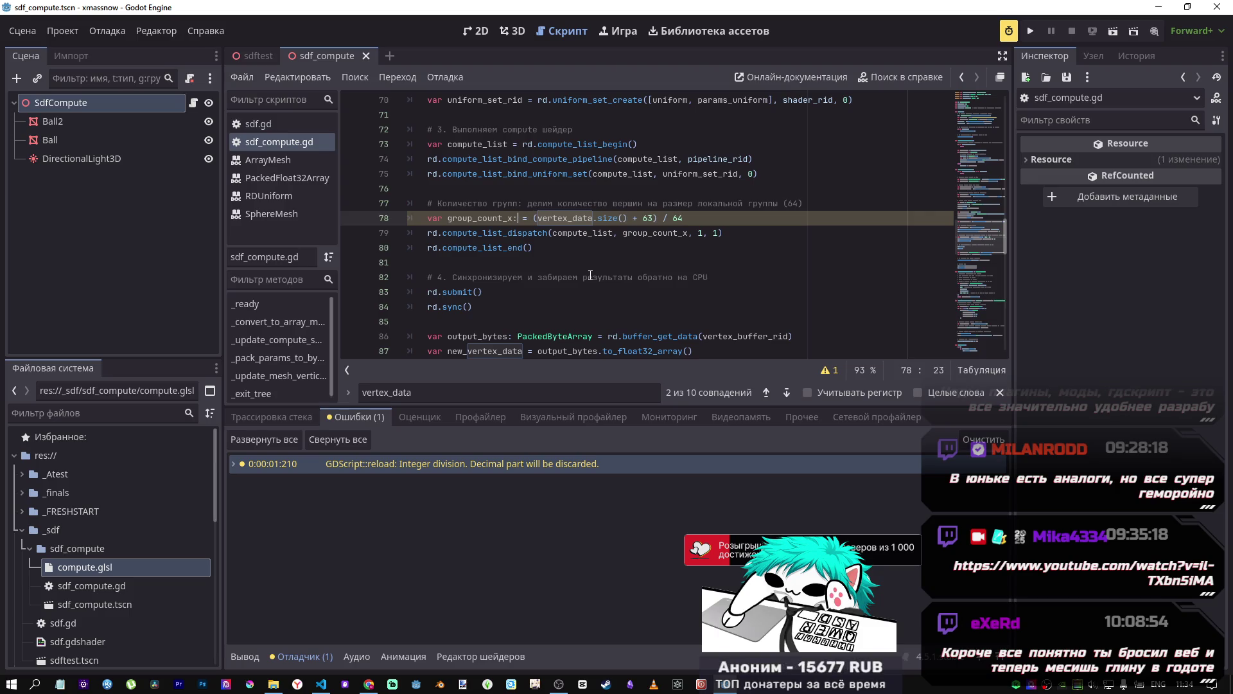
{"action": "type", "text": " float"}
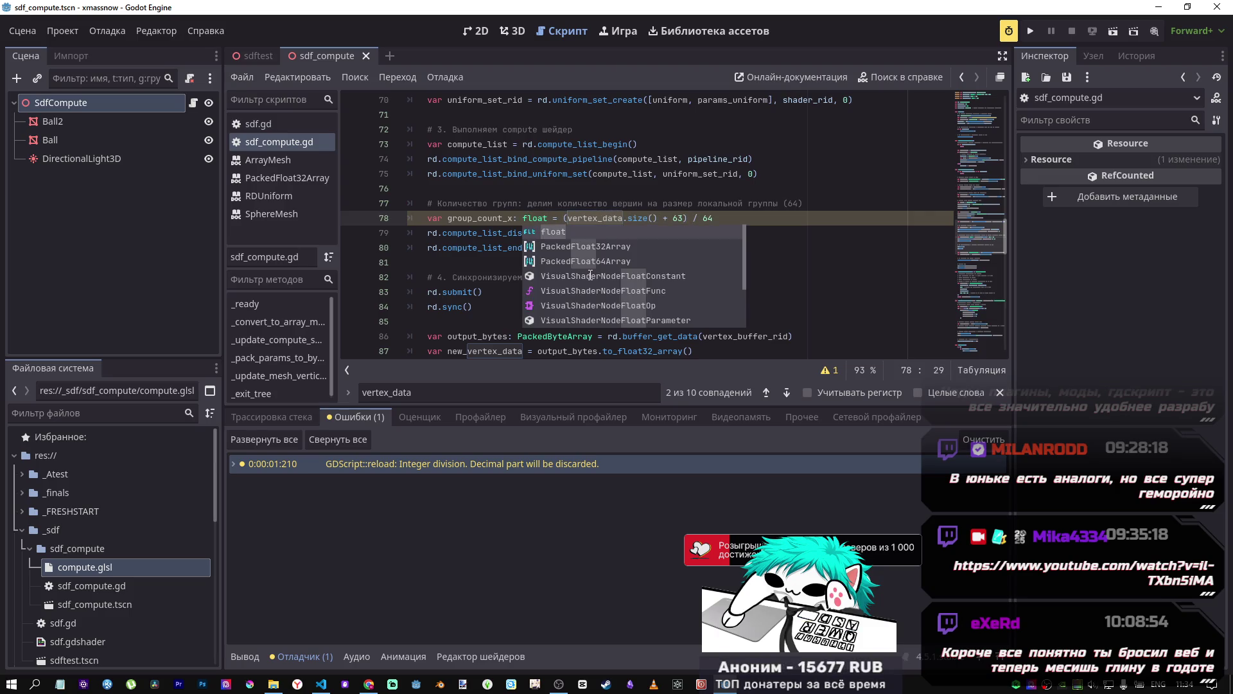
{"action": "left_click", "coordinate": [563, 204]}
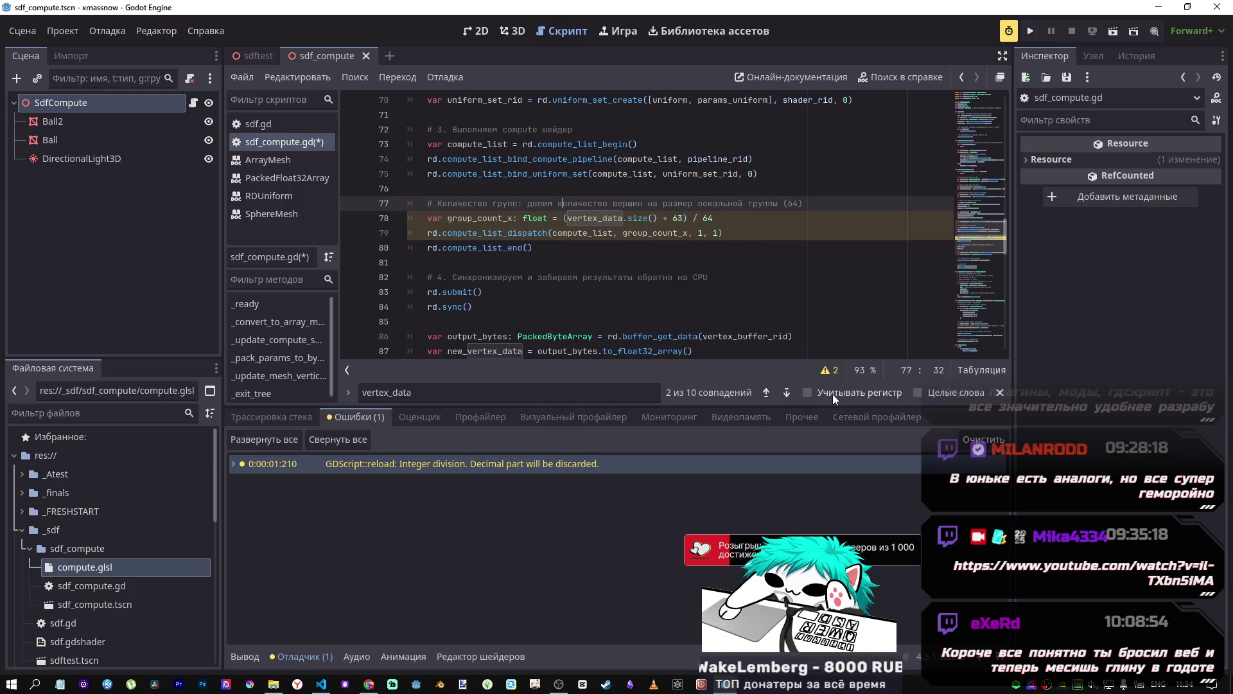
Step: Check the line 79 narrowing-conversion warning, undo the float type, and save
{"action": "left_click", "coordinate": [829, 370]}
{"action": "left_click", "coordinate": [532, 340]}
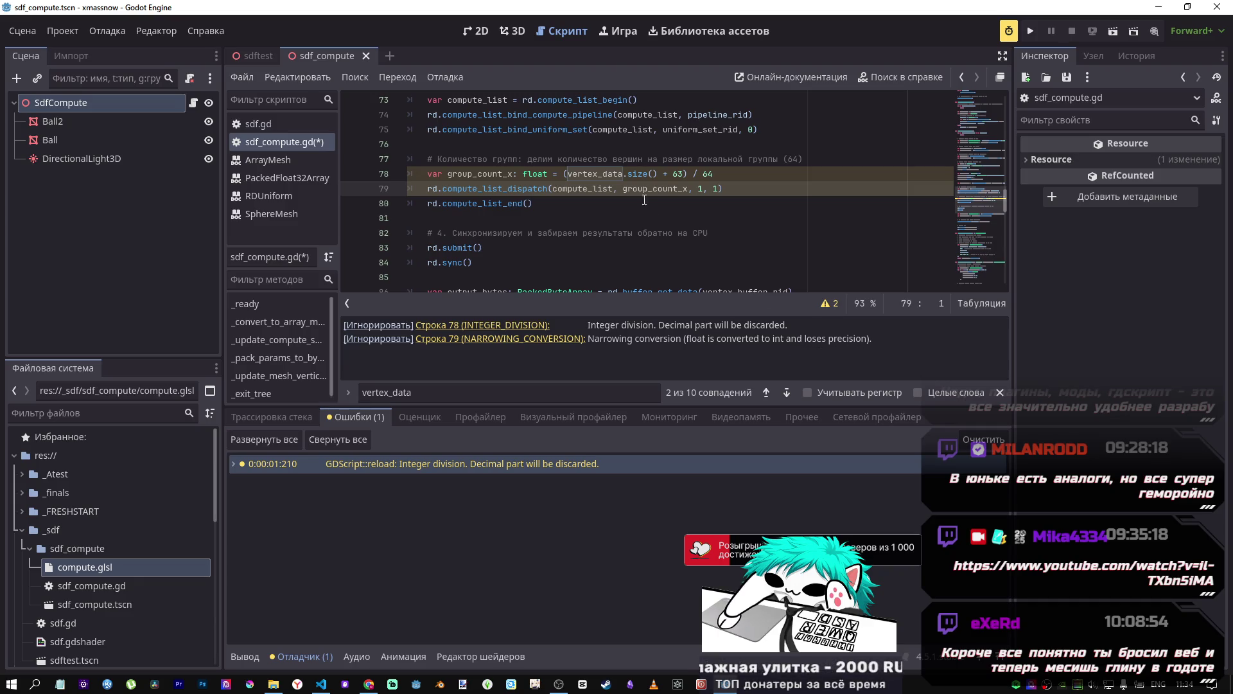
{"action": "mouse_move", "coordinate": [666, 191]}
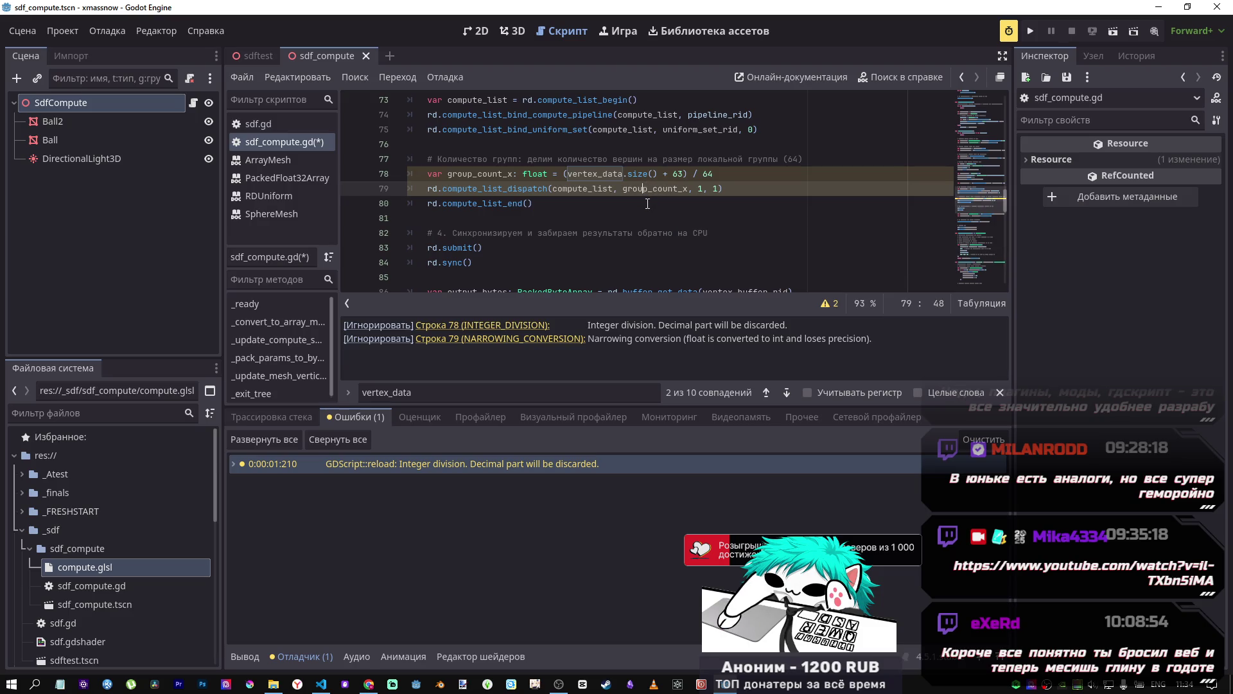
{"action": "key", "text": "ctrl+z"}
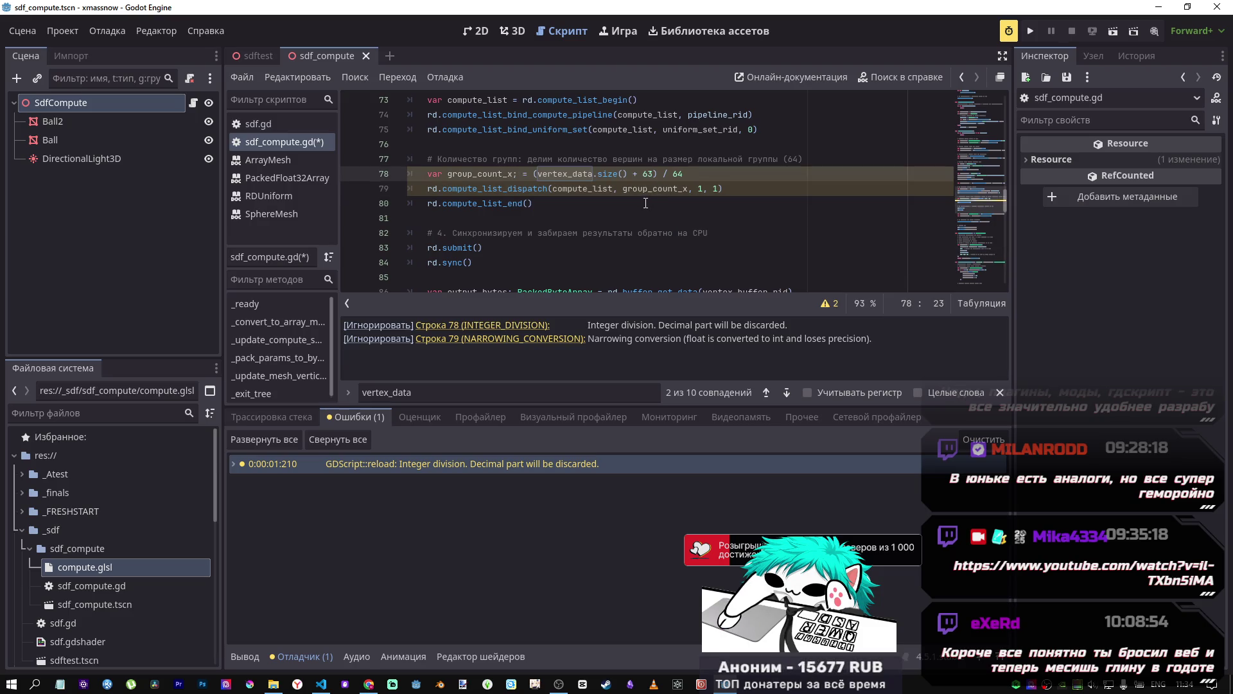
{"action": "key", "text": "ctrl+s"}
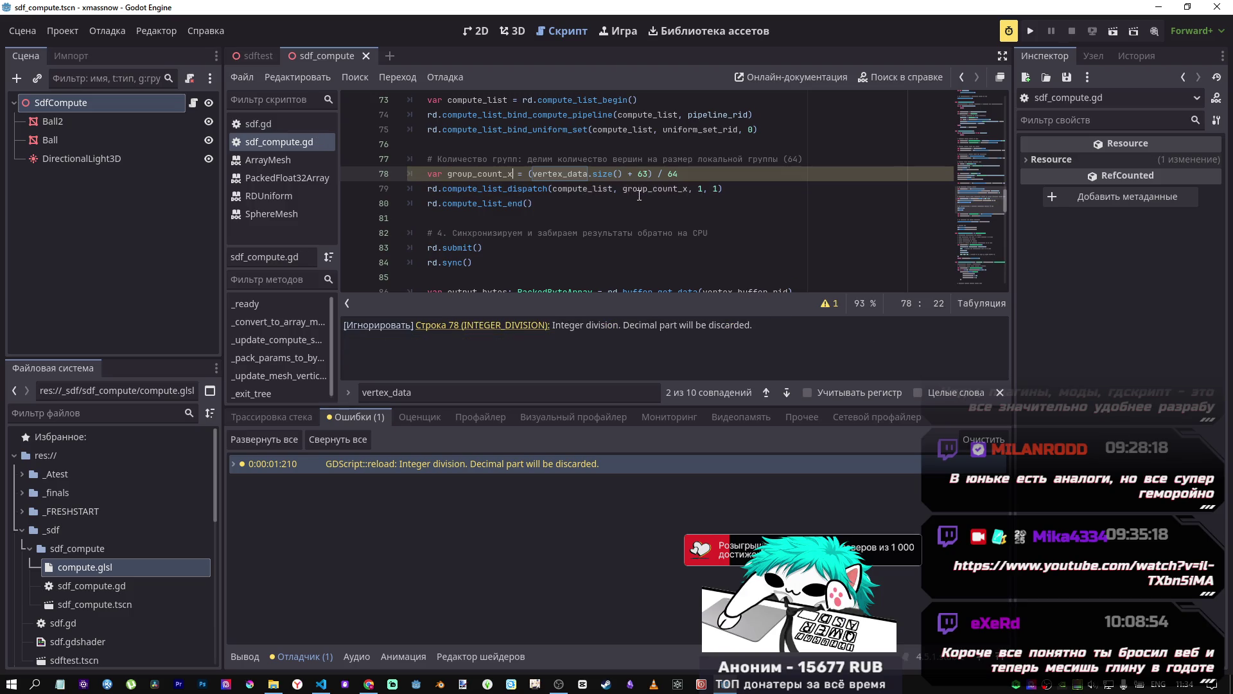
{"action": "left_click", "coordinate": [912, 80]}
{"action": "double_click", "coordinate": [392, 237]}
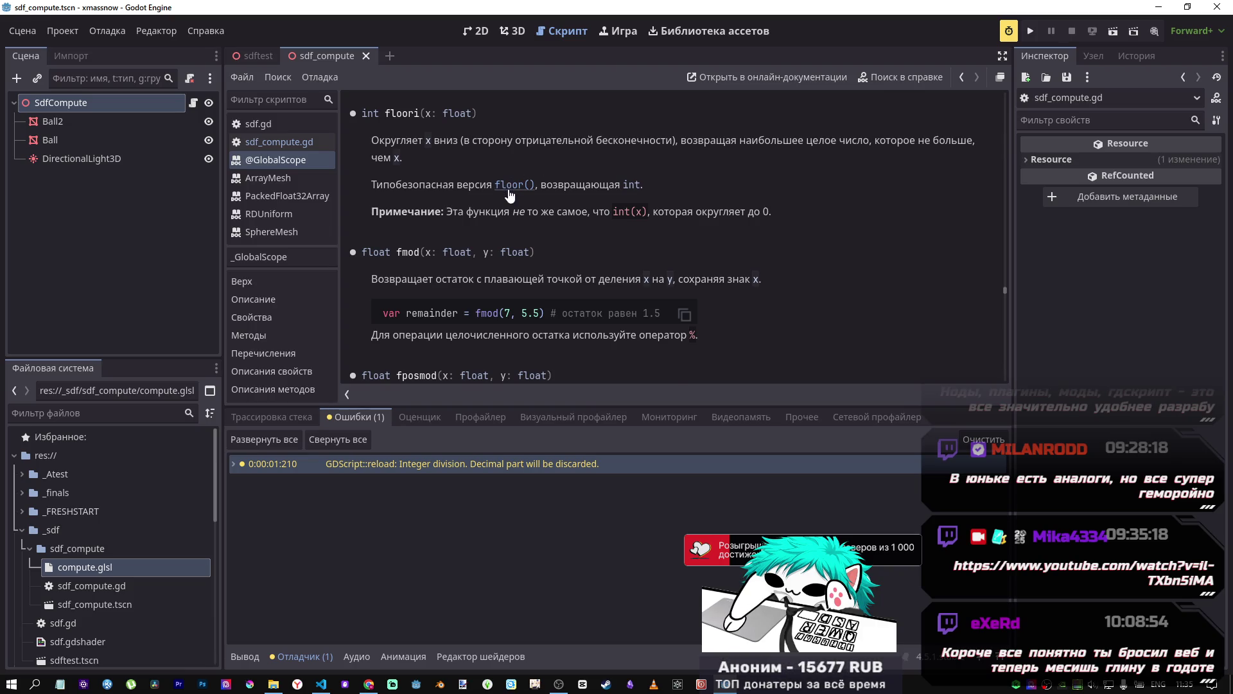
{"action": "scroll", "coordinate": [509, 192], "scroll_direction": "up", "scroll_amount": 5}
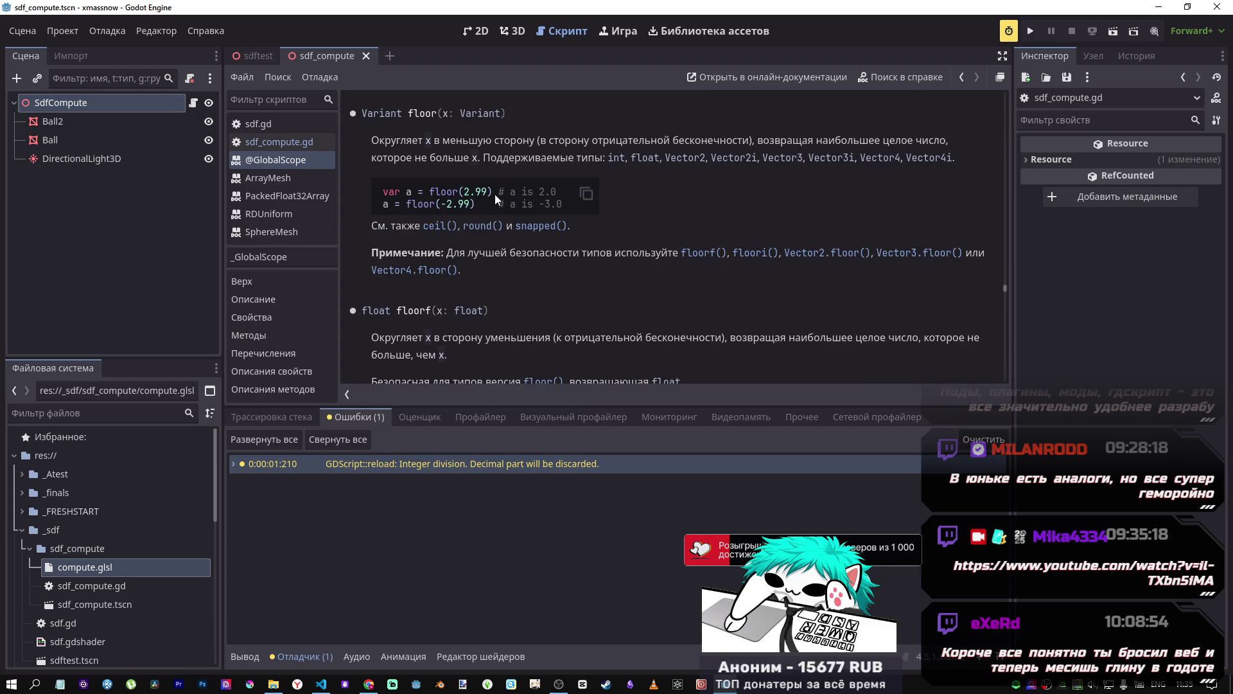
{"action": "left_click", "coordinate": [310, 145]}
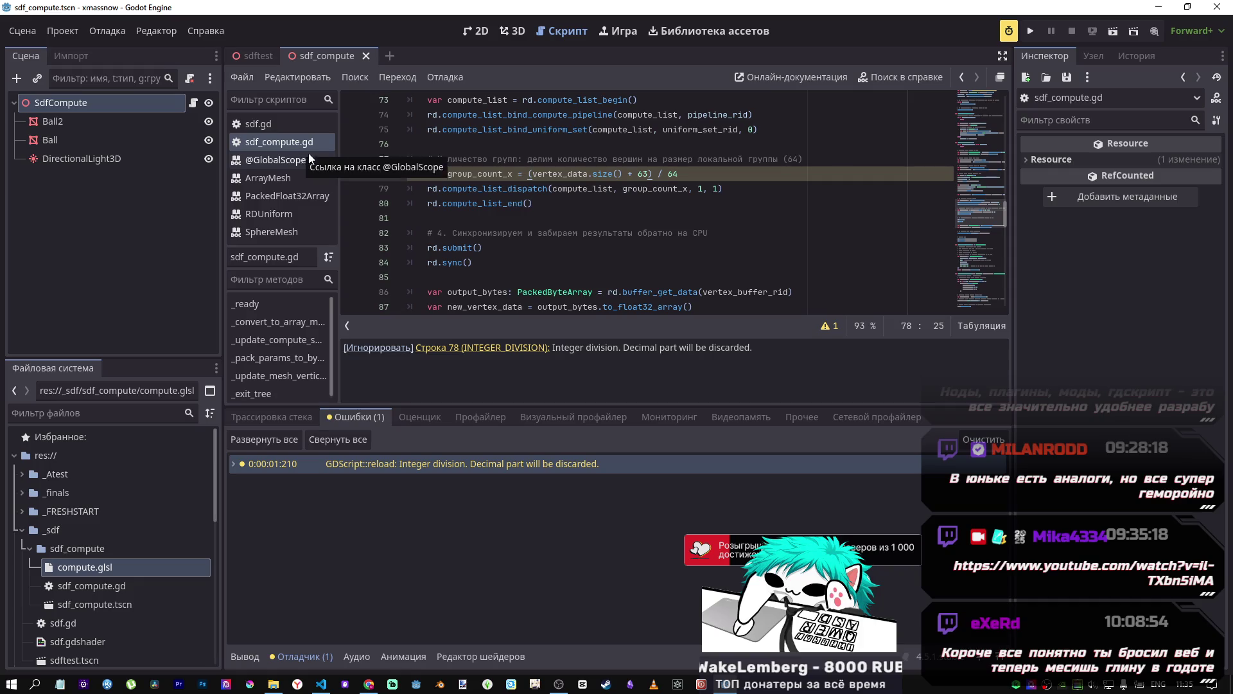
{"action": "type", "text": "floor("}
{"action": "key", "text": "Delete"}
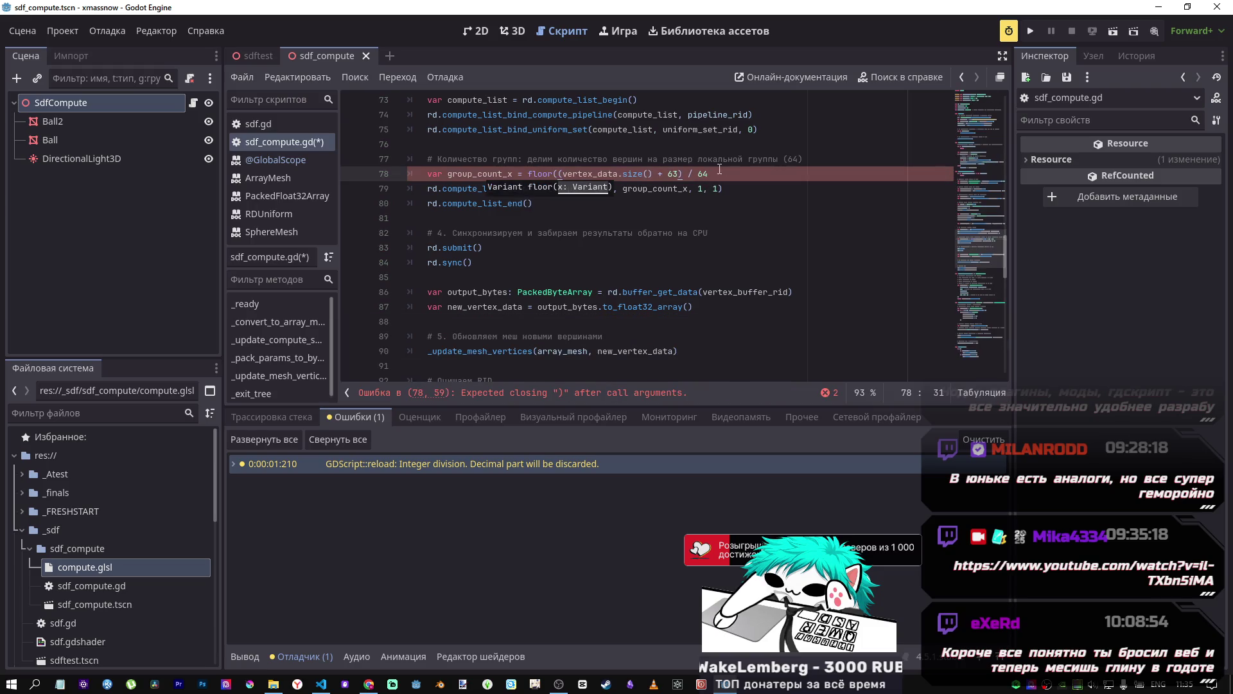
Step: Revert the float type and floor() experiments on line 78, save, and return to 3D
{"action": "left_click", "coordinate": [713, 173]}
{"action": "type", "text": ")"}
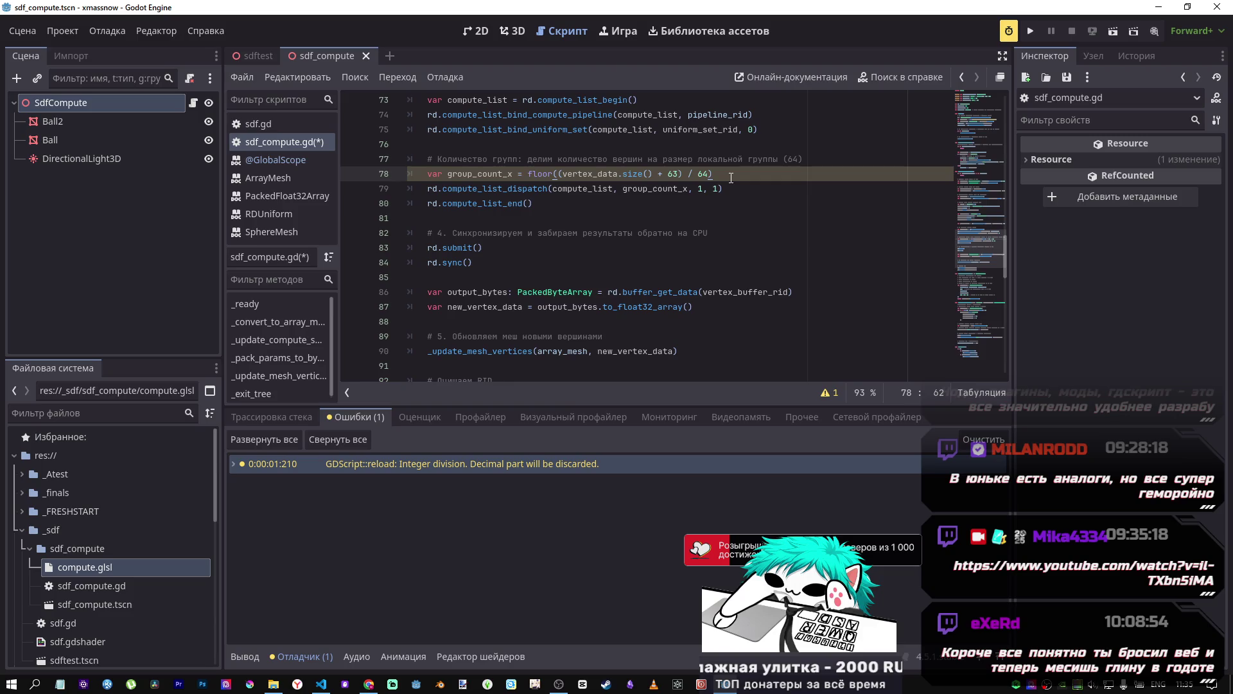
{"action": "left_click", "coordinate": [517, 173]}
{"action": "type", "text": ":float"}
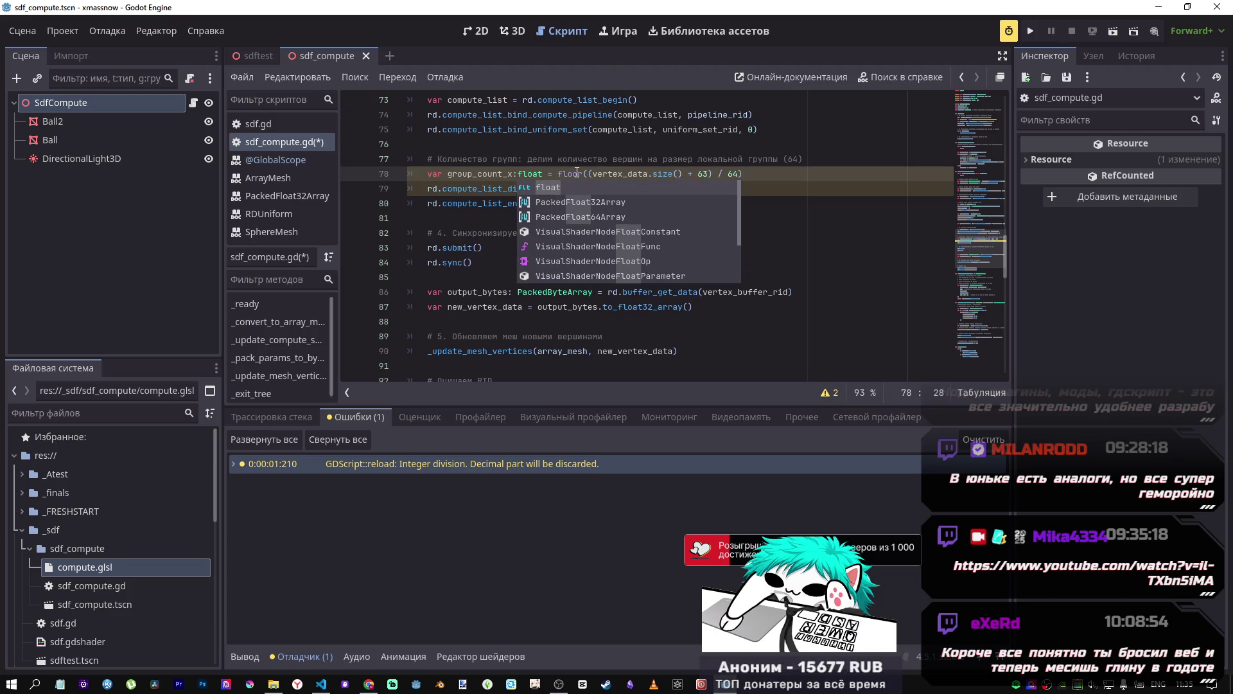
{"action": "left_click", "coordinate": [574, 175]}
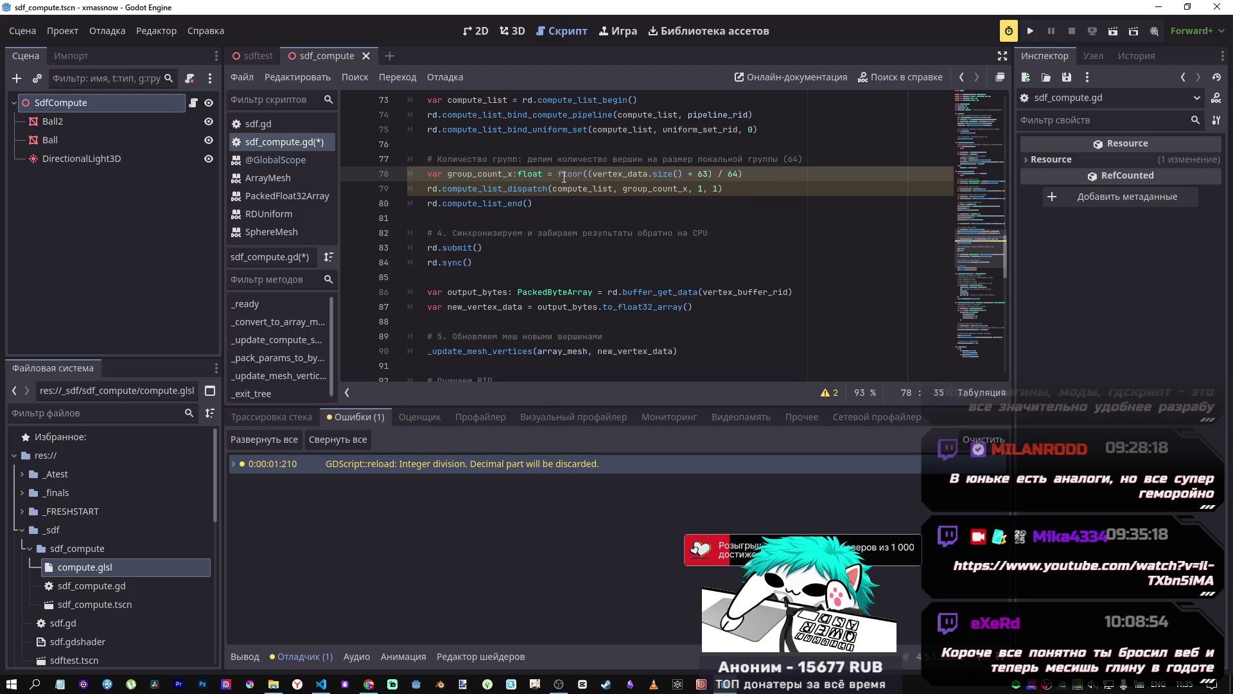
{"action": "key", "text": "ctrl+z"}
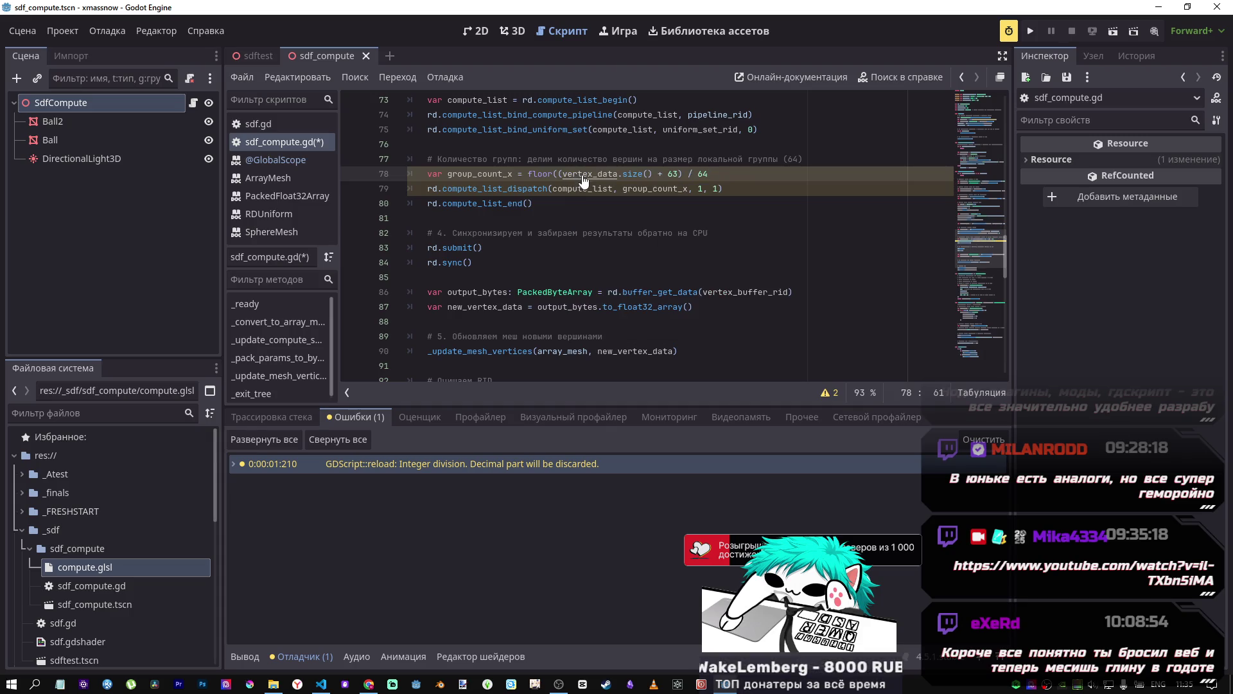
{"action": "key", "text": "ctrl+z"}
{"action": "key", "text": "ctrl+s"}
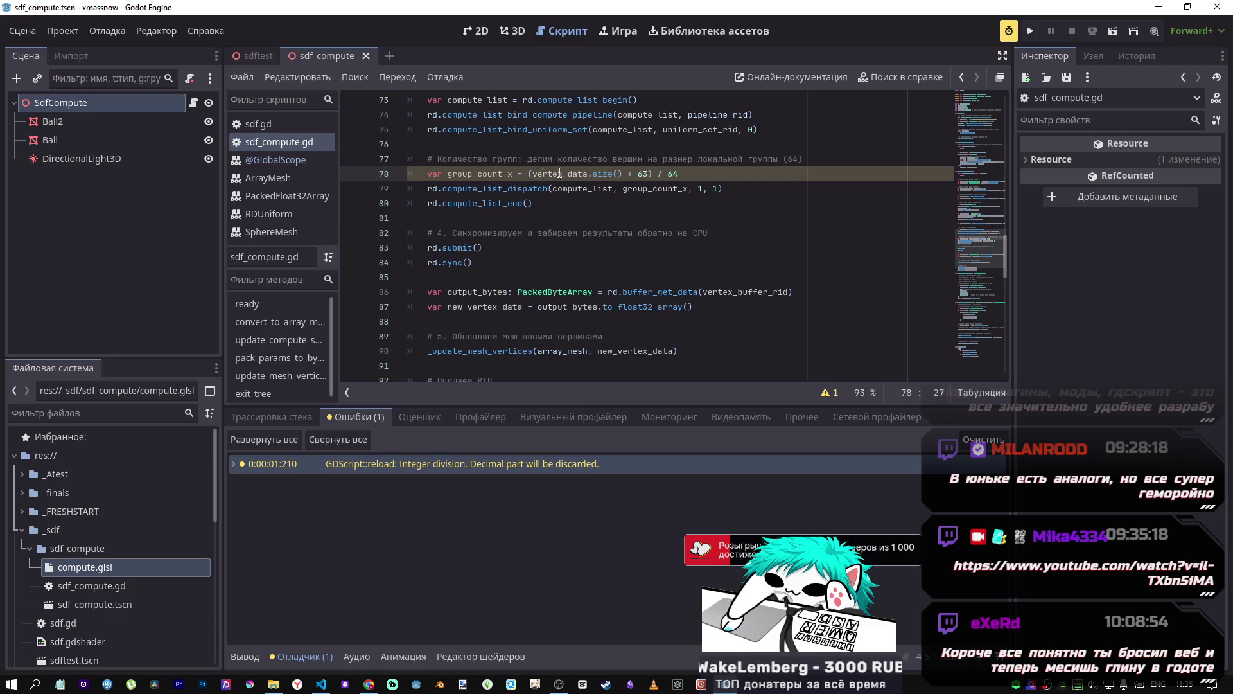
{"action": "left_click_drag", "start_coordinate": [555, 173], "coordinate": [618, 175]}
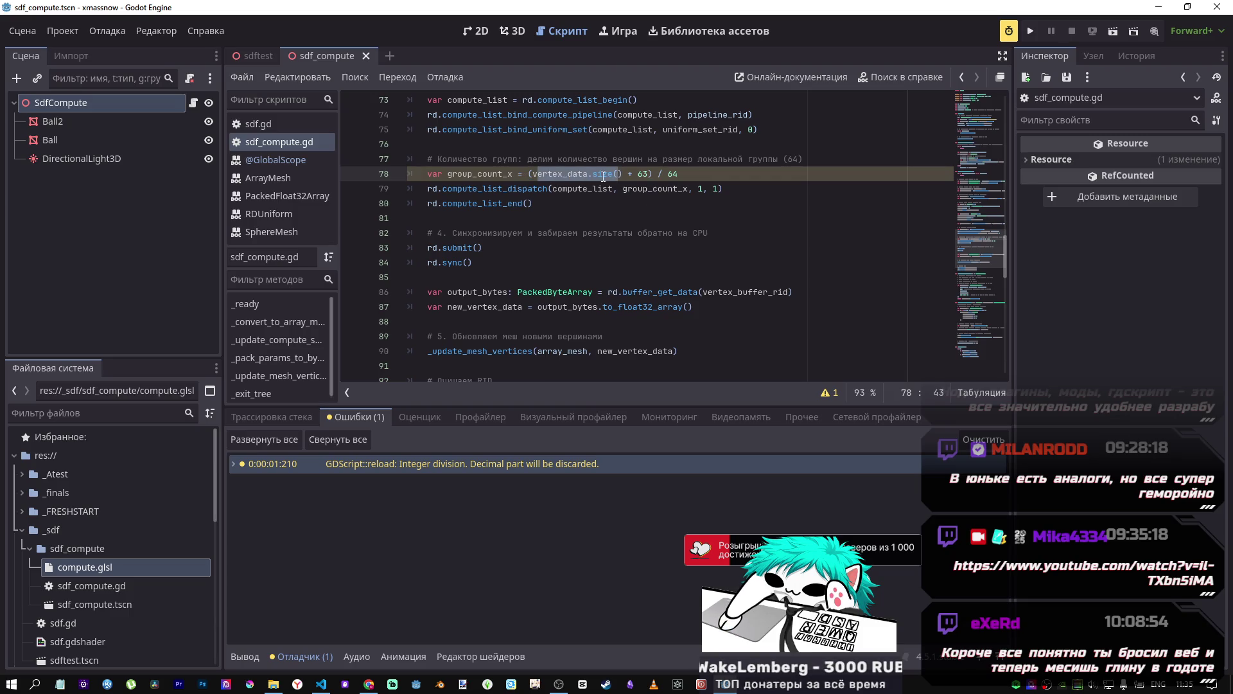
{"action": "left_click", "coordinate": [499, 31]}
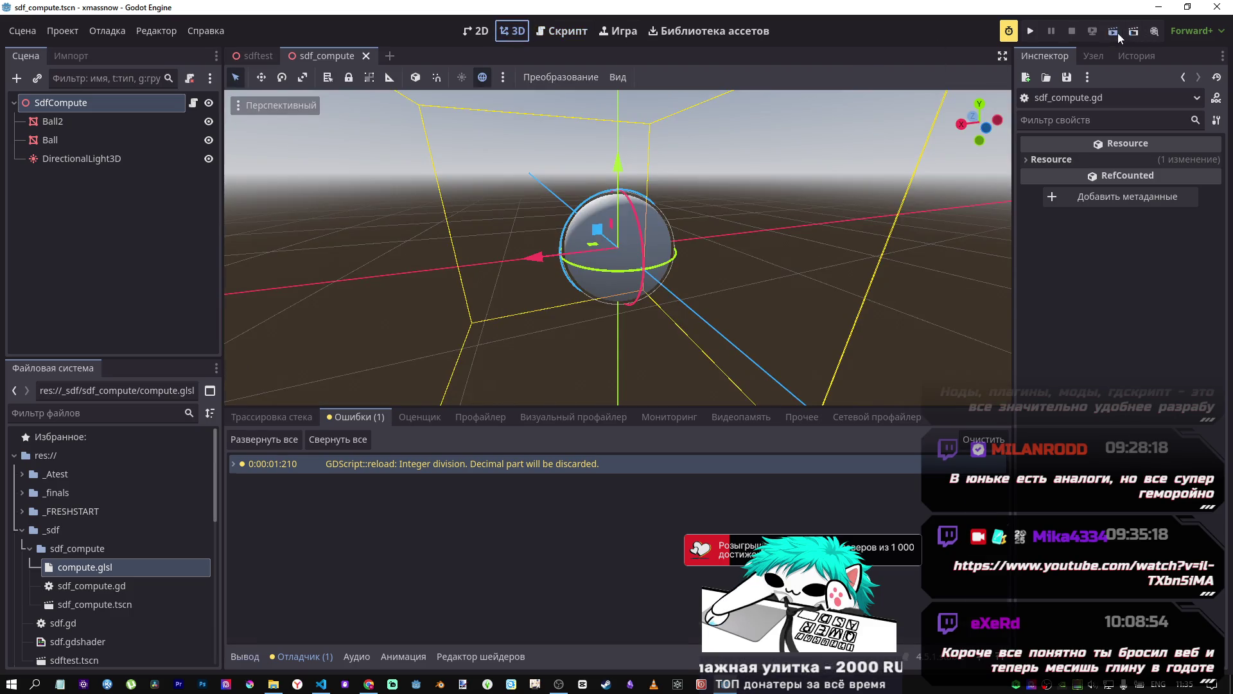
Step: Run the scene, override the game camera in 3D, and zoom in on the carved sphere
{"action": "left_click", "coordinate": [1115, 31]}
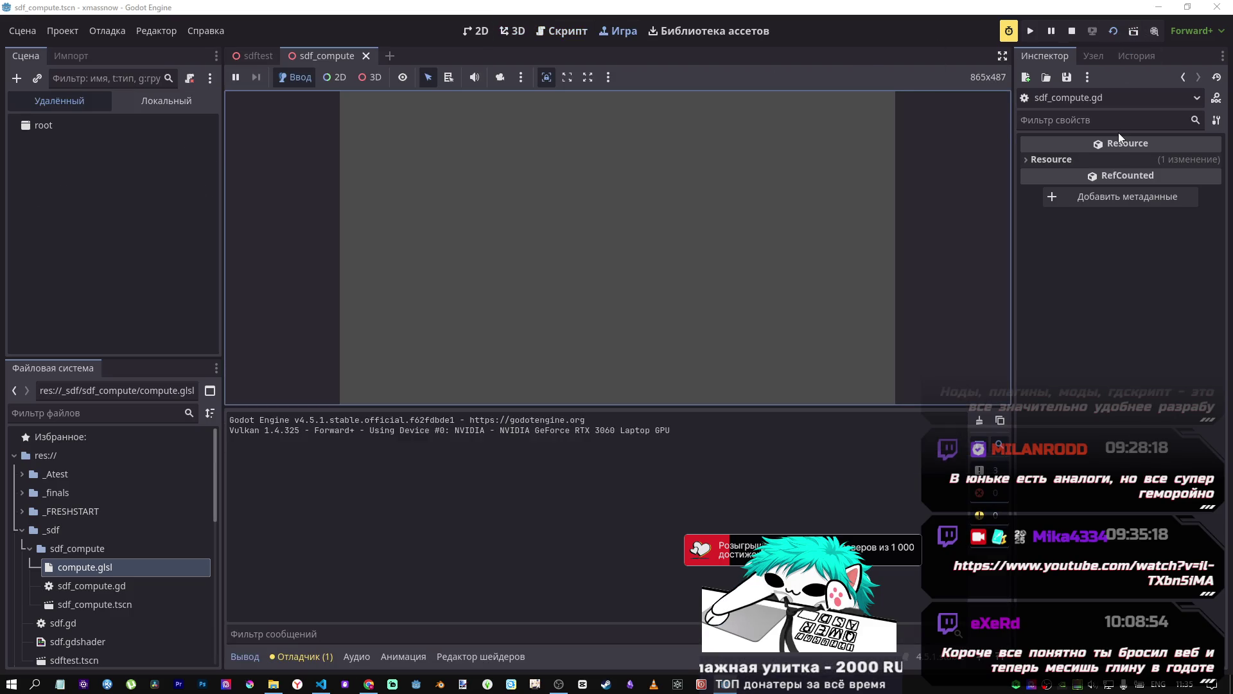
{"action": "left_click", "coordinate": [96, 199]}
{"action": "left_click", "coordinate": [500, 77]}
{"action": "left_click", "coordinate": [636, 258]}
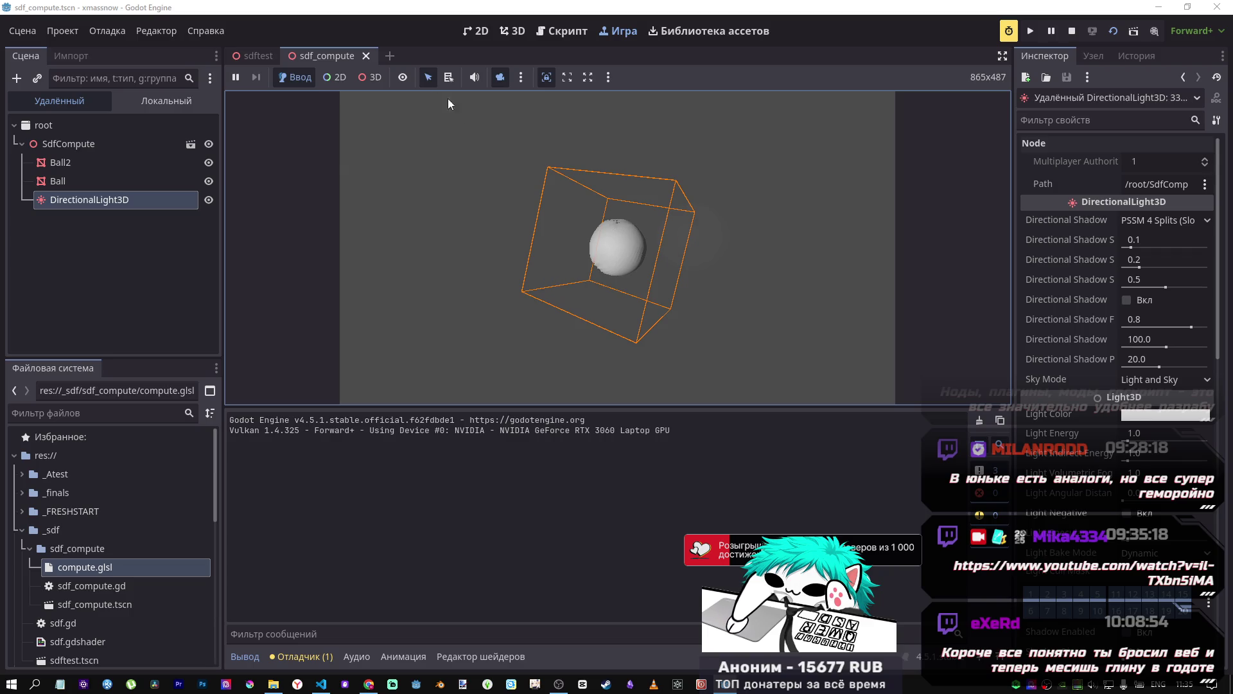
{"action": "left_click", "coordinate": [371, 77]}
{"action": "scroll", "coordinate": [487, 149], "scroll_direction": "up", "scroll_amount": 10}
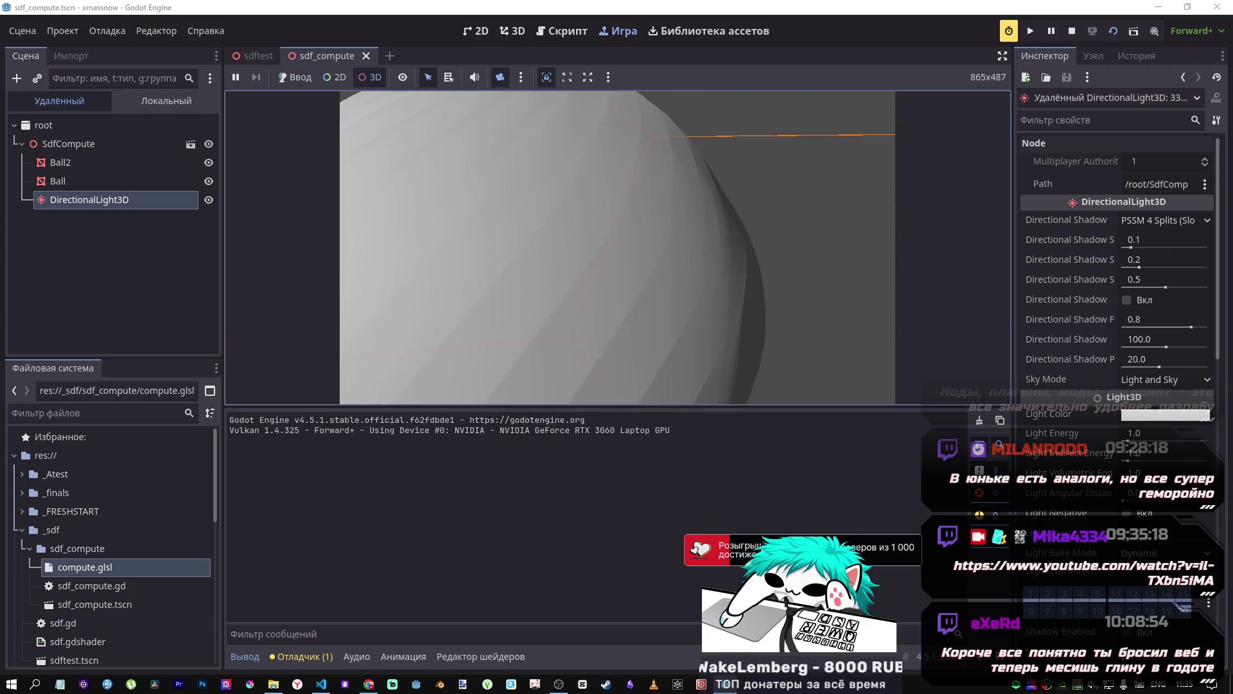
{"action": "scroll", "coordinate": [617, 247], "scroll_direction": "down", "scroll_amount": 10}
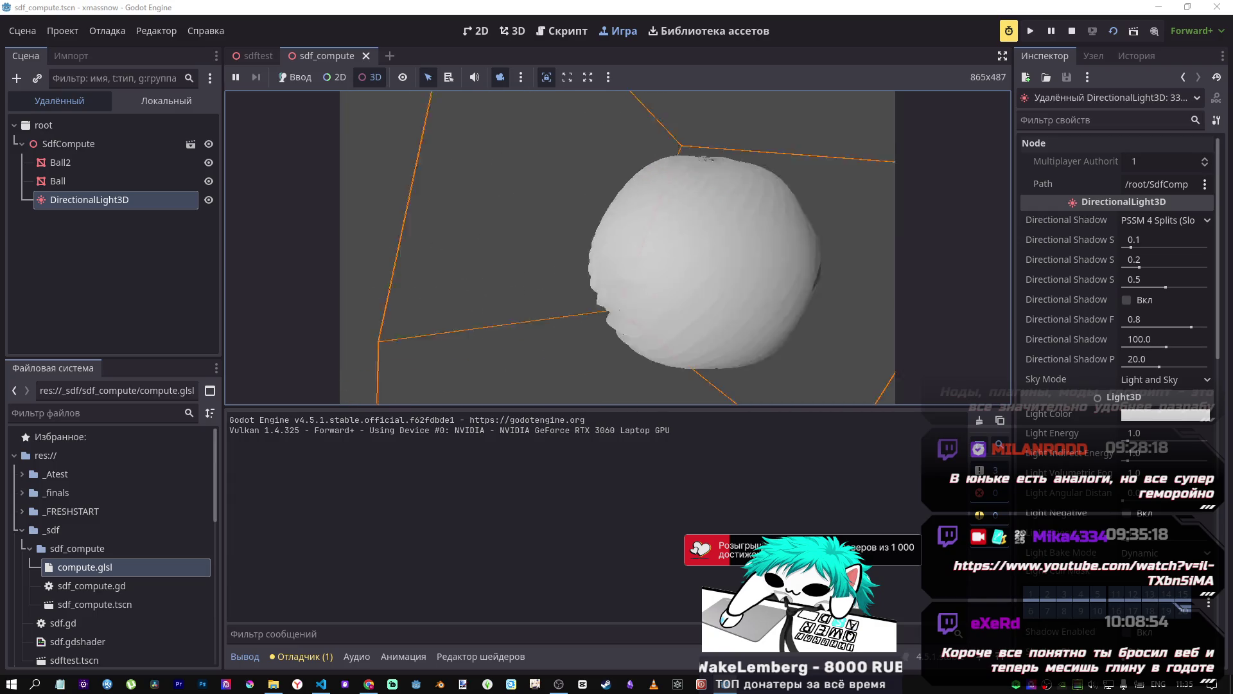
{"action": "scroll", "coordinate": [617, 248], "scroll_direction": "up", "scroll_amount": 10}
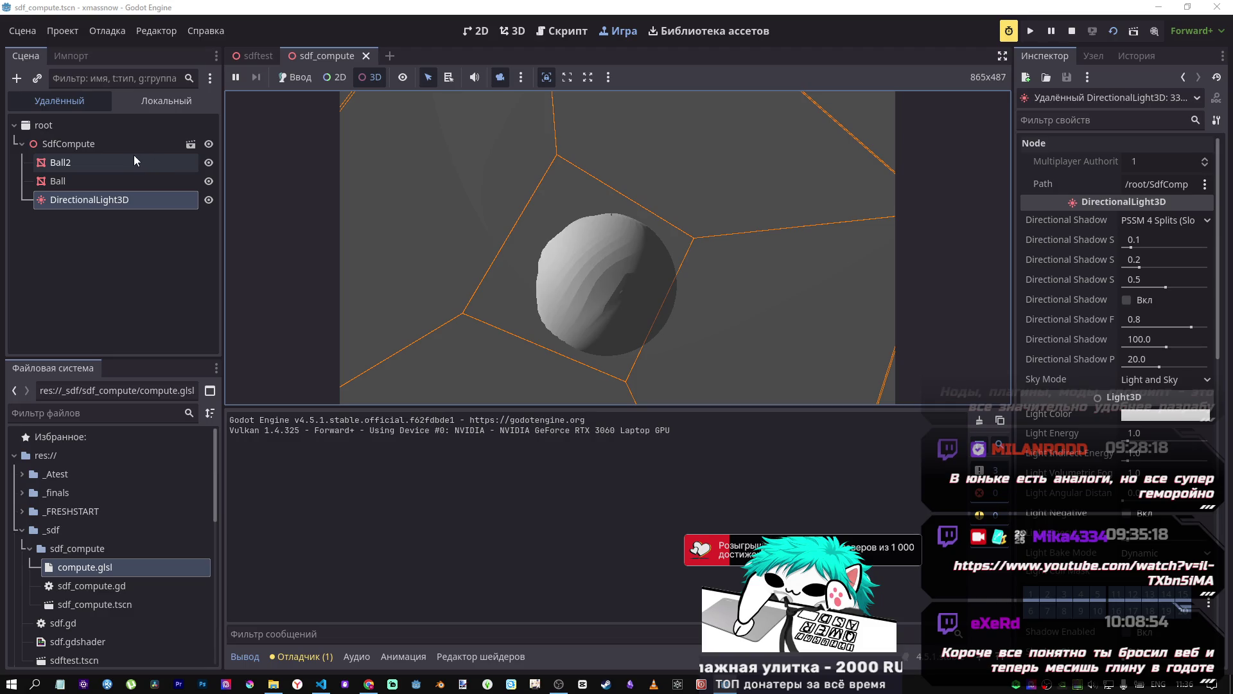
Step: Try Cut Radius, Cut Strength and Cut Center x/y changes on SdfCompute, undoing each one
{"action": "left_click", "coordinate": [117, 146]}
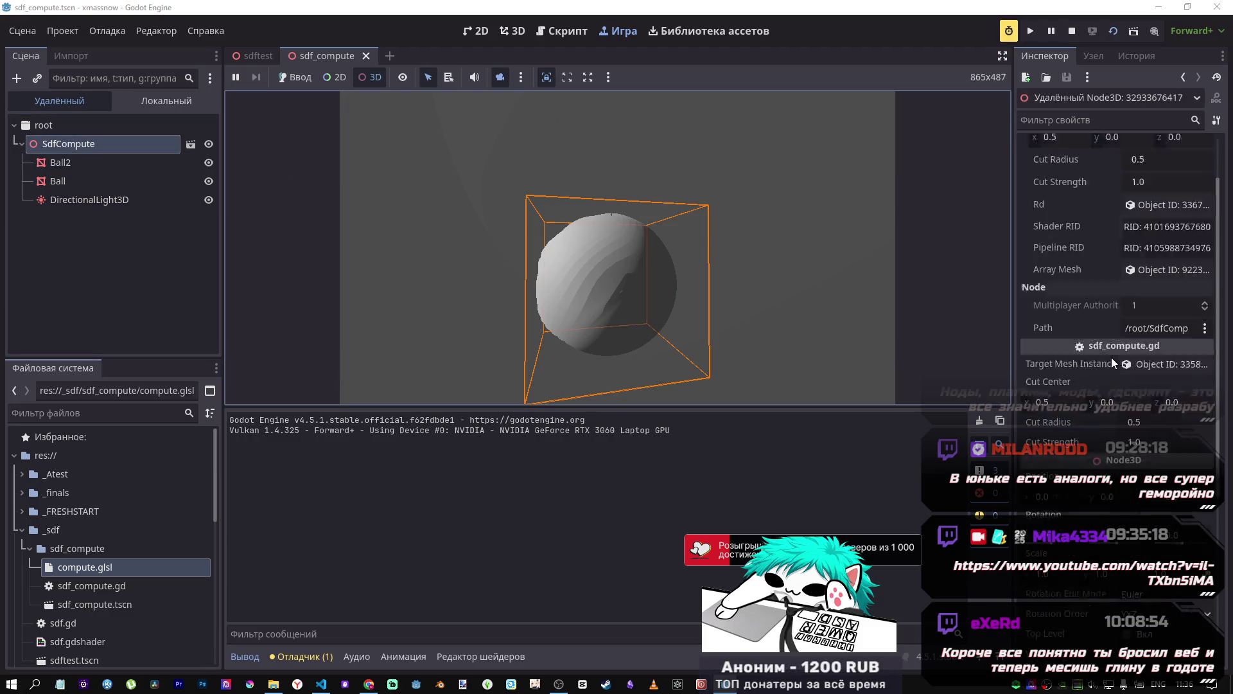
{"action": "mouse_move", "coordinate": [1147, 221]}
{"action": "left_mouse_down"}
{"action": "mouse_move", "coordinate": [1060, 224]}
{"action": "mouse_move", "coordinate": [632, 345]}
{"action": "left_mouse_up"}
{"action": "left_click", "coordinate": [1077, 273]}
{"action": "key", "text": "ctrl+z"}
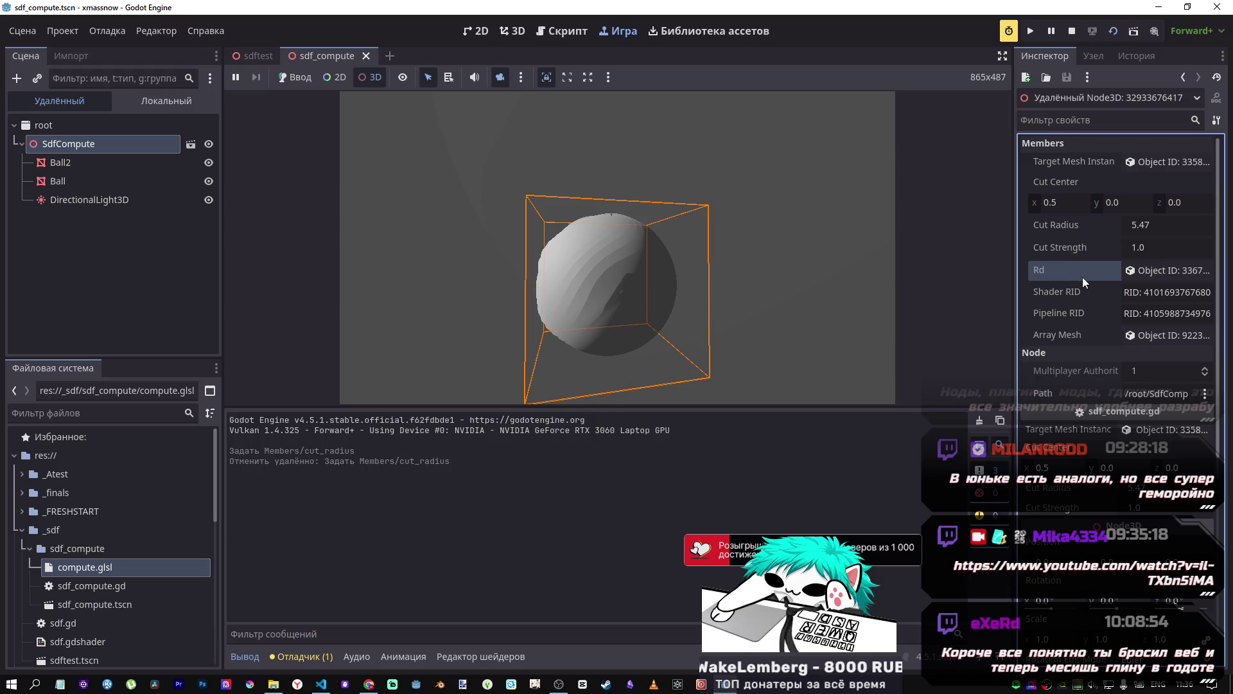
{"action": "left_click", "coordinate": [1137, 248]}
{"action": "left_click_drag", "start_coordinate": [1137, 248], "coordinate": [1175, 248]}
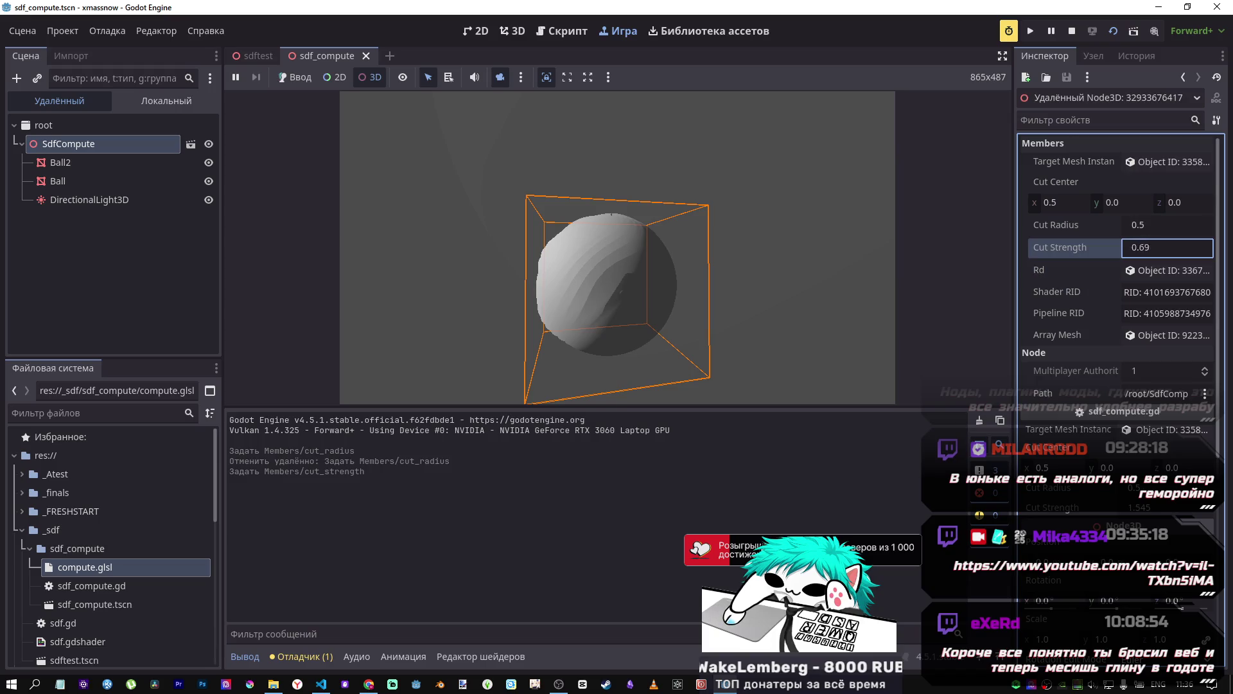
{"action": "key", "text": "ctrl+z"}
{"action": "left_click_drag", "start_coordinate": [1118, 203], "coordinate": [1124, 202]}
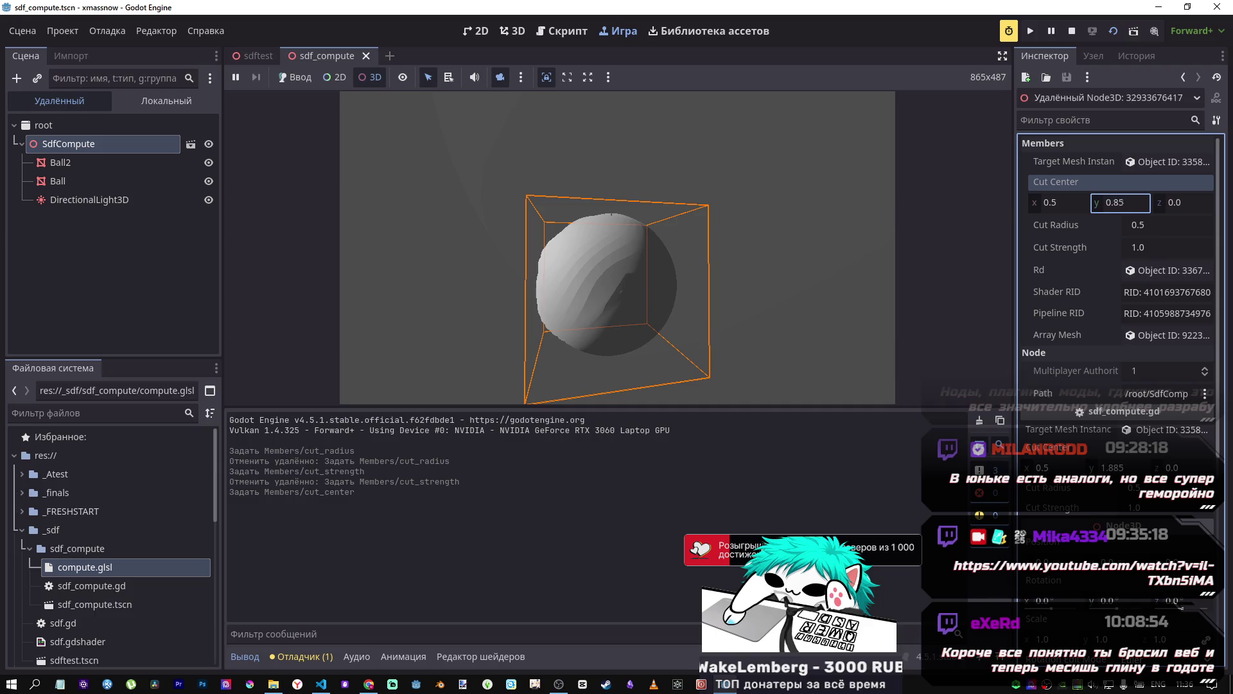
{"action": "key", "text": "ctrl+z"}
{"action": "left_click_drag", "start_coordinate": [1067, 202], "coordinate": [1040, 202]}
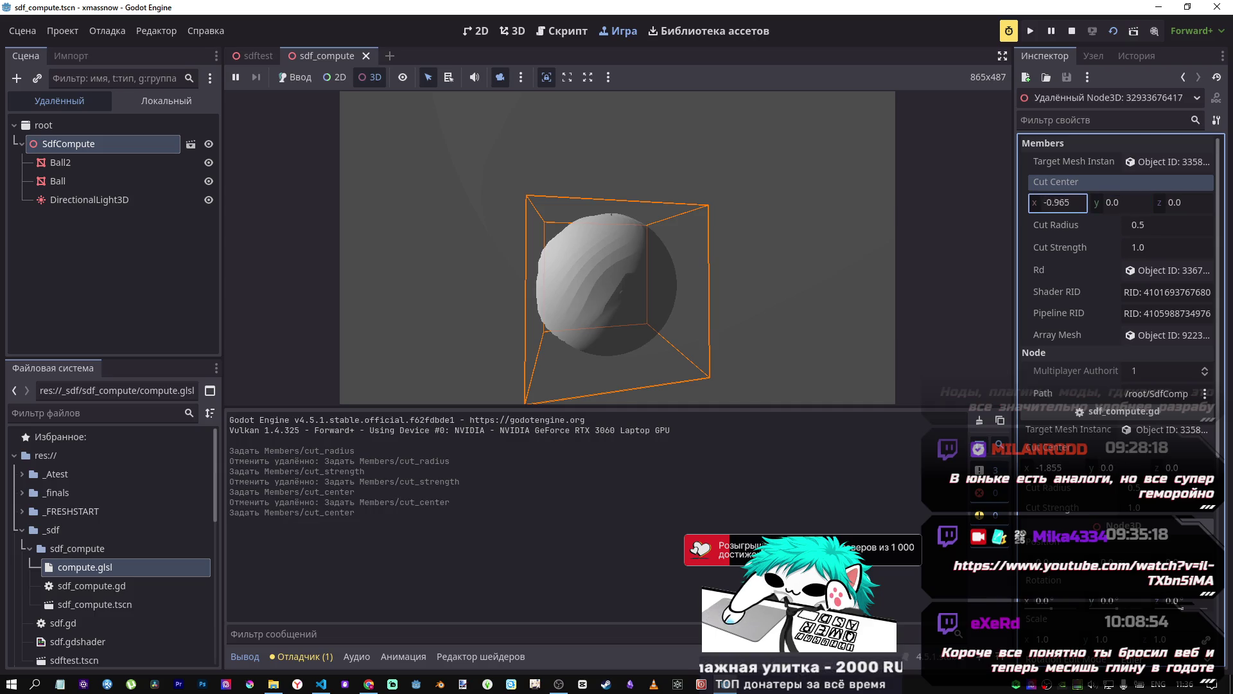
{"action": "key", "text": "ctrl+z"}
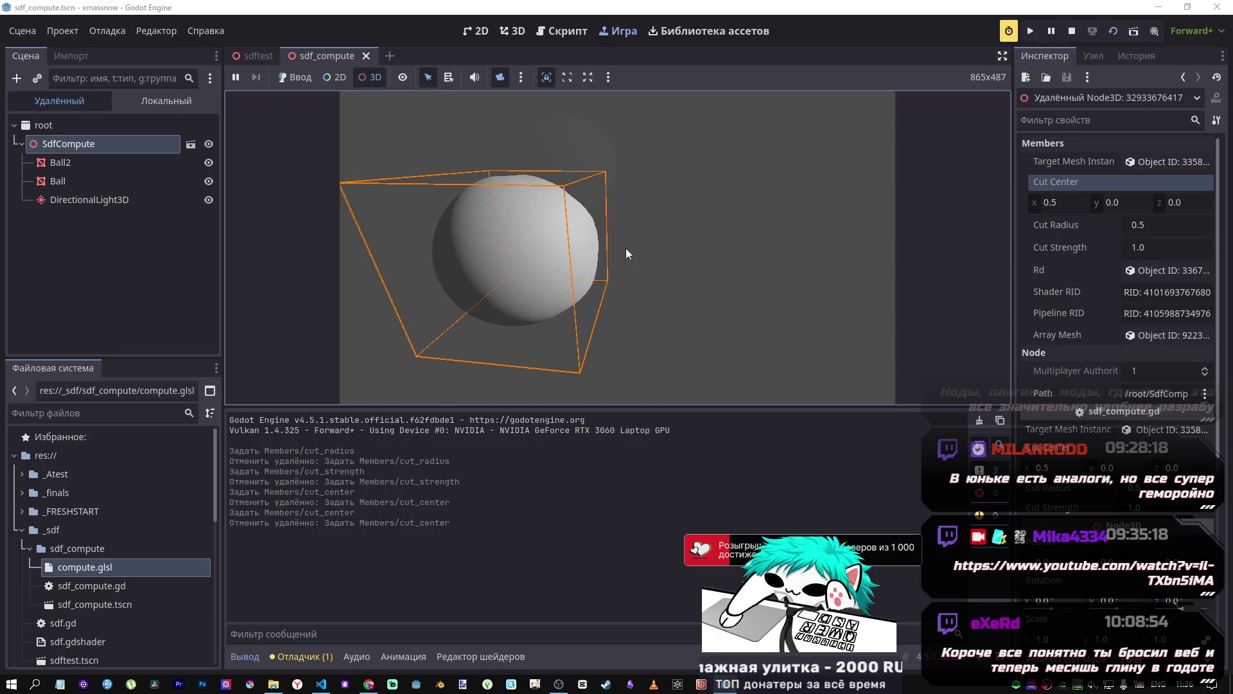
Step: Set Cut Center x to about 2.69, then try and undo a Cut Radius change
{"action": "left_click_drag", "start_coordinate": [1053, 202], "coordinate": [1043, 203]}
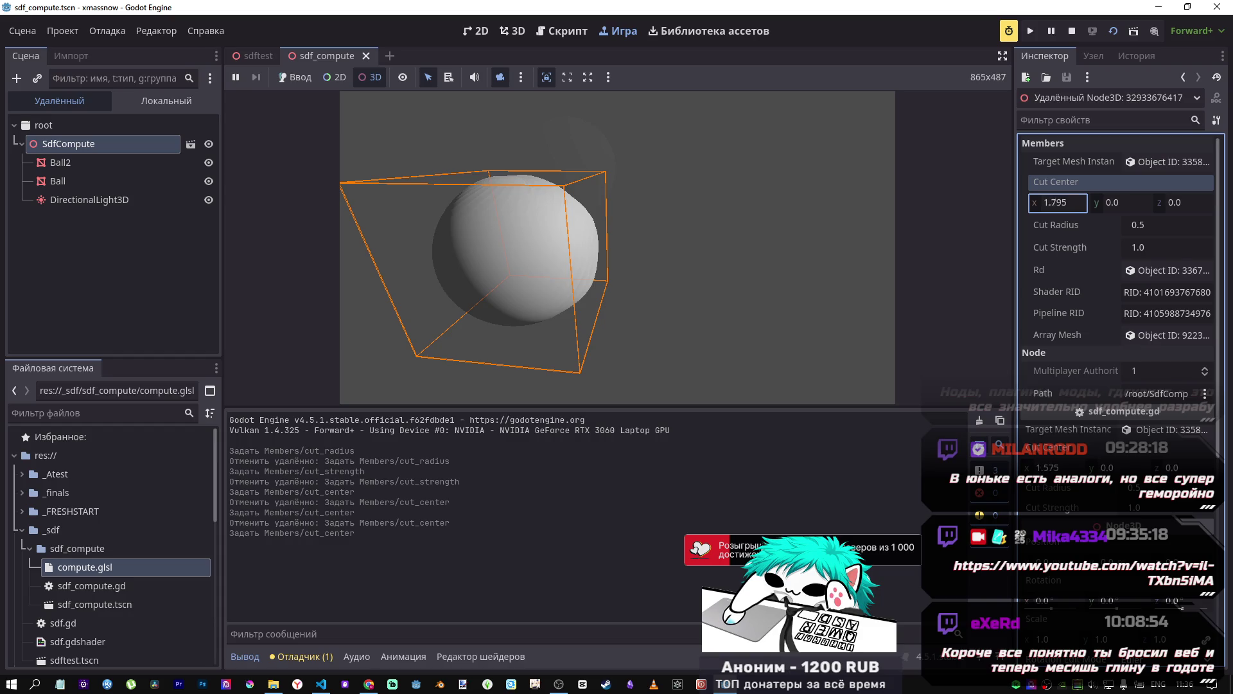
{"action": "left_click_drag", "start_coordinate": [1053, 202], "coordinate": [1044, 203]}
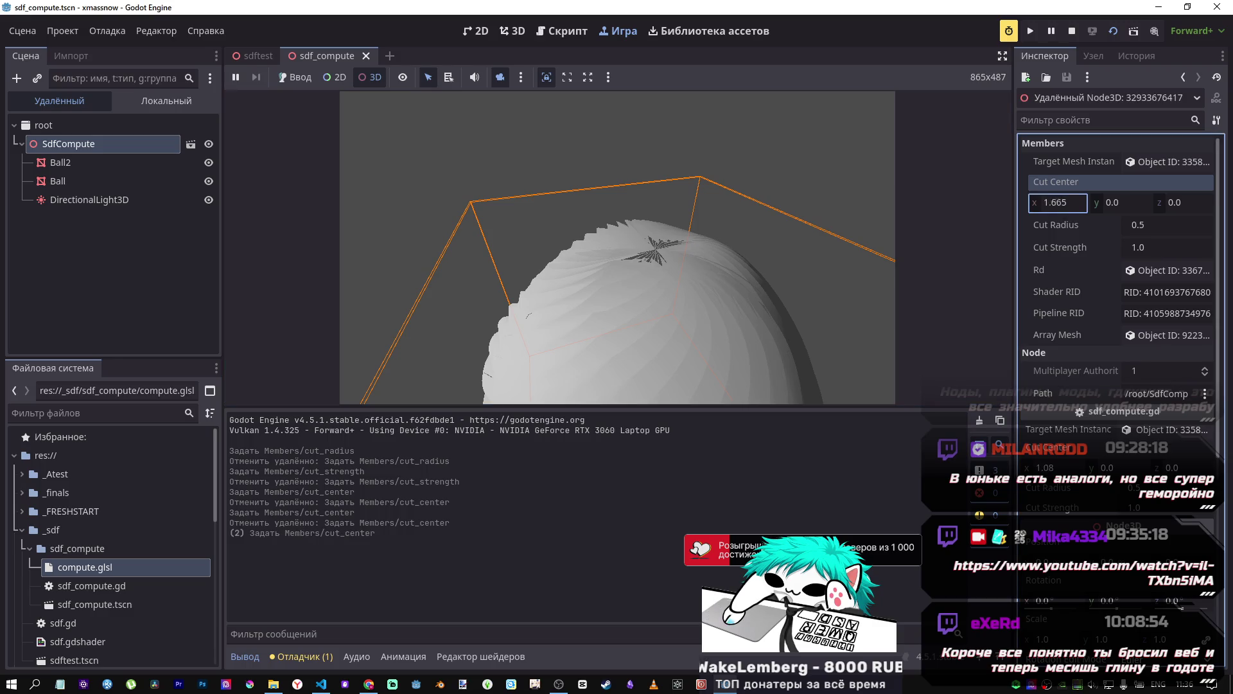
{"action": "left_click_drag", "start_coordinate": [1130, 226], "coordinate": [1134, 225]}
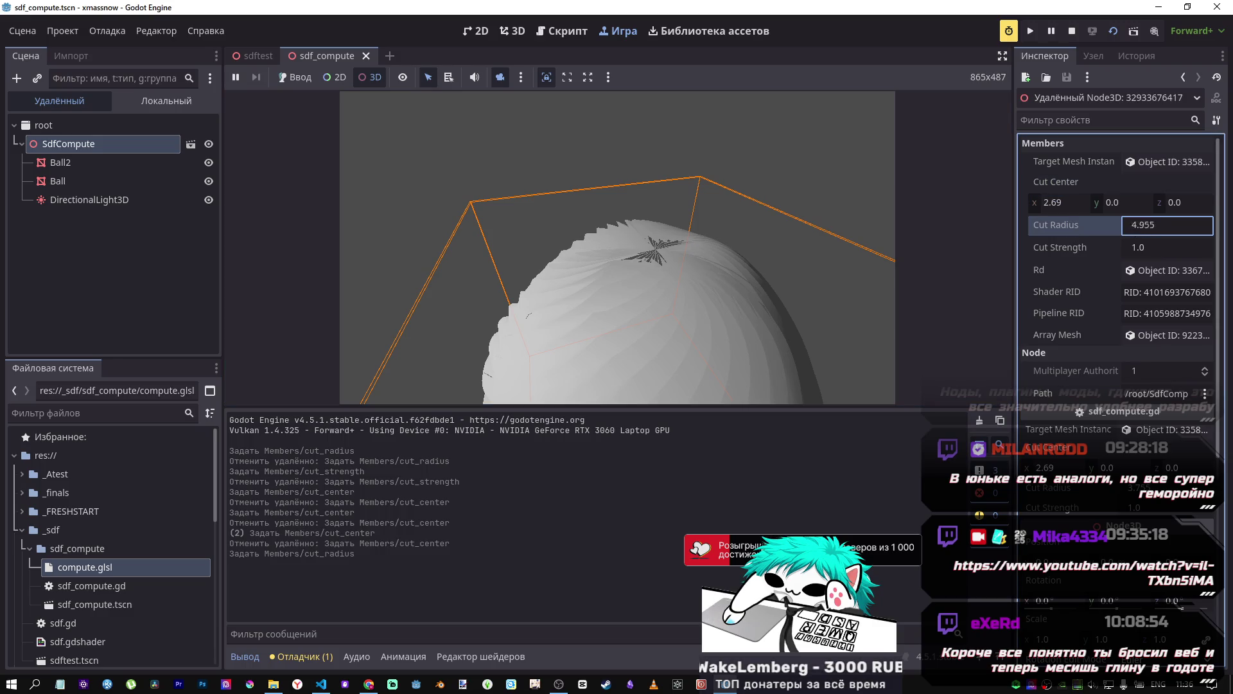
{"action": "key", "text": "ctrl+z"}
Step: Adjust the cut centre's y coordinate, set Cut Radius to 0.215, and stop the running scene
{"action": "left_click", "coordinate": [468, 381]}
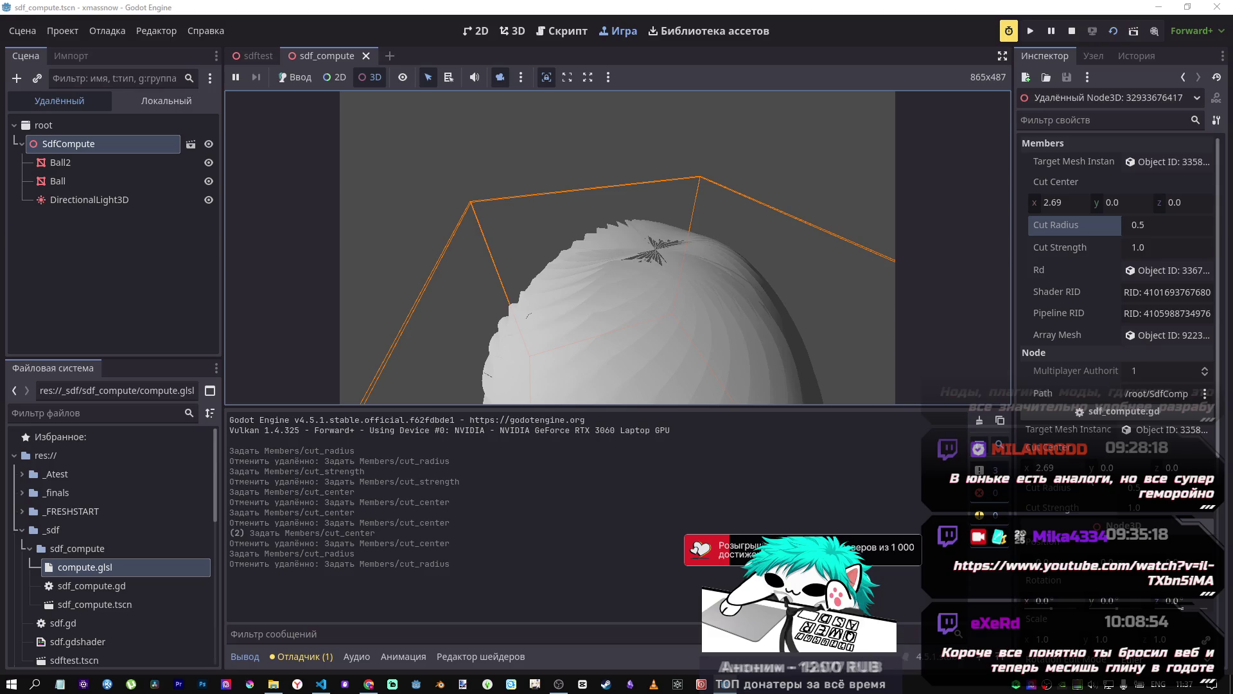
{"action": "left_click", "coordinate": [1103, 448]}
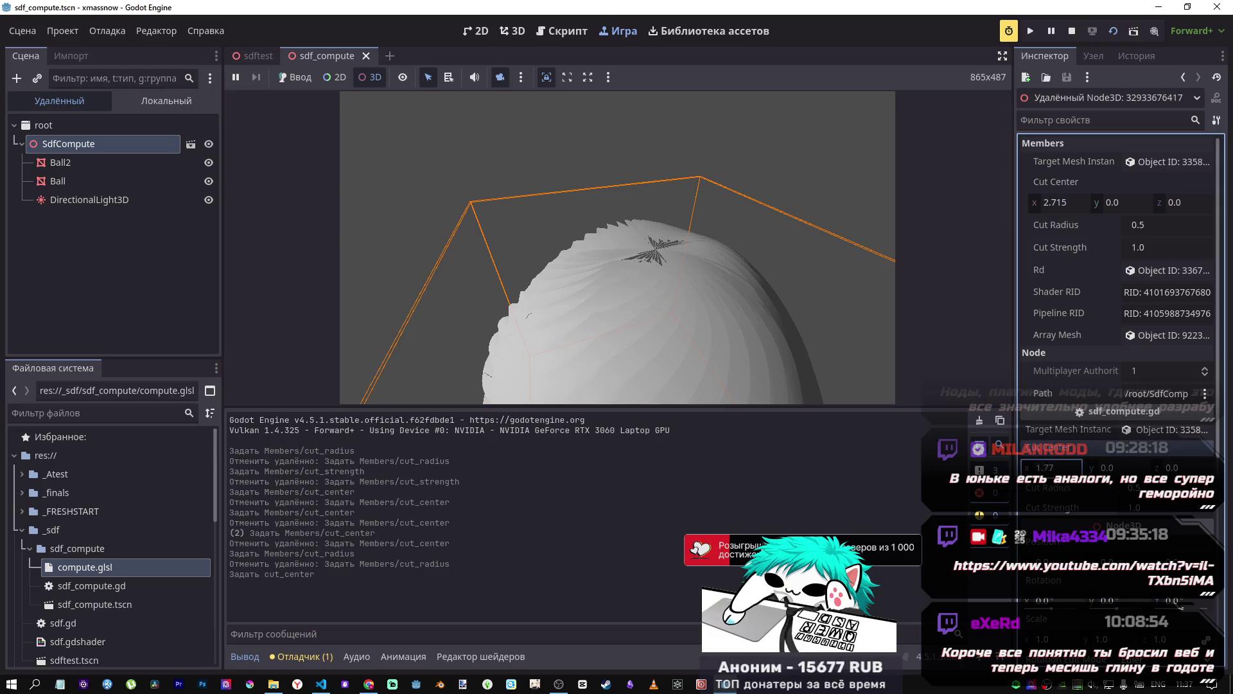
{"action": "left_click_drag", "start_coordinate": [1118, 468], "coordinate": [1177, 471]}
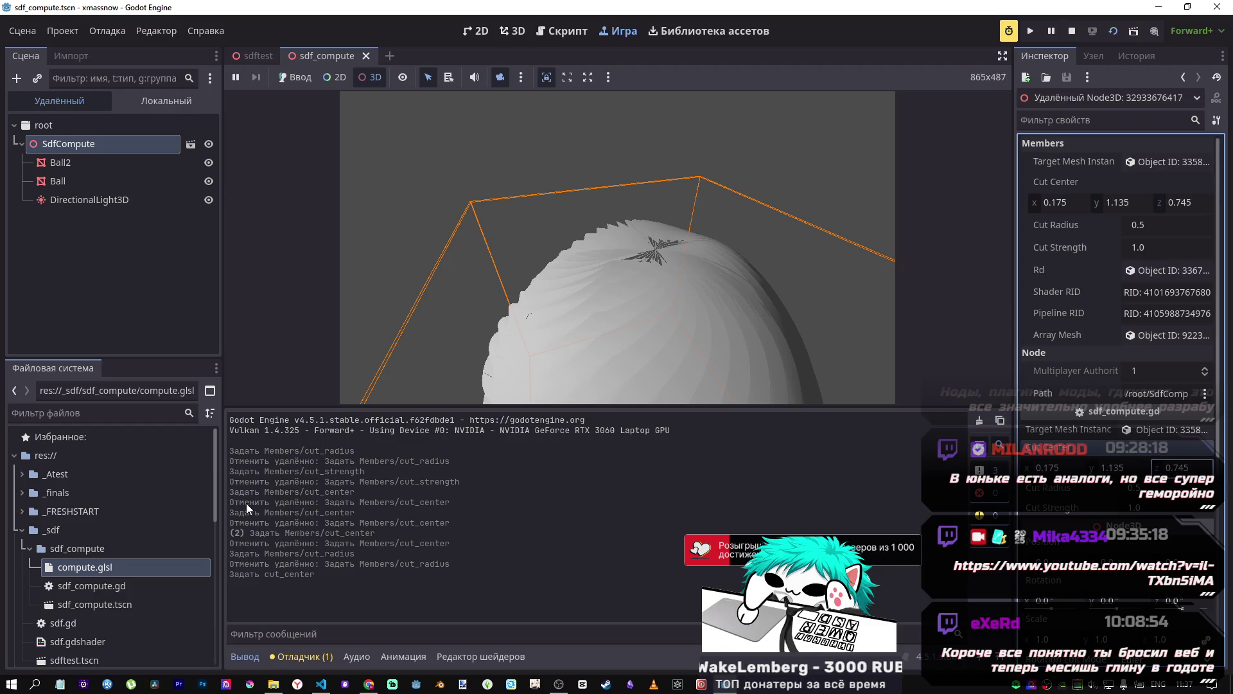
{"action": "left_click_drag", "start_coordinate": [1150, 225], "coordinate": [1150, 224]}
{"action": "left_click", "coordinate": [404, 172]}
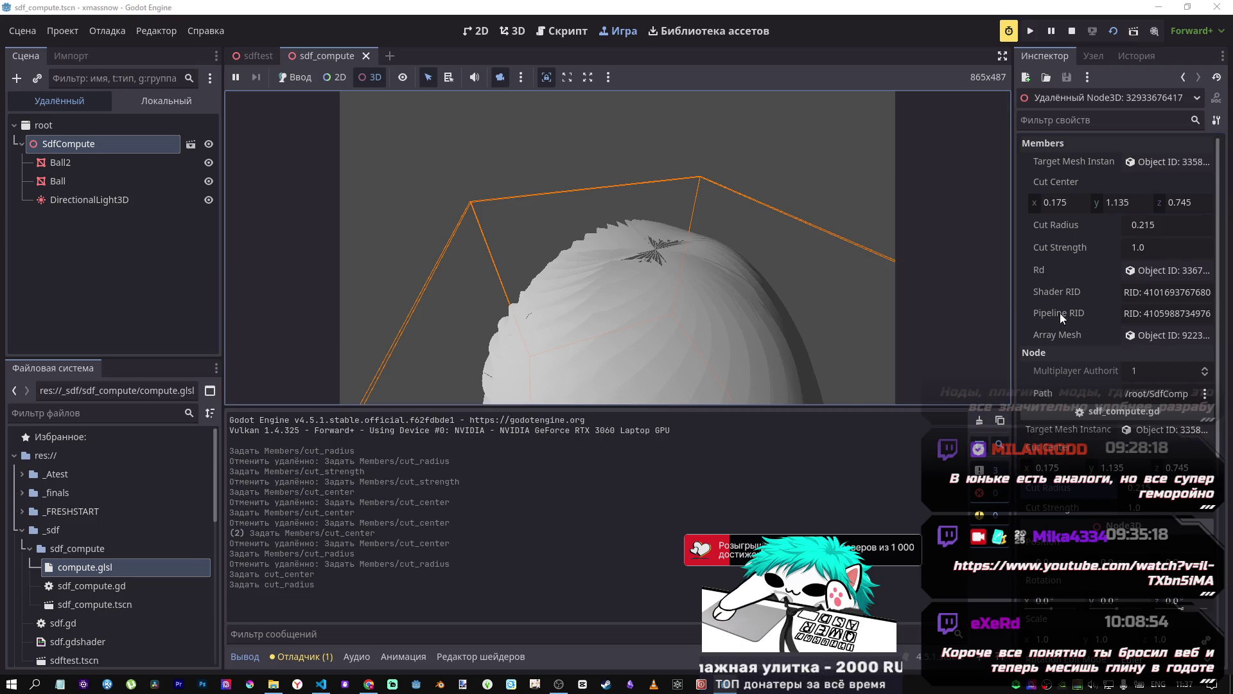
{"action": "left_click", "coordinate": [1072, 31]}
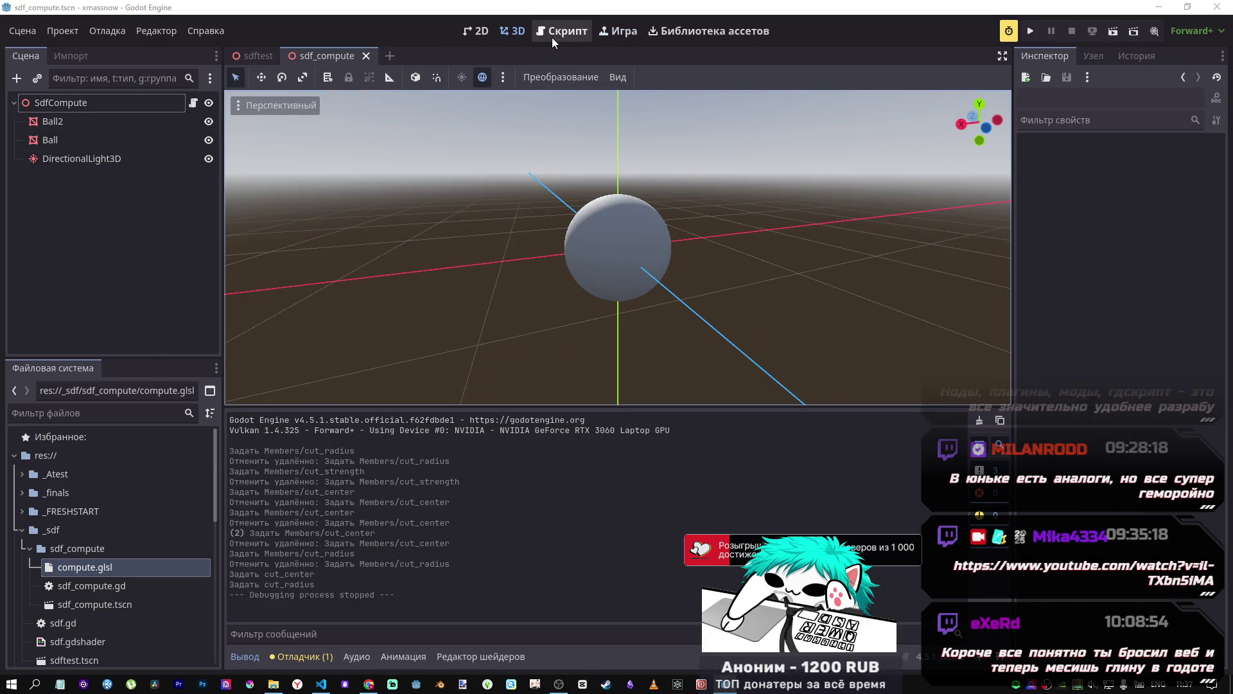
Step: Undo compute.glsl back to its earlier commented version after comparing it with DeepSeek's shader
{"action": "key", "text": "alt+Tab"}
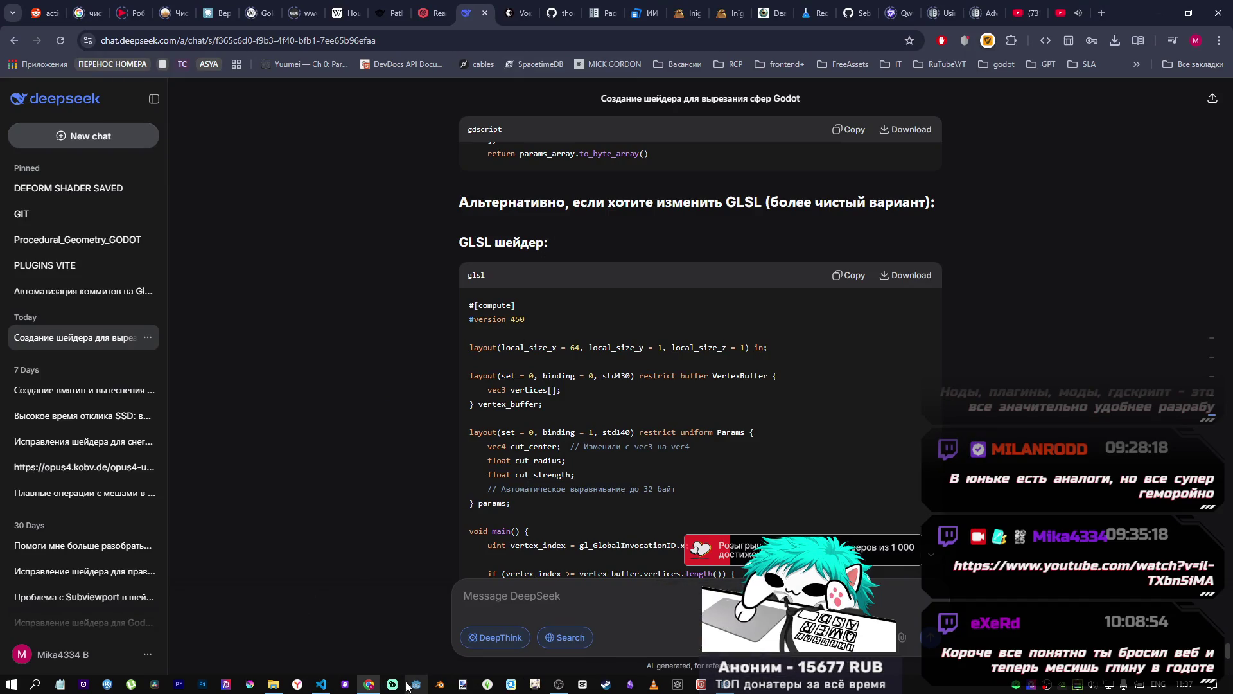
{"action": "left_click", "coordinate": [321, 684]}
{"action": "key", "text": "ctrl+z"}
{"action": "key", "text": "ctrl+z"}
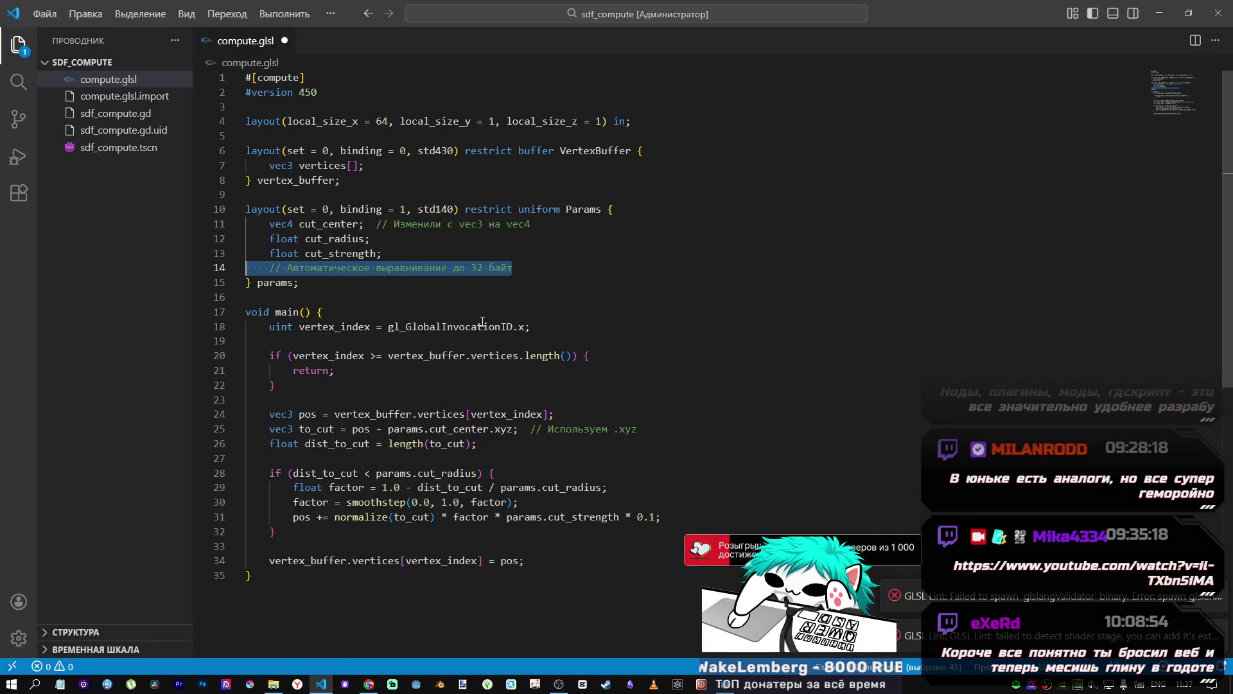
{"action": "key", "text": "ctrl+z"}
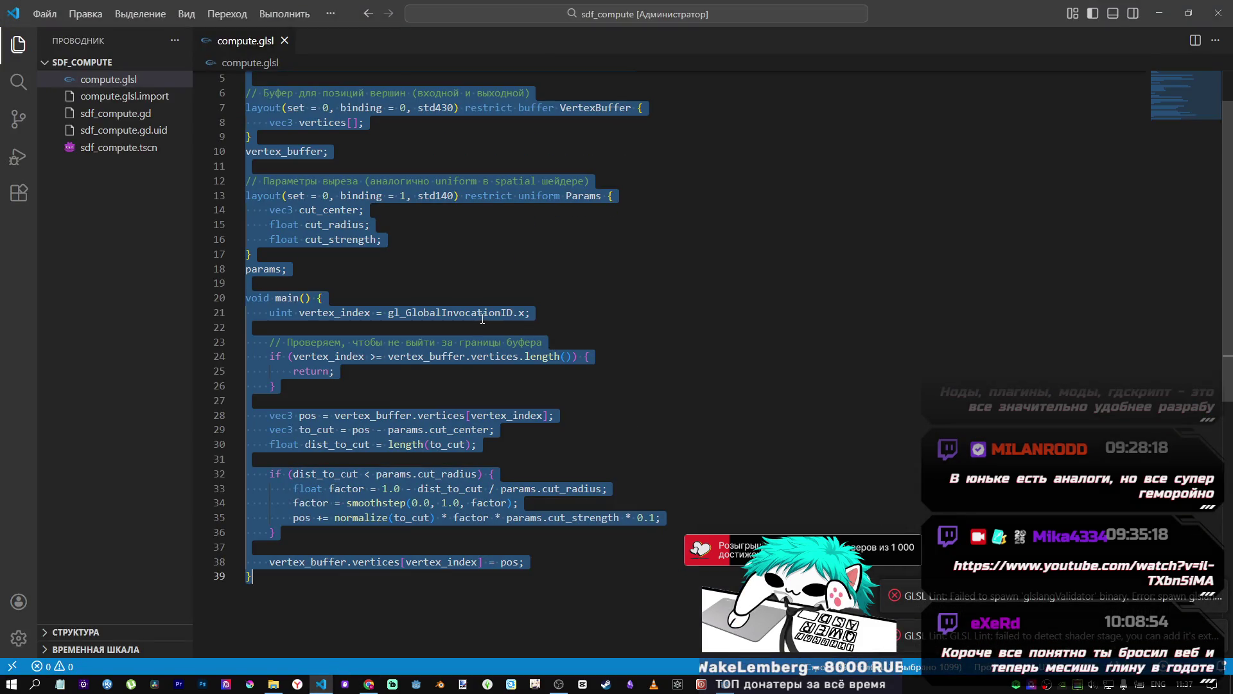
{"action": "key", "text": "alt+Tab"}
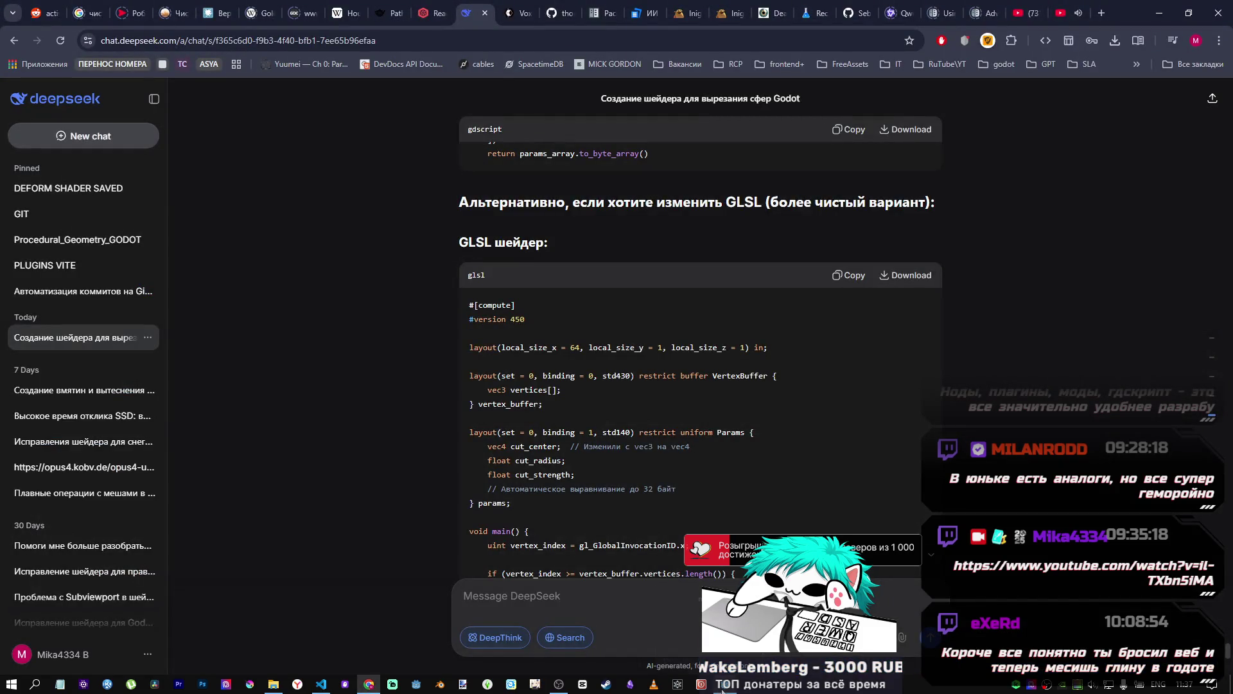
{"action": "left_click", "coordinate": [723, 686]}
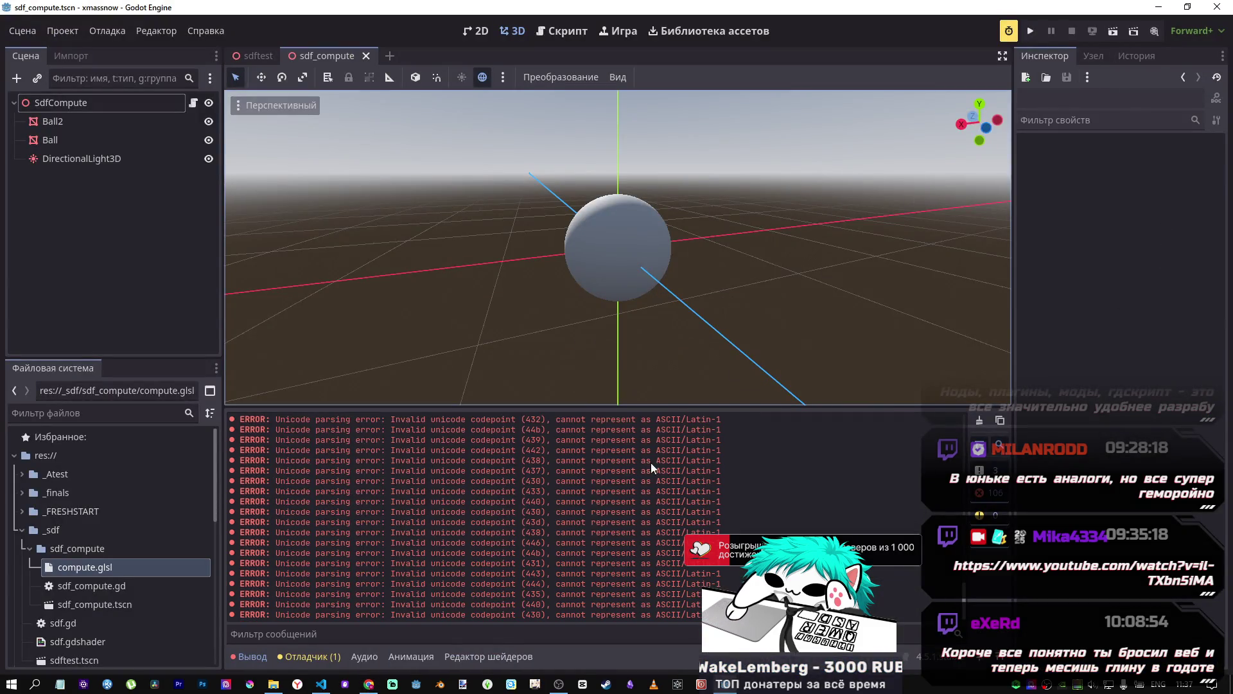
Step: Delete the Cyrillic comments on lines 23, 12 and 6 of compute.glsl and save it
{"action": "left_click", "coordinate": [321, 684]}
{"action": "left_click", "coordinate": [560, 326]}
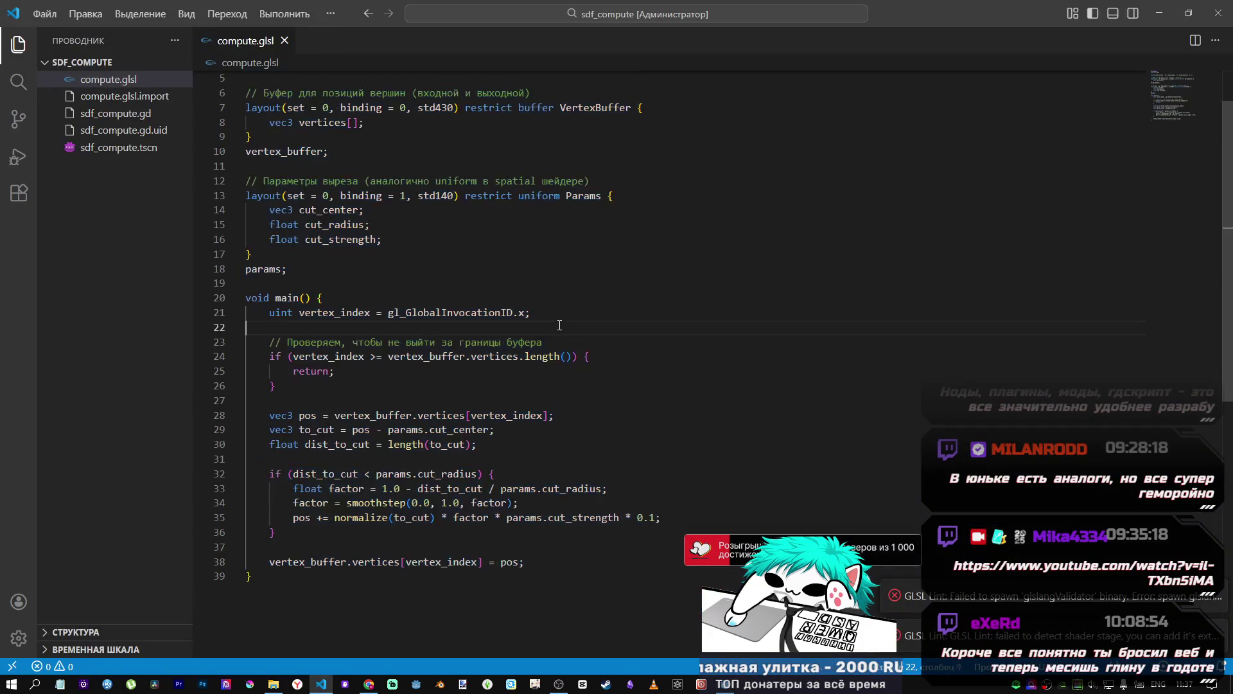
{"action": "left_click_drag", "start_coordinate": [549, 343], "coordinate": [255, 334]}
{"action": "key", "text": "BackSpace"}
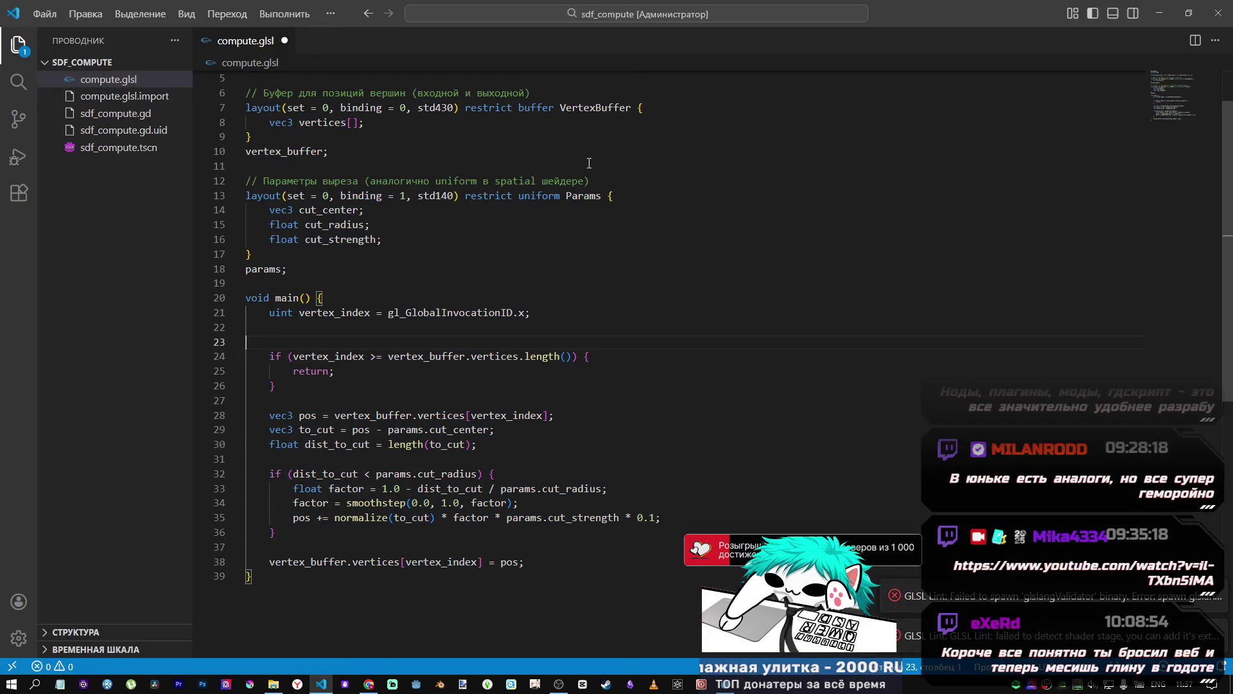
{"action": "left_click_drag", "start_coordinate": [582, 181], "coordinate": [246, 181]}
{"action": "key", "text": "BackSpace"}
{"action": "left_click_drag", "start_coordinate": [551, 96], "coordinate": [213, 98]}
{"action": "key", "text": "BackSpace"}
{"action": "scroll", "coordinate": [422, 234], "scroll_direction": "up", "scroll_amount": 2}
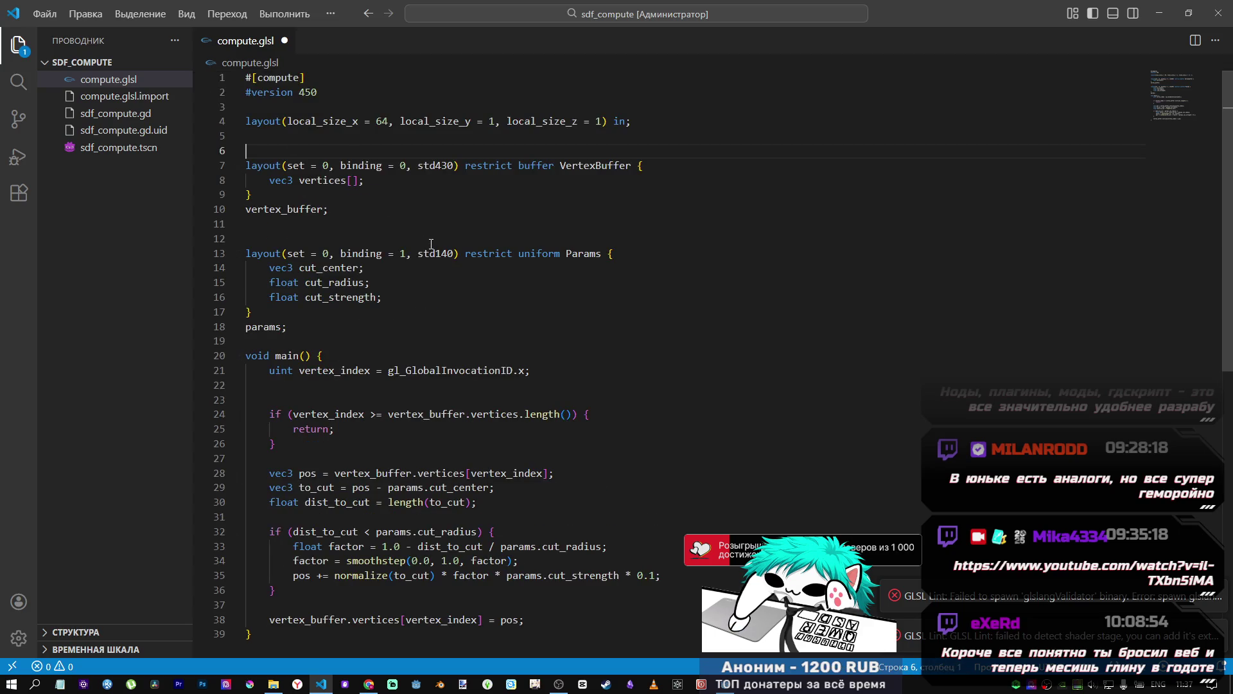
{"action": "key", "text": "ctrl+s"}
Step: Clear the error messages from Godot's Output log and run the current scene
{"action": "key", "text": "alt+Tab"}
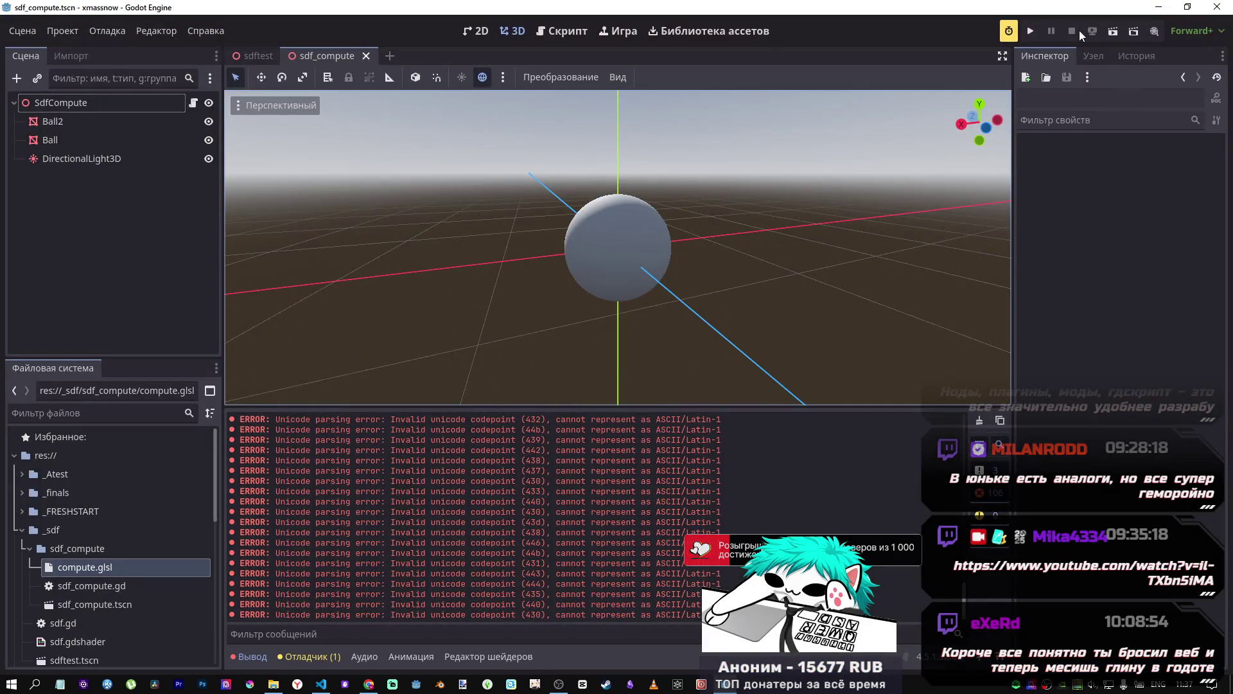
{"action": "left_click", "coordinate": [979, 421]}
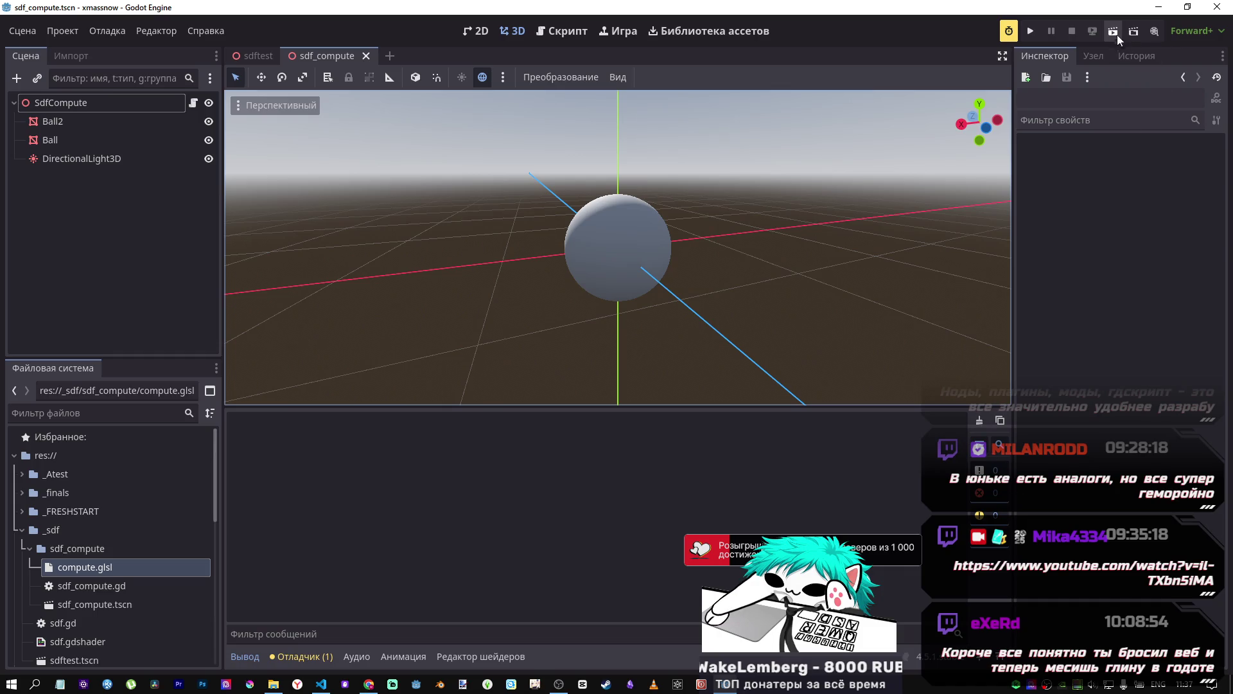
{"action": "left_click", "coordinate": [1115, 33]}
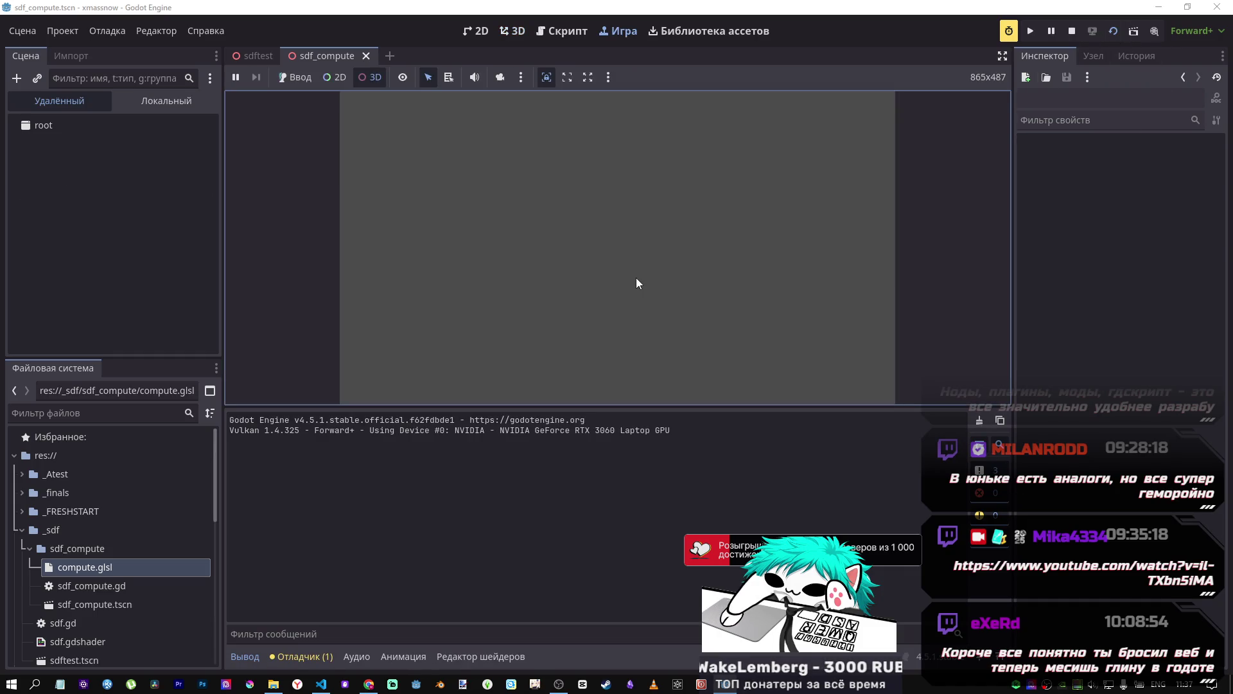
Step: Take over the game camera, raise SdfCompute's Cut Radius to 2.51, and orbit to a front view
{"action": "left_click", "coordinate": [501, 78]}
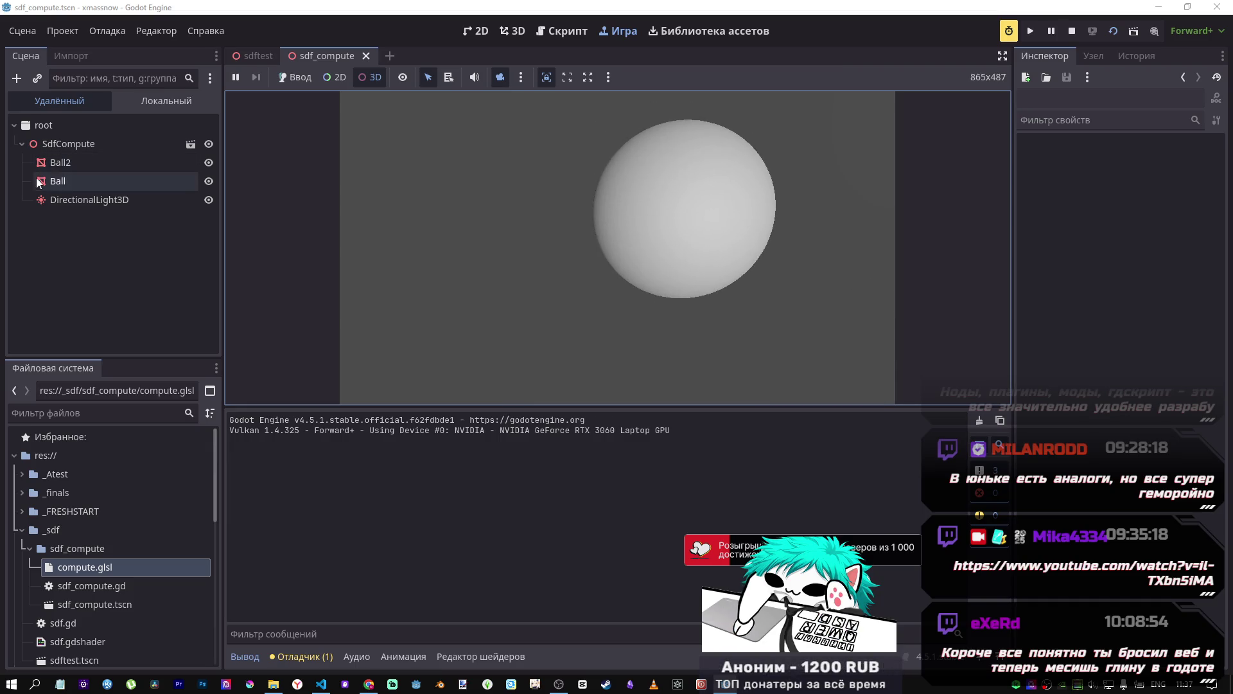
{"action": "left_click", "coordinate": [60, 146]}
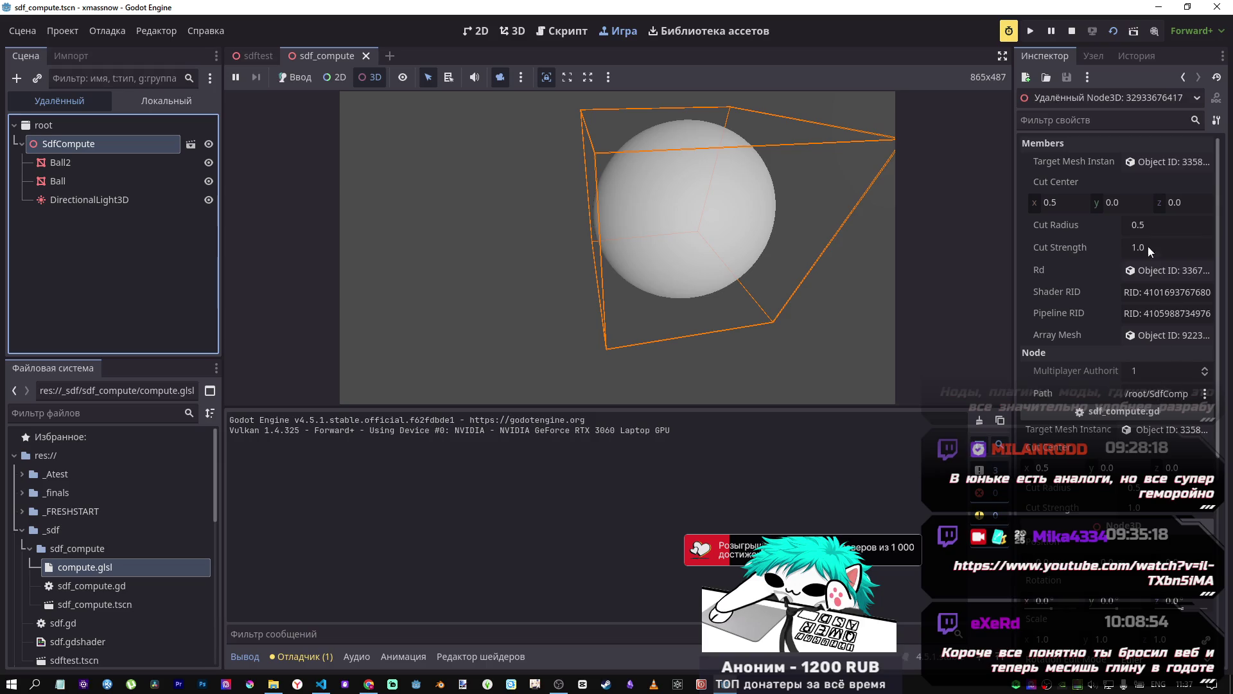
{"action": "mouse_move", "coordinate": [1140, 225]}
{"action": "left_mouse_down"}
{"action": "mouse_move", "coordinate": [1201, 225]}
{"action": "mouse_move", "coordinate": [1173, 225]}
{"action": "left_mouse_up"}
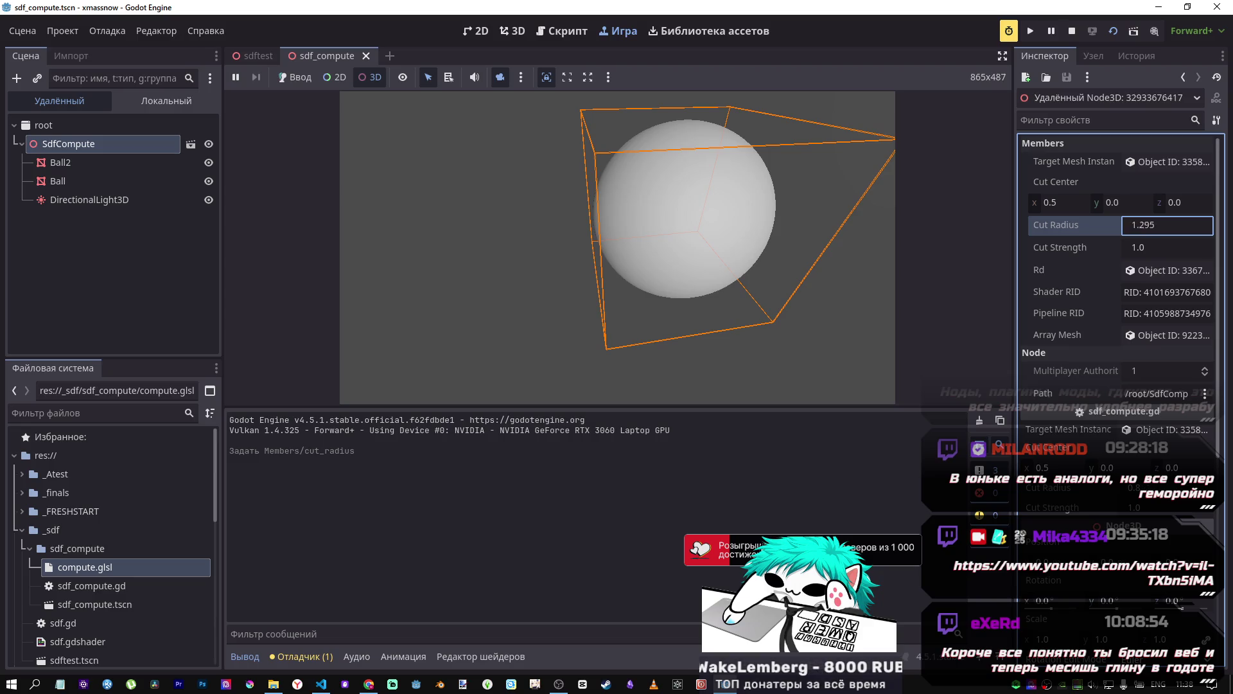
{"action": "left_click_drag", "start_coordinate": [826, 227], "coordinate": [655, 269]}
{"action": "left_click_drag", "start_coordinate": [803, 249], "coordinate": [803, 249]}
{"action": "left_click", "coordinate": [140, 199]}
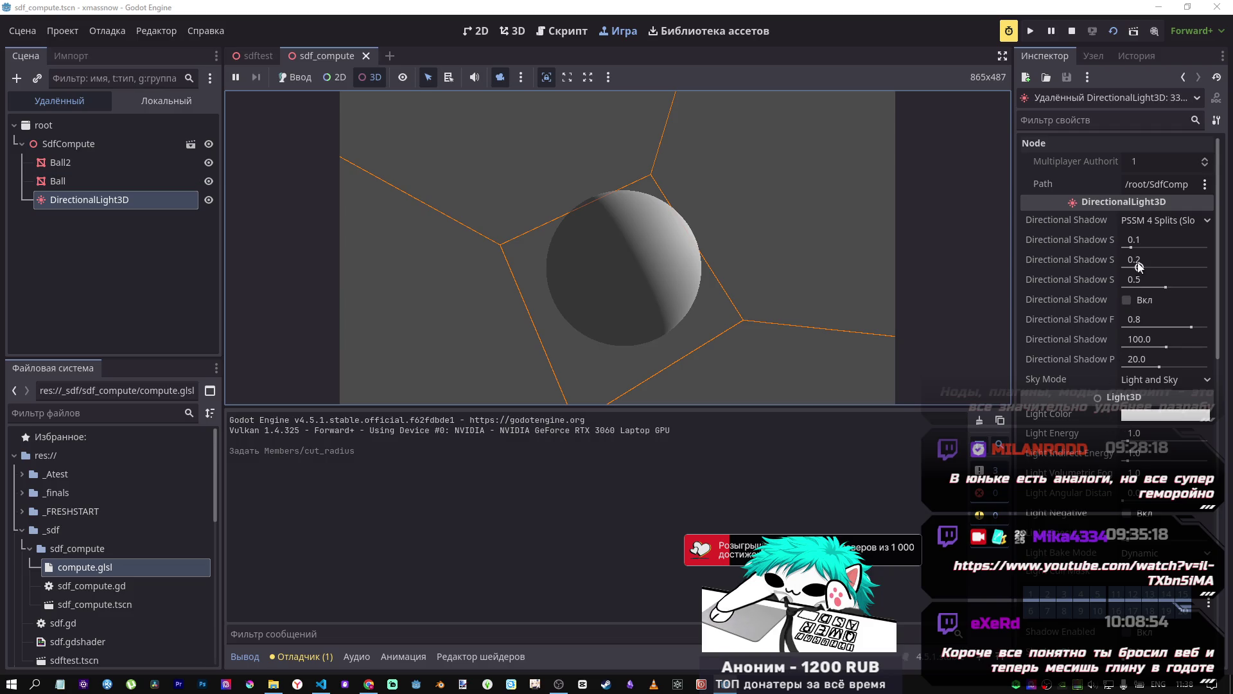
Step: Rotate the running DirectionalLight3D around X to relight the sphere, then reselect SdfCompute
{"action": "scroll", "coordinate": [1139, 267], "scroll_direction": "down", "scroll_amount": 5}
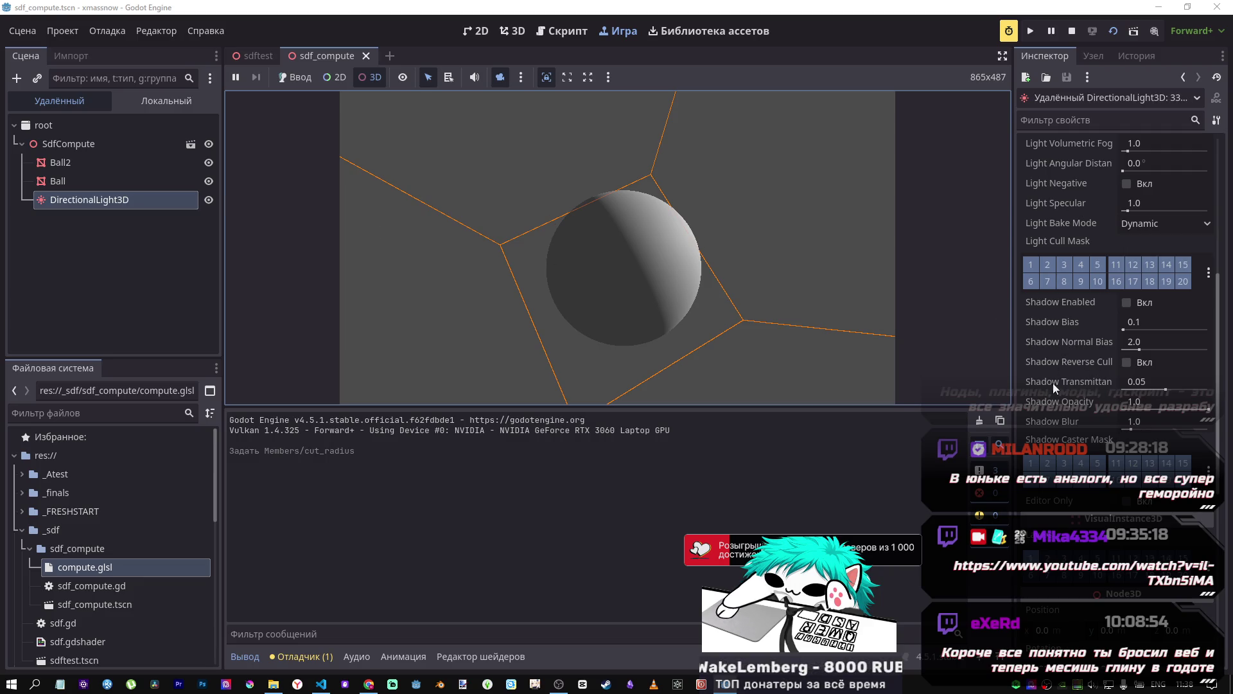
{"action": "scroll", "coordinate": [1129, 459], "scroll_direction": "down", "scroll_amount": 5}
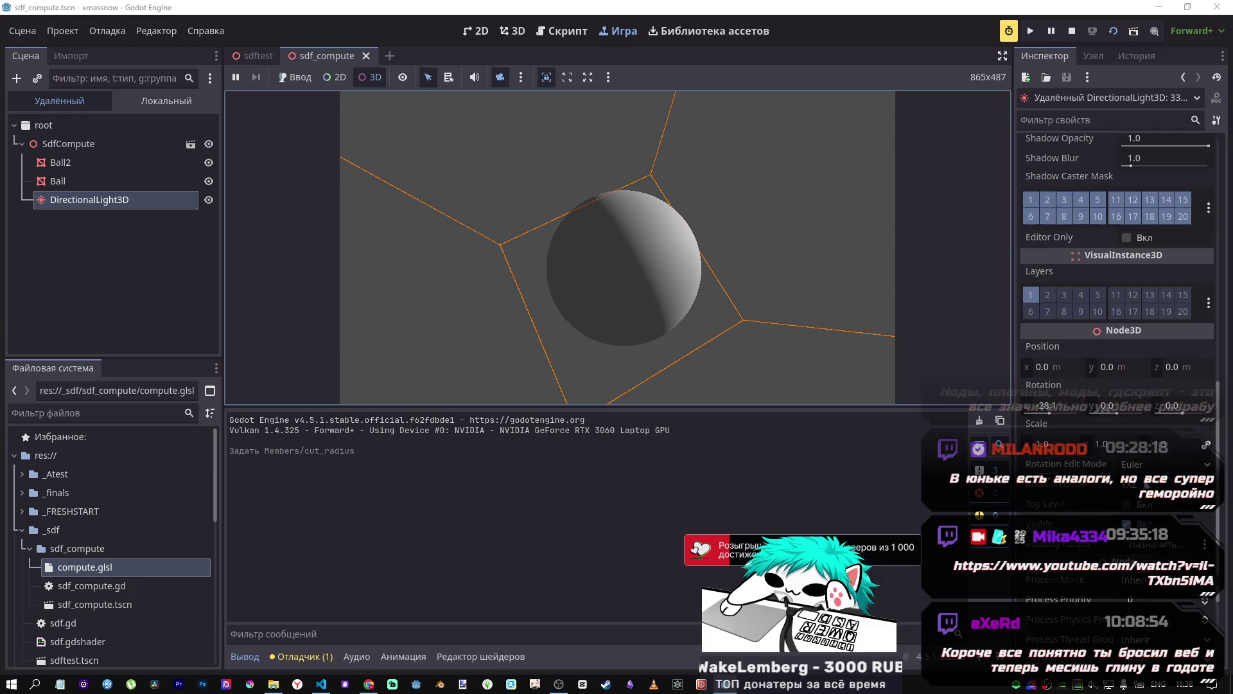
{"action": "mouse_move", "coordinate": [1051, 417]}
{"action": "left_mouse_down"}
{"action": "mouse_move", "coordinate": [1026, 429]}
{"action": "mouse_move", "coordinate": [1037, 421]}
{"action": "left_mouse_up"}
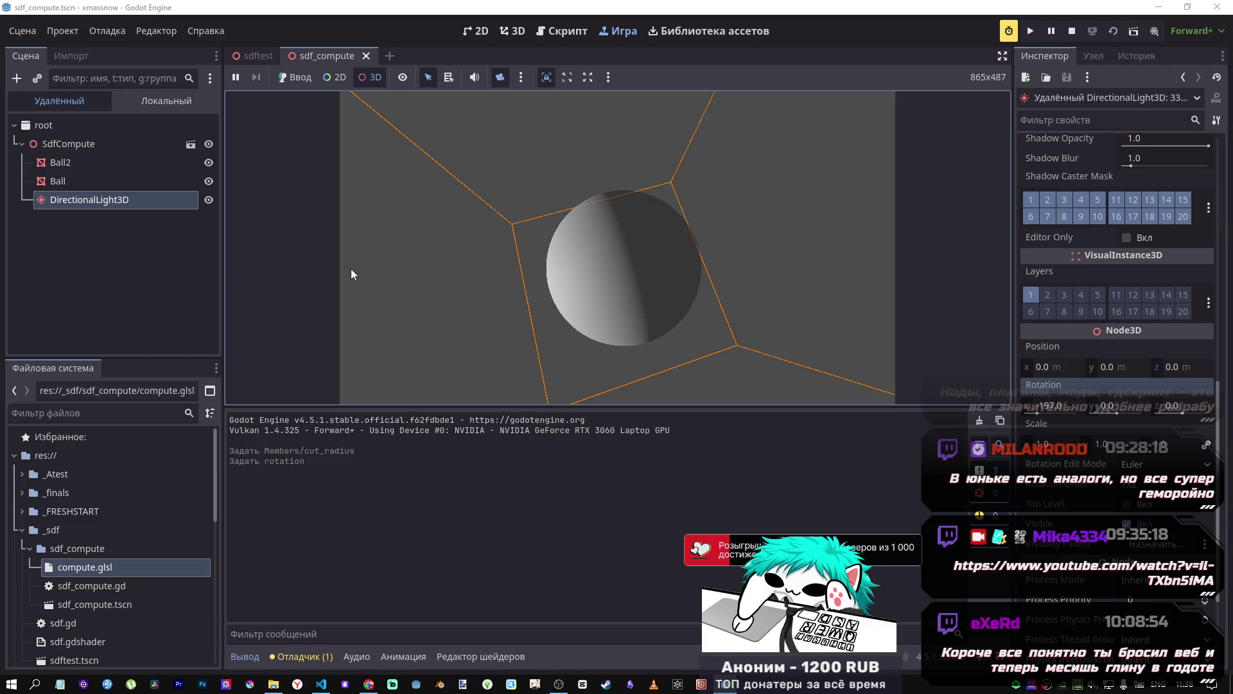
{"action": "left_click", "coordinate": [91, 145]}
{"action": "mouse_move", "coordinate": [595, 244]}
{"action": "left_mouse_down"}
{"action": "mouse_move", "coordinate": [617, 232]}
{"action": "mouse_move", "coordinate": [598, 244]}
{"action": "mouse_move", "coordinate": [610, 257]}
{"action": "mouse_move", "coordinate": [610, 244]}
{"action": "mouse_move", "coordinate": [597, 257]}
{"action": "mouse_move", "coordinate": [611, 247]}
{"action": "left_mouse_up"}
{"action": "scroll", "coordinate": [617, 247], "scroll_direction": "down", "scroll_amount": 5}
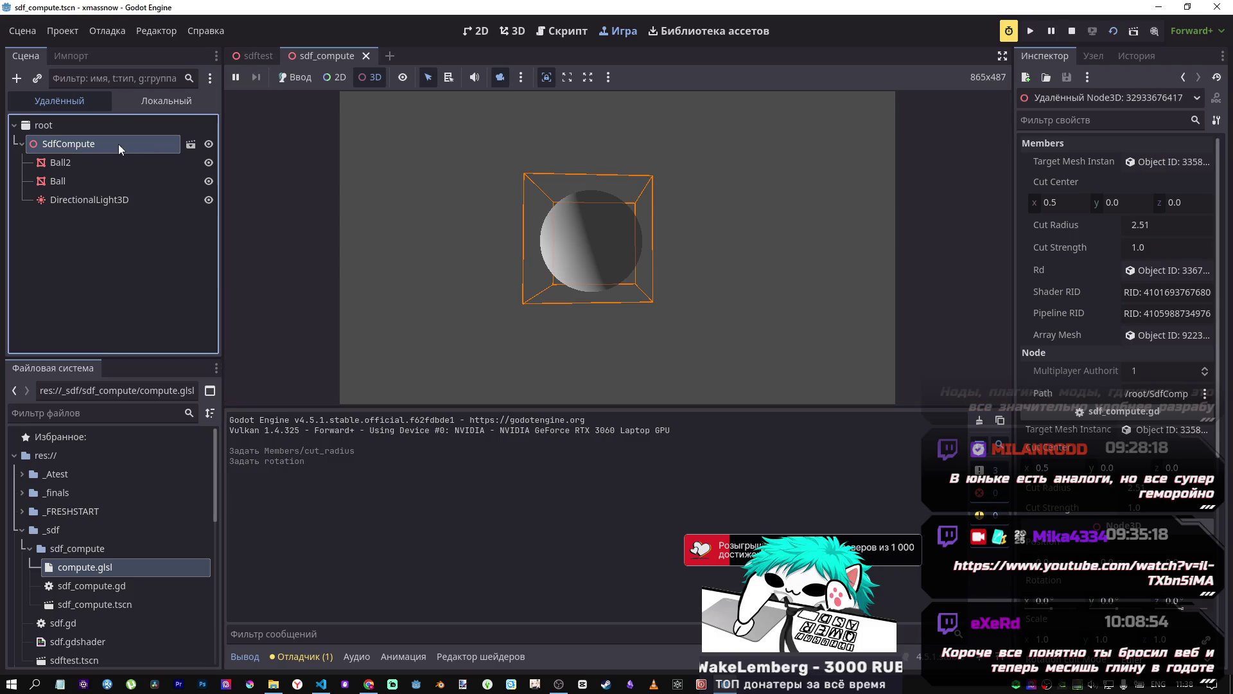
Step: Drag SdfCompute's Cut Center x to 1.295, undo the stray change, leaving Cut Strength at -4.415
{"action": "mouse_move", "coordinate": [1055, 197]}
{"action": "left_mouse_down"}
{"action": "mouse_move", "coordinate": [1115, 196]}
{"action": "mouse_move", "coordinate": [1156, 225]}
{"action": "mouse_move", "coordinate": [1182, 225]}
{"action": "mouse_move", "coordinate": [1150, 250]}
{"action": "mouse_move", "coordinate": [1176, 251]}
{"action": "mouse_move", "coordinate": [1099, 251]}
{"action": "left_mouse_up"}
{"action": "key", "text": "ctrl+z"}
{"action": "key", "text": "ctrl+z"}
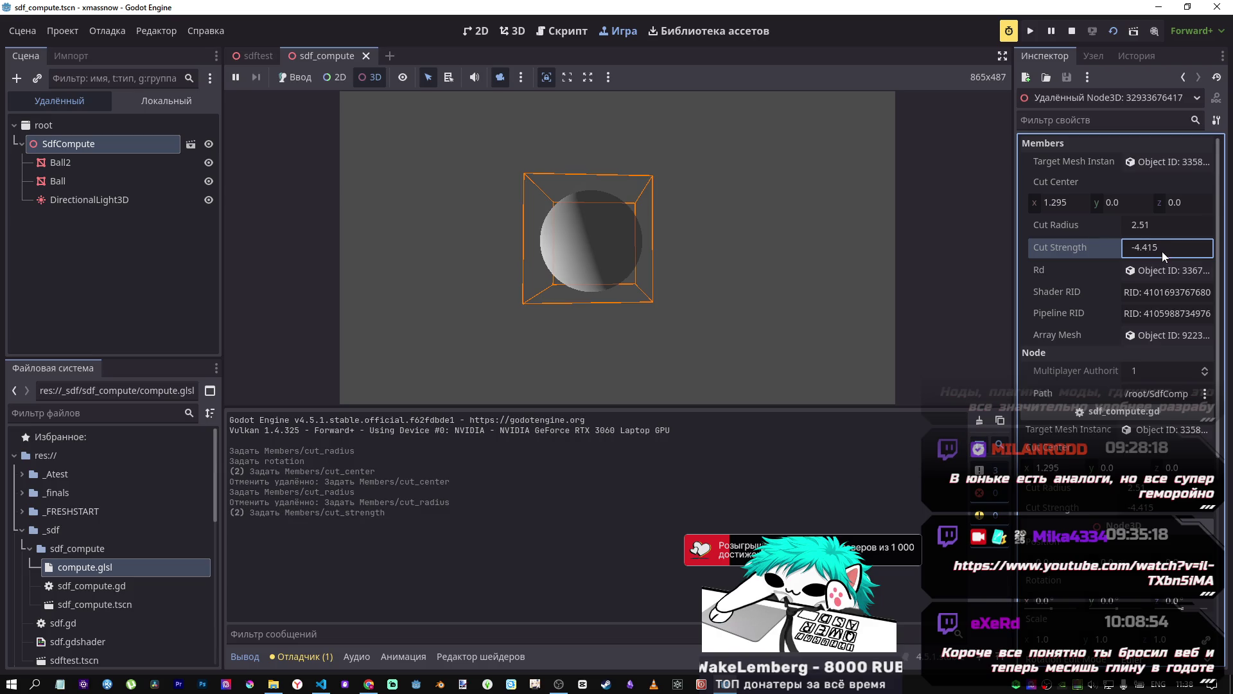
{"action": "scroll", "coordinate": [811, 264], "scroll_direction": "up", "scroll_amount": 10}
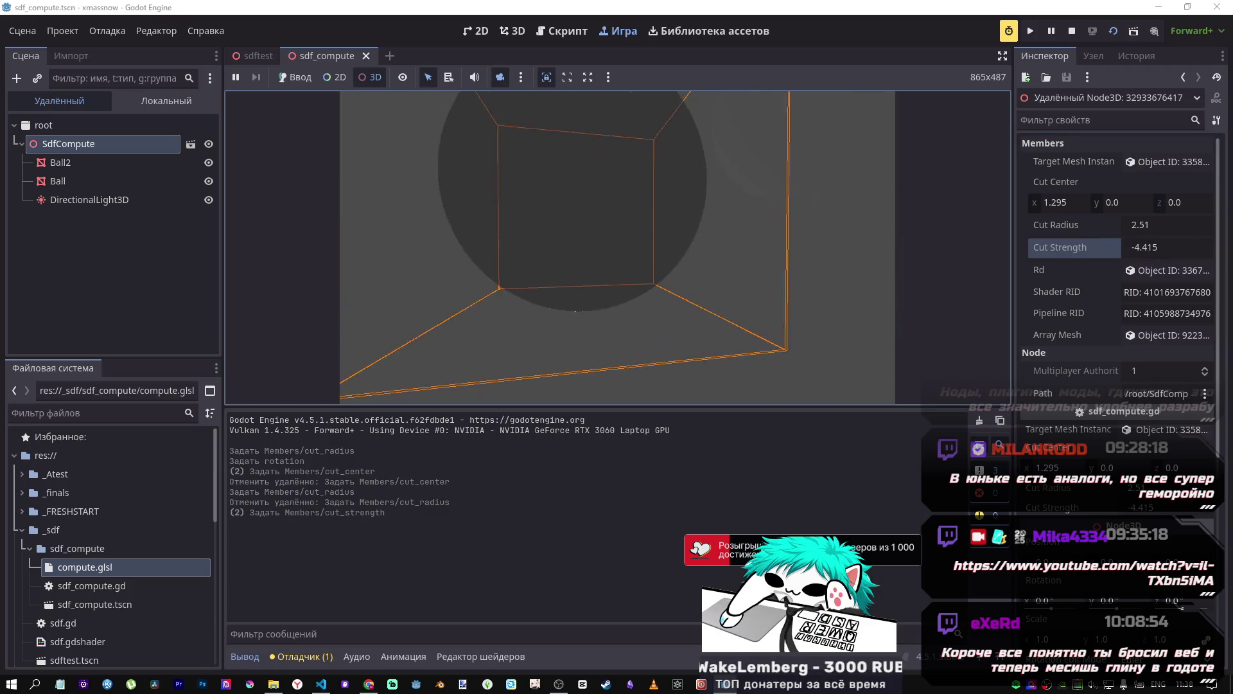
{"action": "scroll", "coordinate": [811, 264], "scroll_direction": "down", "scroll_amount": 6}
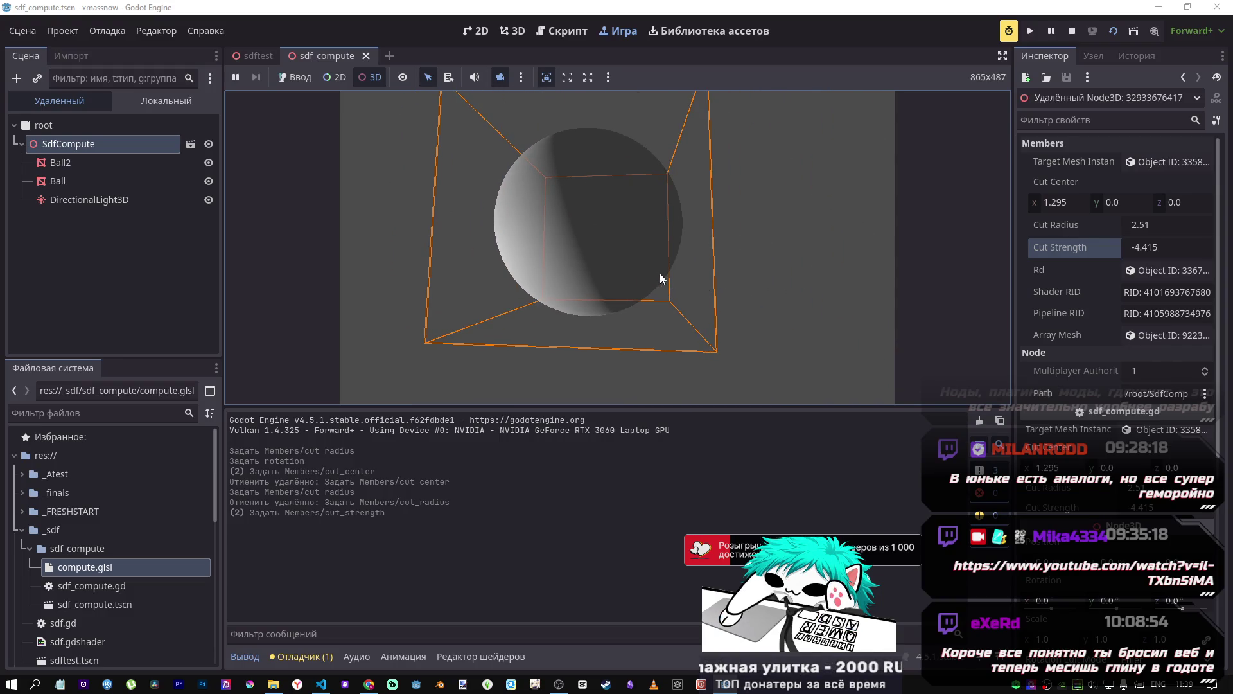
{"action": "left_click", "coordinate": [121, 196]}
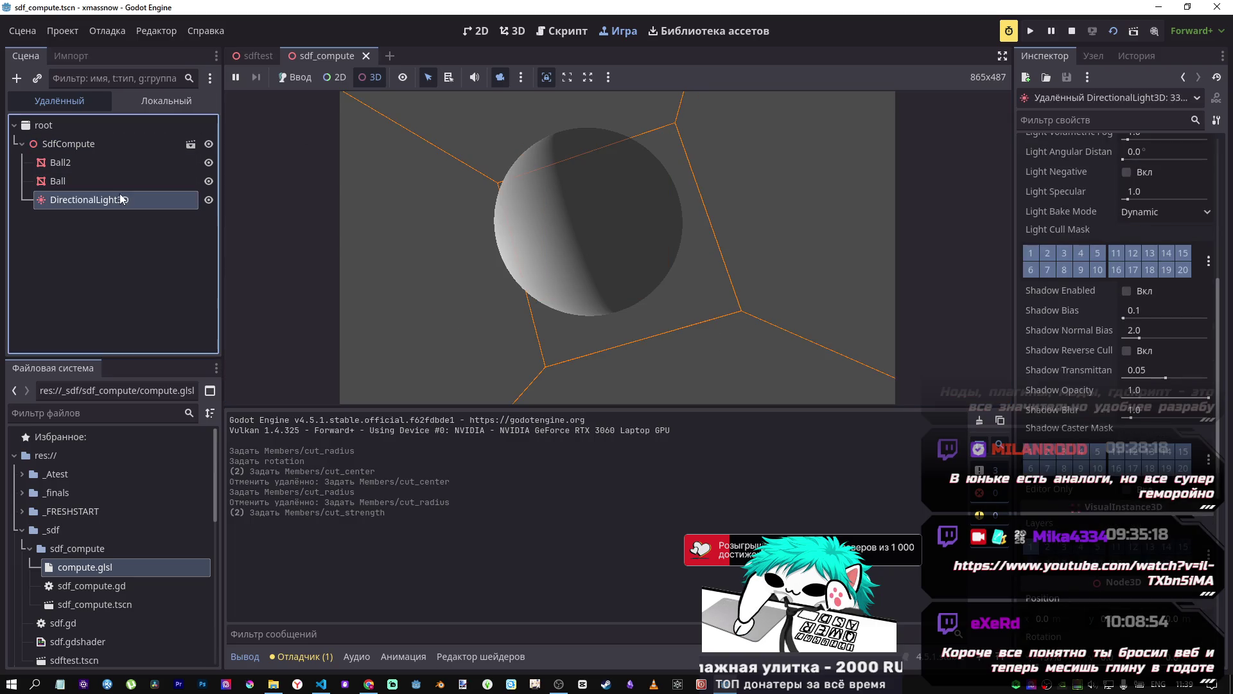
Step: Set the directional light's X rotation to -81.4 live, then stop the running game
{"action": "scroll", "coordinate": [1092, 257], "scroll_direction": "down", "scroll_amount": 1}
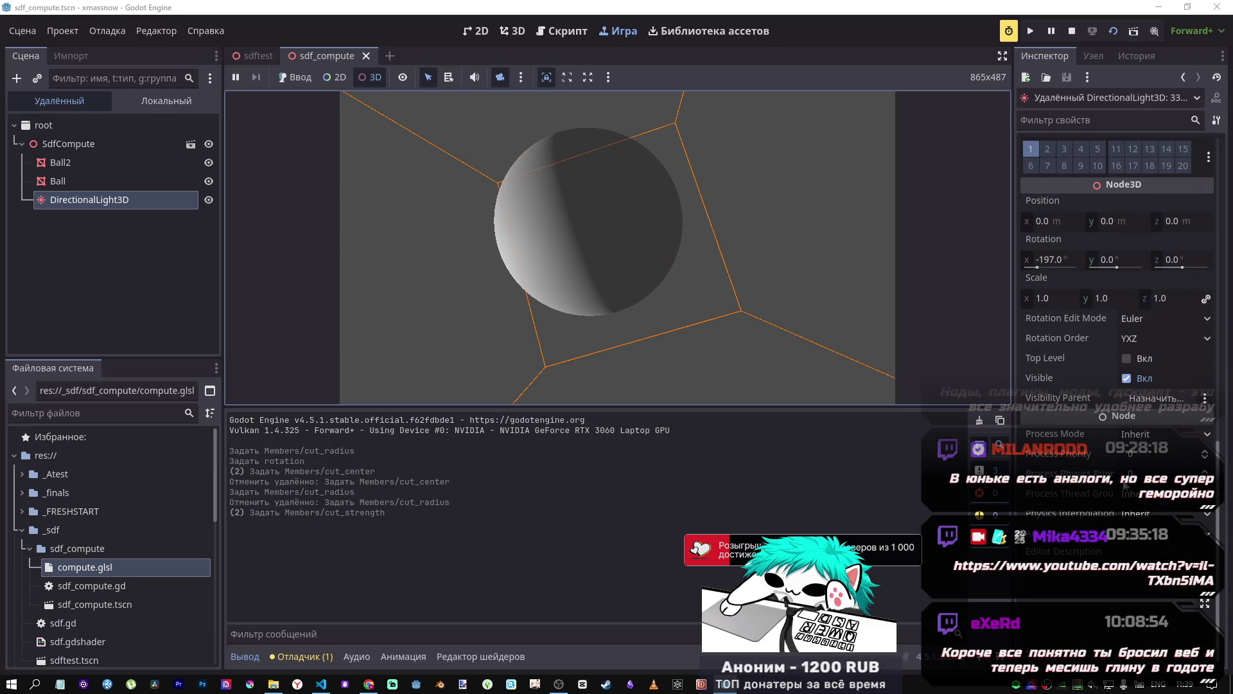
{"action": "mouse_move", "coordinate": [1036, 267]}
{"action": "left_mouse_down"}
{"action": "mouse_move", "coordinate": [1058, 271]}
{"action": "mouse_move", "coordinate": [1047, 260]}
{"action": "mouse_move", "coordinate": [842, 244]}
{"action": "left_mouse_up"}
{"action": "left_click", "coordinate": [843, 244]}
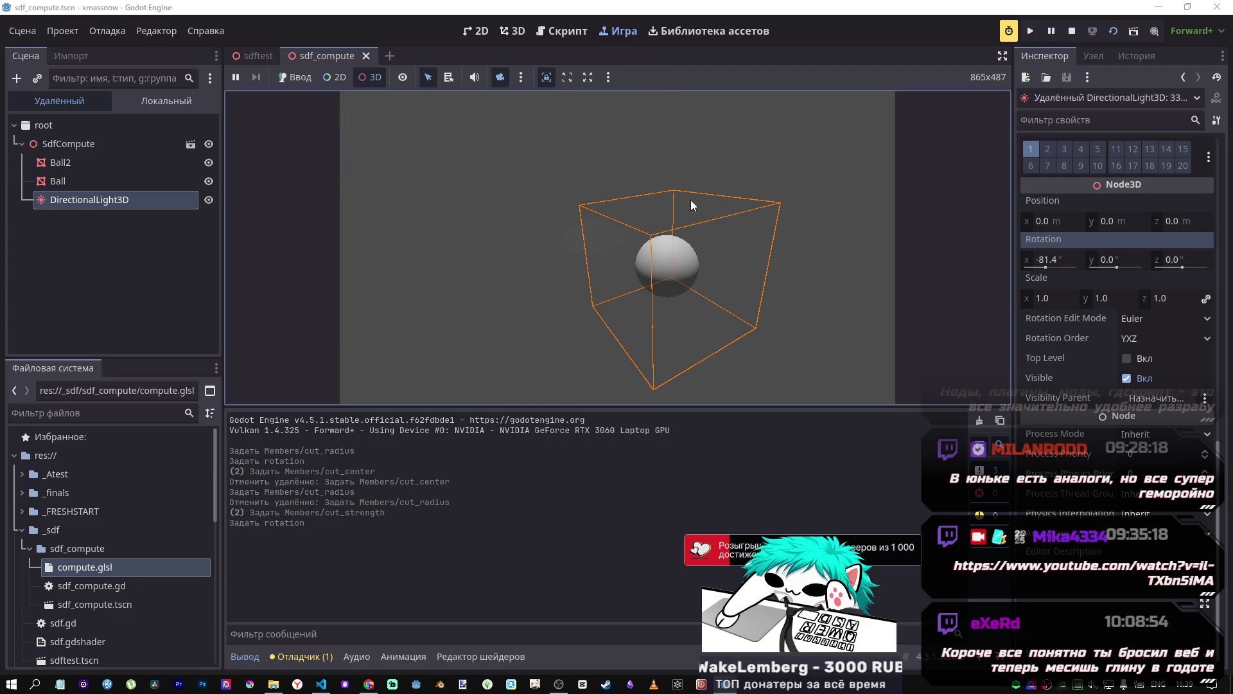
{"action": "left_click", "coordinate": [1071, 31]}
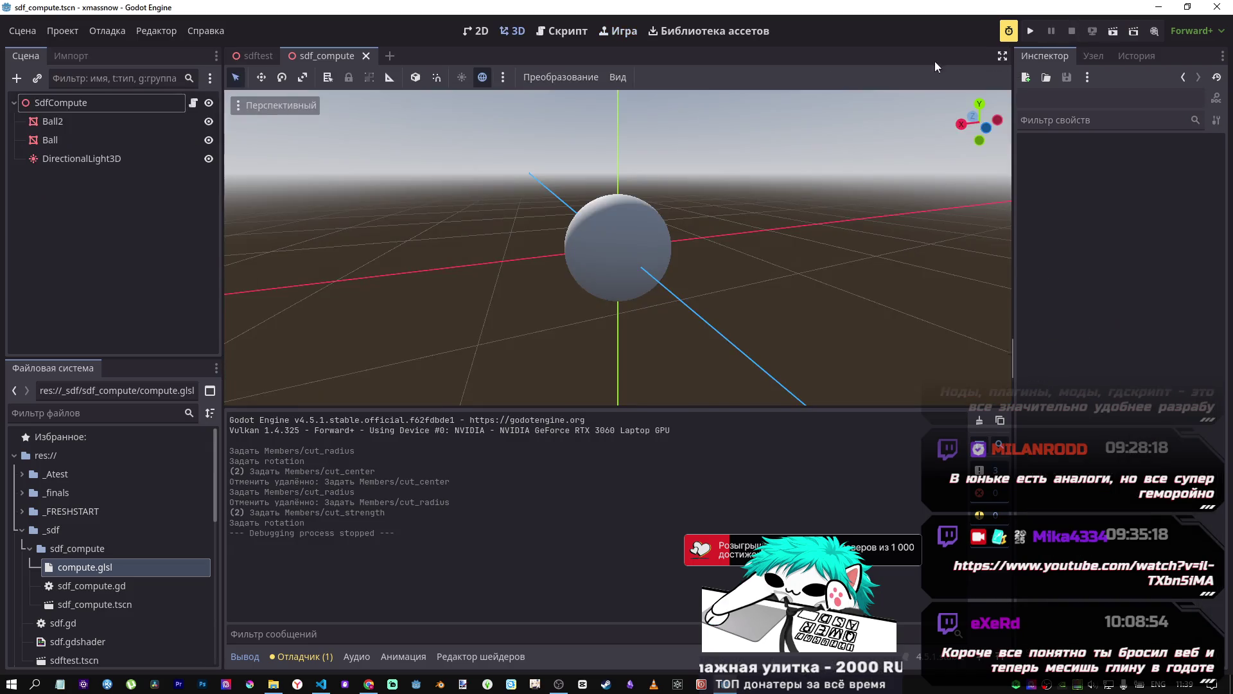
{"action": "left_click", "coordinate": [369, 683]}
{"action": "scroll", "coordinate": [621, 402], "scroll_direction": "up", "scroll_amount": 10}
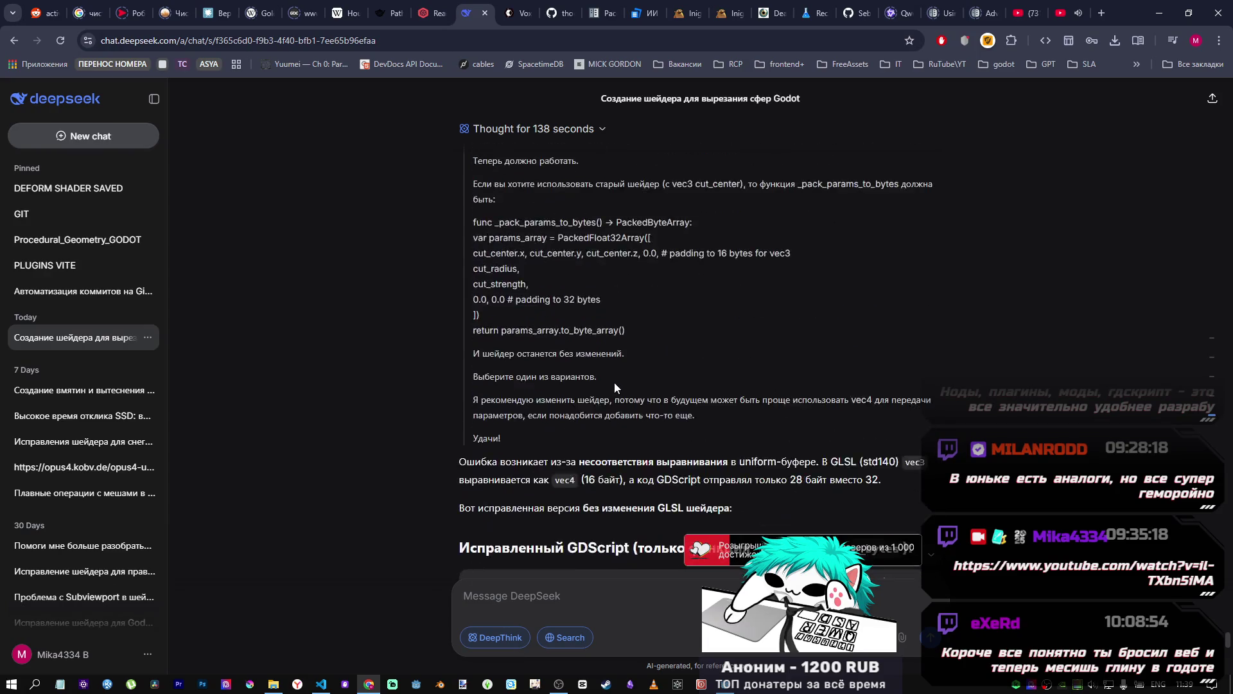
{"action": "scroll", "coordinate": [615, 386], "scroll_direction": "down", "scroll_amount": 8}
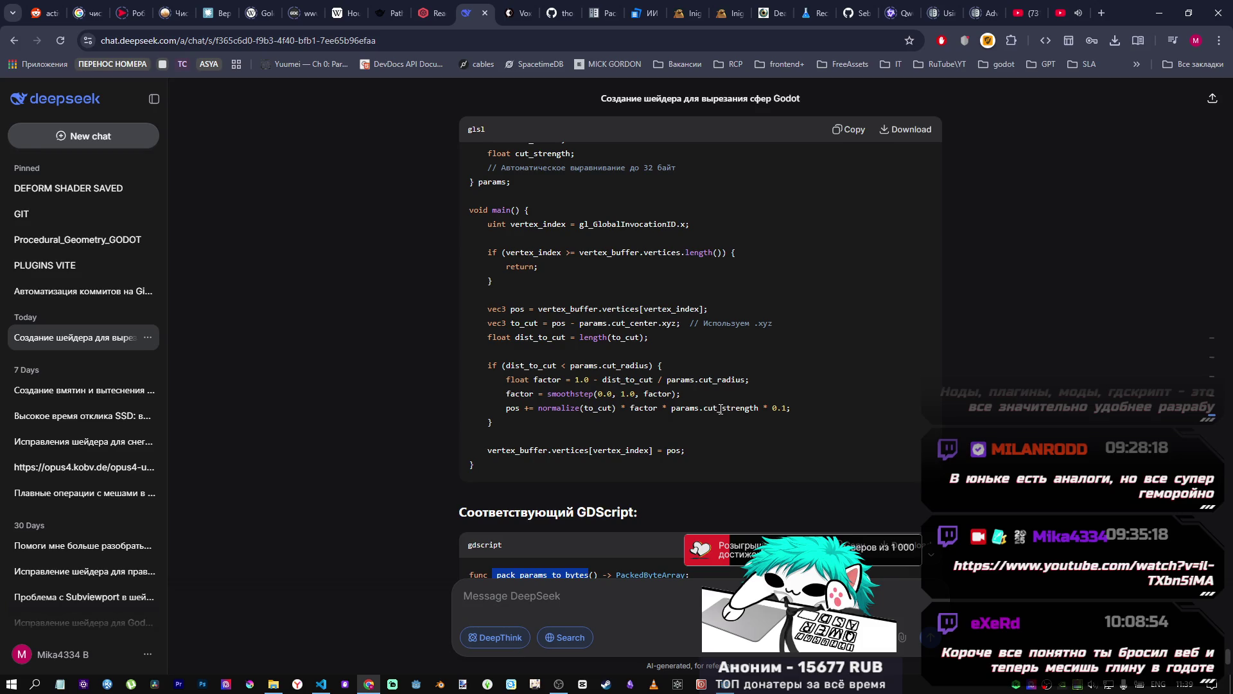
{"action": "left_click", "coordinate": [733, 687]}
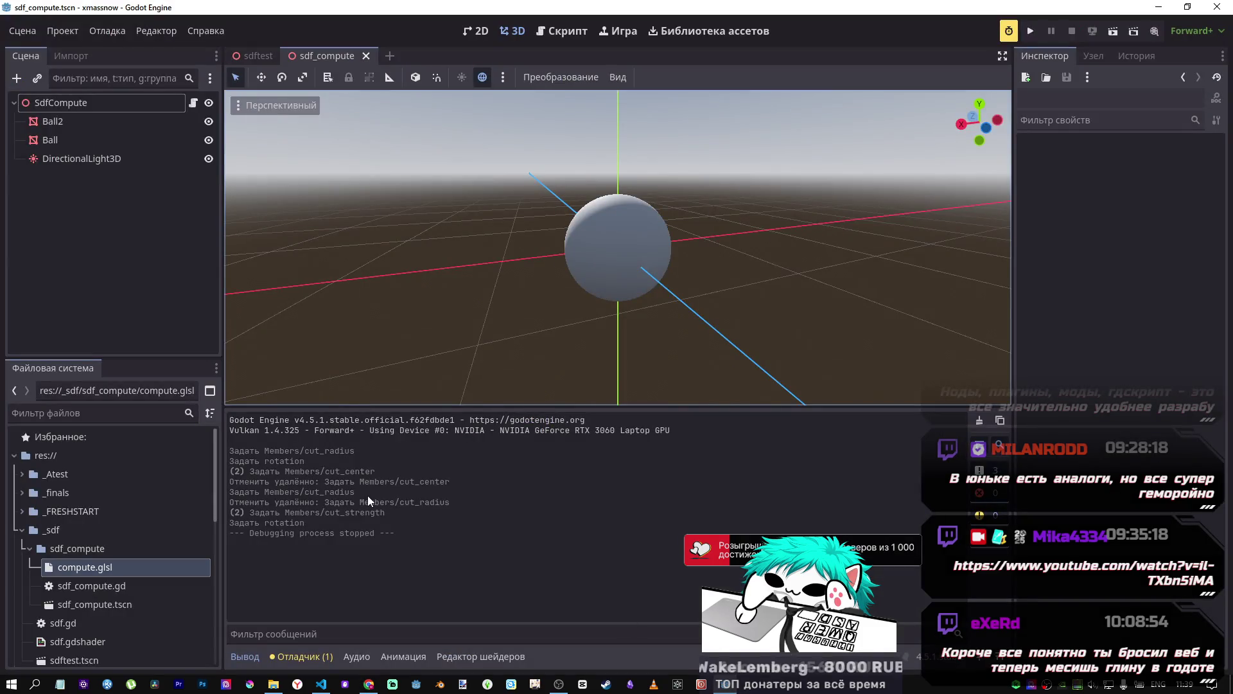
Step: Open sdf.gdshader and select the vertex-function line that pushes vertices away
{"action": "left_click", "coordinate": [28, 545]}
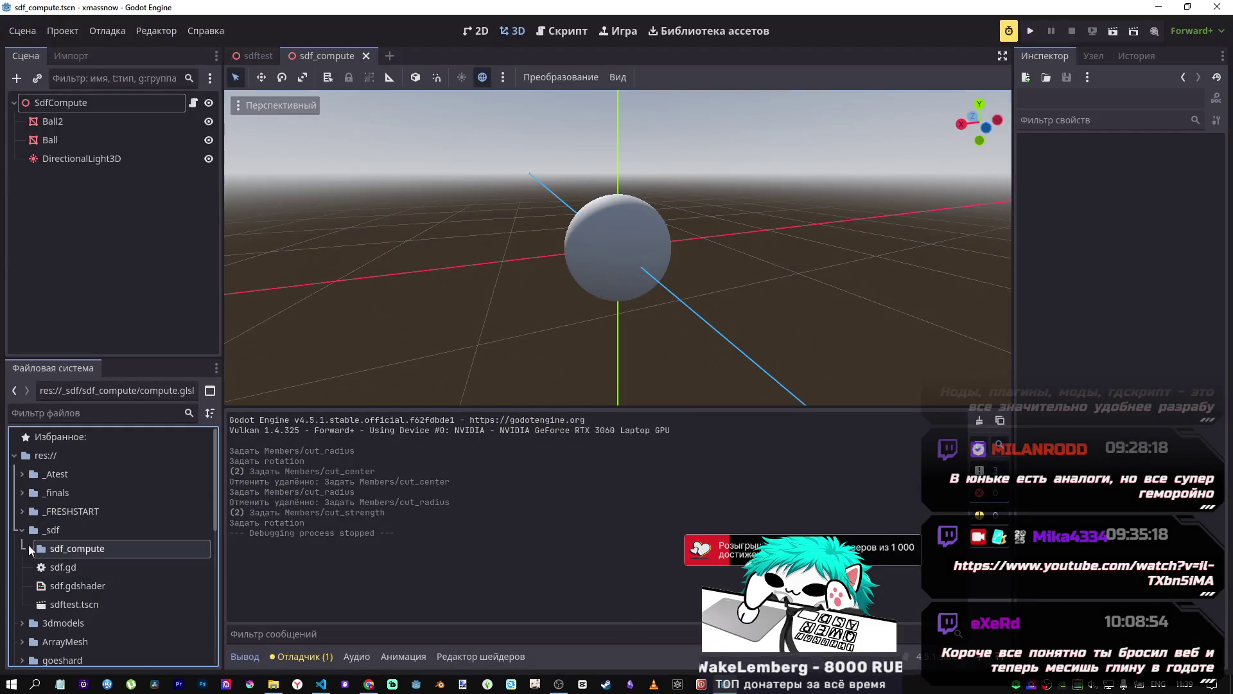
{"action": "double_click", "coordinate": [73, 584]}
{"action": "scroll", "coordinate": [551, 533], "scroll_direction": "down", "scroll_amount": 4}
{"action": "scroll", "coordinate": [551, 533], "scroll_direction": "up", "scroll_amount": 2}
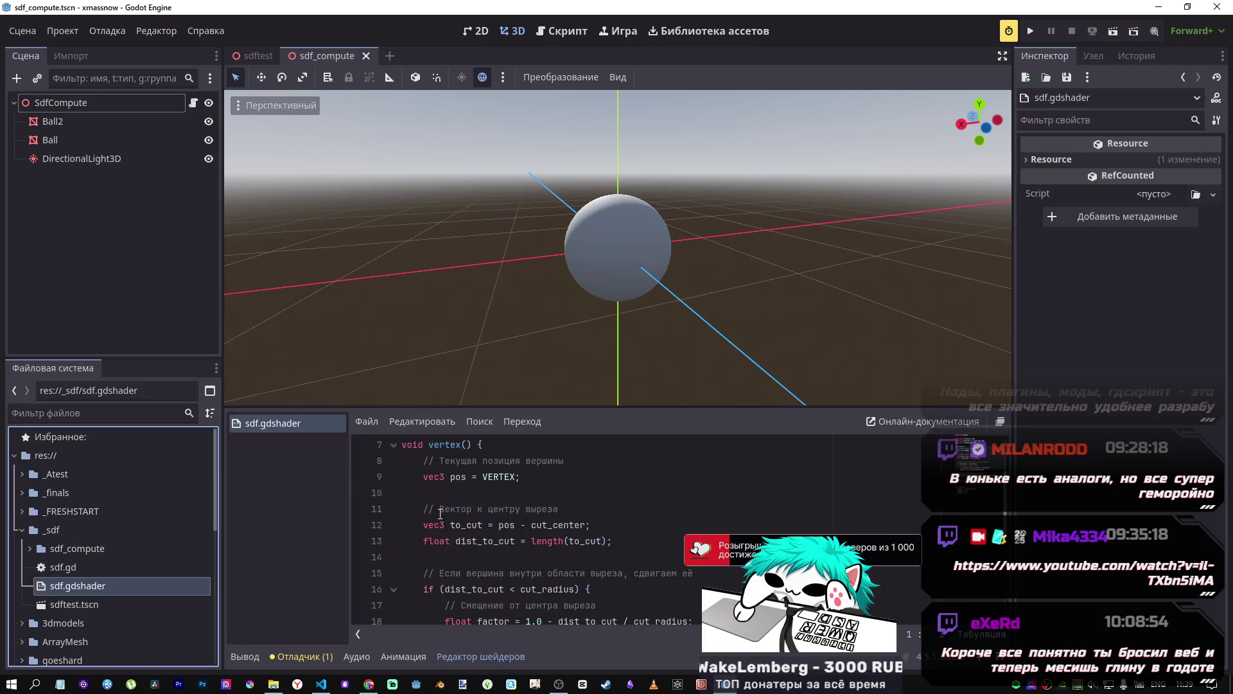
{"action": "left_click", "coordinate": [553, 477]}
{"action": "key", "text": "shift+Home"}
{"action": "scroll", "coordinate": [554, 482], "scroll_direction": "down", "scroll_amount": 3}
{"action": "left_click_drag", "start_coordinate": [441, 541], "coordinate": [732, 541]}
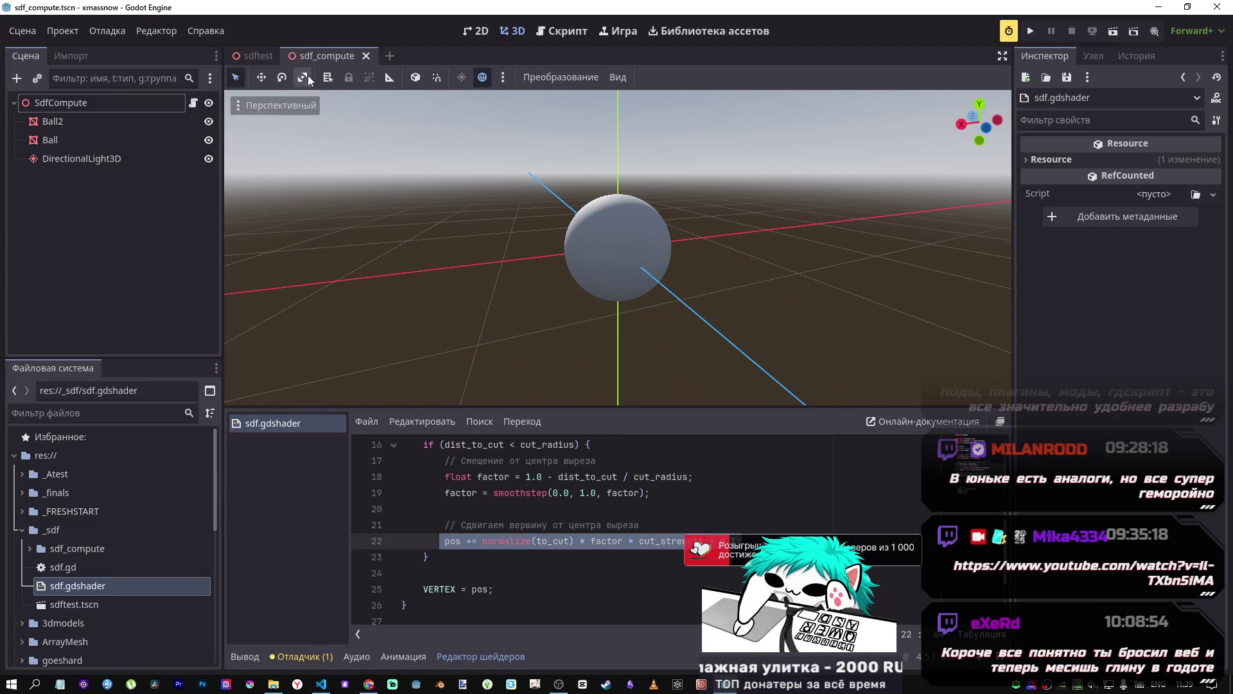
Step: Switch to the sdftest scene, frame Ball2, and open compute.glsl from the sdf_compute folder
{"action": "left_click", "coordinate": [258, 56]}
{"action": "key", "text": "f"}
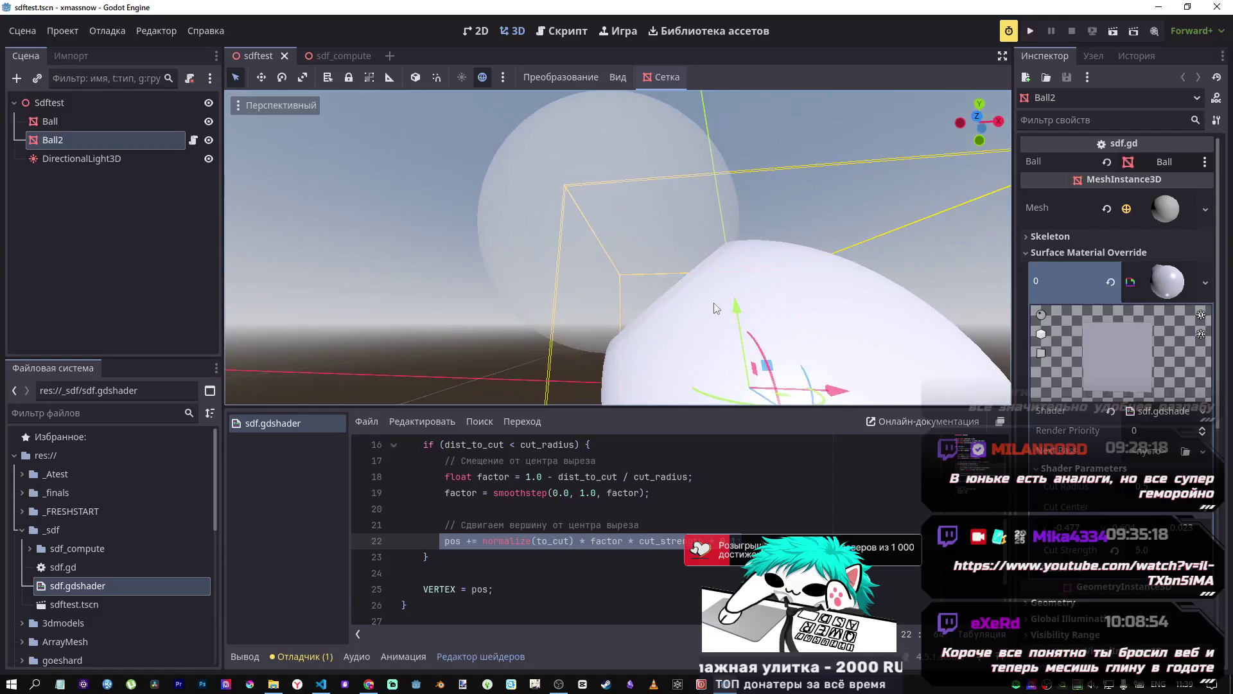
{"action": "scroll", "coordinate": [688, 307], "scroll_direction": "down", "scroll_amount": 3}
{"action": "scroll", "coordinate": [683, 503], "scroll_direction": "down", "scroll_amount": 2}
{"action": "scroll", "coordinate": [683, 503], "scroll_direction": "up", "scroll_amount": 2}
{"action": "scroll", "coordinate": [683, 503], "scroll_direction": "down", "scroll_amount": 2}
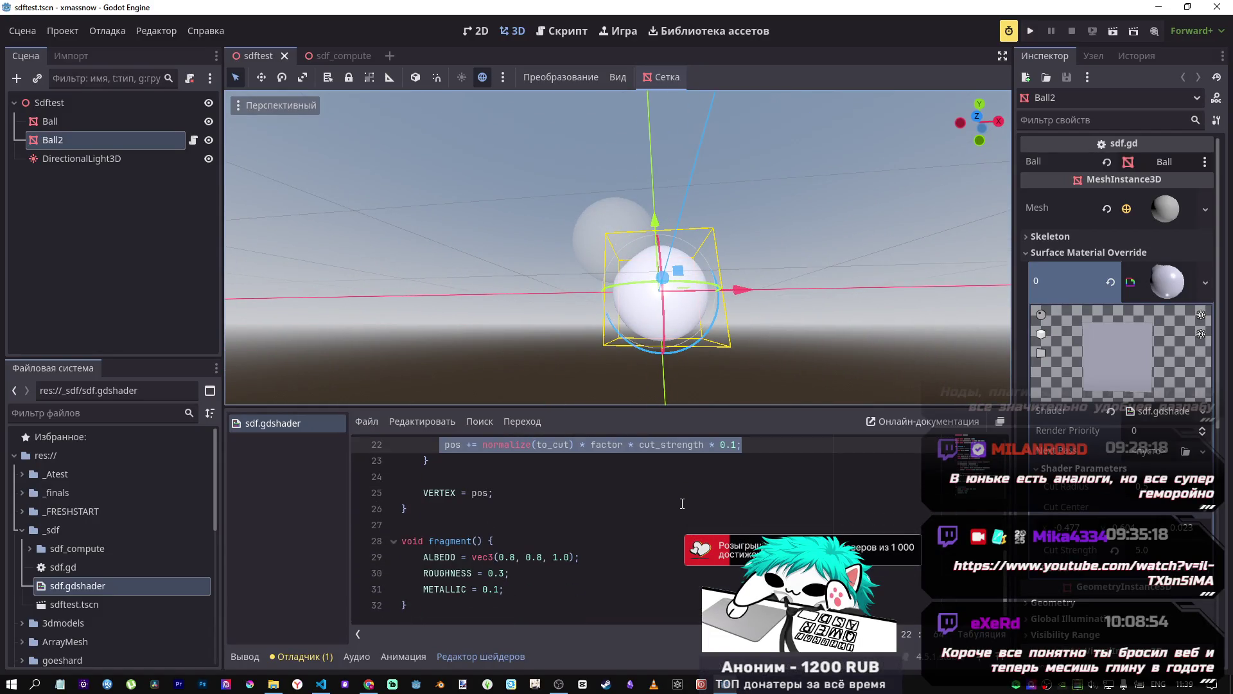
{"action": "scroll", "coordinate": [550, 488], "scroll_direction": "up", "scroll_amount": 4}
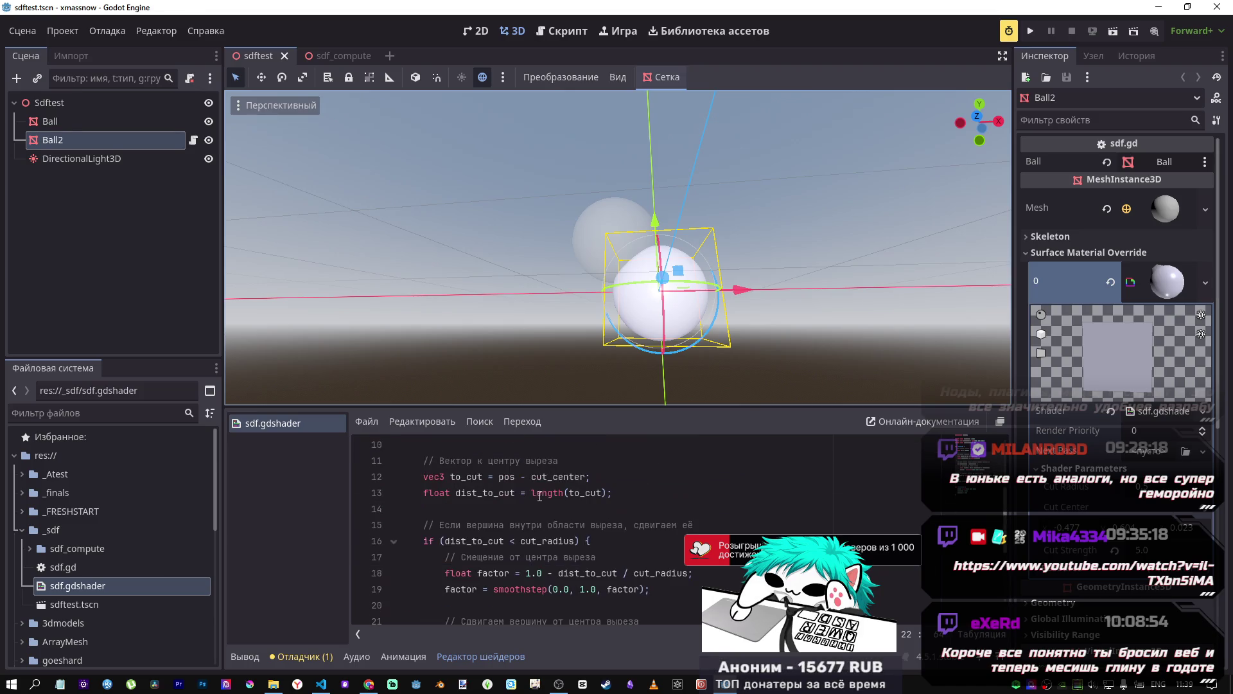
{"action": "scroll", "coordinate": [547, 474], "scroll_direction": "up", "scroll_amount": 2}
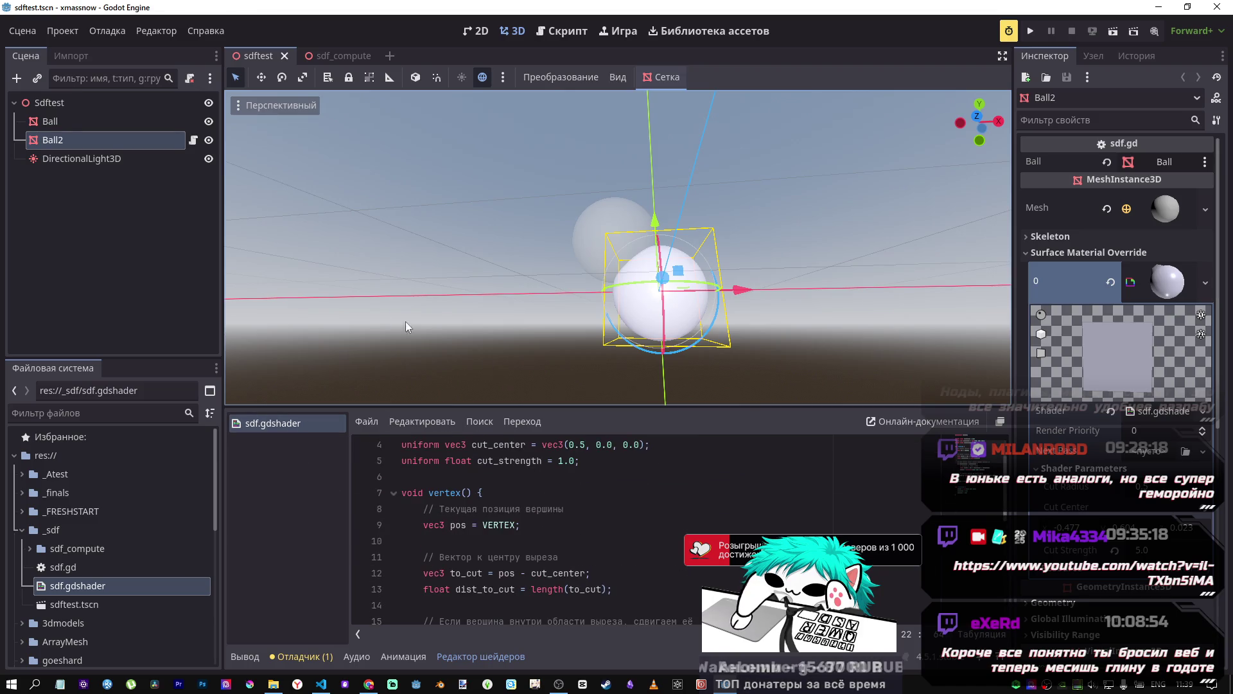
{"action": "left_click", "coordinate": [30, 549]}
{"action": "double_click", "coordinate": [83, 568]}
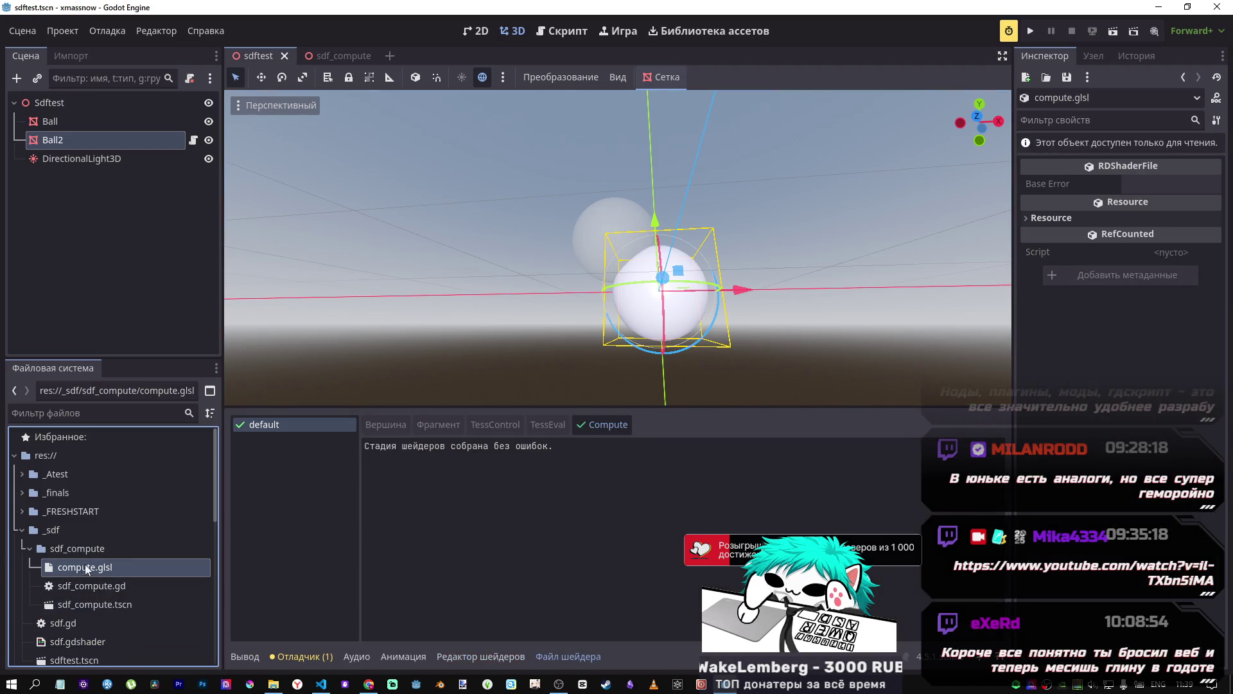
Step: Bring up compute.glsl in VS Code and highlight the main function header
{"action": "left_click", "coordinate": [321, 684]}
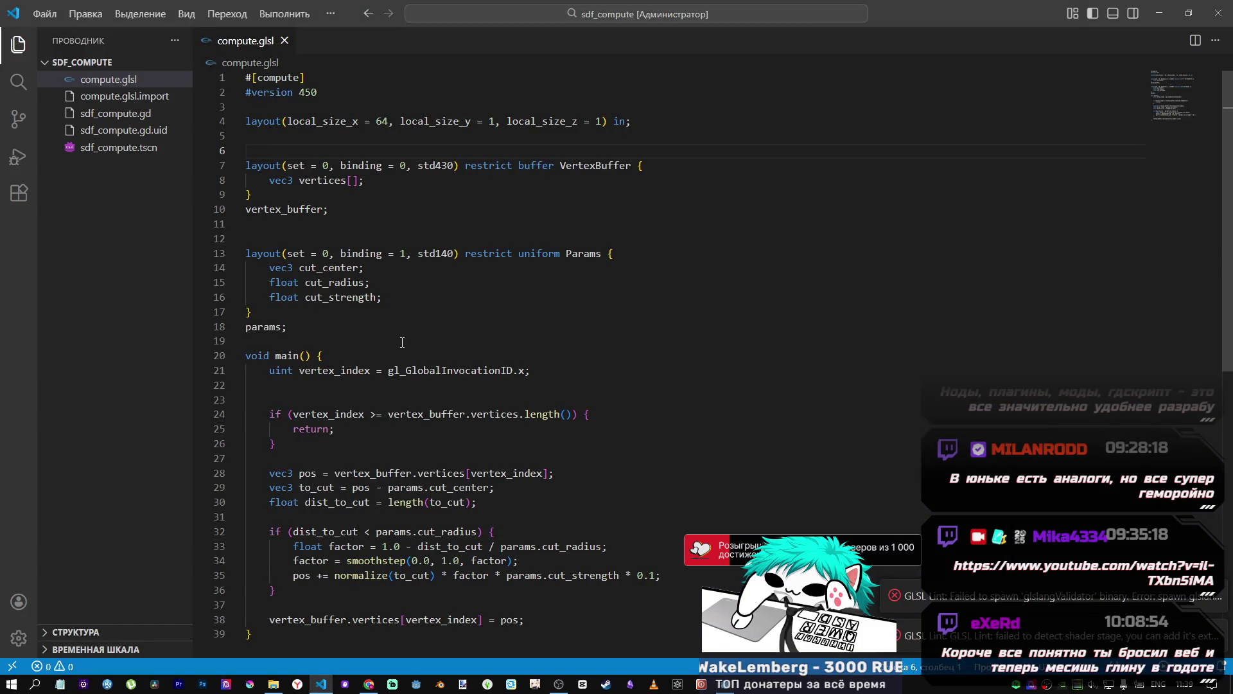
{"action": "left_click_drag", "start_coordinate": [315, 152], "coordinate": [430, 165]}
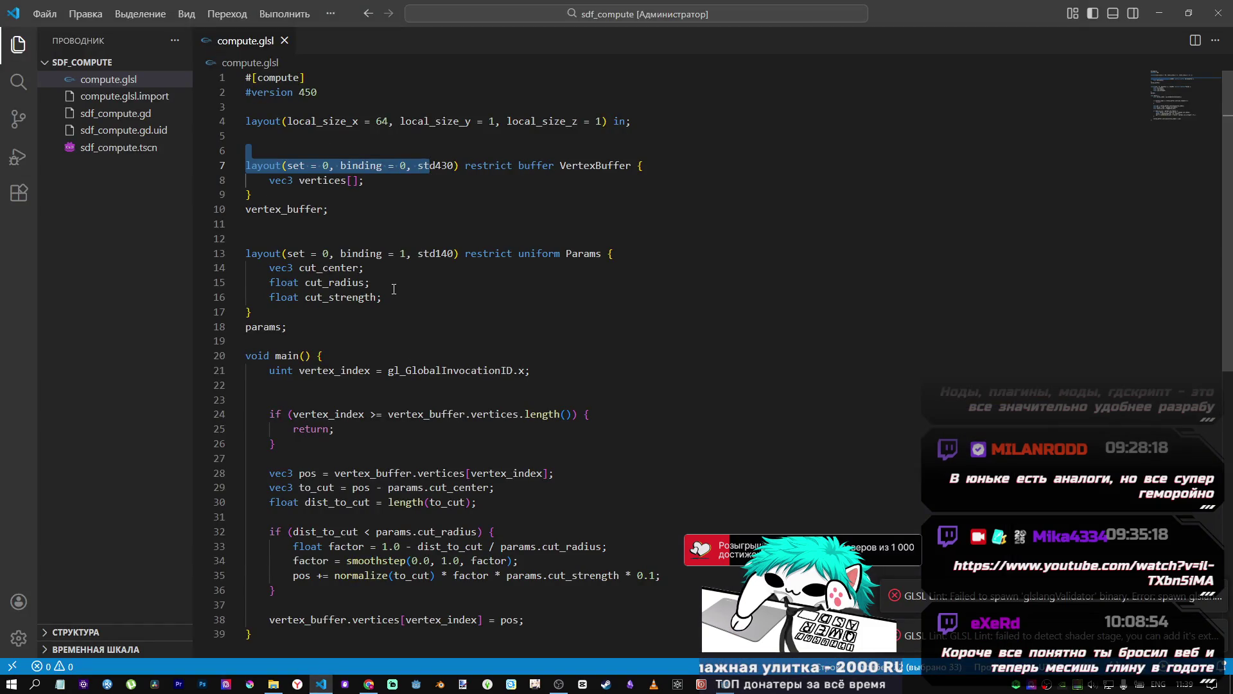
{"action": "scroll", "coordinate": [393, 289], "scroll_direction": "down", "scroll_amount": 2}
{"action": "mouse_move", "coordinate": [270, 291]}
{"action": "left_mouse_down"}
{"action": "mouse_move", "coordinate": [300, 292]}
{"action": "mouse_move", "coordinate": [251, 206]}
{"action": "left_mouse_up"}
{"action": "left_click_drag", "start_coordinate": [251, 306], "coordinate": [283, 294]}
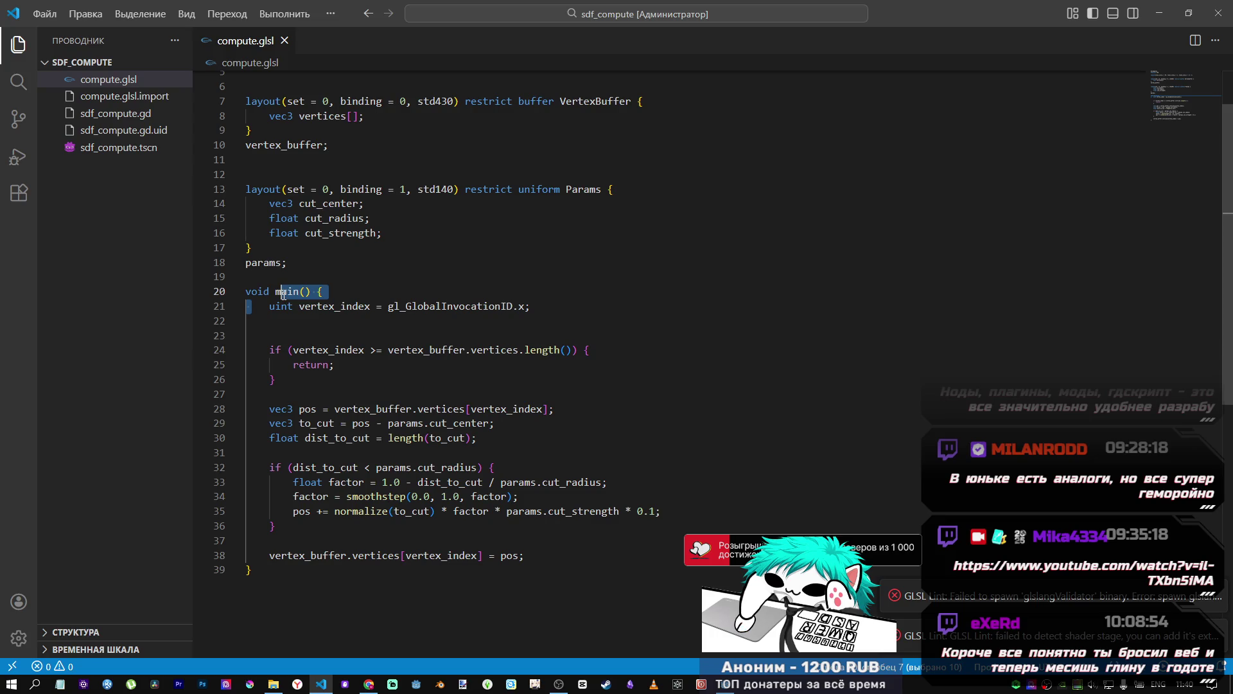
{"action": "left_click", "coordinate": [312, 293]}
{"action": "mouse_move", "coordinate": [307, 291]}
{"action": "left_mouse_down"}
{"action": "mouse_move", "coordinate": [247, 292]}
{"action": "mouse_move", "coordinate": [248, 276]}
{"action": "mouse_move", "coordinate": [319, 306]}
{"action": "mouse_move", "coordinate": [533, 307]}
{"action": "left_mouse_up"}
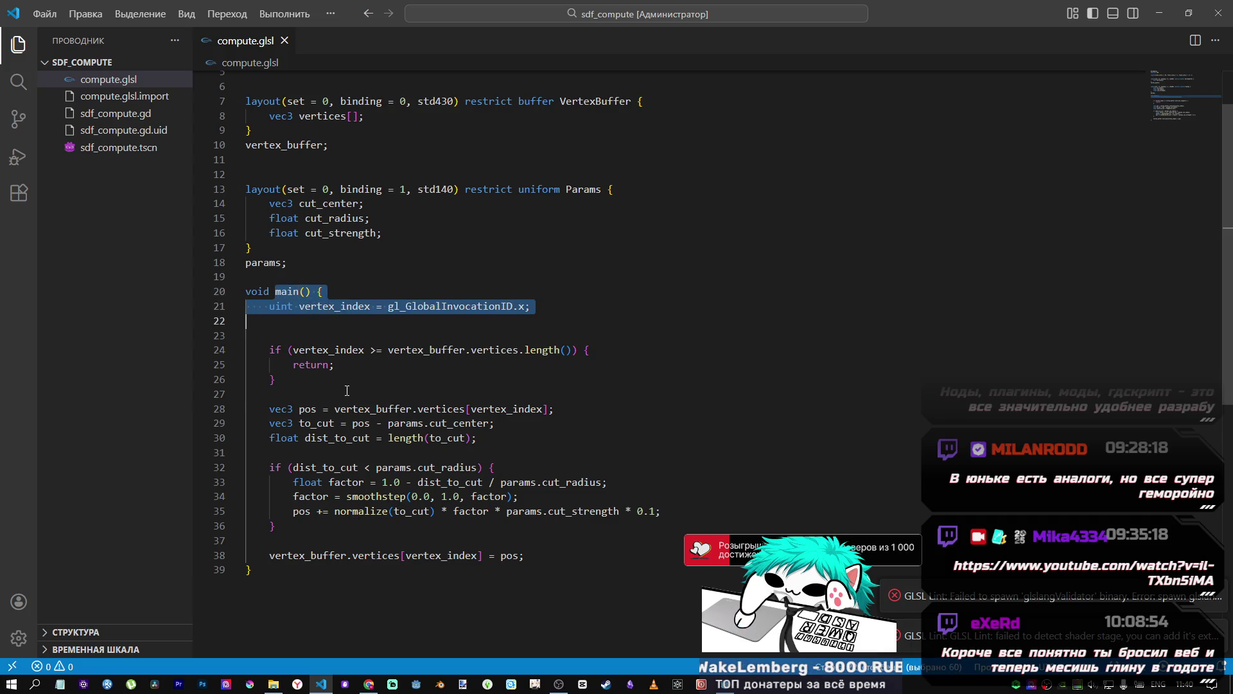
{"action": "left_click", "coordinate": [345, 392]}
{"action": "scroll", "coordinate": [345, 384], "scroll_direction": "down", "scroll_amount": 1}
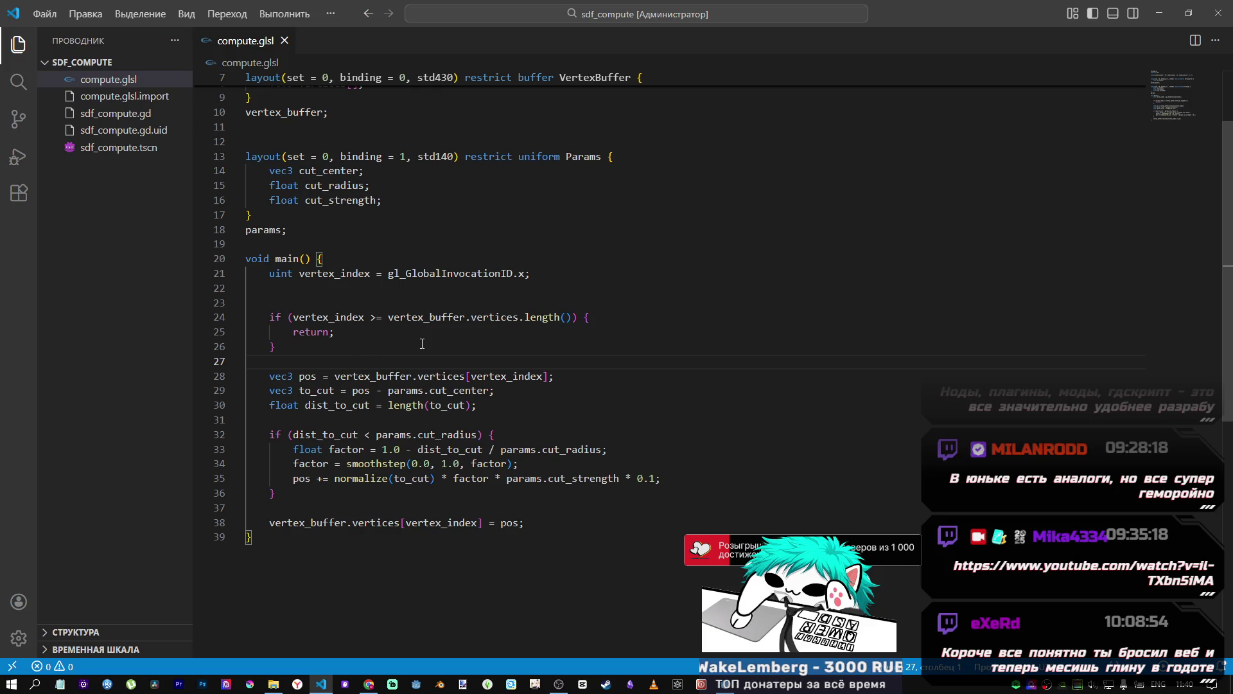
Step: Examine the vertex count bounds check, highlighting vertex_index, vertex_buffer.vertices and length
{"action": "mouse_move", "coordinate": [293, 318]}
{"action": "left_mouse_down"}
{"action": "mouse_move", "coordinate": [578, 317]}
{"action": "mouse_move", "coordinate": [512, 307]}
{"action": "left_mouse_up"}
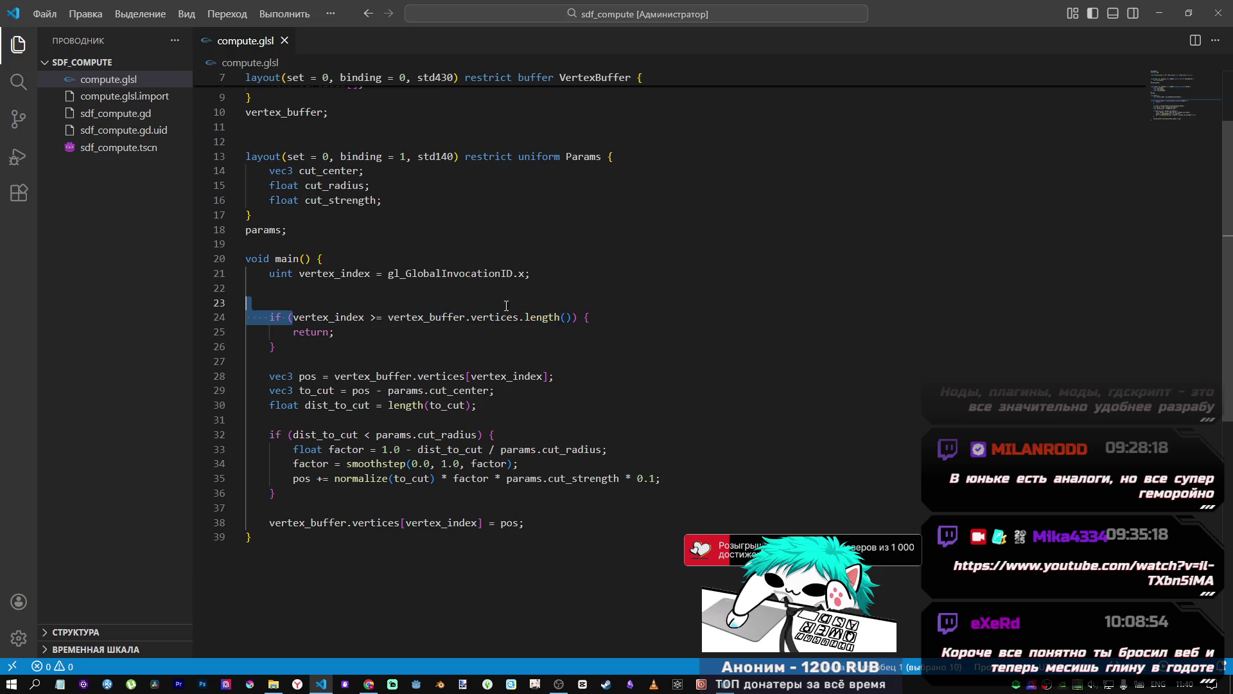
{"action": "left_click_drag", "start_coordinate": [362, 309], "coordinate": [365, 318]}
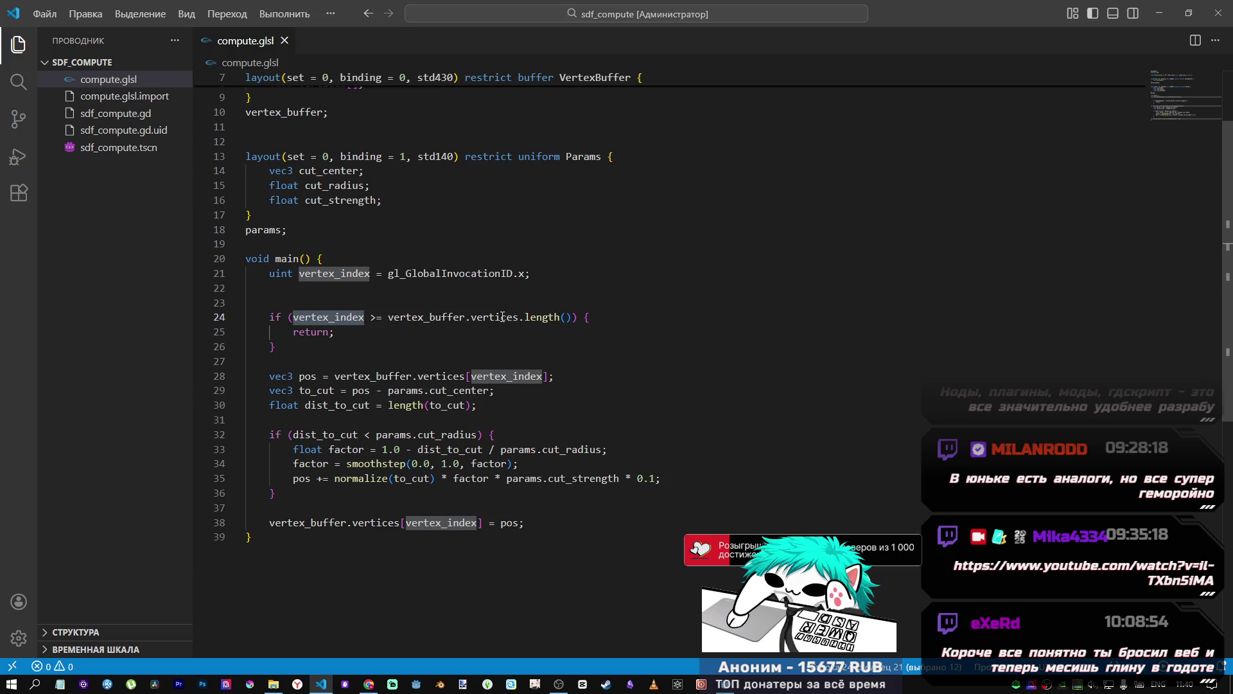
{"action": "left_click_drag", "start_coordinate": [389, 319], "coordinate": [555, 318]}
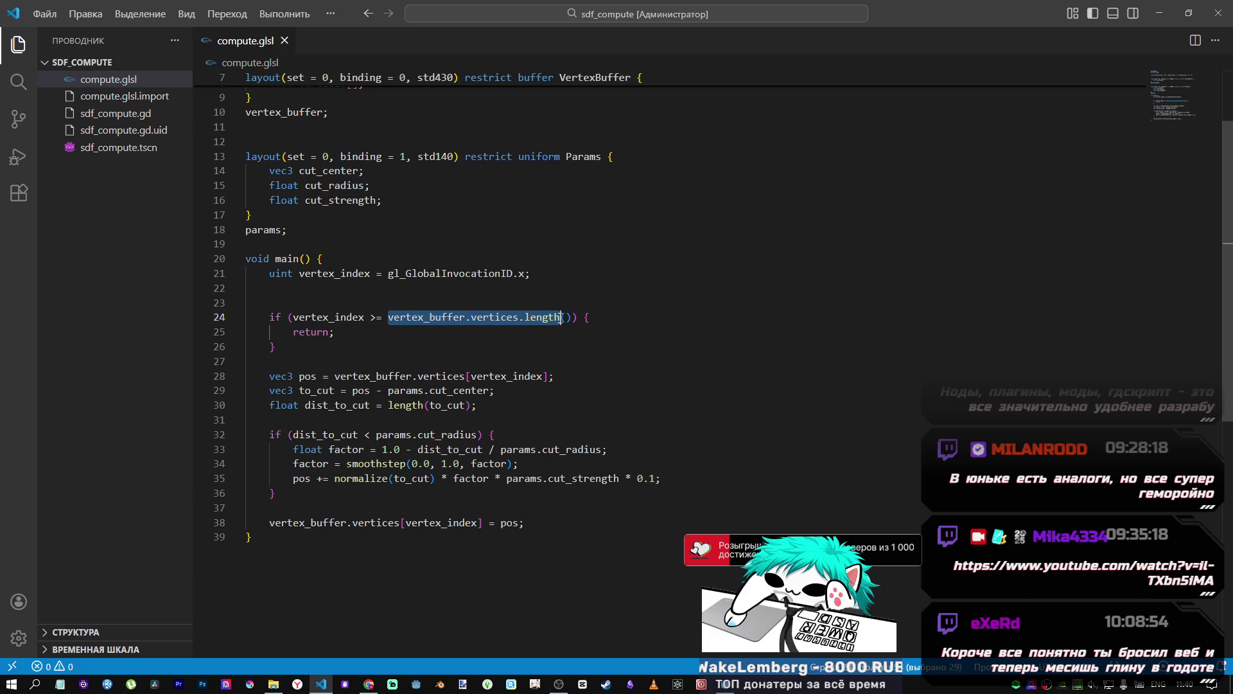
{"action": "scroll", "coordinate": [533, 323], "scroll_direction": "up", "scroll_amount": 1}
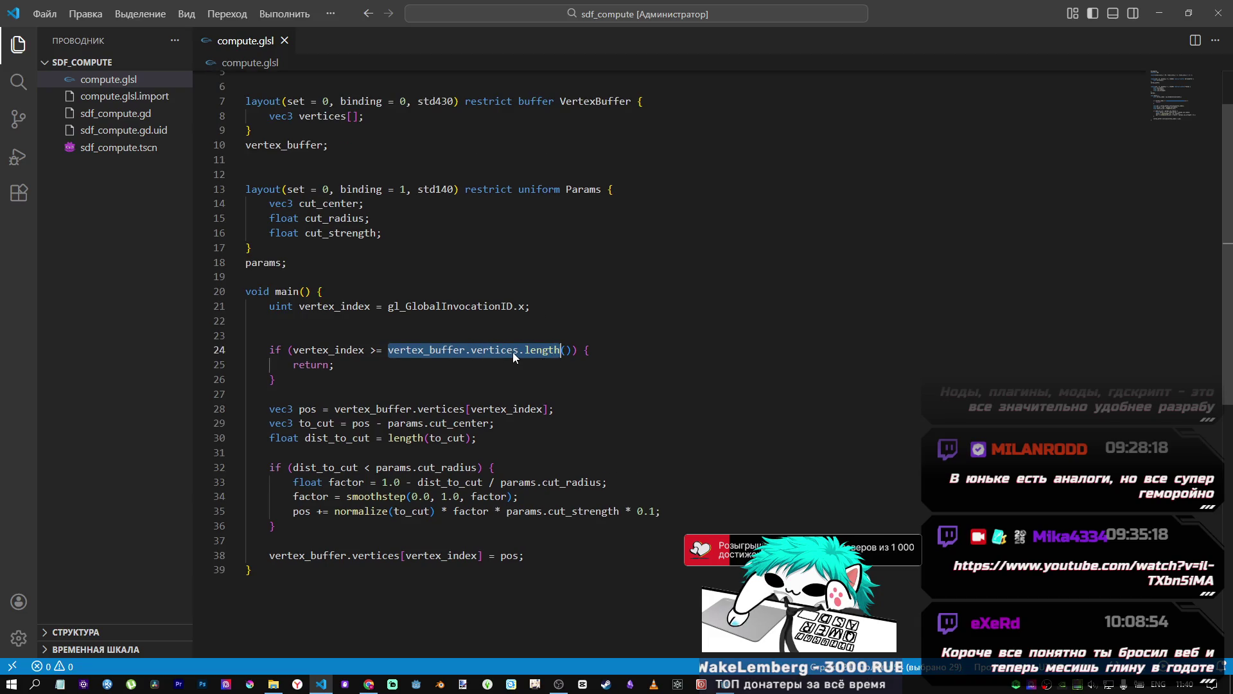
{"action": "left_click", "coordinate": [517, 349]}
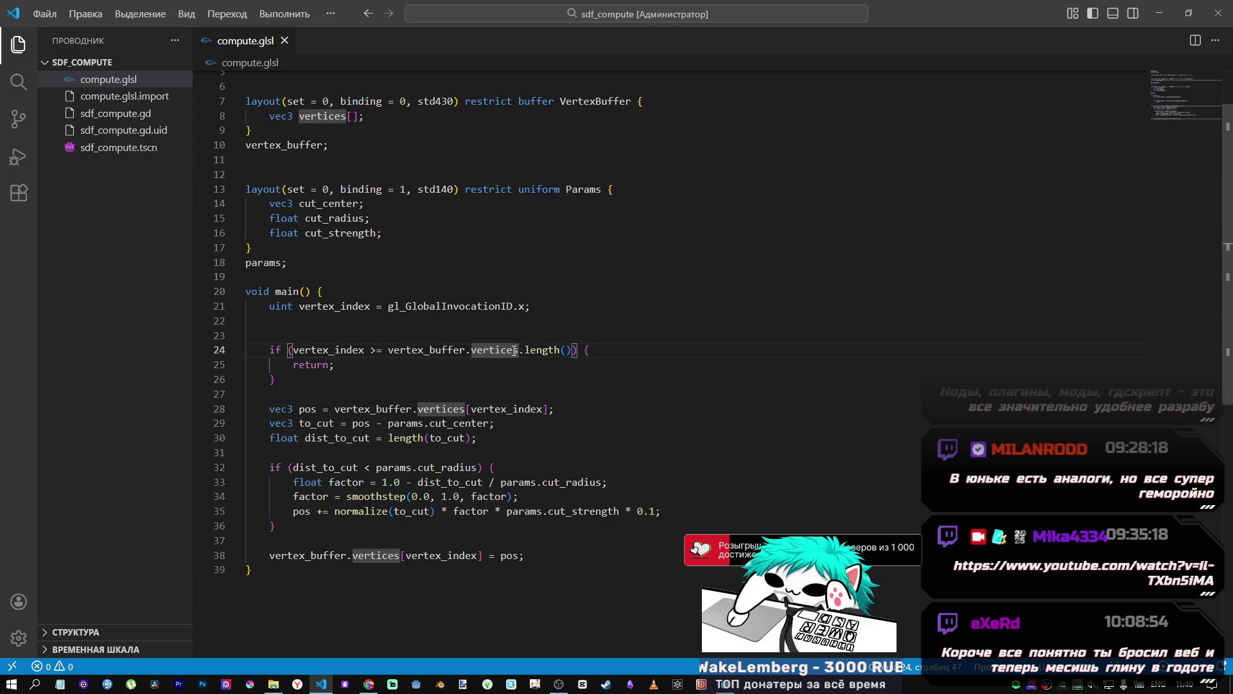
{"action": "left_click", "coordinate": [465, 350]}
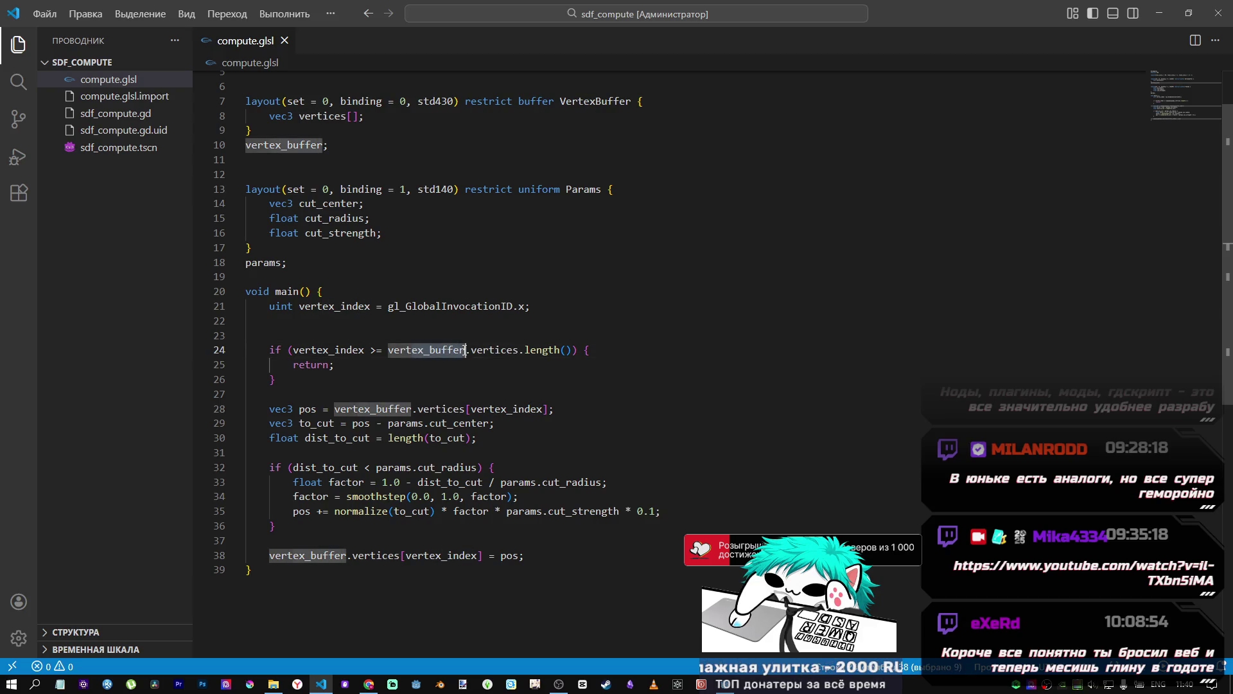
{"action": "double_click", "coordinate": [494, 350]}
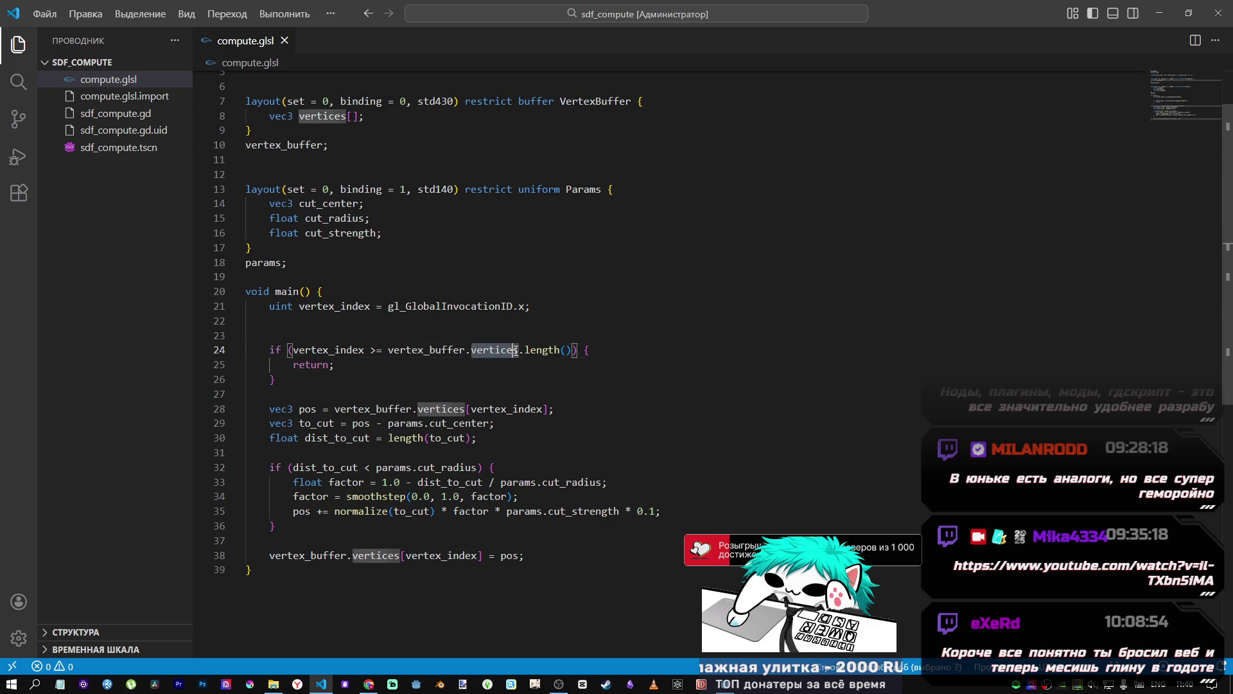
{"action": "double_click", "coordinate": [543, 349]}
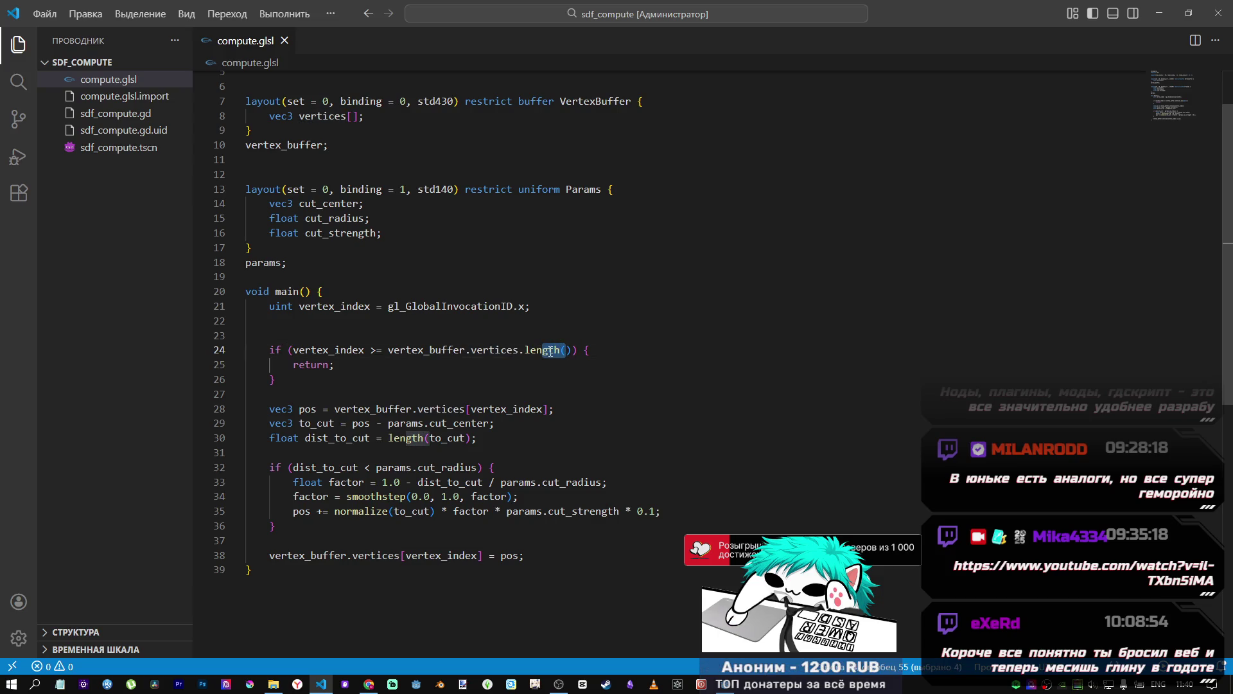
{"action": "left_click", "coordinate": [548, 351]}
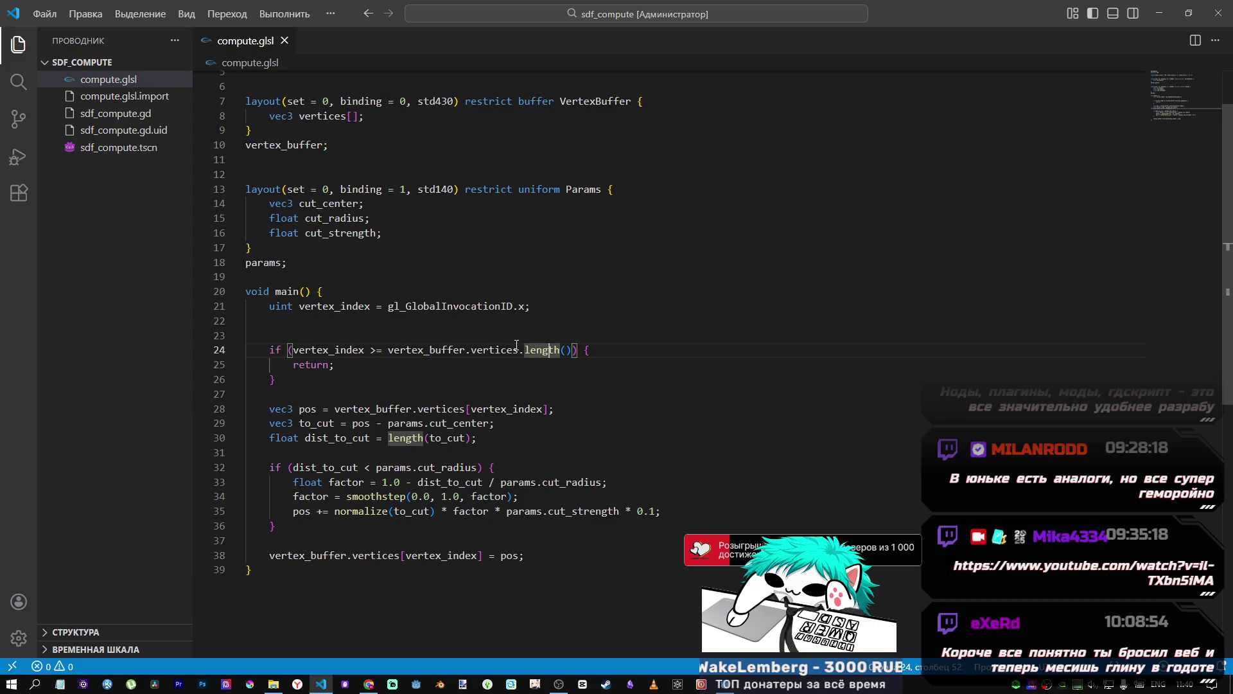
Step: Highlight gl_GlobalInvocationID and the bounds-check condition with its return statement
{"action": "left_click_drag", "start_coordinate": [383, 307], "coordinate": [526, 307]}
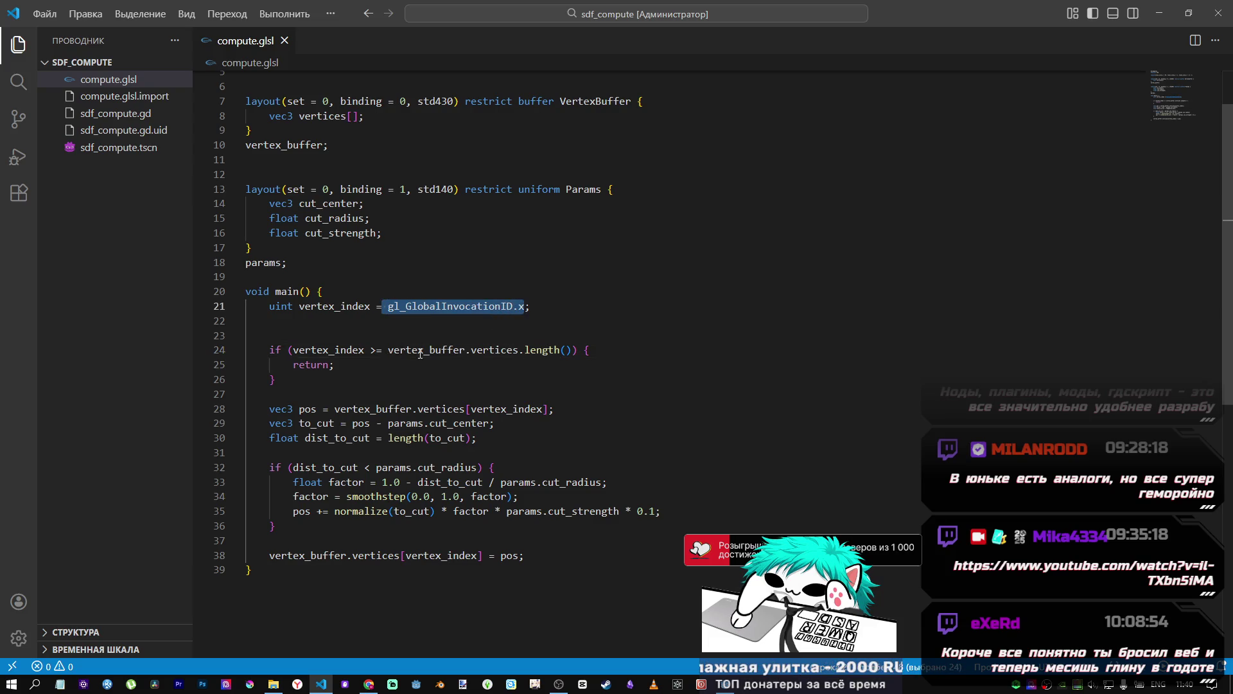
{"action": "double_click", "coordinate": [487, 350]}
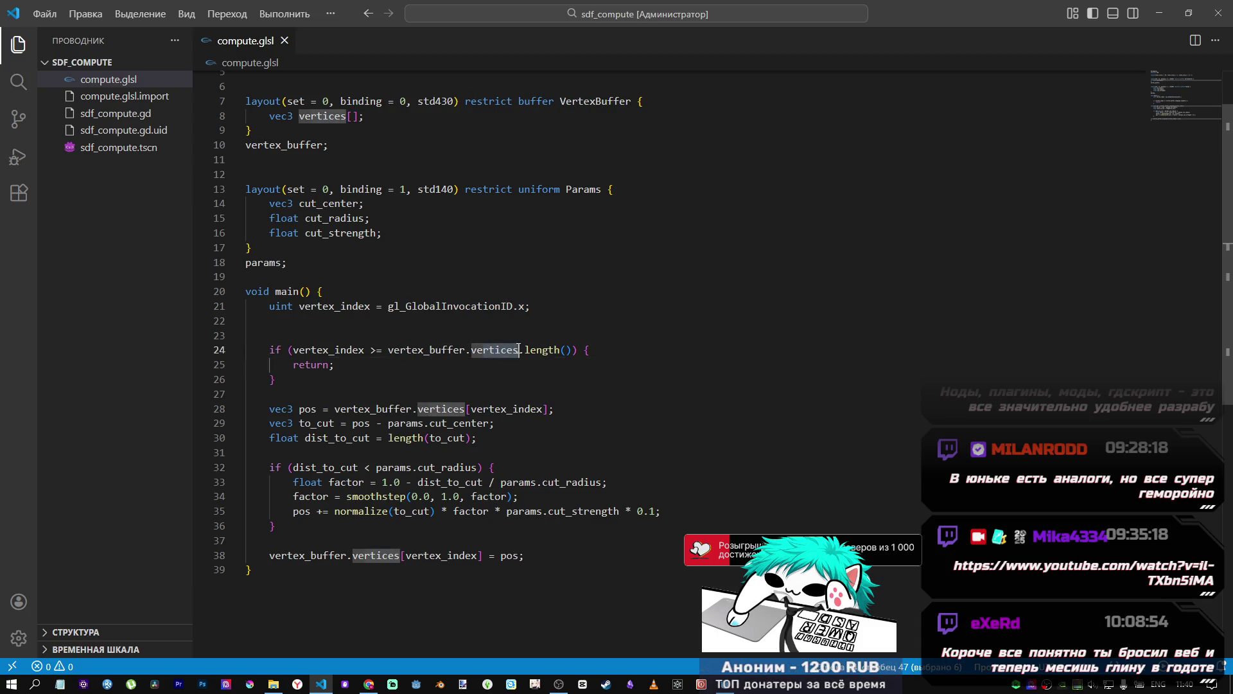
{"action": "left_click_drag", "start_coordinate": [519, 350], "coordinate": [425, 350]}
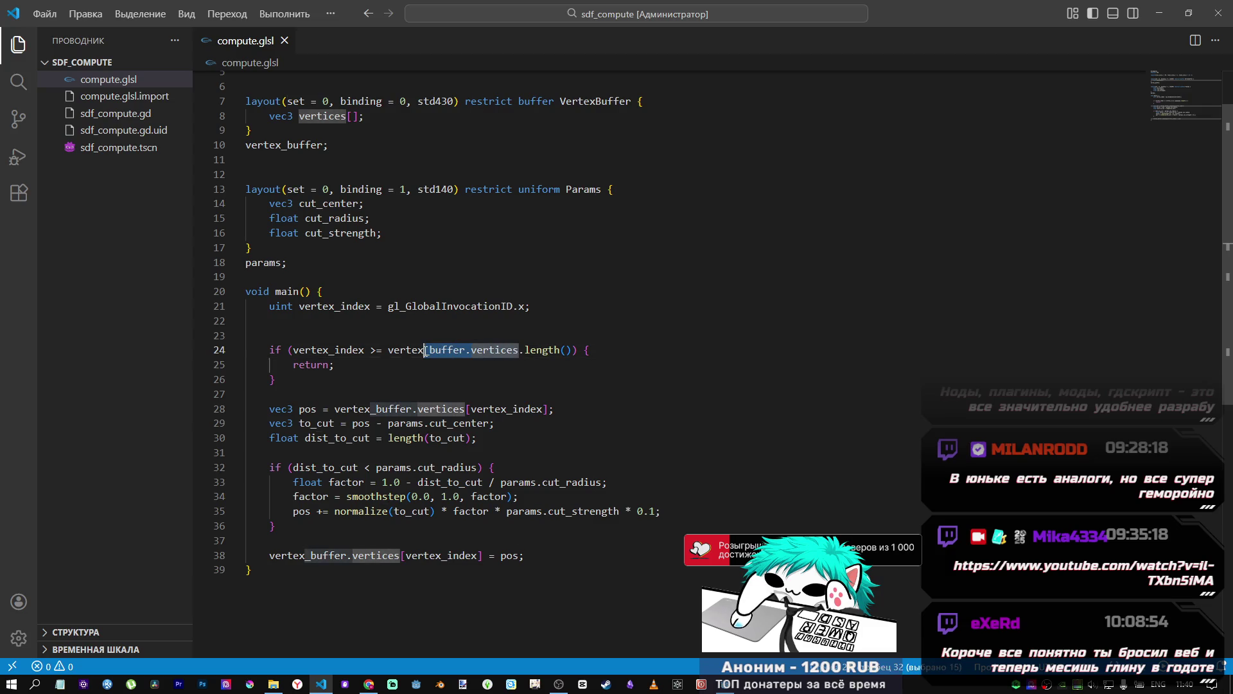
{"action": "left_click_drag", "start_coordinate": [288, 349], "coordinate": [344, 372]}
{"action": "left_click", "coordinate": [365, 349]}
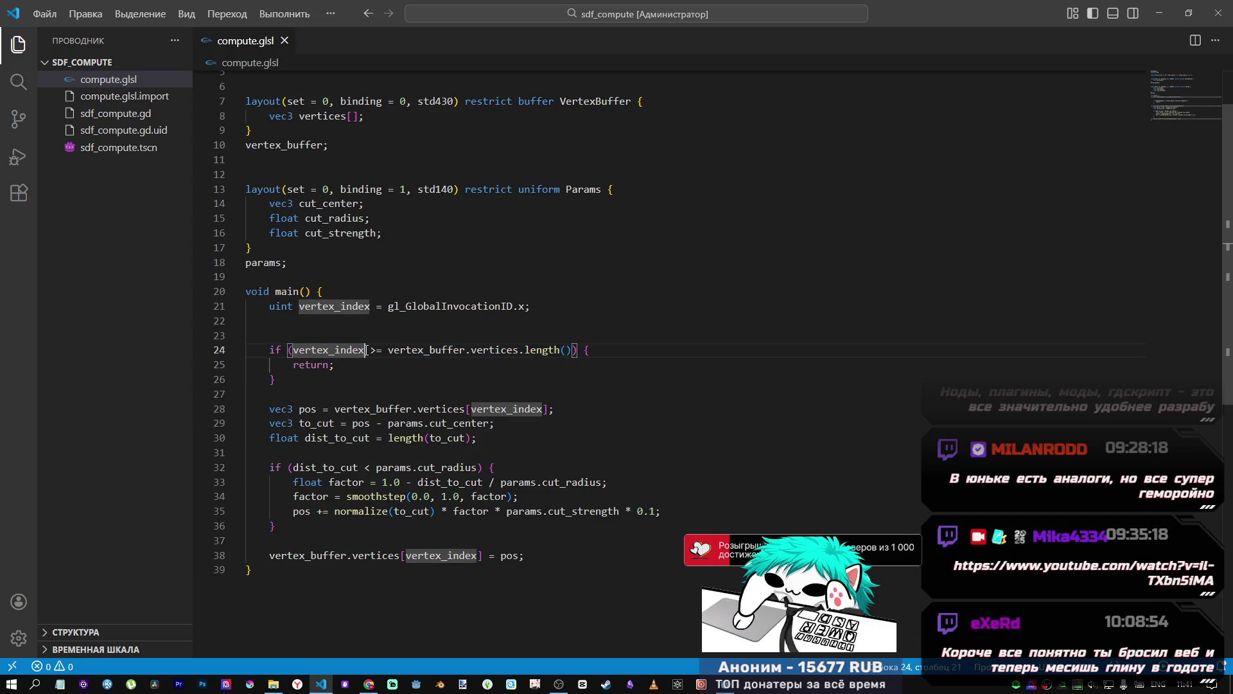
{"action": "scroll", "coordinate": [403, 344], "scroll_direction": "down", "scroll_amount": 1}
{"action": "left_click", "coordinate": [402, 344]}
Step: Select the position and distance-to-cut lines, highlighting the cut_center subtraction on line 29
{"action": "scroll", "coordinate": [379, 353], "scroll_direction": "down", "scroll_amount": 1}
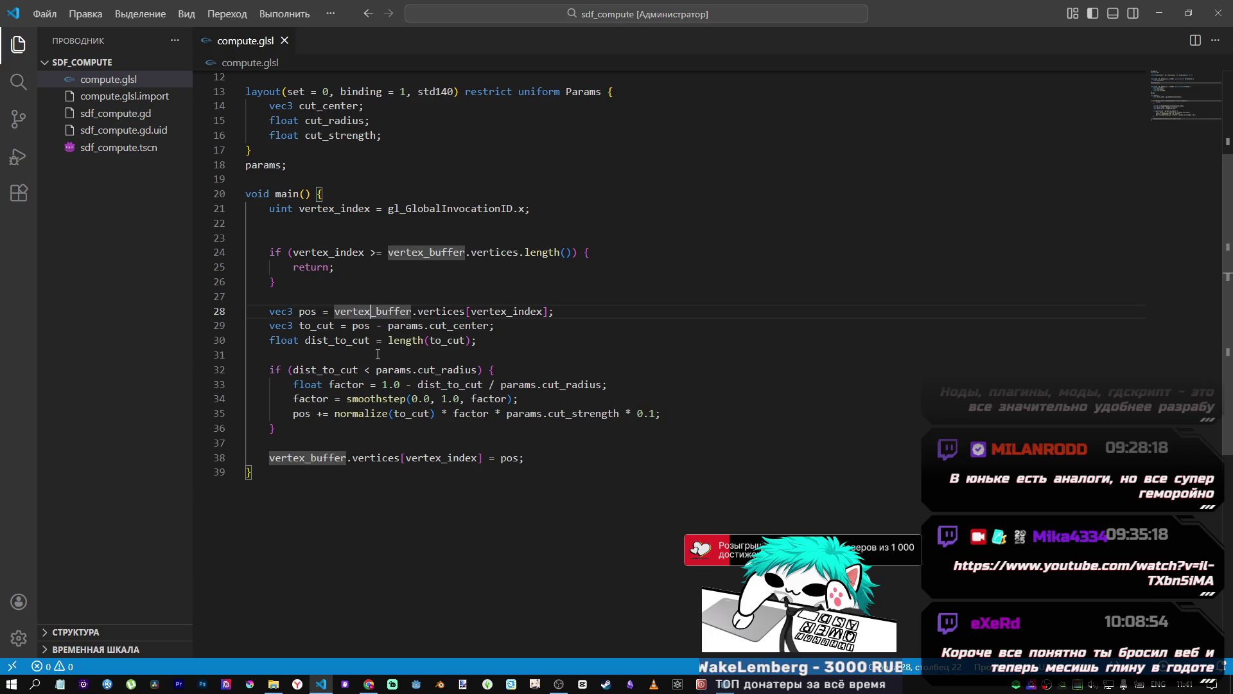
{"action": "scroll", "coordinate": [357, 337], "scroll_direction": "down", "scroll_amount": 1}
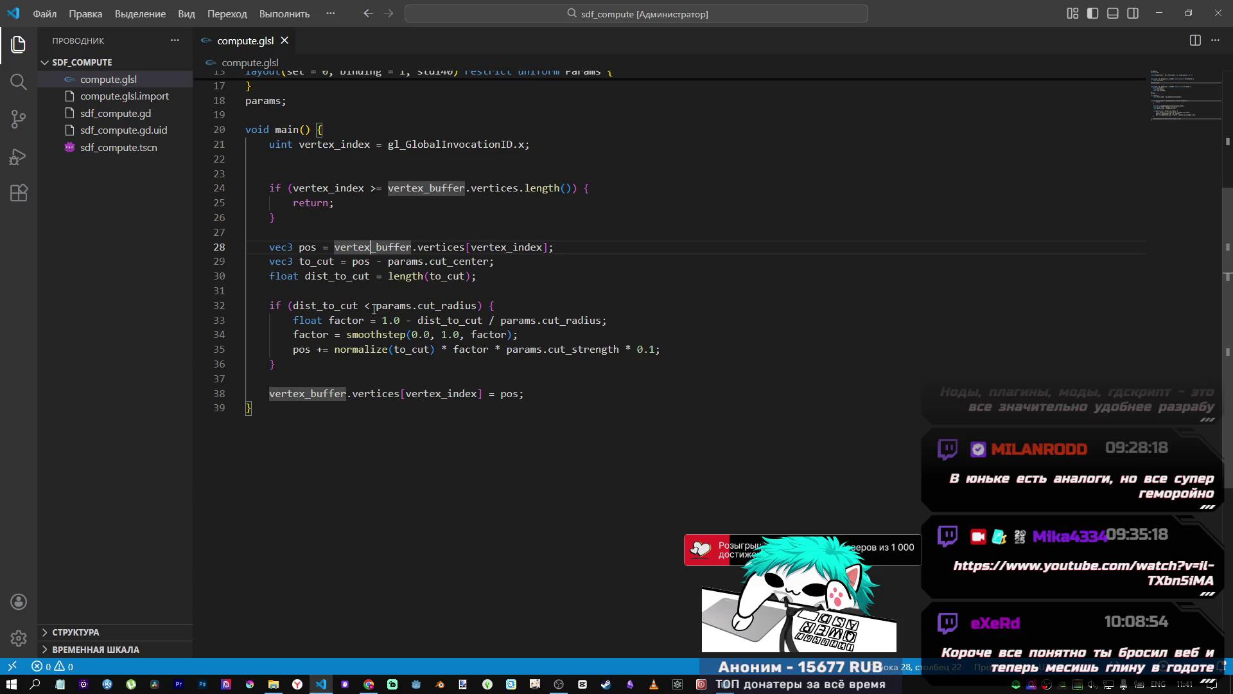
{"action": "mouse_move", "coordinate": [300, 247]}
{"action": "left_mouse_down"}
{"action": "mouse_move", "coordinate": [371, 275]}
{"action": "mouse_move", "coordinate": [430, 261]}
{"action": "mouse_move", "coordinate": [526, 269]}
{"action": "left_mouse_up"}
{"action": "double_click", "coordinate": [316, 261]}
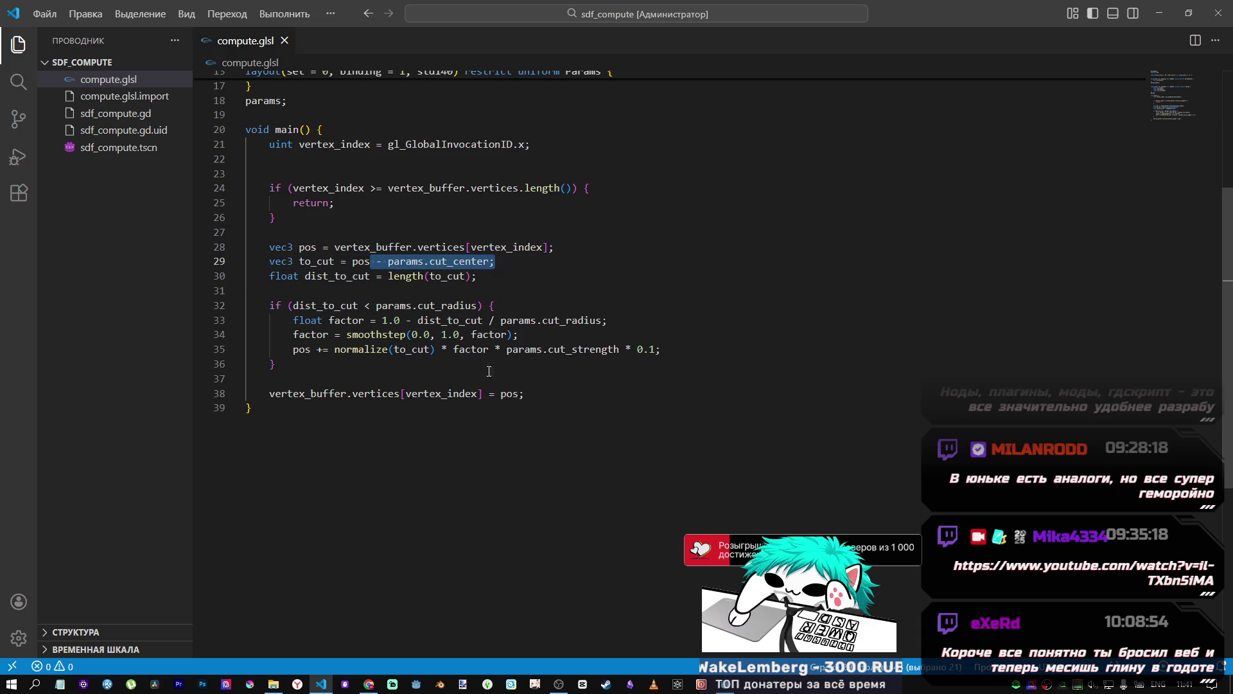
{"action": "scroll", "coordinate": [547, 475], "scroll_direction": "up", "scroll_amount": 5}
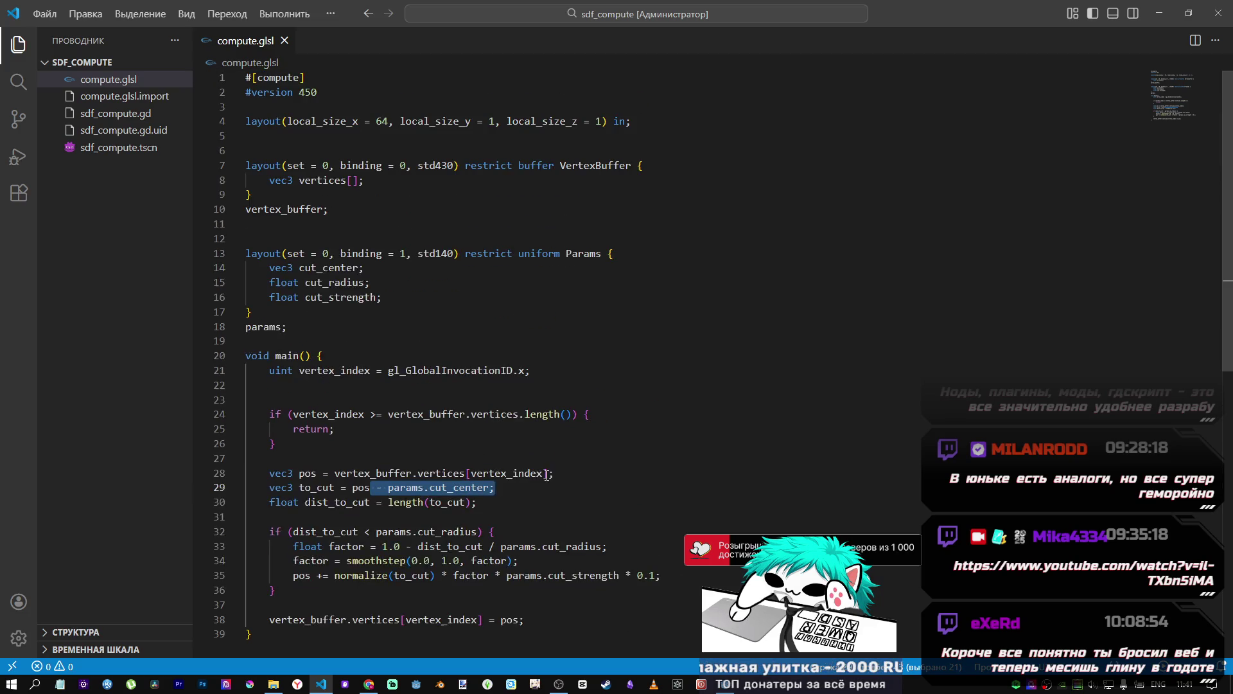
{"action": "scroll", "coordinate": [546, 468], "scroll_direction": "down", "scroll_amount": 6}
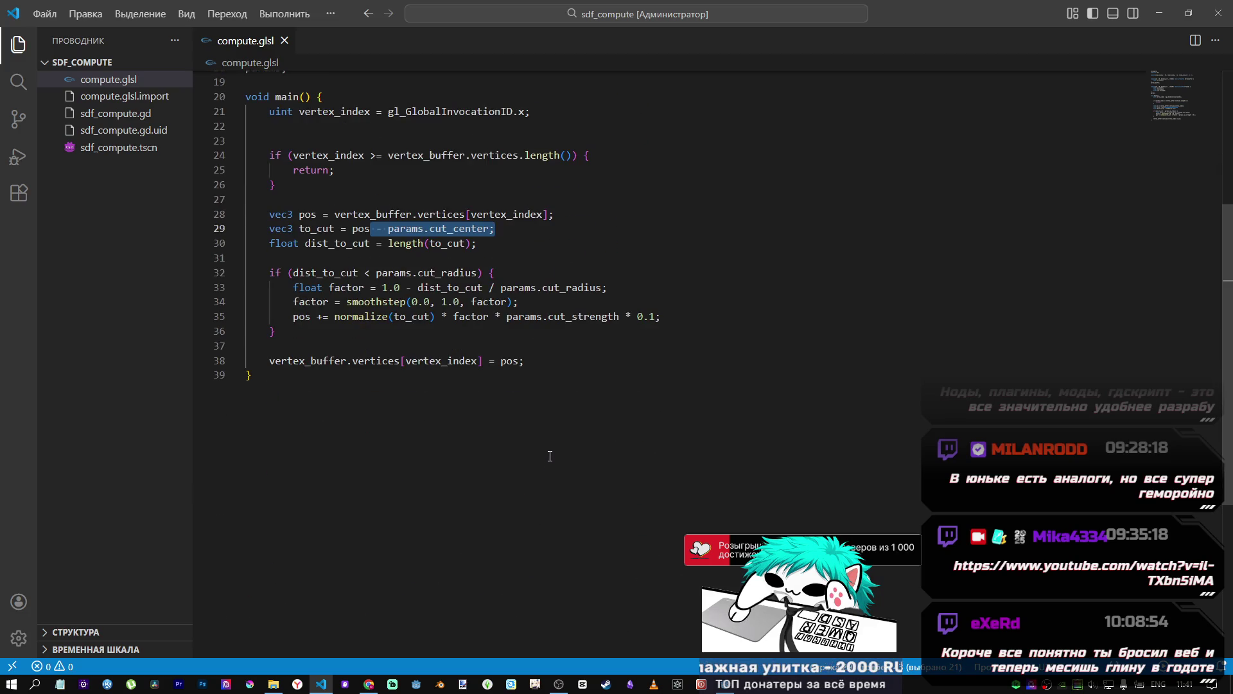
{"action": "key", "text": "alt+Tab"}
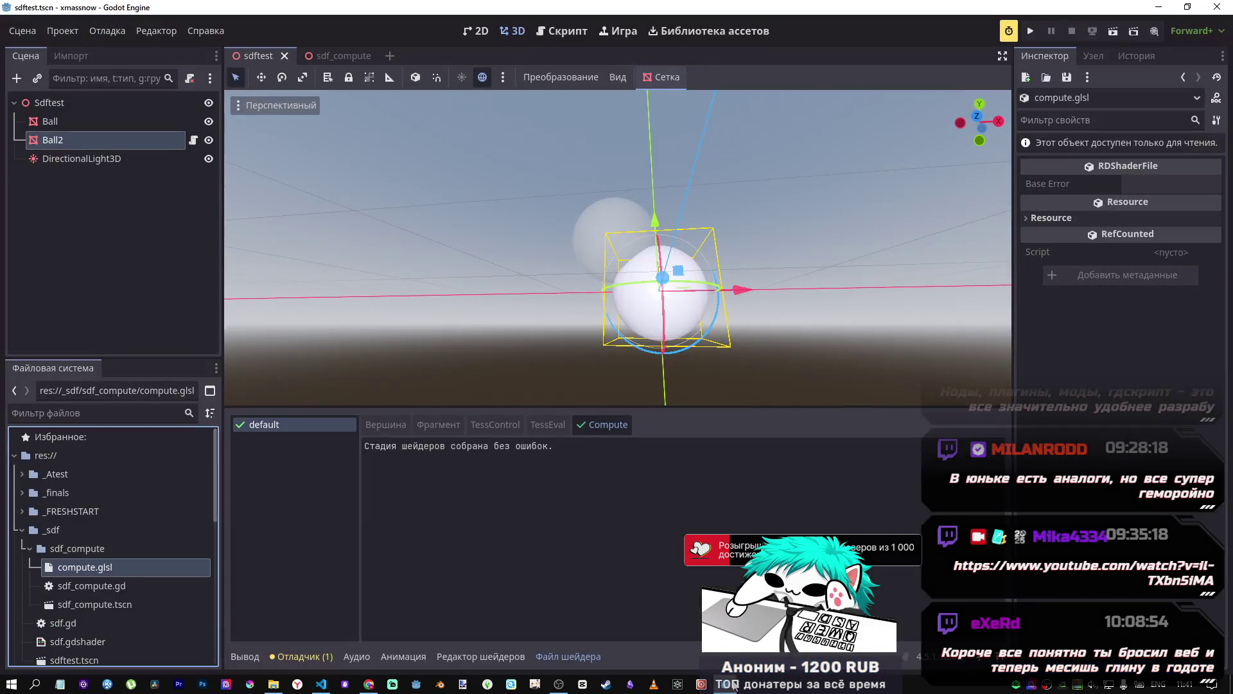
Step: Inspect SdfCompute's cut parameters in the sdf_compute scene, then go back to compute.glsl
{"action": "left_click", "coordinate": [333, 57]}
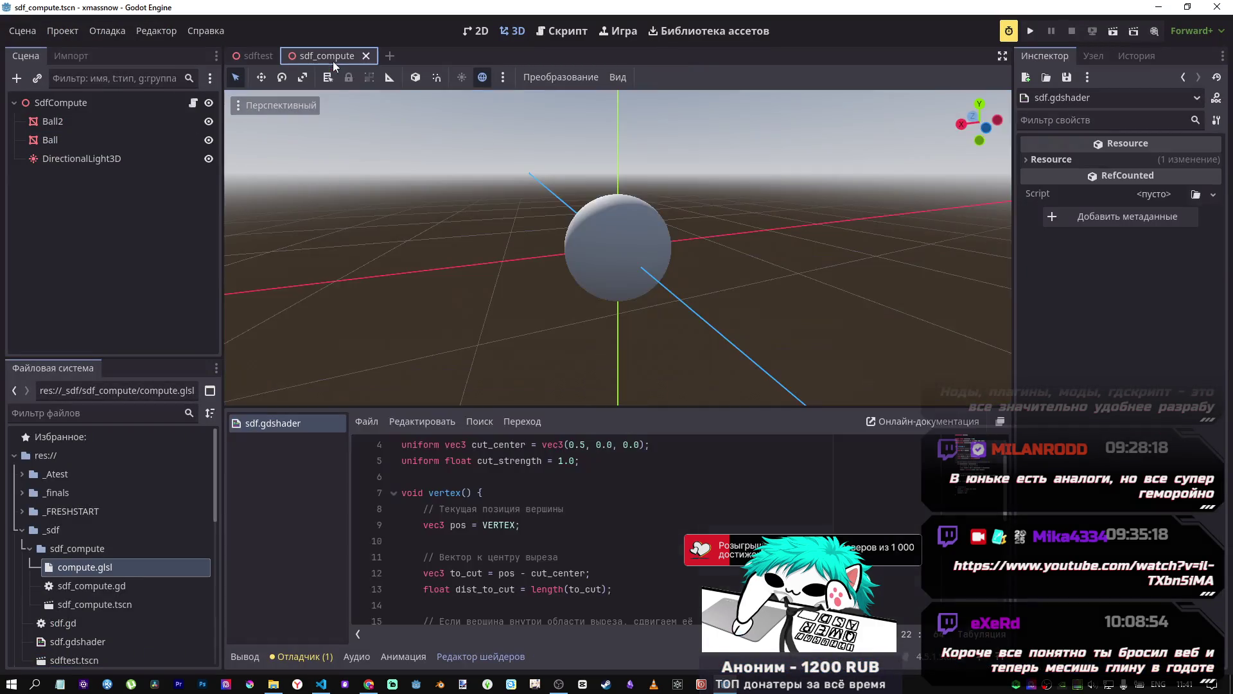
{"action": "left_click", "coordinate": [146, 103]}
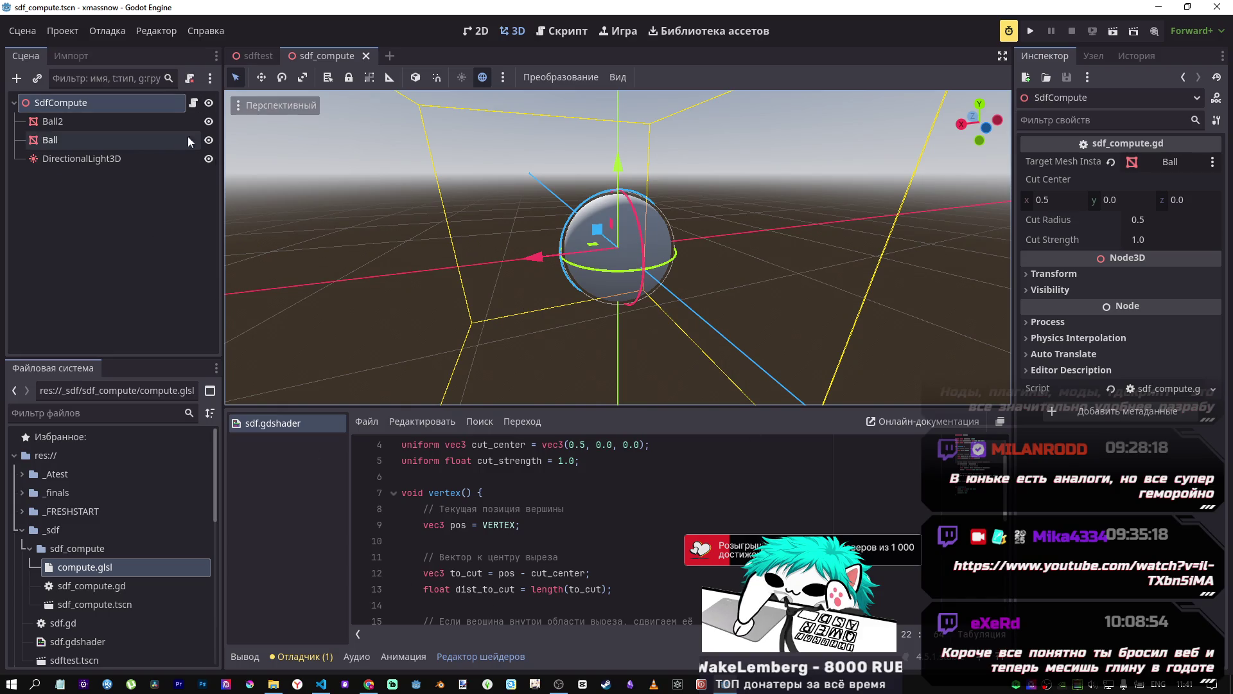
{"action": "mouse_move", "coordinate": [321, 685]}
{"action": "left_click", "coordinate": [325, 629]}
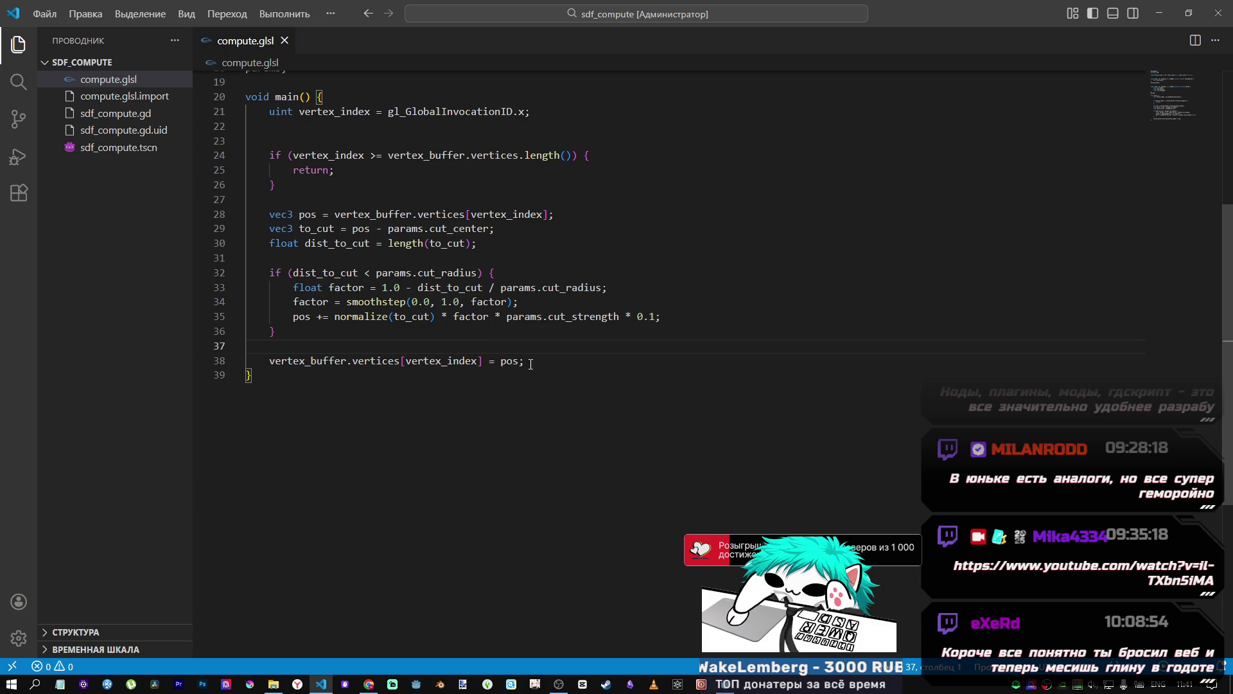
Step: Paste DeepSeek's vec4 cut_center shader version over all of compute.glsl
{"action": "key", "text": "ctrl+z"}
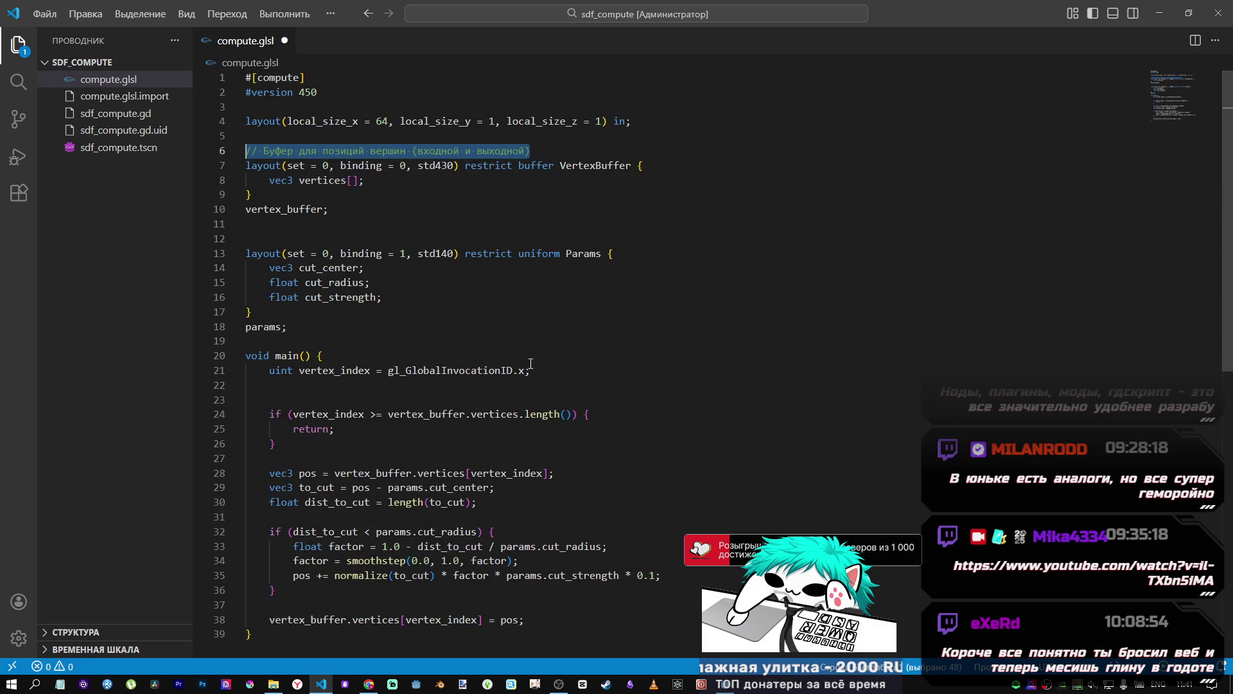
{"action": "key", "text": "ctrl+y"}
{"action": "mouse_move", "coordinate": [368, 685]}
{"action": "left_click", "coordinate": [372, 645]}
{"action": "scroll", "coordinate": [799, 429], "scroll_direction": "down", "scroll_amount": 3}
{"action": "scroll", "coordinate": [799, 424], "scroll_direction": "down", "scroll_amount": 5}
{"action": "left_click", "coordinate": [849, 275]}
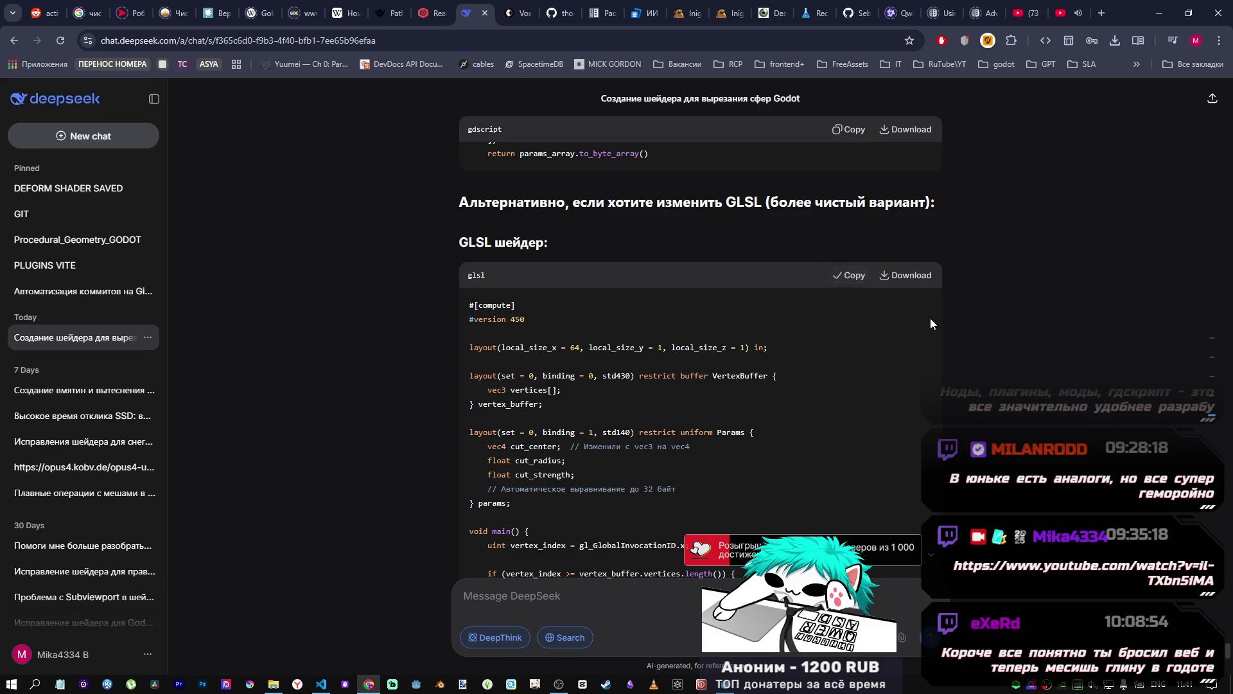
{"action": "key", "text": "alt+Tab"}
{"action": "key", "text": "ctrl+a"}
{"action": "key", "text": "ctrl+v"}
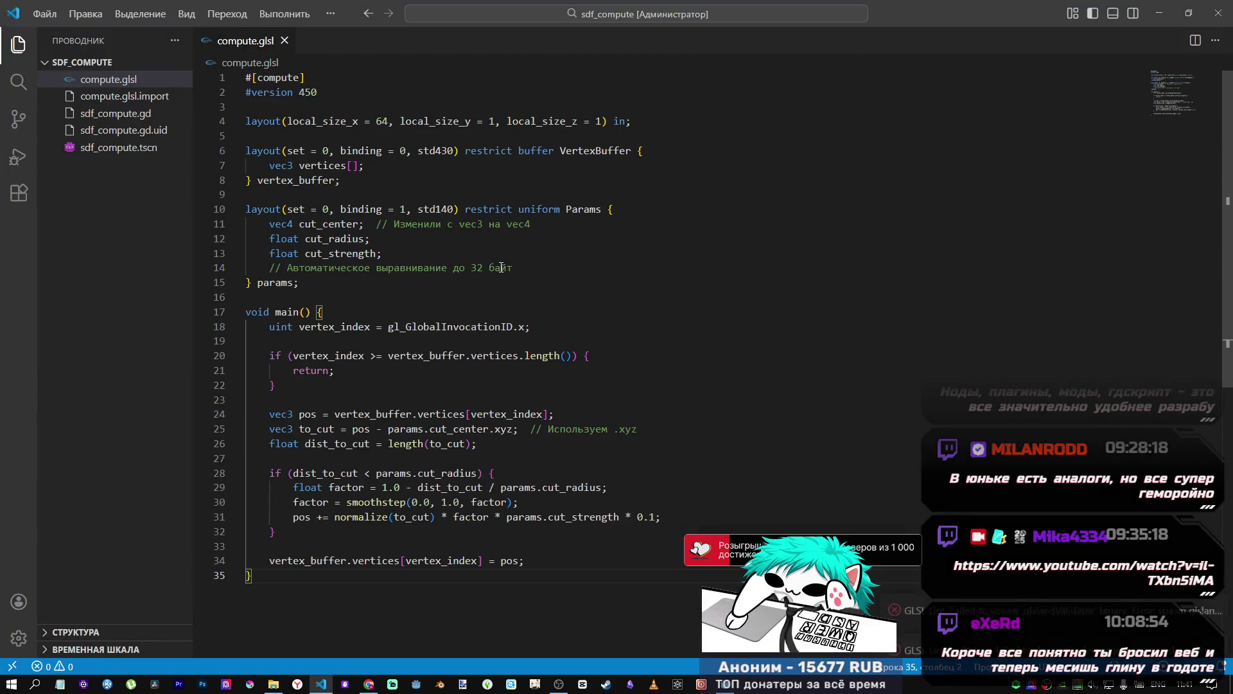
Step: Review the new code's distance lines, cut_radius check, smoothstep displacement and cut_center uses
{"action": "mouse_move", "coordinate": [375, 414]}
{"action": "left_mouse_down"}
{"action": "mouse_move", "coordinate": [450, 430]}
{"action": "mouse_move", "coordinate": [481, 456]}
{"action": "mouse_move", "coordinate": [467, 414]}
{"action": "mouse_move", "coordinate": [479, 448]}
{"action": "left_mouse_up"}
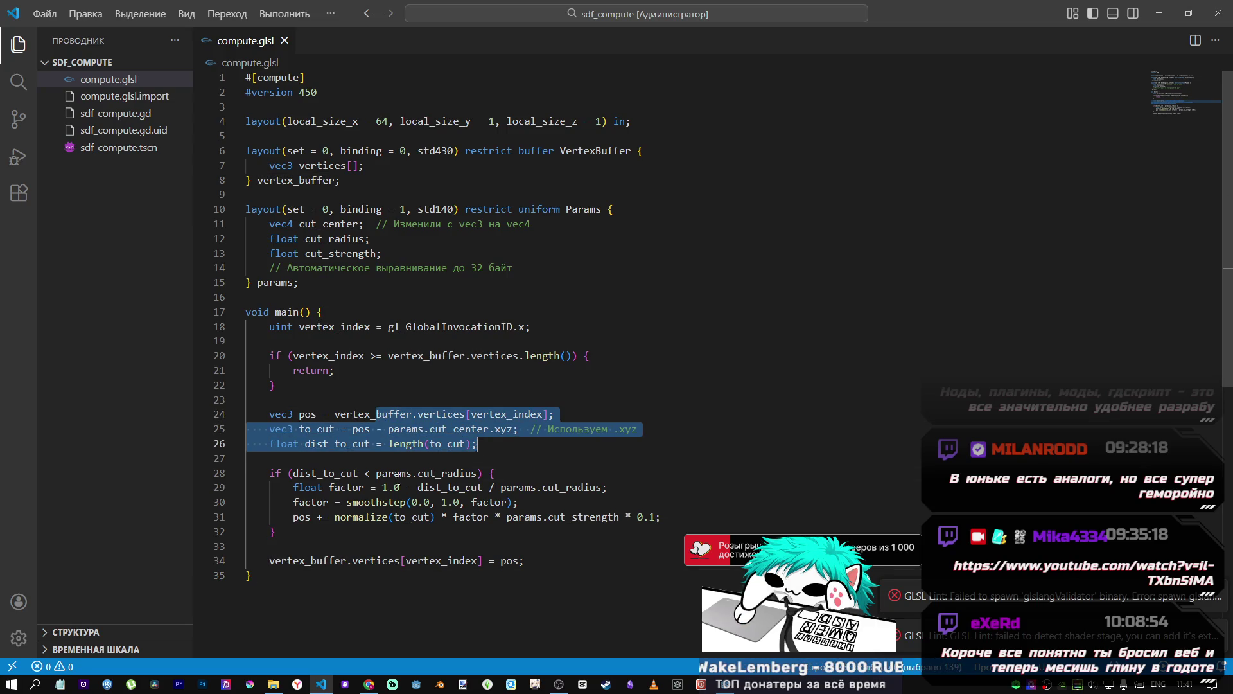
{"action": "left_click_drag", "start_coordinate": [398, 476], "coordinate": [486, 532]}
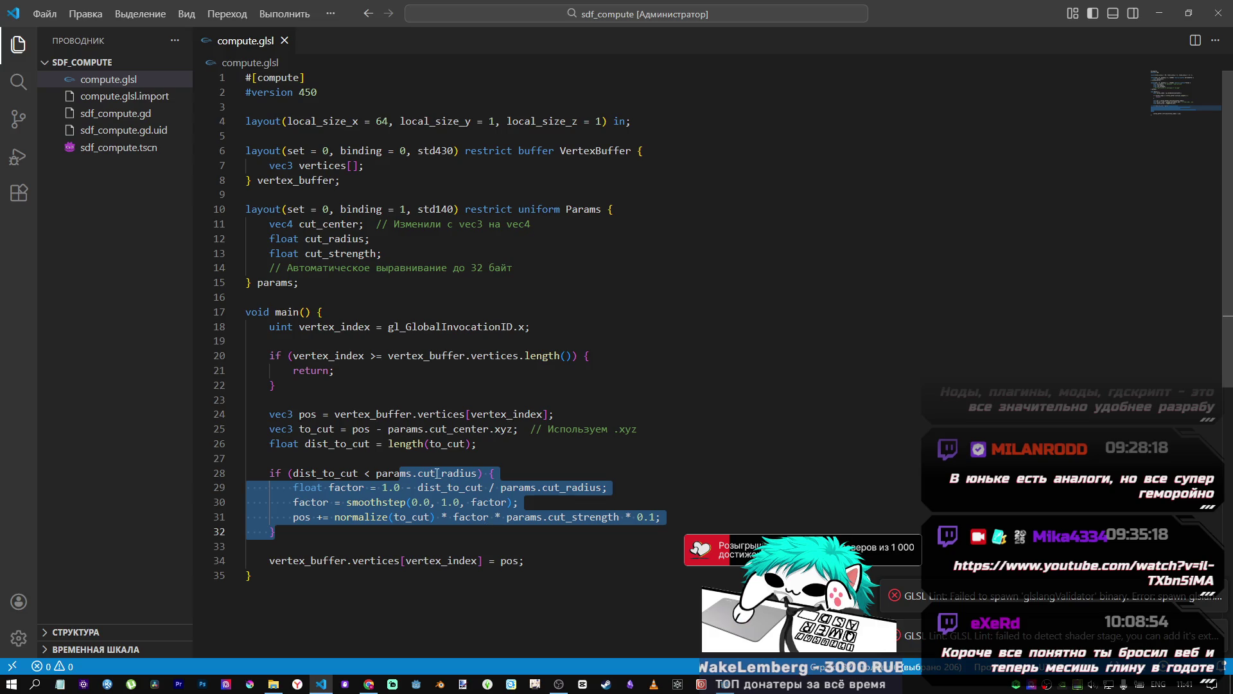
{"action": "left_click", "coordinate": [350, 460]}
{"action": "mouse_move", "coordinate": [310, 473]}
{"action": "left_mouse_down"}
{"action": "mouse_move", "coordinate": [364, 532]}
{"action": "mouse_move", "coordinate": [429, 503]}
{"action": "mouse_move", "coordinate": [497, 503]}
{"action": "left_mouse_up"}
{"action": "left_click", "coordinate": [367, 503]}
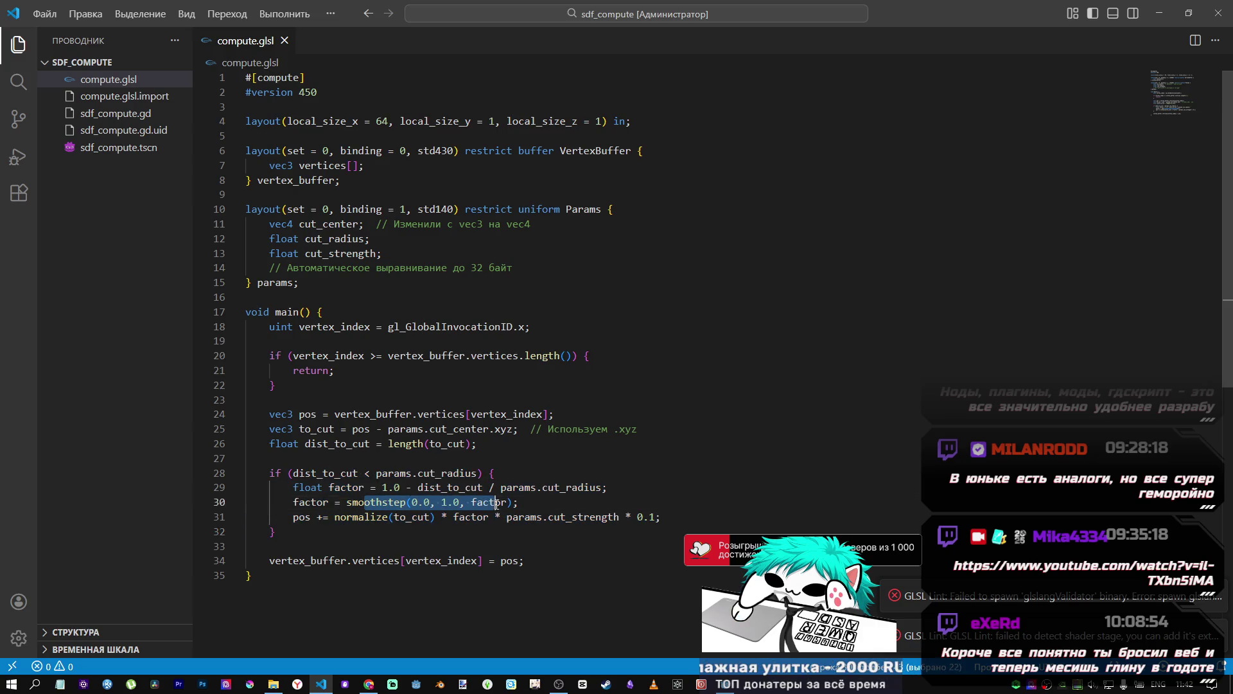
{"action": "left_click", "coordinate": [459, 433]}
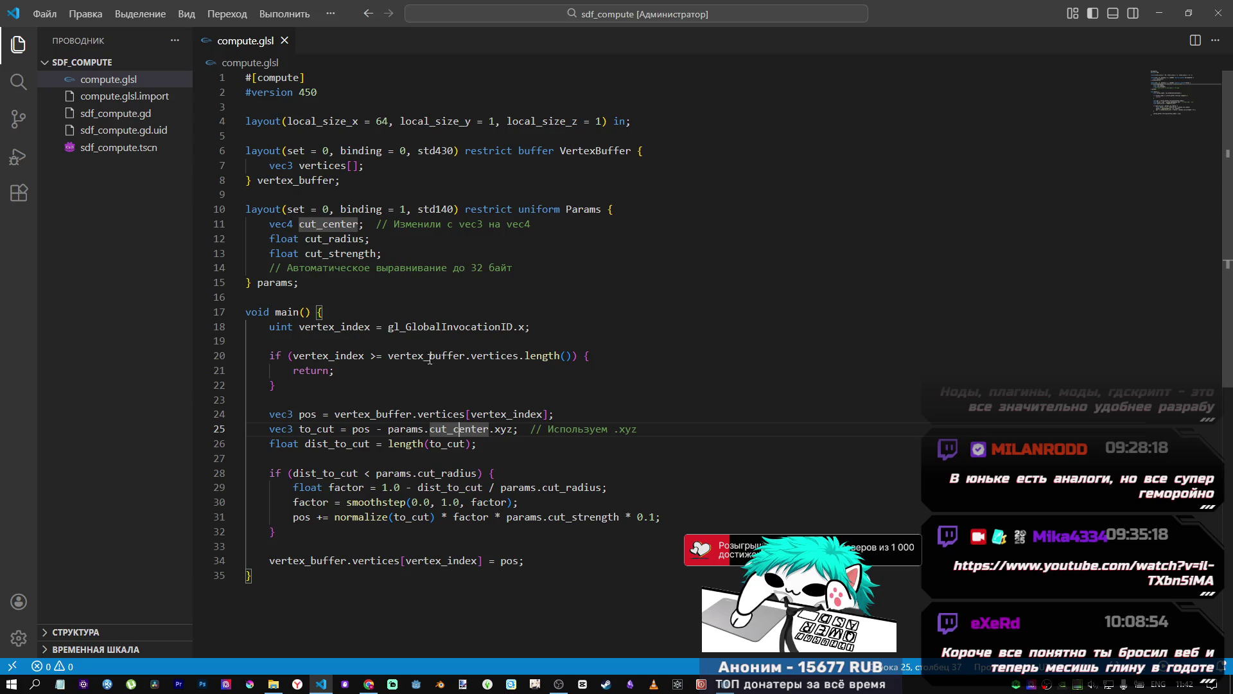
{"action": "key", "text": "alt+Tab"}
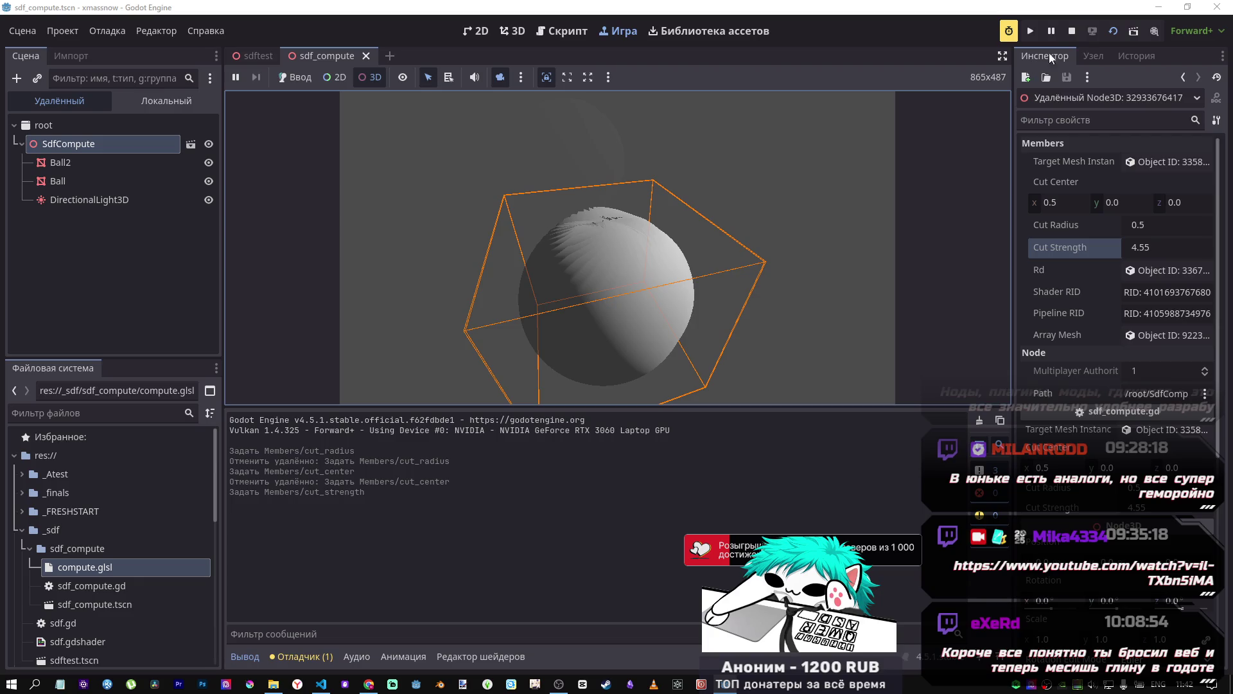
Step: Stop the running scene, check the gl_GlobalInvocationID code, and return to DeepSeek
{"action": "left_click", "coordinate": [1073, 31]}
{"action": "key", "text": "alt+Tab"}
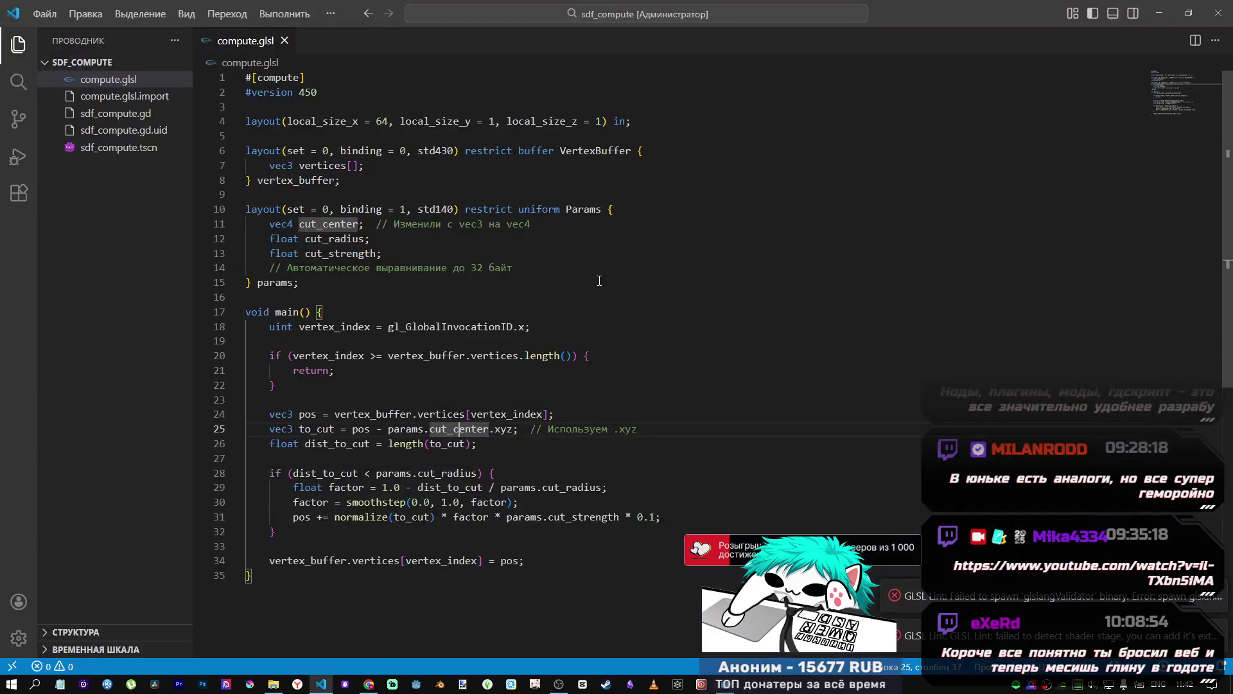
{"action": "left_click", "coordinate": [437, 326]}
{"action": "scroll", "coordinate": [437, 313], "scroll_direction": "down", "scroll_amount": 2}
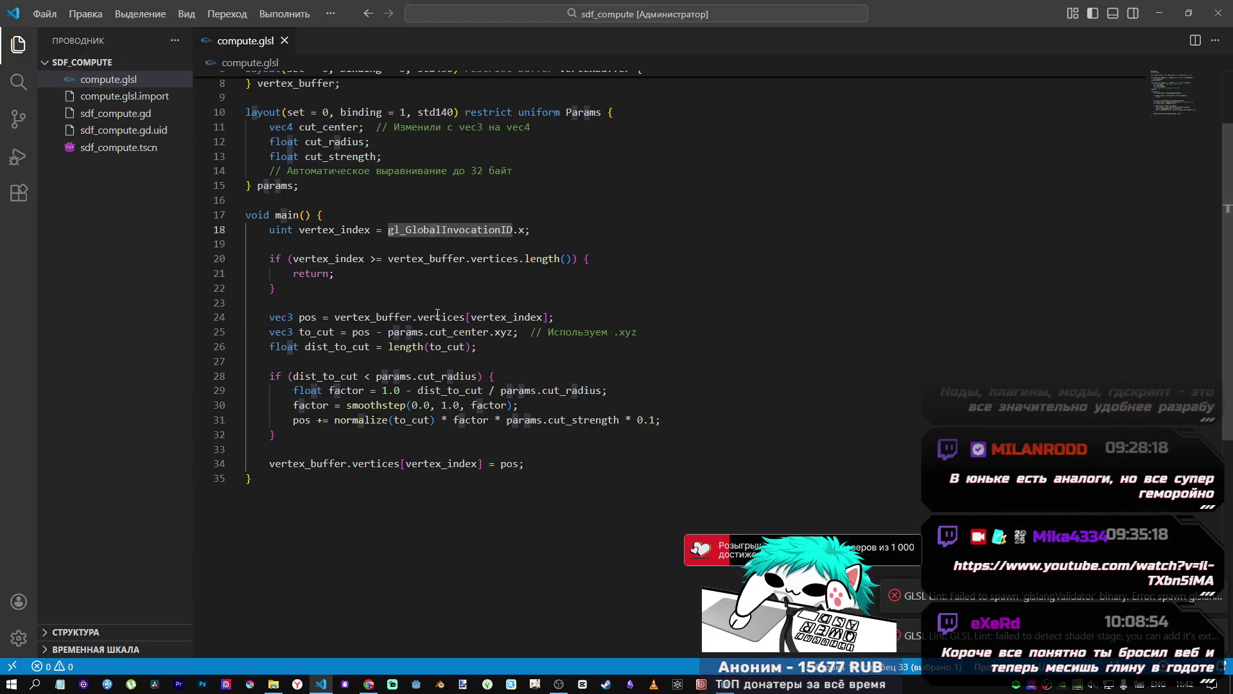
{"action": "key", "text": "alt+Tab"}
{"action": "key", "text": "alt+Tab"}
{"action": "key", "text": "Tab"}
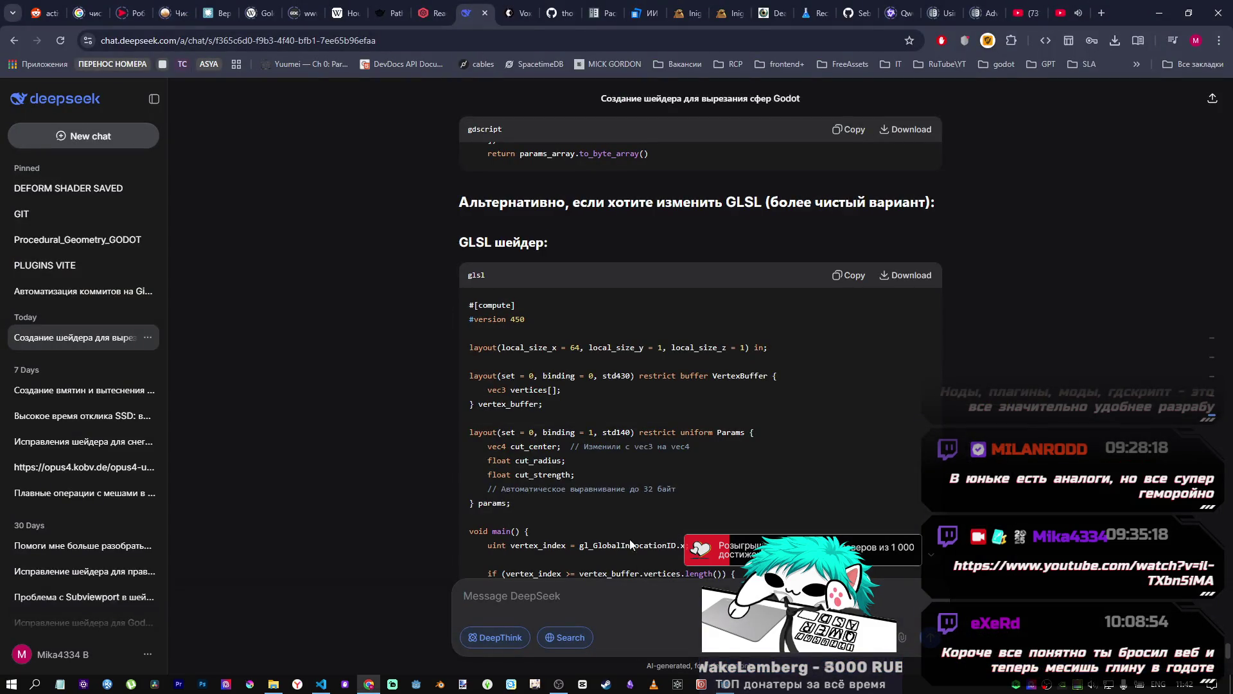
Step: Draft the reply 'получился просто искажённый шар, а мне нужно…', then go to iquilezles.org
{"action": "scroll", "coordinate": [623, 550], "scroll_direction": "down", "scroll_amount": 15}
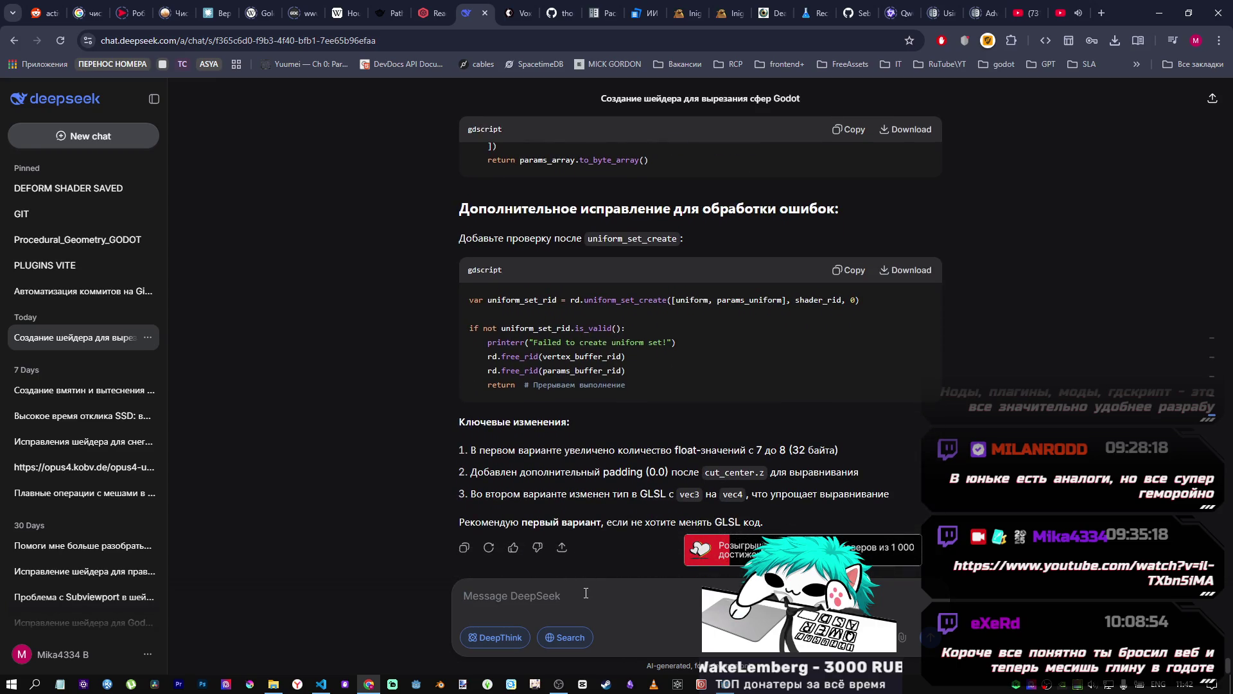
{"action": "type", "text": "g"}
{"action": "key", "text": "BackSpace"}
{"action": "type", "text": "олучился "}
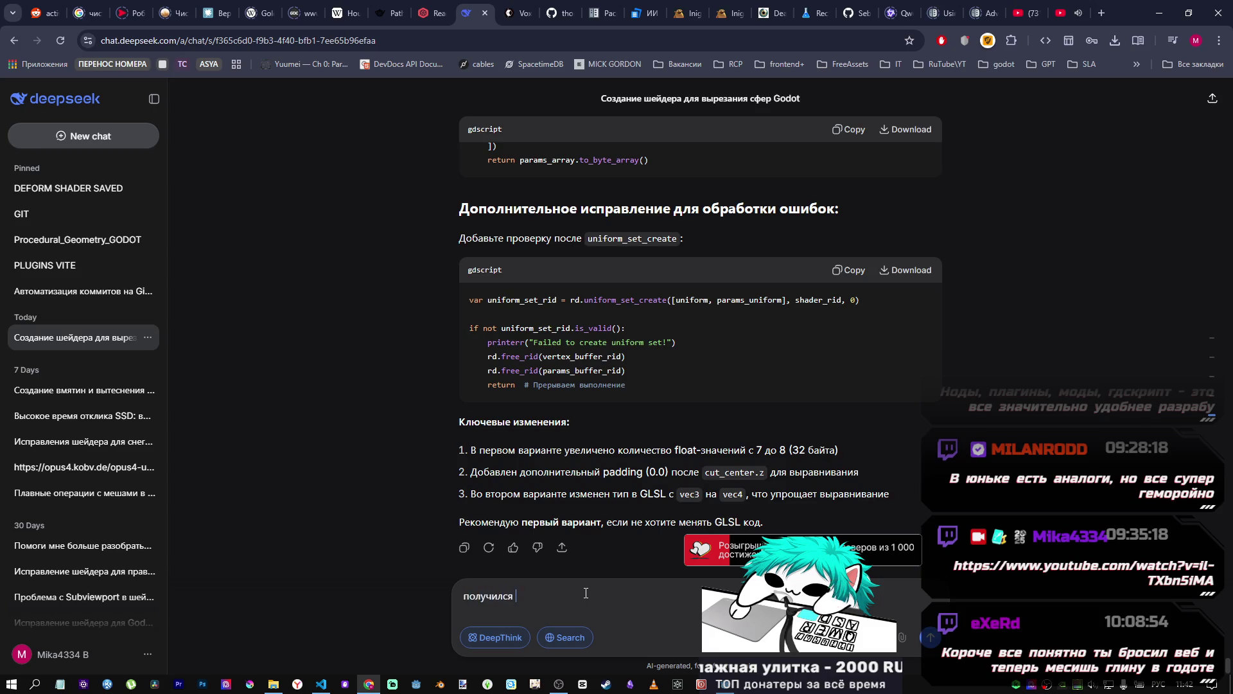
{"action": "type", "text": "просто искажё"}
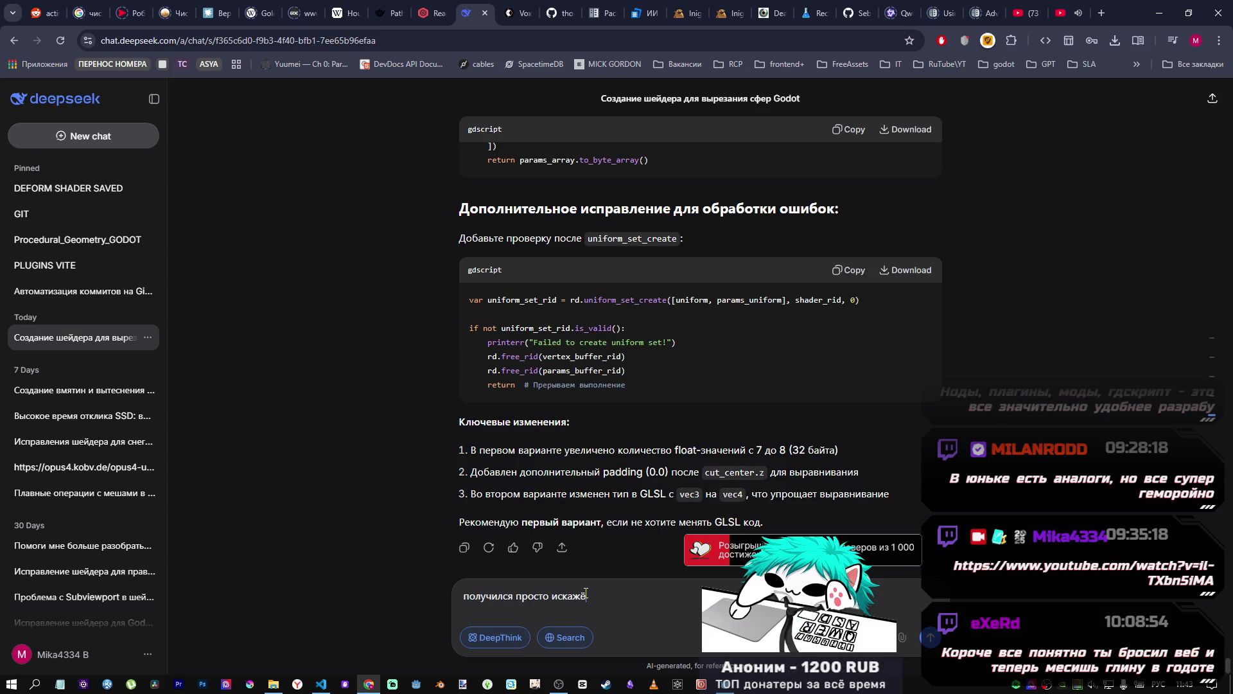
{"action": "type", "text": "нный шар"}
{"action": "key", "text": "BackSpace"}
{"action": "type", "text": "а мне нужно"}
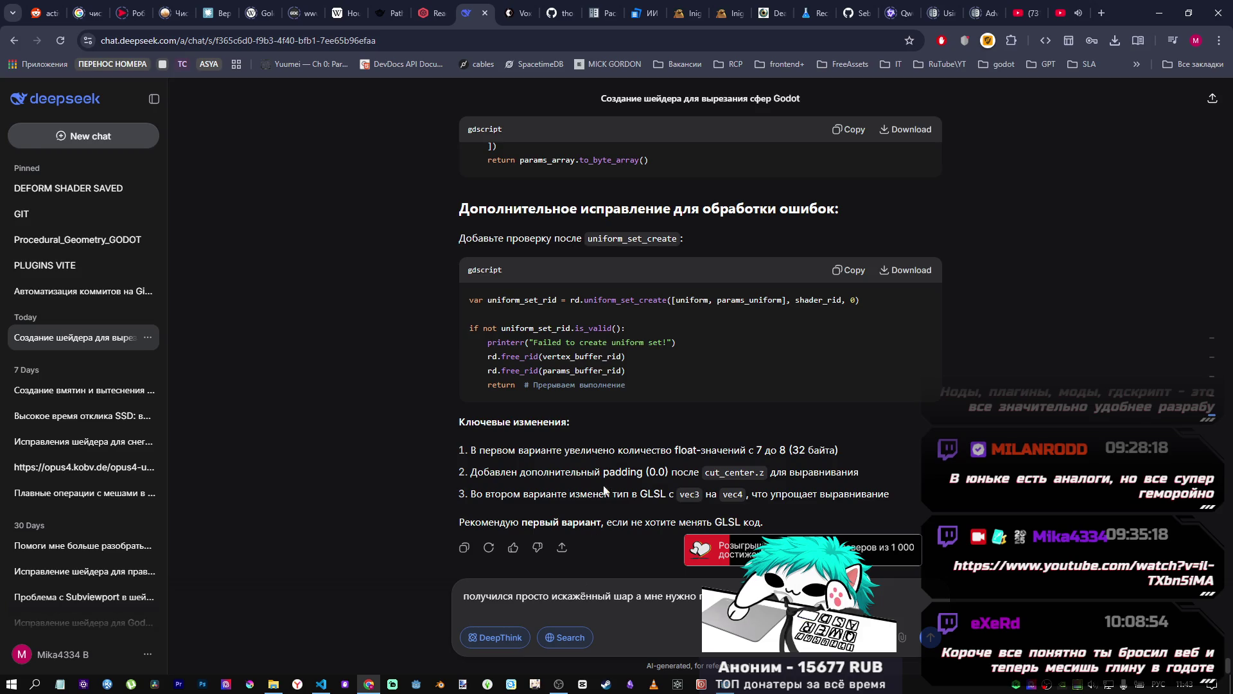
{"action": "left_click", "coordinate": [722, 13]}
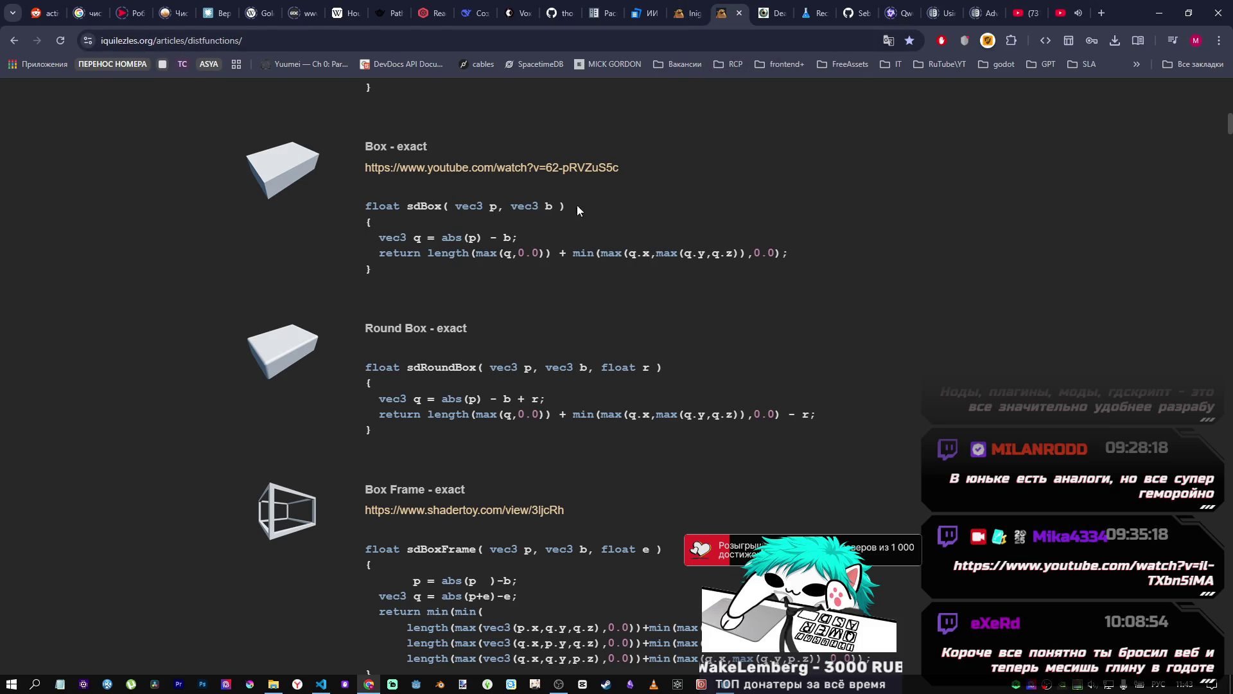
Step: Select the sdDeathStar code in the 'Death Star - exact' section and return to DeepSeek
{"action": "scroll", "coordinate": [581, 219], "scroll_direction": "down", "scroll_amount": 4}
{"action": "scroll", "coordinate": [553, 251], "scroll_direction": "down", "scroll_amount": 20}
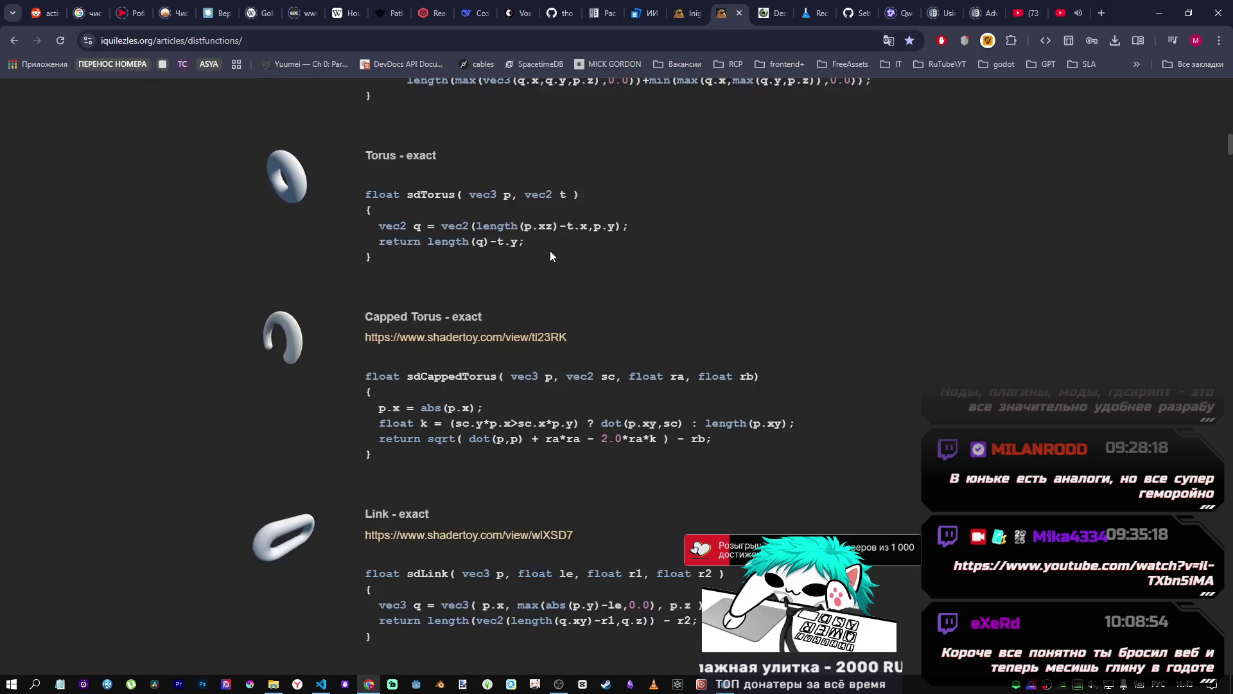
{"action": "scroll", "coordinate": [559, 250], "scroll_direction": "down", "scroll_amount": 4}
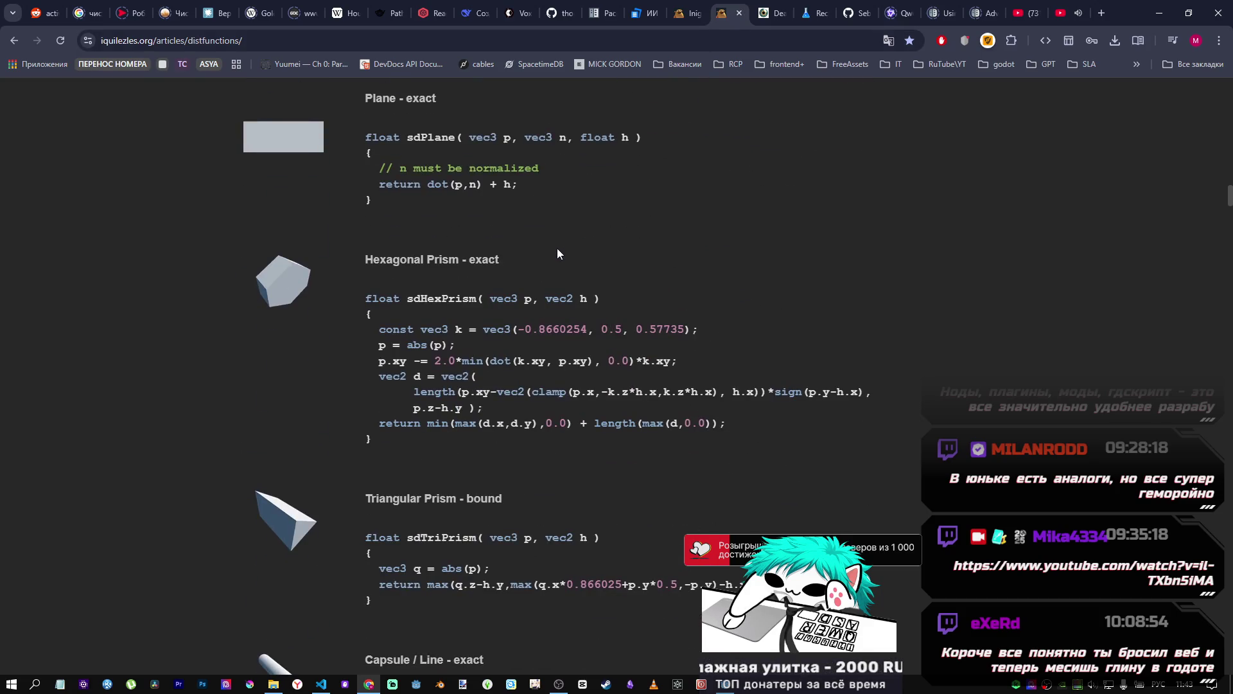
{"action": "scroll", "coordinate": [557, 245], "scroll_direction": "down", "scroll_amount": 20}
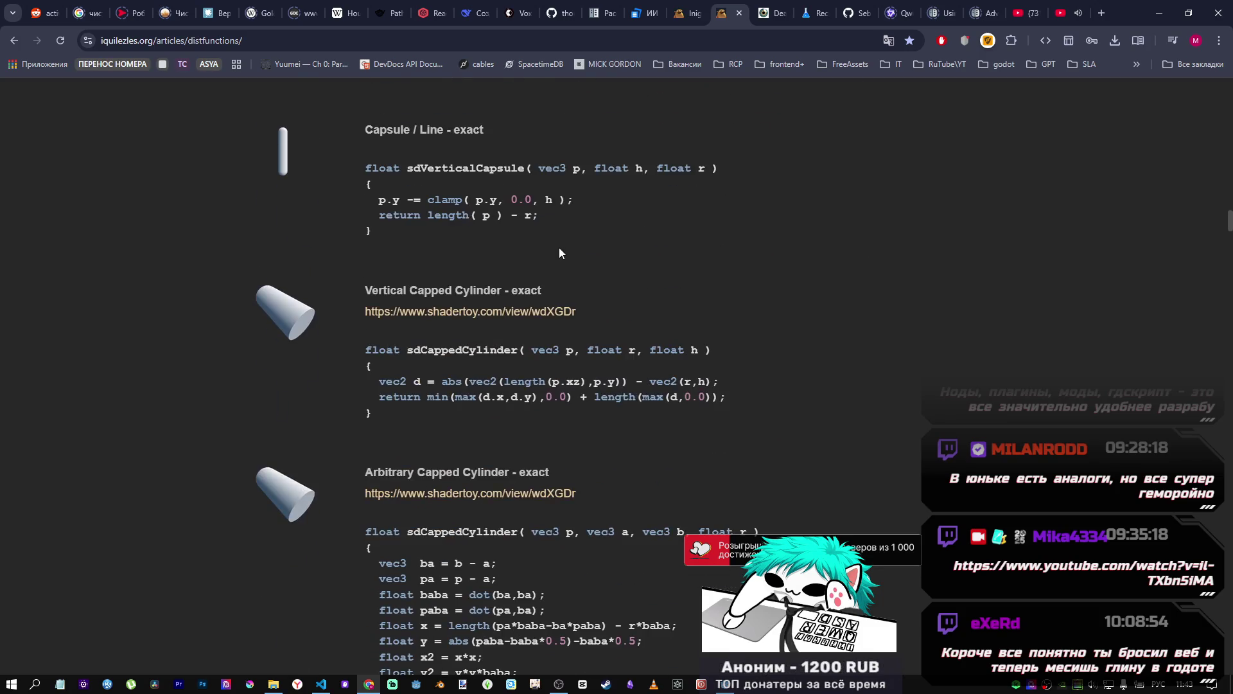
{"action": "scroll", "coordinate": [560, 251], "scroll_direction": "down", "scroll_amount": 19}
{"action": "scroll", "coordinate": [444, 377], "scroll_direction": "up", "scroll_amount": 5}
{"action": "scroll", "coordinate": [444, 377], "scroll_direction": "down", "scroll_amount": 4}
{"action": "left_click_drag", "start_coordinate": [385, 532], "coordinate": [368, 295]}
{"action": "key", "text": "ctrl+c"}
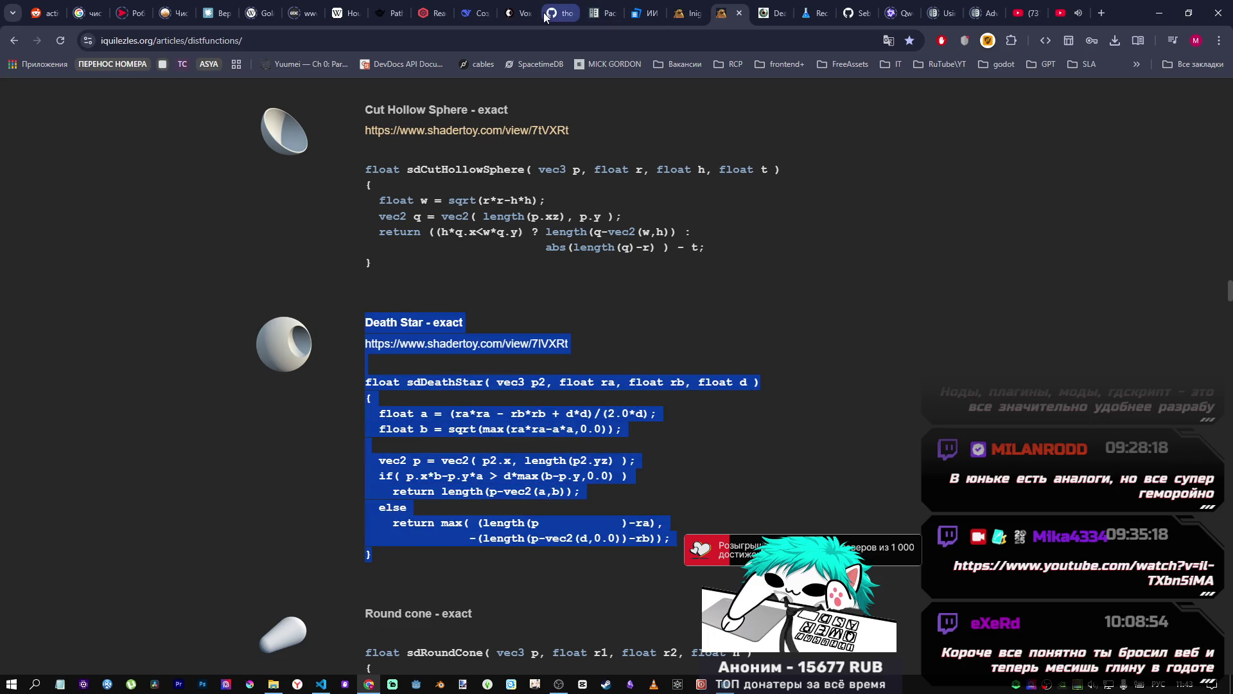
{"action": "left_click", "coordinate": [469, 13]}
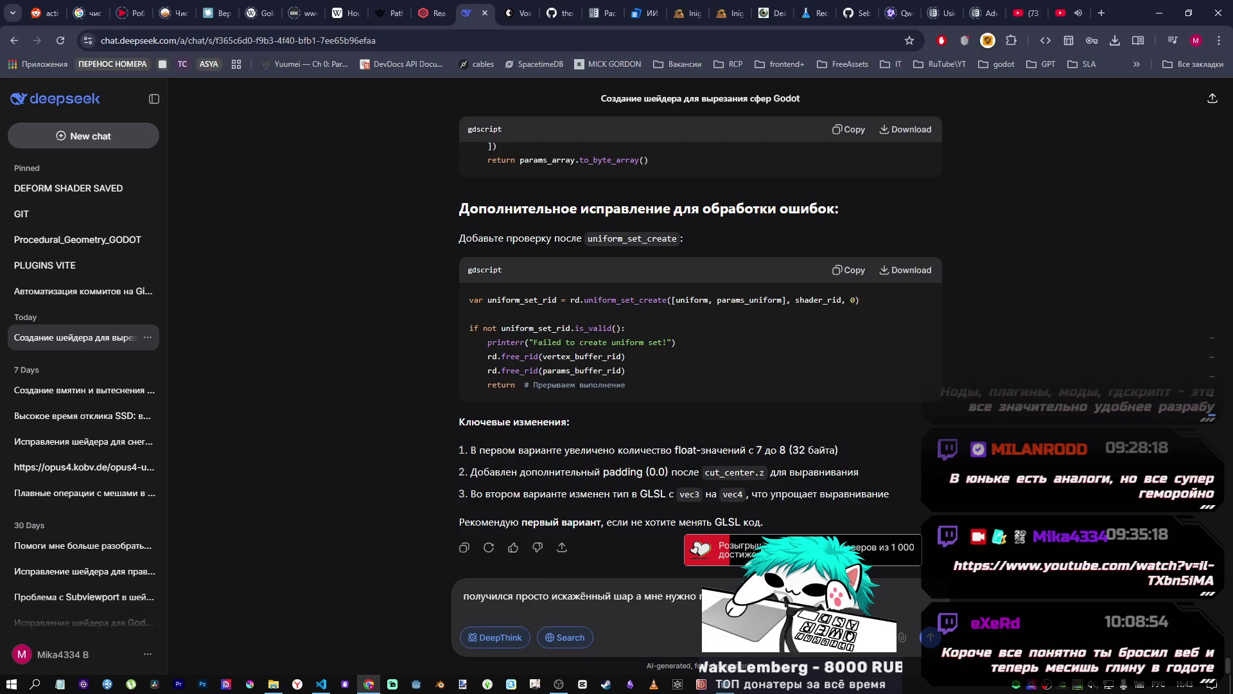
Step: Send the Shadertoy link and sdDeathStar function with the Death Star cut request
{"action": "key", "text": "ctrl+v"}
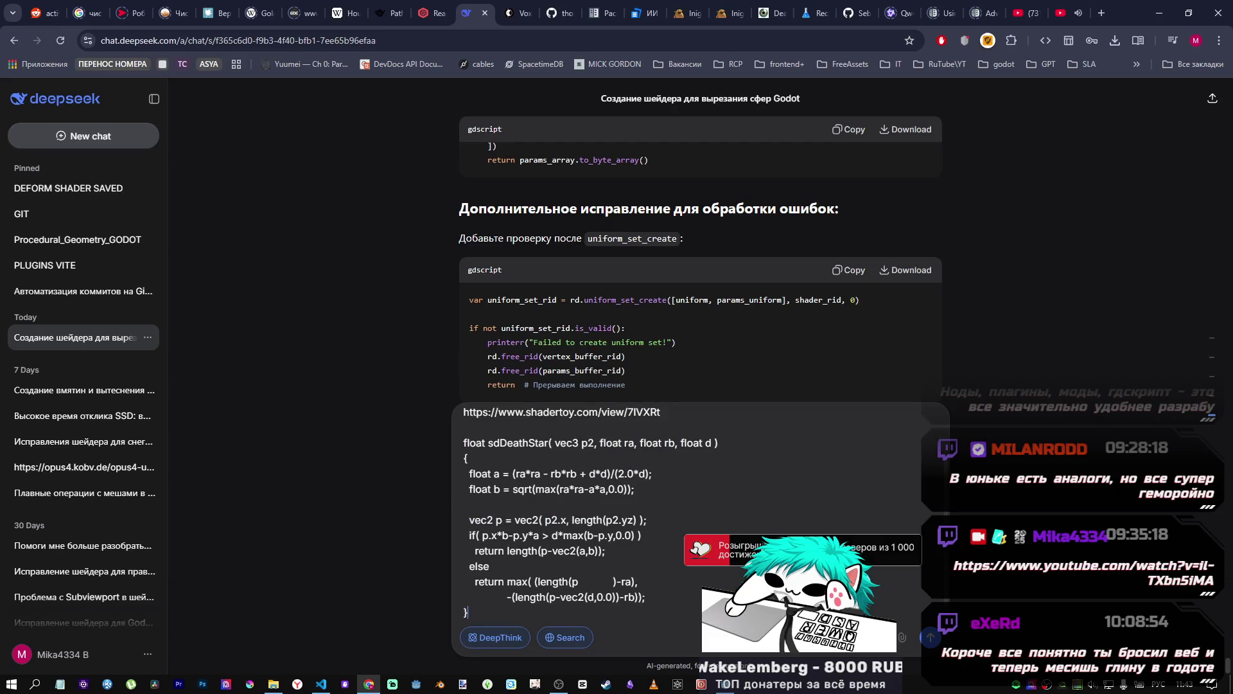
{"action": "left_click", "coordinate": [932, 637]}
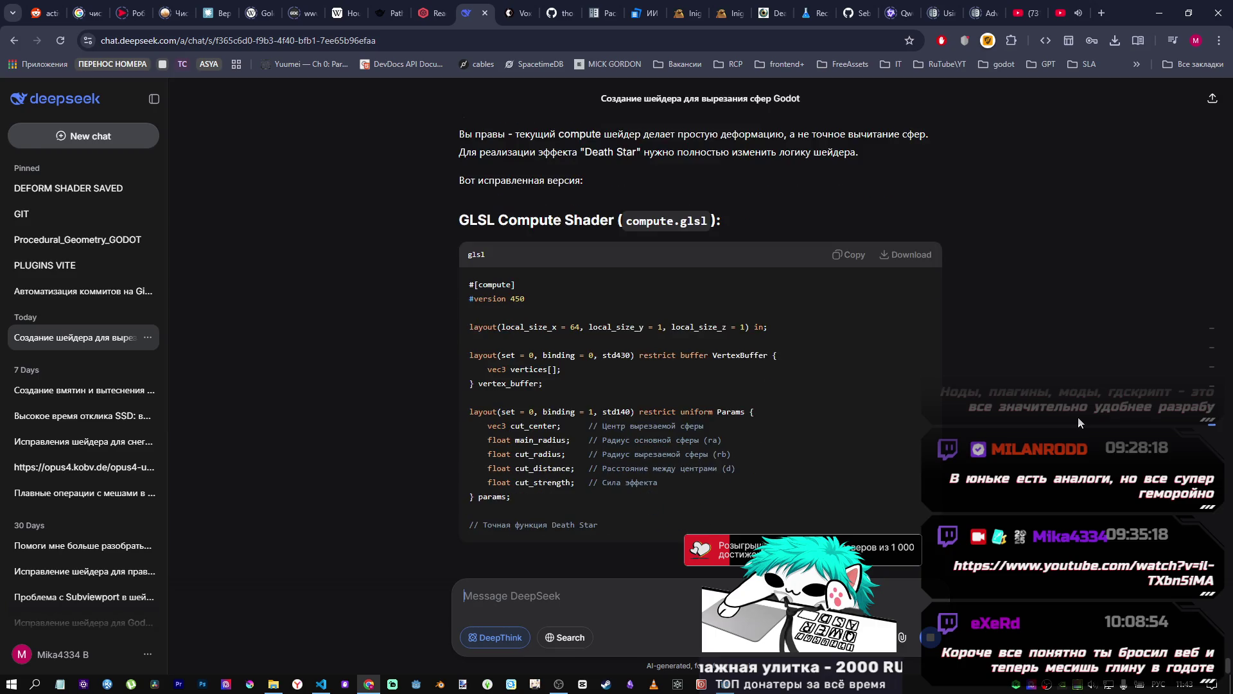
Step: Read DeepSeek's Death Star shader, GDScript and parameter table (main_radius 1.0, cut_distance 0.7–0.9)
{"action": "scroll", "coordinate": [928, 328], "scroll_direction": "up", "scroll_amount": 1}
{"action": "scroll", "coordinate": [929, 332], "scroll_direction": "up", "scroll_amount": 1}
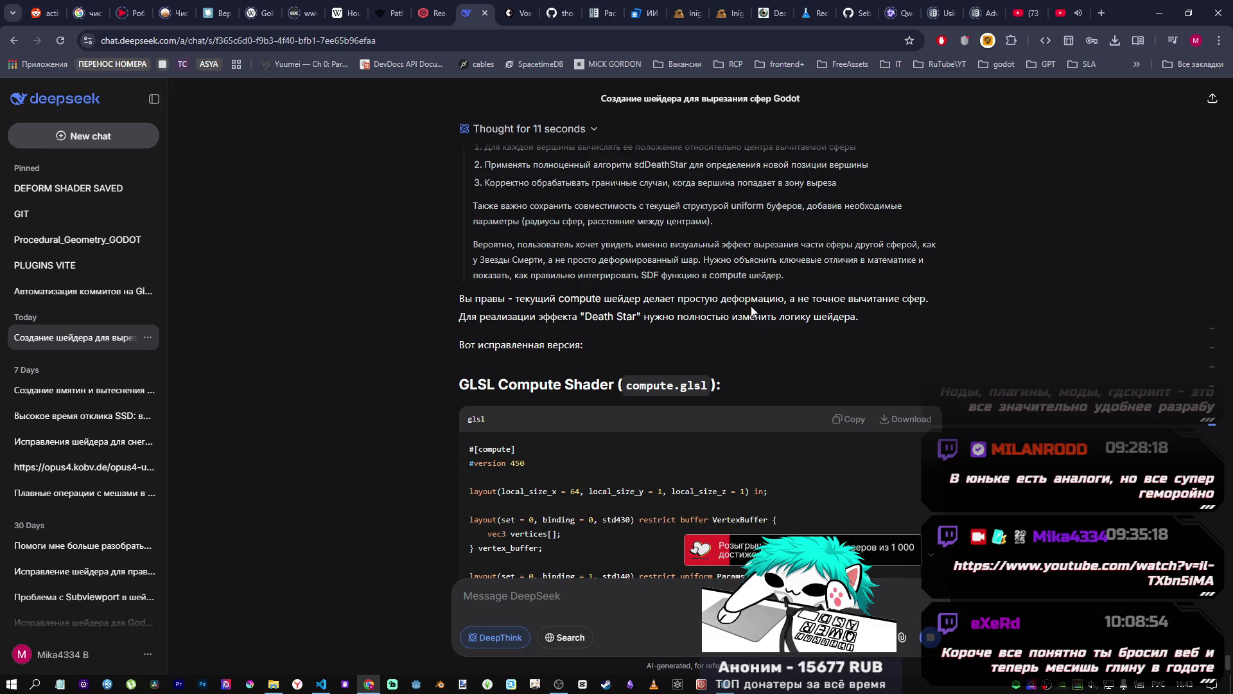
{"action": "scroll", "coordinate": [748, 433], "scroll_direction": "down", "scroll_amount": 10}
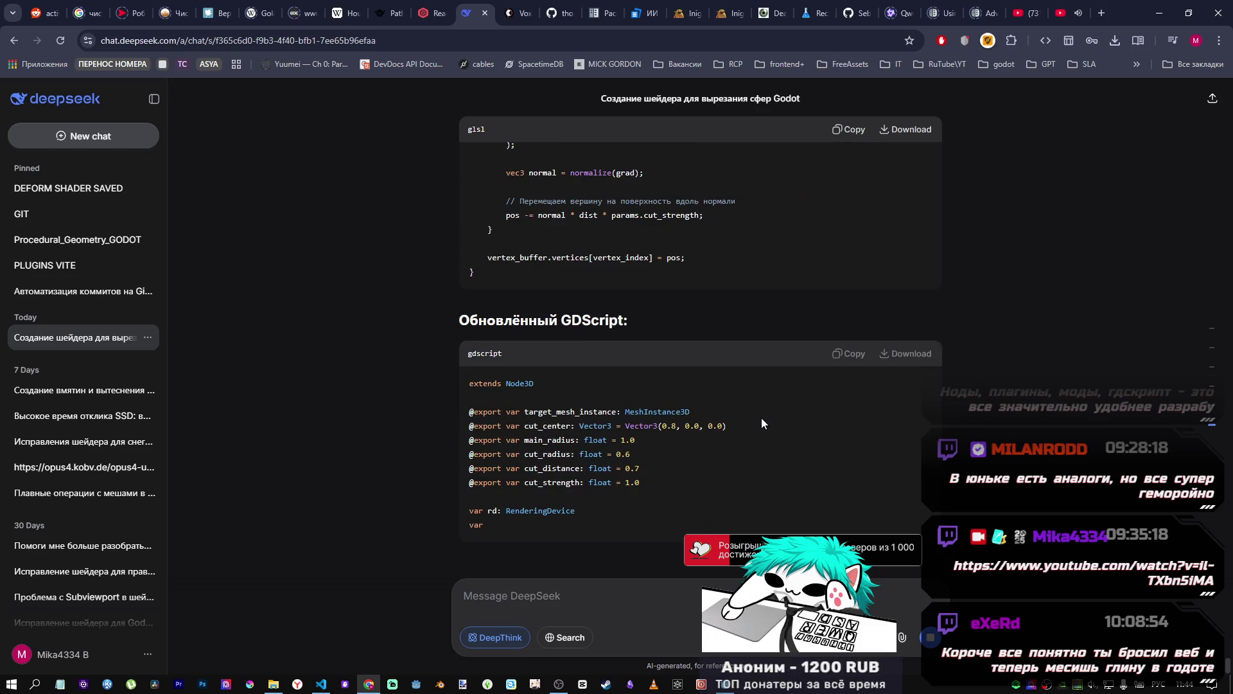
{"action": "scroll", "coordinate": [645, 408], "scroll_direction": "up", "scroll_amount": 5}
{"action": "scroll", "coordinate": [645, 408], "scroll_direction": "down", "scroll_amount": 4}
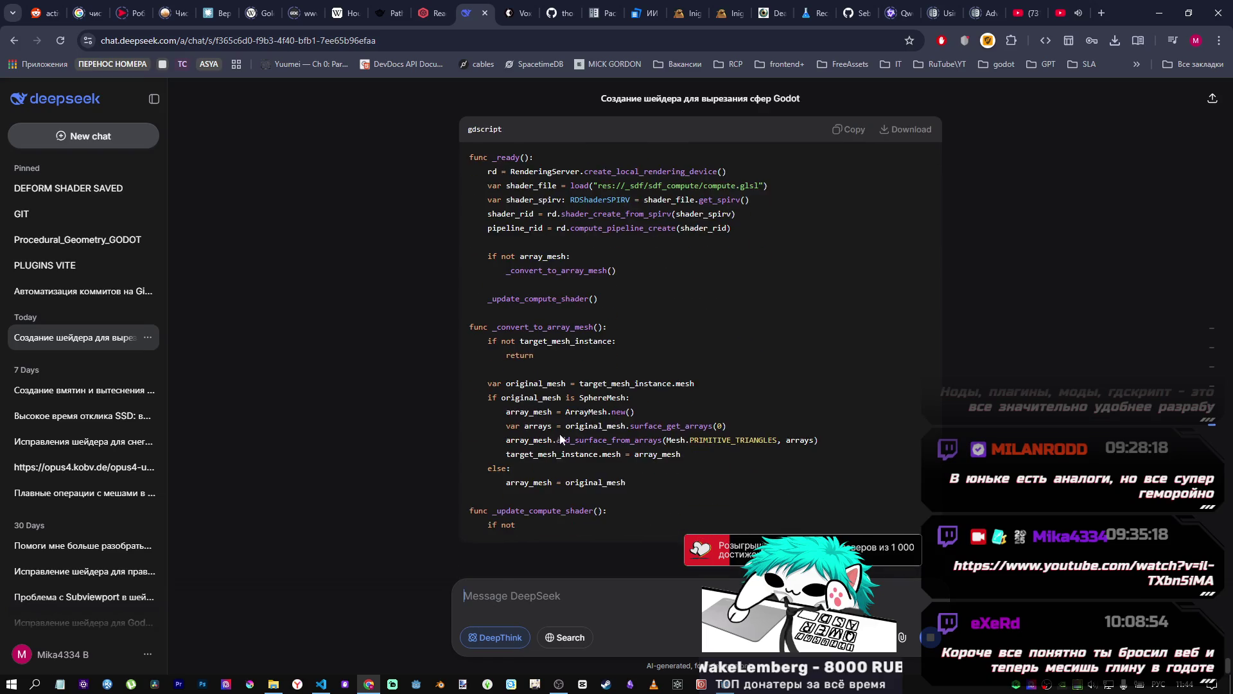
{"action": "scroll", "coordinate": [516, 486], "scroll_direction": "up", "scroll_amount": 2}
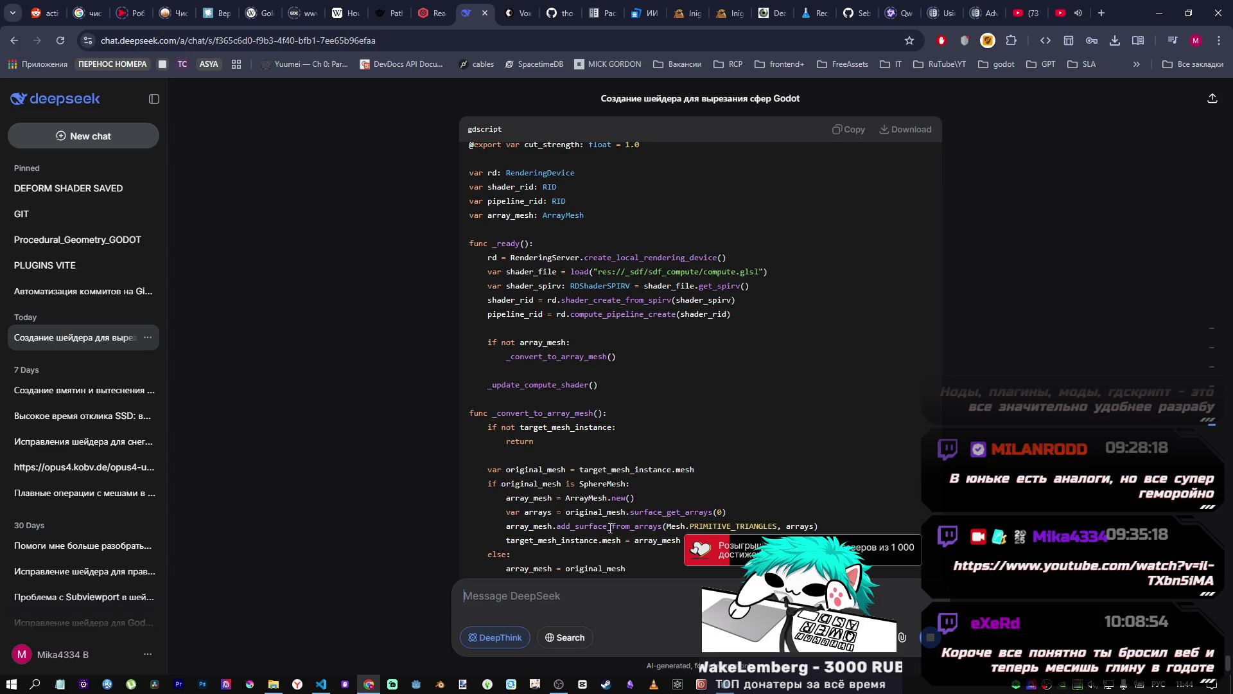
{"action": "scroll", "coordinate": [610, 518], "scroll_direction": "down", "scroll_amount": 4}
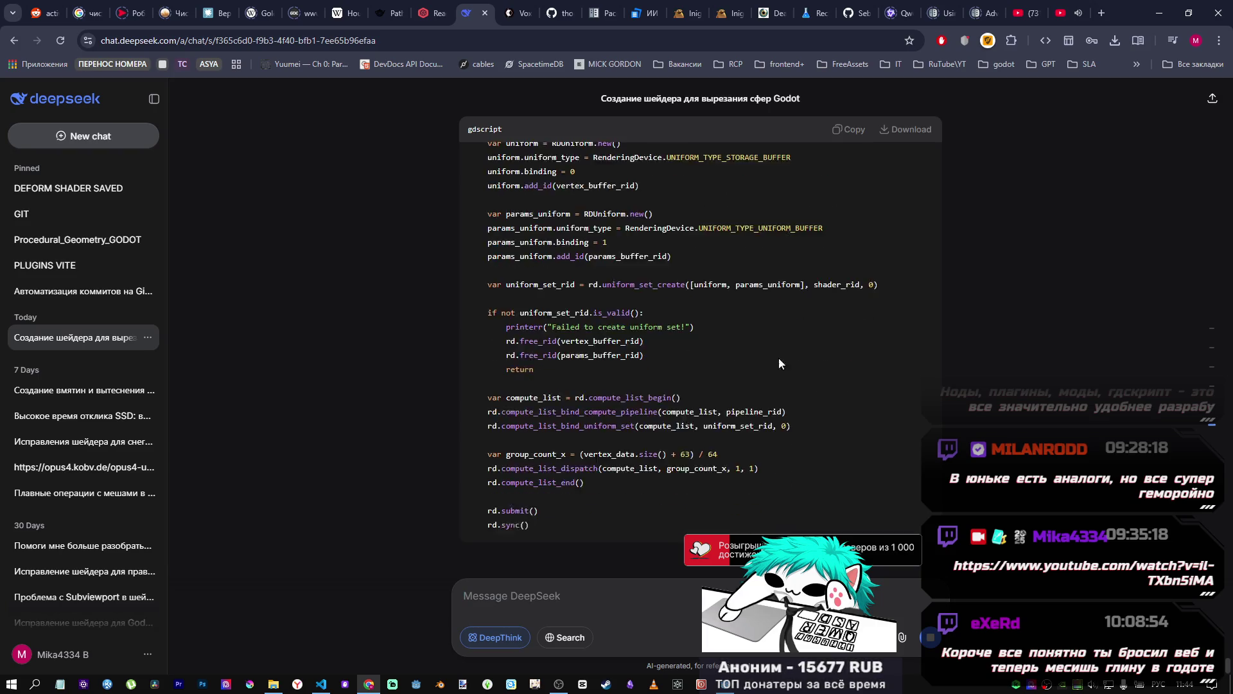
{"action": "mouse_move", "coordinate": [1220, 413]}
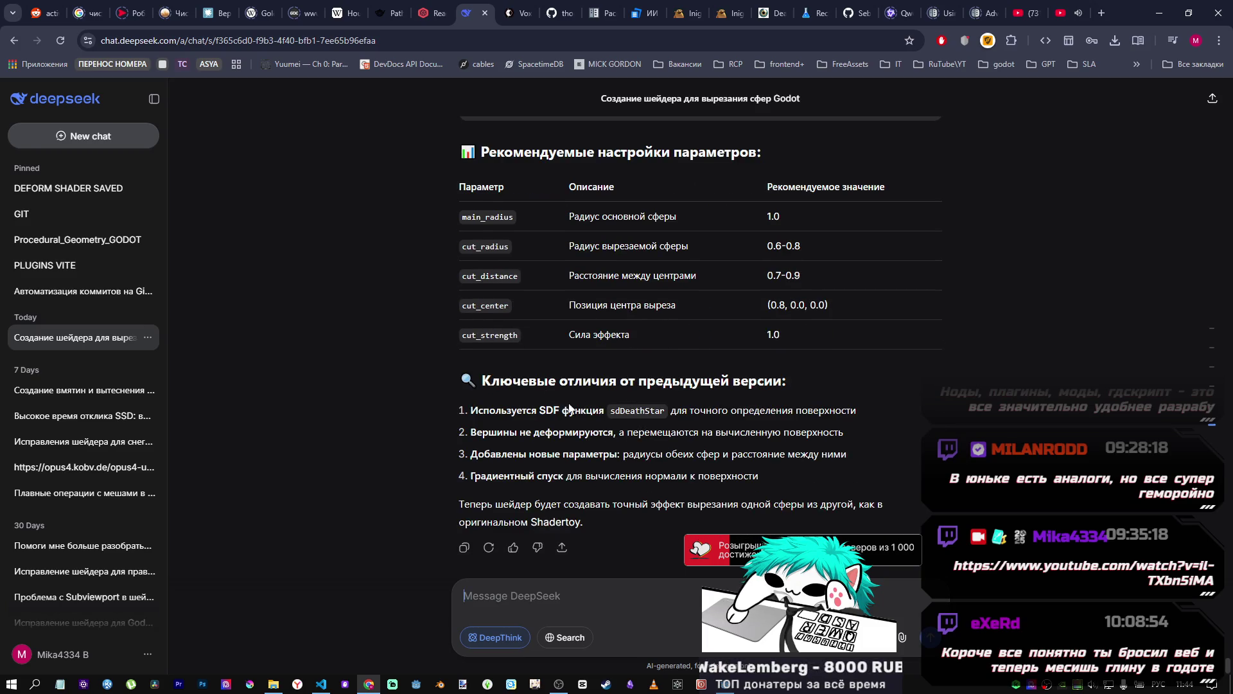
{"action": "scroll", "coordinate": [830, 509], "scroll_direction": "up", "scroll_amount": 9}
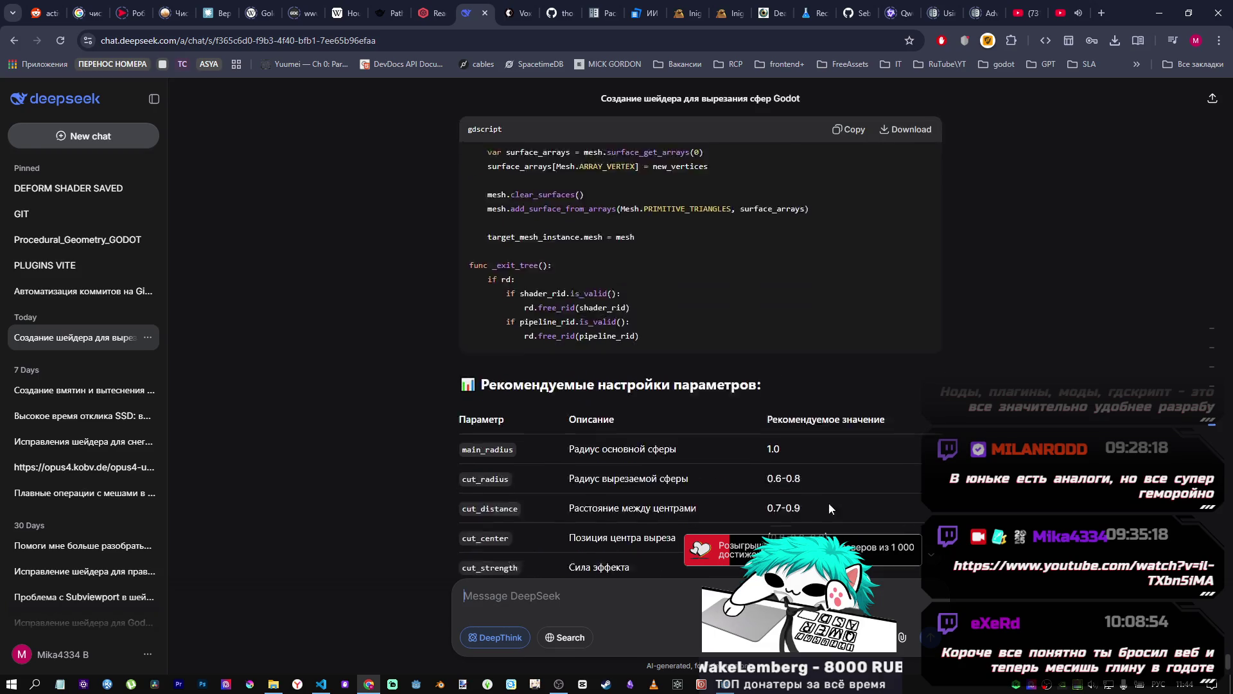
{"action": "scroll", "coordinate": [808, 456], "scroll_direction": "down", "scroll_amount": 6}
{"action": "scroll", "coordinate": [790, 431], "scroll_direction": "up", "scroll_amount": 15}
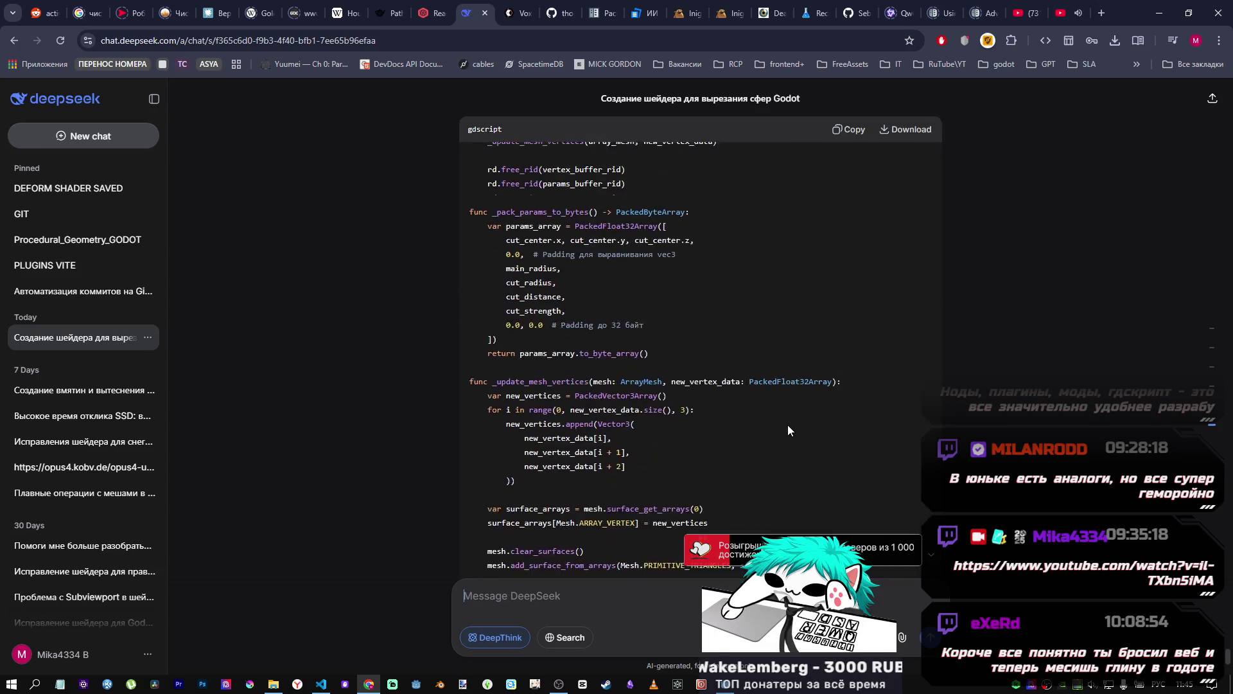
{"action": "scroll", "coordinate": [792, 414], "scroll_direction": "up", "scroll_amount": 8}
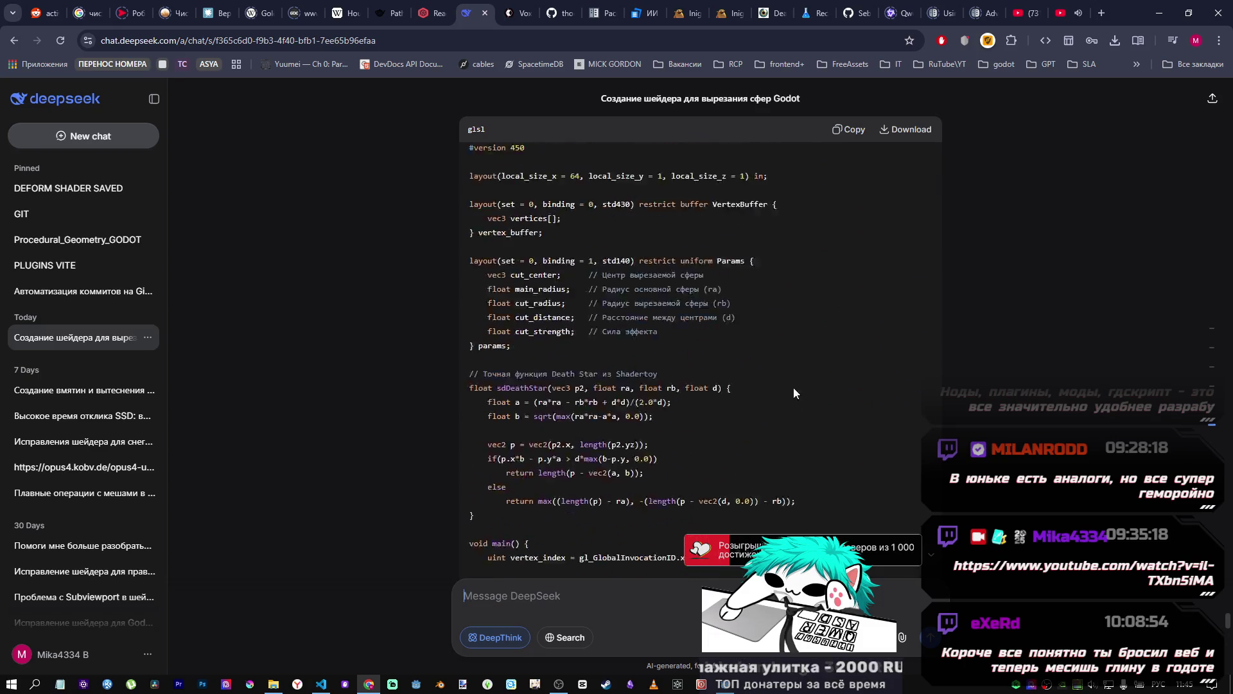
{"action": "key", "text": "alt+Tab"}
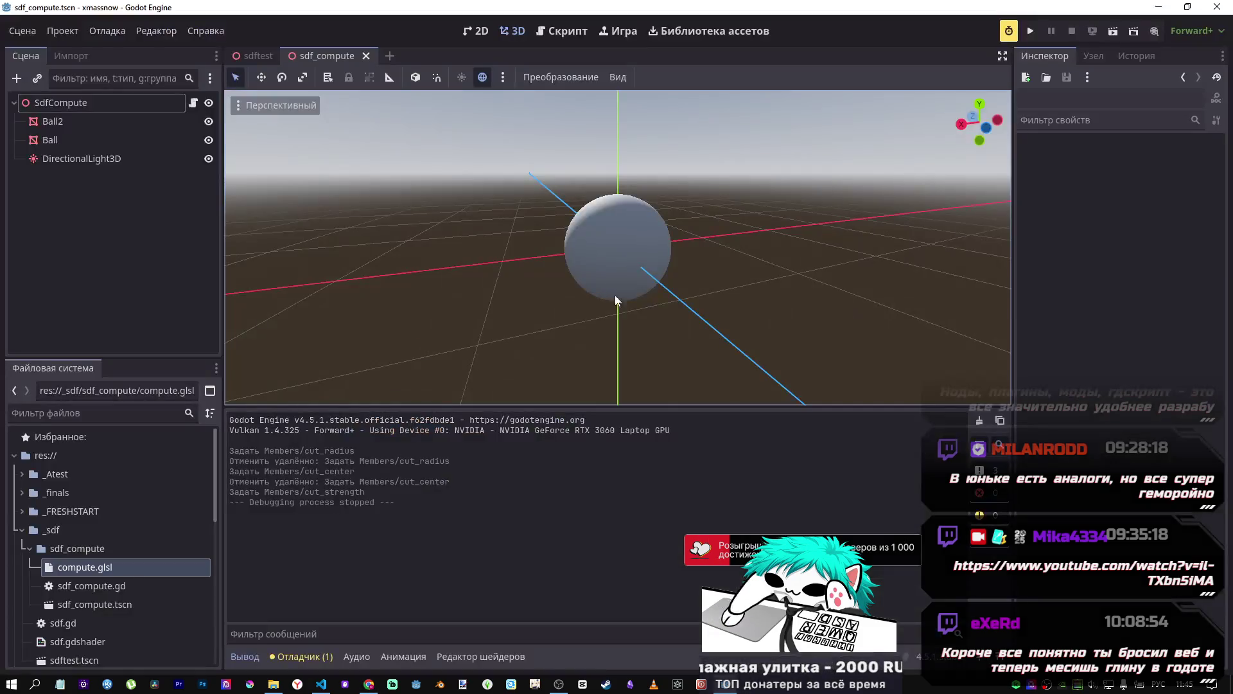
Step: Paste the sdDeathStar shader over compute.glsl and save it
{"action": "key", "text": "alt+Tab"}
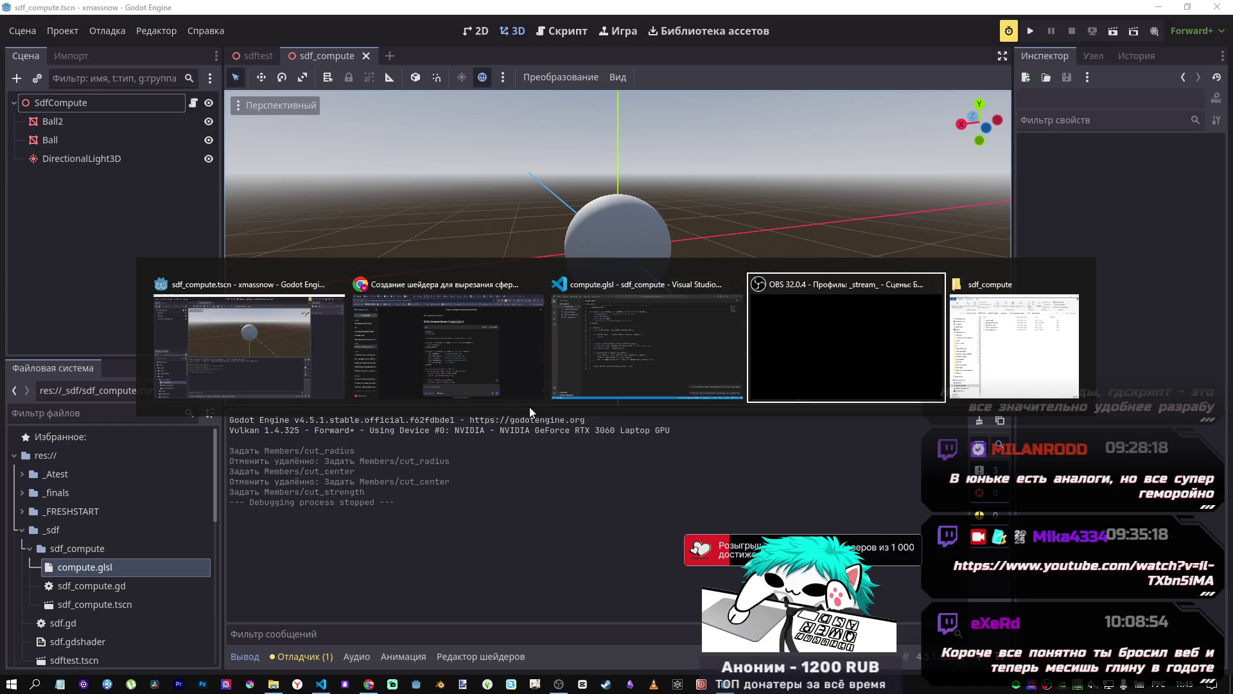
{"action": "key", "text": "alt+Tab"}
{"action": "key", "text": "ctrl+a"}
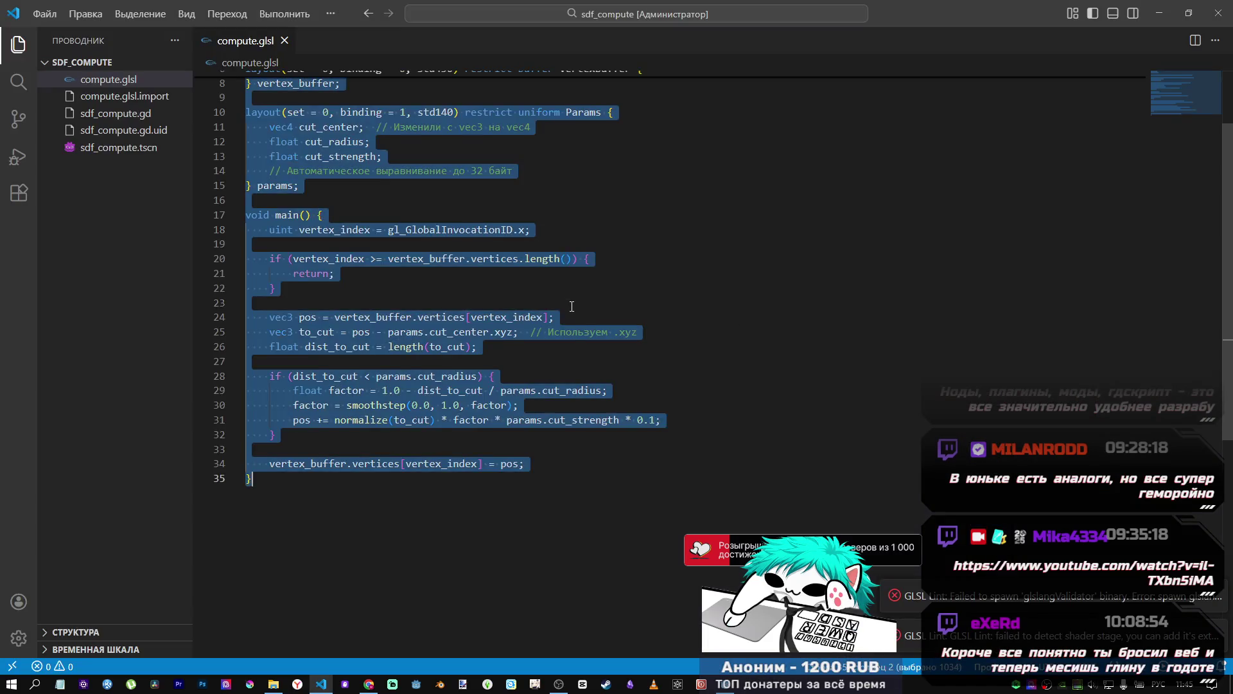
{"action": "key", "text": "ctrl+v"}
{"action": "key", "text": "ctrl+s"}
Step: Delete the Russian comments on lines 63, 50, 48 and above float dist
{"action": "left_click_drag", "start_coordinate": [622, 500], "coordinate": [246, 503]}
{"action": "key", "text": "BackSpace"}
{"action": "left_click_drag", "start_coordinate": [532, 313], "coordinate": [247, 313]}
{"action": "key", "text": "BackSpace"}
{"action": "left_click_drag", "start_coordinate": [710, 283], "coordinate": [270, 298]}
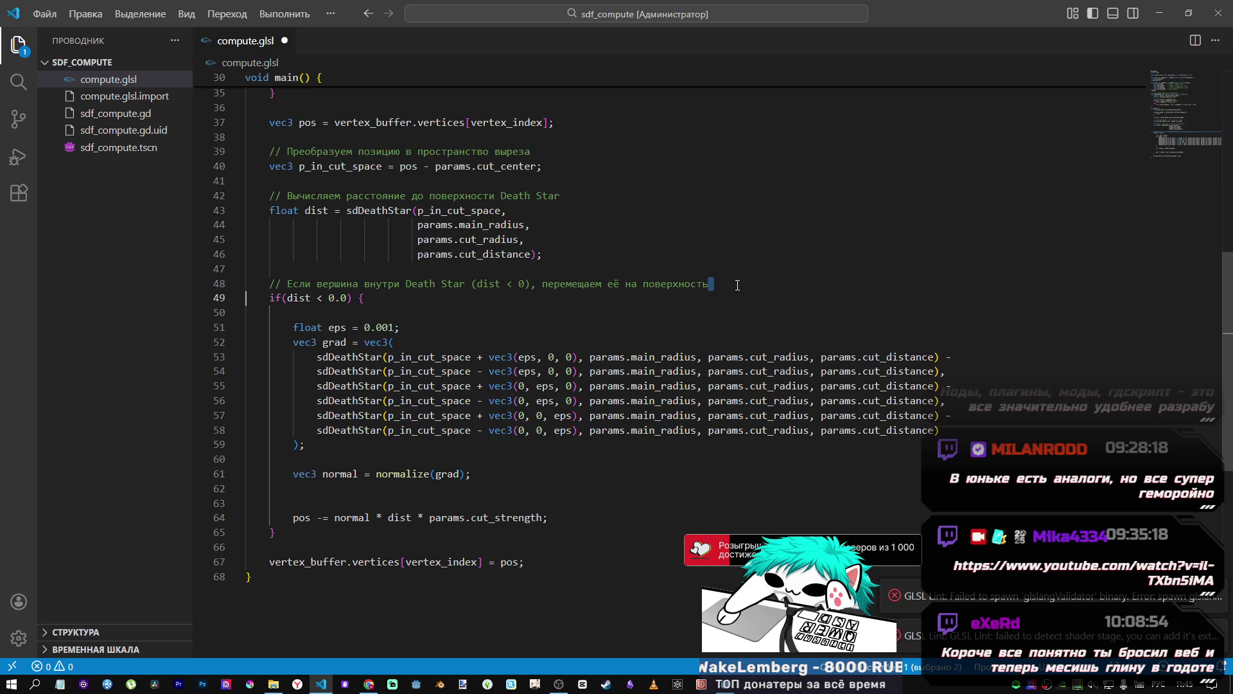
{"action": "left_click", "coordinate": [221, 285]}
{"action": "key", "text": "BackSpace"}
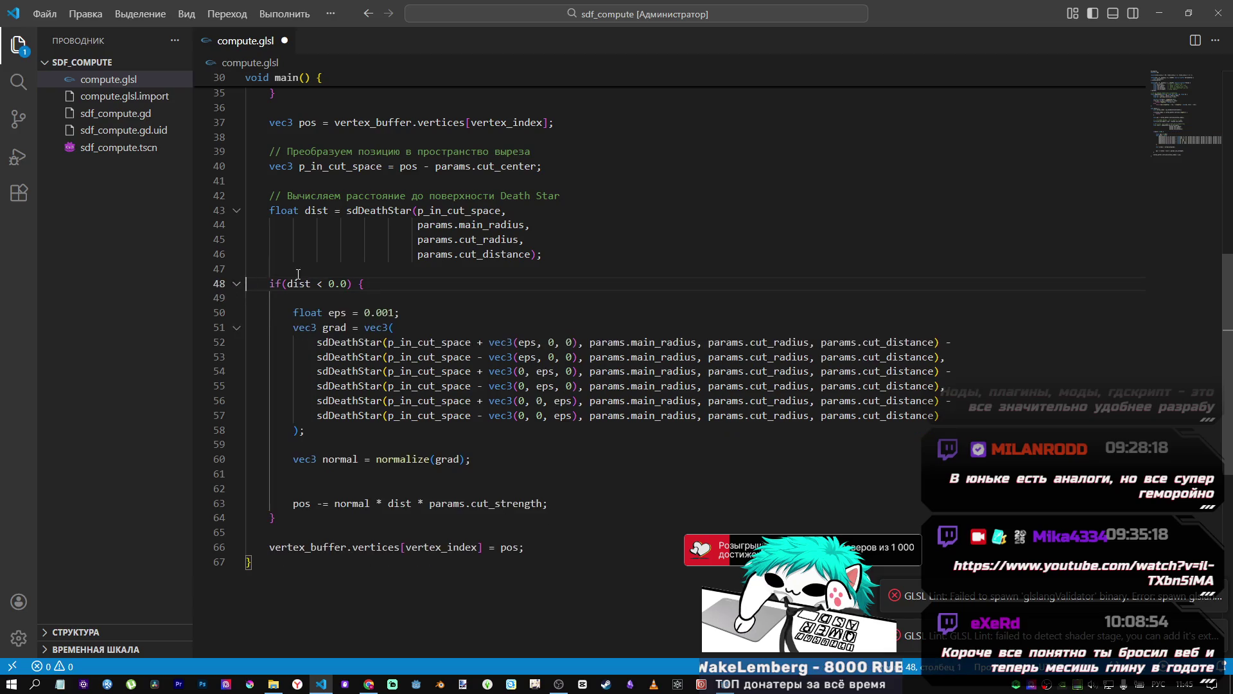
{"action": "scroll", "coordinate": [280, 305], "scroll_direction": "up", "scroll_amount": 3}
{"action": "left_click", "coordinate": [219, 325]}
{"action": "key", "text": "BackSpace"}
{"action": "key", "text": "BackSpace"}
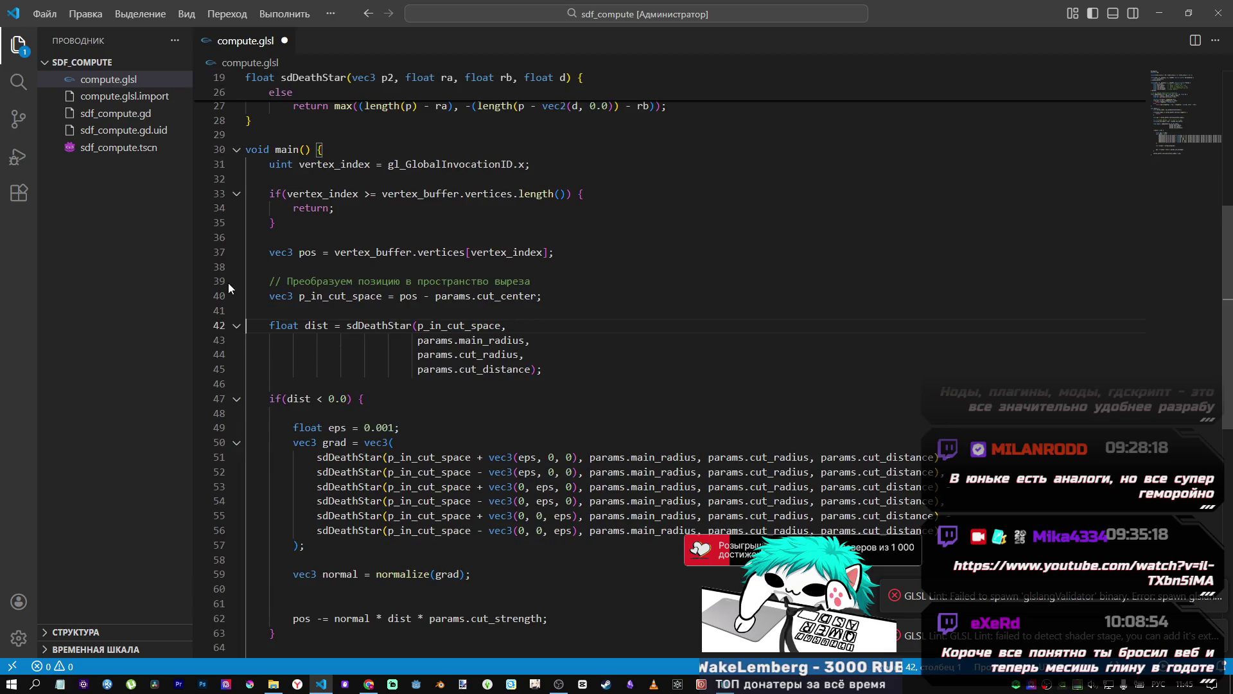
{"action": "key", "text": "ctrl+z"}
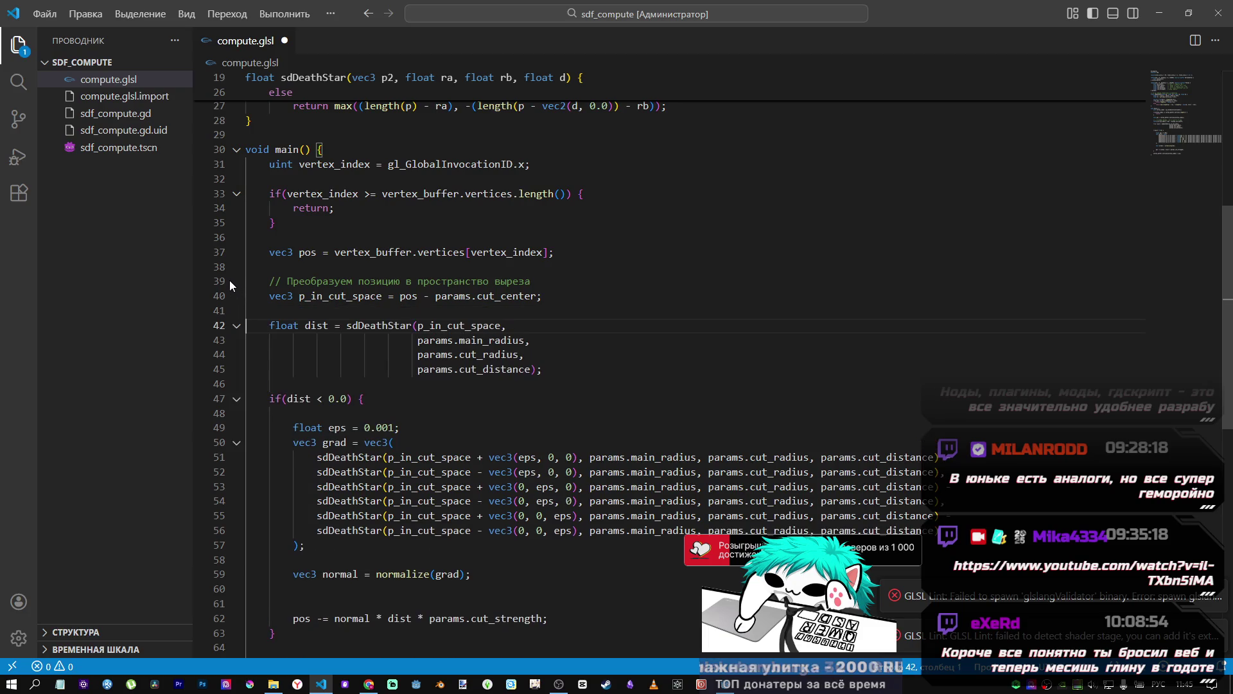
Step: Delete the line 39 comment and the Death Star function comment on line 18
{"action": "left_click", "coordinate": [224, 281]}
{"action": "key", "text": "BackSpace"}
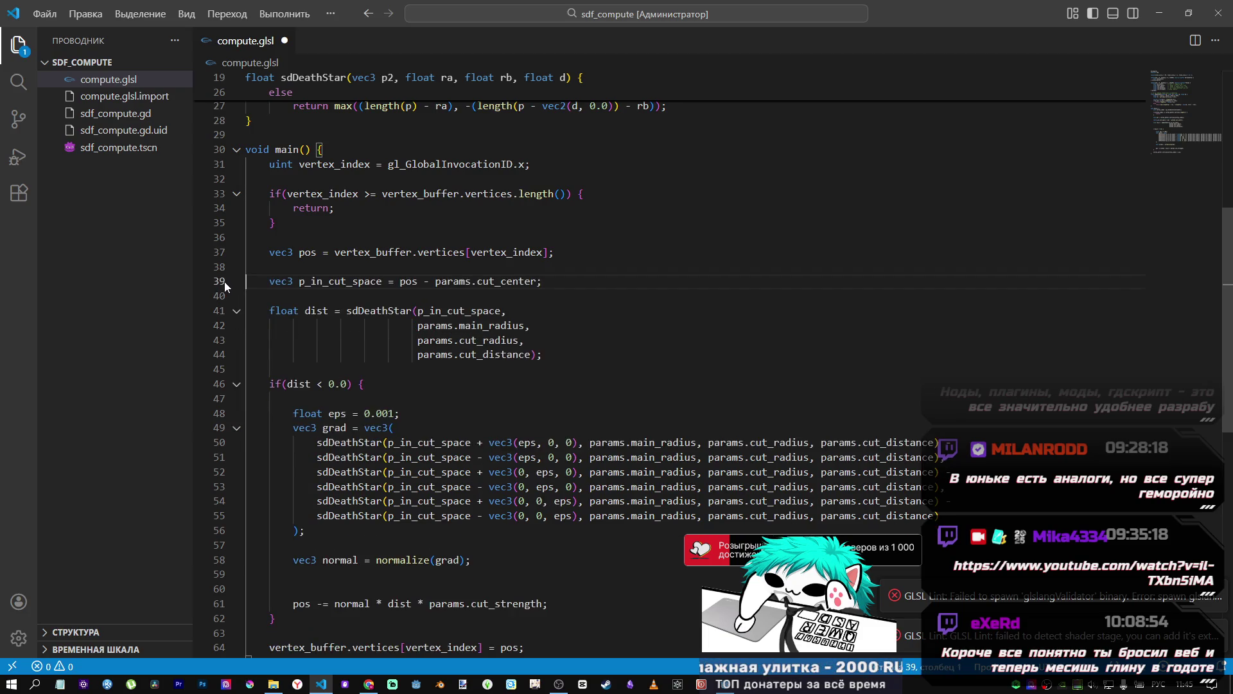
{"action": "scroll", "coordinate": [225, 282], "scroll_direction": "up", "scroll_amount": 7}
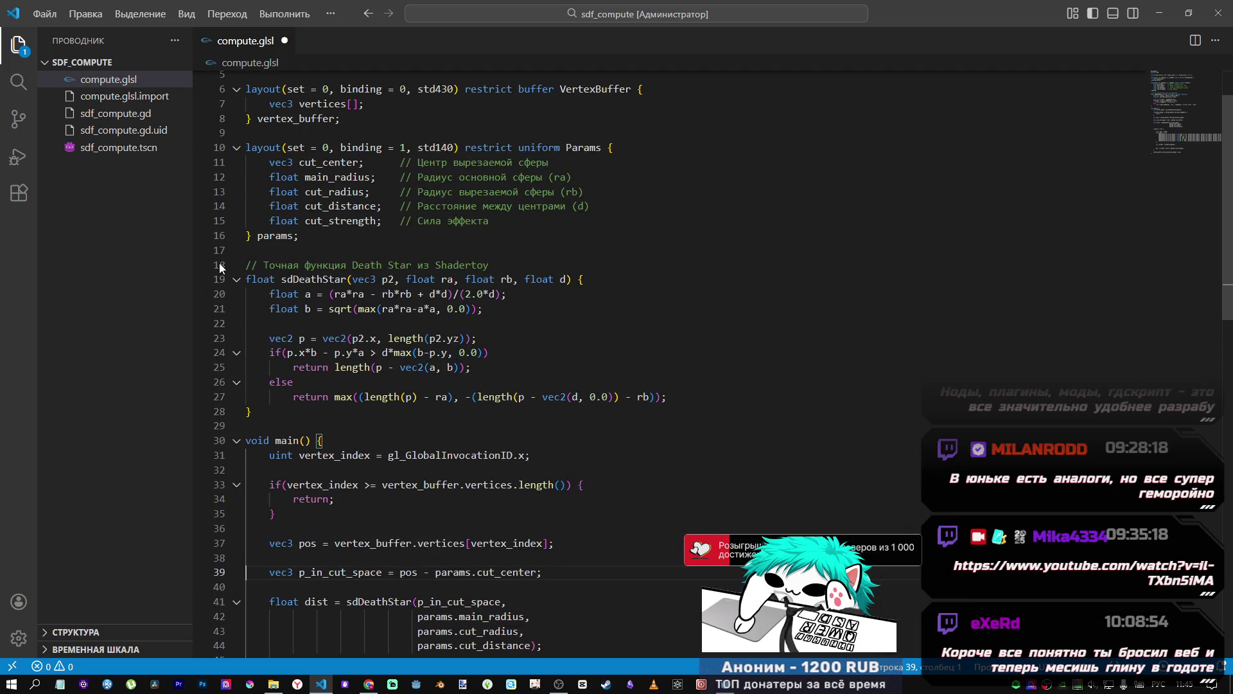
{"action": "left_click", "coordinate": [219, 263]}
{"action": "key", "text": "BackSpace"}
{"action": "scroll", "coordinate": [257, 271], "scroll_direction": "up", "scroll_amount": 2}
Step: Remove the parameter comments on lines 11–15 using multiple cursors
{"action": "mouse_move", "coordinate": [501, 285]}
{"action": "left_mouse_down"}
{"action": "mouse_move", "coordinate": [402, 239]}
{"action": "mouse_move", "coordinate": [401, 283]}
{"action": "left_mouse_up"}
{"action": "left_click", "coordinate": [401, 283]}
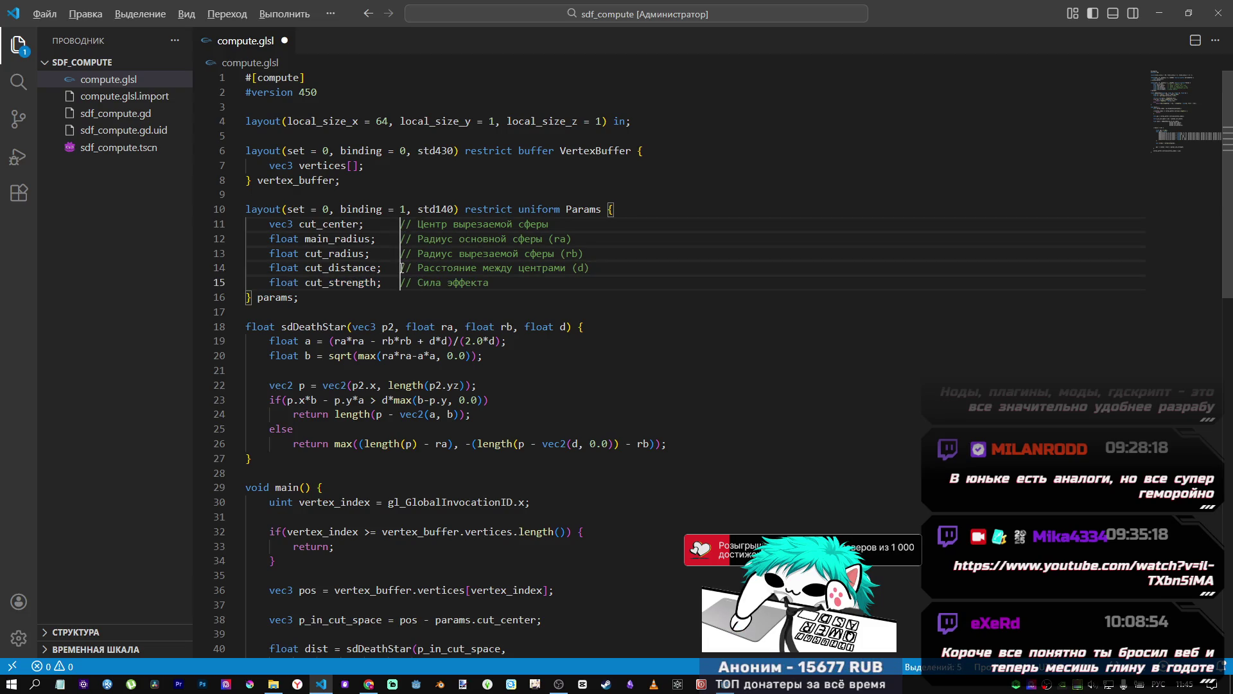
{"action": "left_click", "coordinate": [611, 284], "text": "shift"}
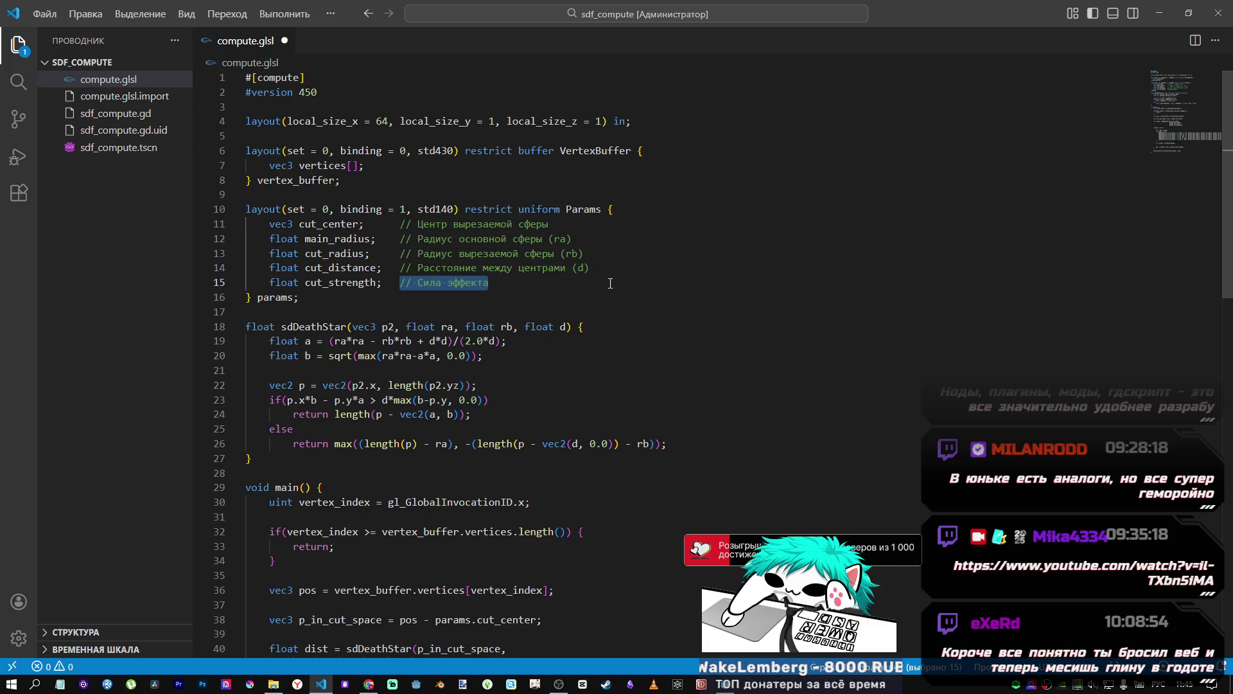
{"action": "left_click", "coordinate": [397, 278]}
{"action": "left_click_drag", "start_coordinate": [399, 265], "coordinate": [399, 221]}
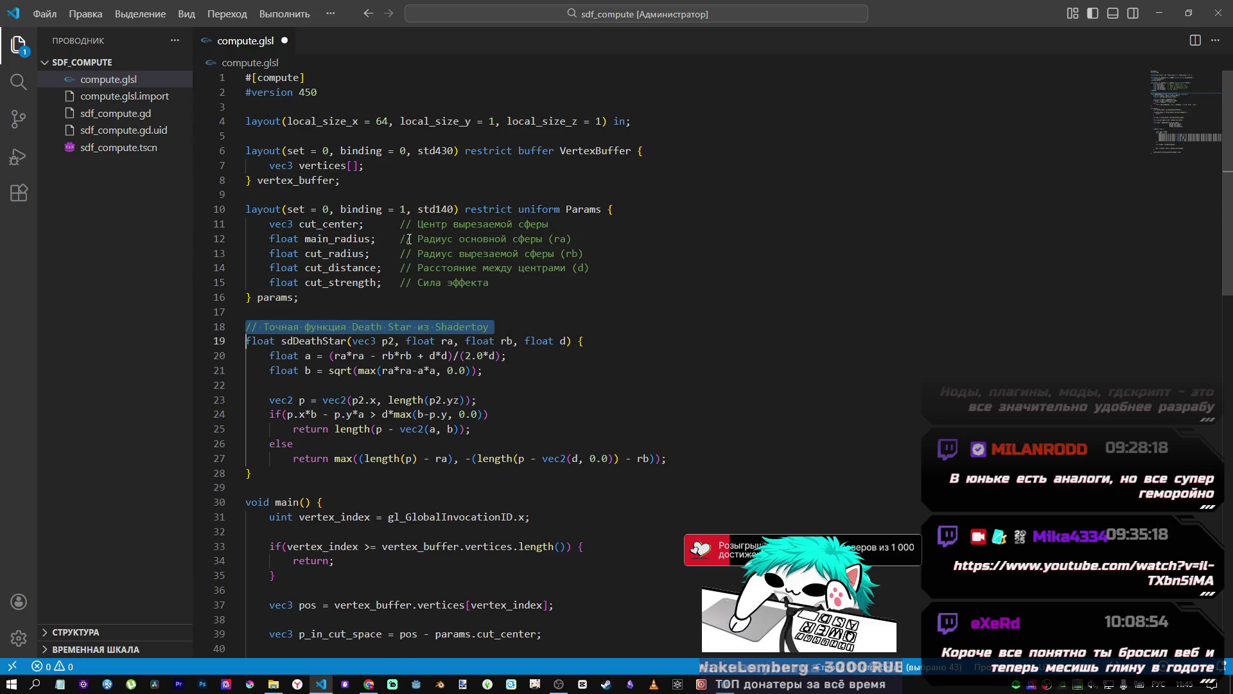
{"action": "left_click", "coordinate": [397, 282]}
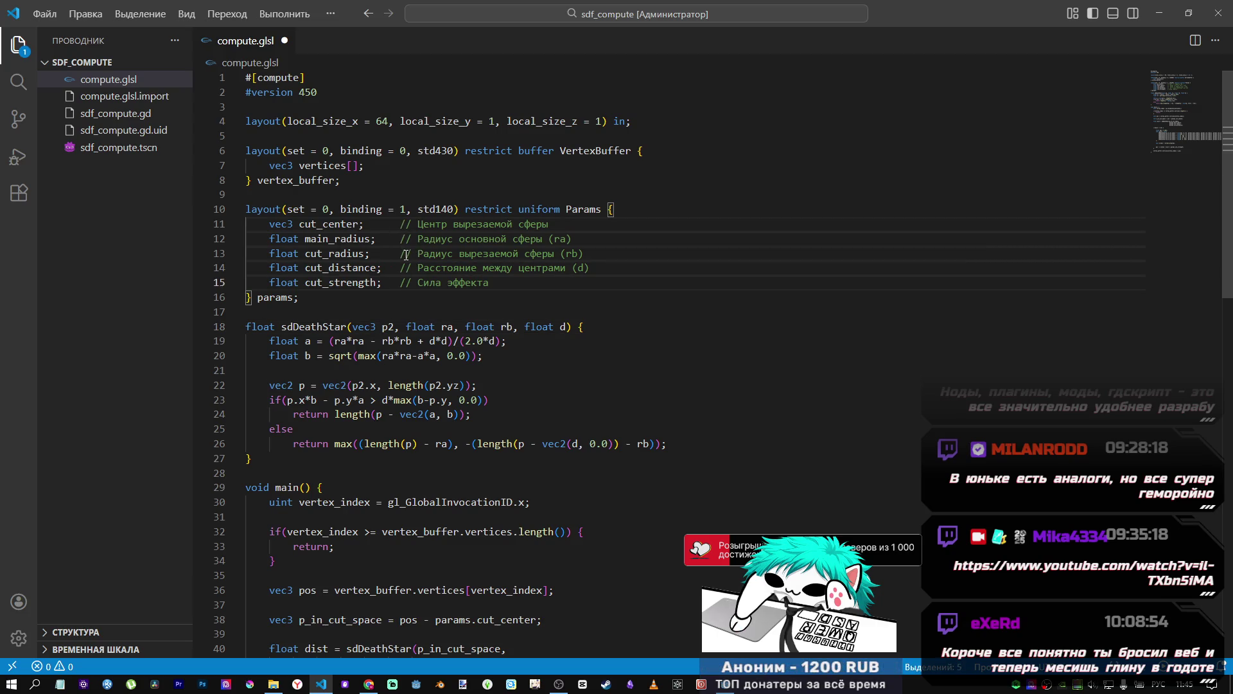
{"action": "key", "text": "shift+End"}
{"action": "key", "text": "Delete"}
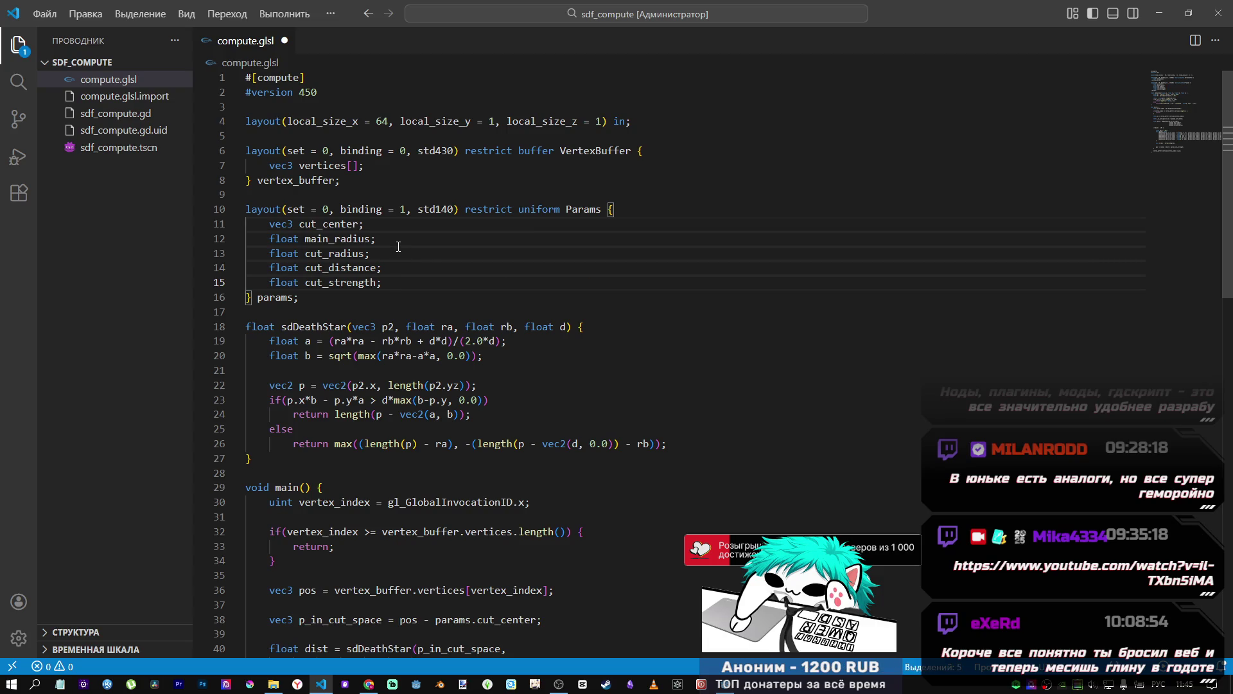
{"action": "left_click", "coordinate": [439, 298]}
Step: Save the cleaned-up compute.glsl and go back to the DeepSeek chat
{"action": "key", "text": "ctrl+s"}
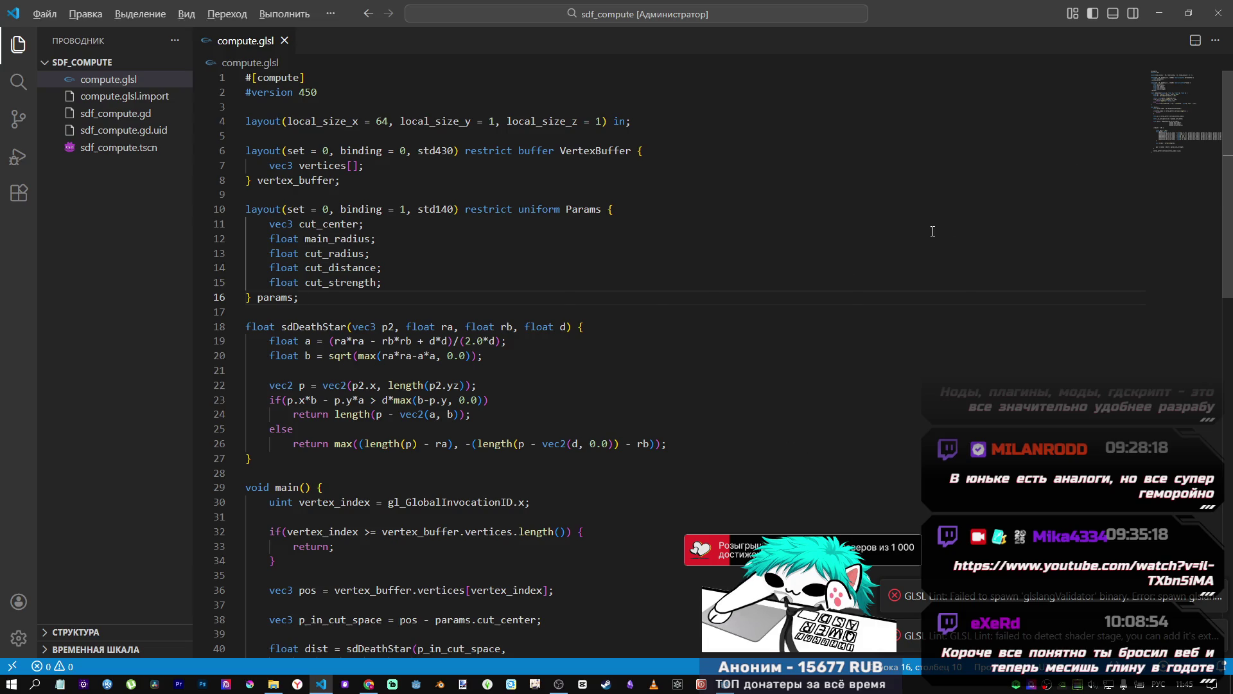
{"action": "key", "text": "alt+Tab"}
{"action": "key", "text": "Tab"}
{"action": "scroll", "coordinate": [726, 385], "scroll_direction": "down", "scroll_amount": 8}
Step: Copy DeepSeek's updated GDScript and open the SdfCompute node's script in Godot
{"action": "scroll", "coordinate": [740, 421], "scroll_direction": "down", "scroll_amount": 15}
{"action": "scroll", "coordinate": [733, 412], "scroll_direction": "up", "scroll_amount": 8}
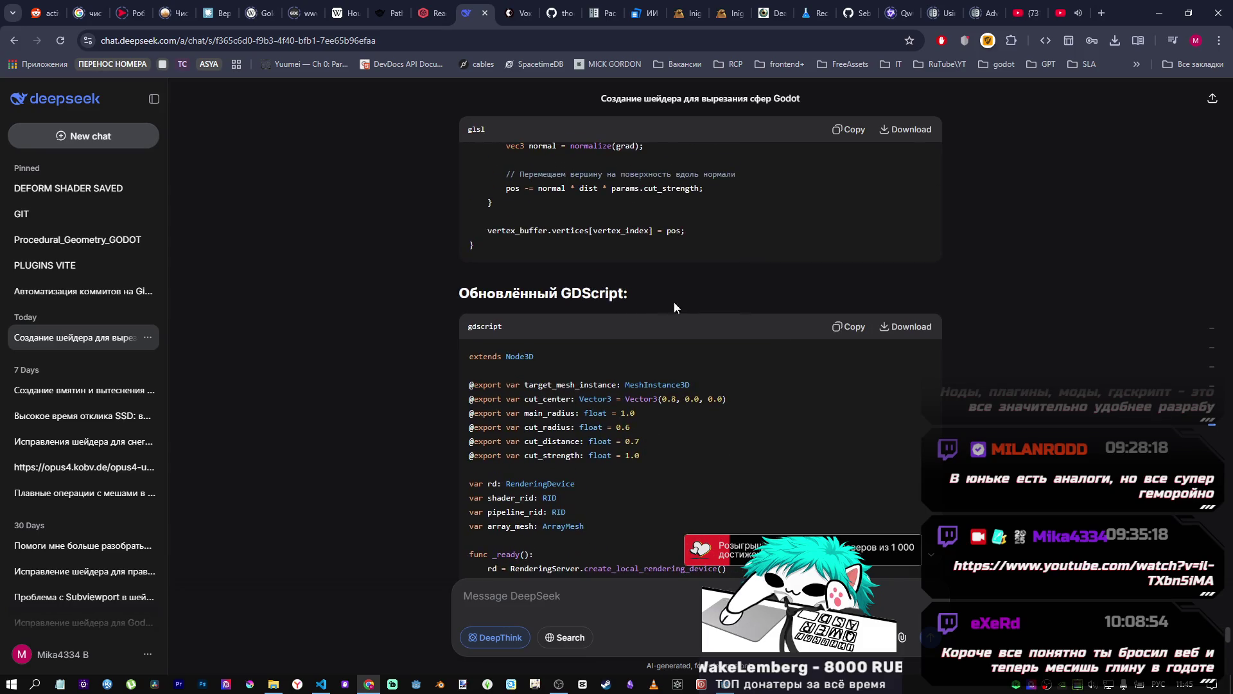
{"action": "left_click", "coordinate": [853, 326]}
{"action": "key", "text": "alt+Tab"}
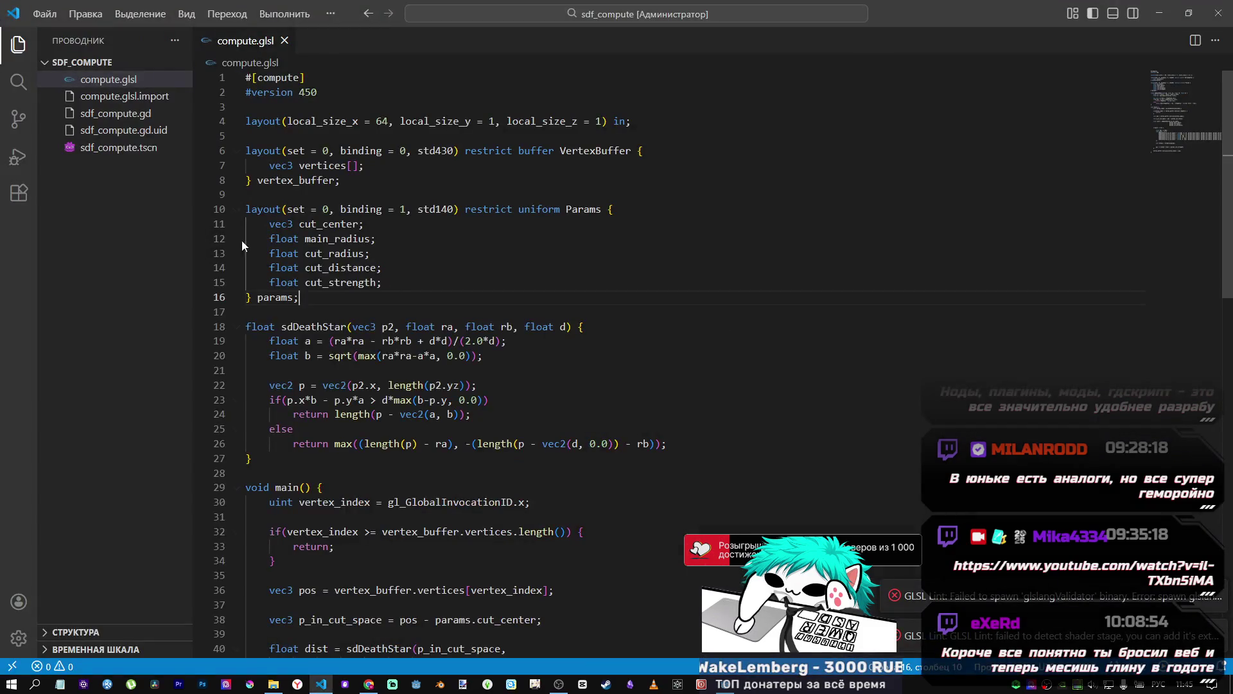
{"action": "key", "text": "alt+Tab"}
{"action": "key", "text": "Tab"}
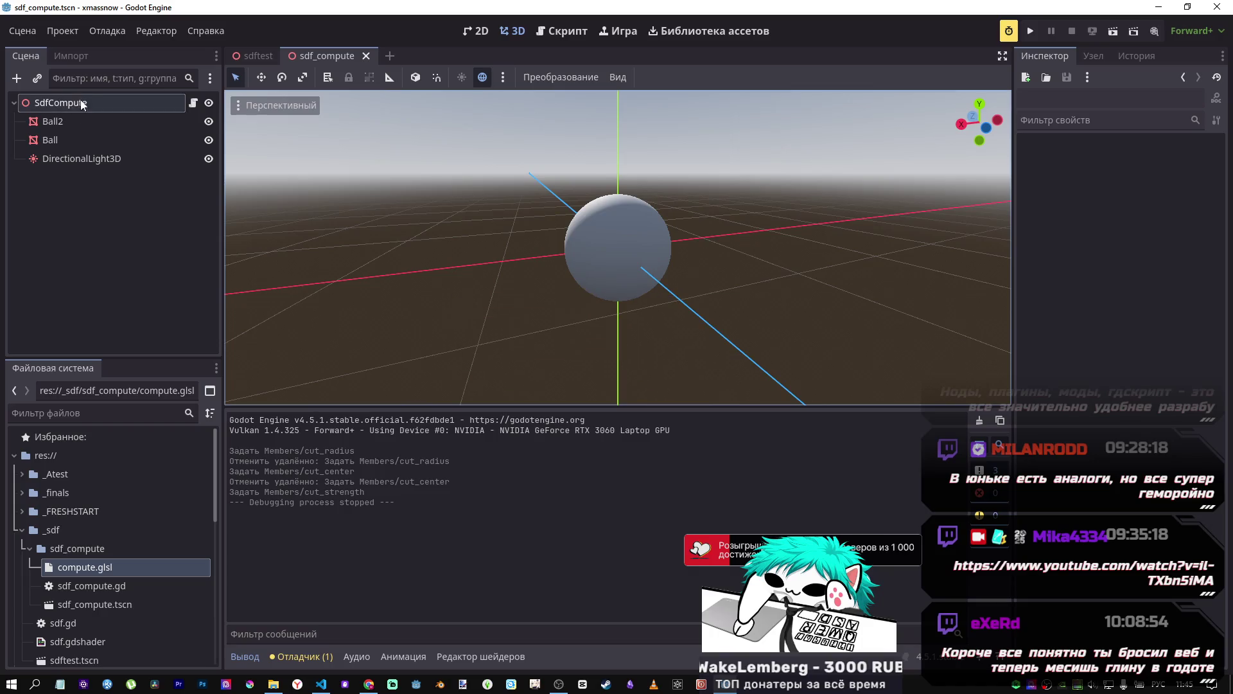
{"action": "left_click", "coordinate": [79, 104]}
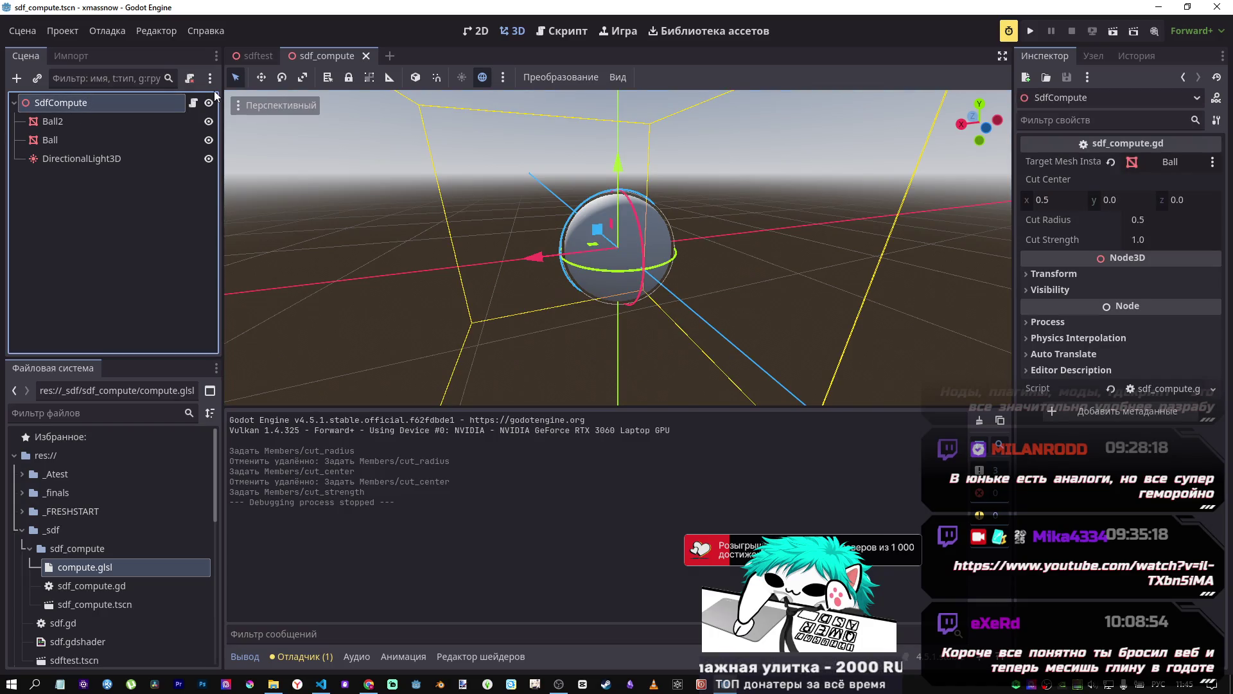
{"action": "left_click", "coordinate": [192, 106]}
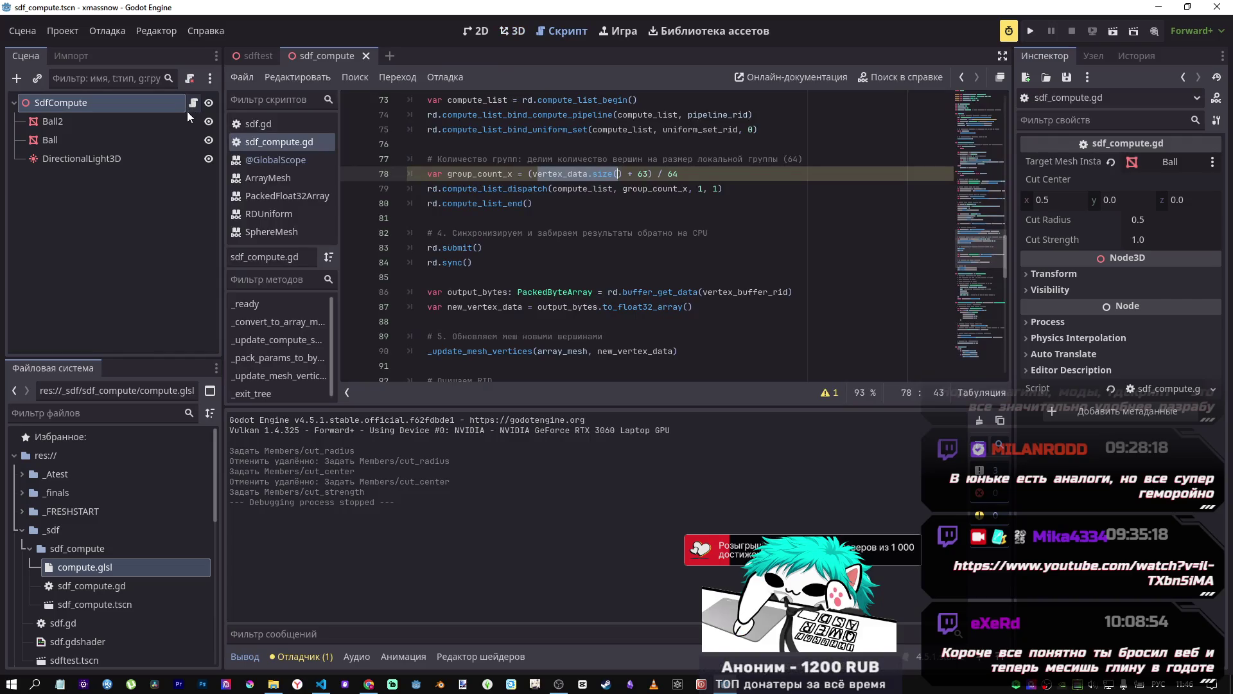
Step: Replace the whole sdf_compute.gd text with the copied script adding Main Radius and Cut Distance
{"action": "left_click", "coordinate": [253, 57]}
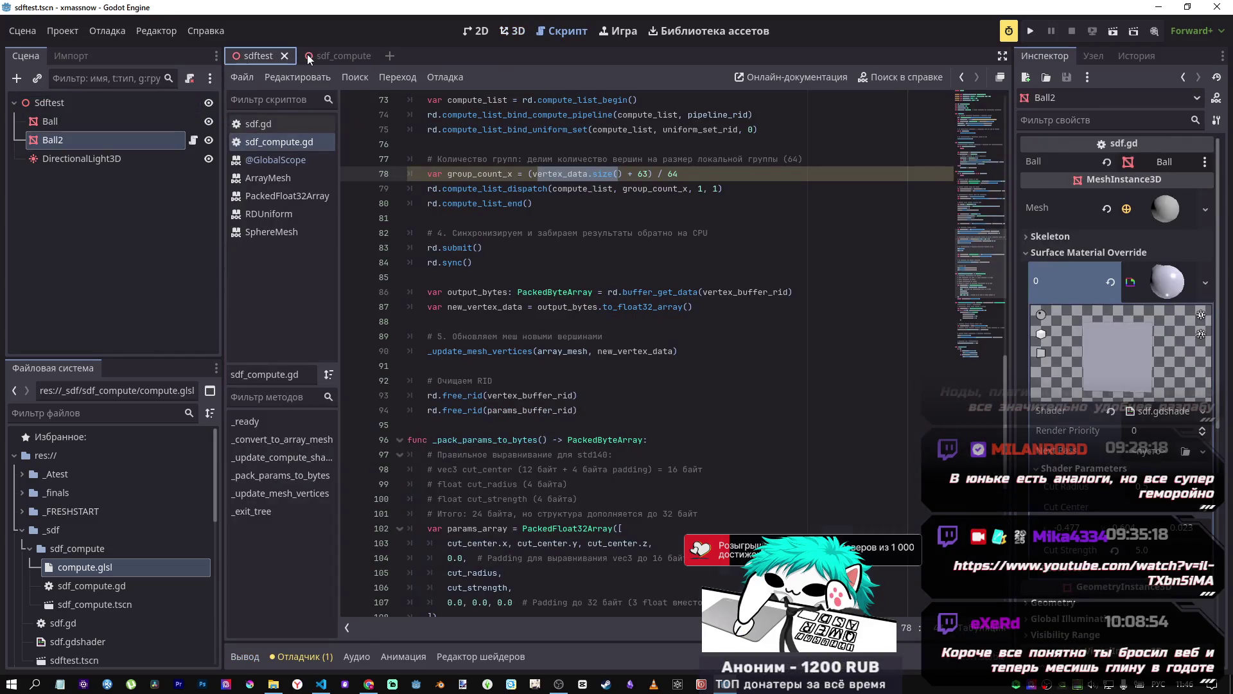
{"action": "left_click", "coordinate": [325, 56]}
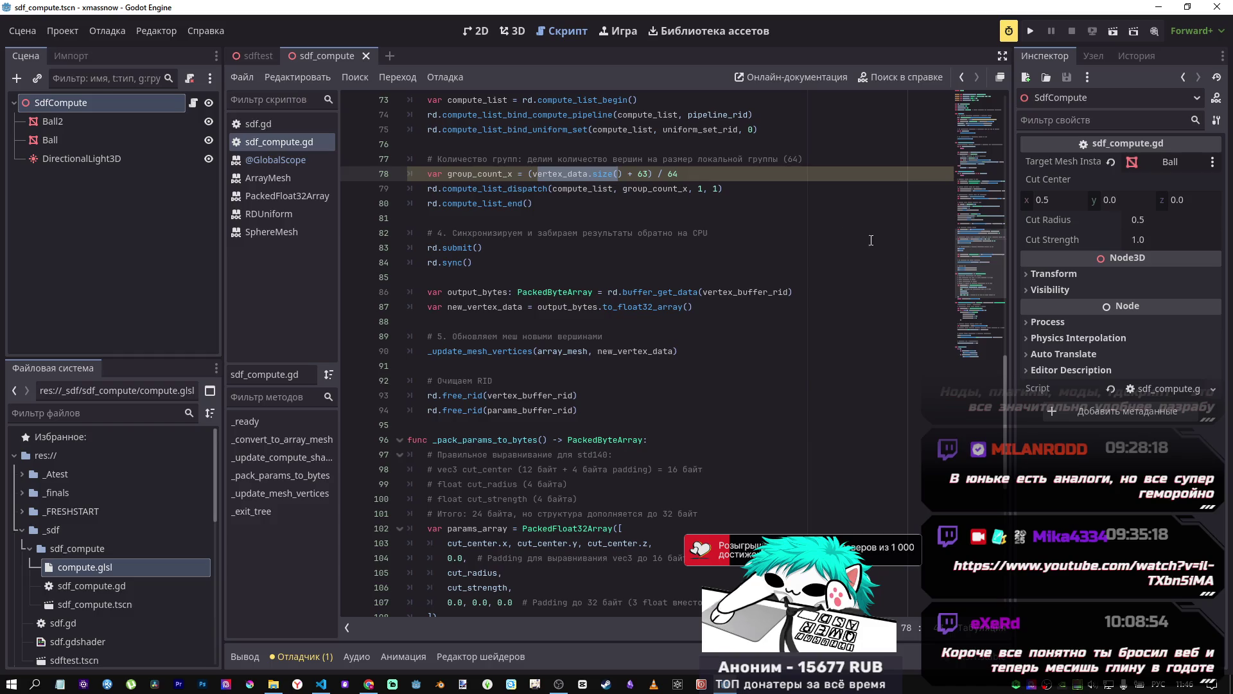
{"action": "left_click_drag", "start_coordinate": [983, 273], "coordinate": [973, 110]}
{"action": "left_click", "coordinate": [741, 225]}
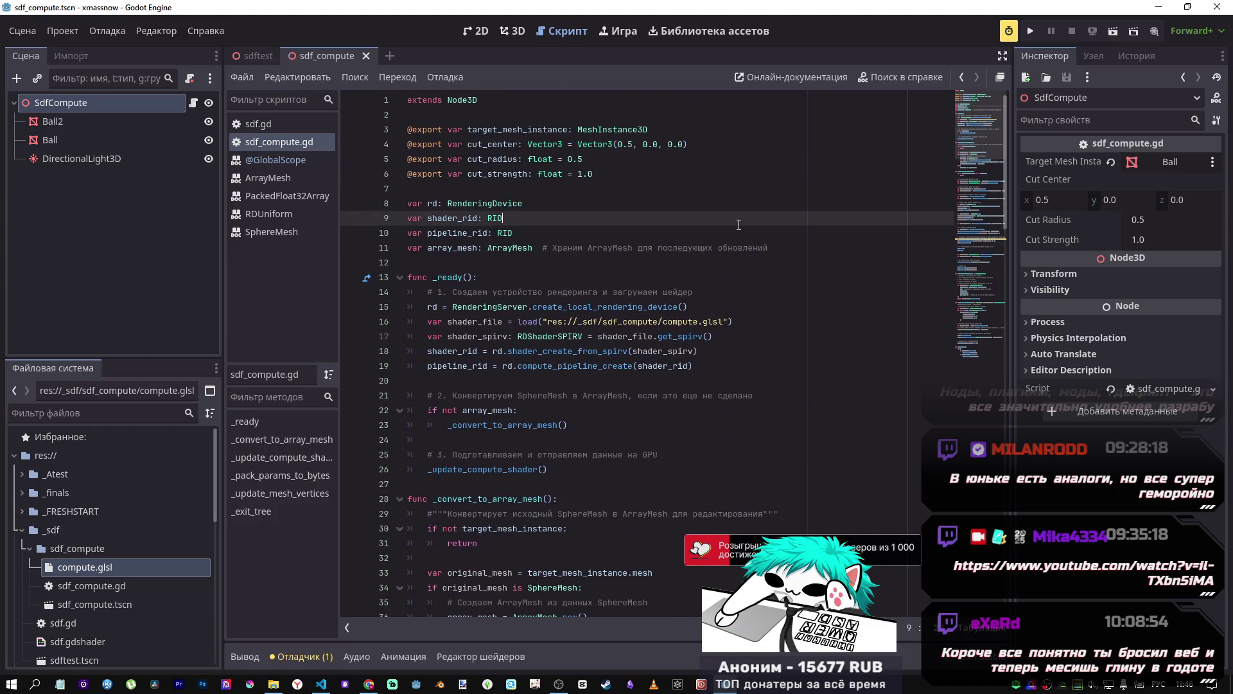
{"action": "left_click", "coordinate": [545, 204]}
{"action": "key", "text": "ctrl+a"}
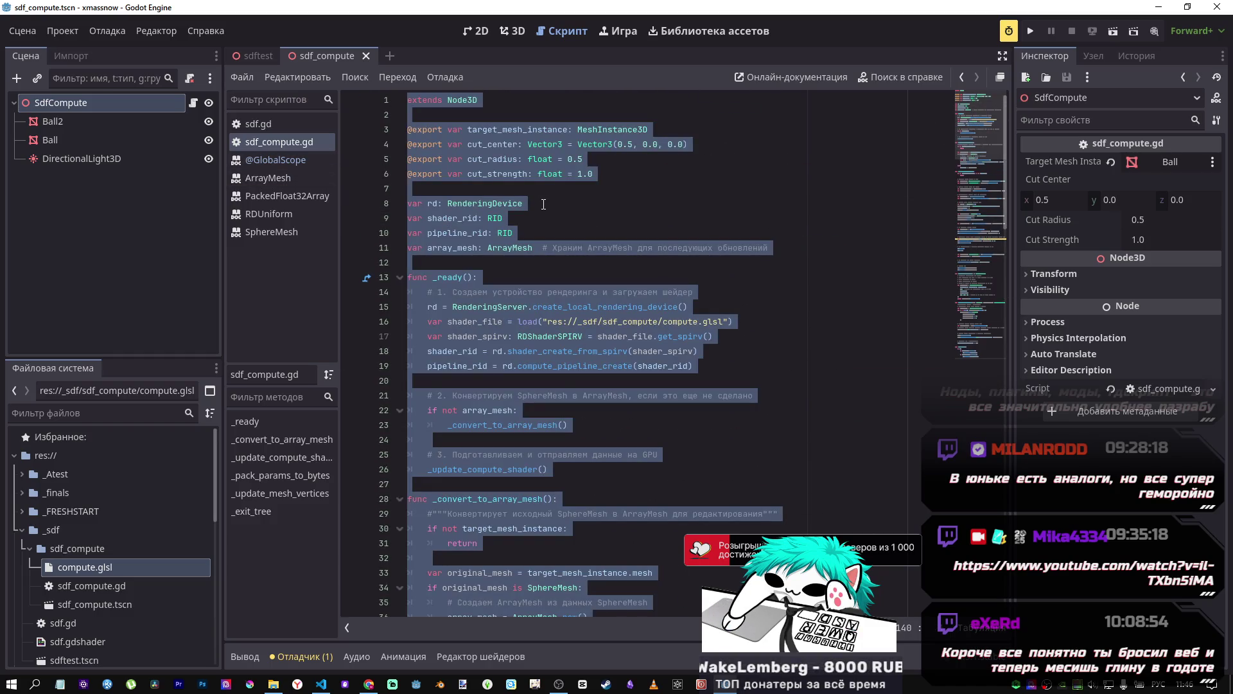
{"action": "key", "text": "ctrl+v"}
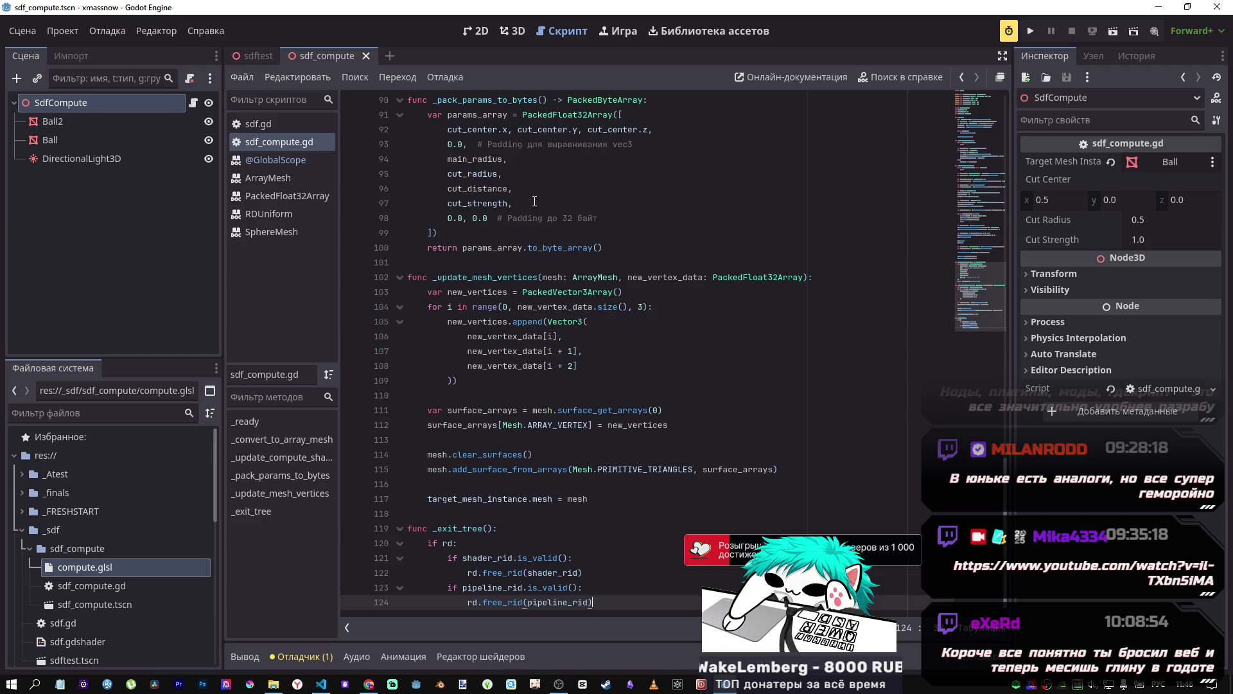
{"action": "left_click_drag", "start_coordinate": [974, 163], "coordinate": [973, 106]}
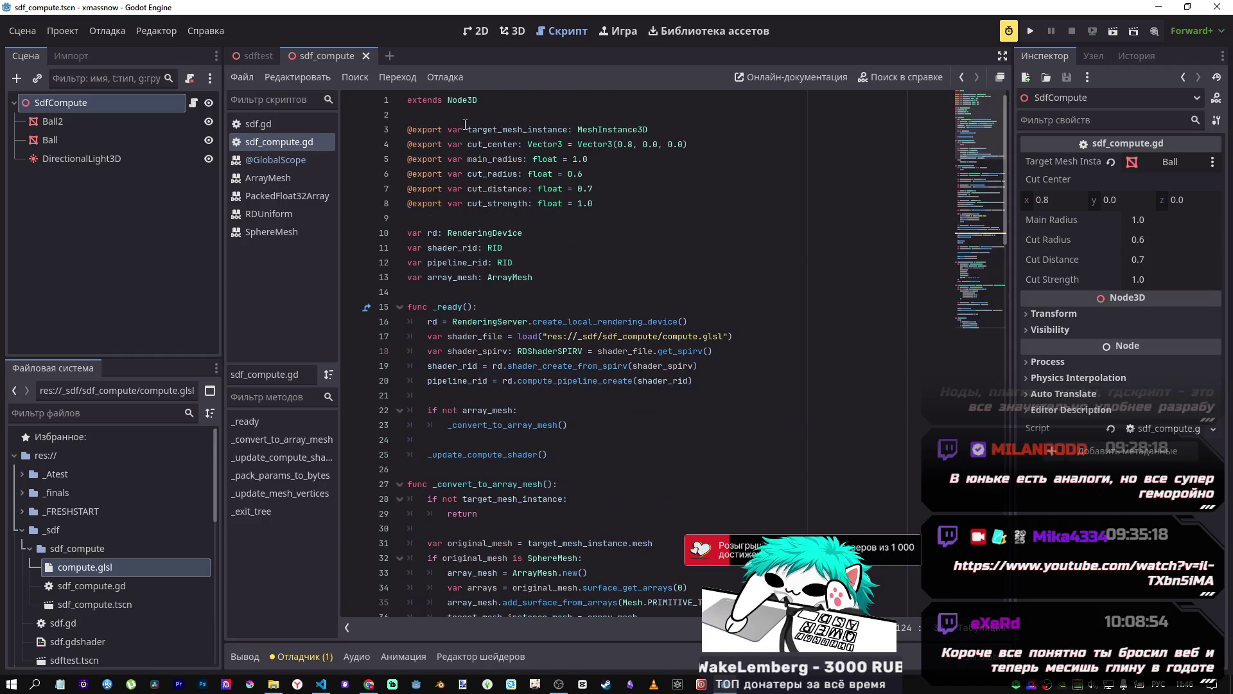
{"action": "left_click", "coordinate": [499, 33]}
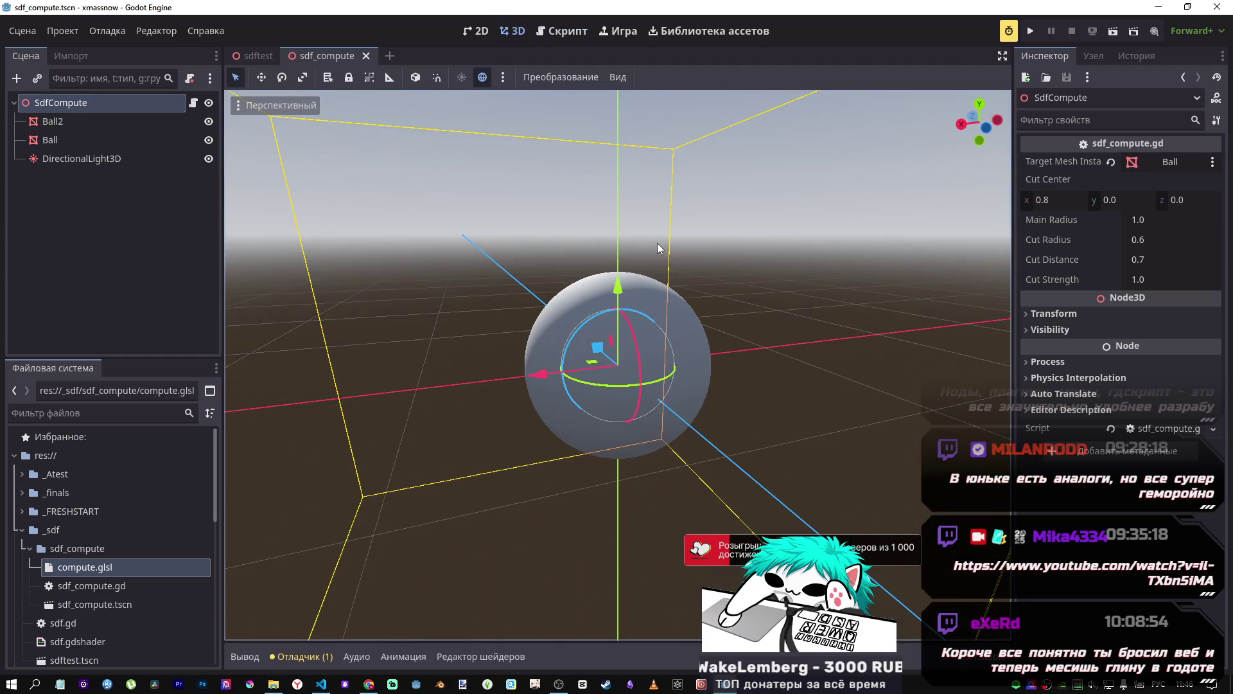
Step: Run the scene through the editor camera and try a larger Cut Radius, restoring 0.6
{"action": "scroll", "coordinate": [624, 235], "scroll_direction": "down", "scroll_amount": 5}
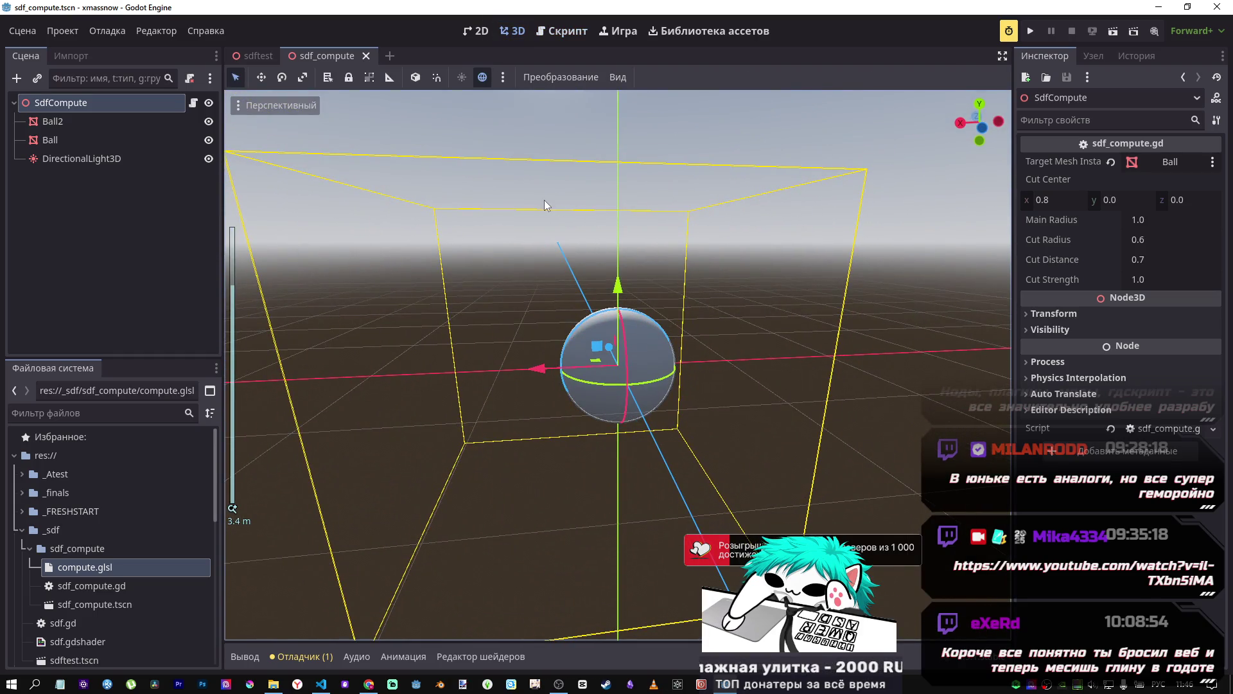
{"action": "left_click", "coordinate": [1113, 33]}
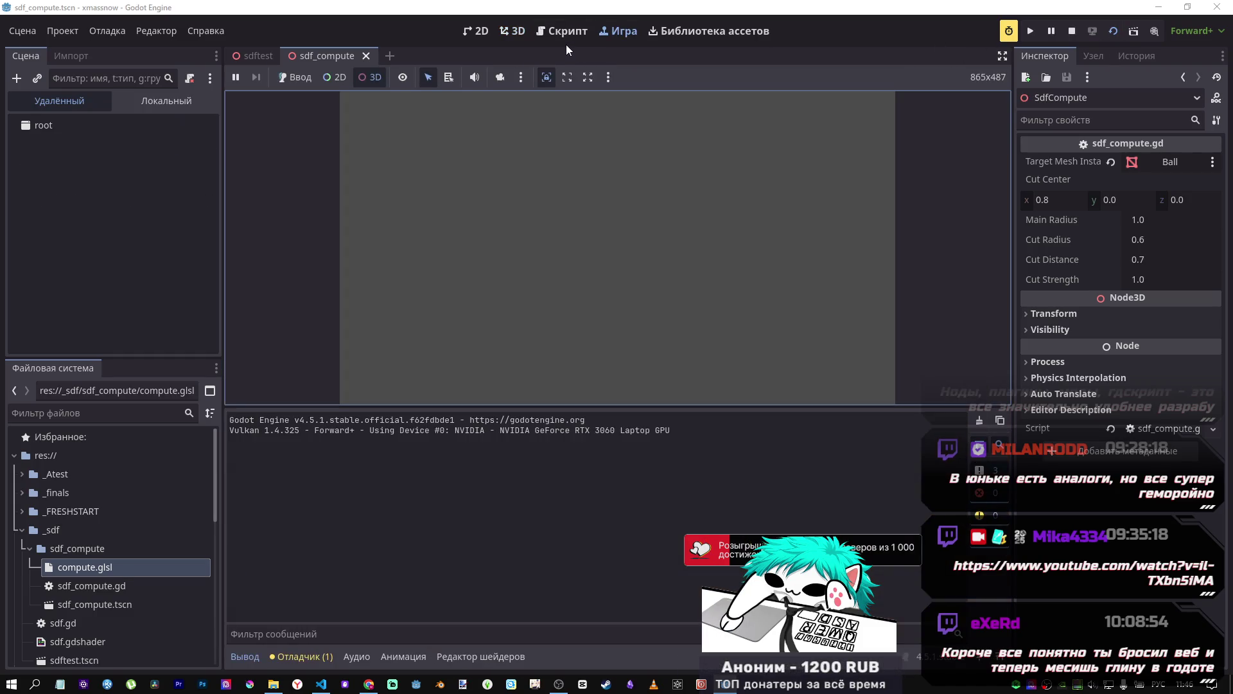
{"action": "left_click", "coordinate": [500, 77]}
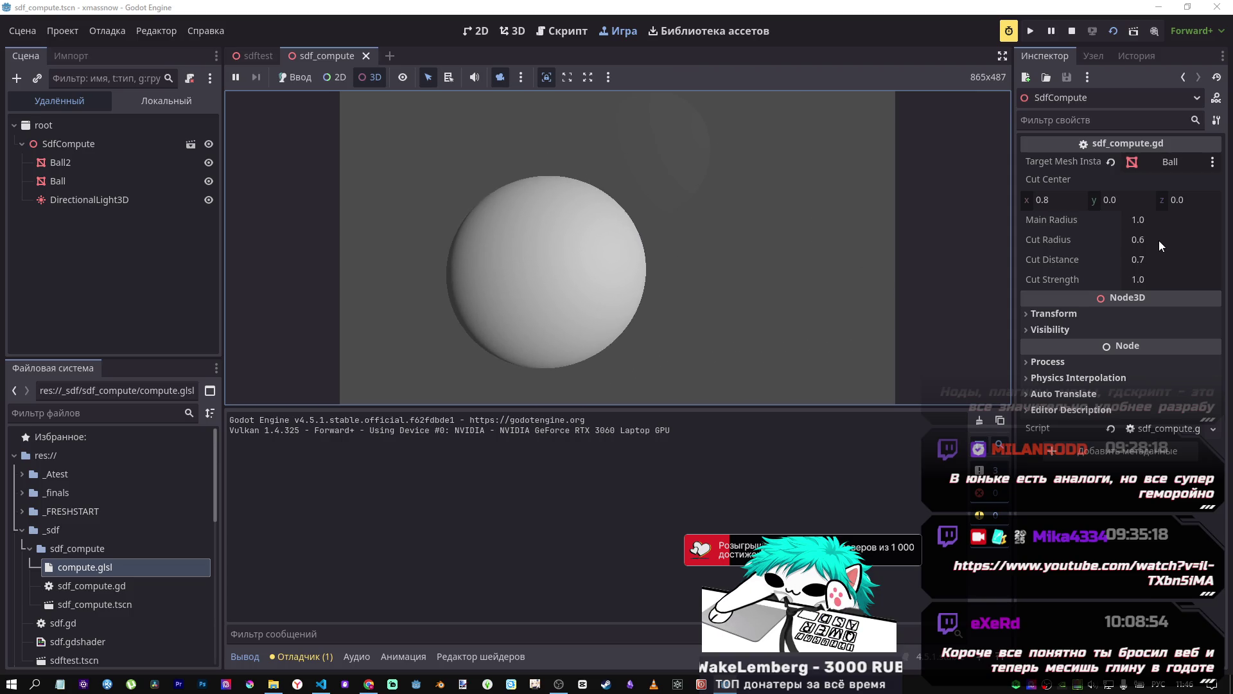
{"action": "mouse_move", "coordinate": [1142, 245]}
{"action": "left_mouse_down"}
{"action": "mouse_move", "coordinate": [1208, 245]}
{"action": "mouse_move", "coordinate": [1085, 240]}
{"action": "mouse_move", "coordinate": [1157, 240]}
{"action": "left_mouse_up"}
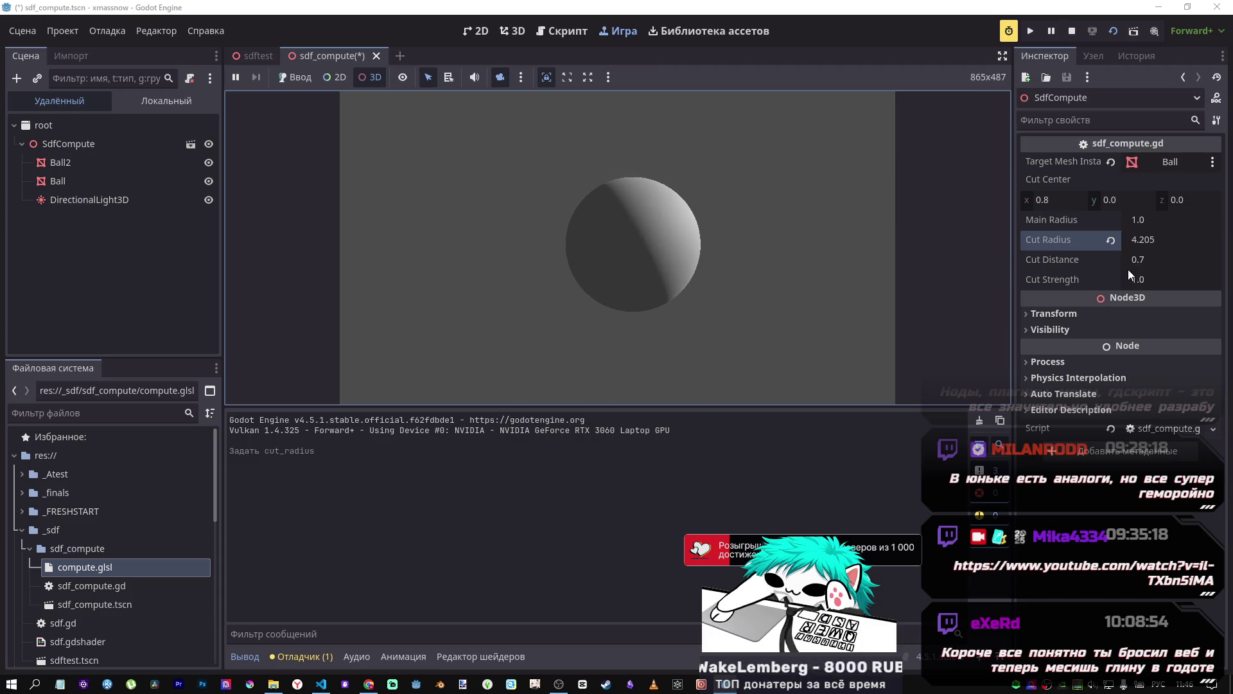
{"action": "left_click", "coordinate": [1111, 240]}
Step: Drag Cut Distance and Cut Strength live, stop the game, and reset both to defaults
{"action": "left_click_drag", "start_coordinate": [1134, 260], "coordinate": [1169, 261]}
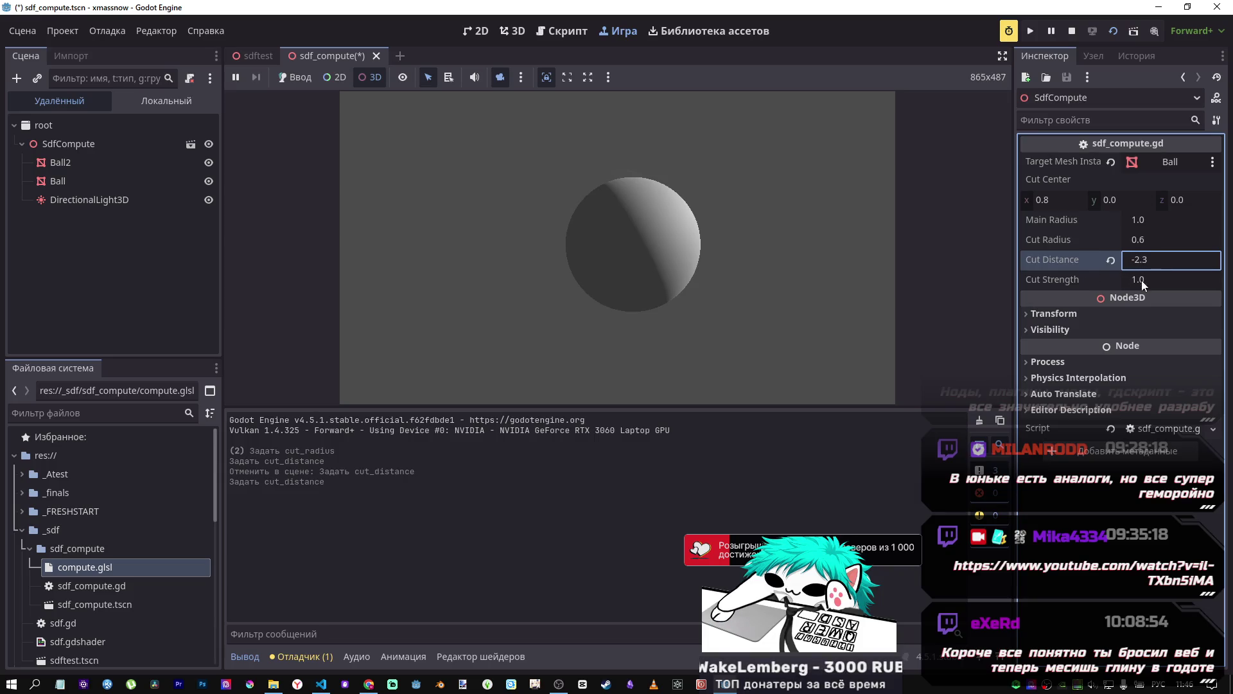
{"action": "left_click_drag", "start_coordinate": [1142, 283], "coordinate": [1176, 283]}
{"action": "left_click", "coordinate": [887, 267]}
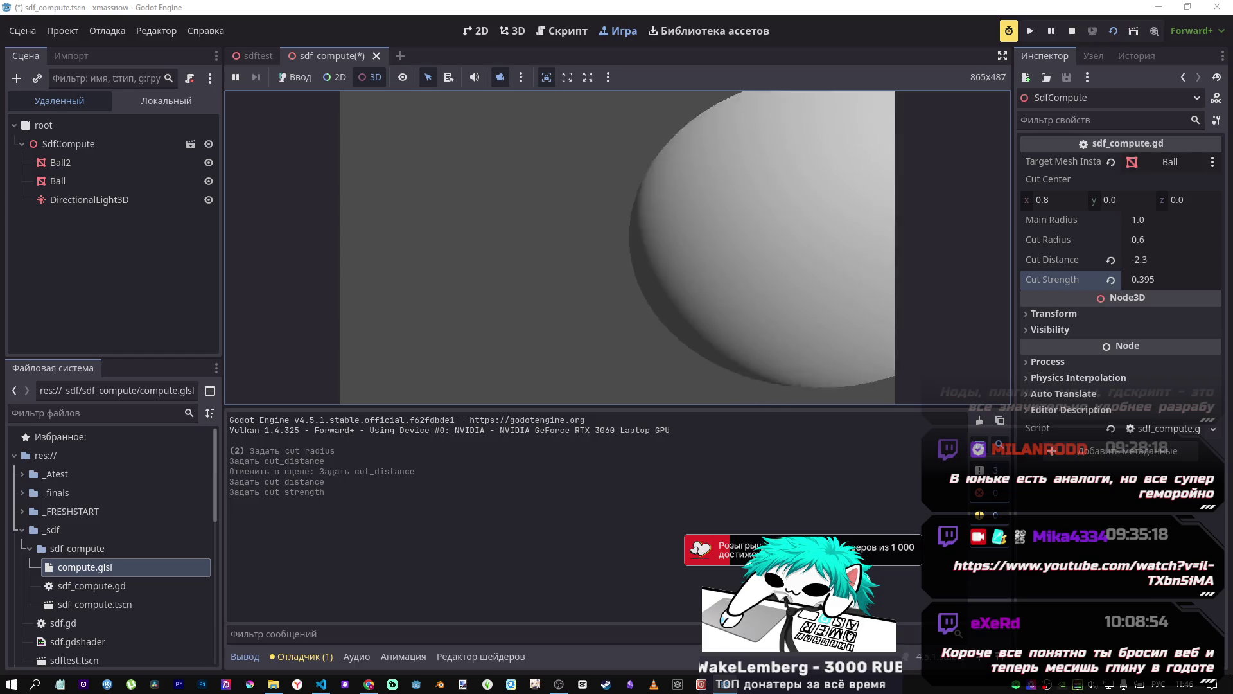
{"action": "key", "text": "s"}
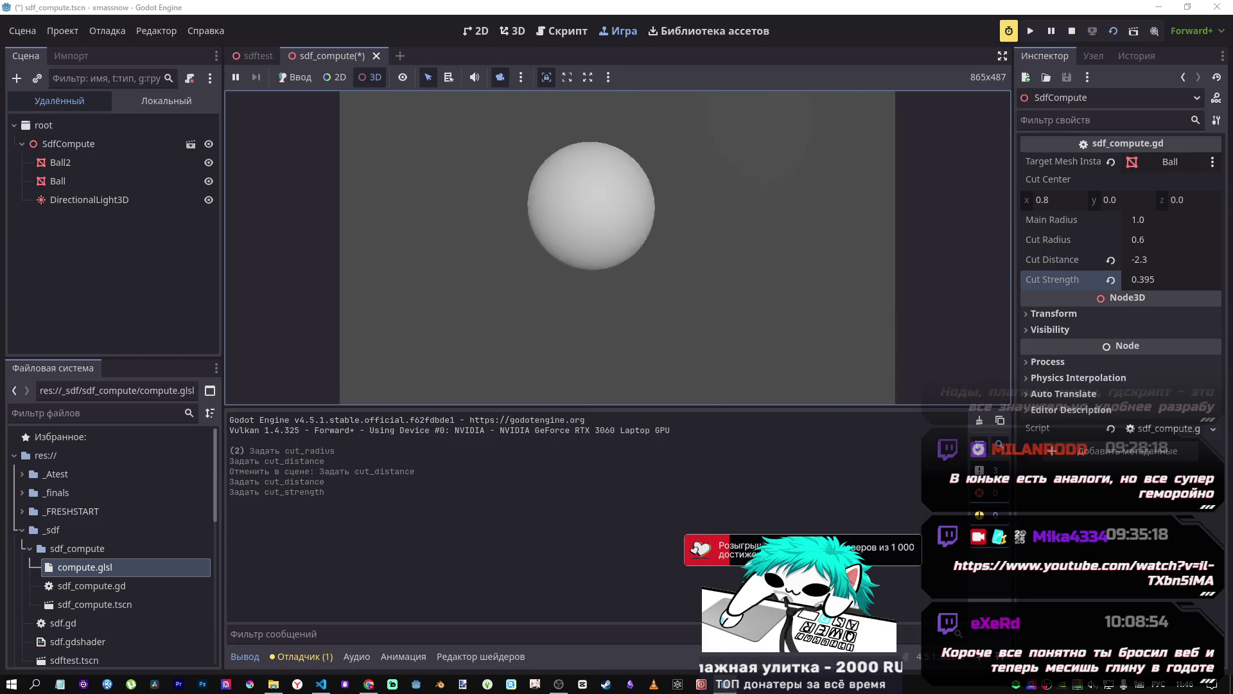
{"action": "key", "text": "Escape"}
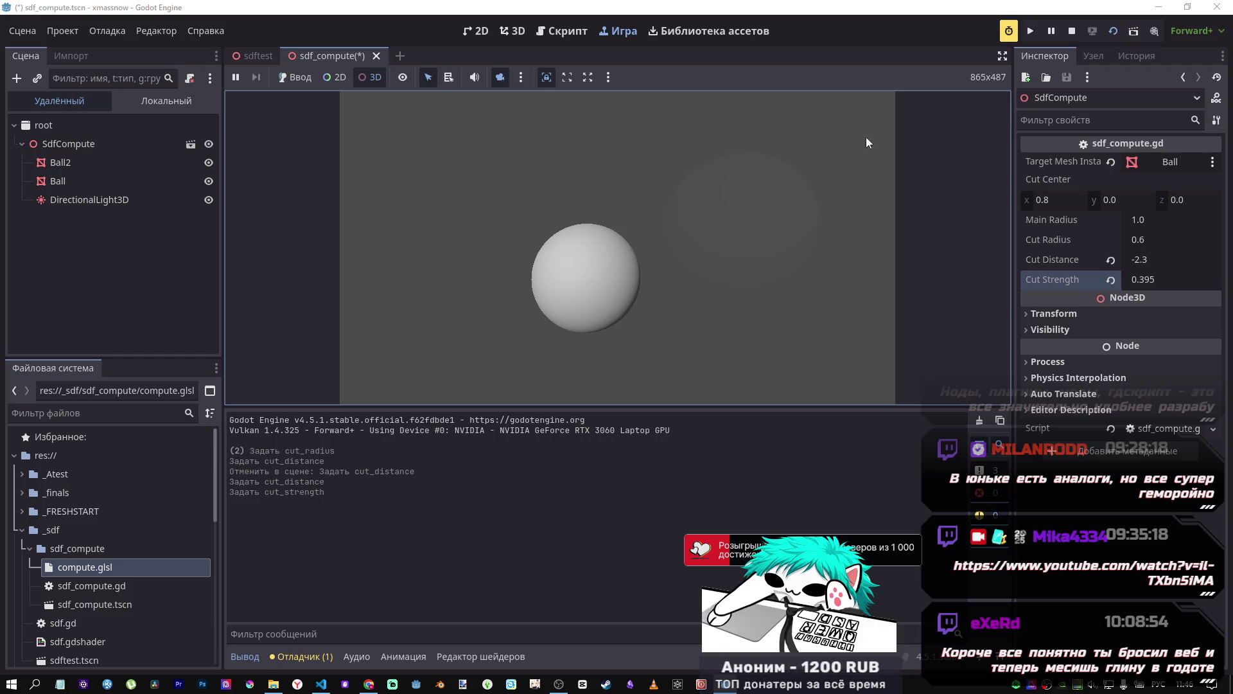
{"action": "left_click", "coordinate": [1073, 31]}
{"action": "left_click", "coordinate": [1111, 260]}
{"action": "left_click", "coordinate": [1111, 280]}
Step: Save the scene and open SdfCompute's sdf_compute.gd script
{"action": "key", "text": "ctrl+s"}
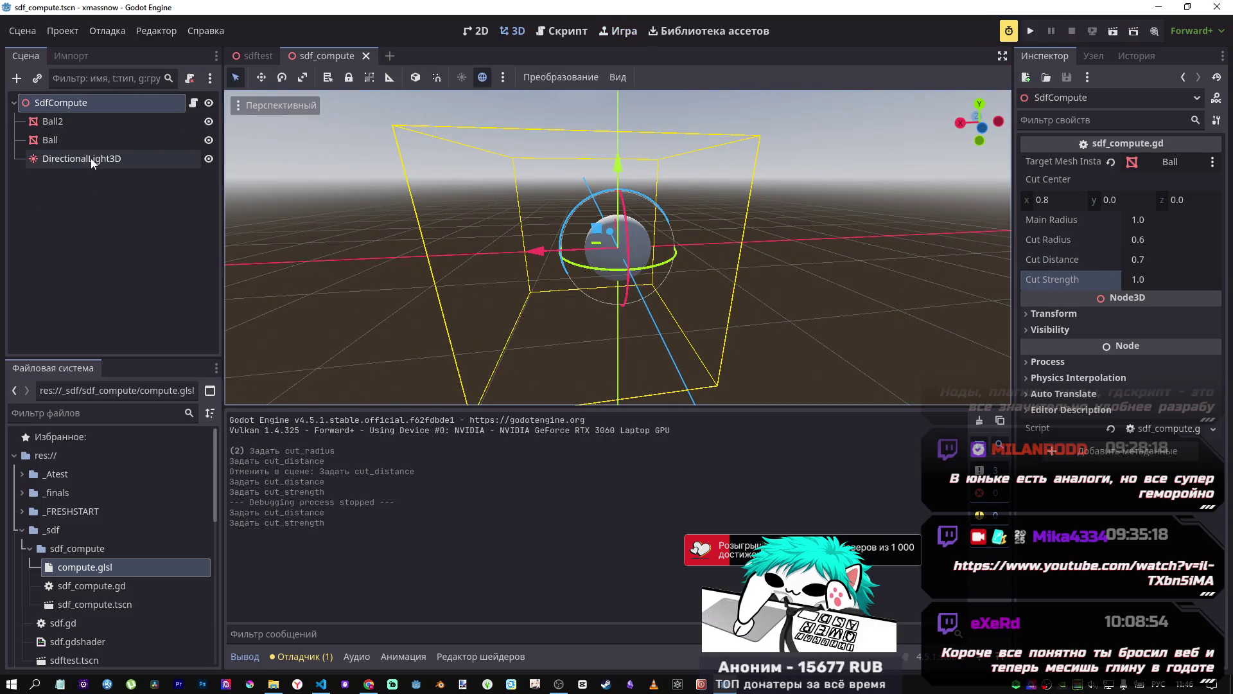
{"action": "left_click", "coordinate": [86, 141]}
{"action": "left_click", "coordinate": [91, 122]}
{"action": "left_click", "coordinate": [95, 104]}
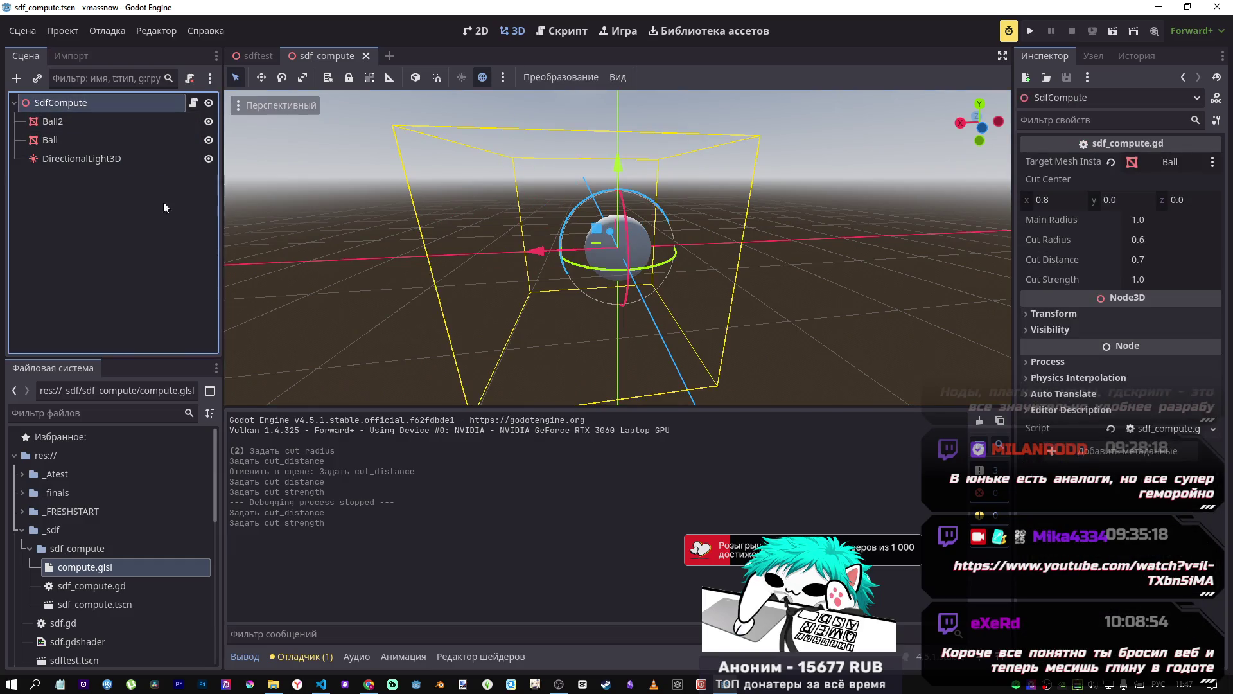
{"action": "left_click", "coordinate": [192, 103]}
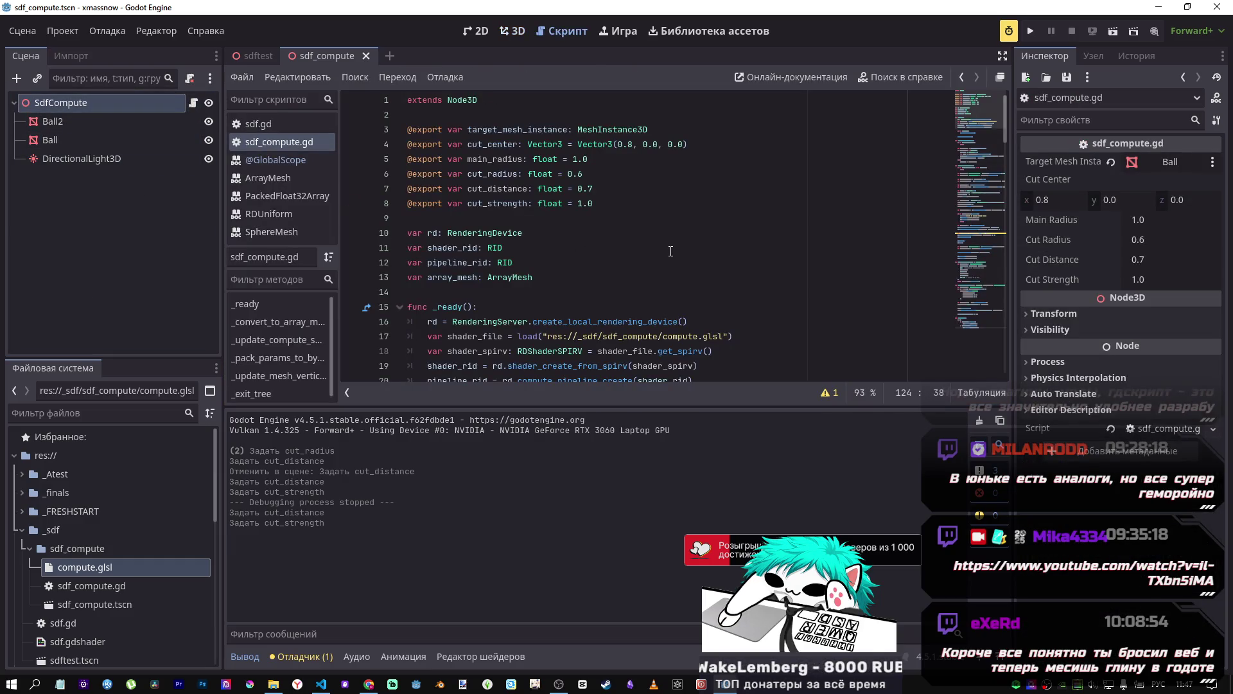
Step: Review the script down to _pack_params_to_bytes and its 32-byte padding
{"action": "scroll", "coordinate": [671, 251], "scroll_direction": "down", "scroll_amount": 2}
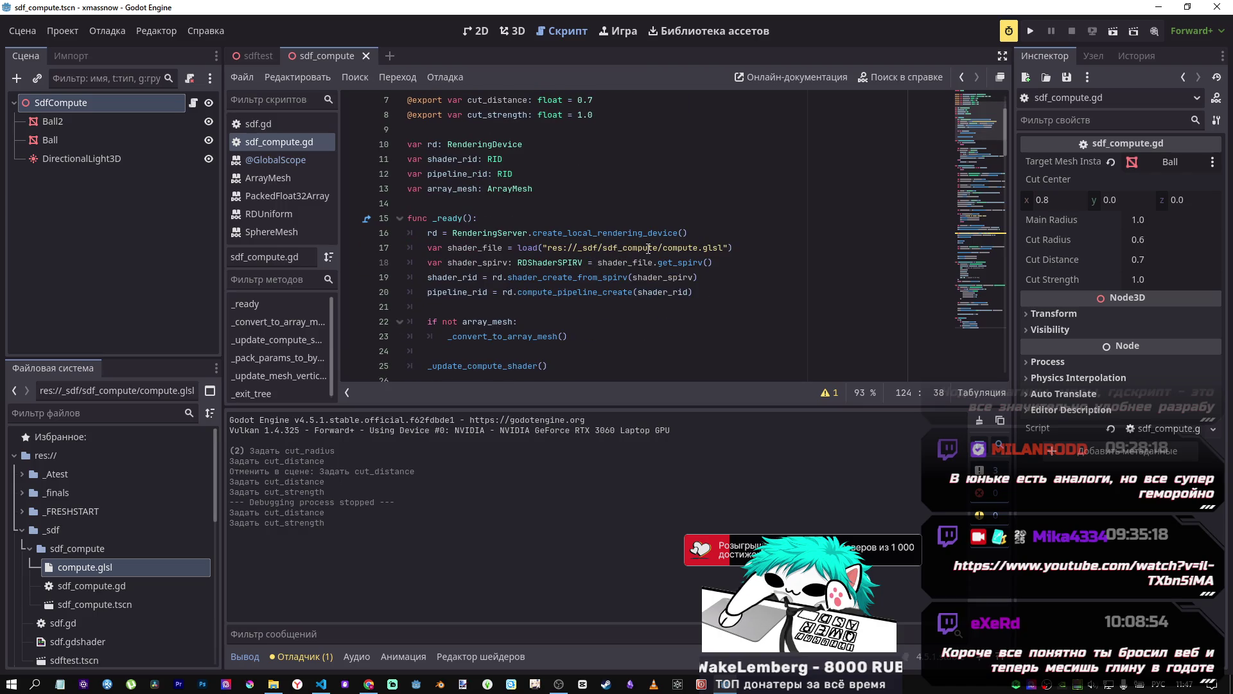
{"action": "left_click_drag", "start_coordinate": [731, 247], "coordinate": [545, 247]}
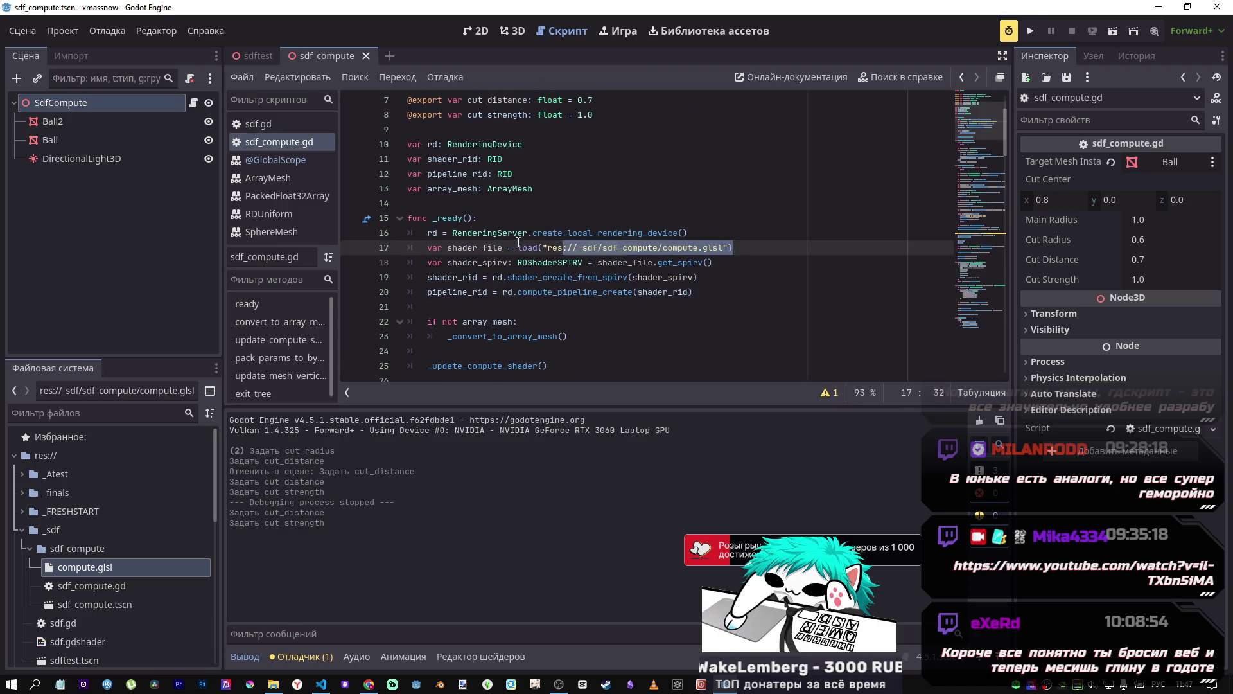
{"action": "left_click", "coordinate": [490, 233]}
{"action": "scroll", "coordinate": [498, 236], "scroll_direction": "down", "scroll_amount": 1}
{"action": "left_click_drag", "start_coordinate": [523, 203], "coordinate": [752, 203]}
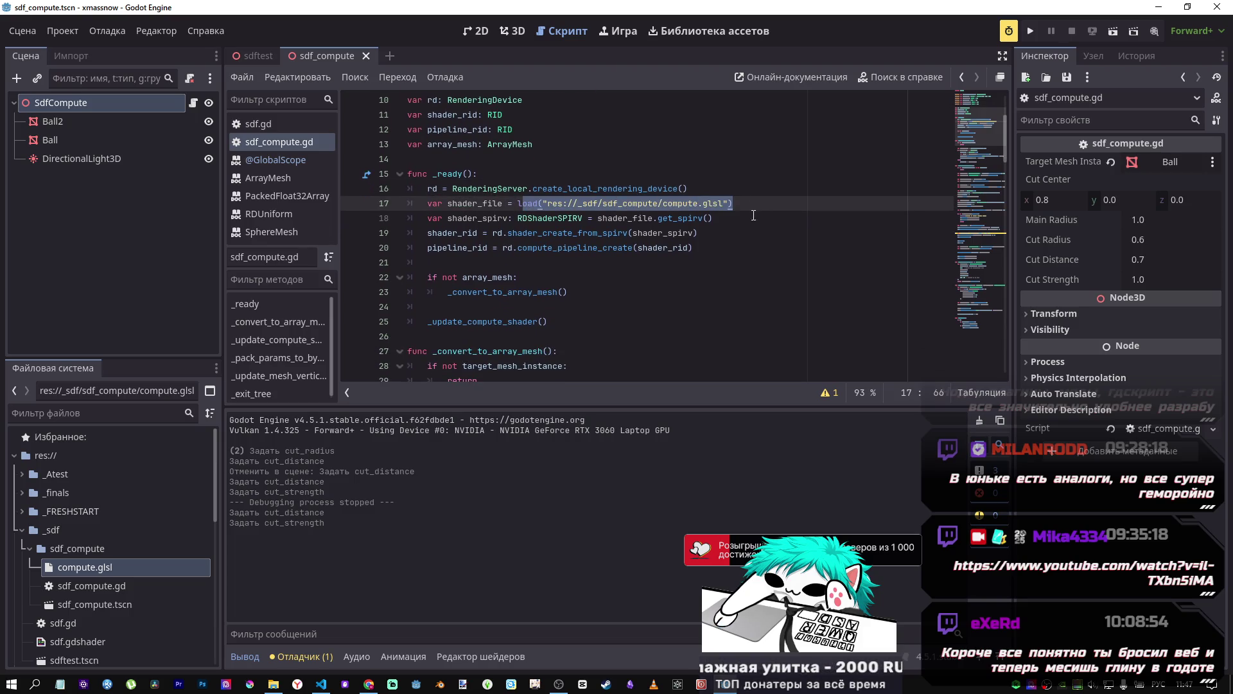
{"action": "scroll", "coordinate": [648, 208], "scroll_direction": "down", "scroll_amount": 18}
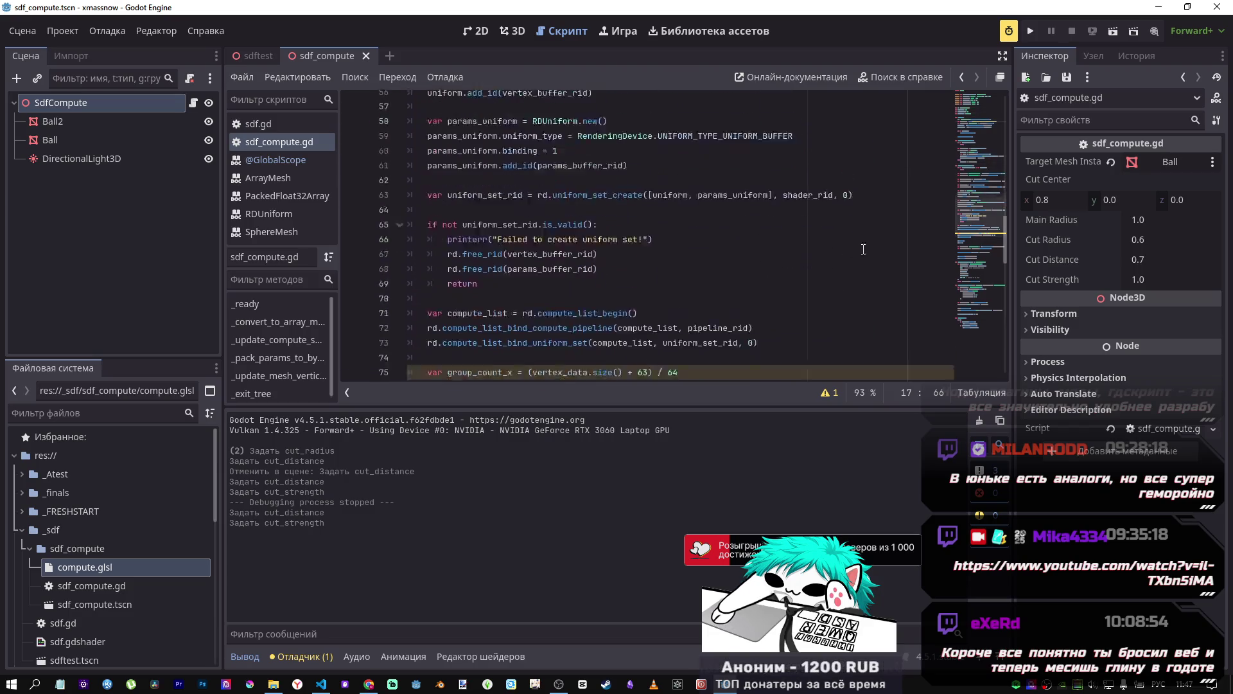
{"action": "mouse_move", "coordinate": [992, 236]}
{"action": "left_mouse_down"}
{"action": "mouse_move", "coordinate": [978, 338]}
{"action": "mouse_move", "coordinate": [977, 94]}
{"action": "mouse_move", "coordinate": [973, 230]}
{"action": "left_mouse_up"}
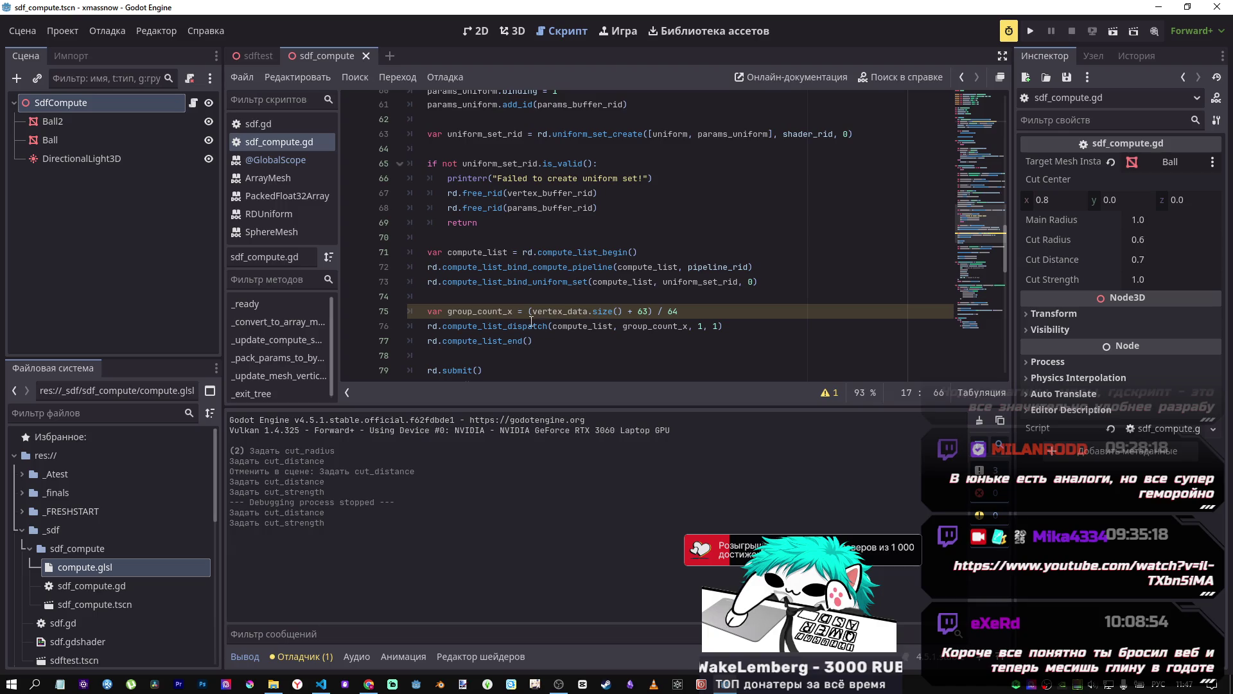
{"action": "scroll", "coordinate": [584, 343], "scroll_direction": "down", "scroll_amount": 1}
{"action": "scroll", "coordinate": [543, 321], "scroll_direction": "down", "scroll_amount": 10}
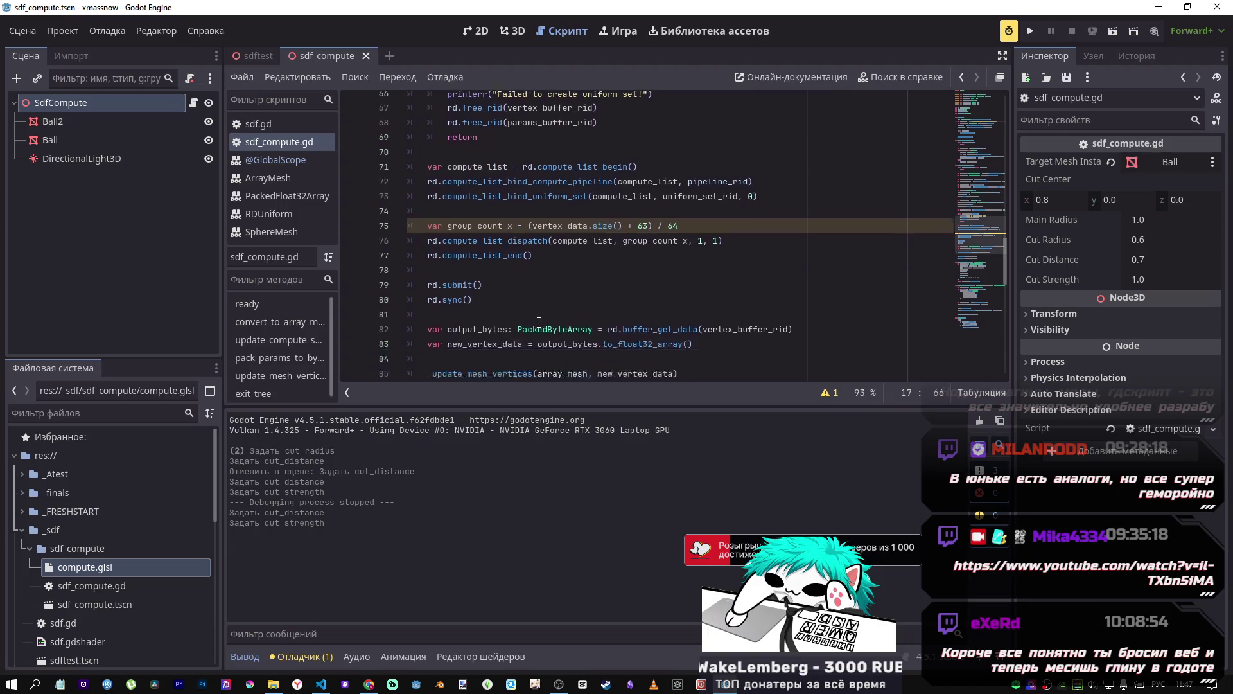
{"action": "scroll", "coordinate": [481, 264], "scroll_direction": "up", "scroll_amount": 4}
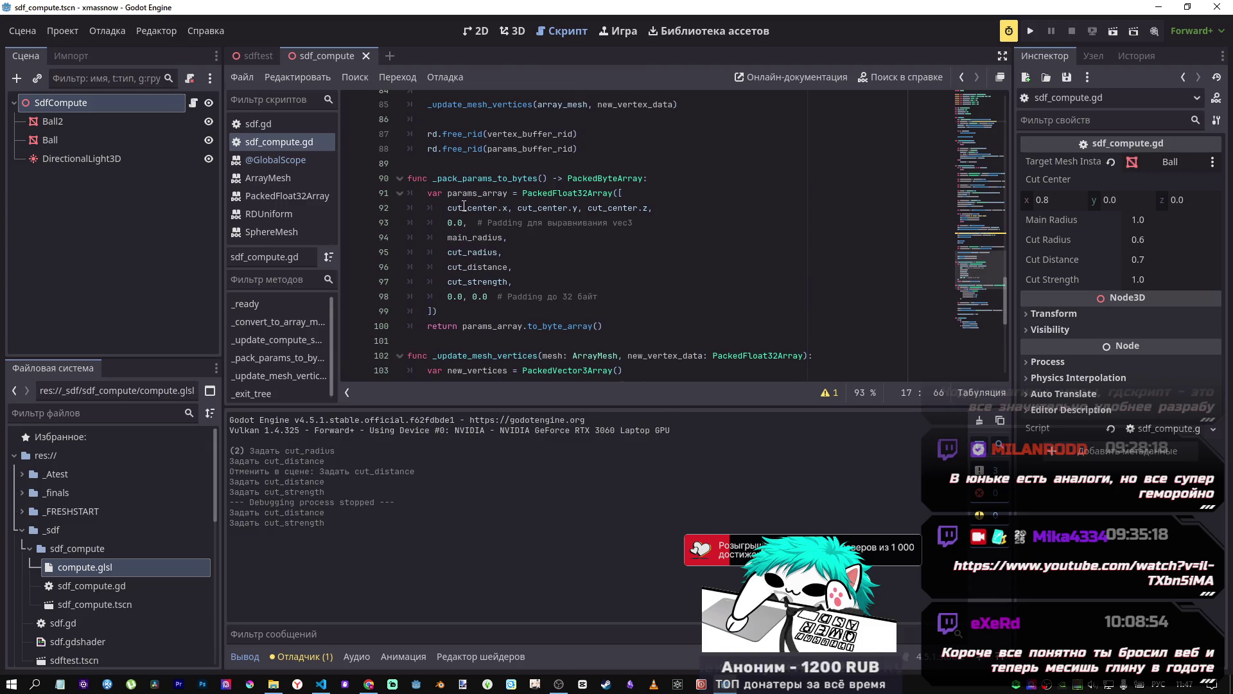
{"action": "mouse_move", "coordinate": [604, 326]}
{"action": "left_mouse_down"}
{"action": "mouse_move", "coordinate": [476, 314]}
{"action": "mouse_move", "coordinate": [573, 297]}
{"action": "left_mouse_up"}
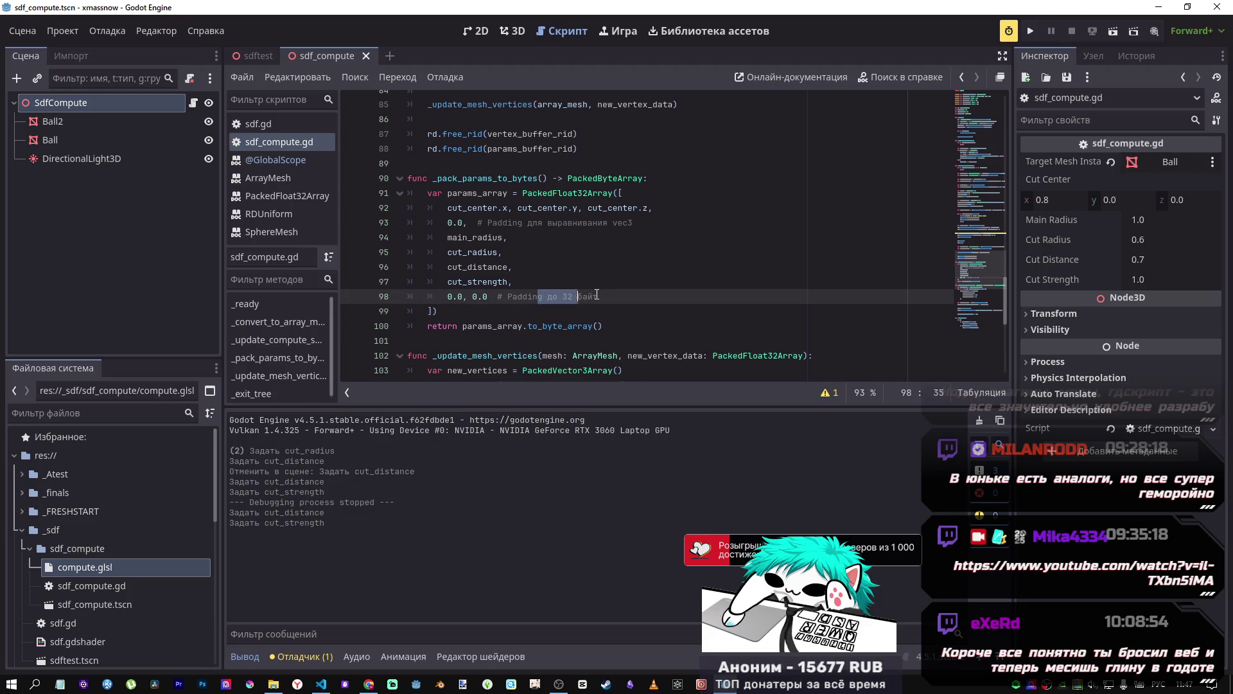
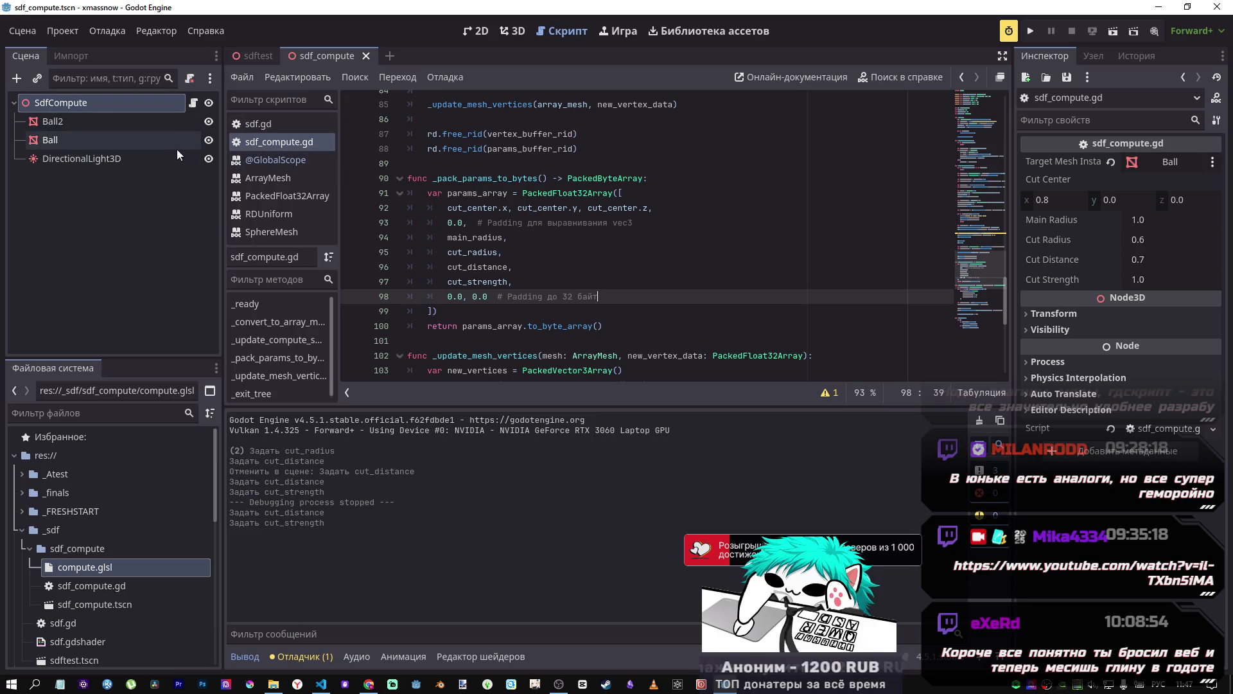
Step: Clear the compute script's Target Mesh Instance and inspect the Ball and Ball2 nodes
{"action": "left_click", "coordinate": [1114, 162]}
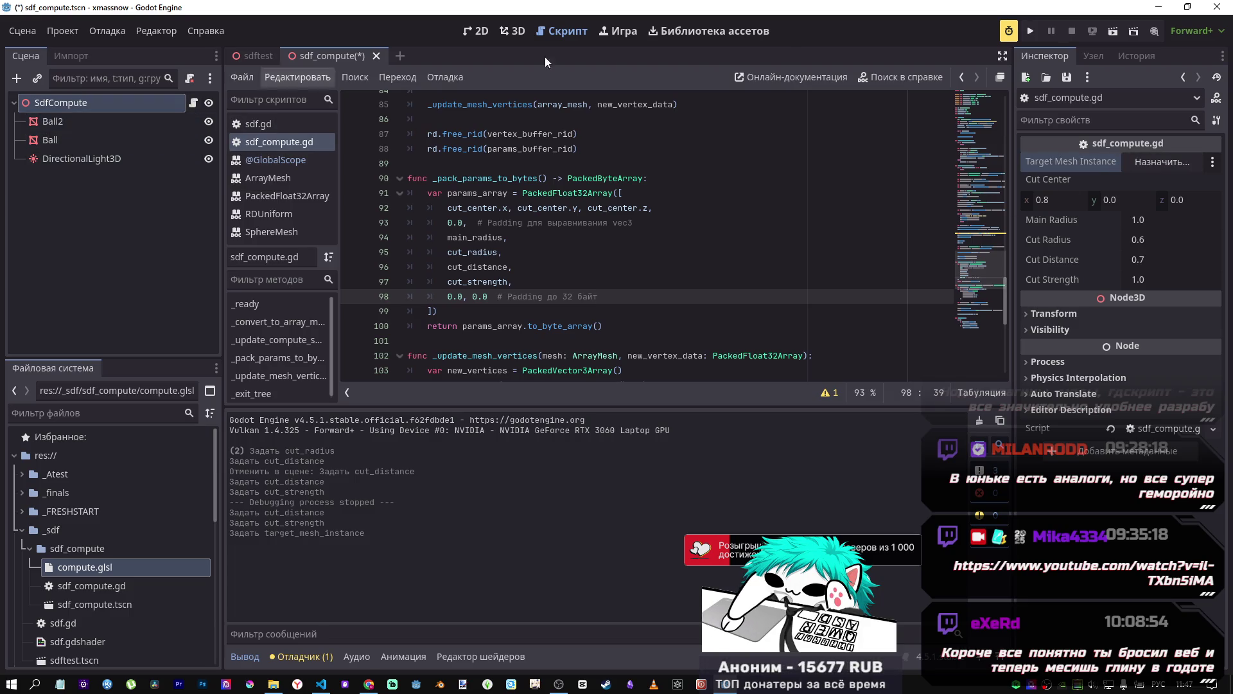
{"action": "left_click", "coordinate": [517, 32]}
{"action": "left_click", "coordinate": [74, 136]}
{"action": "left_click", "coordinate": [72, 121]}
{"action": "left_click", "coordinate": [72, 137]}
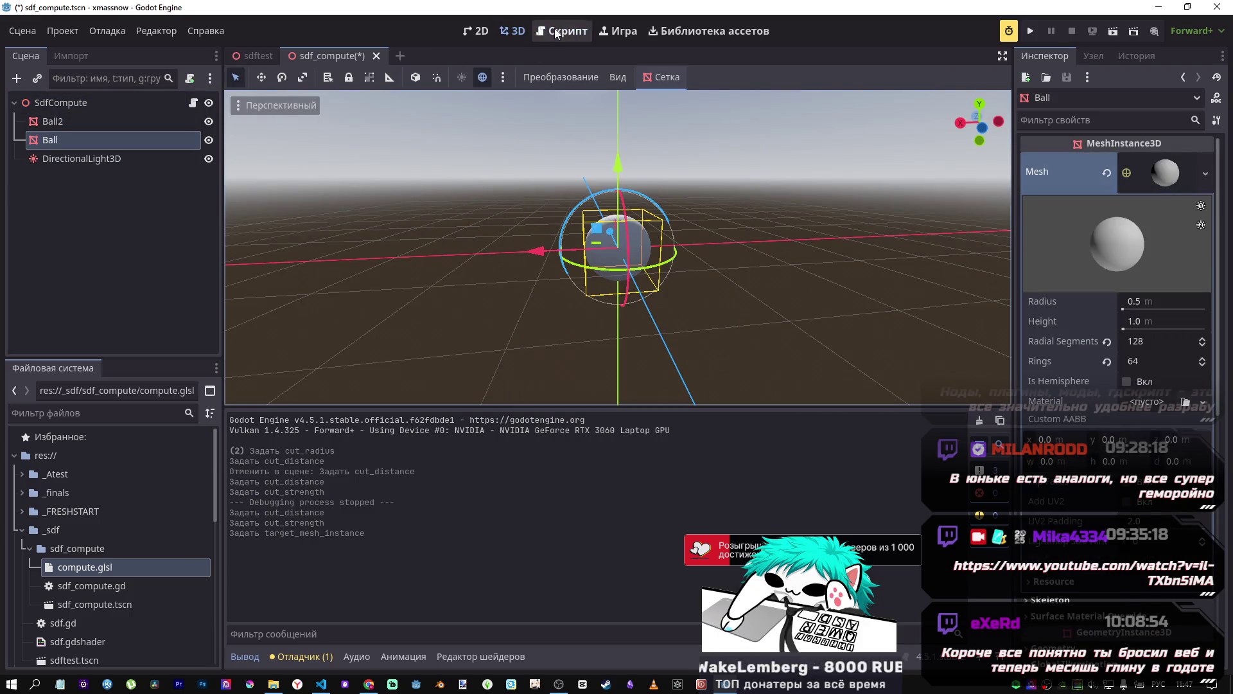
Step: Point SdfCompute's Target Mesh Instance at Ball and save the sdf_compute scene
{"action": "left_click", "coordinate": [557, 32]}
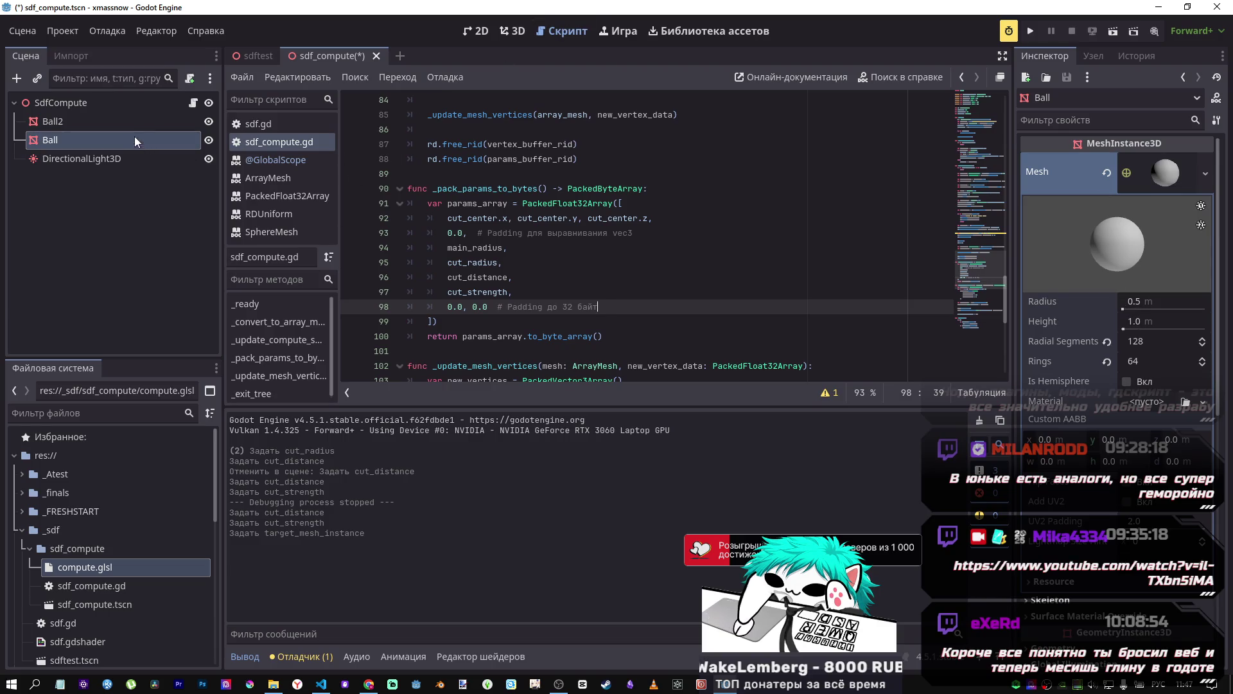
{"action": "left_click", "coordinate": [120, 104]}
{"action": "left_click", "coordinate": [1162, 162]}
{"action": "left_click", "coordinate": [554, 221]}
{"action": "left_click", "coordinate": [568, 552]}
{"action": "left_click", "coordinate": [125, 221]}
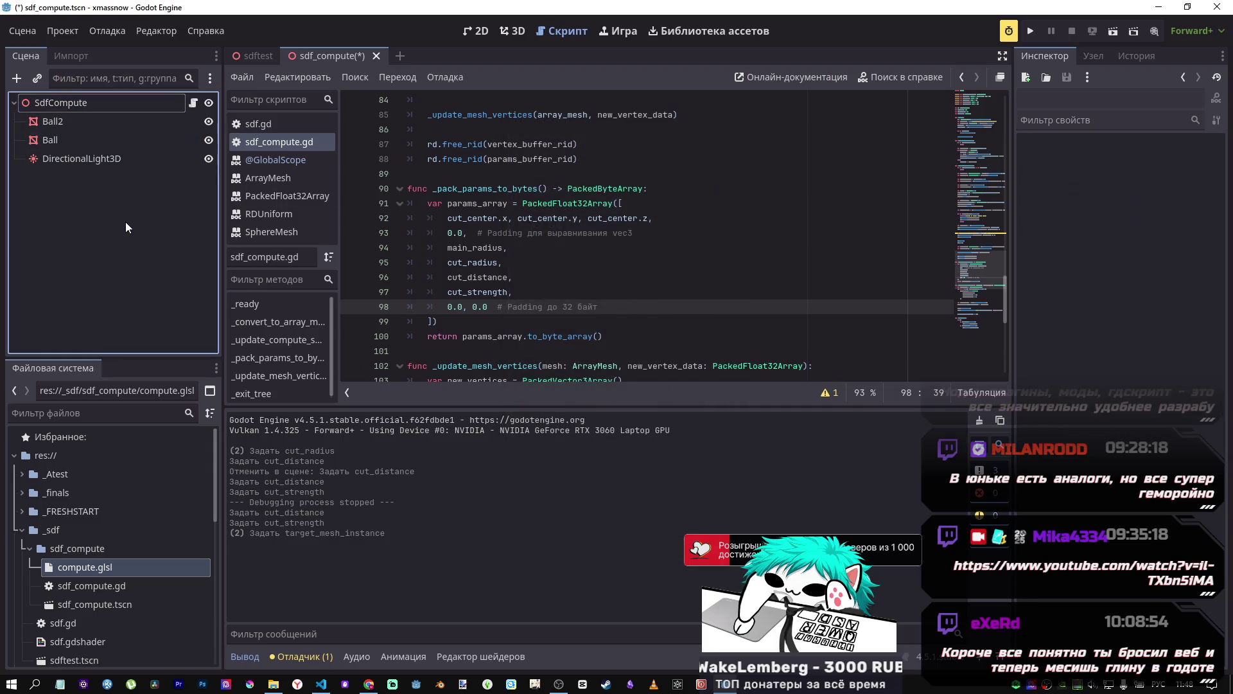
{"action": "key", "text": "ctrl+s"}
{"action": "scroll", "coordinate": [553, 222], "scroll_direction": "up", "scroll_amount": 20}
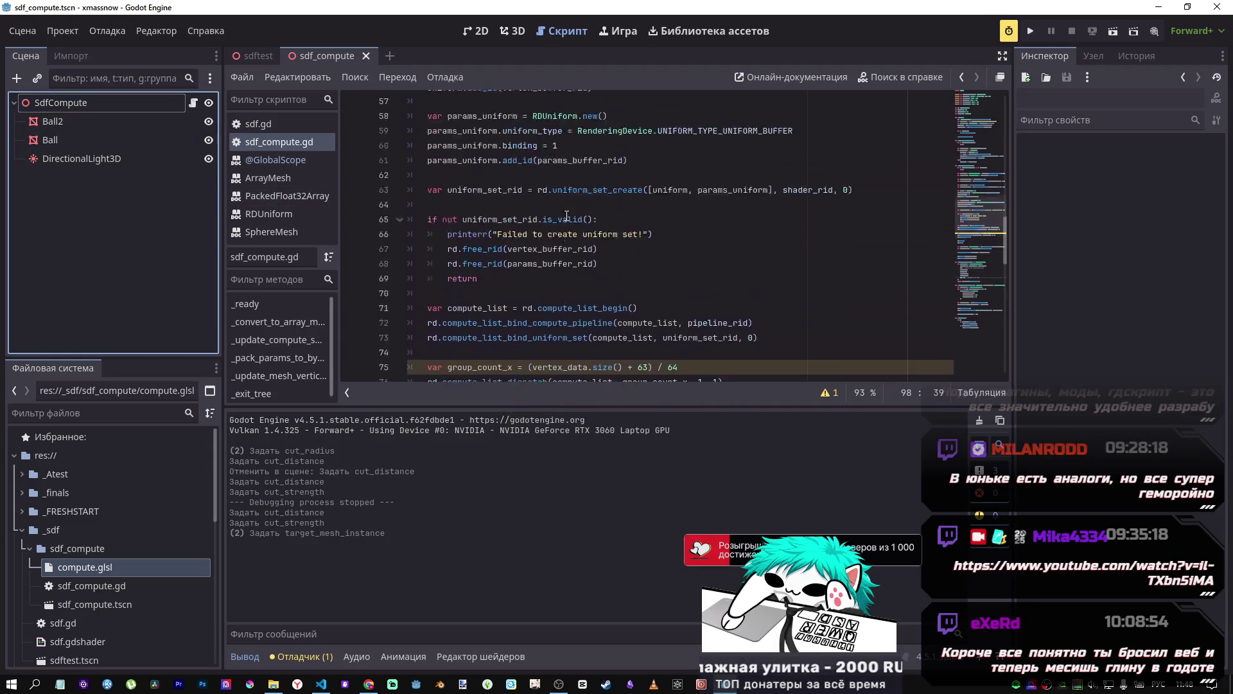
{"action": "key", "text": "ctrl+F2"}
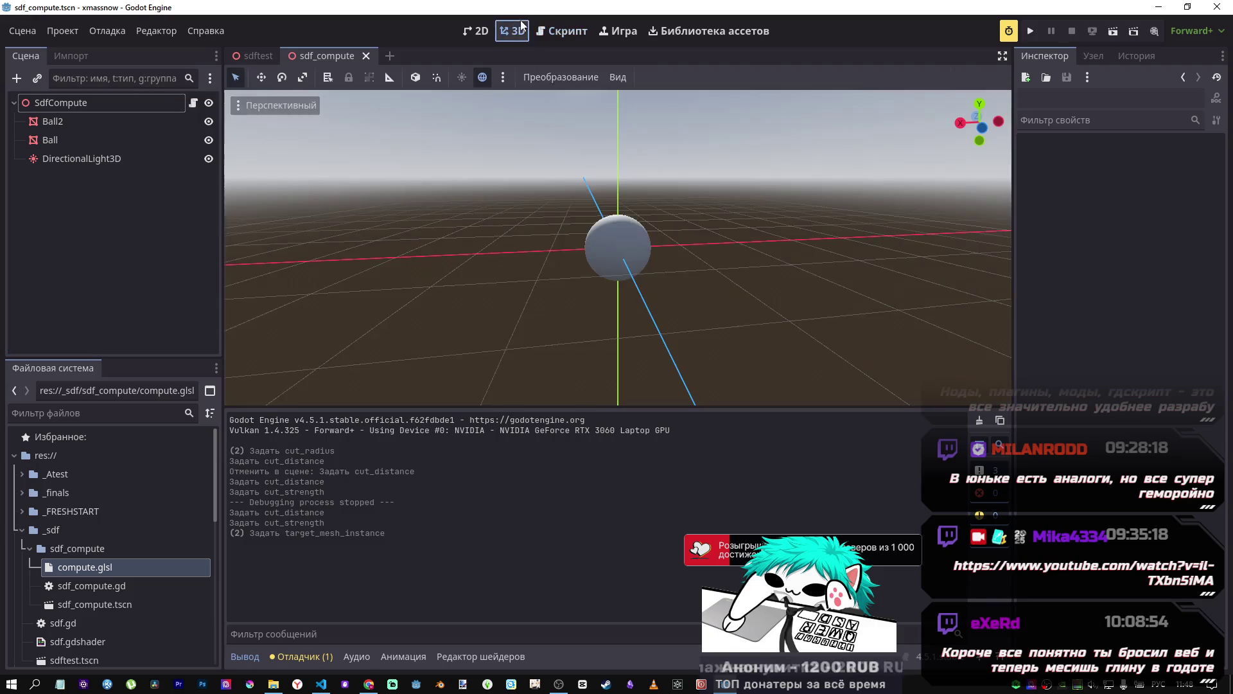
{"action": "left_click", "coordinate": [556, 33]}
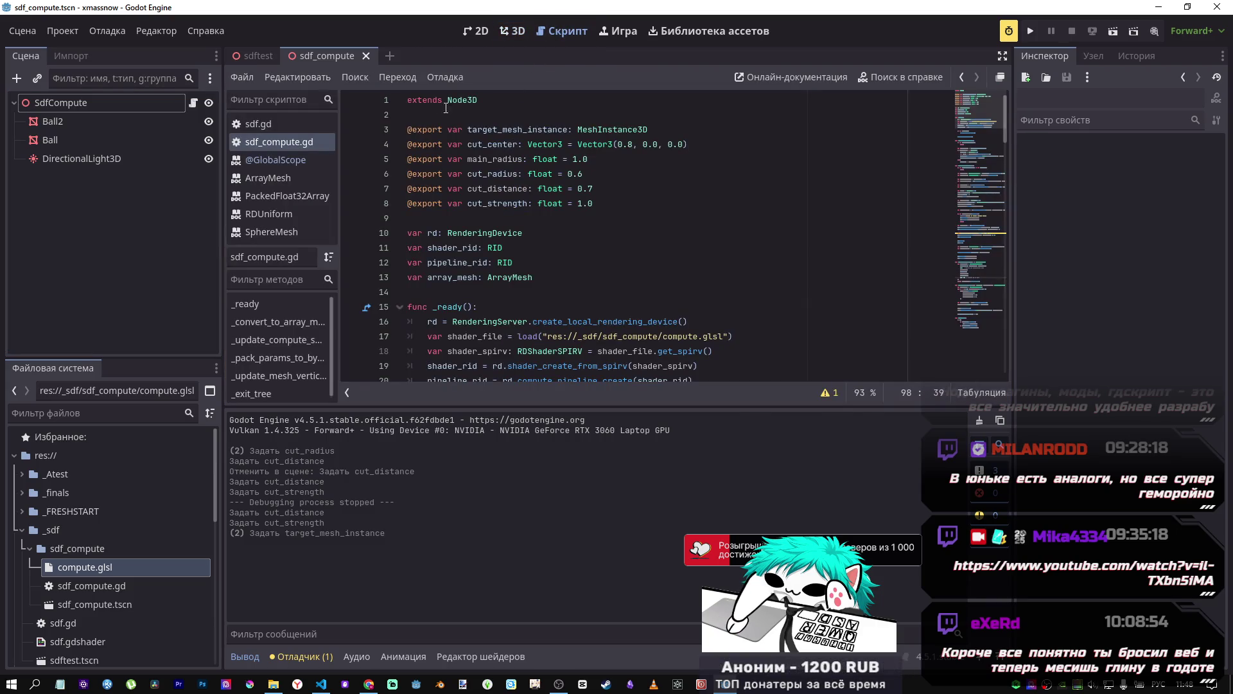
{"action": "left_click", "coordinate": [411, 101]}
{"action": "key", "text": "Return"}
{"action": "key", "text": "Return"}
{"action": "key", "text": "Up"}
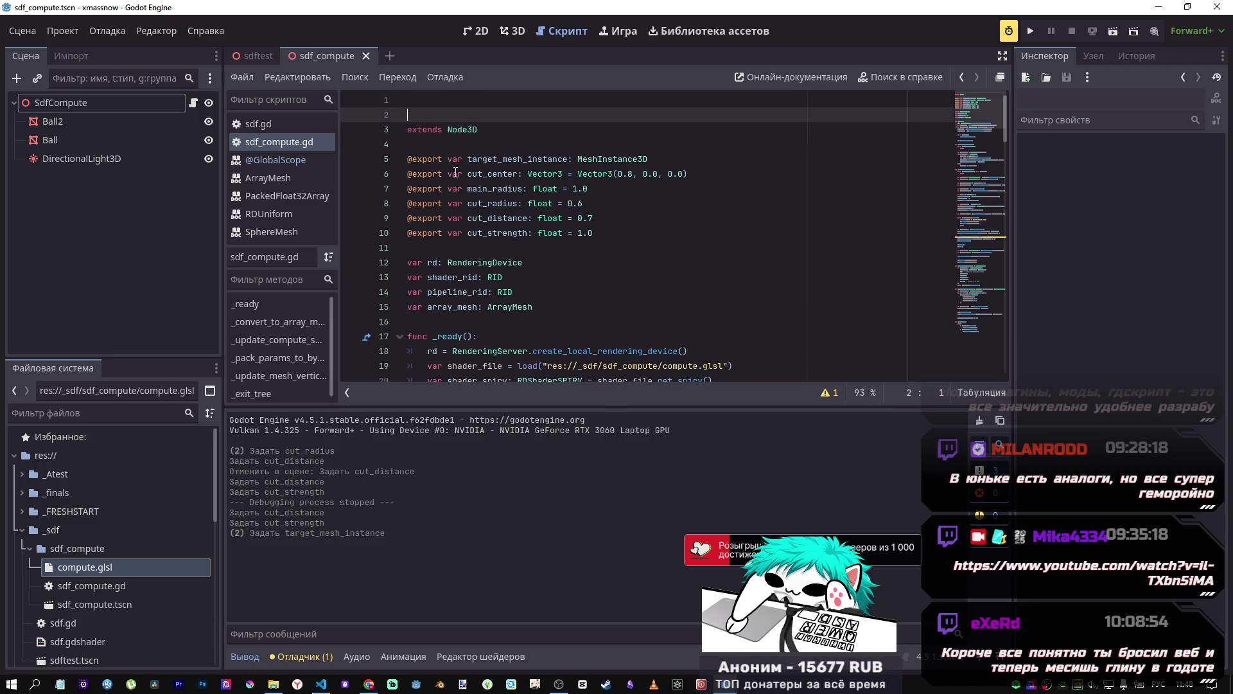
{"action": "key", "text": "BackSpace"}
{"action": "type", "text": "\""}
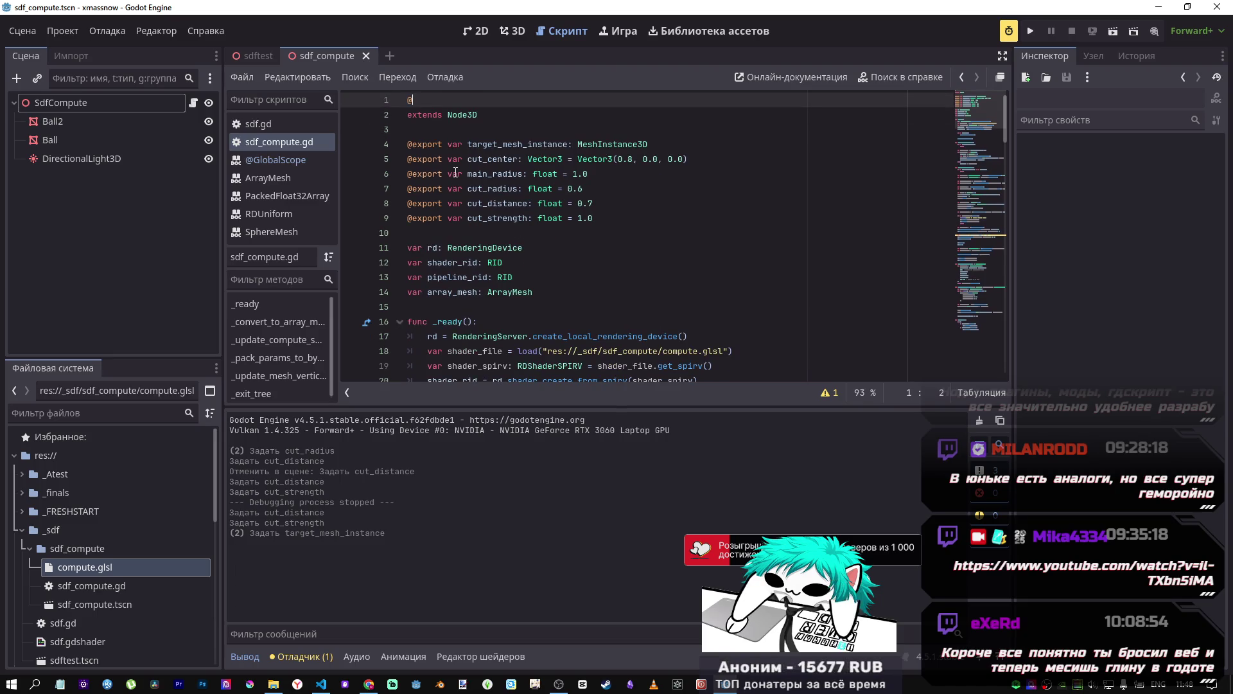
{"action": "type", "text": "tool"}
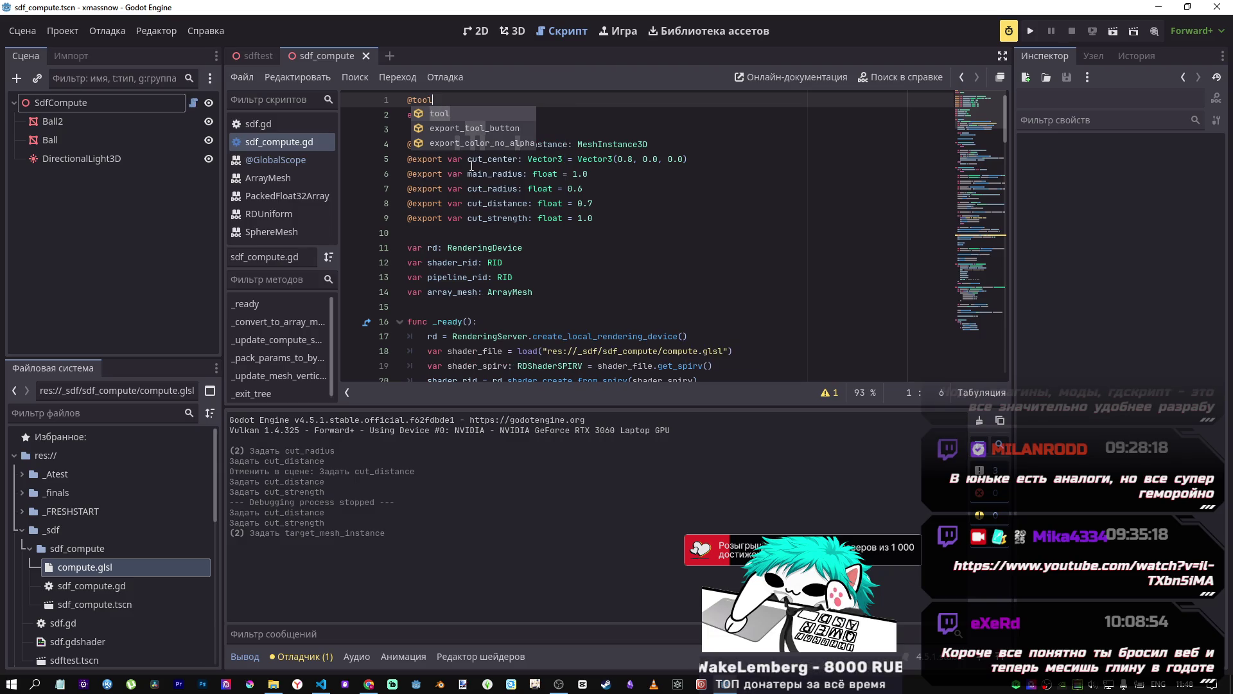
{"action": "left_click", "coordinate": [598, 173]}
{"action": "left_click", "coordinate": [62, 31]}
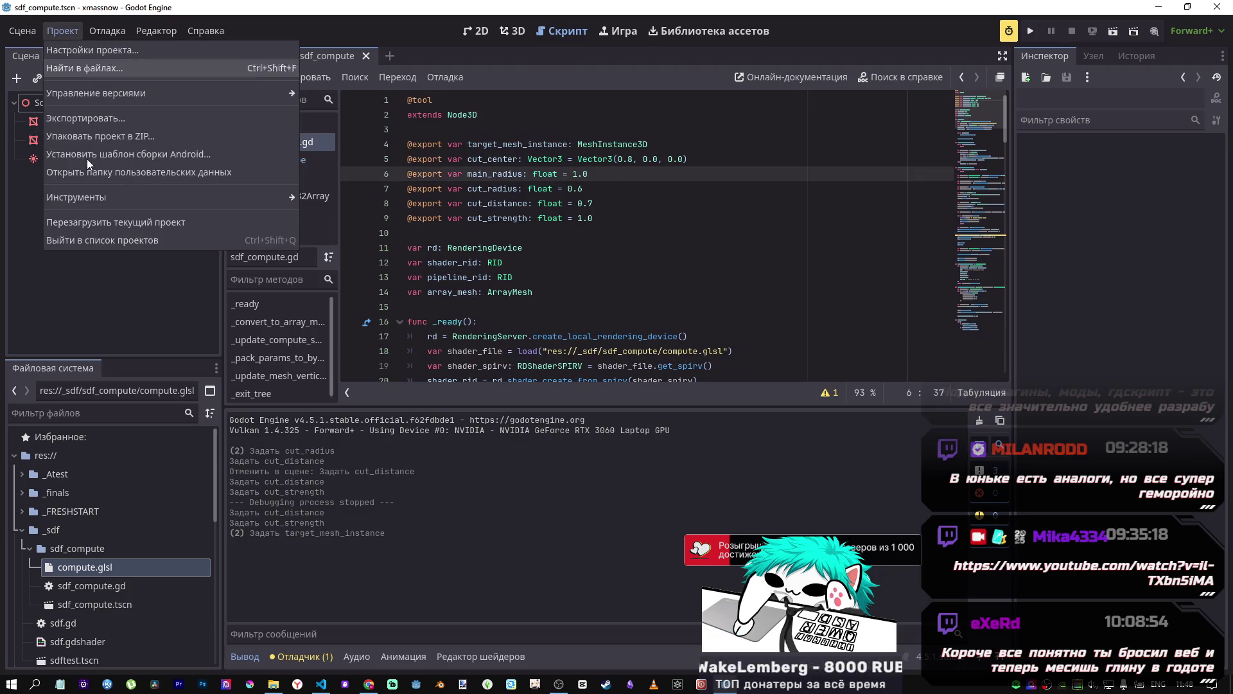
{"action": "left_click", "coordinate": [126, 216]}
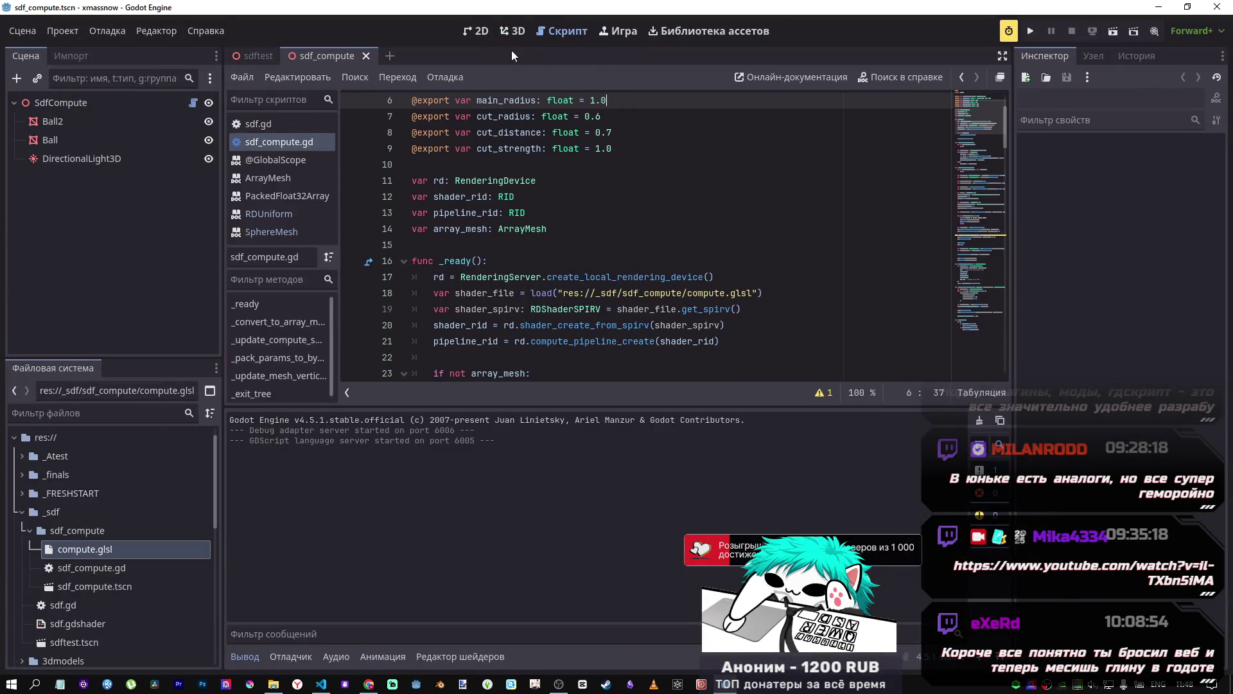
Step: Nudge Ball with the move gizmo, then reset its position to the origin and save
{"action": "left_click", "coordinate": [512, 31]}
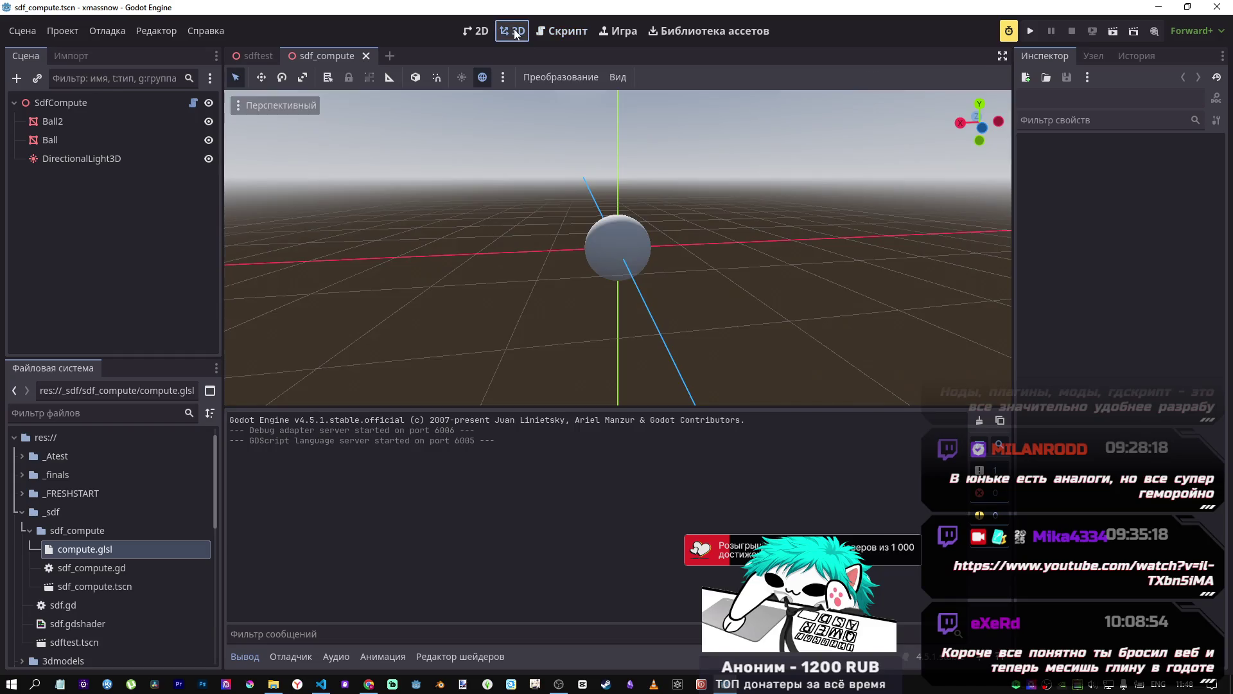
{"action": "mouse_move", "coordinate": [636, 194]}
{"action": "left_mouse_down"}
{"action": "mouse_move", "coordinate": [750, 206]}
{"action": "mouse_move", "coordinate": [784, 187]}
{"action": "mouse_move", "coordinate": [797, 280]}
{"action": "left_mouse_up"}
{"action": "scroll", "coordinate": [649, 256], "scroll_direction": "up", "scroll_amount": 6}
{"action": "mouse_move", "coordinate": [652, 257]}
{"action": "left_mouse_down"}
{"action": "mouse_move", "coordinate": [417, 235]}
{"action": "mouse_move", "coordinate": [512, 204]}
{"action": "mouse_move", "coordinate": [446, 152]}
{"action": "mouse_move", "coordinate": [458, 229]}
{"action": "left_mouse_up"}
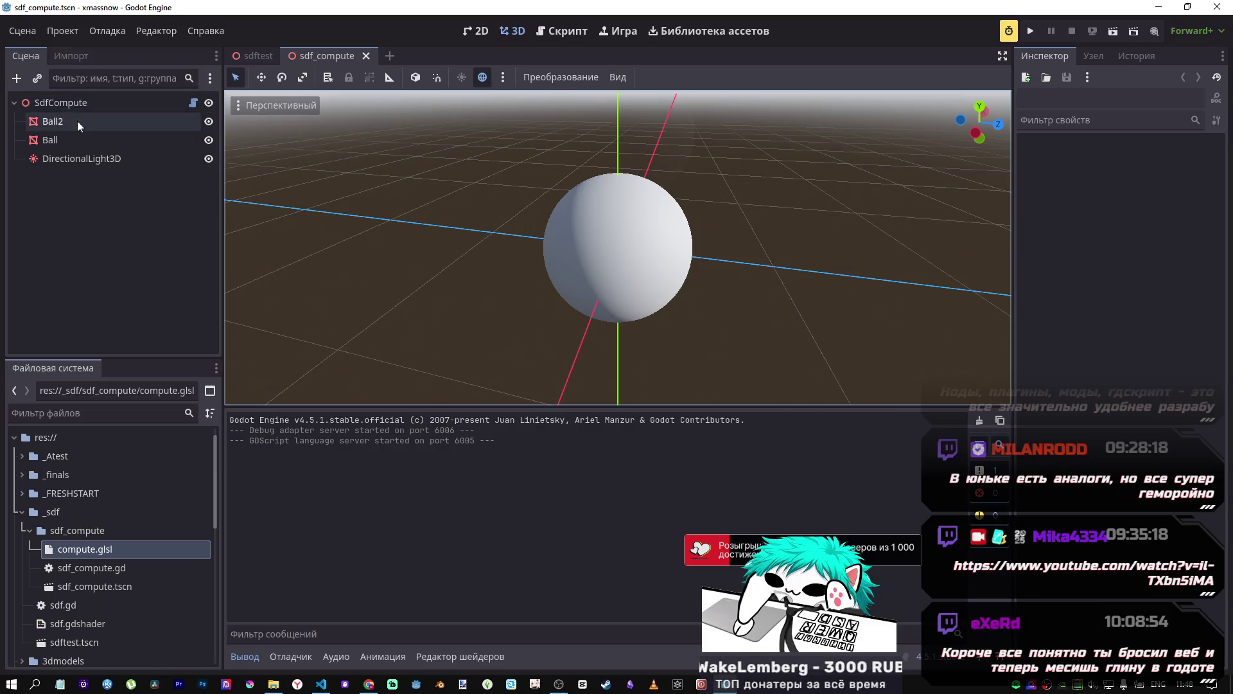
{"action": "left_click", "coordinate": [86, 101]}
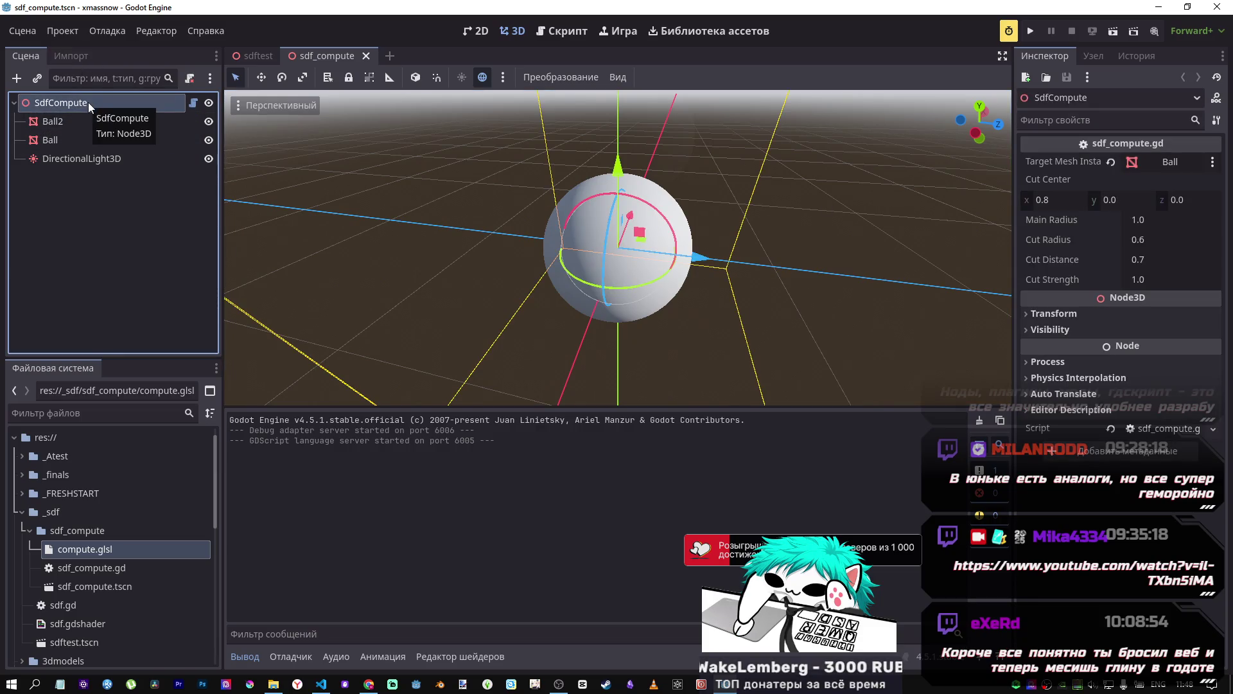
{"action": "left_click", "coordinate": [76, 138]}
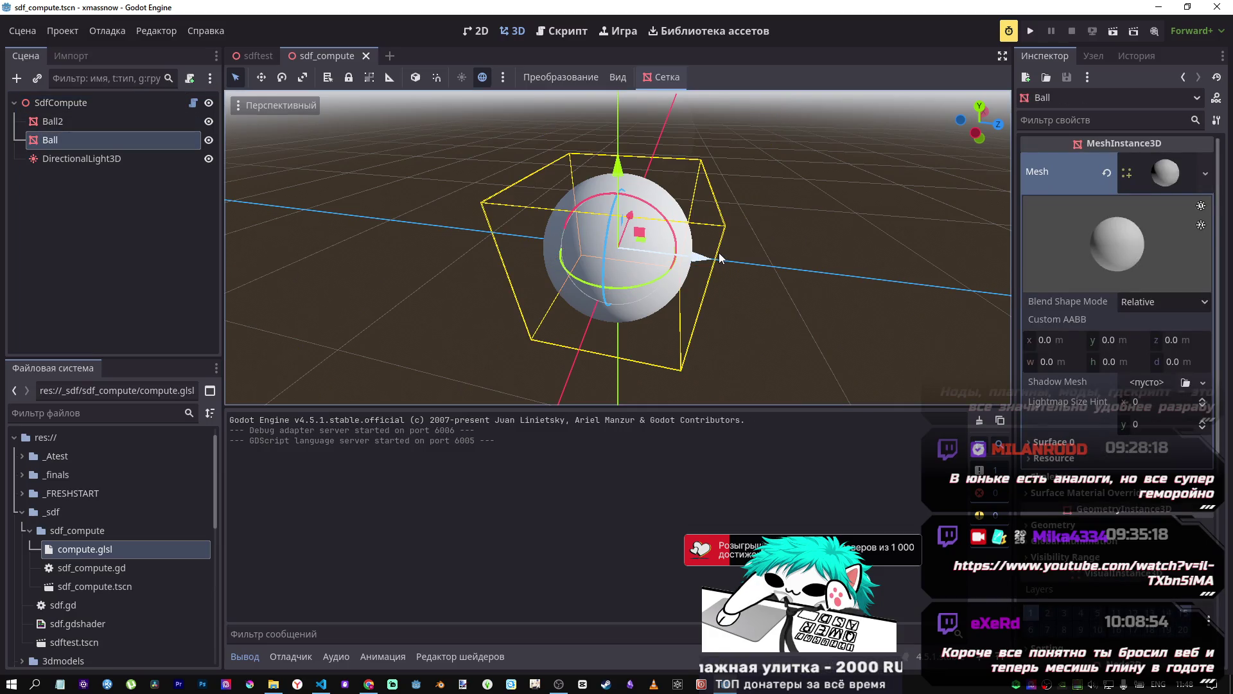
{"action": "mouse_move", "coordinate": [715, 266]}
{"action": "left_mouse_down"}
{"action": "mouse_move", "coordinate": [611, 248]}
{"action": "mouse_move", "coordinate": [803, 270]}
{"action": "mouse_move", "coordinate": [648, 257]}
{"action": "left_mouse_up"}
{"action": "mouse_move", "coordinate": [616, 193]}
{"action": "left_mouse_down"}
{"action": "mouse_move", "coordinate": [617, 161]}
{"action": "mouse_move", "coordinate": [622, 310]}
{"action": "mouse_move", "coordinate": [620, 273]}
{"action": "mouse_move", "coordinate": [607, 289]}
{"action": "mouse_move", "coordinate": [607, 193]}
{"action": "mouse_move", "coordinate": [608, 244]}
{"action": "mouse_move", "coordinate": [607, 225]}
{"action": "left_mouse_up"}
{"action": "mouse_move", "coordinate": [595, 160]}
{"action": "left_mouse_down"}
{"action": "mouse_move", "coordinate": [648, 196]}
{"action": "mouse_move", "coordinate": [651, 257]}
{"action": "left_mouse_up"}
{"action": "scroll", "coordinate": [1092, 334], "scroll_direction": "down", "scroll_amount": 5}
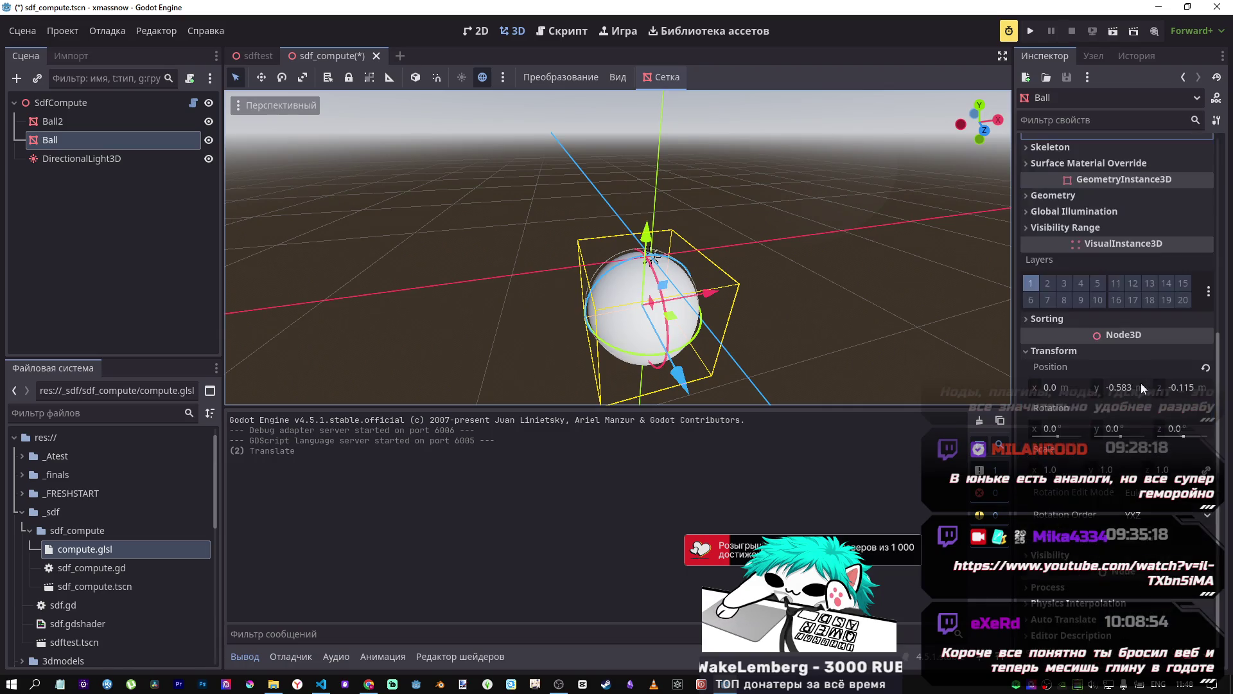
{"action": "left_click", "coordinate": [1207, 367]}
{"action": "mouse_move", "coordinate": [617, 257]}
{"action": "left_mouse_down"}
{"action": "mouse_move", "coordinate": [617, 334]}
{"action": "mouse_move", "coordinate": [846, 256]}
{"action": "left_mouse_up"}
{"action": "key", "text": "ctrl+s"}
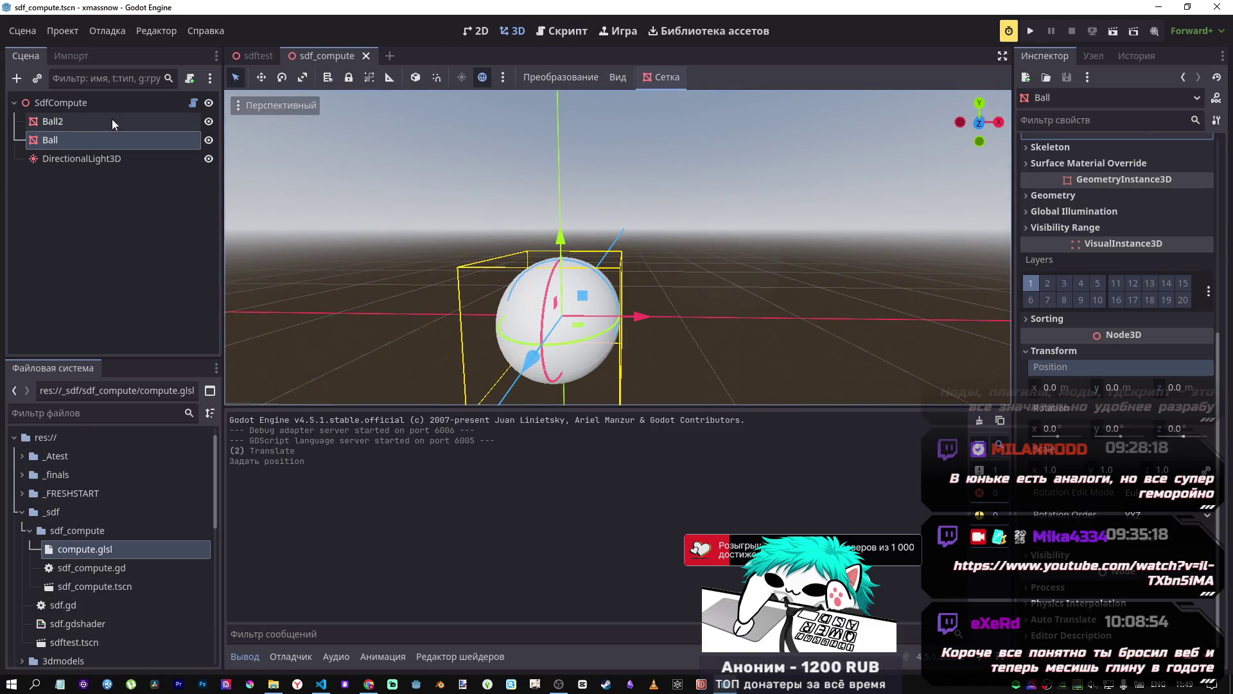
Step: On SdfCompute, try and undo a Cut Center x change, then drag Cut Center y to -3.525
{"action": "left_click", "coordinate": [117, 104]}
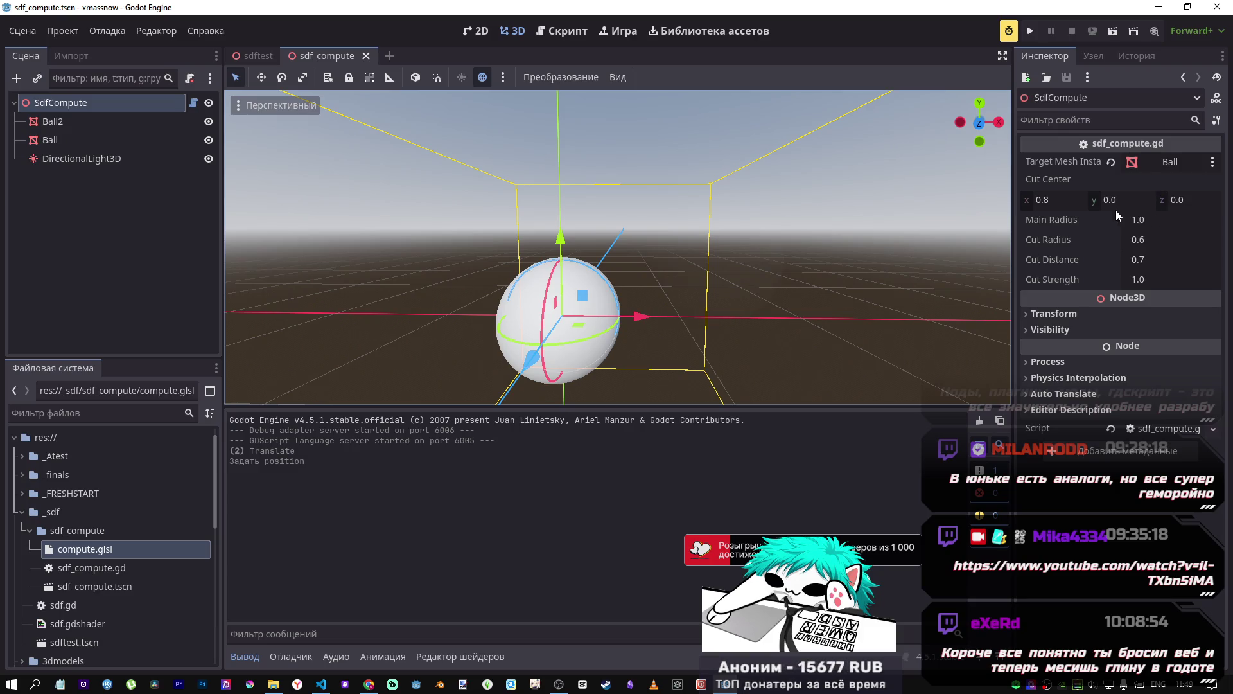
{"action": "left_click_drag", "start_coordinate": [1055, 202], "coordinate": [1134, 202]}
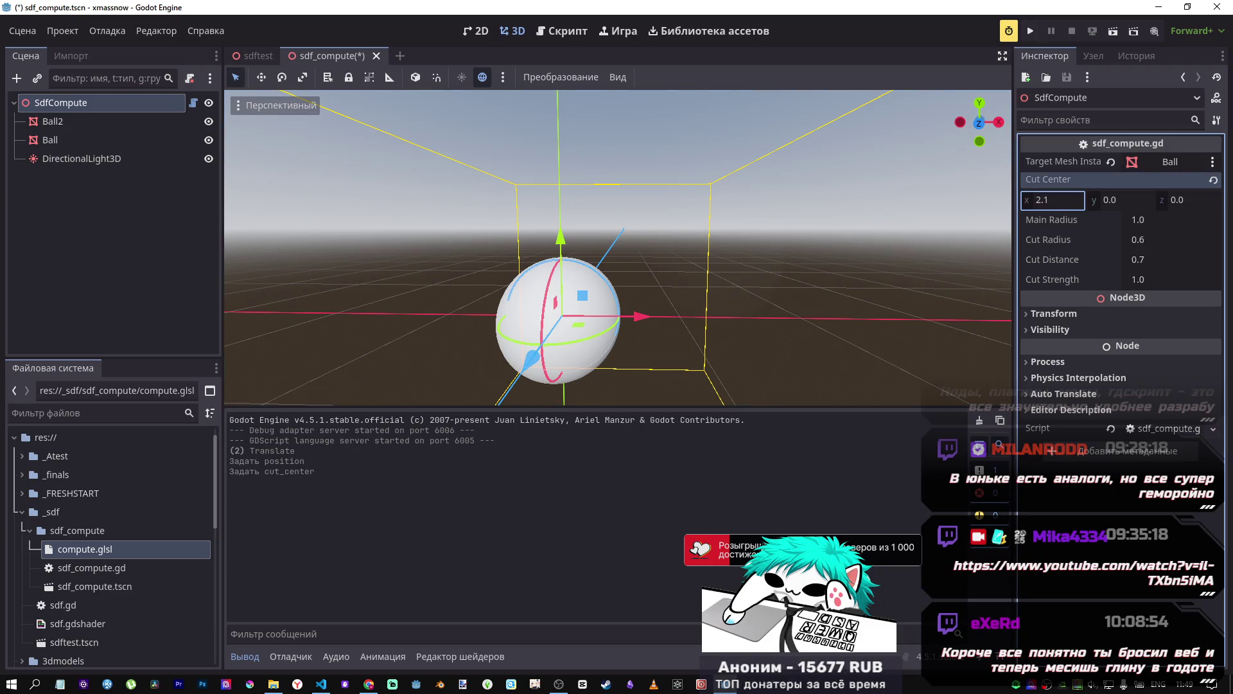
{"action": "key", "text": "ctrl+z"}
{"action": "left_click_drag", "start_coordinate": [1126, 203], "coordinate": [1105, 203]}
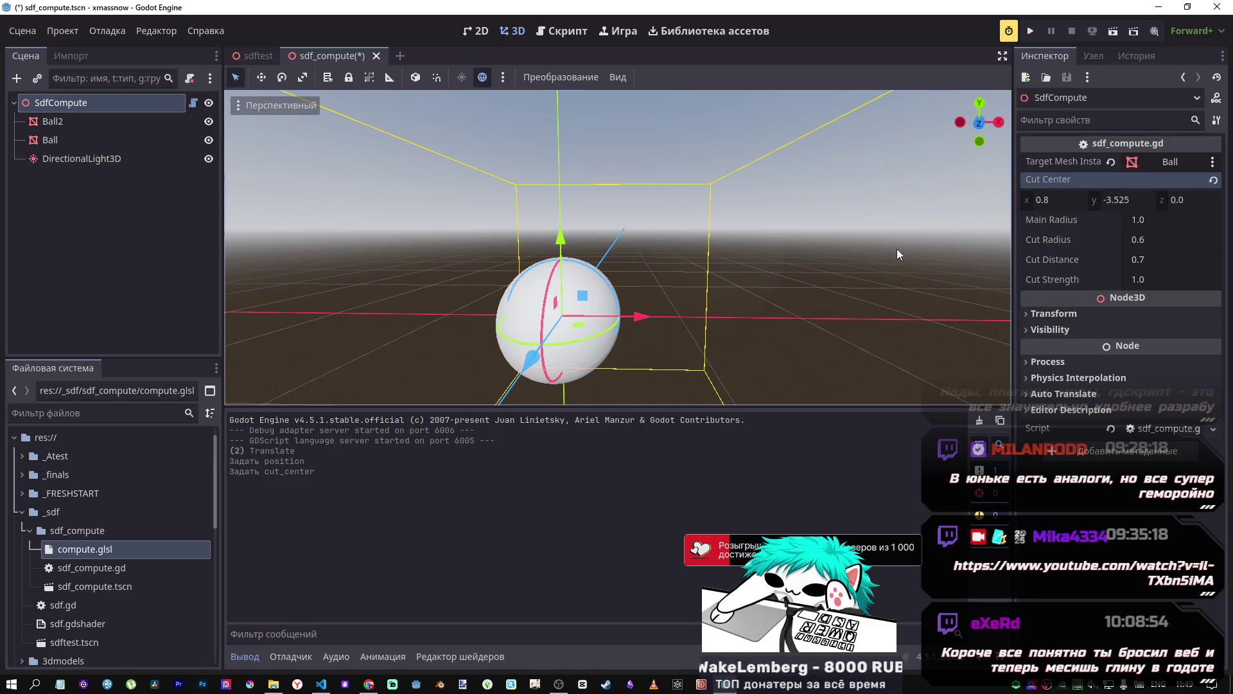
{"action": "scroll", "coordinate": [617, 247], "scroll_direction": "up", "scroll_amount": 5}
{"action": "scroll", "coordinate": [616, 247], "scroll_direction": "down", "scroll_amount": 5}
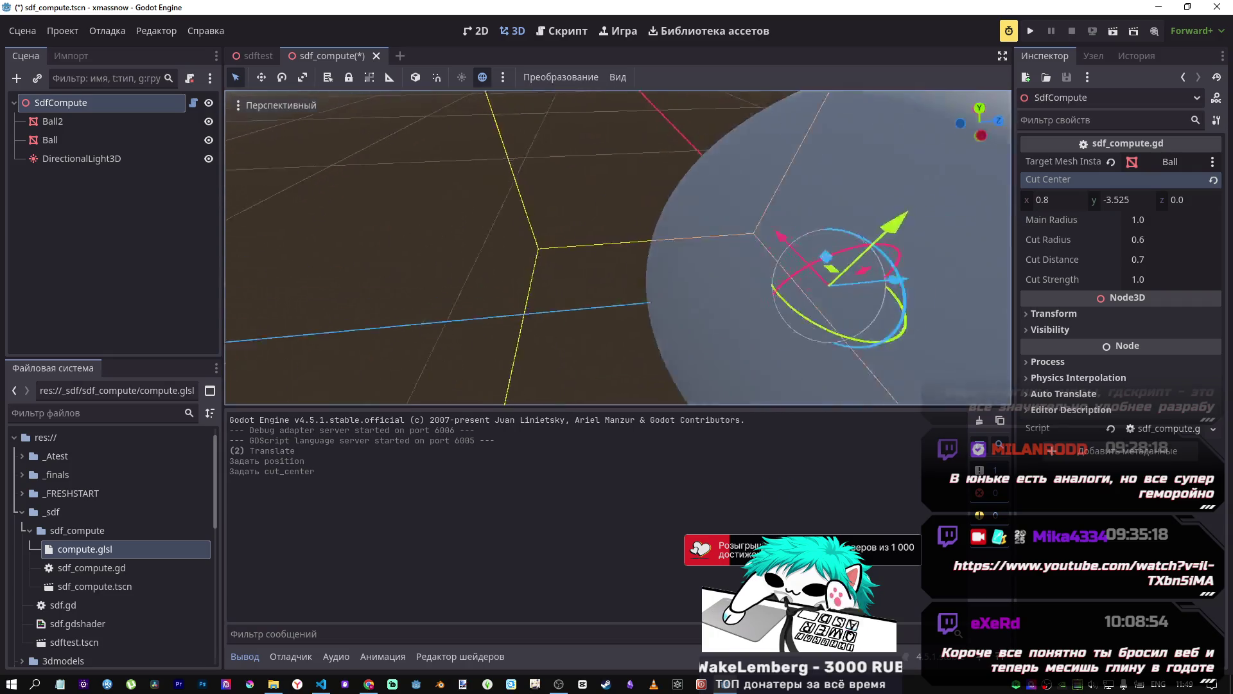
{"action": "scroll", "coordinate": [617, 248], "scroll_direction": "down", "scroll_amount": 5}
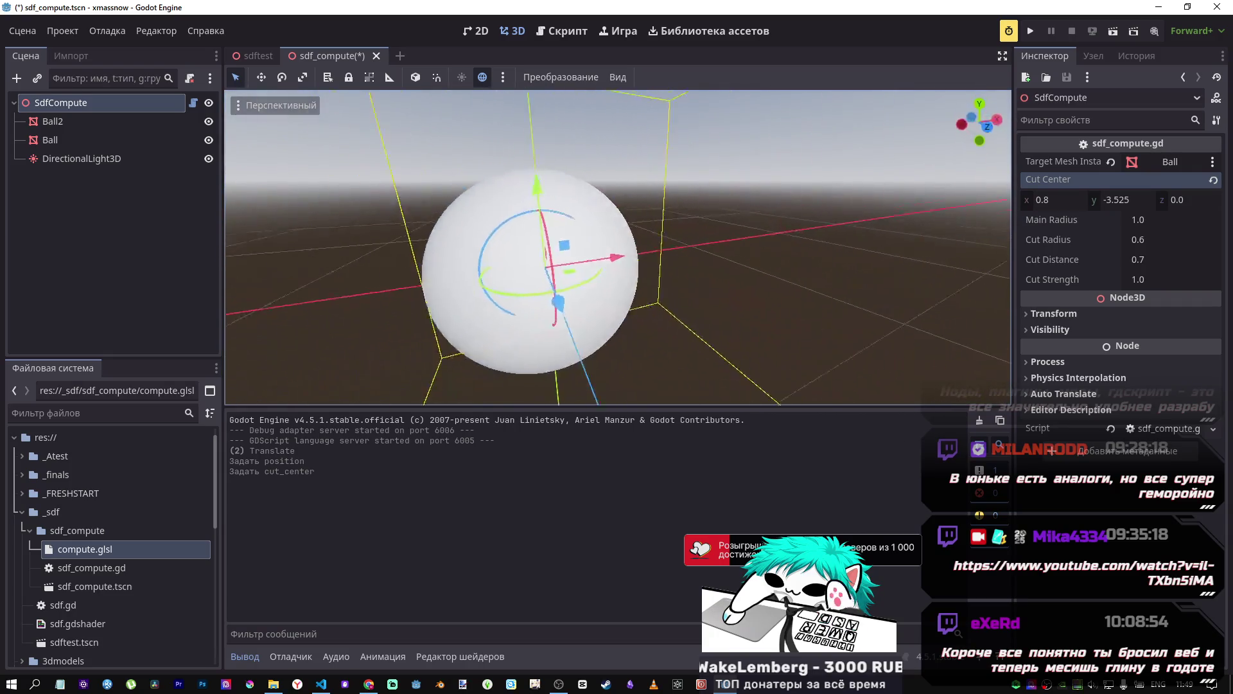
{"action": "scroll", "coordinate": [605, 343], "scroll_direction": "down", "scroll_amount": 2}
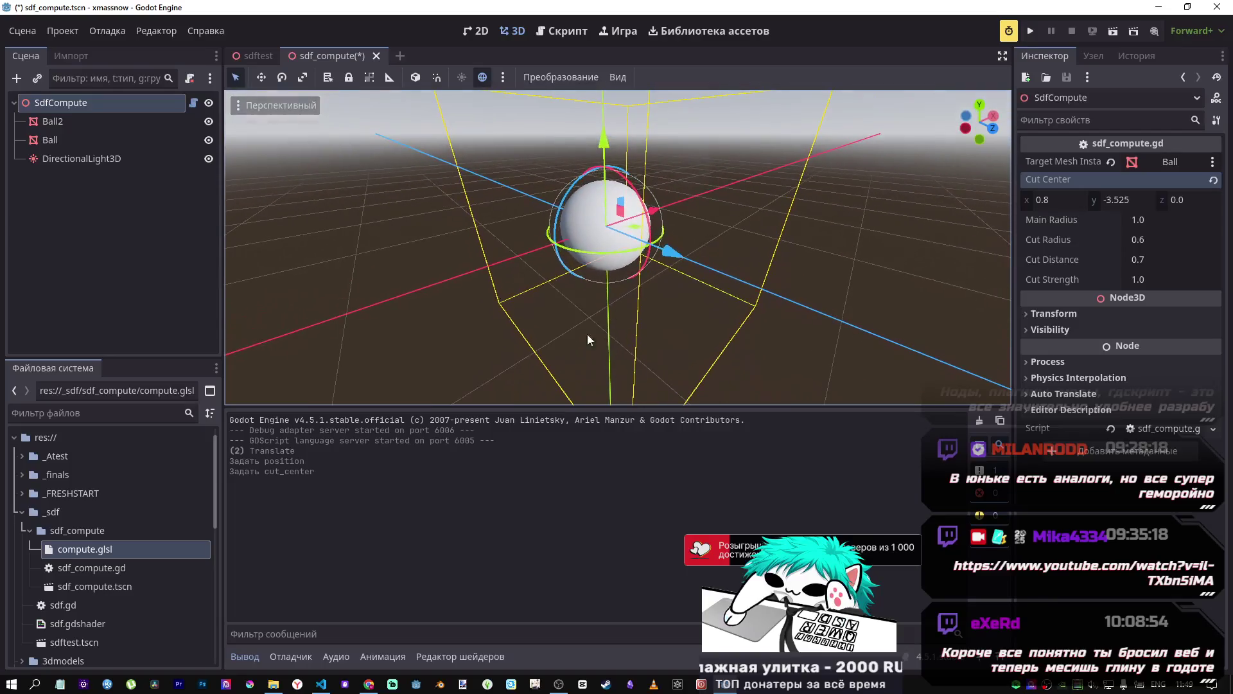
{"action": "left_click", "coordinate": [237, 106]}
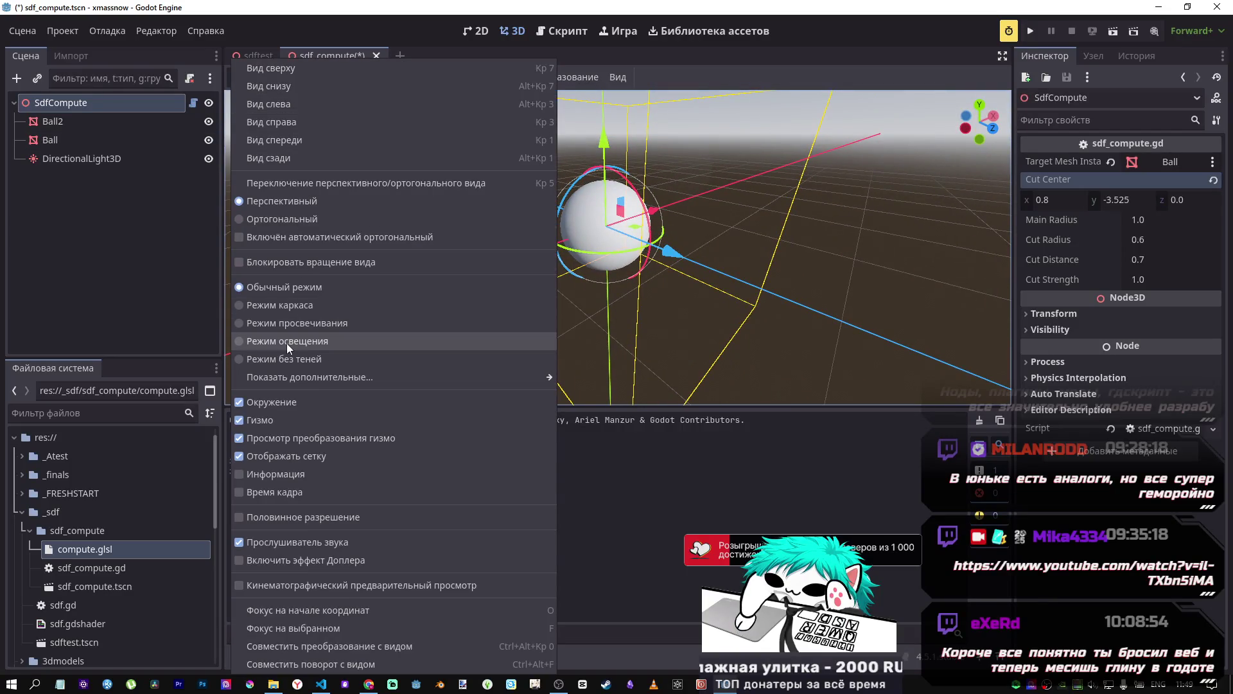
Step: Show the viewport in wireframe and orbit to a front view of the sphere
{"action": "left_click", "coordinate": [298, 308]}
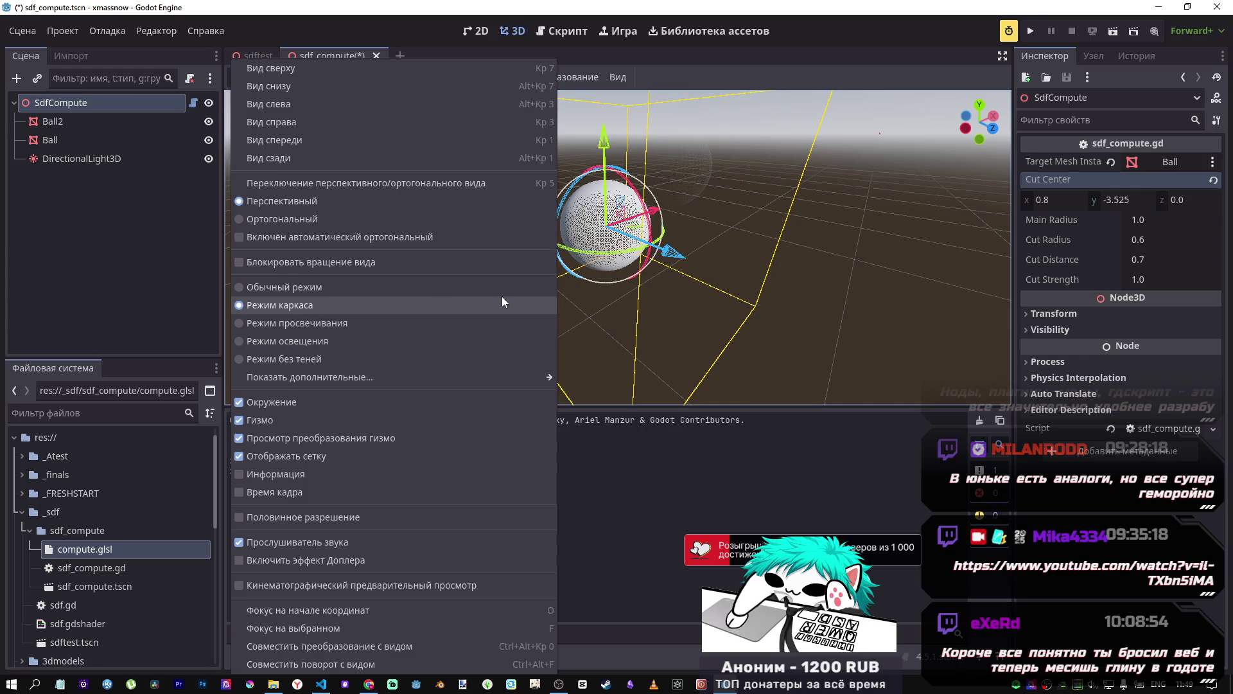
{"action": "scroll", "coordinate": [618, 247], "scroll_direction": "up", "scroll_amount": 5}
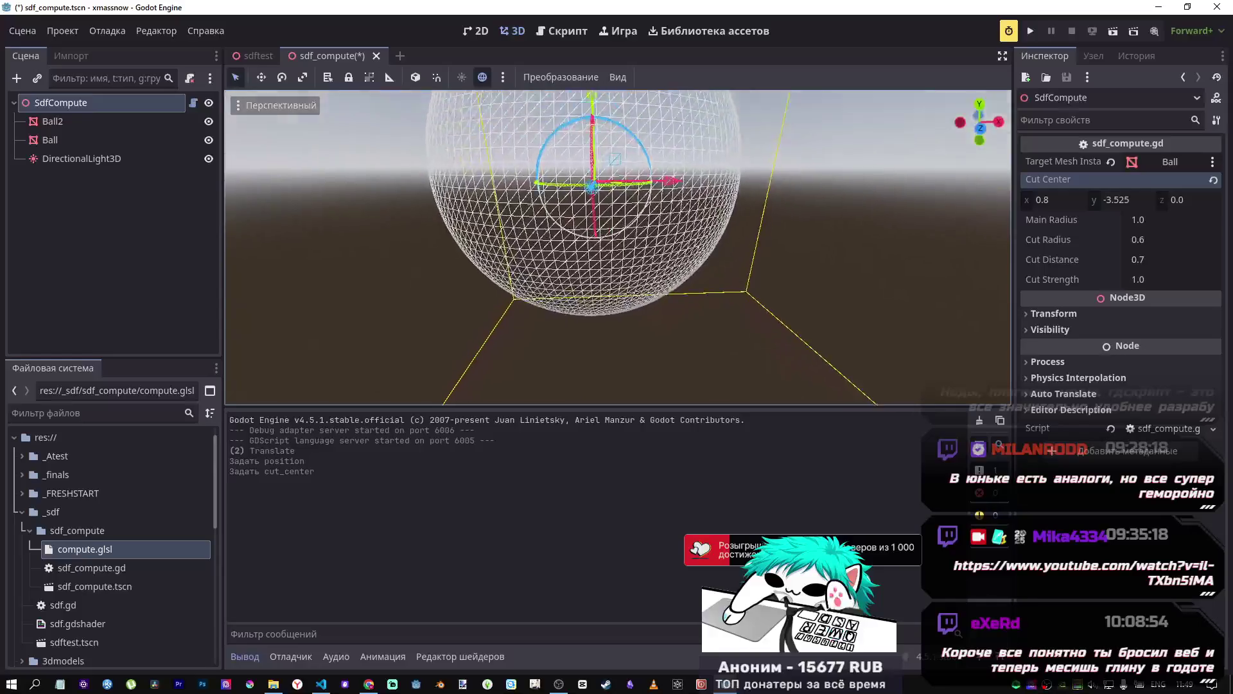
{"action": "left_click_drag", "start_coordinate": [623, 333], "coordinate": [608, 266]}
{"action": "scroll", "coordinate": [612, 270], "scroll_direction": "up", "scroll_amount": 4}
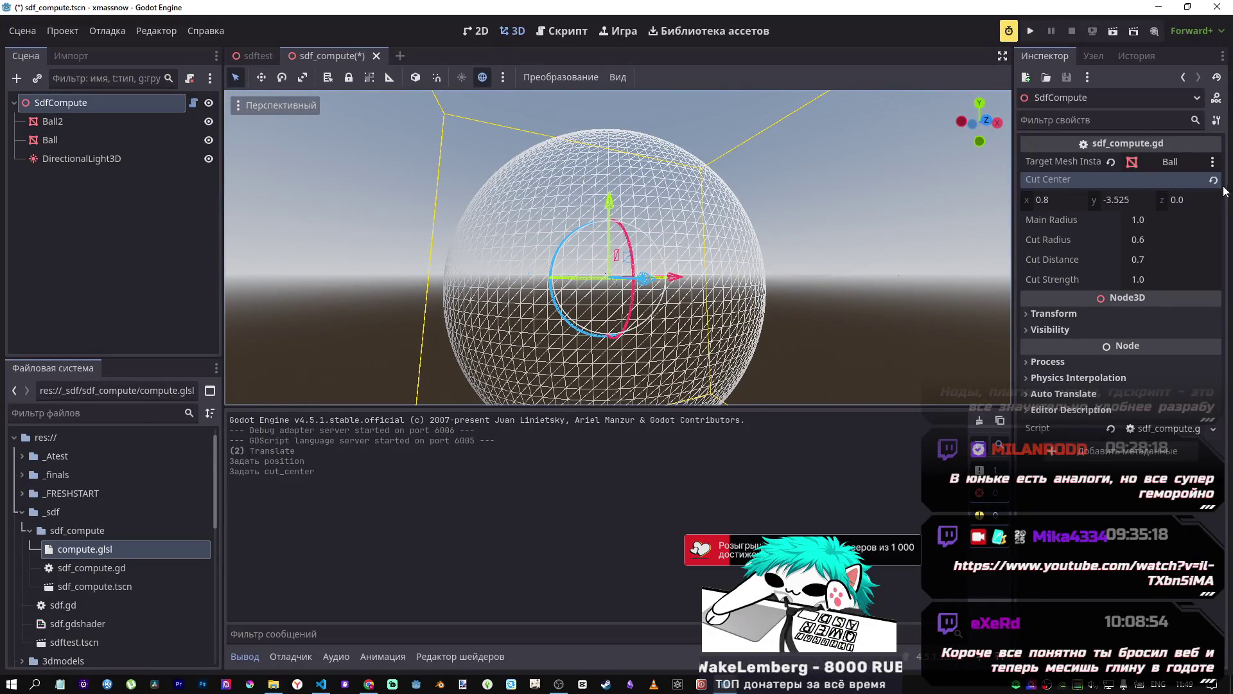
Step: Reset Cut Center y to 0, drag Cut Radius to 2.89, and revert Cut Distance to 0.7
{"action": "left_click", "coordinate": [1118, 220]}
{"action": "left_click", "coordinate": [1213, 179]}
{"action": "mouse_move", "coordinate": [1139, 240]}
{"action": "left_mouse_down"}
{"action": "mouse_move", "coordinate": [1193, 240]}
{"action": "mouse_move", "coordinate": [1111, 259]}
{"action": "mouse_move", "coordinate": [1159, 260]}
{"action": "left_mouse_up"}
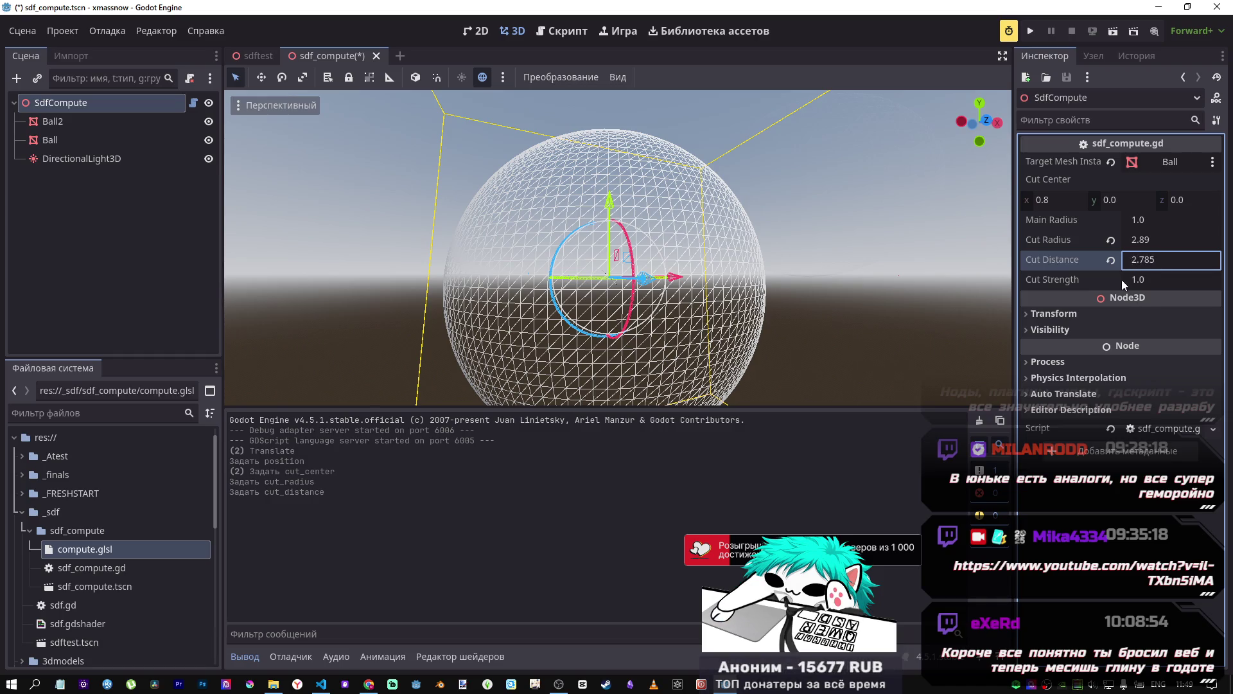
{"action": "left_click", "coordinate": [1110, 260]}
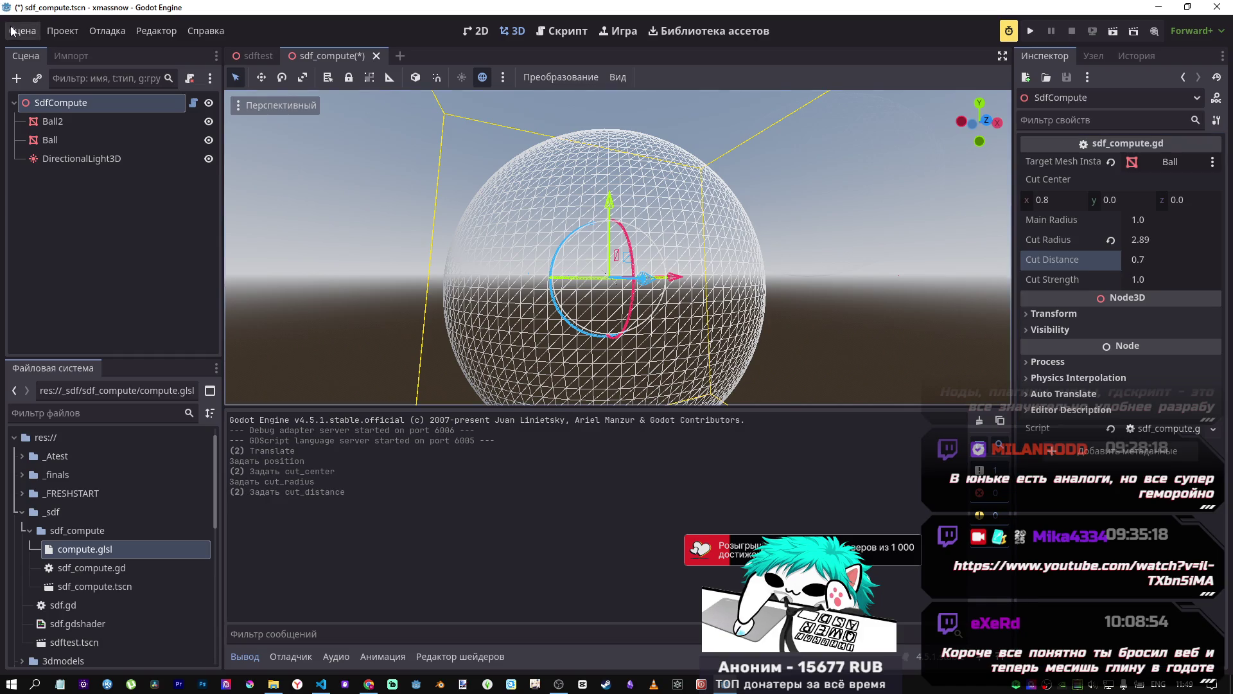
Step: Save and reload the scene, then try Cut Radius 3.57 before reverting it to 0.6
{"action": "left_click", "coordinate": [20, 31]}
{"action": "left_click", "coordinate": [46, 337]}
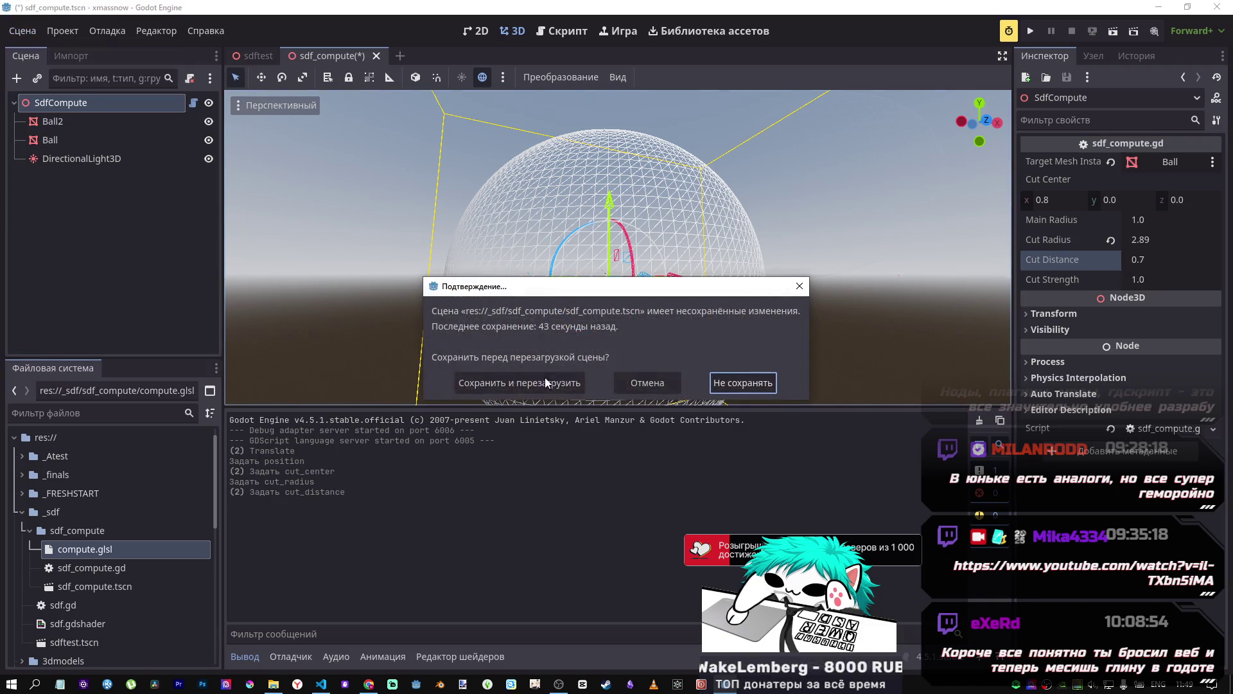
{"action": "left_click", "coordinate": [552, 384]}
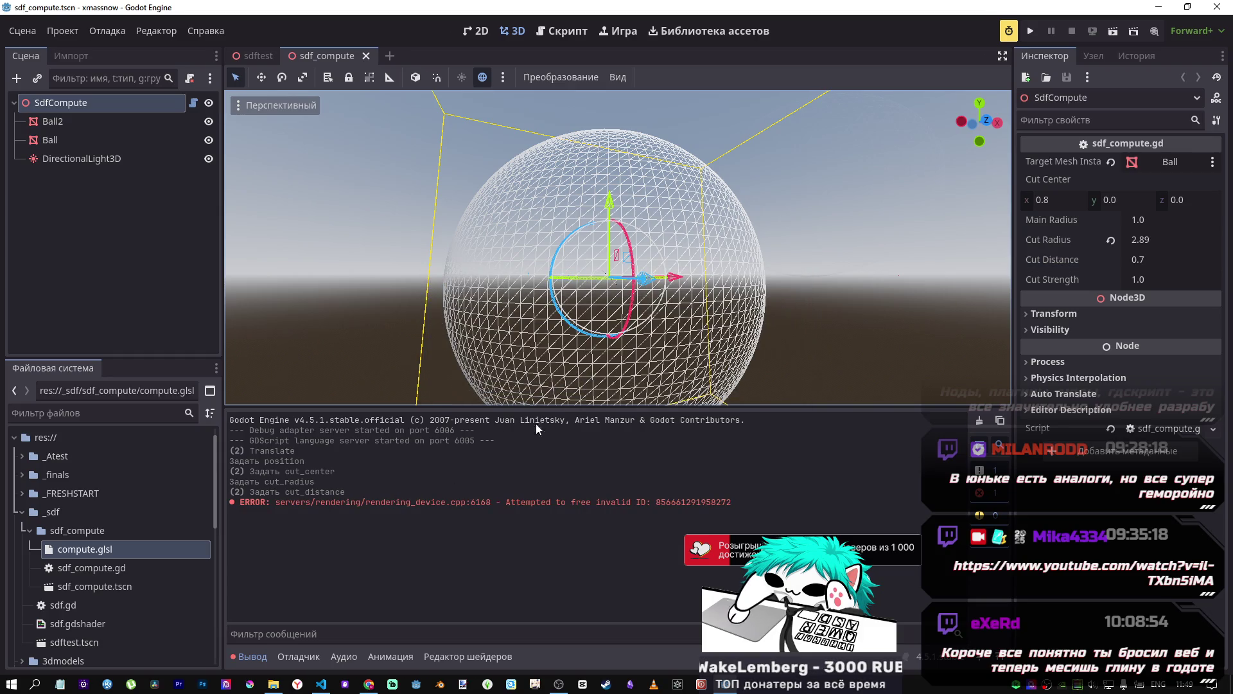
{"action": "mouse_move", "coordinate": [1151, 244]}
{"action": "left_mouse_down"}
{"action": "mouse_move", "coordinate": [1132, 244]}
{"action": "mouse_move", "coordinate": [1150, 244]}
{"action": "left_mouse_up"}
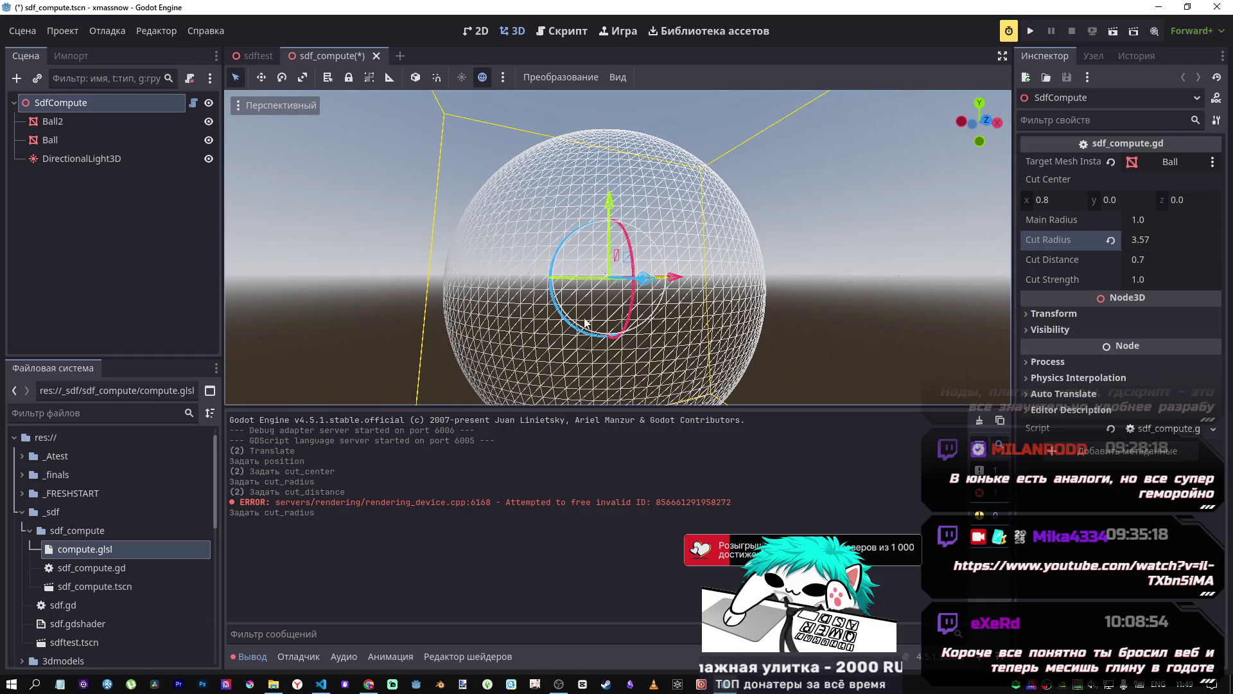
{"action": "mouse_move", "coordinate": [616, 347]}
{"action": "left_mouse_down"}
{"action": "mouse_move", "coordinate": [670, 265]}
{"action": "mouse_move", "coordinate": [674, 294]}
{"action": "left_mouse_up"}
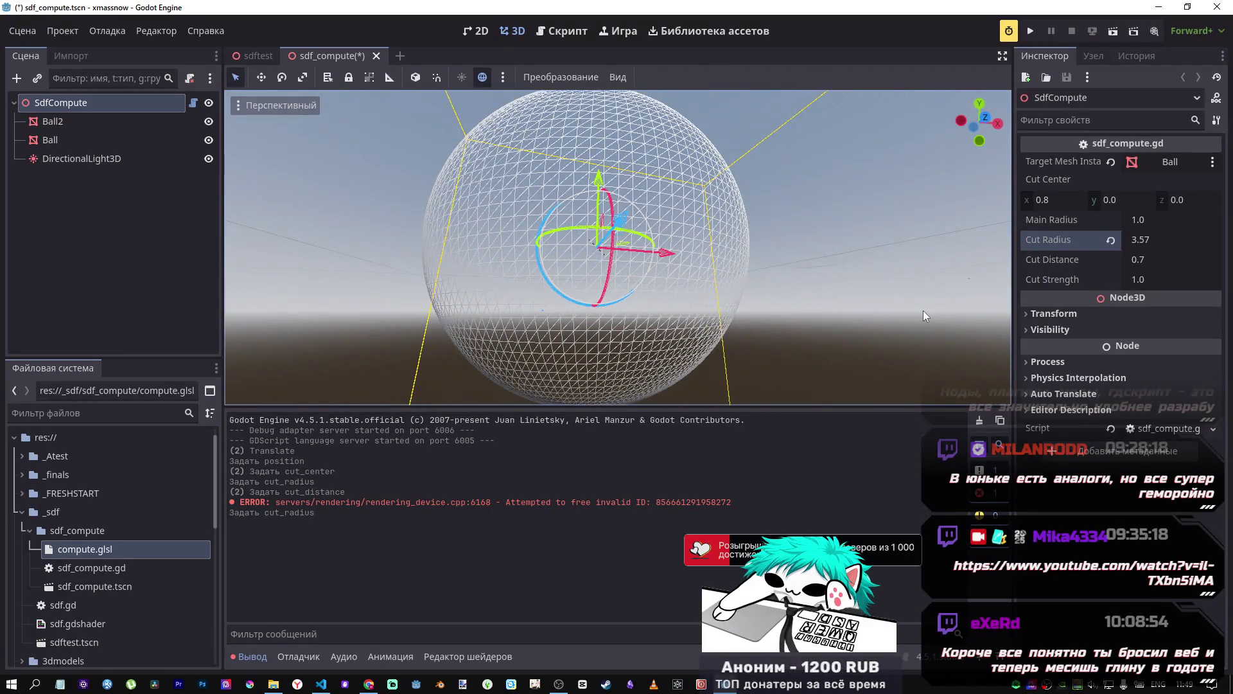
{"action": "left_click", "coordinate": [1111, 240]}
Step: Experiment with Main Radius values (5.31, -0.1, 1.15, 0.86), ending at 0.7
{"action": "left_click_drag", "start_coordinate": [1138, 223], "coordinate": [1161, 224]}
{"action": "mouse_move", "coordinate": [645, 268]}
{"action": "left_mouse_down"}
{"action": "mouse_move", "coordinate": [647, 165]}
{"action": "mouse_move", "coordinate": [807, 264]}
{"action": "mouse_move", "coordinate": [743, 288]}
{"action": "mouse_move", "coordinate": [715, 248]}
{"action": "left_mouse_up"}
{"action": "left_click", "coordinate": [1111, 220]}
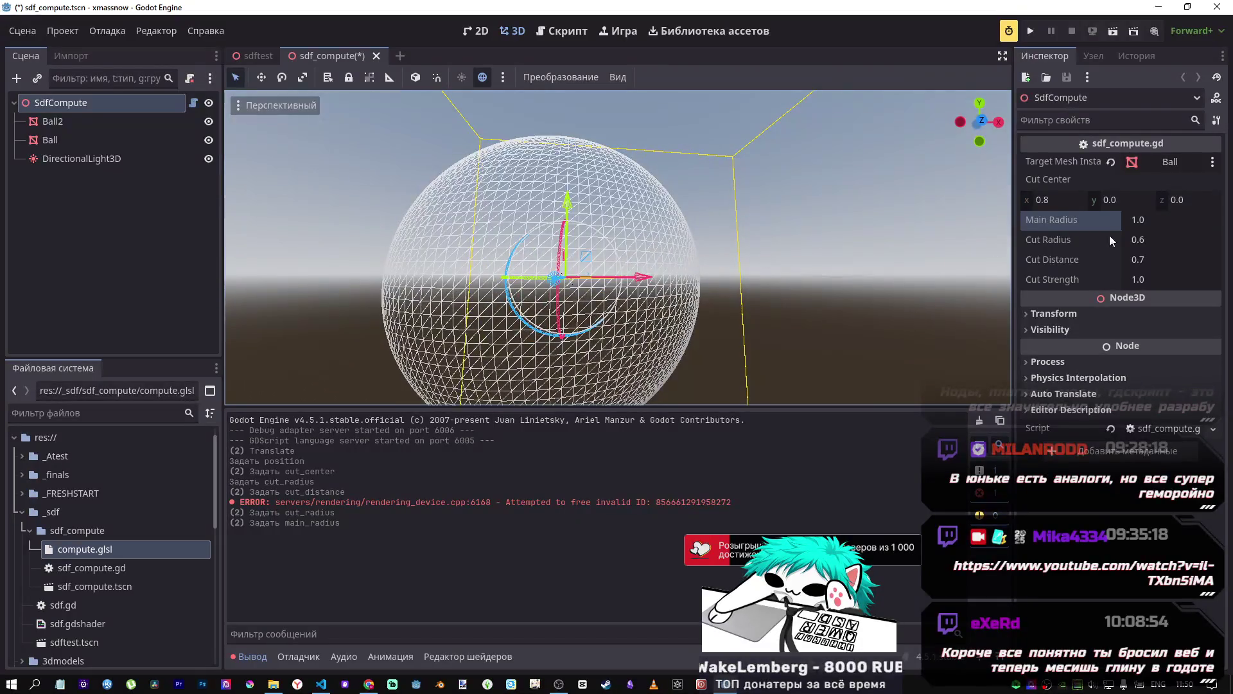
{"action": "left_click_drag", "start_coordinate": [1138, 220], "coordinate": [1118, 219]}
{"action": "mouse_move", "coordinate": [626, 277]}
{"action": "left_mouse_down"}
{"action": "mouse_move", "coordinate": [647, 216]}
{"action": "mouse_move", "coordinate": [629, 239]}
{"action": "mouse_move", "coordinate": [681, 305]}
{"action": "mouse_move", "coordinate": [655, 180]}
{"action": "left_mouse_up"}
{"action": "mouse_move", "coordinate": [1147, 220]}
{"action": "left_mouse_down"}
{"action": "mouse_move", "coordinate": [1128, 220]}
{"action": "mouse_move", "coordinate": [1176, 220]}
{"action": "left_mouse_up"}
{"action": "key", "text": "Return"}
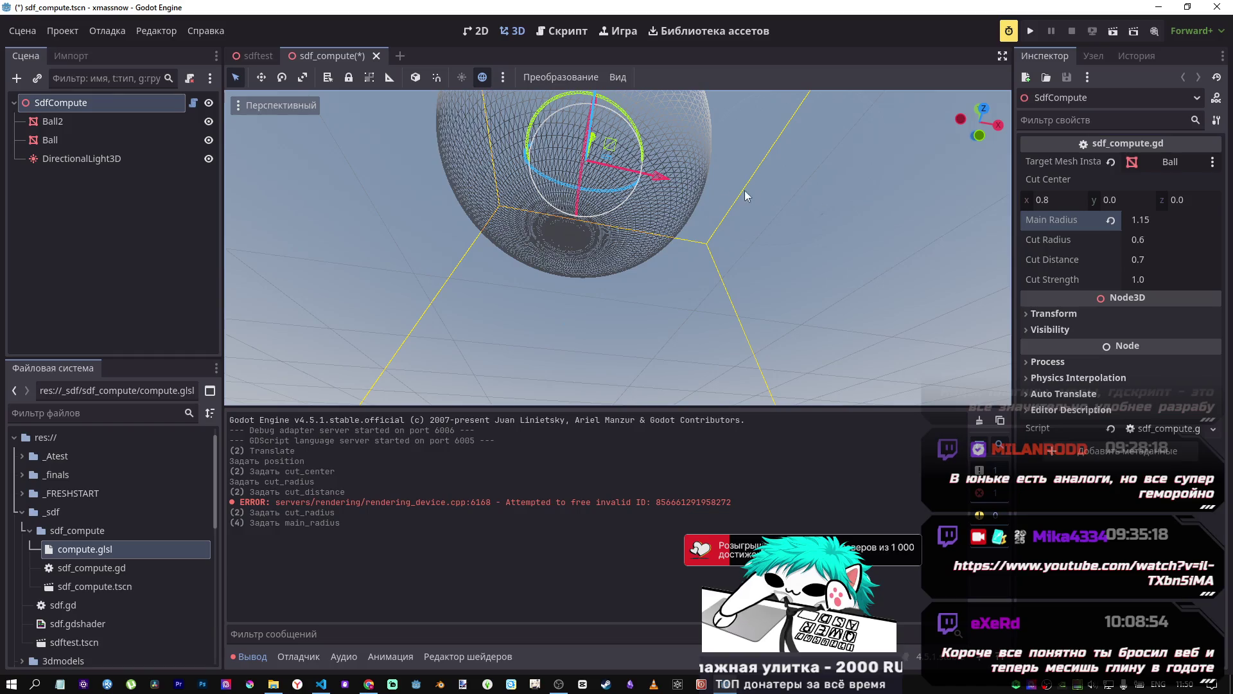
{"action": "left_click", "coordinate": [1155, 219]}
{"action": "type", "text": "0.86"}
{"action": "key", "text": "Return"}
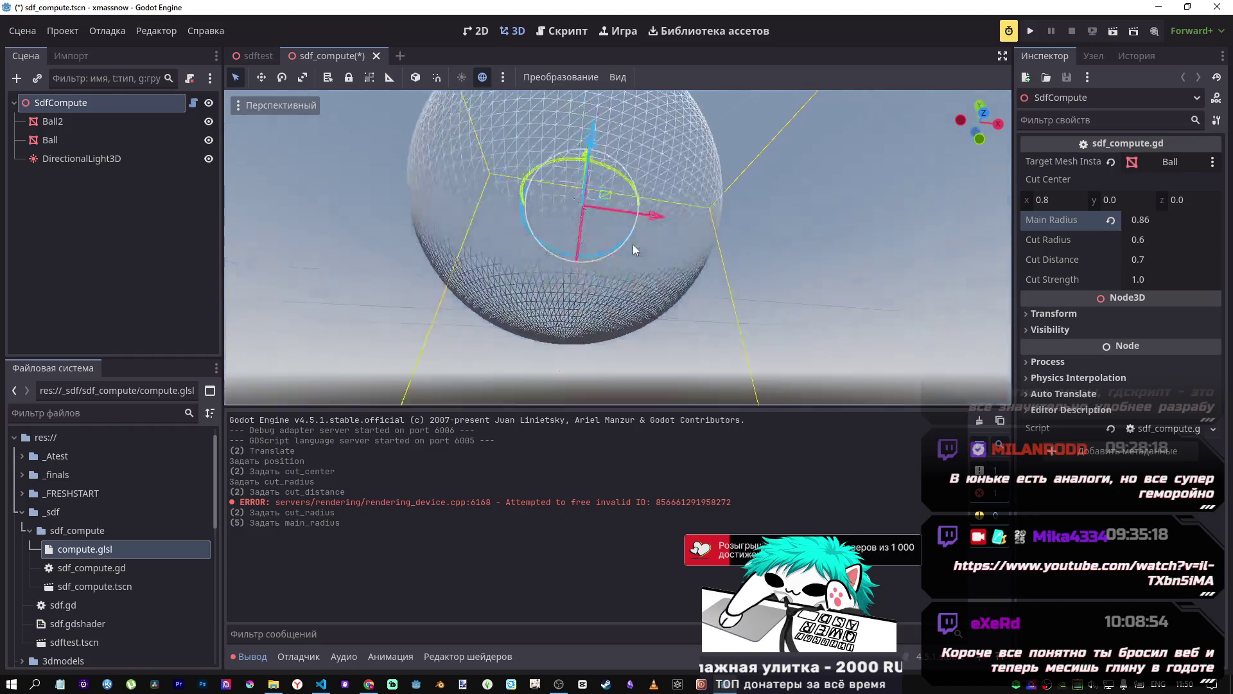
{"action": "left_click_drag", "start_coordinate": [1138, 220], "coordinate": [1130, 220]}
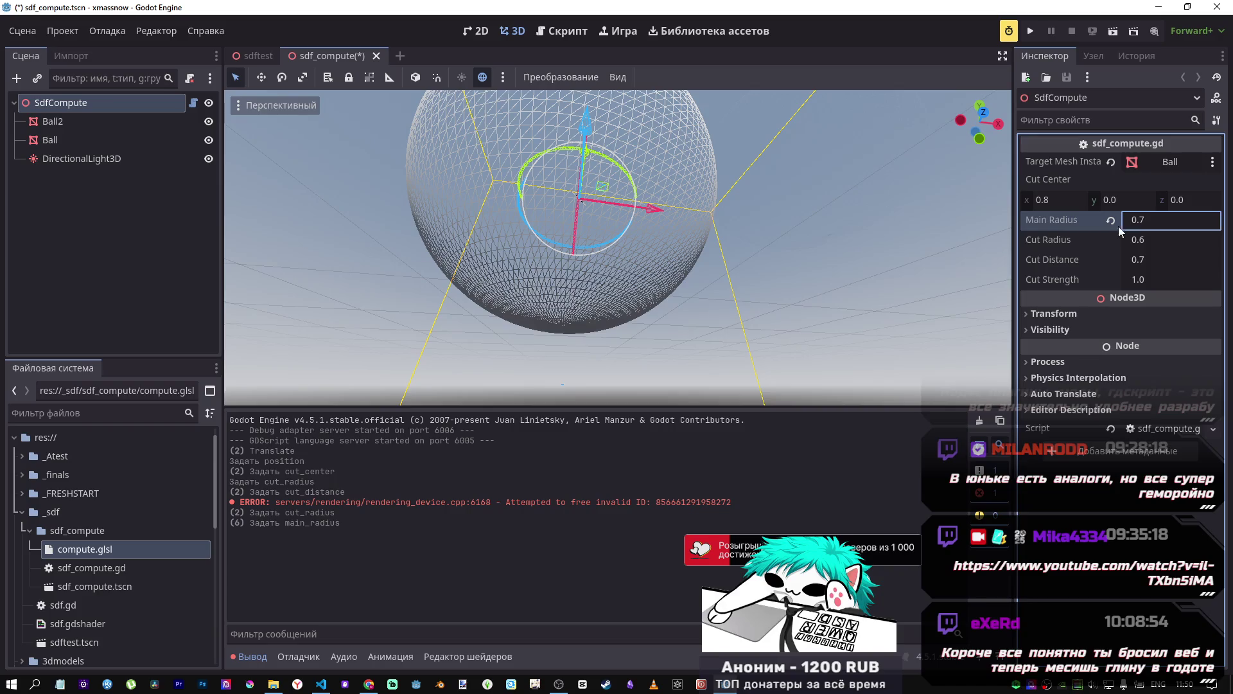
{"action": "key", "text": "Return"}
Step: Set Cut Distance to -3.58, view the sphere from above, then revert it to 0.7
{"action": "left_click_drag", "start_coordinate": [1146, 253], "coordinate": [1132, 252]}
{"action": "left_click", "coordinate": [1132, 252]}
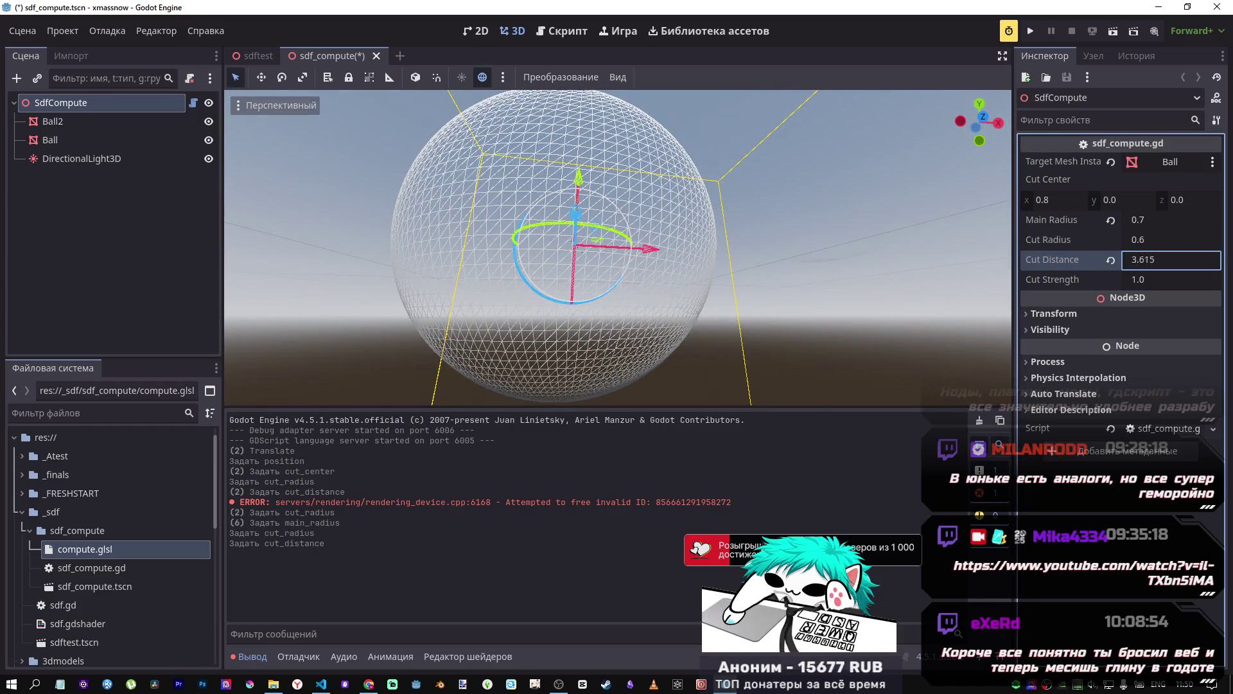
{"action": "type", "text": "-3.58"}
{"action": "key", "text": "Return"}
{"action": "mouse_move", "coordinate": [474, 353]}
{"action": "left_mouse_down"}
{"action": "mouse_move", "coordinate": [390, 267]}
{"action": "mouse_move", "coordinate": [691, 237]}
{"action": "mouse_move", "coordinate": [600, 308]}
{"action": "mouse_move", "coordinate": [1124, 267]}
{"action": "left_mouse_up"}
{"action": "left_click", "coordinate": [1111, 260]}
Step: Set Cut Center z to 0.84, revert Main Radius to 1.0, and save the scene
{"action": "left_click_drag", "start_coordinate": [1128, 199], "coordinate": [1086, 199]}
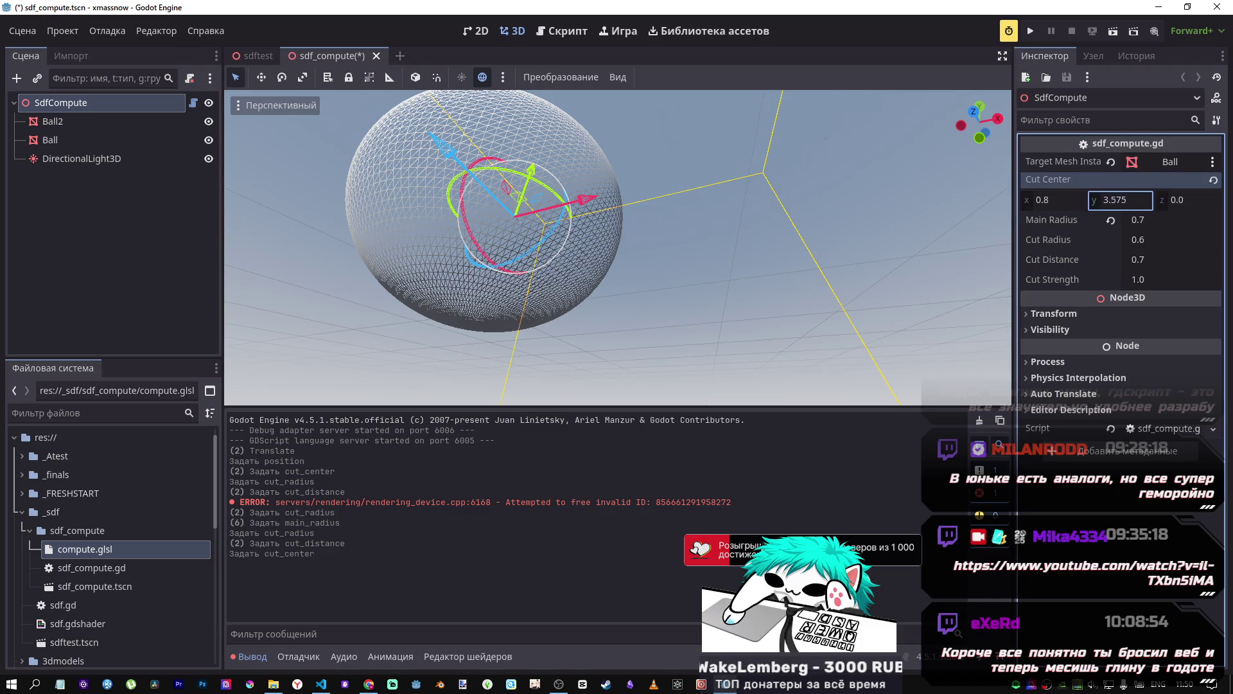
{"action": "left_click_drag", "start_coordinate": [1092, 204], "coordinate": [1079, 206]}
{"action": "left_click", "coordinate": [1213, 181]}
{"action": "left_click_drag", "start_coordinate": [1194, 200], "coordinate": [1188, 200]}
{"action": "mouse_move", "coordinate": [835, 238]}
{"action": "left_mouse_down"}
{"action": "mouse_move", "coordinate": [937, 290]}
{"action": "mouse_move", "coordinate": [773, 237]}
{"action": "left_mouse_up"}
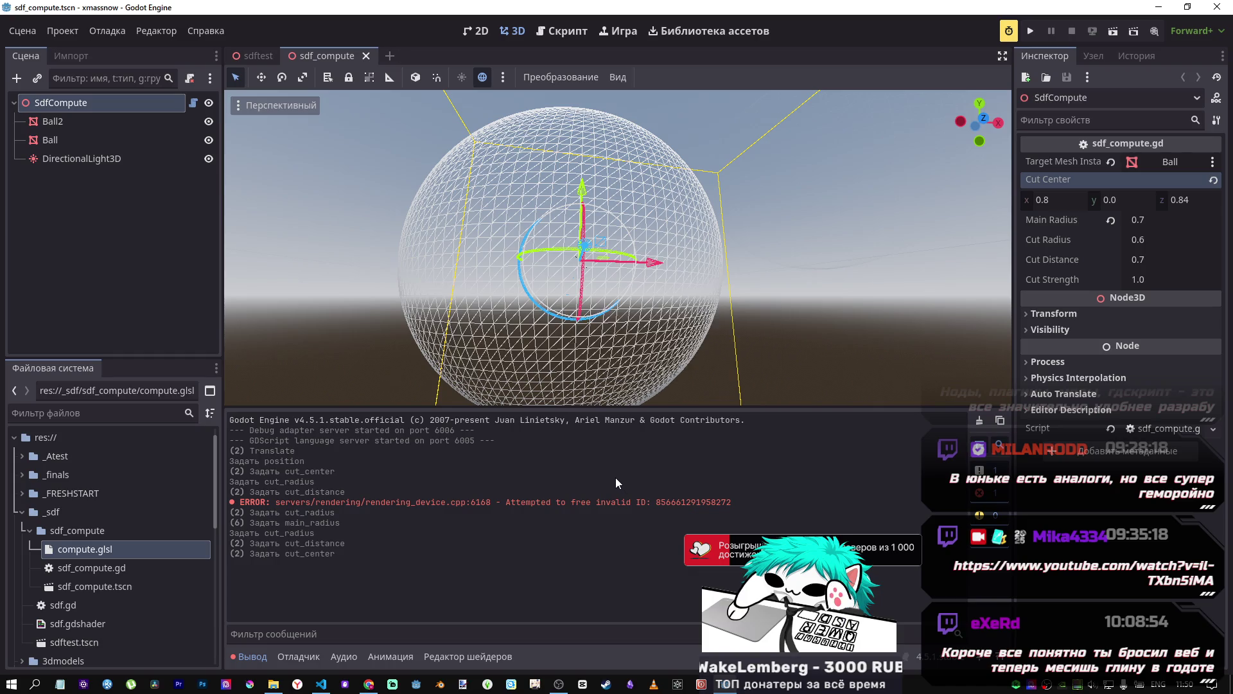
{"action": "left_click", "coordinate": [1111, 220]}
{"action": "key", "text": "ctrl+s"}
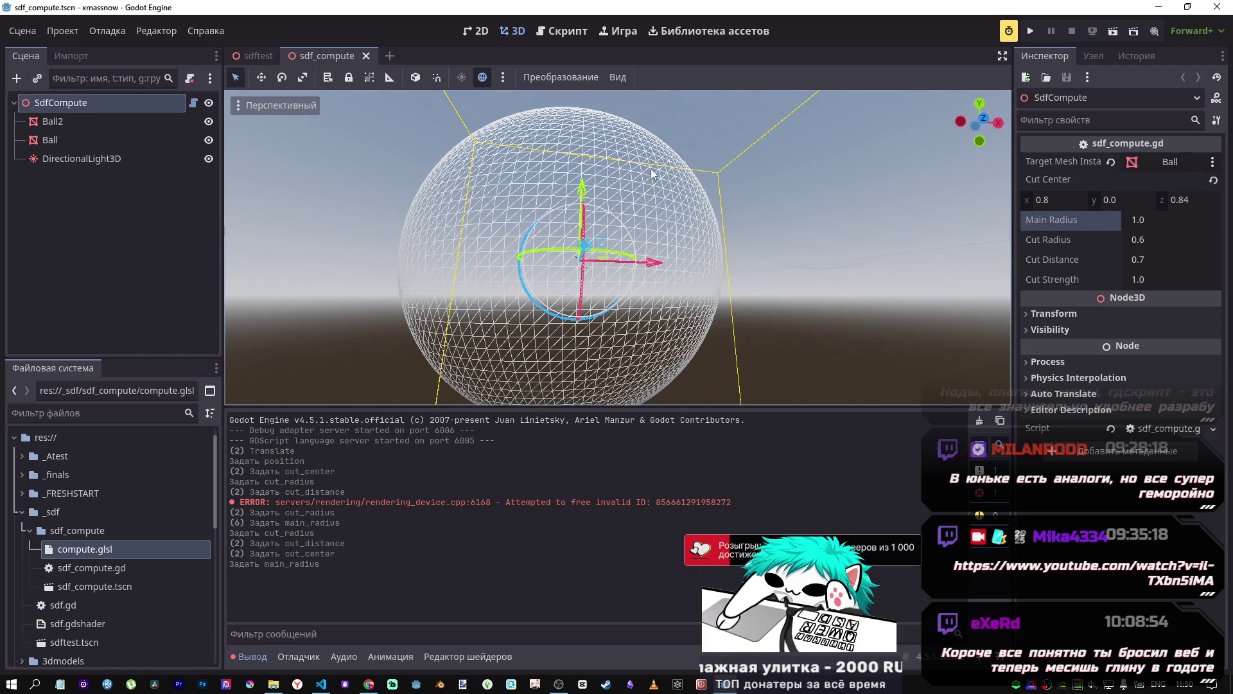
{"action": "scroll", "coordinate": [596, 187], "scroll_direction": "down", "scroll_amount": 5}
{"action": "mouse_move", "coordinate": [672, 206]}
{"action": "left_mouse_down"}
{"action": "mouse_move", "coordinate": [613, 194]}
{"action": "mouse_move", "coordinate": [619, 184]}
{"action": "mouse_move", "coordinate": [628, 278]}
{"action": "mouse_move", "coordinate": [640, 265]}
{"action": "left_mouse_up"}
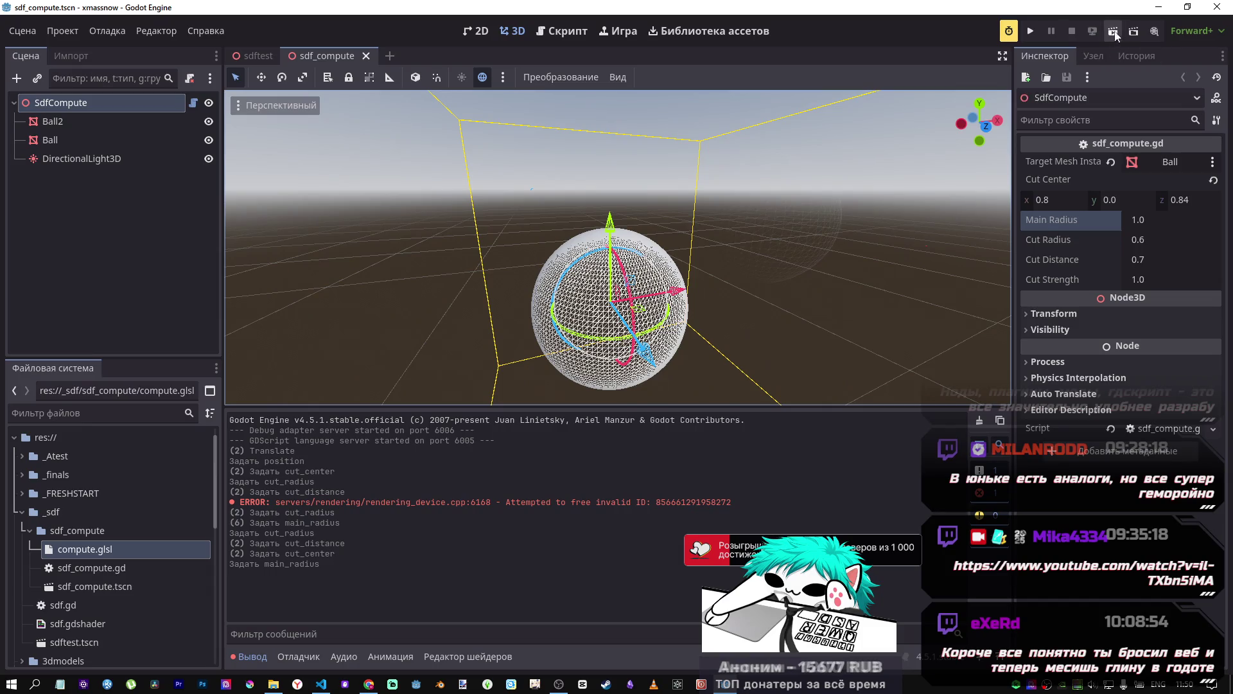
Step: Run the scene with F6, enable 3D game inspection, and select the Ball sphere in-game
{"action": "key", "text": "F6"}
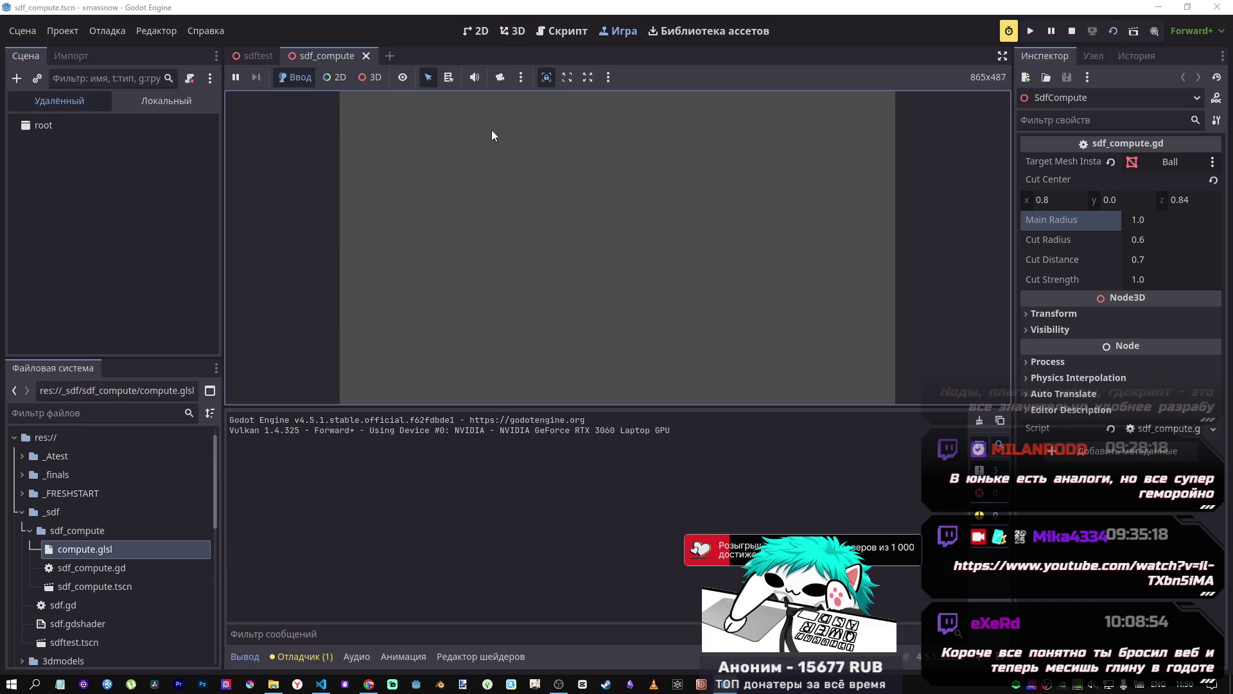
{"action": "left_click", "coordinate": [499, 77]}
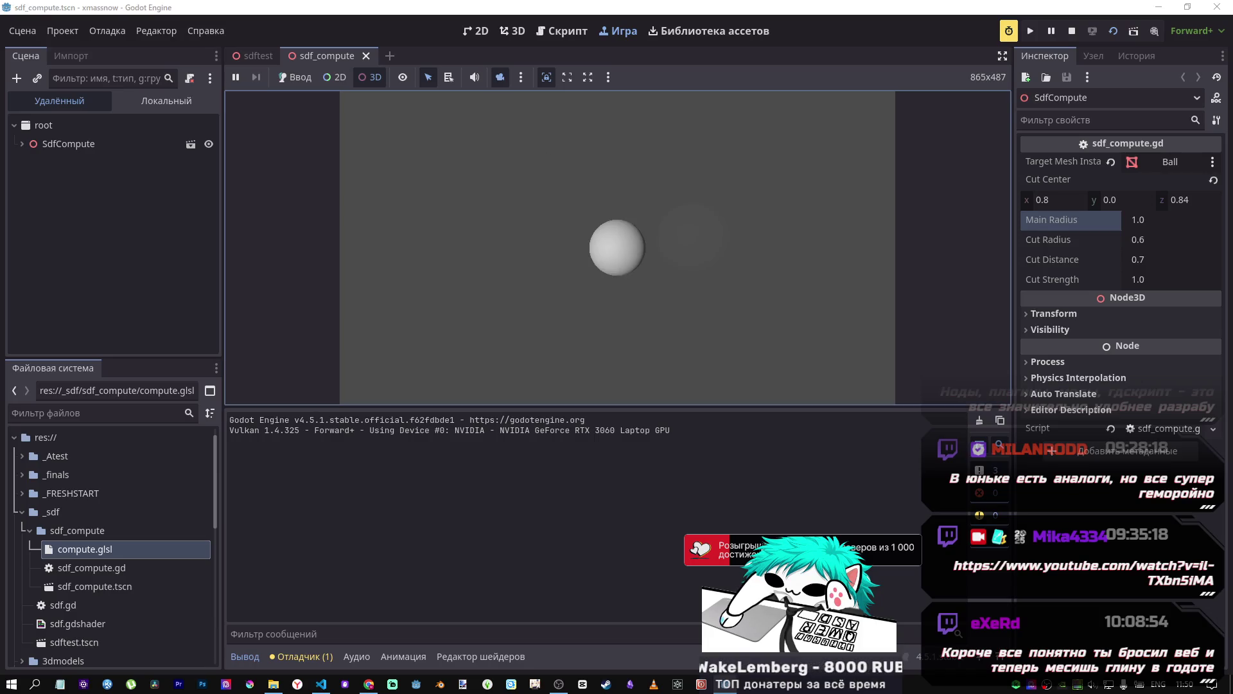
{"action": "scroll", "coordinate": [597, 250], "scroll_direction": "up", "scroll_amount": 3}
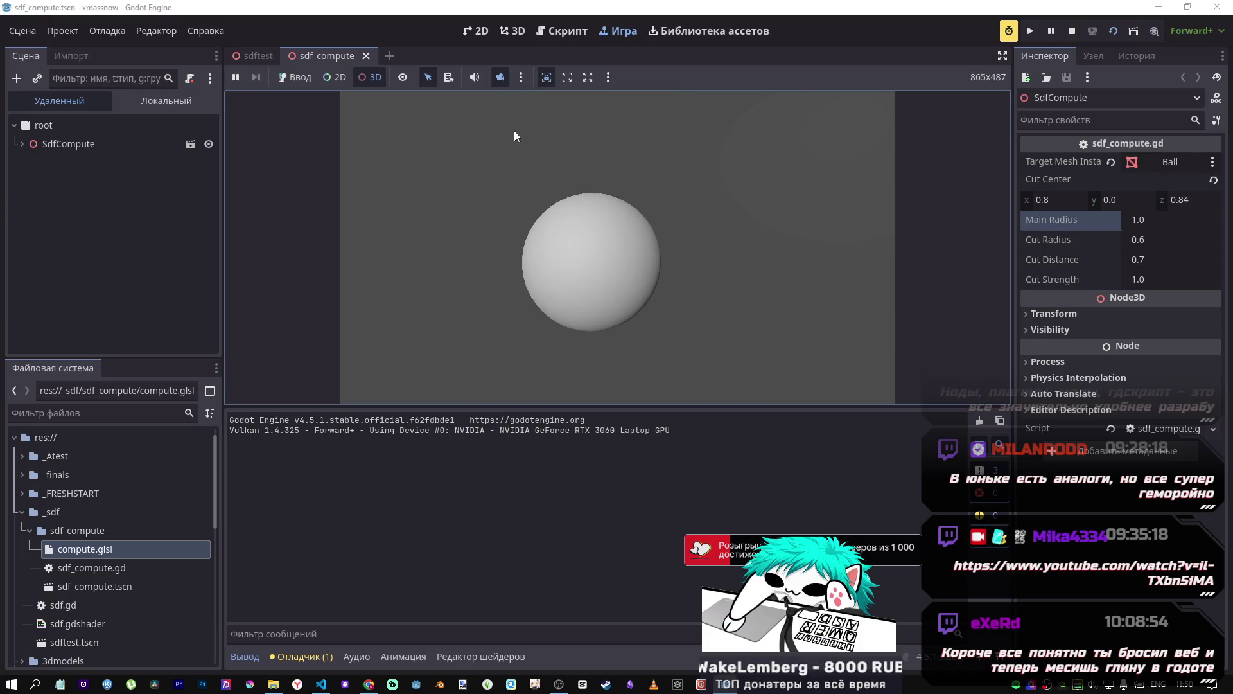
{"action": "left_click", "coordinate": [525, 76]}
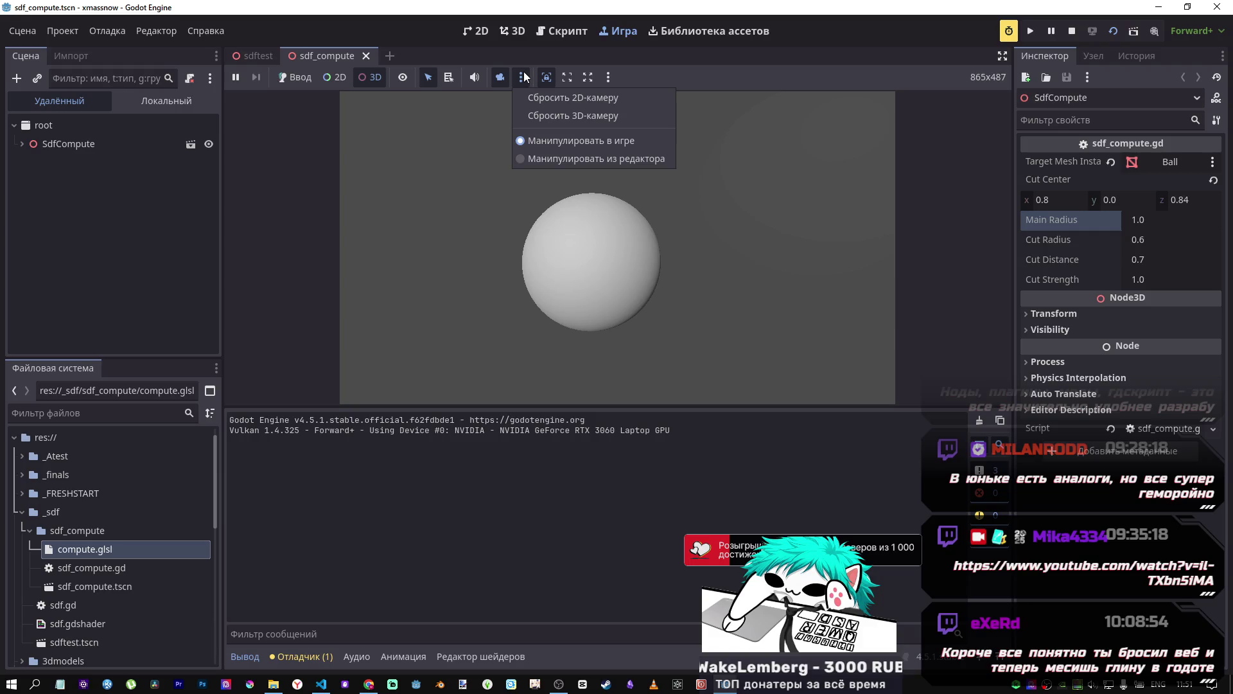
{"action": "left_click", "coordinate": [522, 72]}
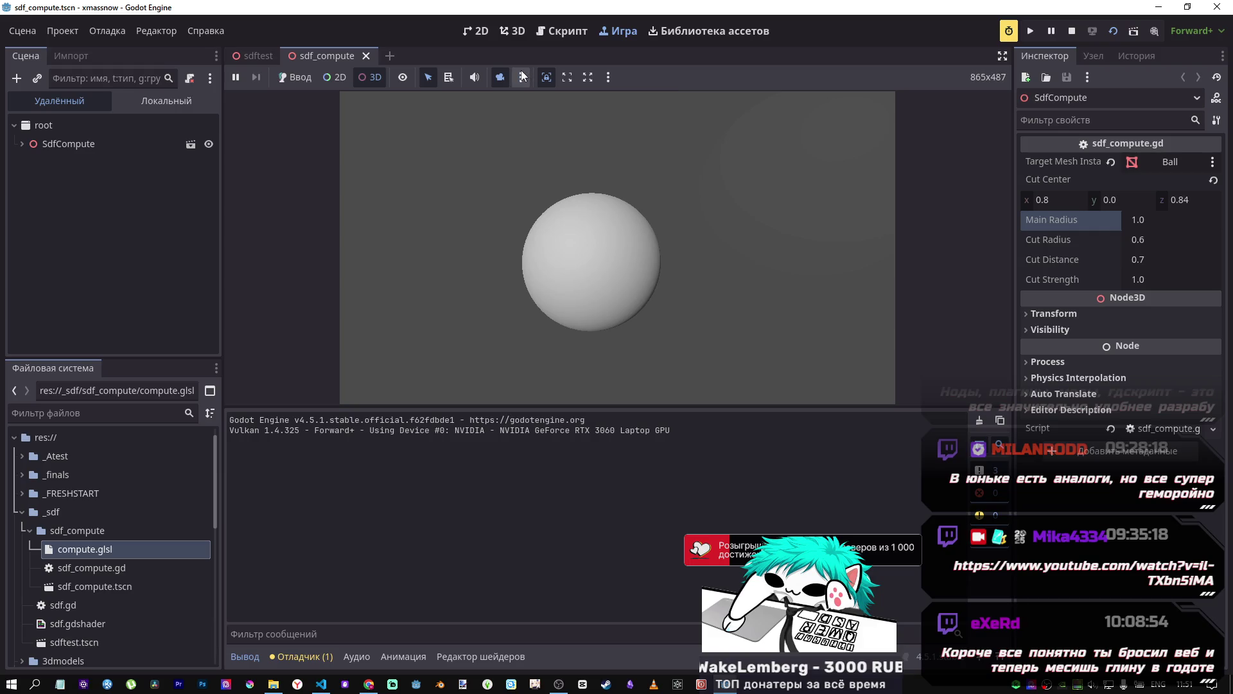
{"action": "left_click", "coordinate": [515, 77]}
{"action": "left_click", "coordinate": [595, 253]}
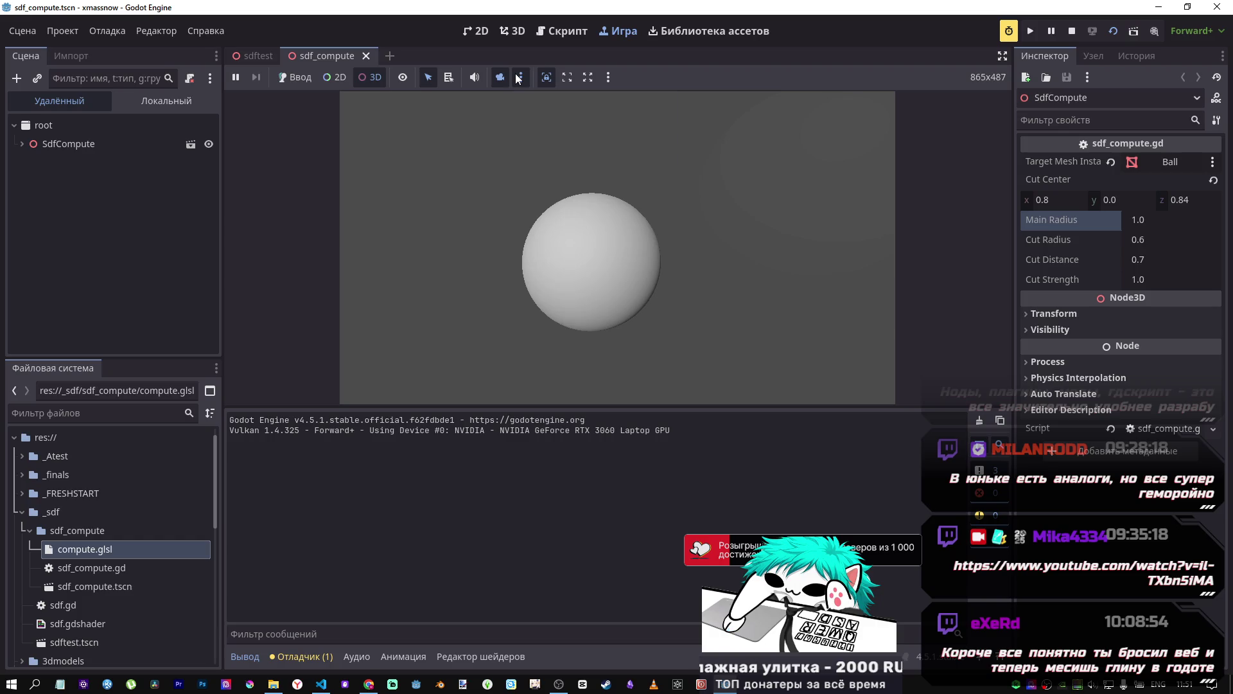
{"action": "mouse_move", "coordinate": [491, 291]}
{"action": "left_mouse_down"}
{"action": "mouse_move", "coordinate": [673, 306]}
{"action": "mouse_move", "coordinate": [585, 293]}
{"action": "mouse_move", "coordinate": [643, 300]}
{"action": "left_mouse_up"}
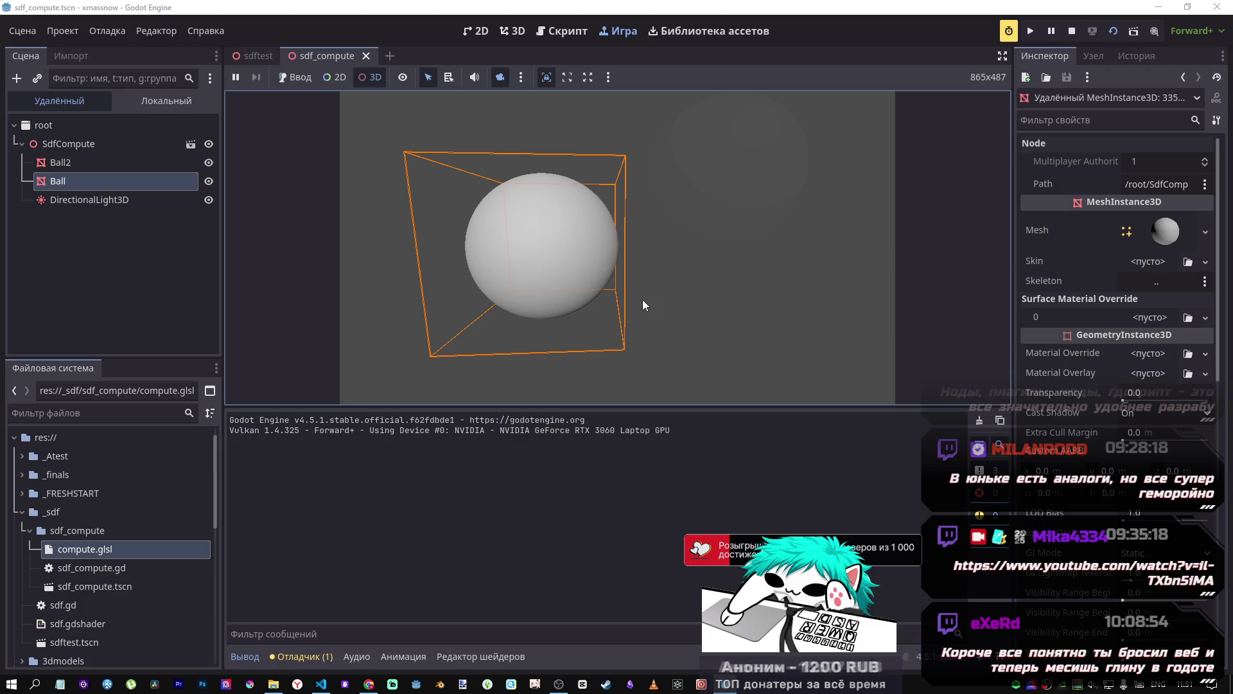
{"action": "left_click", "coordinate": [119, 196]}
{"action": "left_click", "coordinate": [141, 181]}
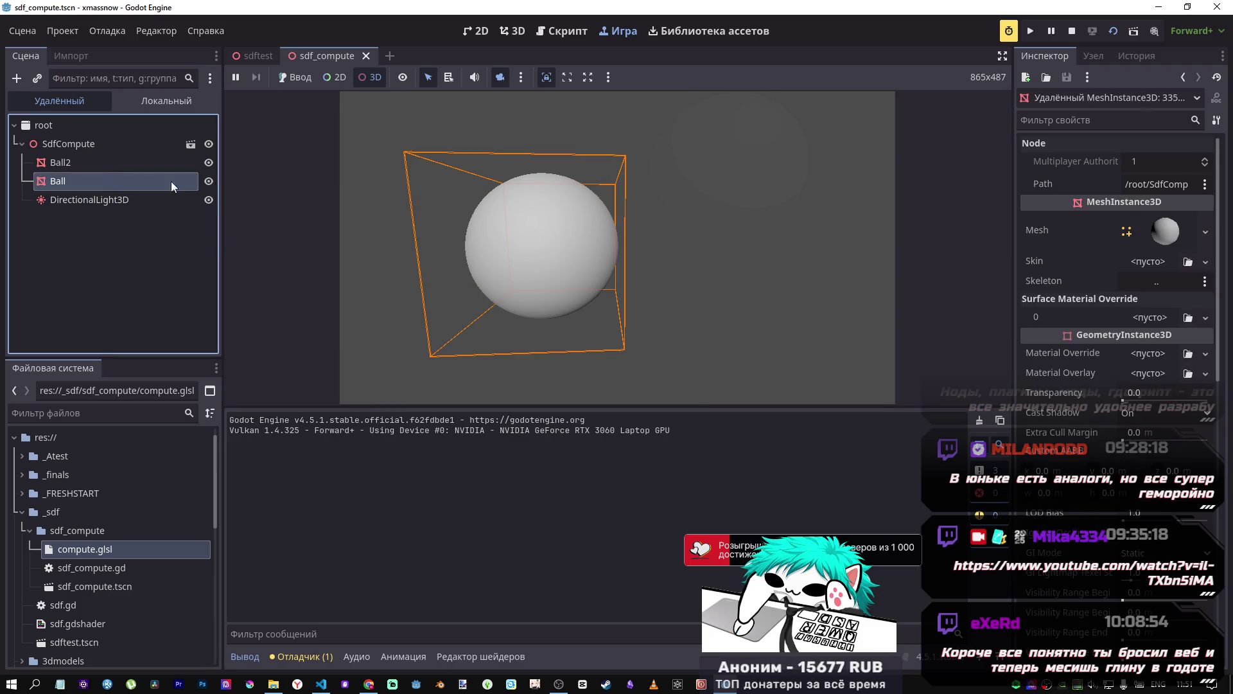
{"action": "scroll", "coordinate": [1135, 301], "scroll_direction": "down", "scroll_amount": 5}
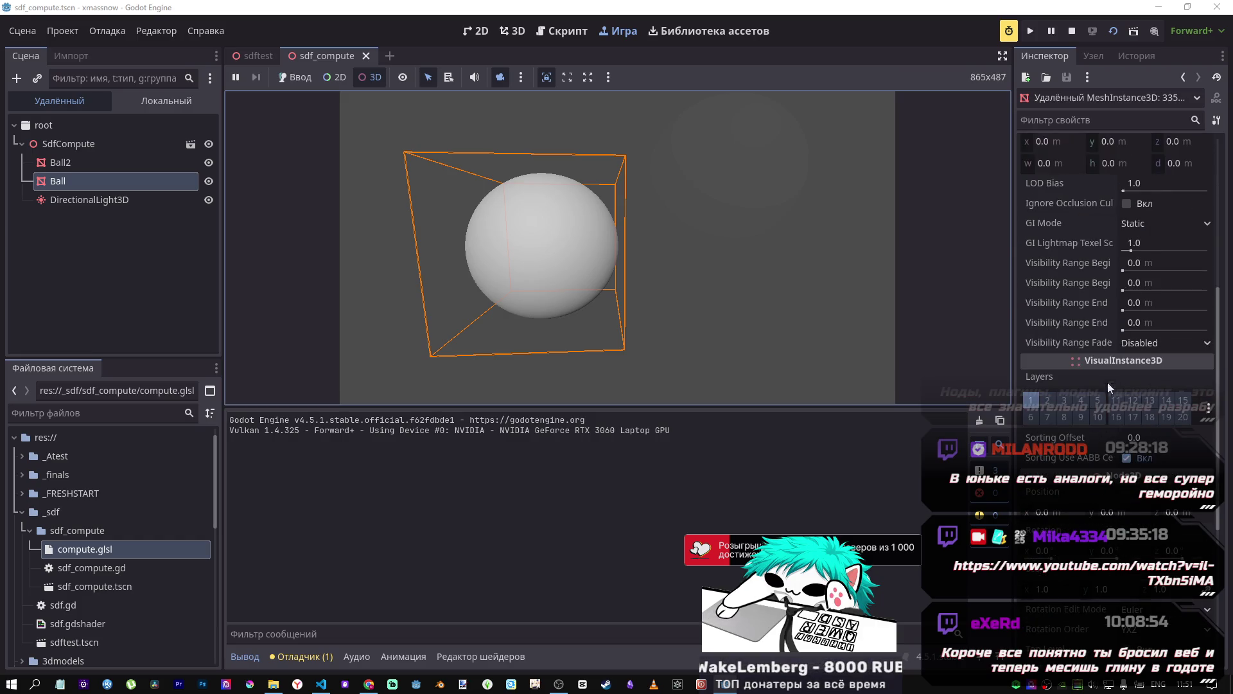
{"action": "scroll", "coordinate": [1107, 378], "scroll_direction": "down", "scroll_amount": 5}
{"action": "scroll", "coordinate": [1116, 421], "scroll_direction": "up", "scroll_amount": 5}
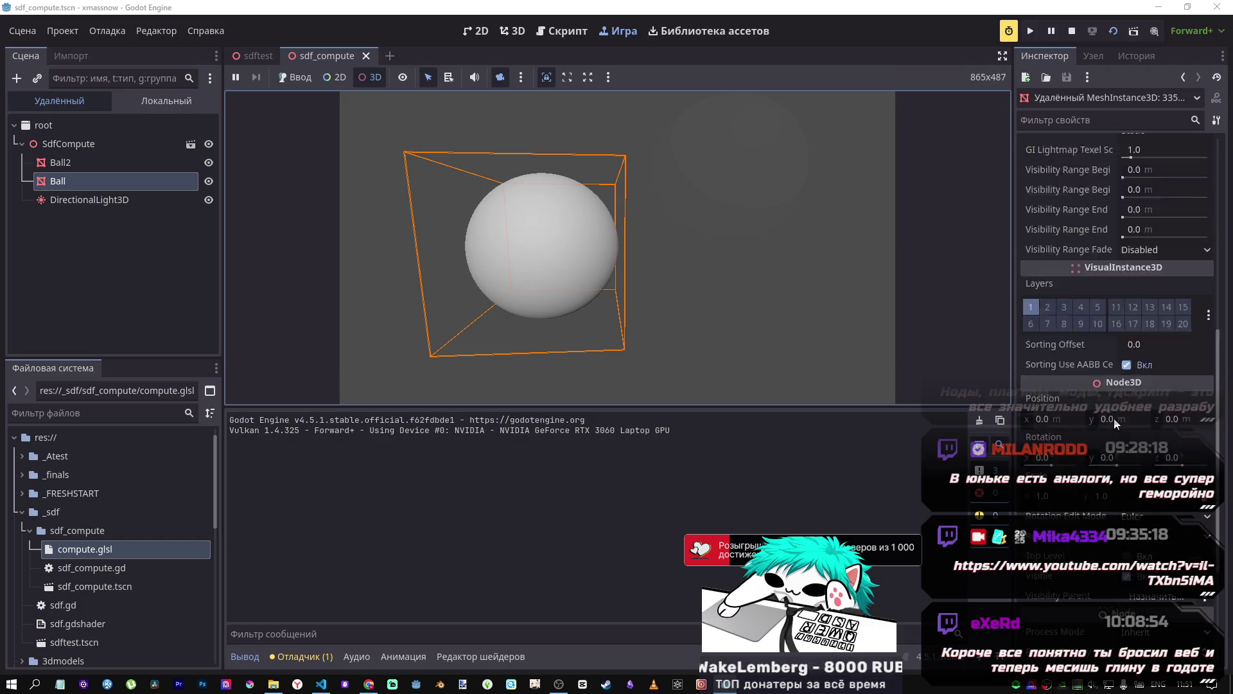
{"action": "scroll", "coordinate": [1097, 394], "scroll_direction": "up", "scroll_amount": 5}
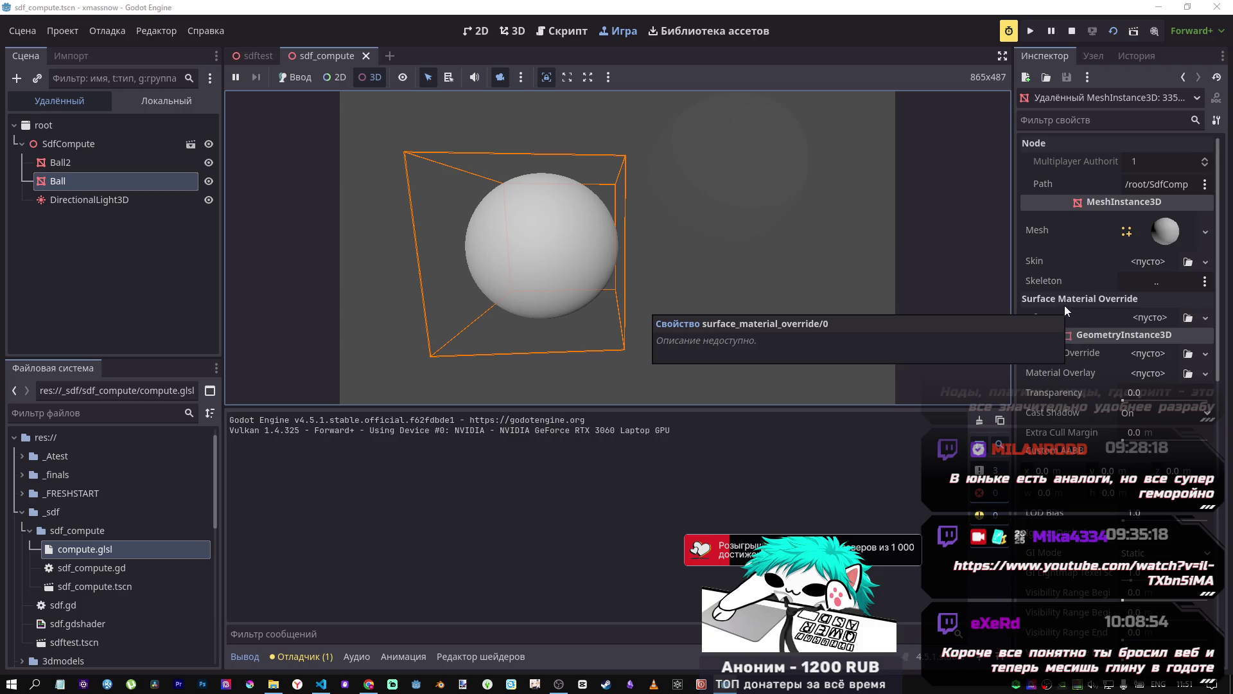
{"action": "left_click", "coordinate": [120, 551]}
{"action": "left_click", "coordinate": [531, 244]}
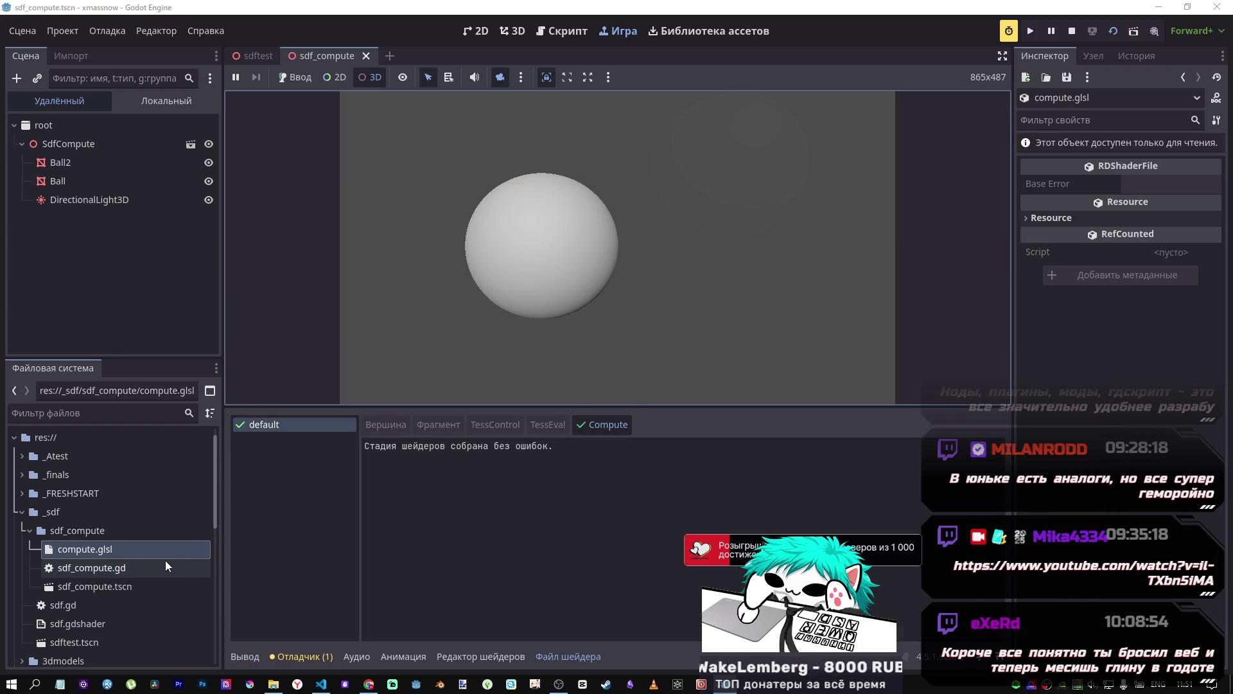
{"action": "left_click", "coordinate": [138, 567]}
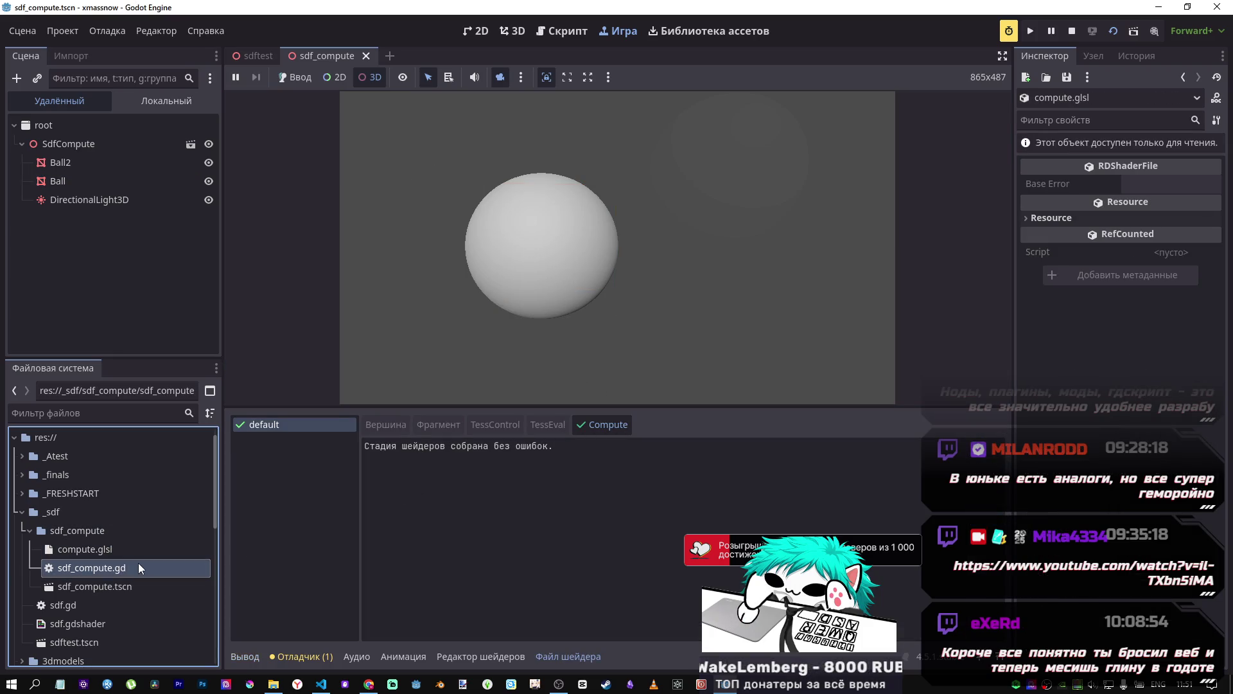
{"action": "left_click", "coordinate": [107, 587]}
{"action": "left_click", "coordinate": [66, 163]}
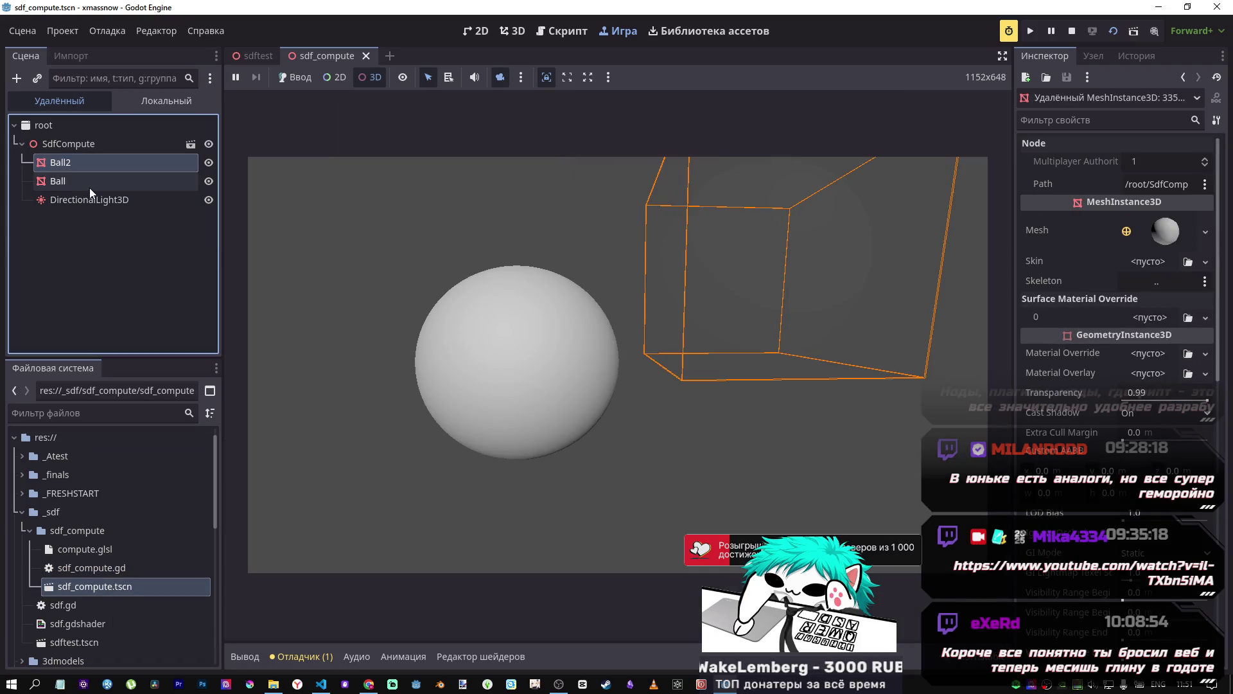
{"action": "left_click", "coordinate": [90, 186]}
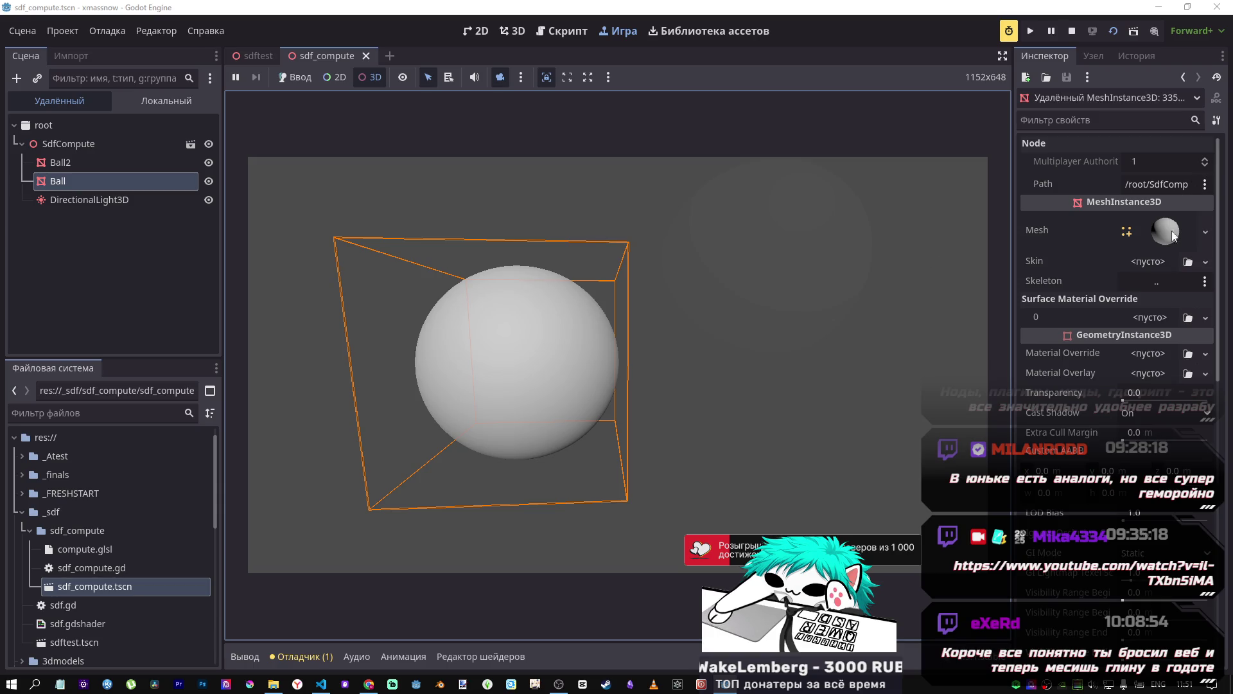
{"action": "scroll", "coordinate": [1128, 318], "scroll_direction": "down", "scroll_amount": 2}
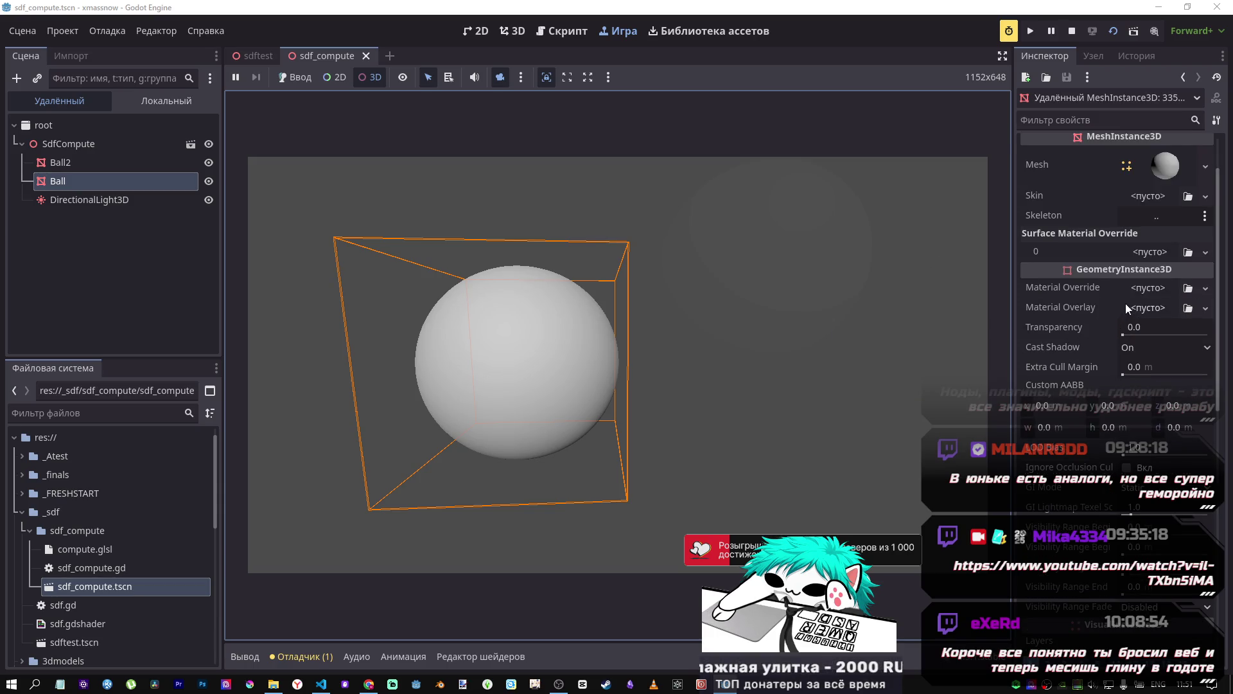
{"action": "scroll", "coordinate": [1118, 418], "scroll_direction": "down", "scroll_amount": 2}
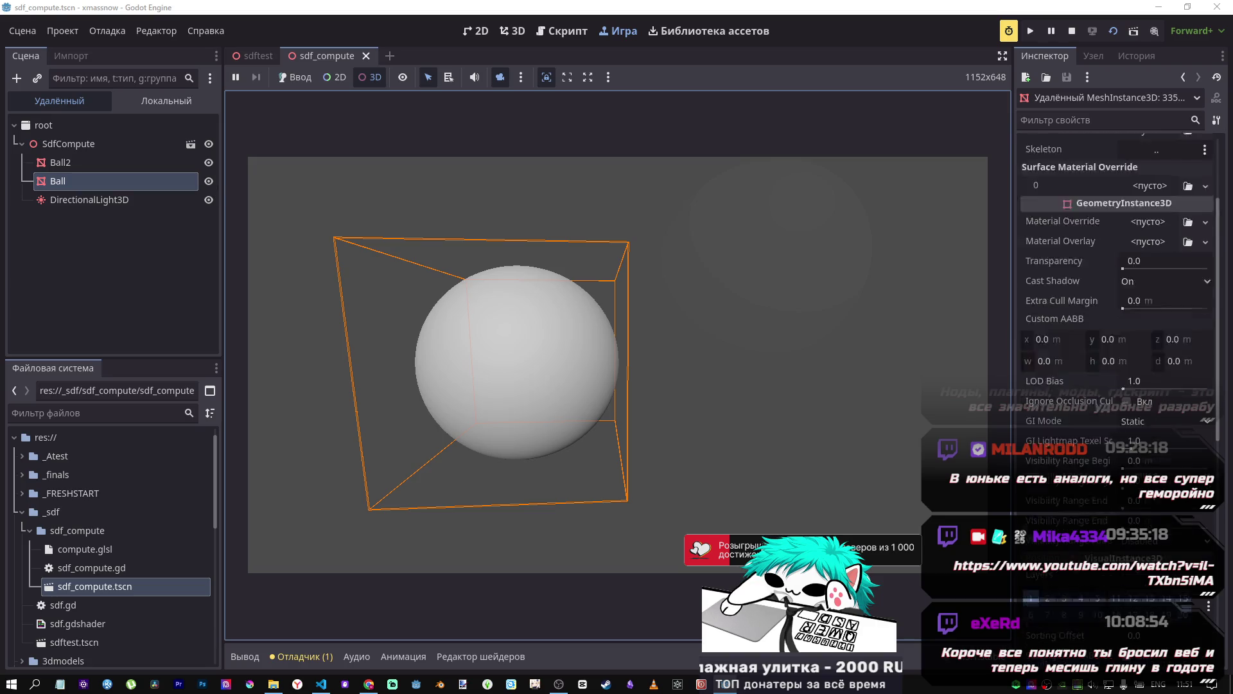
{"action": "scroll", "coordinate": [1128, 512], "scroll_direction": "down", "scroll_amount": 2}
{"action": "scroll", "coordinate": [1128, 512], "scroll_direction": "down", "scroll_amount": 6}
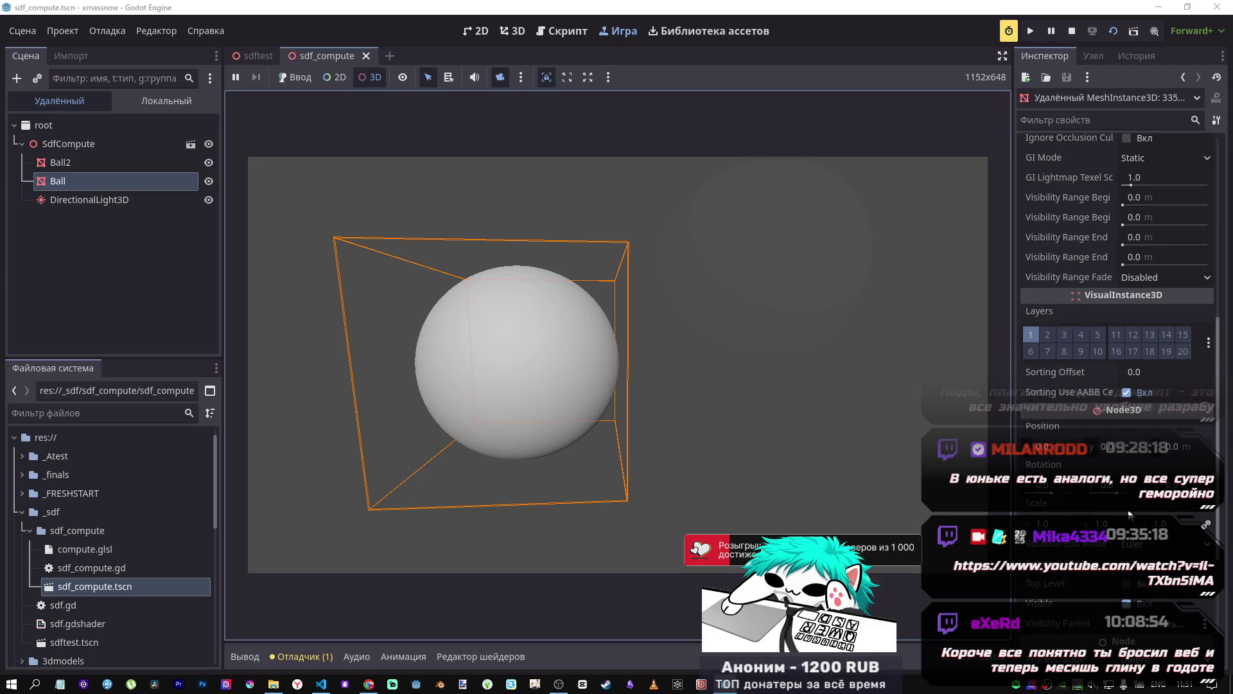
{"action": "scroll", "coordinate": [1128, 512], "scroll_direction": "down", "scroll_amount": 4}
{"action": "scroll", "coordinate": [1116, 490], "scroll_direction": "up", "scroll_amount": 15}
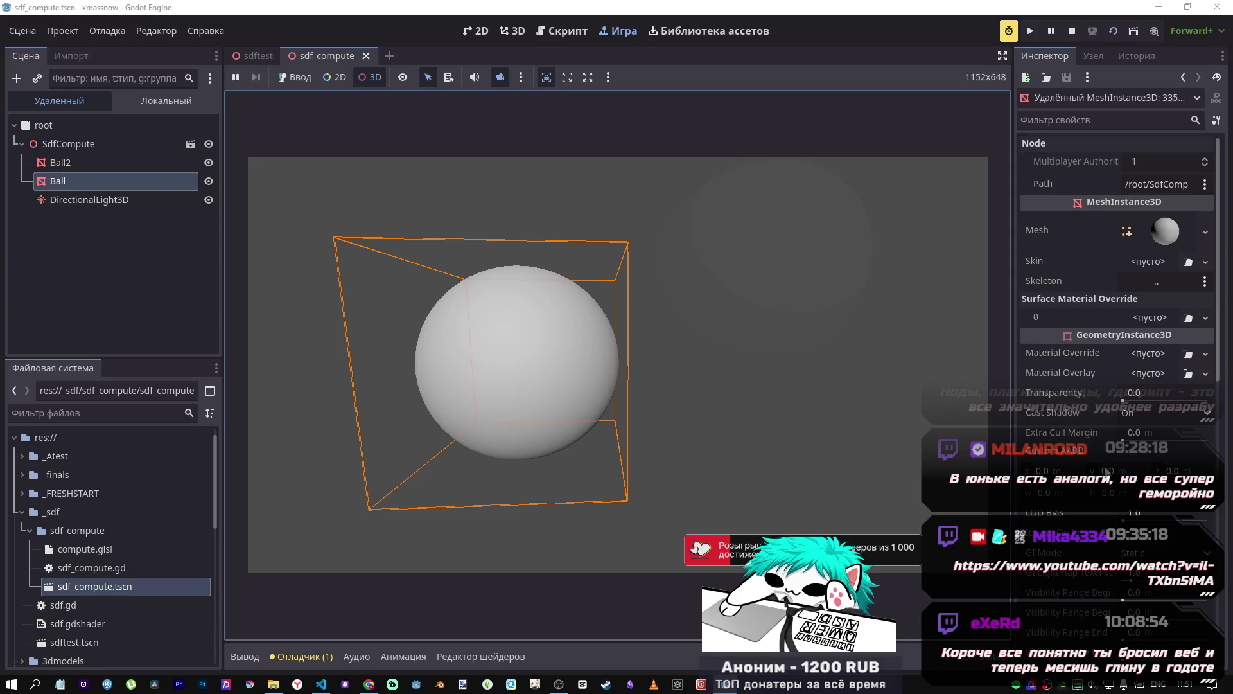
{"action": "mouse_move", "coordinate": [1104, 453]}
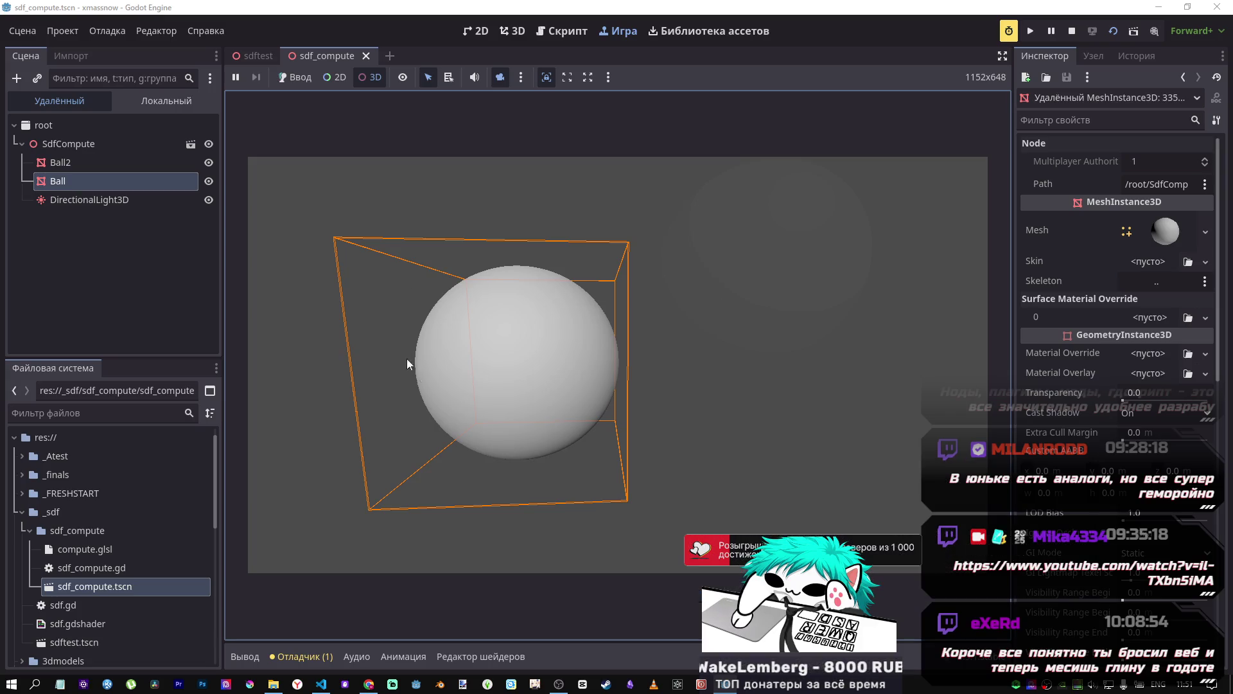
Step: Set the running SdfCompute's Main Radius to 0.295 and orbit the game view around the sphere
{"action": "left_click", "coordinate": [62, 145]}
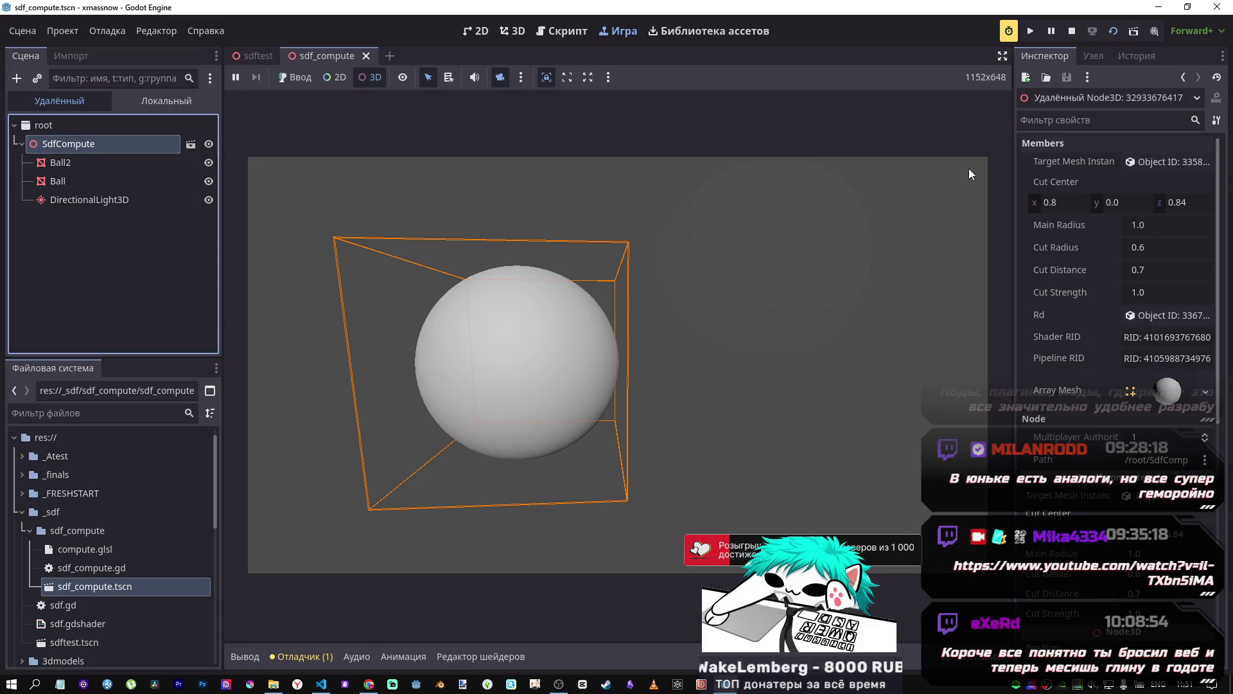
{"action": "left_click", "coordinate": [1139, 225]}
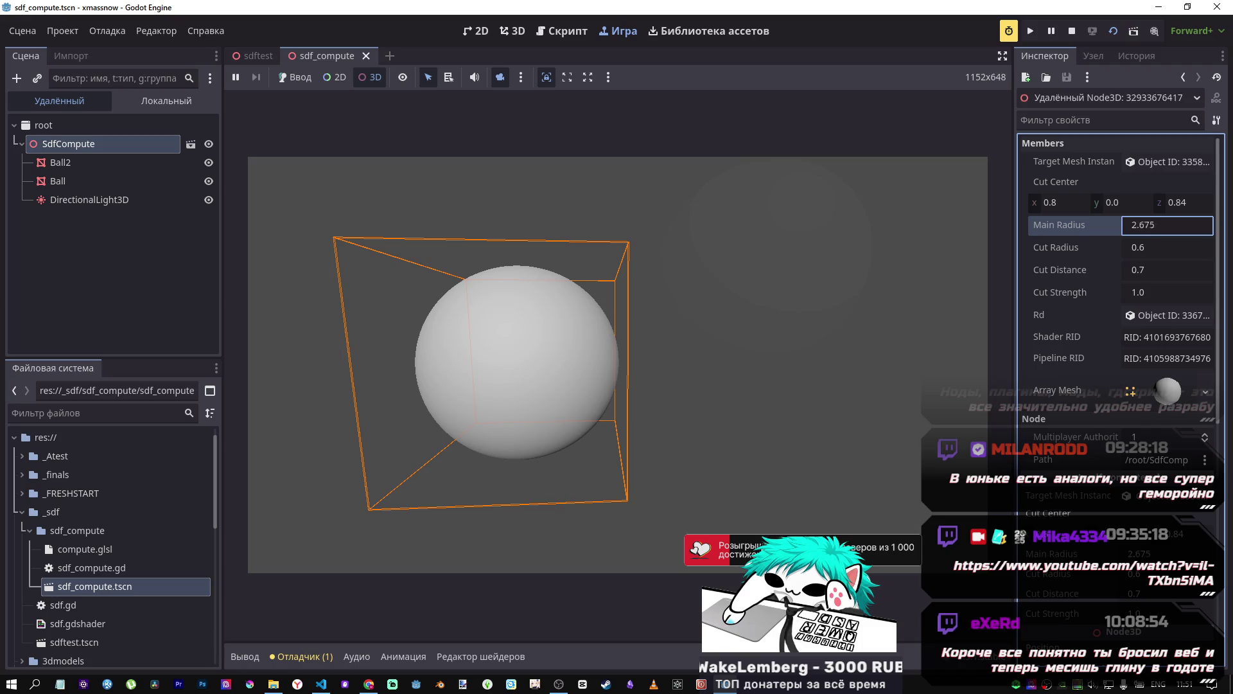
{"action": "type", "text": "0.295"}
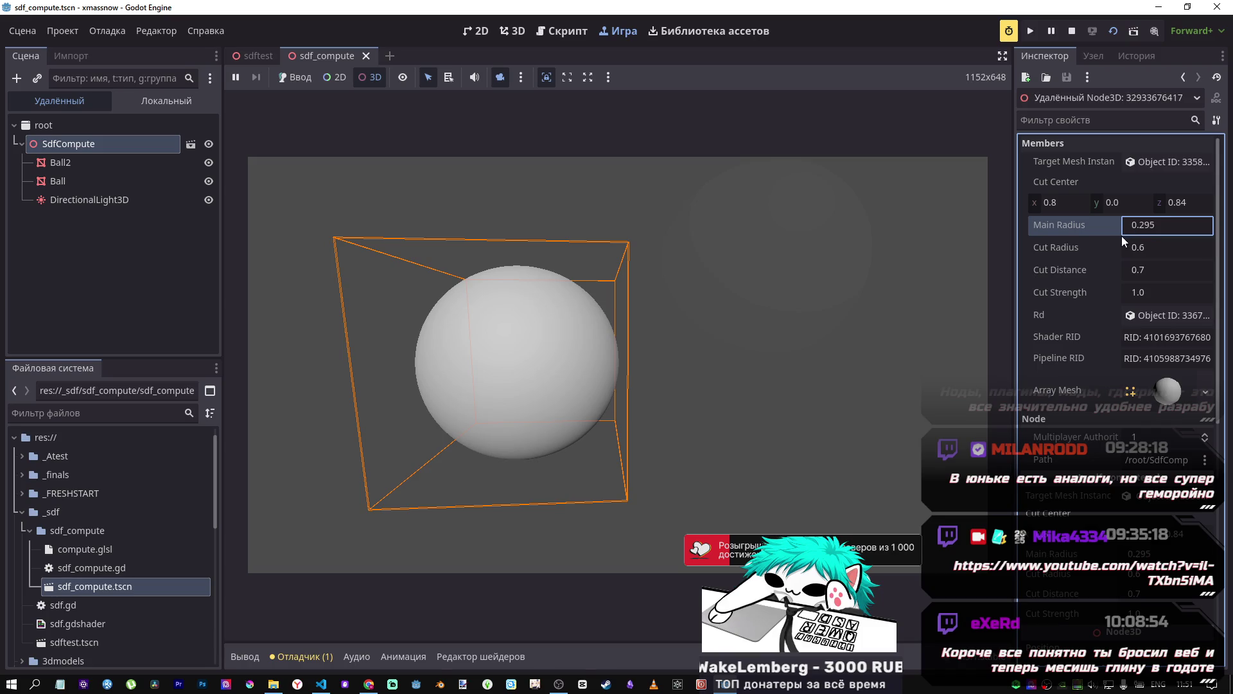
{"action": "mouse_move", "coordinate": [743, 368]}
{"action": "left_mouse_down"}
{"action": "mouse_move", "coordinate": [774, 312]}
{"action": "mouse_move", "coordinate": [872, 349]}
{"action": "mouse_move", "coordinate": [826, 432]}
{"action": "mouse_move", "coordinate": [779, 369]}
{"action": "left_mouse_up"}
{"action": "scroll", "coordinate": [780, 369], "scroll_direction": "up", "scroll_amount": 5}
{"action": "scroll", "coordinate": [681, 376], "scroll_direction": "down", "scroll_amount": 5}
{"action": "scroll", "coordinate": [681, 377], "scroll_direction": "up", "scroll_amount": 3}
{"action": "scroll", "coordinate": [681, 376], "scroll_direction": "down", "scroll_amount": 4}
{"action": "left_click_drag", "start_coordinate": [693, 370], "coordinate": [681, 377]}
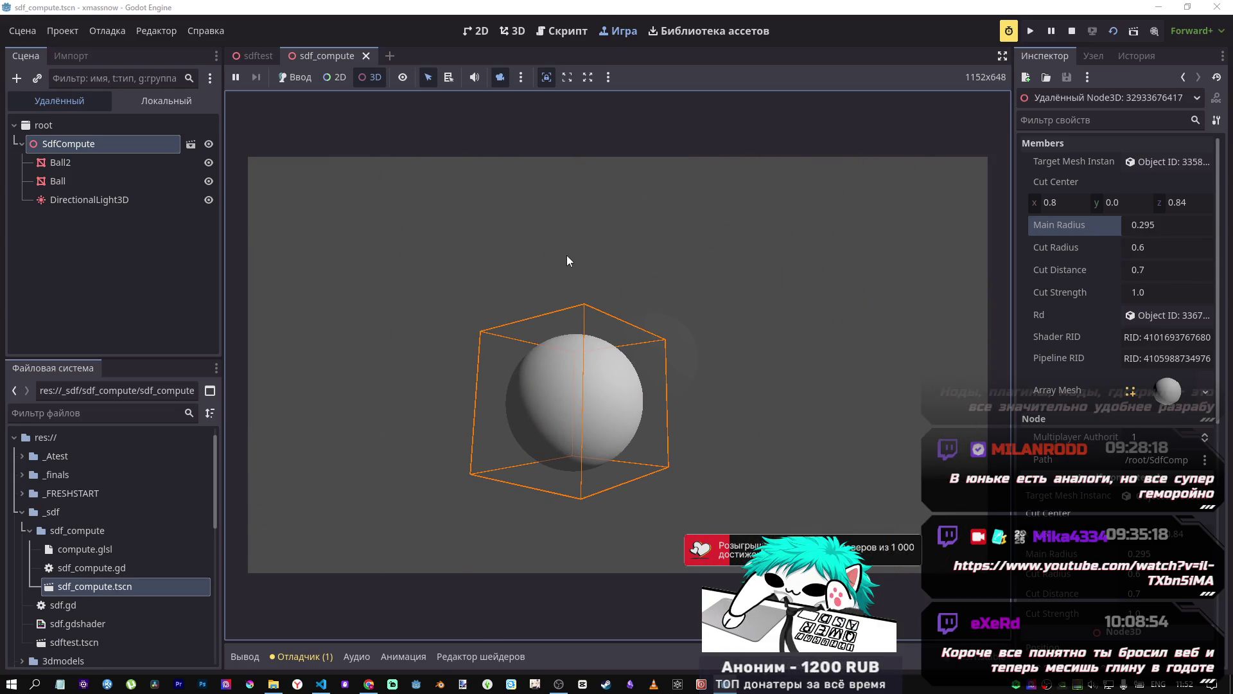
{"action": "left_click", "coordinate": [608, 77]}
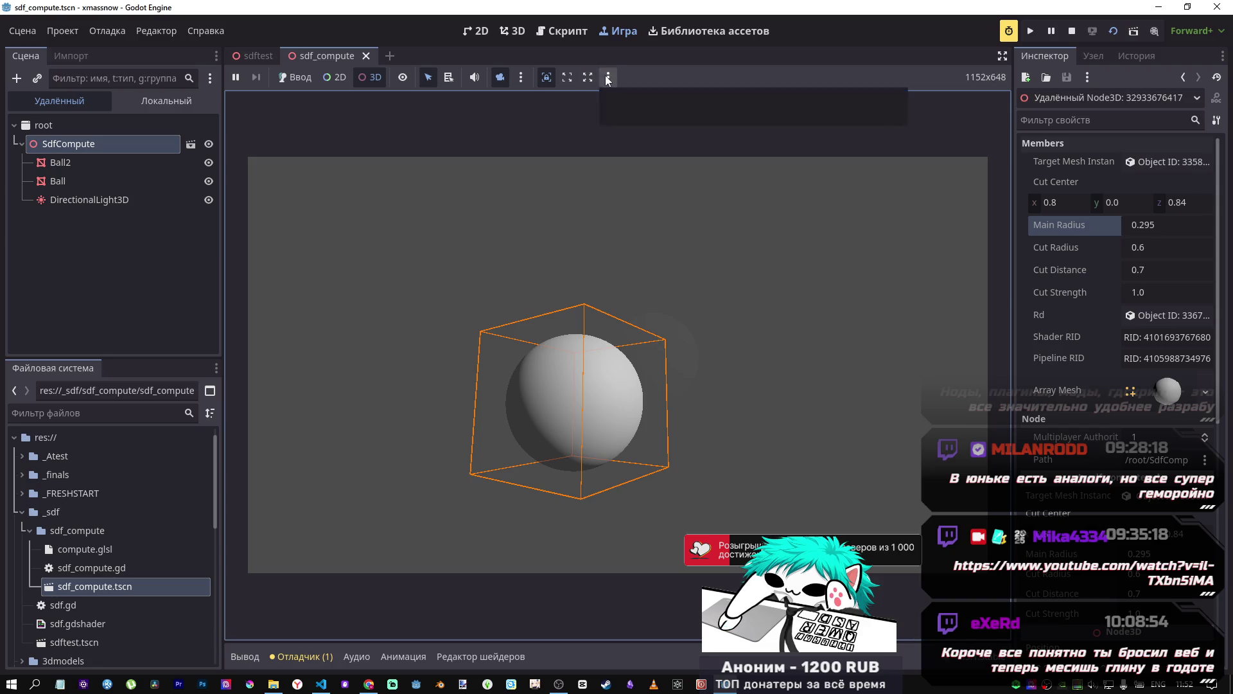
{"action": "left_click", "coordinate": [663, 101]}
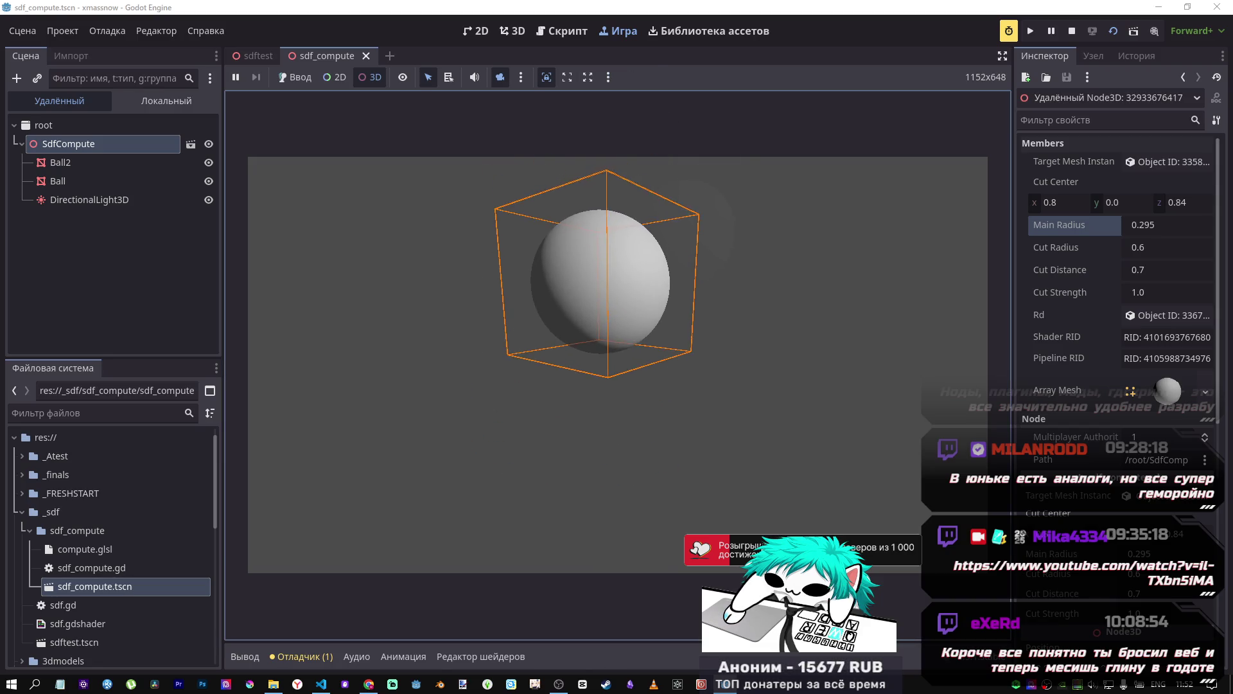
{"action": "scroll", "coordinate": [663, 102], "scroll_direction": "up", "scroll_amount": 8}
{"action": "scroll", "coordinate": [616, 359], "scroll_direction": "down", "scroll_amount": 8}
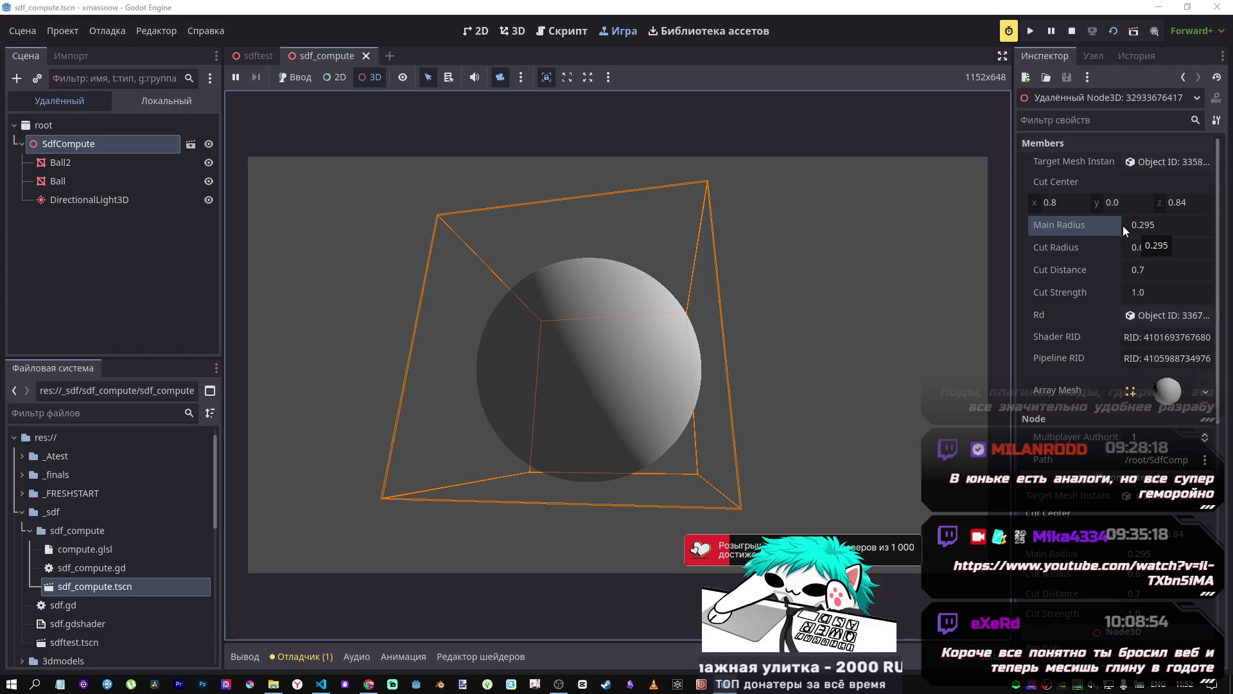
Step: Compare the Ball, Ball2 and SdfCompute nodes in the remote tree, then stop the scene
{"action": "left_click", "coordinate": [64, 180]}
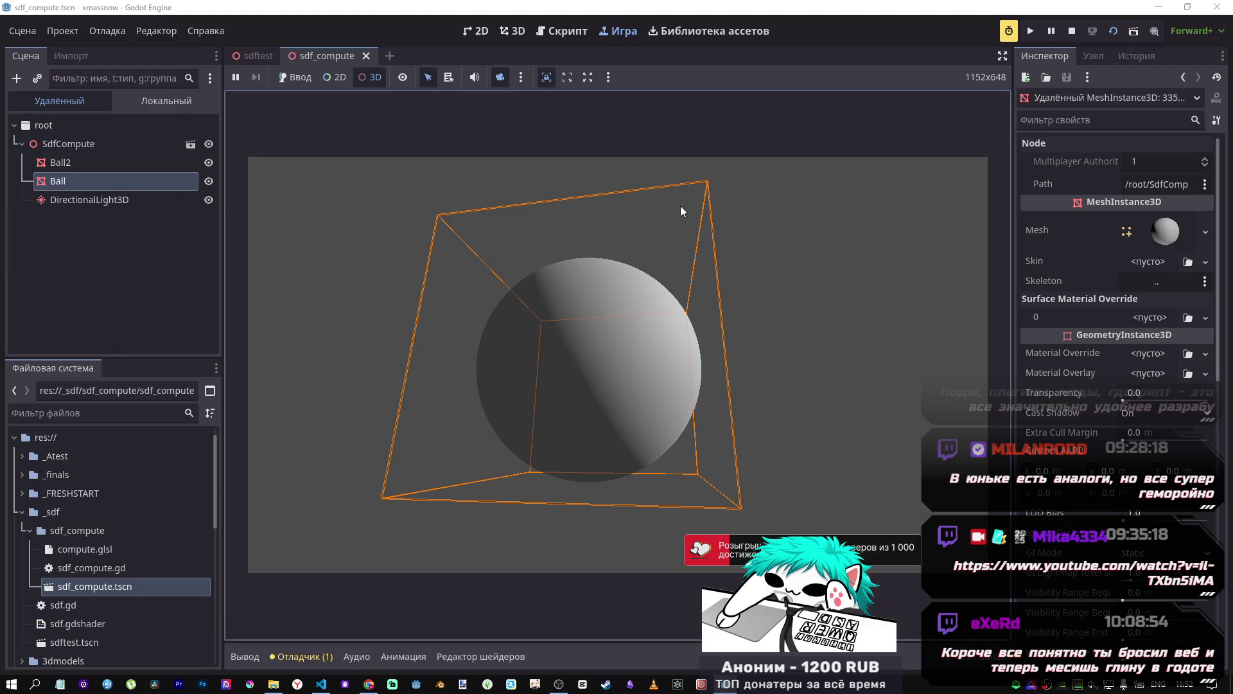
{"action": "left_click", "coordinate": [61, 163]}
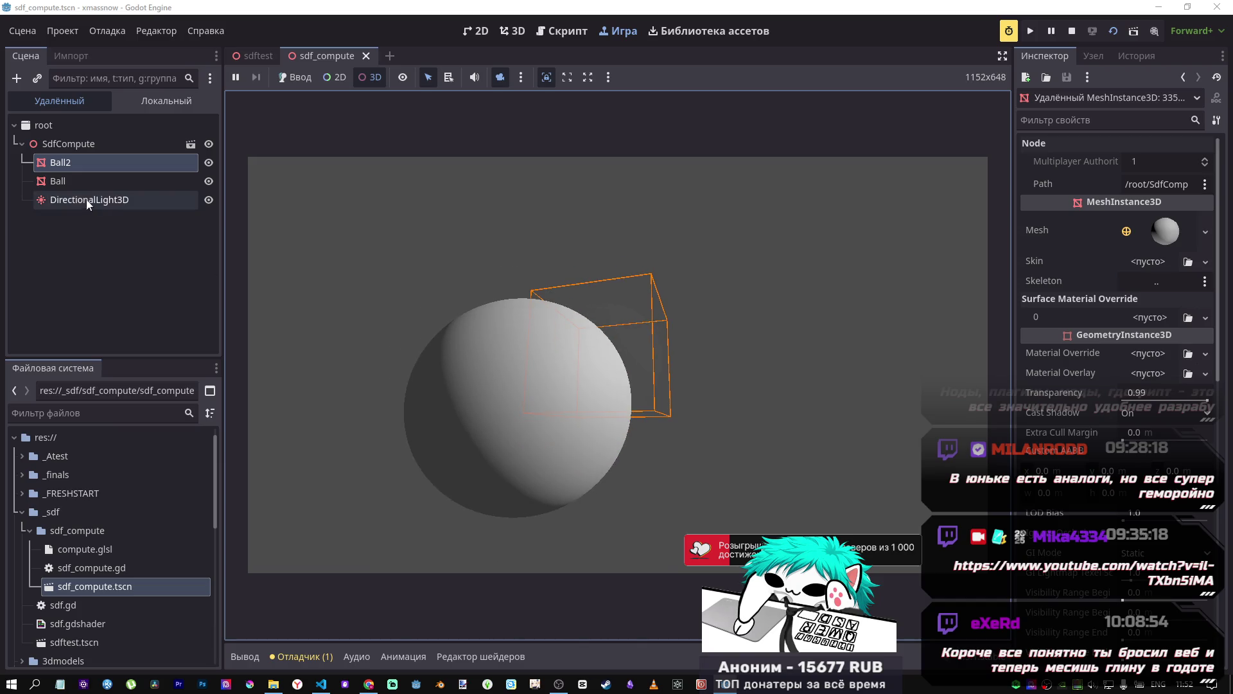
{"action": "left_click", "coordinate": [99, 181]}
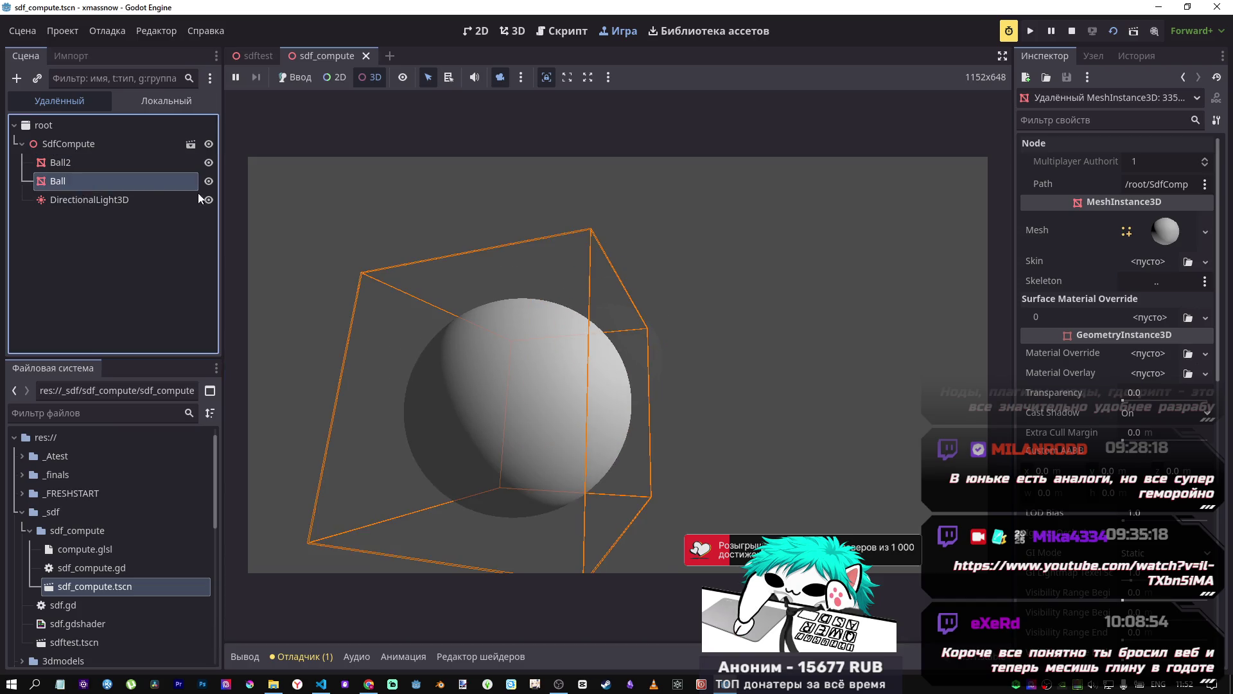
{"action": "left_click", "coordinate": [123, 144]}
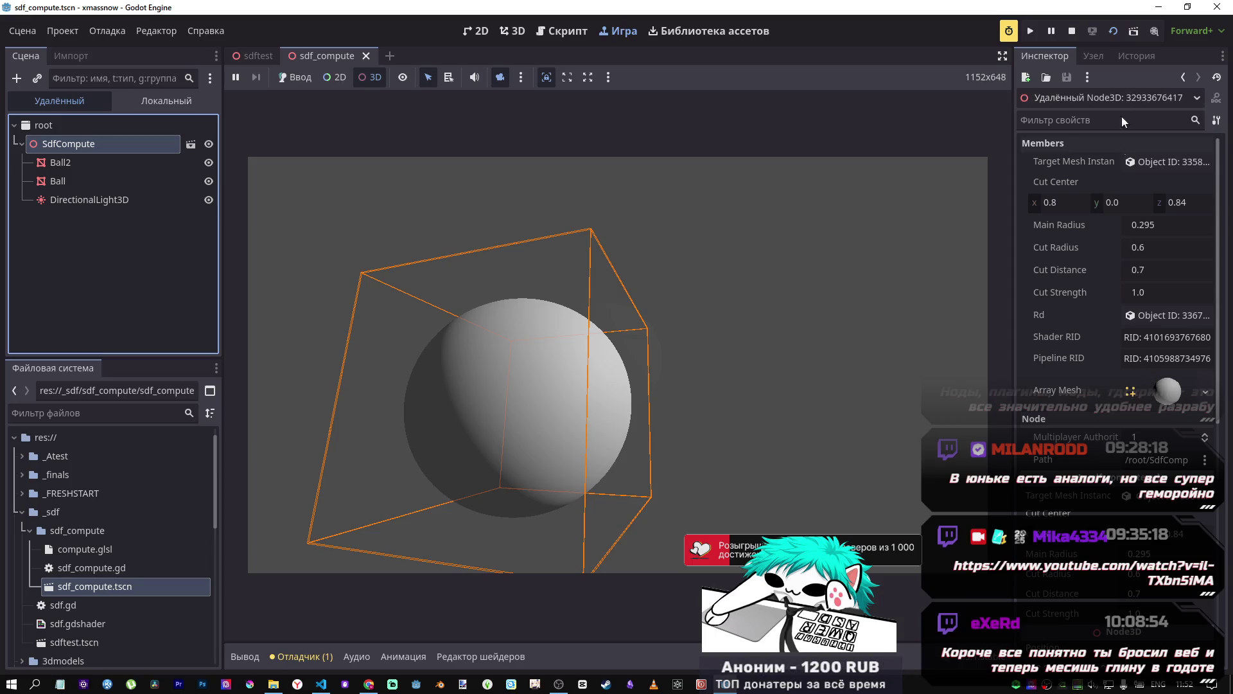
{"action": "left_click", "coordinate": [1077, 36]}
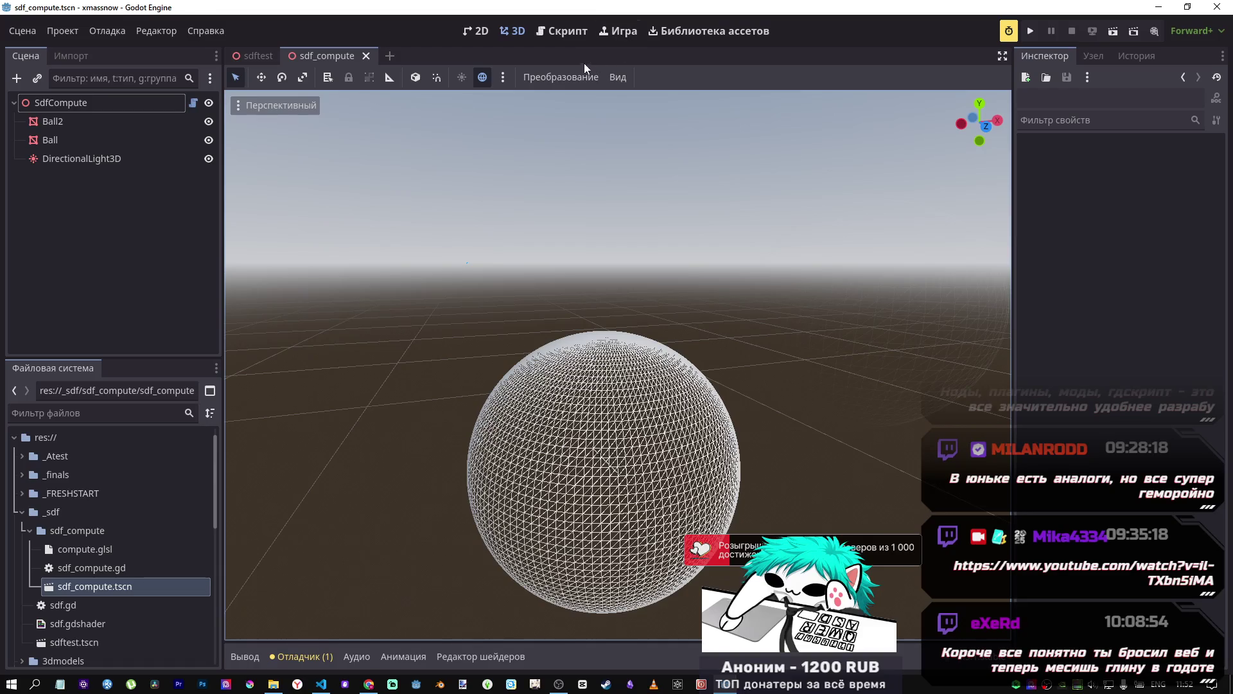
Step: Open sdf_compute.gd and the Output panel to read the rendering_device invalid-ID free error
{"action": "left_click", "coordinate": [559, 35]}
{"action": "scroll", "coordinate": [469, 137], "scroll_direction": "up", "scroll_amount": 2}
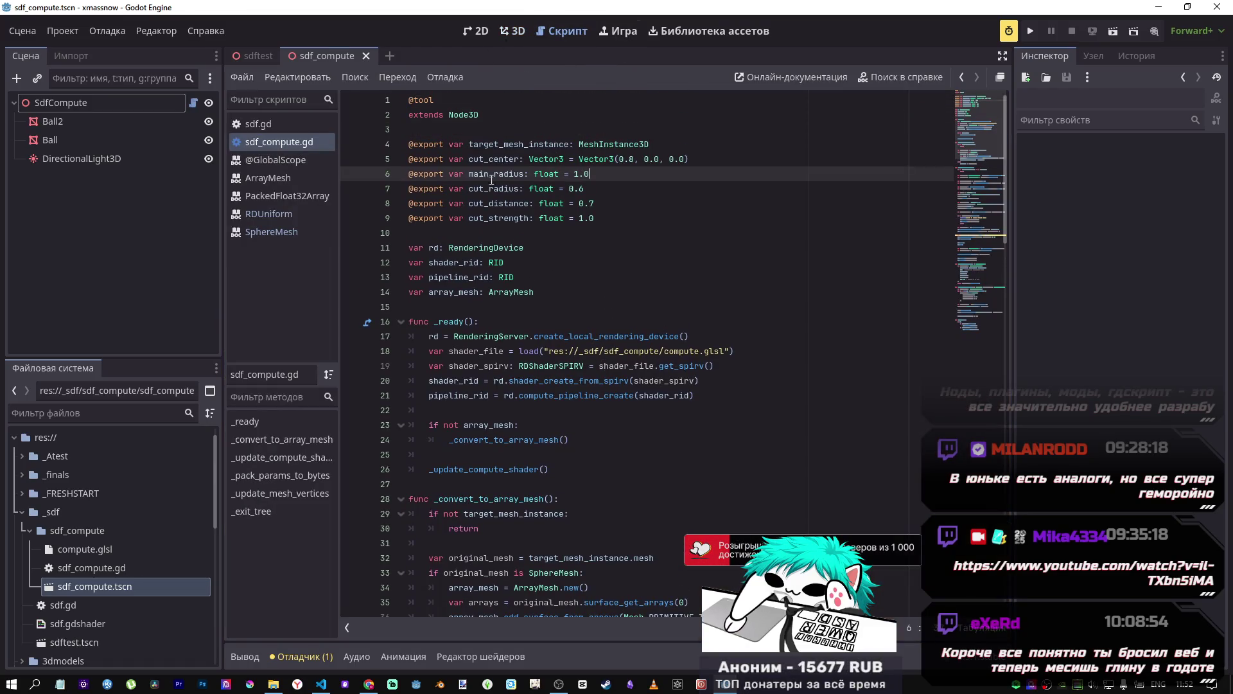
{"action": "left_click", "coordinate": [36, 32]}
{"action": "left_click", "coordinate": [98, 334]}
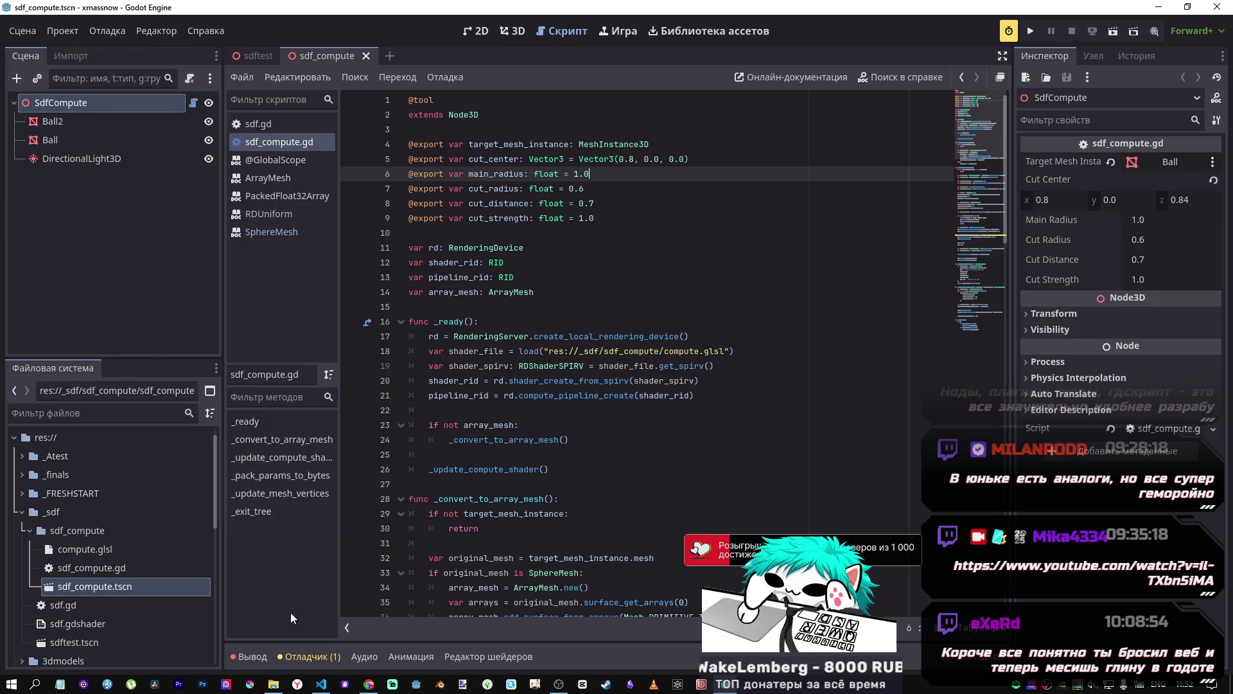
{"action": "left_click", "coordinate": [252, 656]}
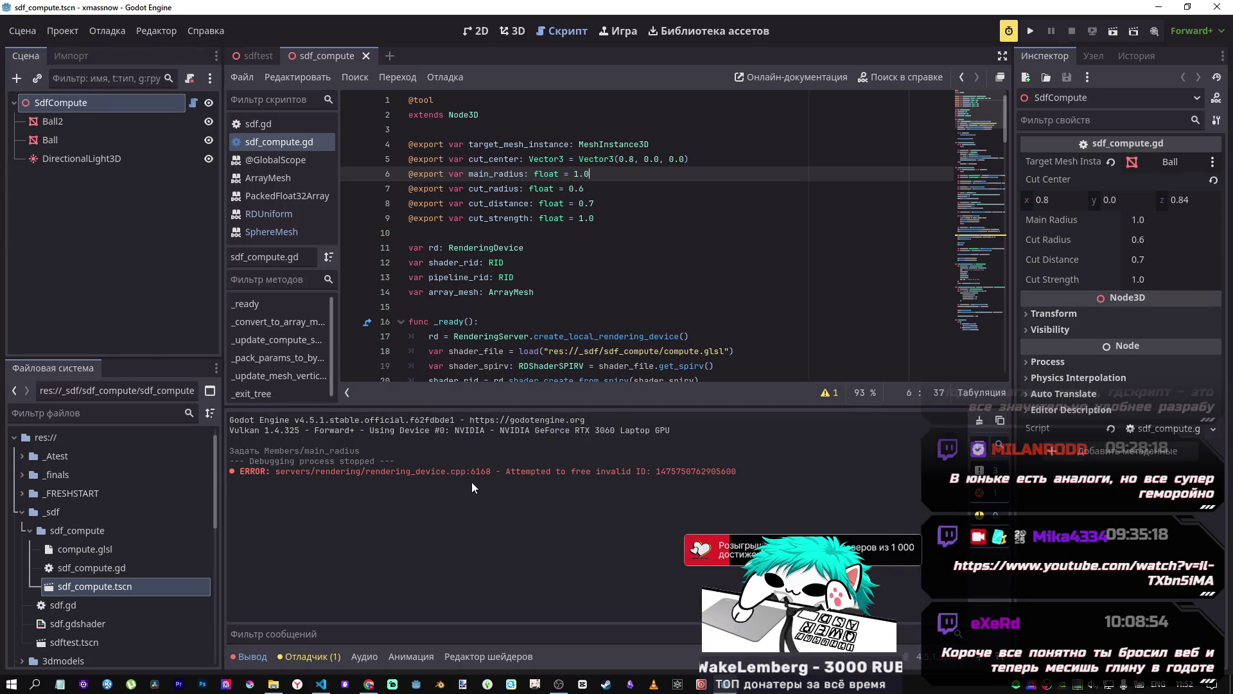
{"action": "scroll", "coordinate": [634, 283], "scroll_direction": "down", "scroll_amount": 20}
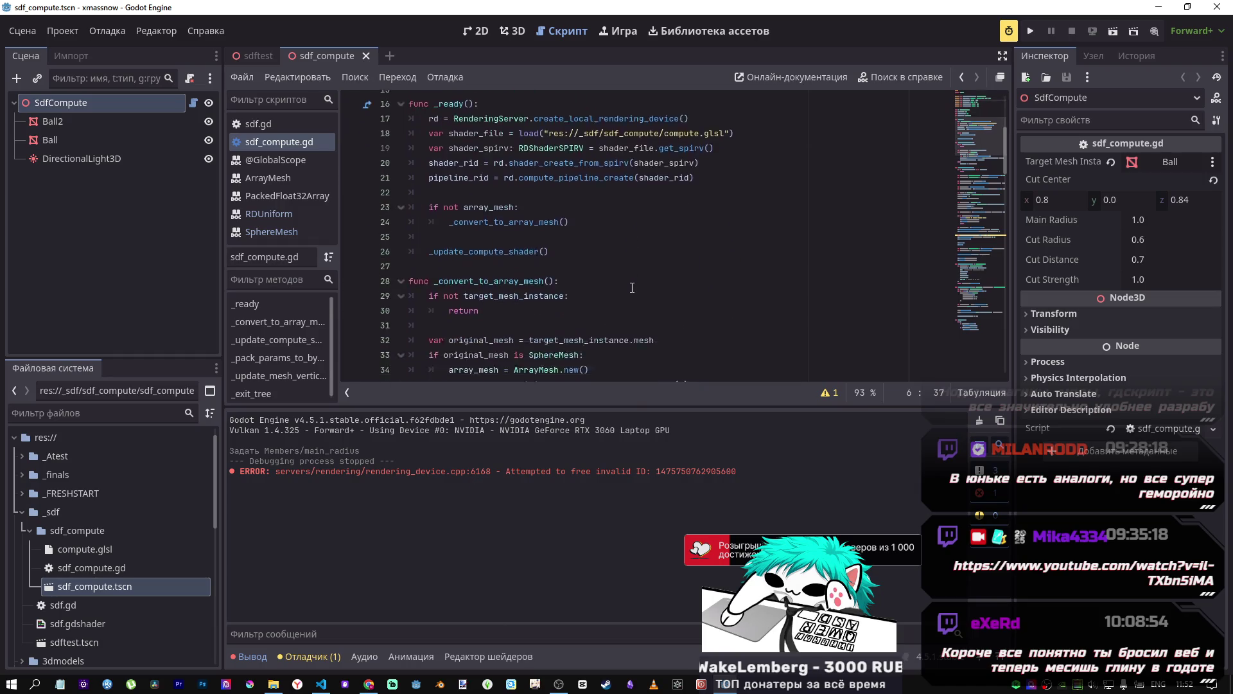
{"action": "scroll", "coordinate": [634, 286], "scroll_direction": "down", "scroll_amount": 7}
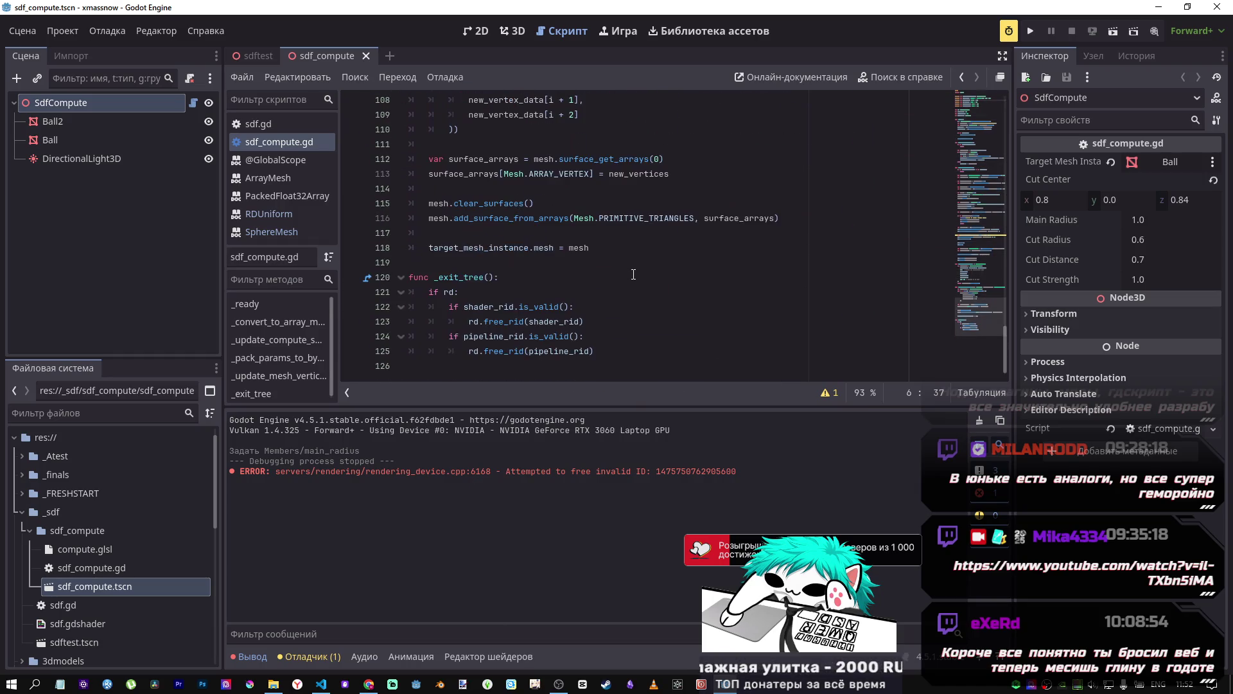
{"action": "scroll", "coordinate": [637, 260], "scroll_direction": "up", "scroll_amount": 11}
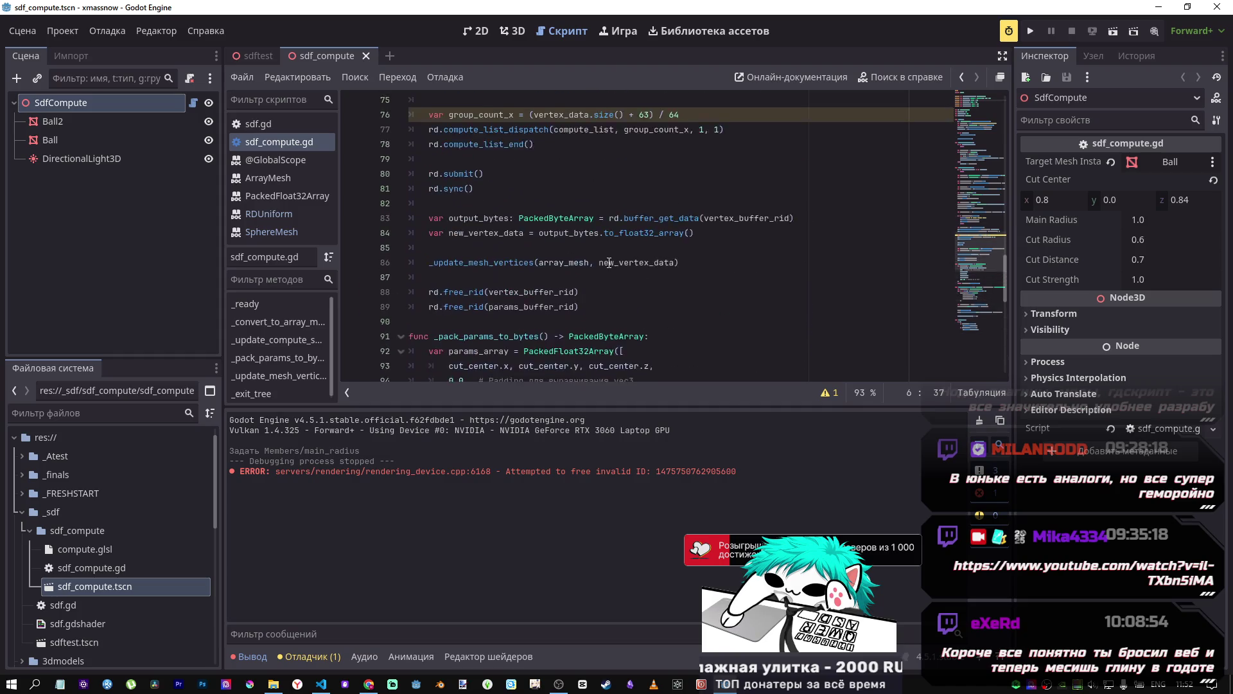
{"action": "scroll", "coordinate": [607, 259], "scroll_direction": "down", "scroll_amount": 4}
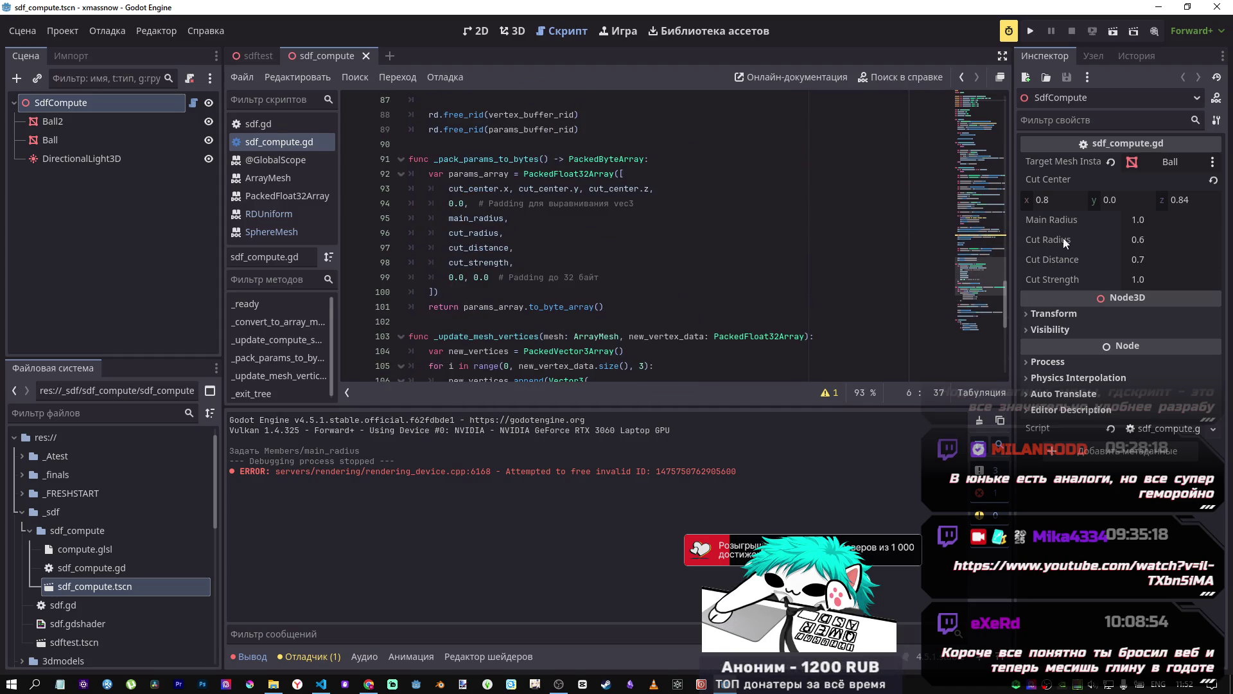
{"action": "left_click_drag", "start_coordinate": [983, 286], "coordinate": [957, 57]}
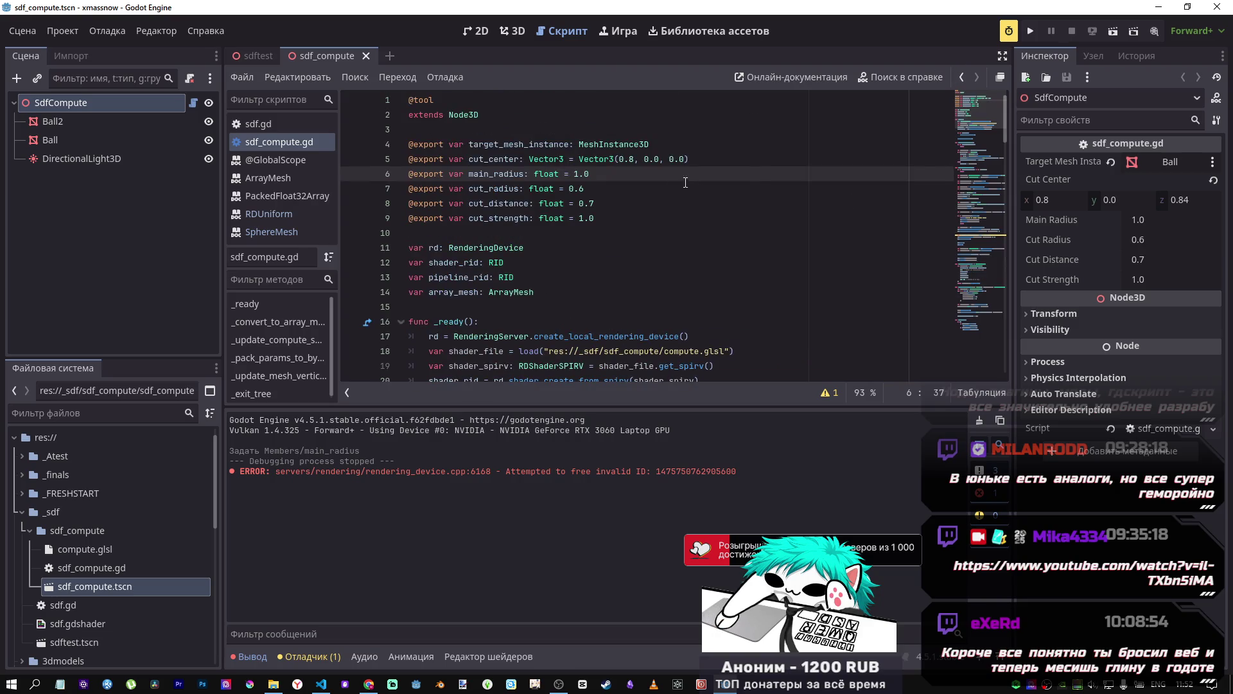
{"action": "left_click", "coordinate": [512, 31]}
Step: Revert Cut Strength, Main Radius, Cut Distance and Cut Radius to defaults and save the scene
{"action": "scroll", "coordinate": [644, 177], "scroll_direction": "down", "scroll_amount": 4}
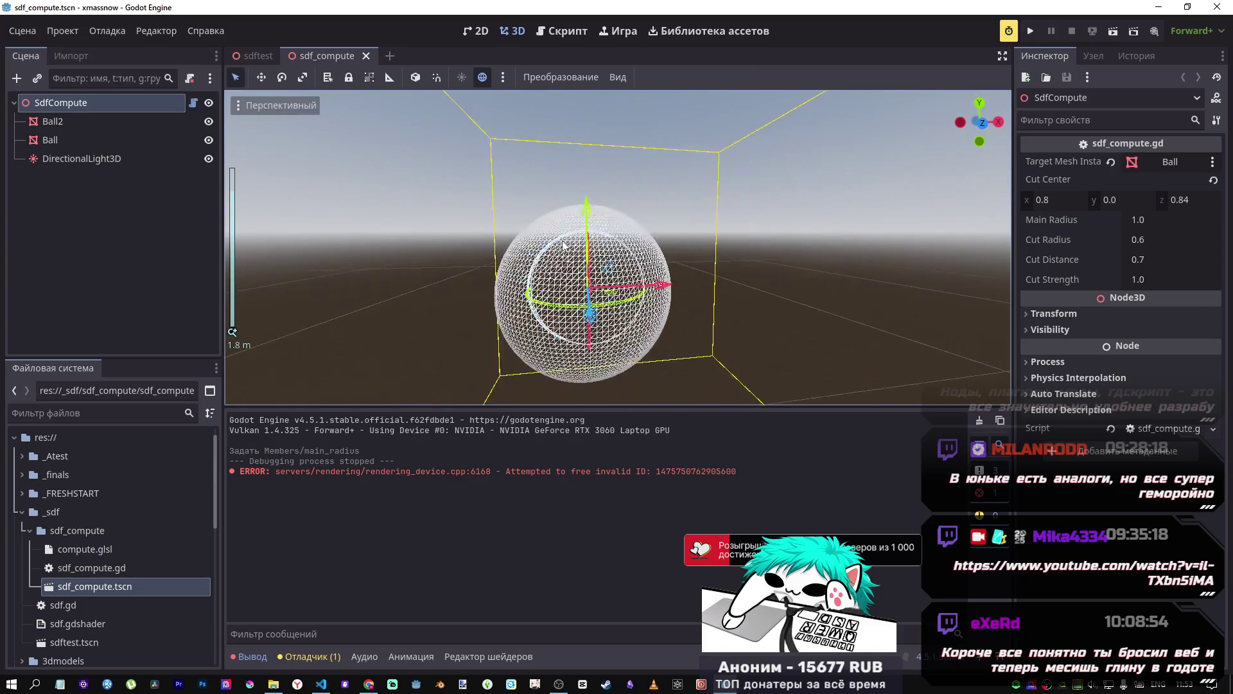
{"action": "scroll", "coordinate": [639, 180], "scroll_direction": "up", "scroll_amount": 3}
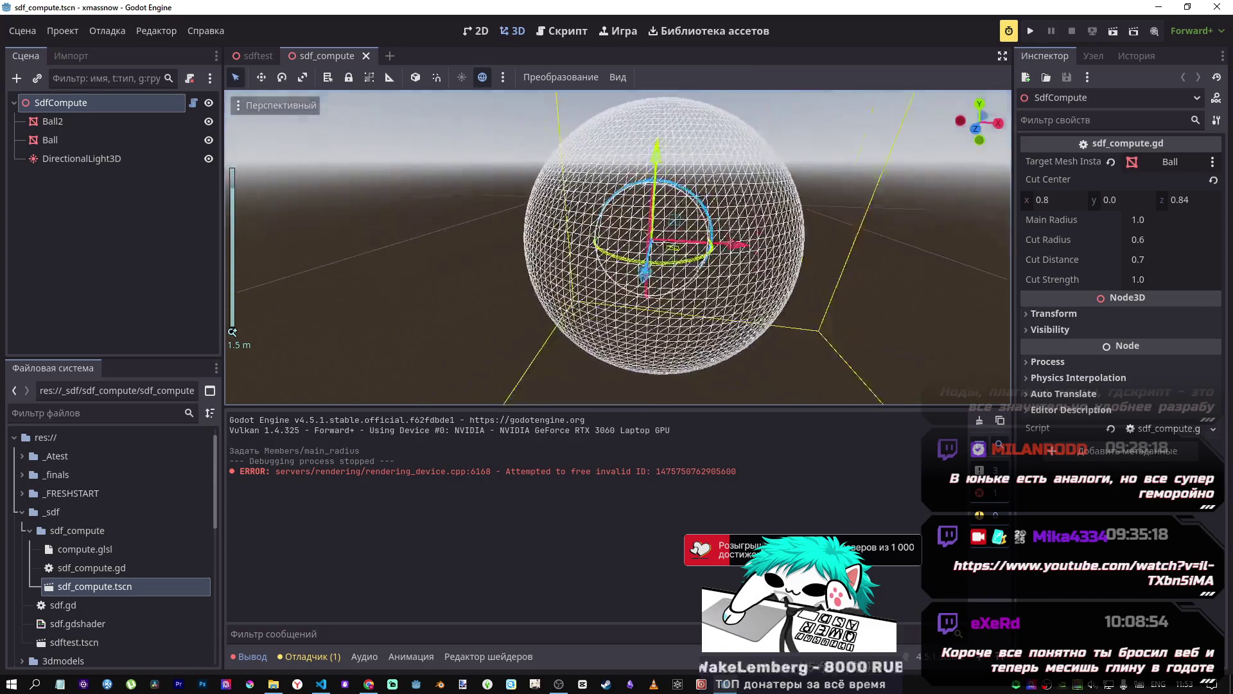
{"action": "key", "text": "f"}
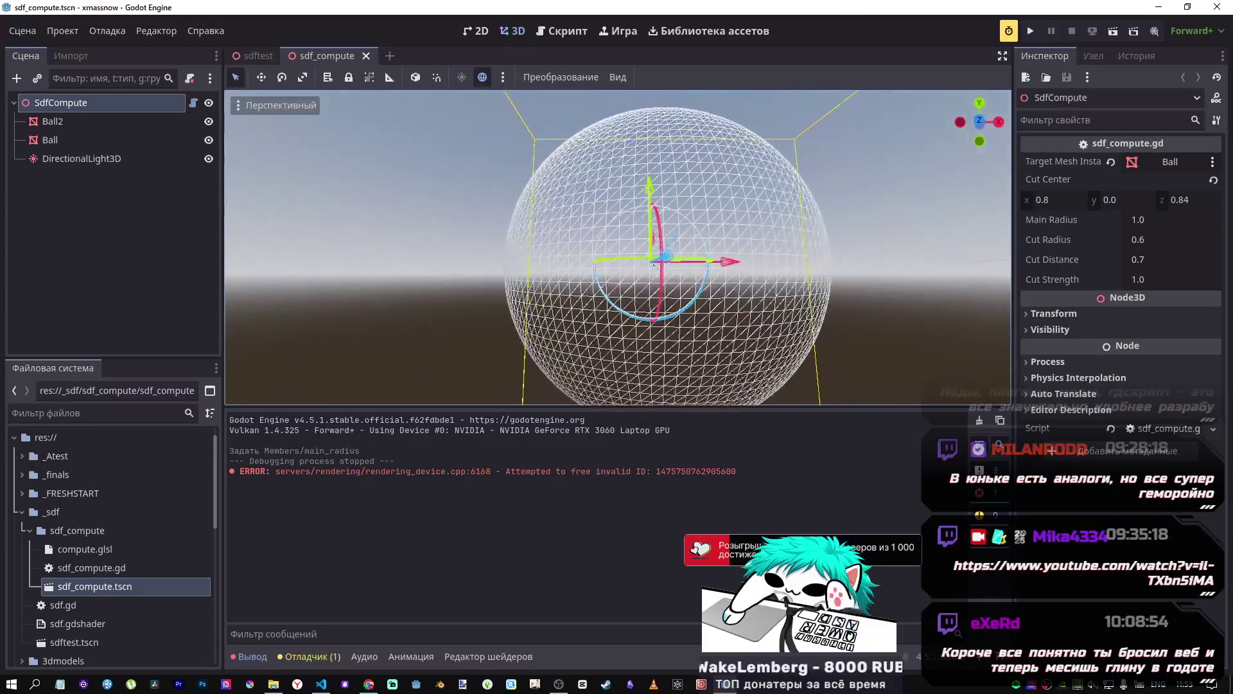
{"action": "mouse_move", "coordinate": [1153, 263]}
{"action": "left_mouse_down"}
{"action": "mouse_move", "coordinate": [1117, 263]}
{"action": "mouse_move", "coordinate": [1163, 280]}
{"action": "left_mouse_up"}
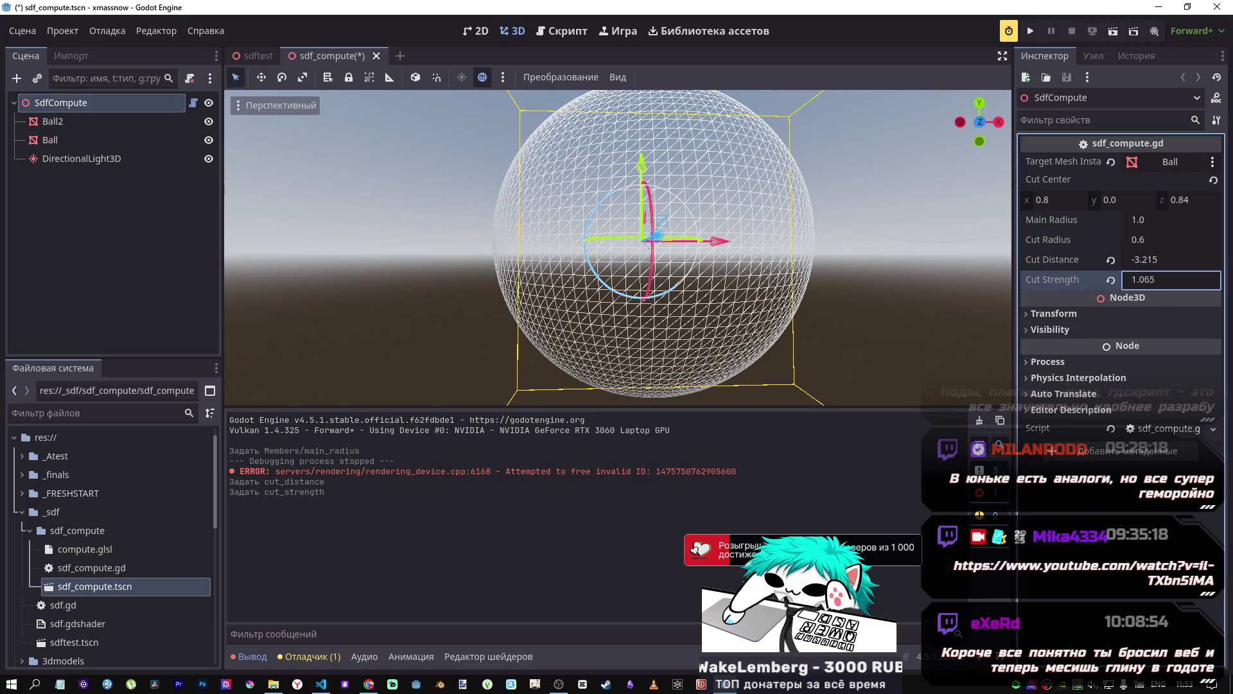
{"action": "left_click", "coordinate": [1112, 281]}
{"action": "mouse_move", "coordinate": [1159, 229]}
{"action": "left_mouse_down"}
{"action": "mouse_move", "coordinate": [1138, 230]}
{"action": "mouse_move", "coordinate": [1182, 220]}
{"action": "mouse_move", "coordinate": [1118, 240]}
{"action": "mouse_move", "coordinate": [1163, 244]}
{"action": "left_mouse_up"}
{"action": "left_click", "coordinate": [1112, 220]}
{"action": "left_click", "coordinate": [1112, 259]}
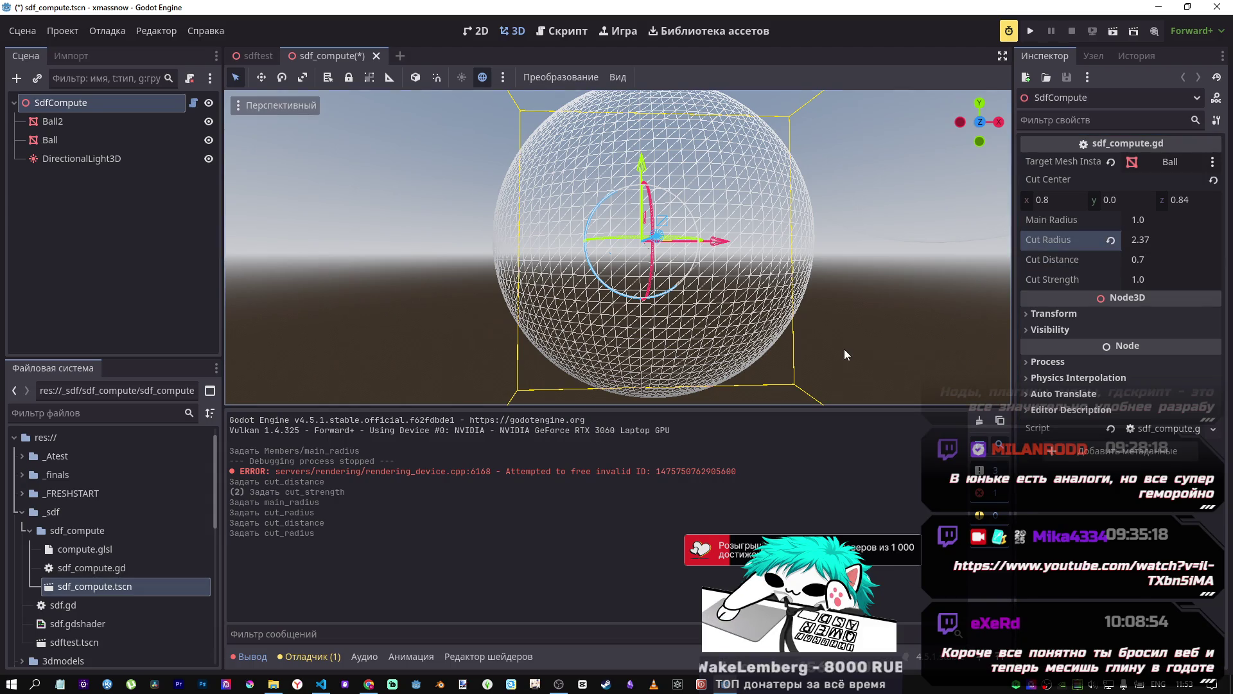
{"action": "left_click", "coordinate": [1111, 240]}
{"action": "mouse_move", "coordinate": [643, 257]}
{"action": "left_mouse_down"}
{"action": "mouse_move", "coordinate": [533, 219]}
{"action": "mouse_move", "coordinate": [807, 248]}
{"action": "left_mouse_up"}
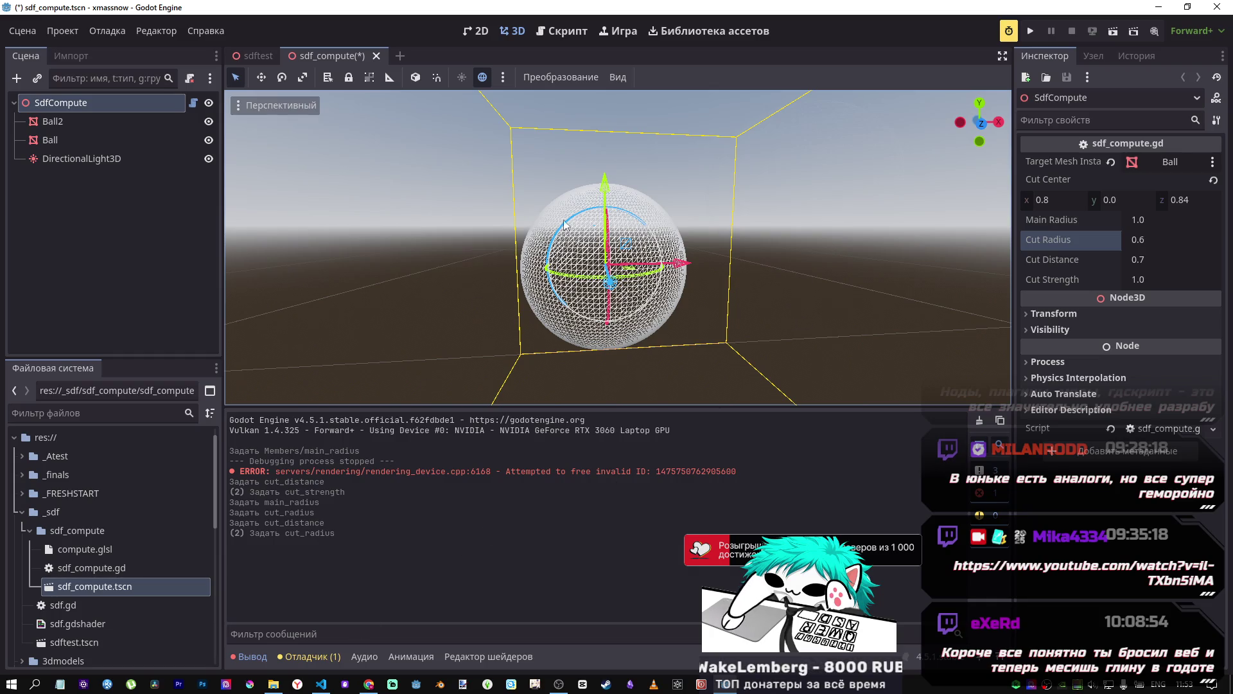
{"action": "key", "text": "ctrl+s"}
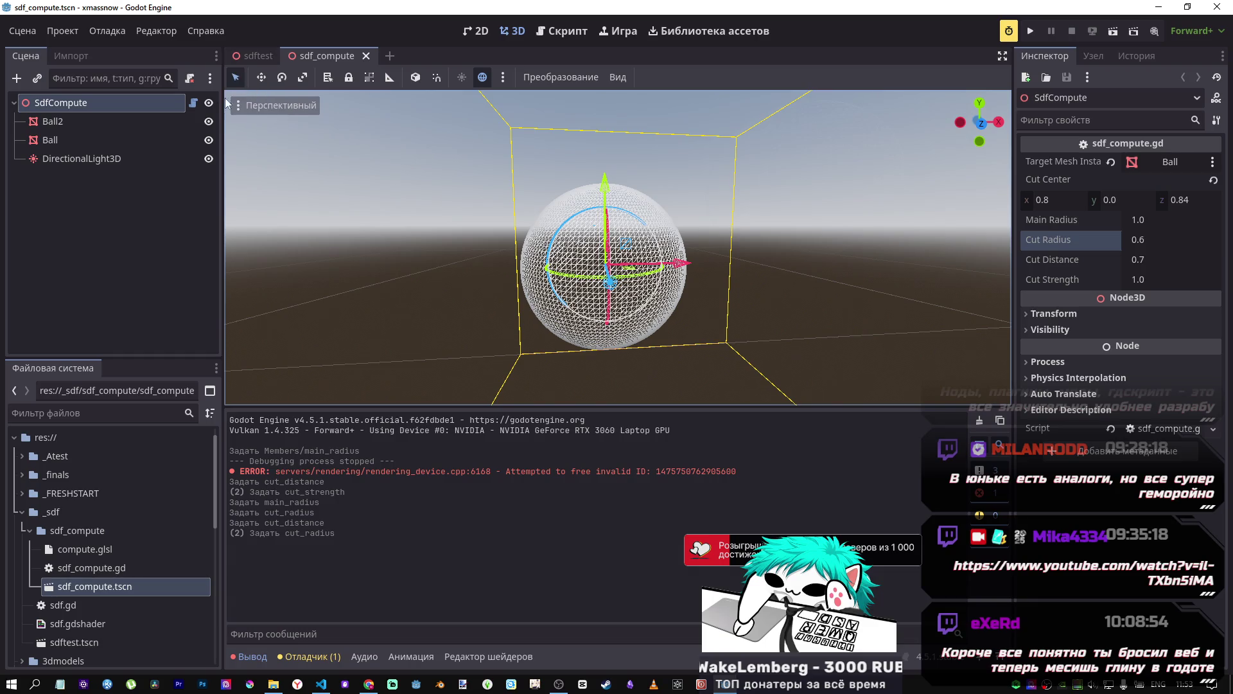
Step: Open sdf_compute.gd at line 17 in the _ready function
{"action": "left_click", "coordinate": [556, 32]}
{"action": "mouse_move", "coordinate": [411, 240]}
{"action": "left_mouse_down"}
{"action": "mouse_move", "coordinate": [488, 257]}
{"action": "mouse_move", "coordinate": [533, 296]}
{"action": "left_mouse_up"}
{"action": "scroll", "coordinate": [534, 295], "scroll_direction": "down", "scroll_amount": 3}
{"action": "left_click", "coordinate": [430, 204]}
{"action": "mouse_move", "coordinate": [431, 209]}
{"action": "left_mouse_down"}
{"action": "mouse_move", "coordinate": [706, 238]}
{"action": "mouse_move", "coordinate": [719, 258]}
{"action": "left_mouse_up"}
{"action": "scroll", "coordinate": [605, 243], "scroll_direction": "down", "scroll_amount": 2}
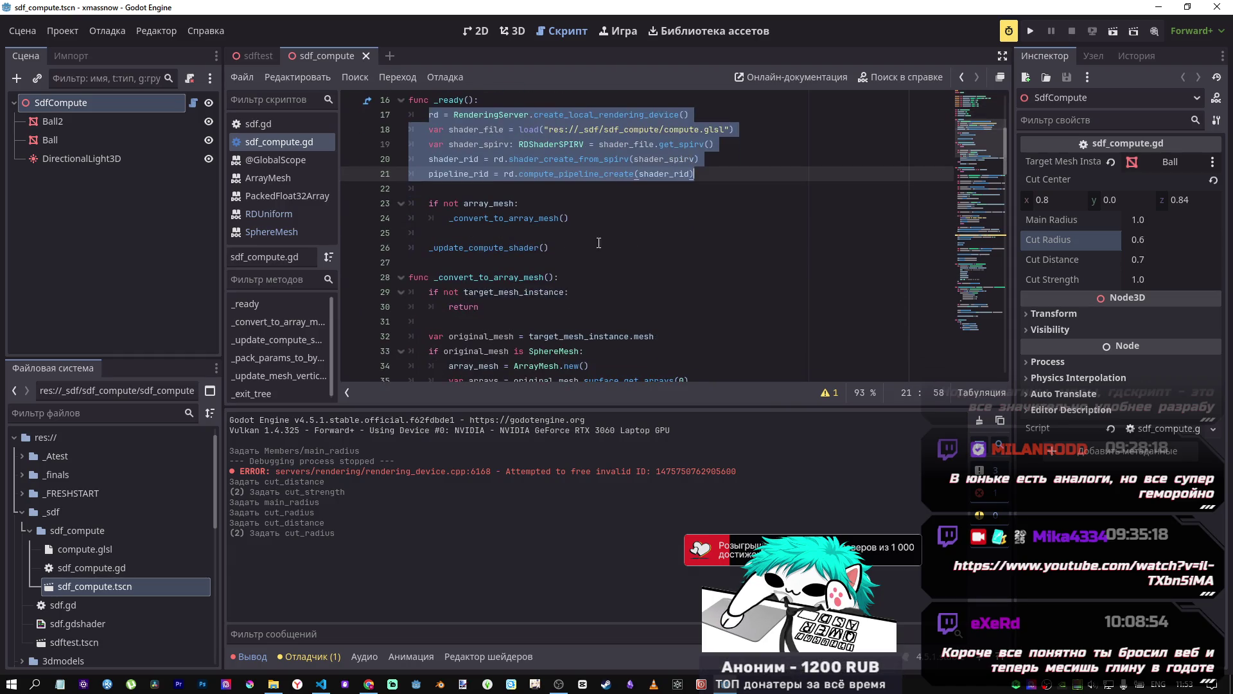
{"action": "left_click", "coordinate": [495, 173]}
{"action": "mouse_move", "coordinate": [457, 114]}
{"action": "left_mouse_down"}
{"action": "mouse_move", "coordinate": [707, 135]}
{"action": "mouse_move", "coordinate": [636, 158]}
{"action": "mouse_move", "coordinate": [677, 178]}
{"action": "left_mouse_up"}
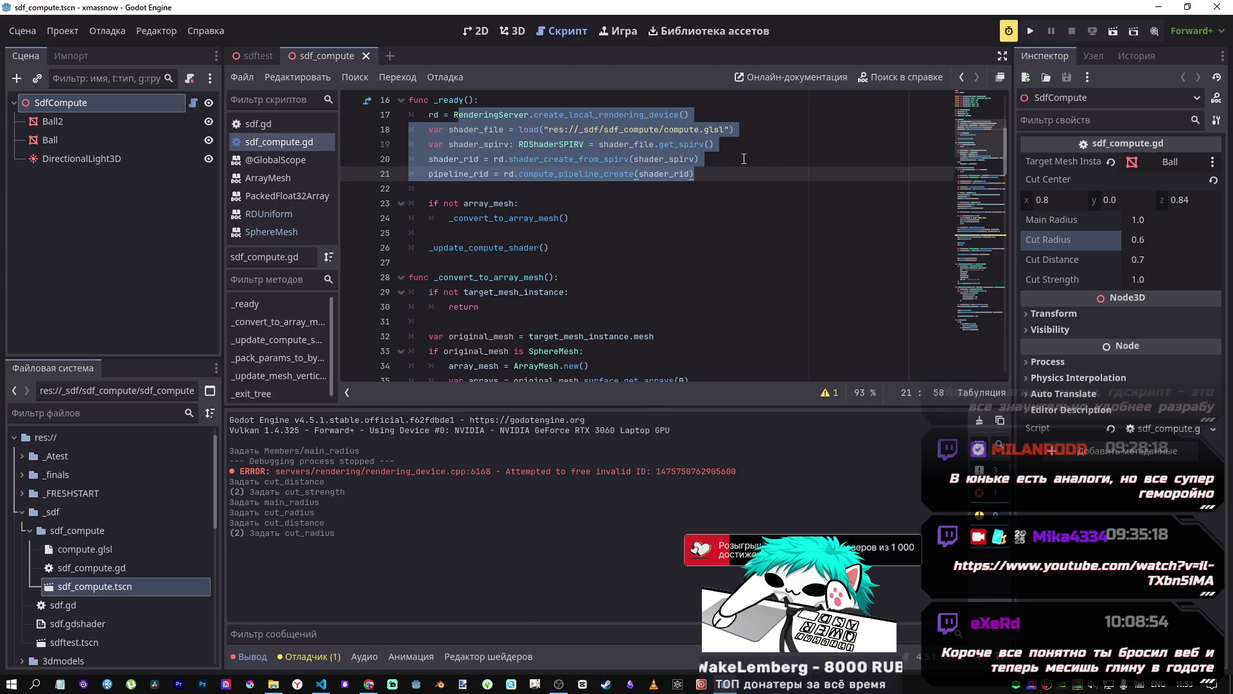
{"action": "mouse_move", "coordinate": [695, 173]}
{"action": "left_mouse_down"}
{"action": "mouse_move", "coordinate": [488, 159]}
{"action": "mouse_move", "coordinate": [444, 130]}
{"action": "mouse_move", "coordinate": [467, 115]}
{"action": "mouse_move", "coordinate": [677, 116]}
{"action": "left_mouse_up"}
{"action": "left_click", "coordinate": [432, 114]}
{"action": "left_click", "coordinate": [377, 641]}
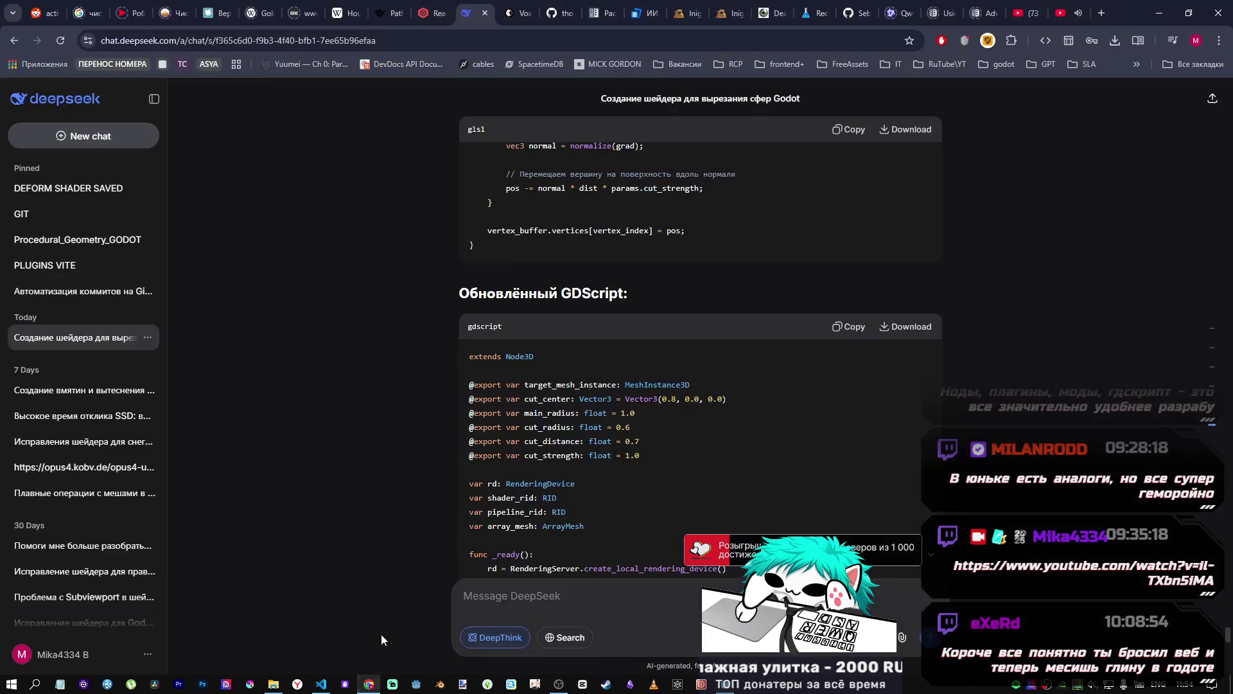
{"action": "left_click", "coordinate": [943, 12]}
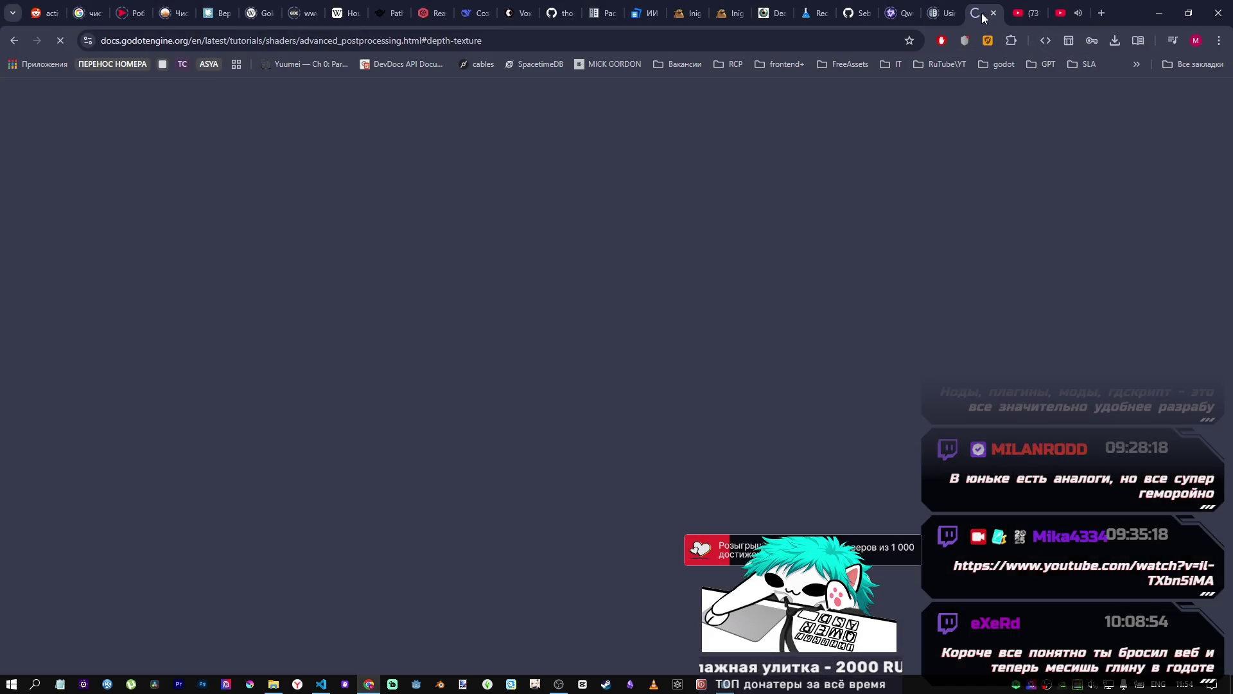
{"action": "left_click", "coordinate": [347, 40]}
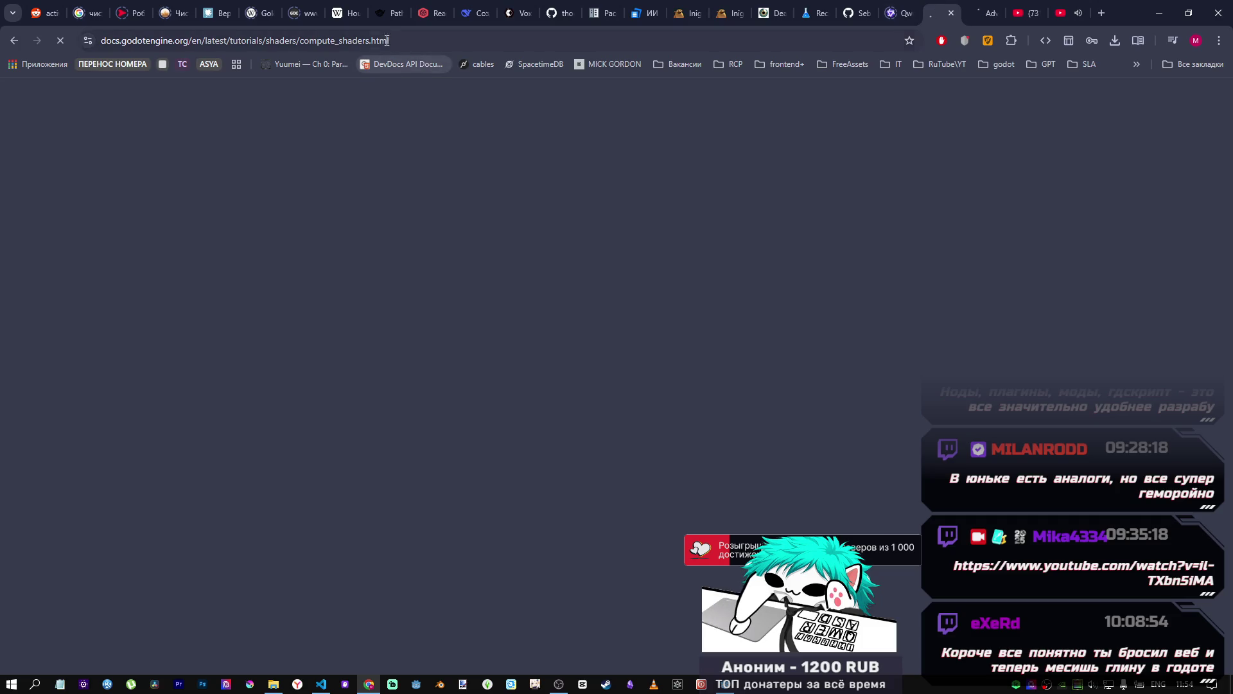
{"action": "left_click_drag", "start_coordinate": [348, 40], "coordinate": [452, 38]}
{"action": "left_click", "coordinate": [453, 39]}
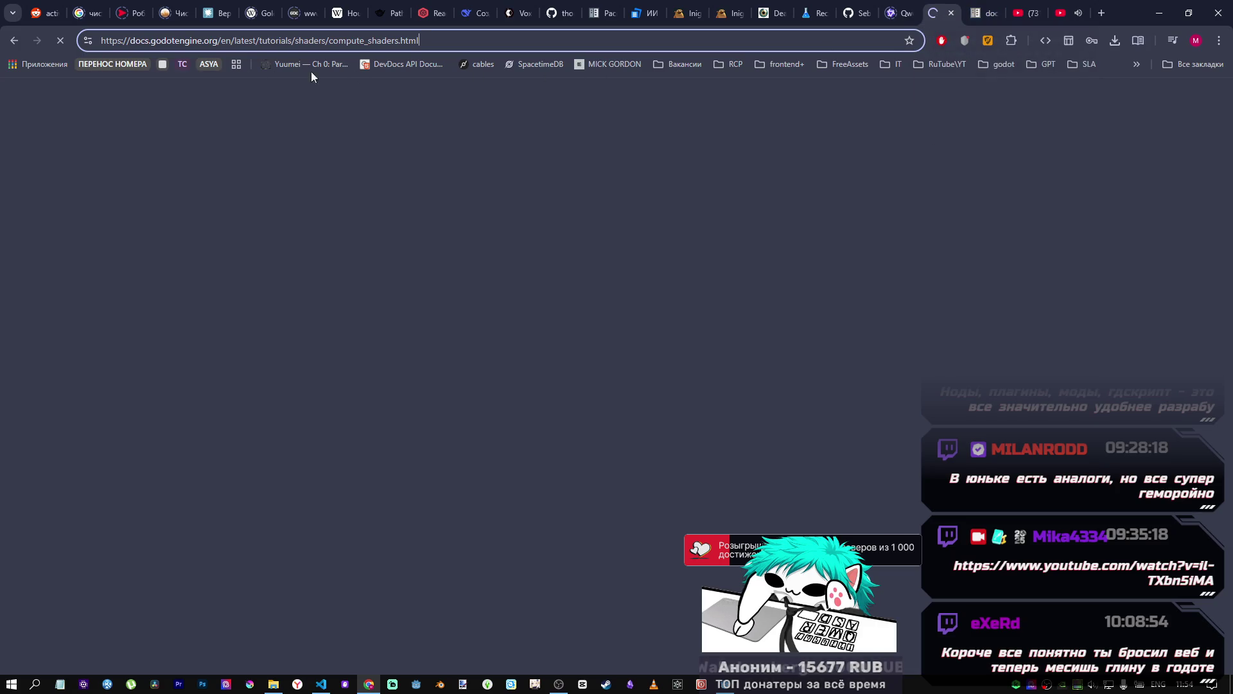
{"action": "key", "text": "F5"}
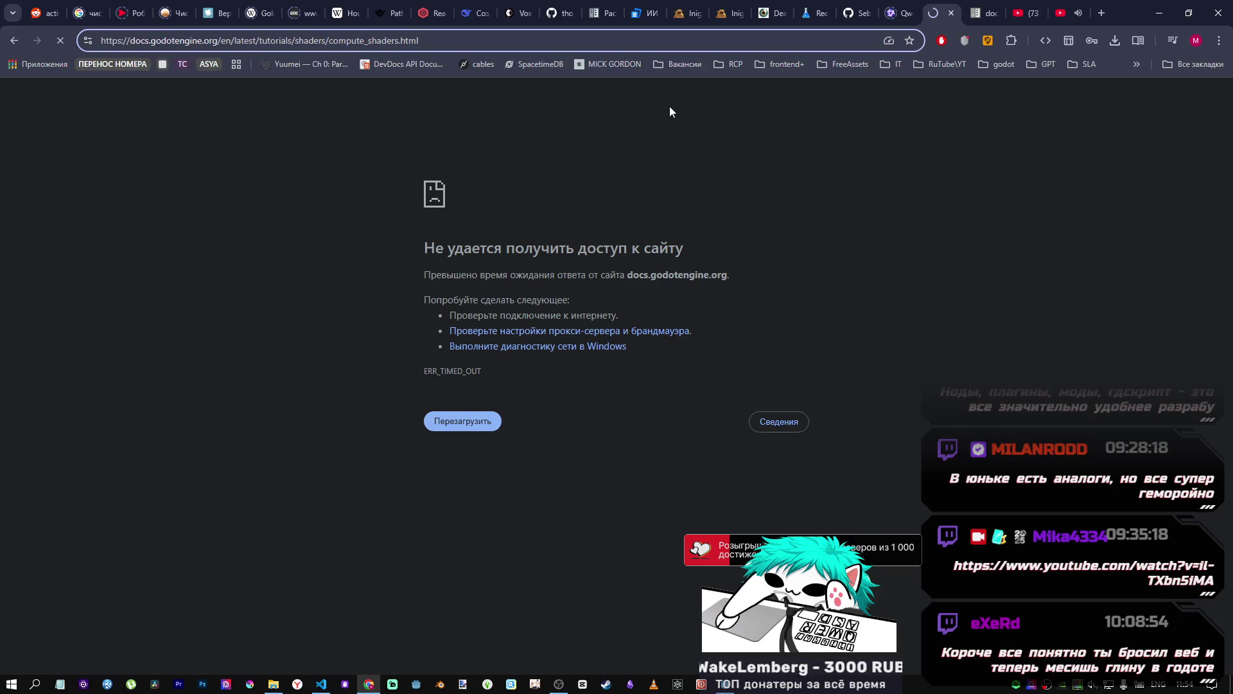
{"action": "left_click", "coordinate": [978, 17]}
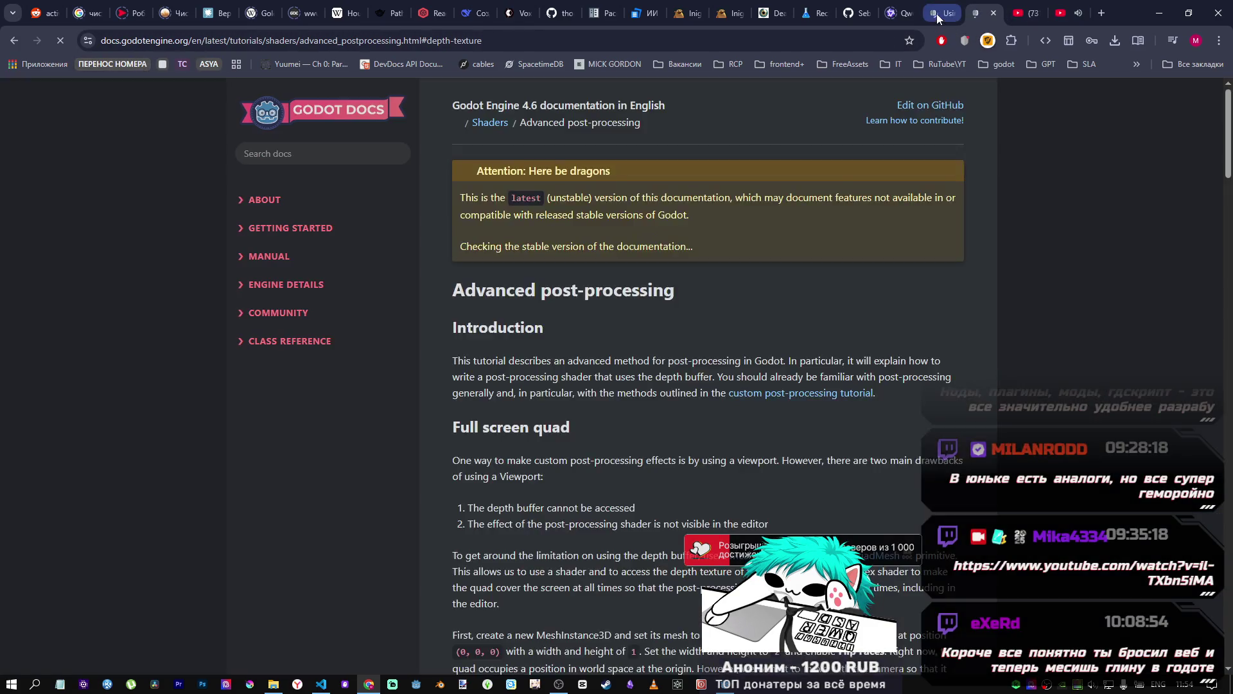
{"action": "left_click", "coordinate": [937, 13]}
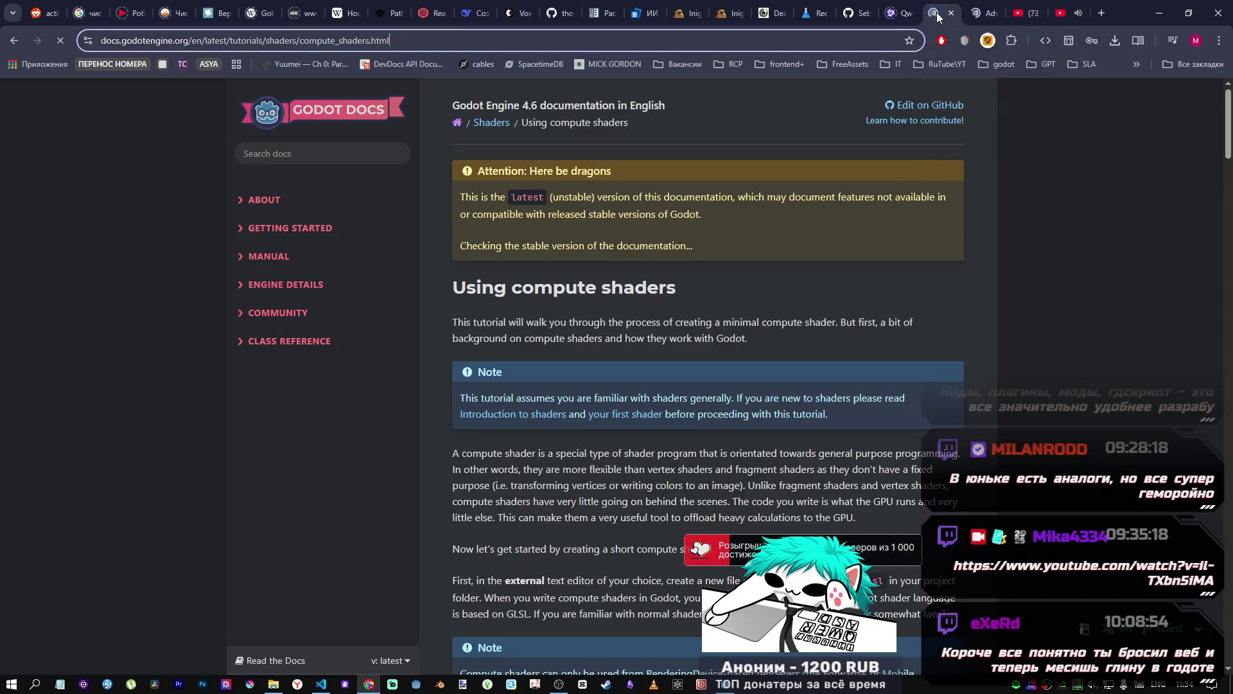
{"action": "scroll", "coordinate": [556, 346], "scroll_direction": "down", "scroll_amount": 10}
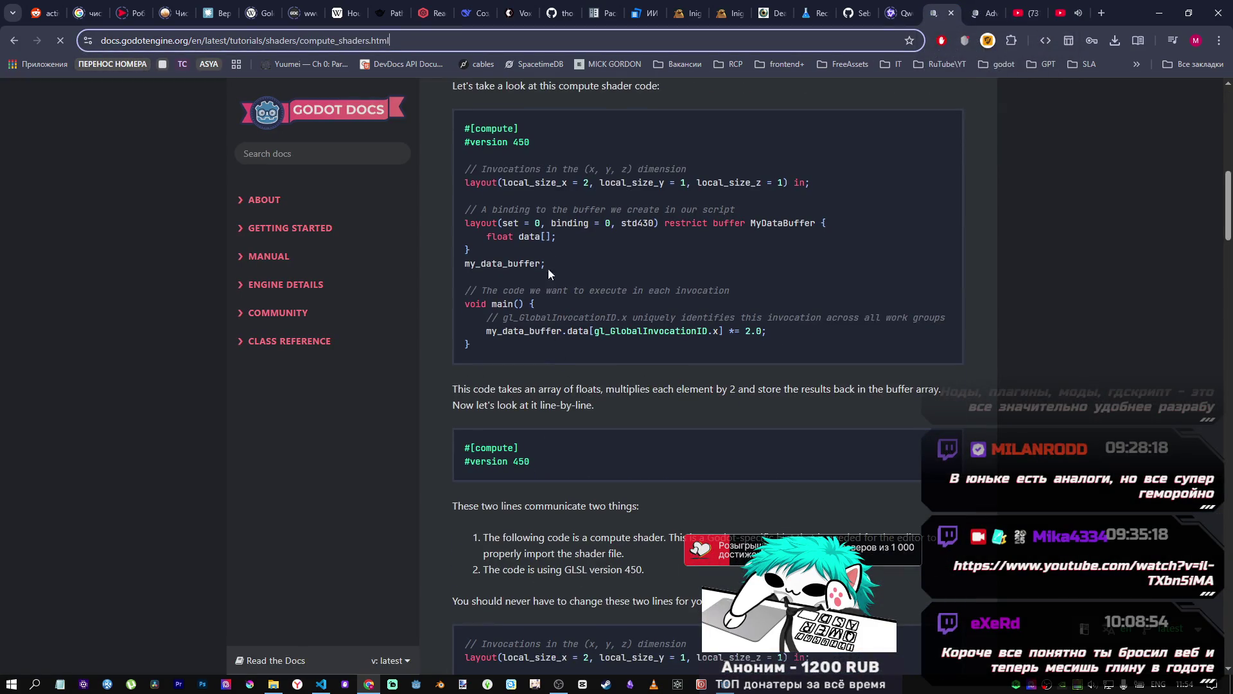
{"action": "scroll", "coordinate": [576, 193], "scroll_direction": "up", "scroll_amount": 6}
{"action": "scroll", "coordinate": [507, 282], "scroll_direction": "down", "scroll_amount": 6}
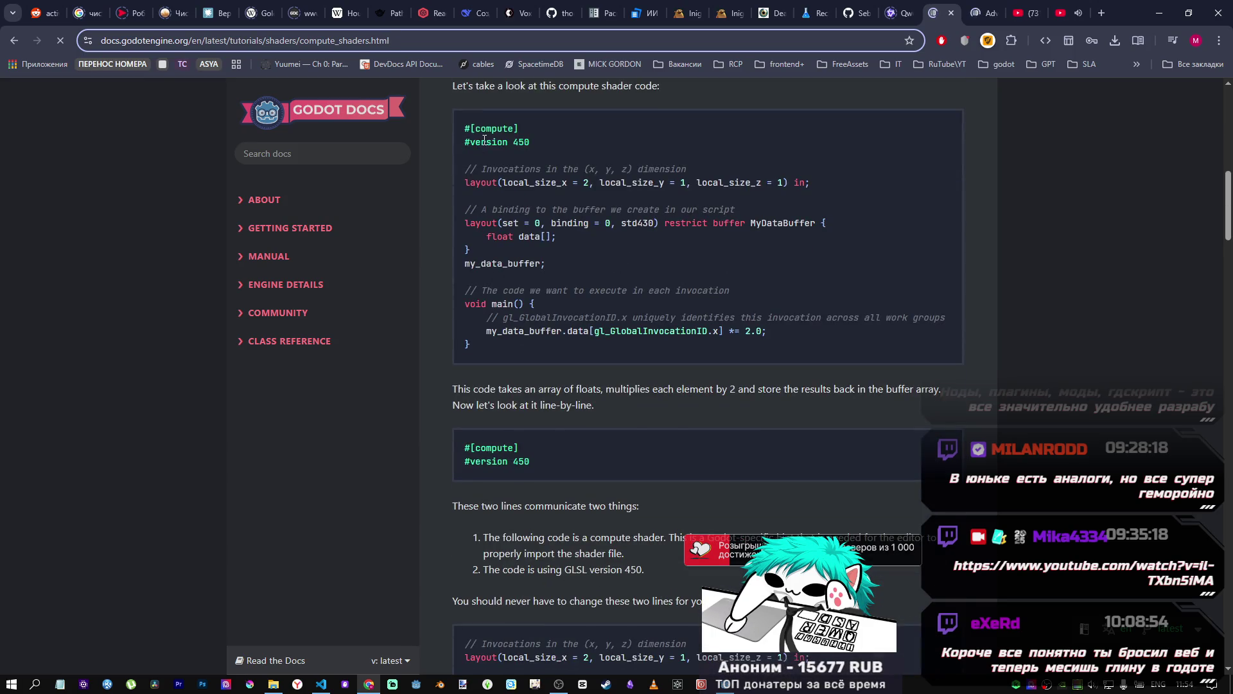
{"action": "left_click_drag", "start_coordinate": [483, 139], "coordinate": [681, 279]}
{"action": "scroll", "coordinate": [526, 260], "scroll_direction": "down", "scroll_amount": 20}
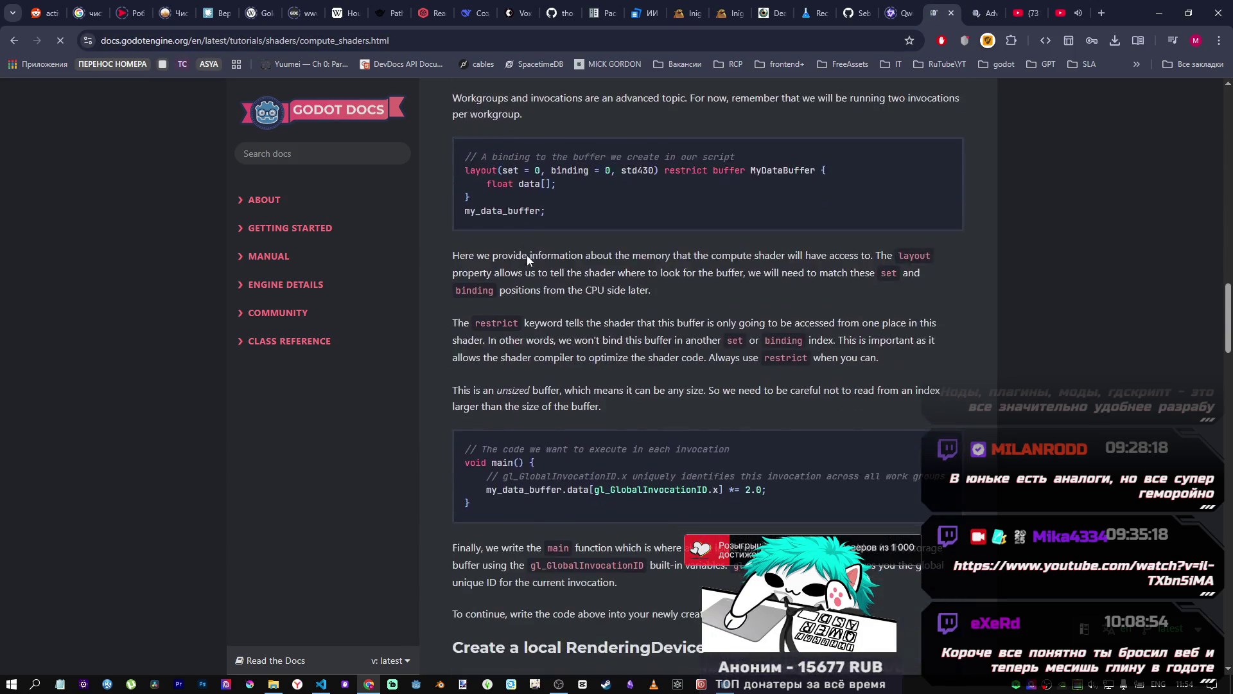
{"action": "scroll", "coordinate": [527, 255], "scroll_direction": "down", "scroll_amount": 10}
{"action": "scroll", "coordinate": [684, 282], "scroll_direction": "up", "scroll_amount": 1}
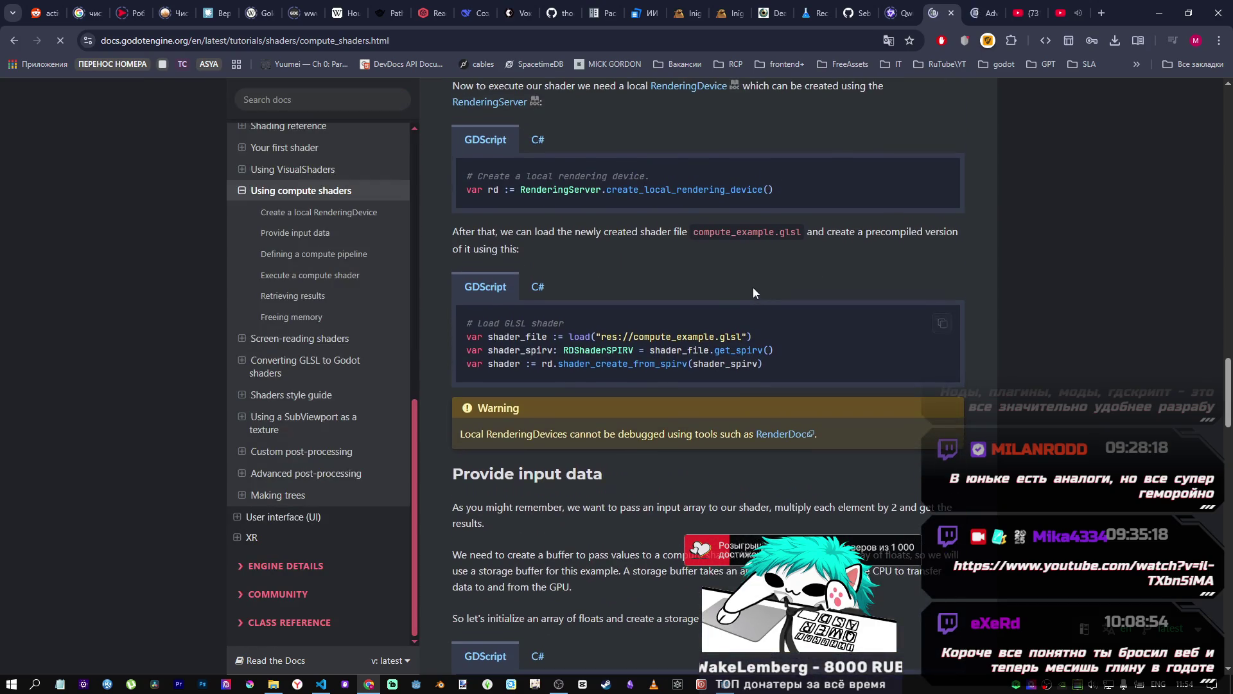
{"action": "left_click_drag", "start_coordinate": [473, 191], "coordinate": [758, 195]}
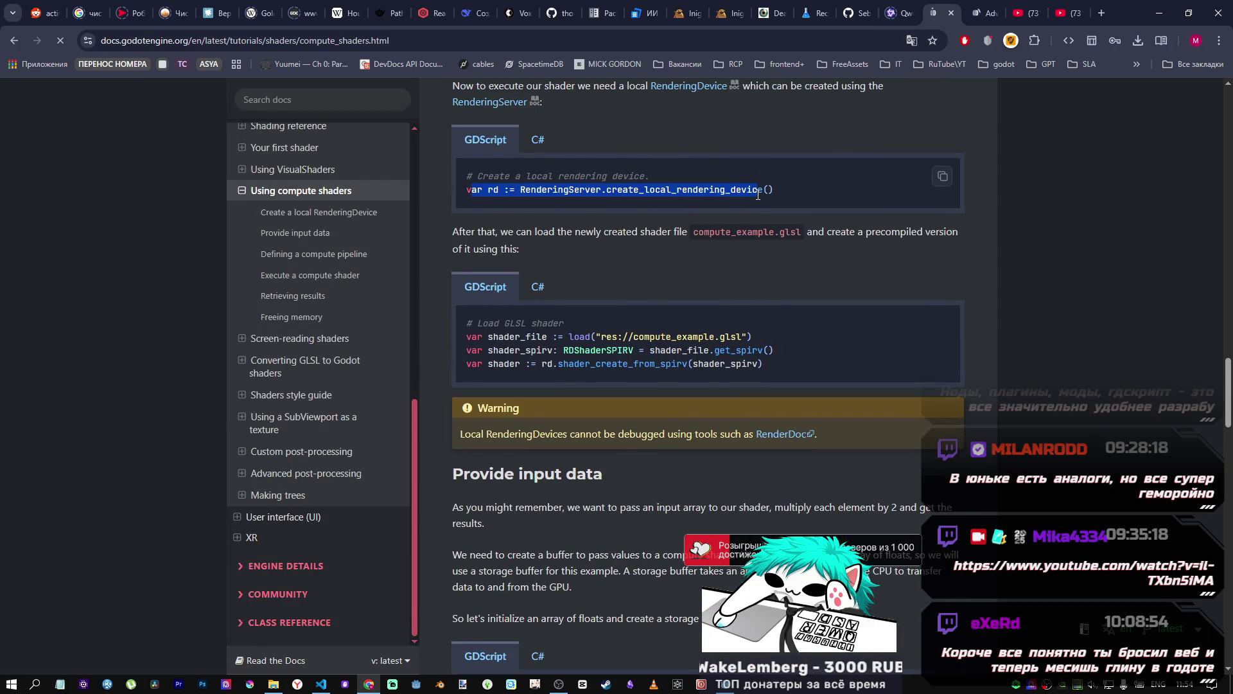
{"action": "key", "text": "alt+Tab"}
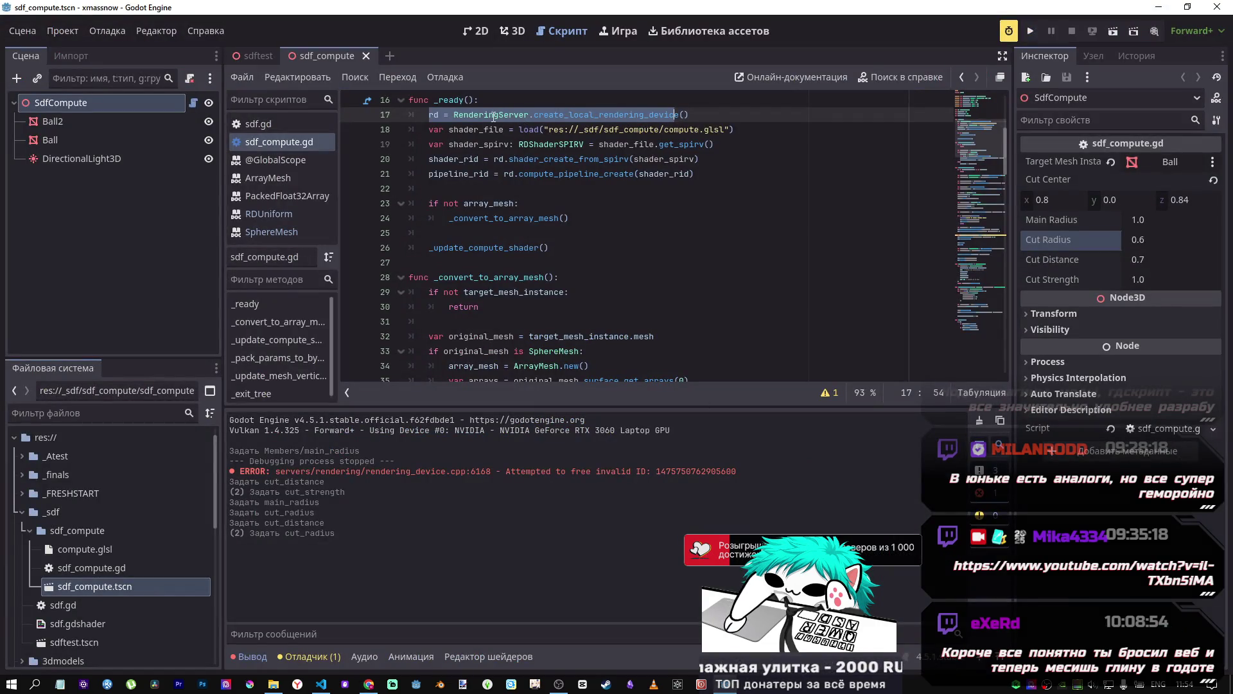
Step: Select the script's rd variable, then the docs' shader_file load and SPIR-V conversion lines
{"action": "double_click", "coordinate": [433, 114]}
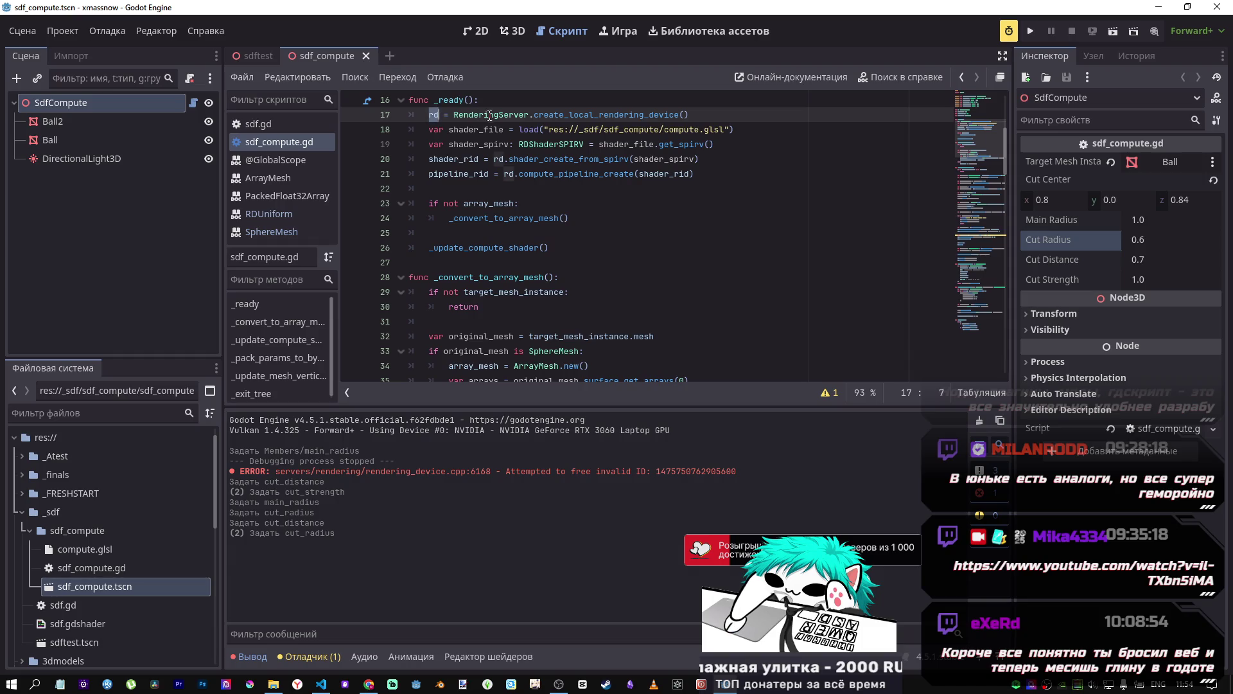
{"action": "mouse_move", "coordinate": [368, 684]}
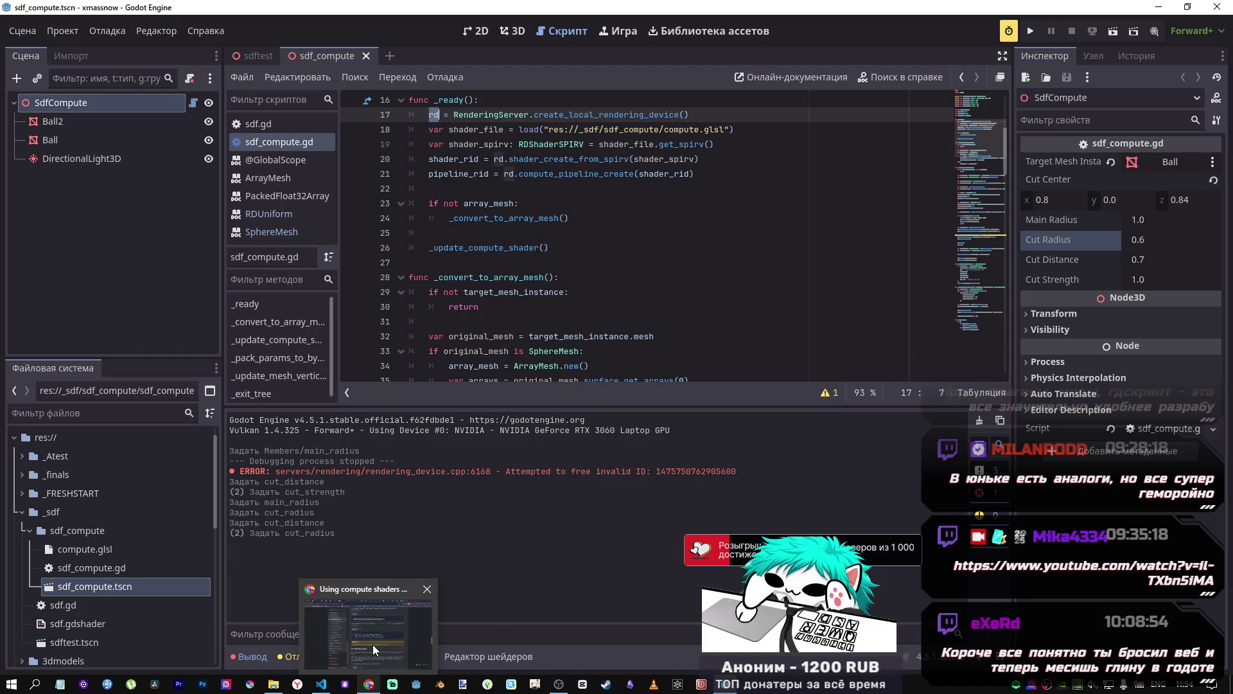
{"action": "left_click", "coordinate": [373, 645]}
{"action": "left_click", "coordinate": [500, 211]}
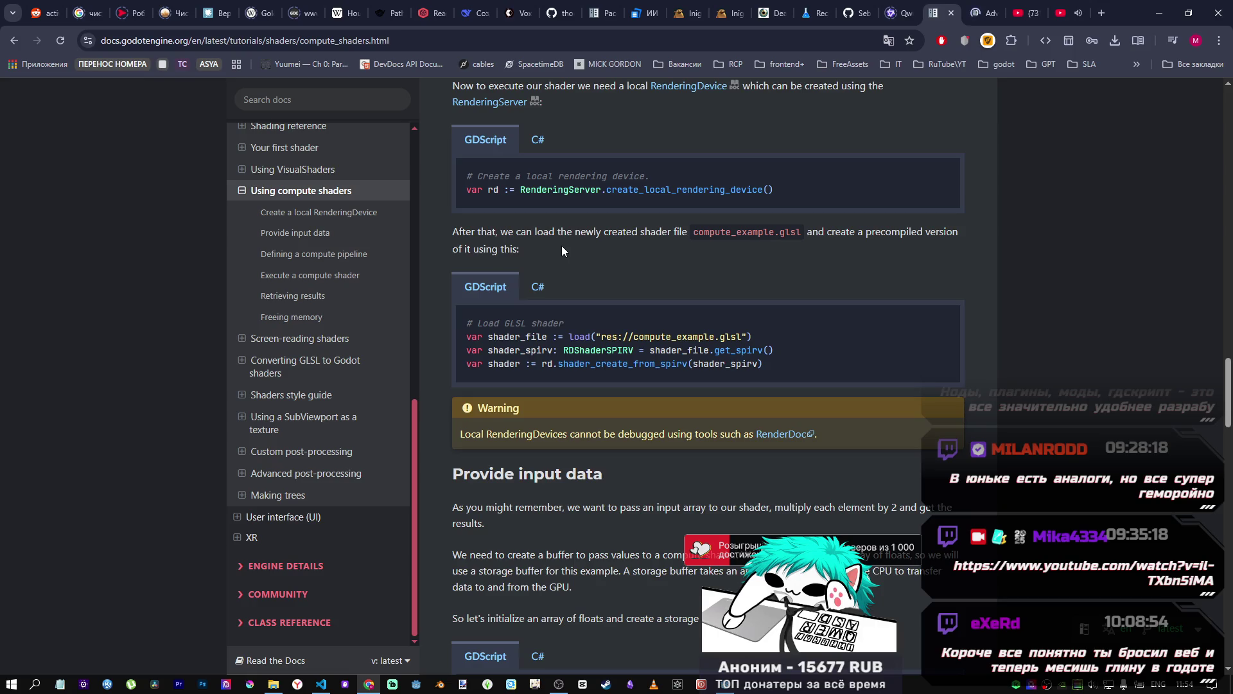
{"action": "scroll", "coordinate": [560, 250], "scroll_direction": "down", "scroll_amount": 2}
{"action": "scroll", "coordinate": [552, 258], "scroll_direction": "up", "scroll_amount": 2}
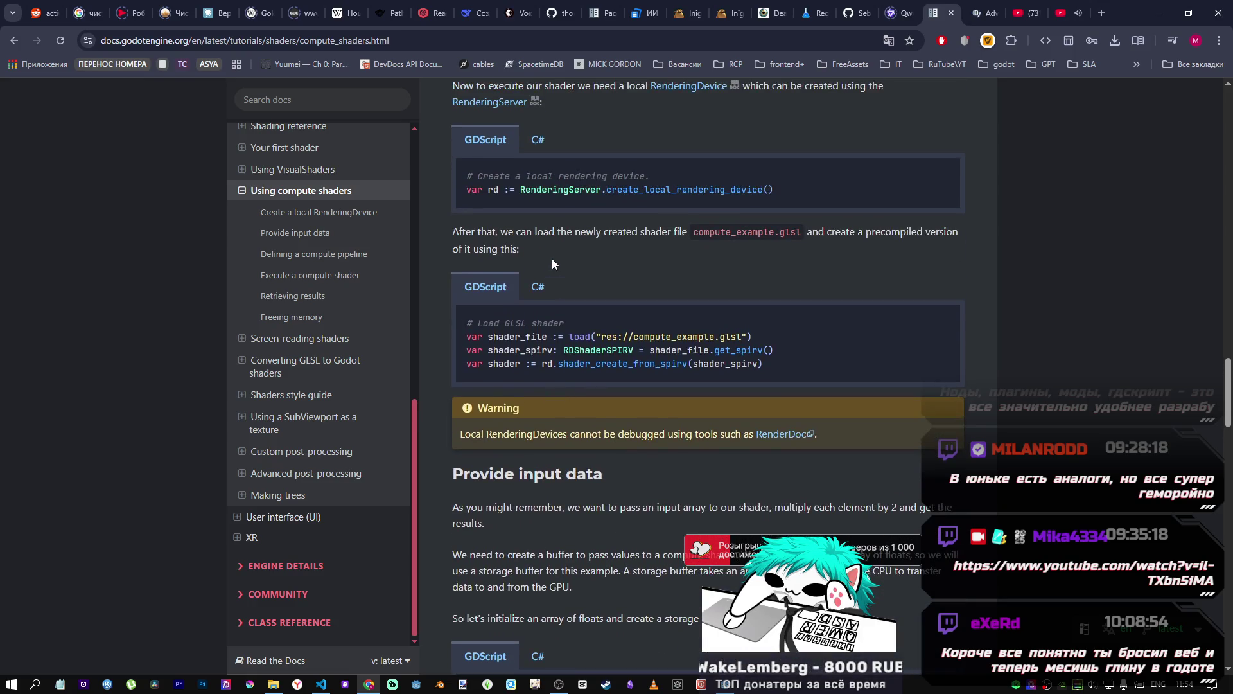
{"action": "left_click_drag", "start_coordinate": [467, 336], "coordinate": [755, 337]}
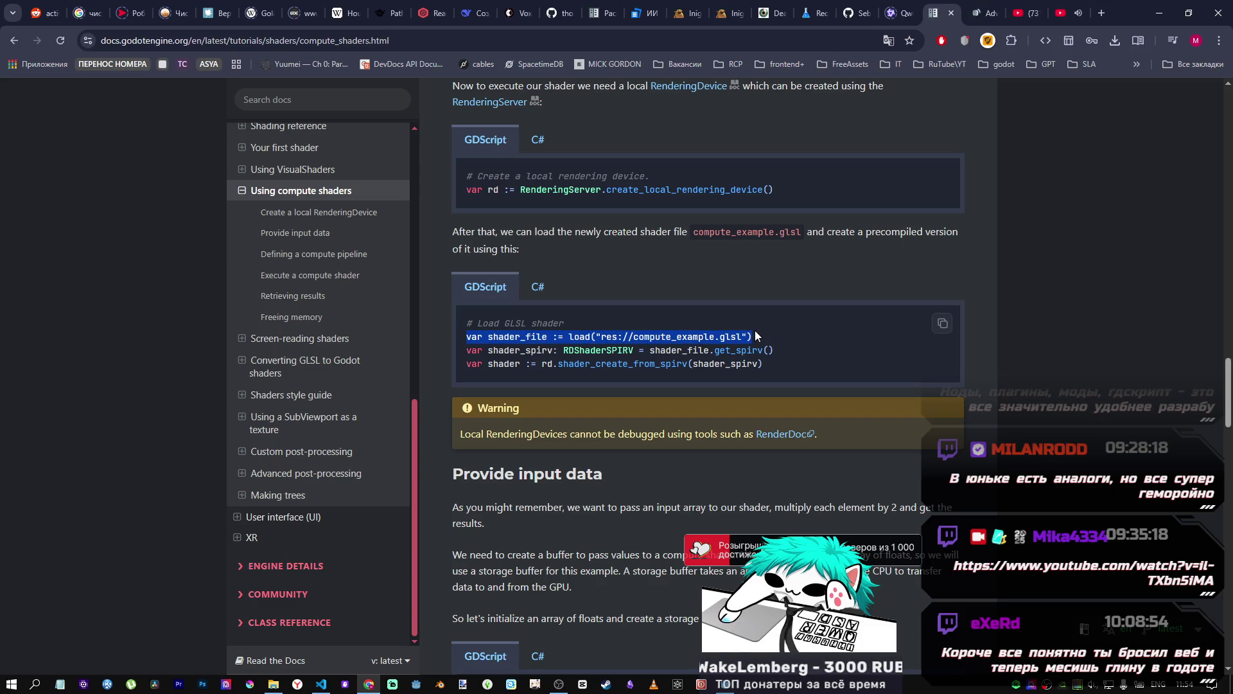
{"action": "mouse_move", "coordinate": [466, 348]}
{"action": "left_mouse_down"}
{"action": "mouse_move", "coordinate": [476, 360]}
{"action": "mouse_move", "coordinate": [662, 364]}
{"action": "mouse_move", "coordinate": [745, 350]}
{"action": "left_mouse_up"}
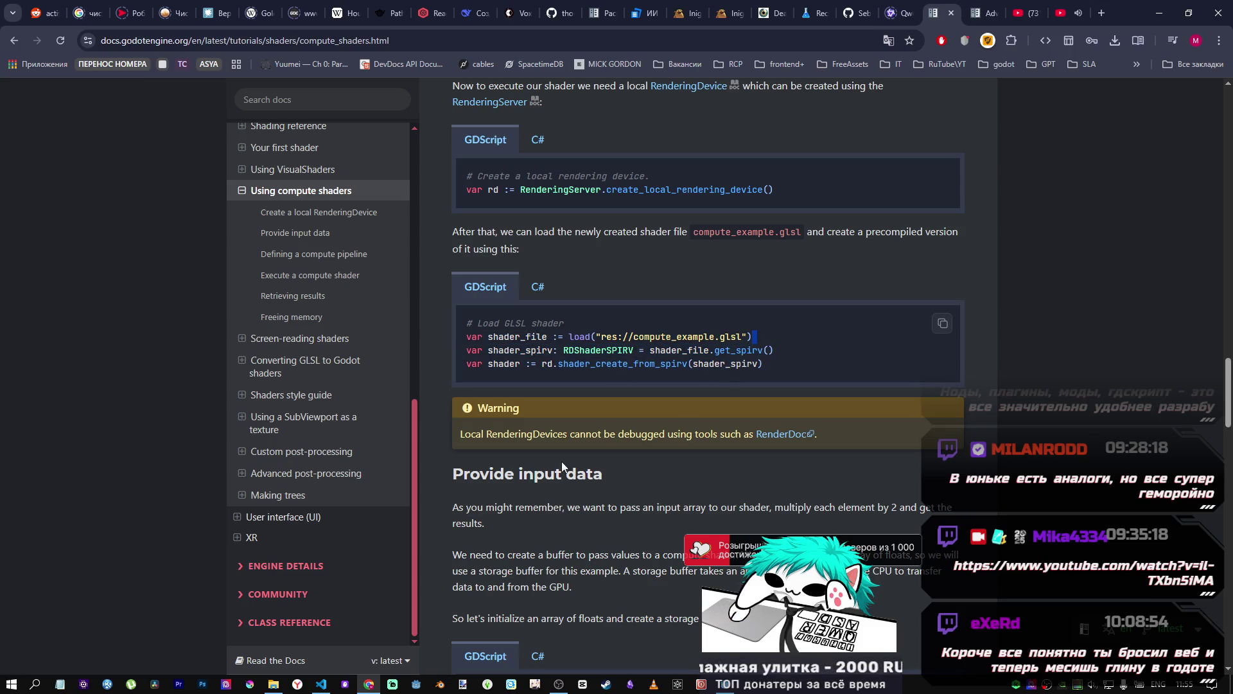
Step: Highlight the RDShaderSPIRV assignment on line 19 of sdf_compute.gd
{"action": "mouse_move", "coordinate": [321, 684]}
{"action": "left_click", "coordinate": [334, 660]}
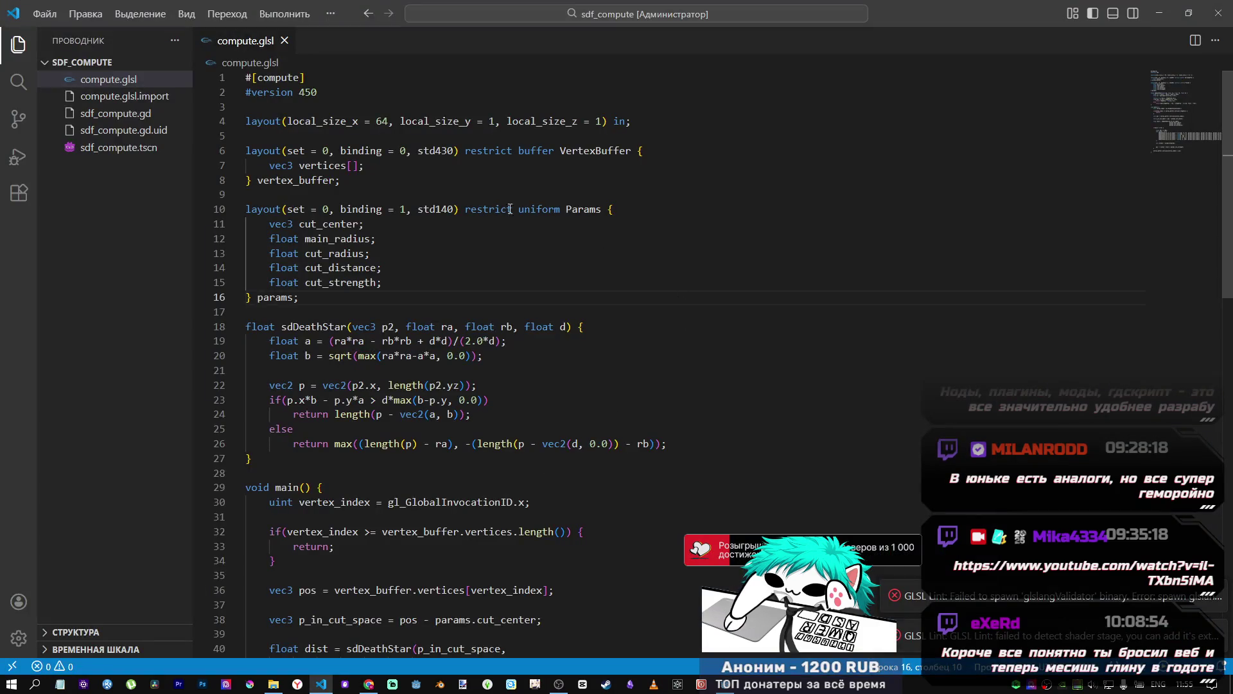
{"action": "key", "text": "alt+Tab"}
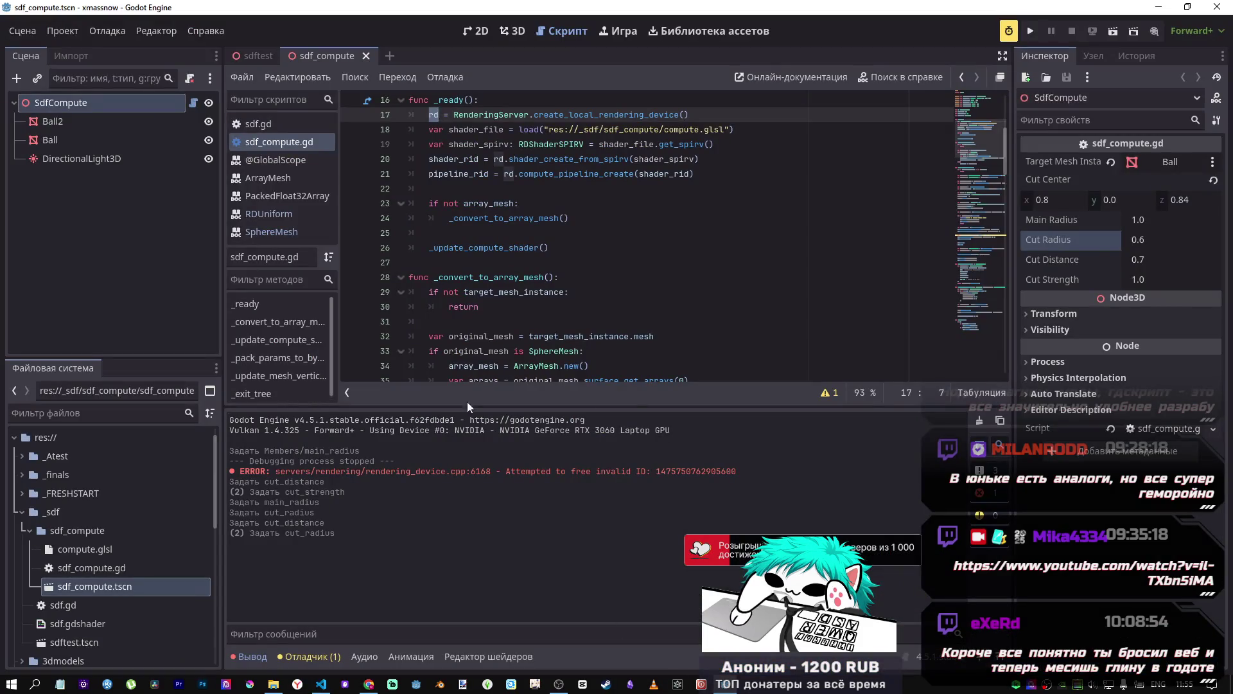
{"action": "scroll", "coordinate": [595, 210], "scroll_direction": "up", "scroll_amount": 2}
{"action": "mouse_move", "coordinate": [550, 189]}
{"action": "left_mouse_down"}
{"action": "mouse_move", "coordinate": [668, 191]}
{"action": "mouse_move", "coordinate": [602, 184]}
{"action": "left_mouse_up"}
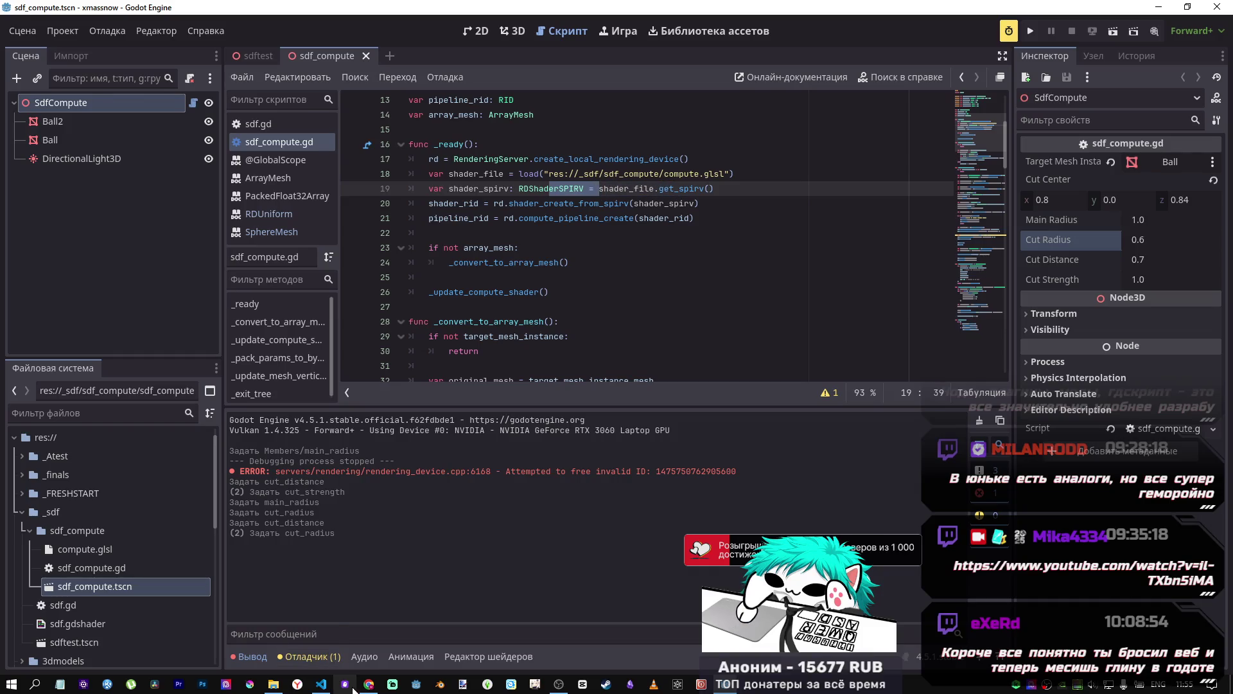
Step: Check the get_spirv line in the compute-shader docs example
{"action": "mouse_move", "coordinate": [318, 688]}
{"action": "left_click", "coordinate": [332, 626]}
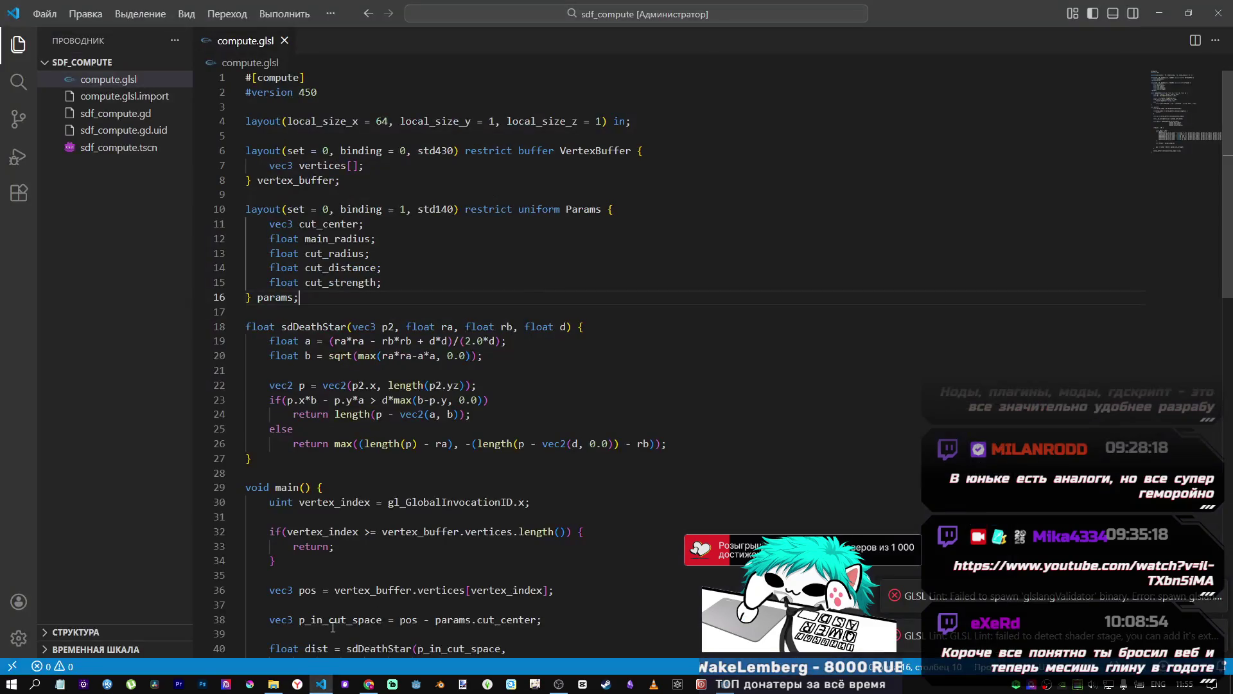
{"action": "key", "text": "alt+Tab"}
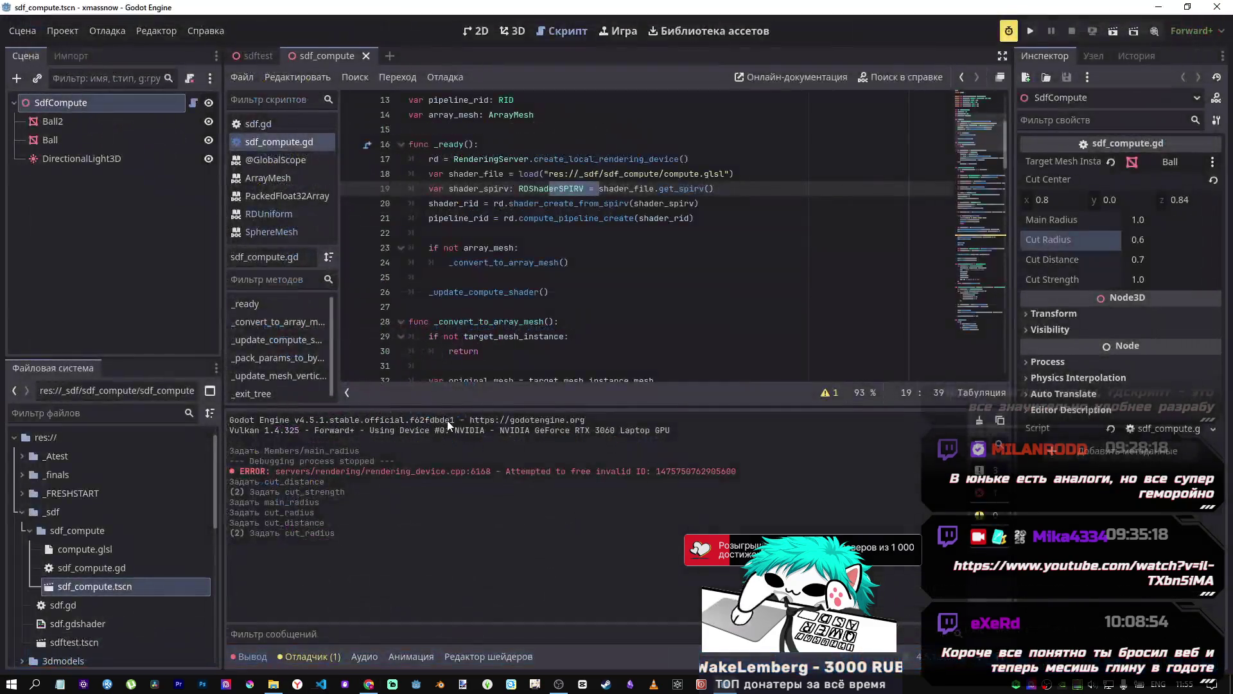
{"action": "mouse_move", "coordinate": [368, 684]}
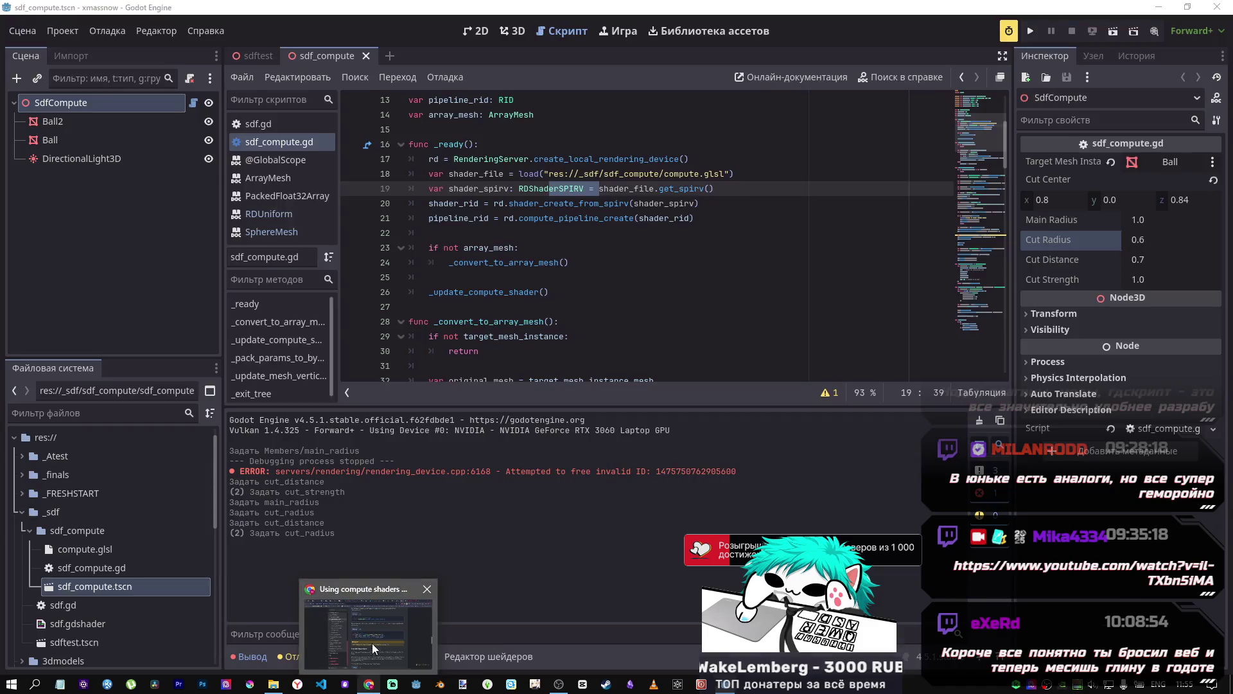
{"action": "left_click", "coordinate": [366, 626]}
{"action": "left_click_drag", "start_coordinate": [558, 350], "coordinate": [783, 358]}
{"action": "left_click", "coordinate": [783, 349]}
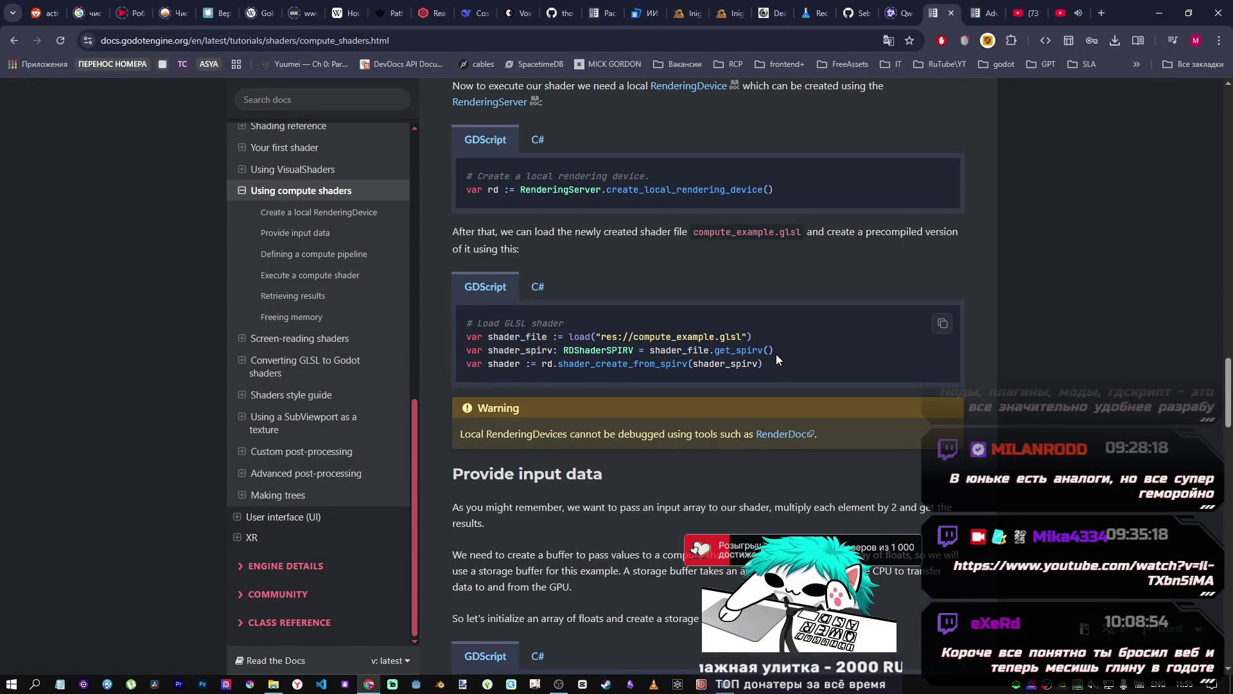
Step: Select shader_create_from_spirv in the docs, then place the caret on line 19's RDShaderSPIRV
{"action": "left_click_drag", "start_coordinate": [554, 367], "coordinate": [578, 369]}
{"action": "left_click", "coordinate": [678, 374]}
{"action": "mouse_move", "coordinate": [678, 364]}
{"action": "left_mouse_down"}
{"action": "mouse_move", "coordinate": [561, 360]}
{"action": "mouse_move", "coordinate": [631, 350]}
{"action": "left_mouse_up"}
{"action": "left_click", "coordinate": [567, 355]}
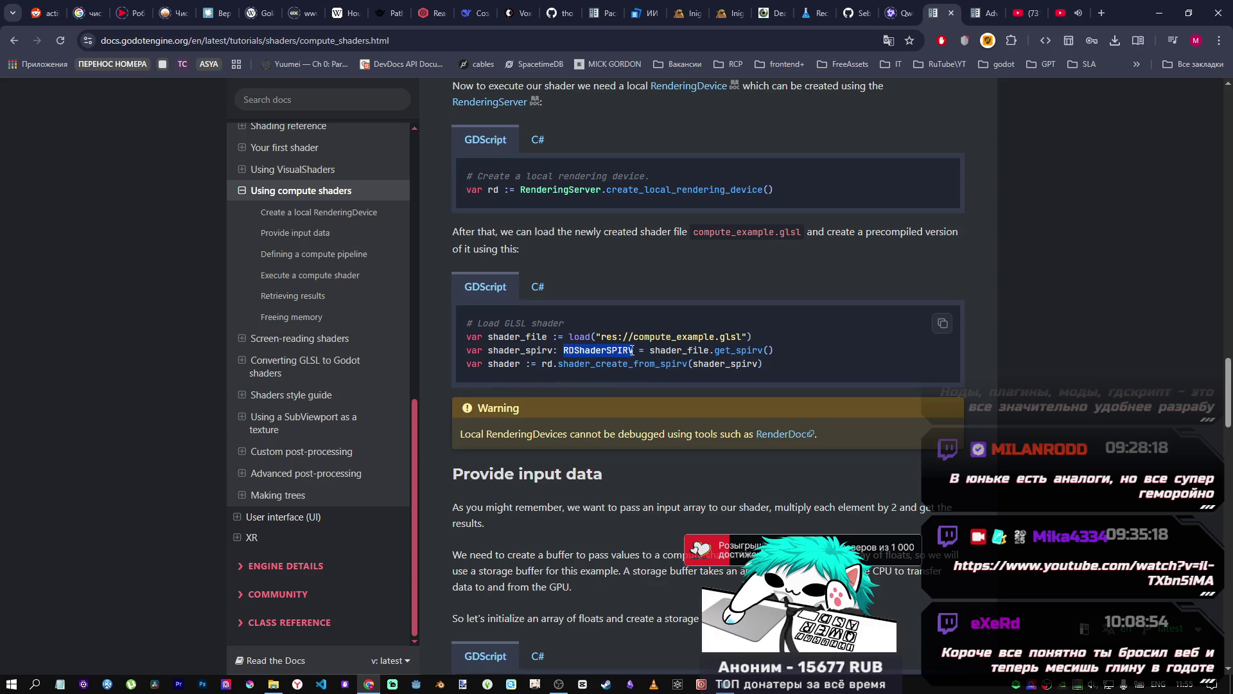
{"action": "key", "text": "alt+Tab"}
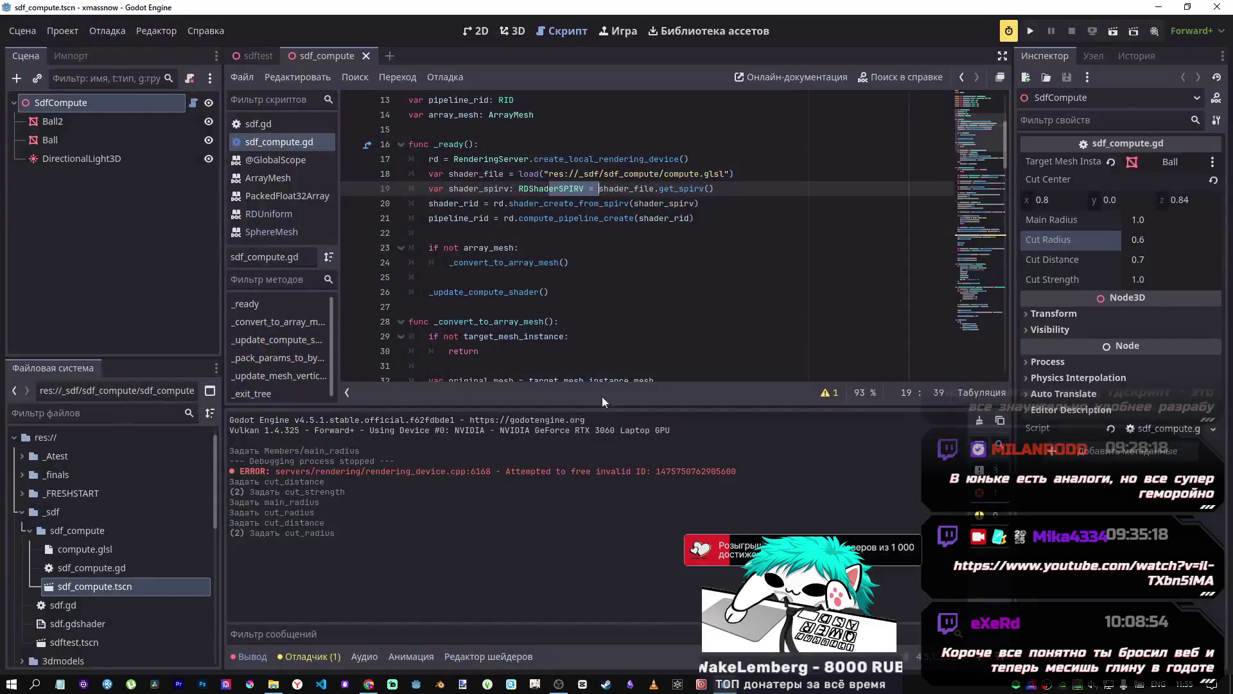
{"action": "left_click", "coordinate": [569, 189]}
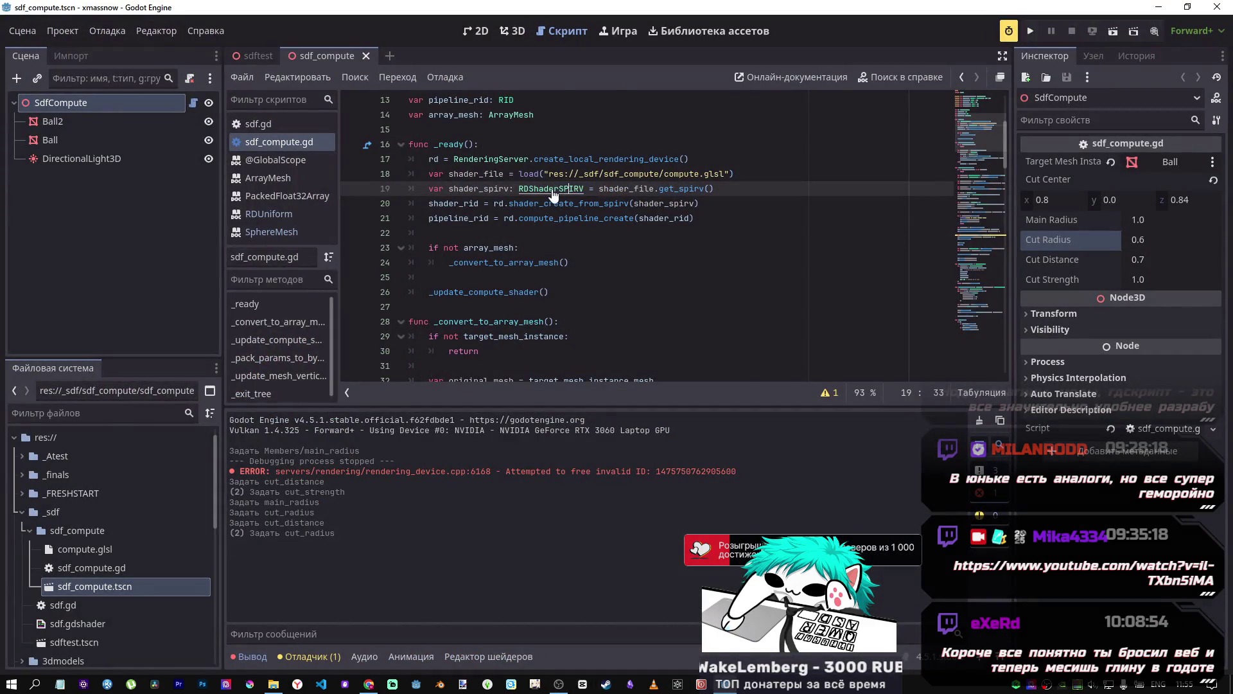
Step: Open the RDShaderSPIRV class reference and follow its SPIR-V link to the Khronos site
{"action": "left_click", "coordinate": [559, 189], "text": "ctrl"}
{"action": "scroll", "coordinate": [701, 332], "scroll_direction": "down", "scroll_amount": 1}
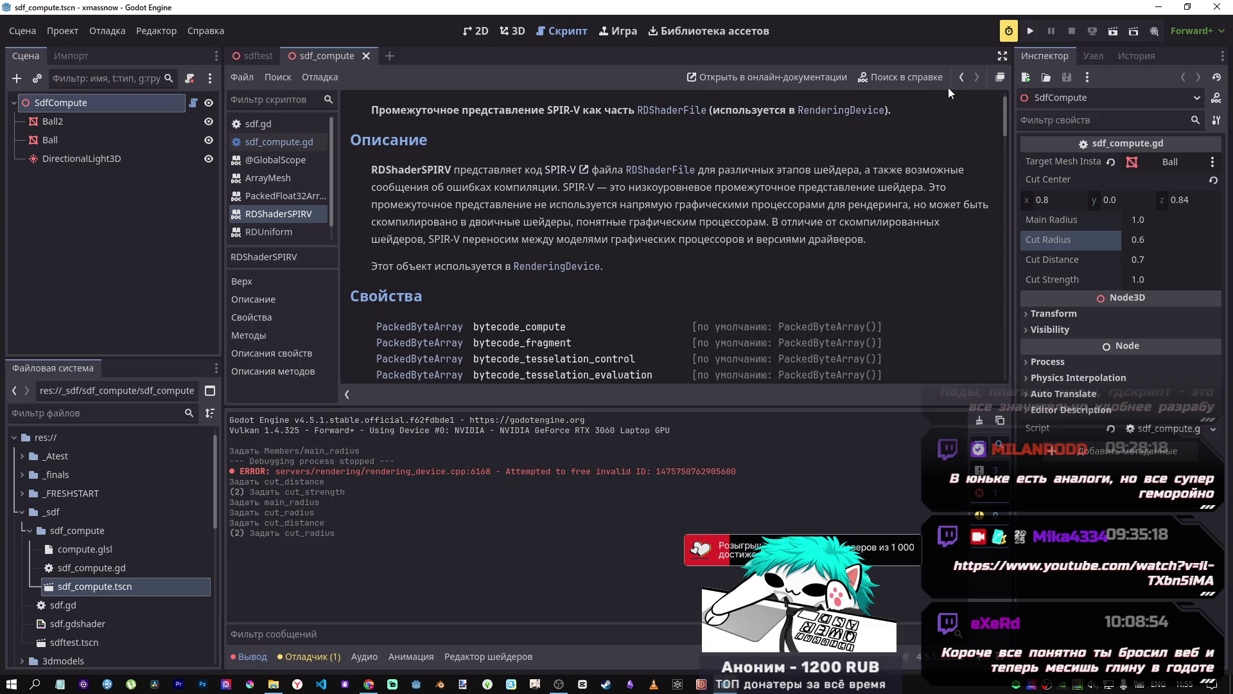
{"action": "left_click", "coordinate": [569, 171]}
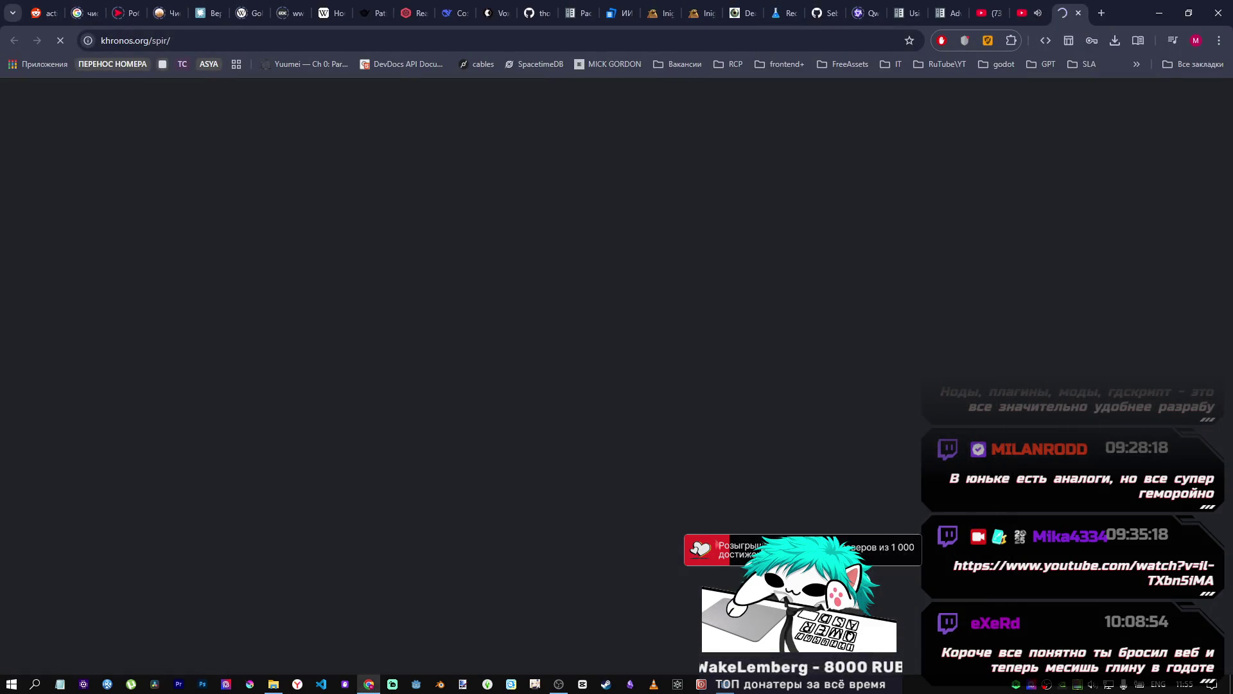
{"action": "left_click", "coordinate": [725, 682]}
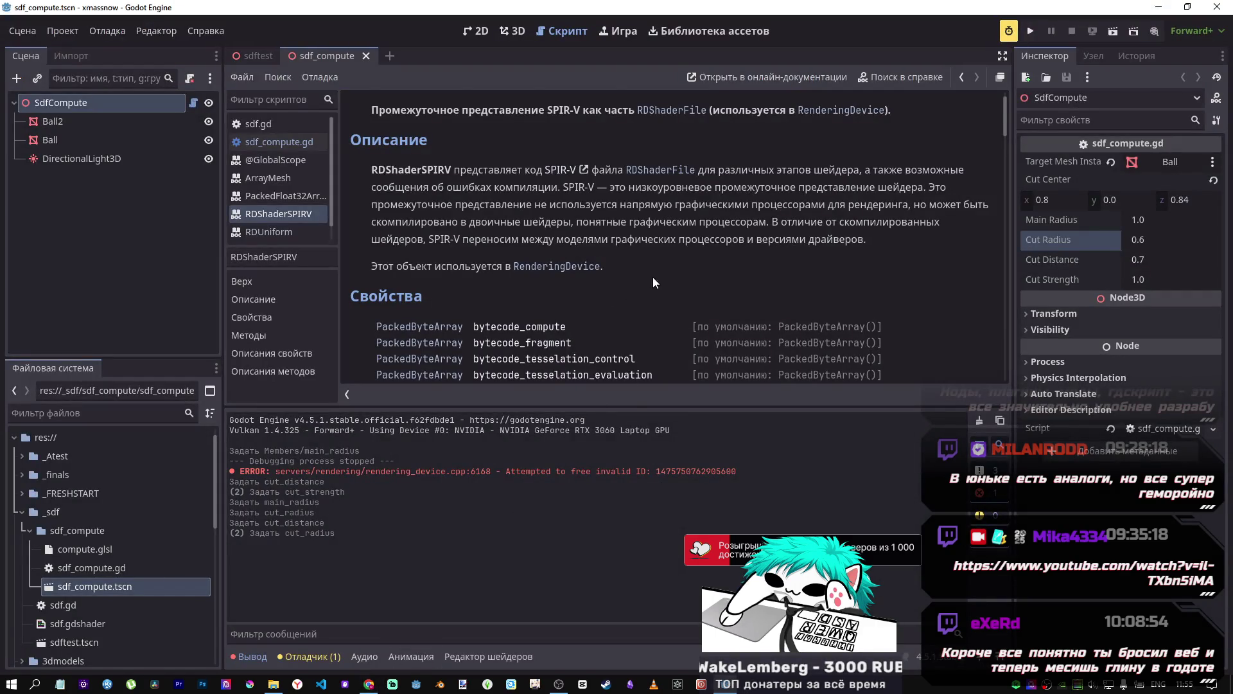
Step: Scroll the class docs, then select lines 17–21 in sdf_compute.gd and return to the browser
{"action": "scroll", "coordinate": [646, 280], "scroll_direction": "down", "scroll_amount": 3}
{"action": "scroll", "coordinate": [639, 282], "scroll_direction": "down", "scroll_amount": 3}
{"action": "scroll", "coordinate": [638, 282], "scroll_direction": "up", "scroll_amount": 5}
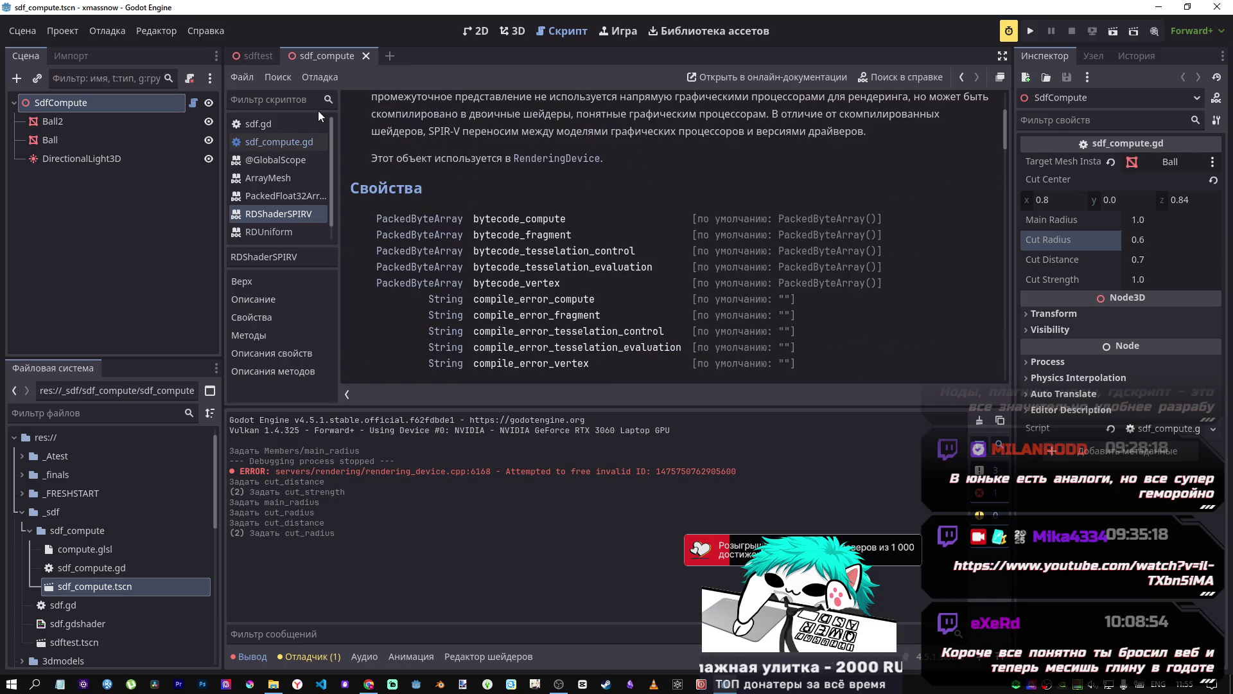
{"action": "left_click", "coordinate": [291, 145]}
{"action": "left_click_drag", "start_coordinate": [648, 219], "coordinate": [467, 162]}
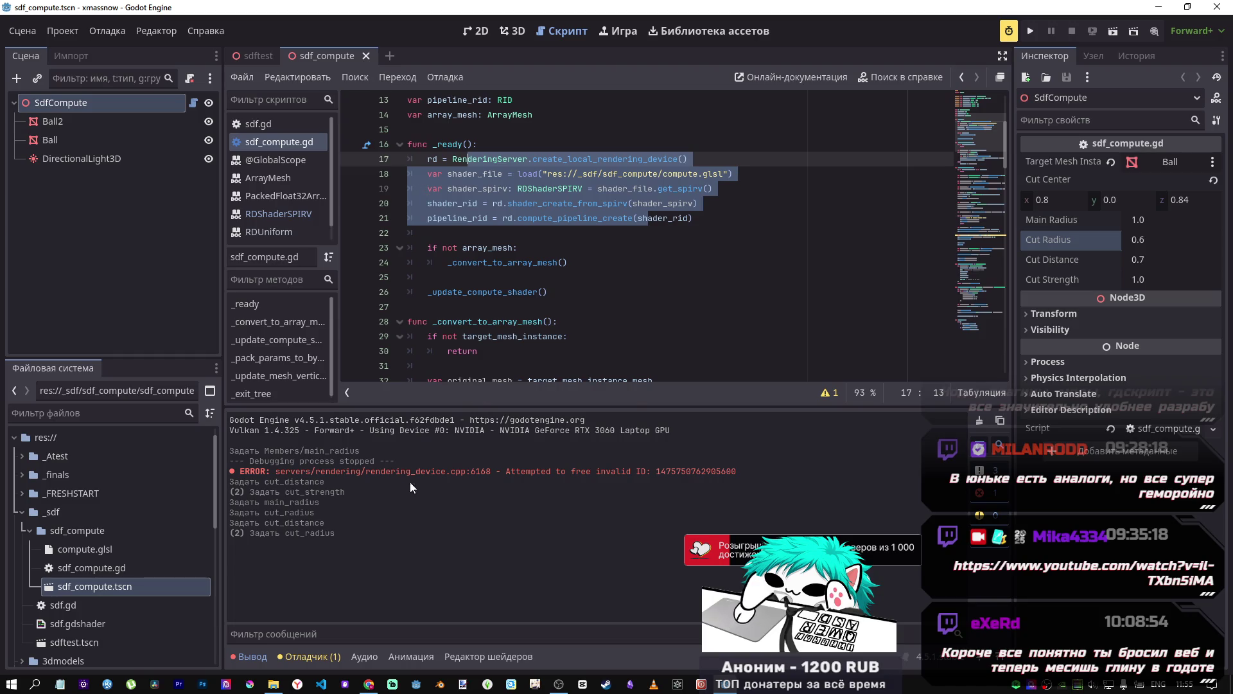
{"action": "mouse_move", "coordinate": [366, 686]}
{"action": "left_click", "coordinate": [370, 660]}
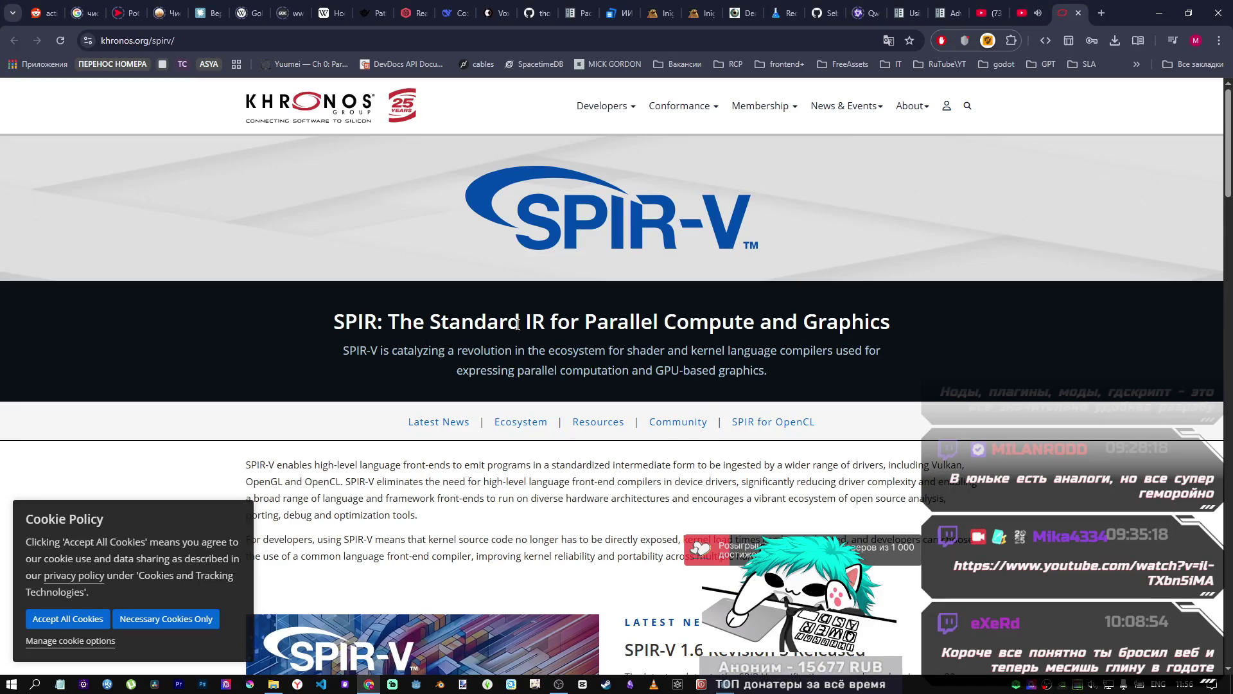
Step: Select the SPIR-V page heading and read the overview and ecosystem diagram
{"action": "left_click_drag", "start_coordinate": [900, 326], "coordinate": [336, 311]}
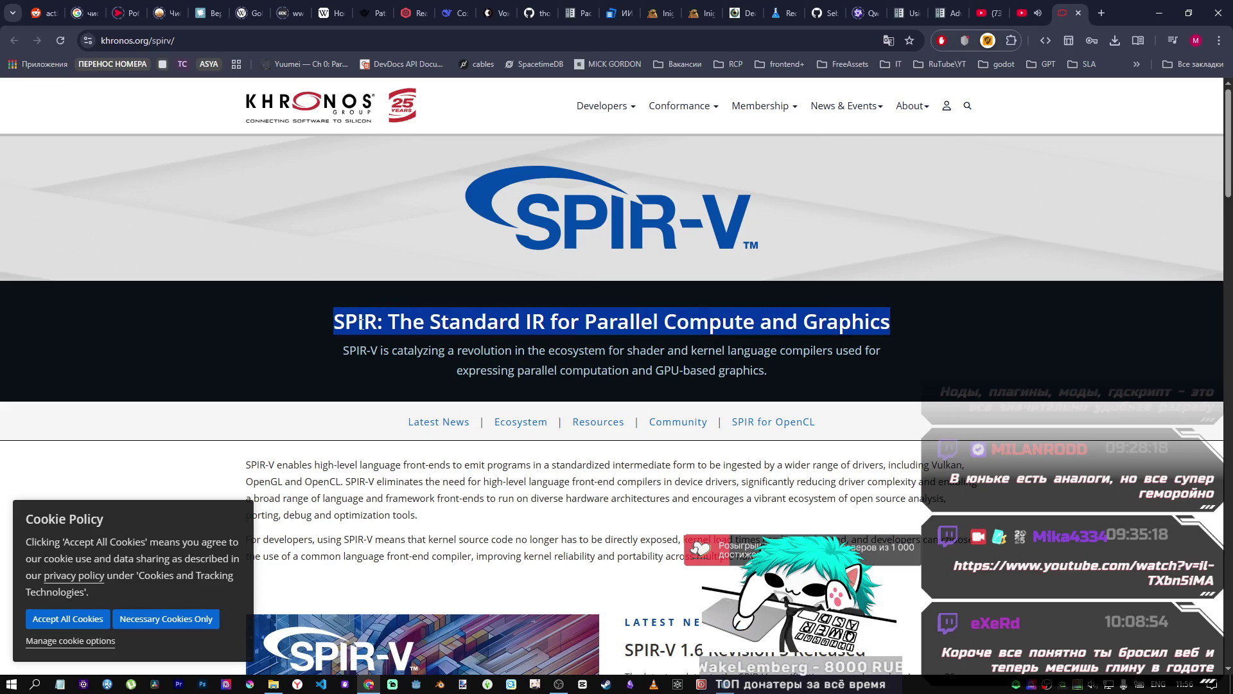
{"action": "scroll", "coordinate": [382, 343], "scroll_direction": "down", "scroll_amount": 5}
{"action": "scroll", "coordinate": [388, 341], "scroll_direction": "up", "scroll_amount": 4}
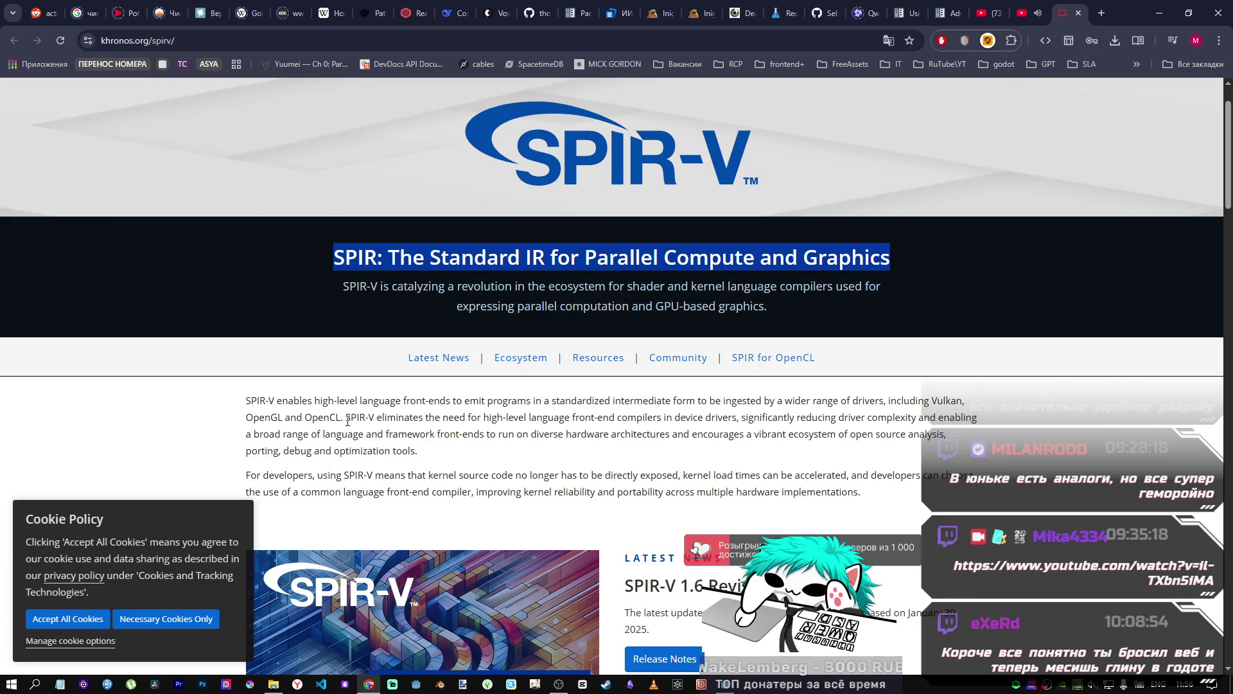
{"action": "scroll", "coordinate": [348, 421], "scroll_direction": "down", "scroll_amount": 9}
{"action": "scroll", "coordinate": [339, 464], "scroll_direction": "down", "scroll_amount": 9}
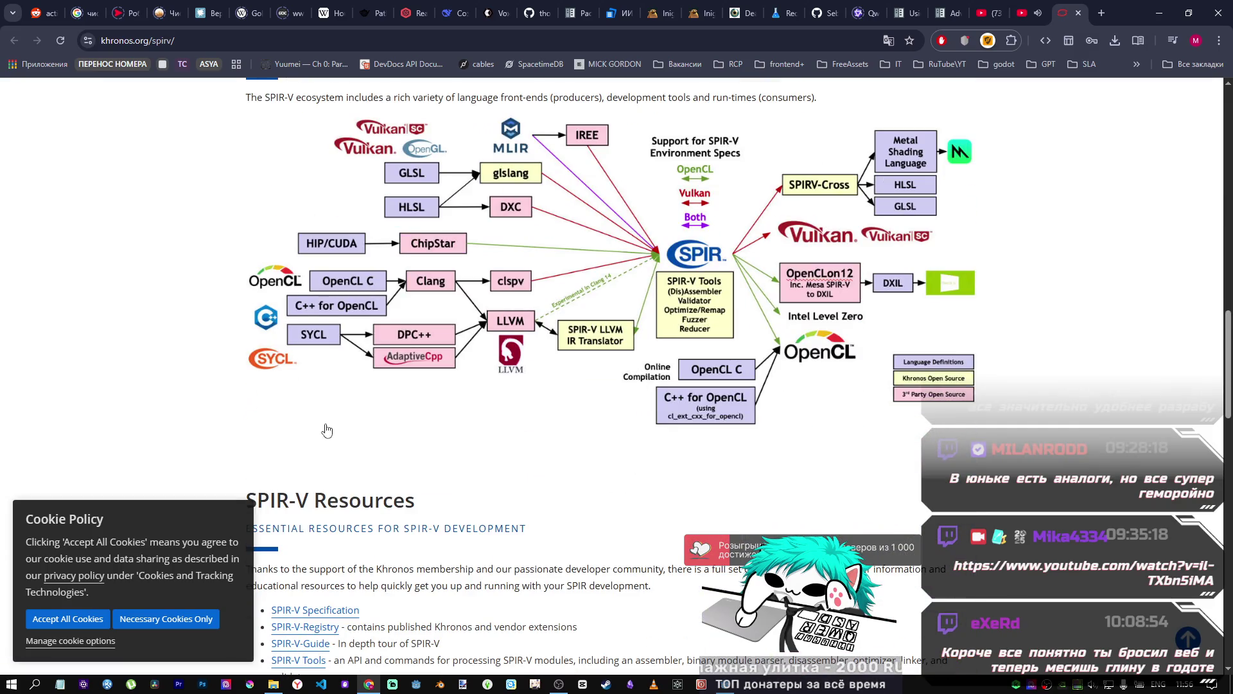
{"action": "scroll", "coordinate": [471, 391], "scroll_direction": "up", "scroll_amount": 2}
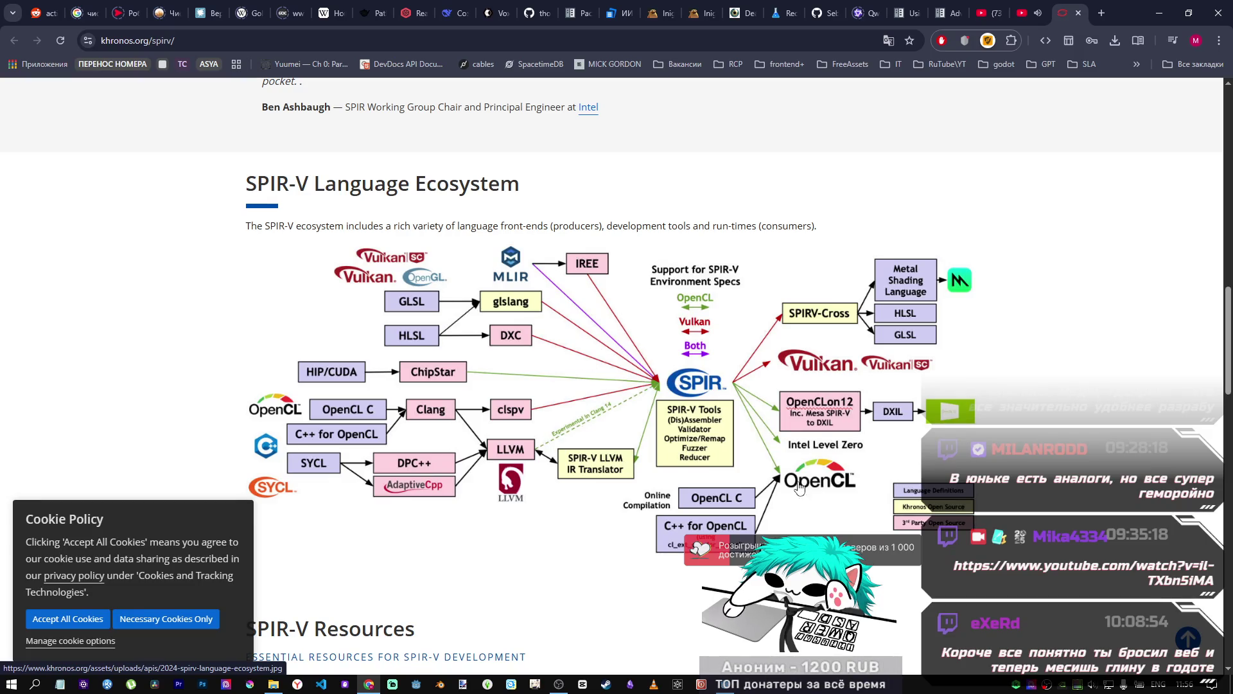
Step: Scroll to SPIR-V Resources and follow the SPIR-V Specification link
{"action": "scroll", "coordinate": [789, 502], "scroll_direction": "down", "scroll_amount": 1}
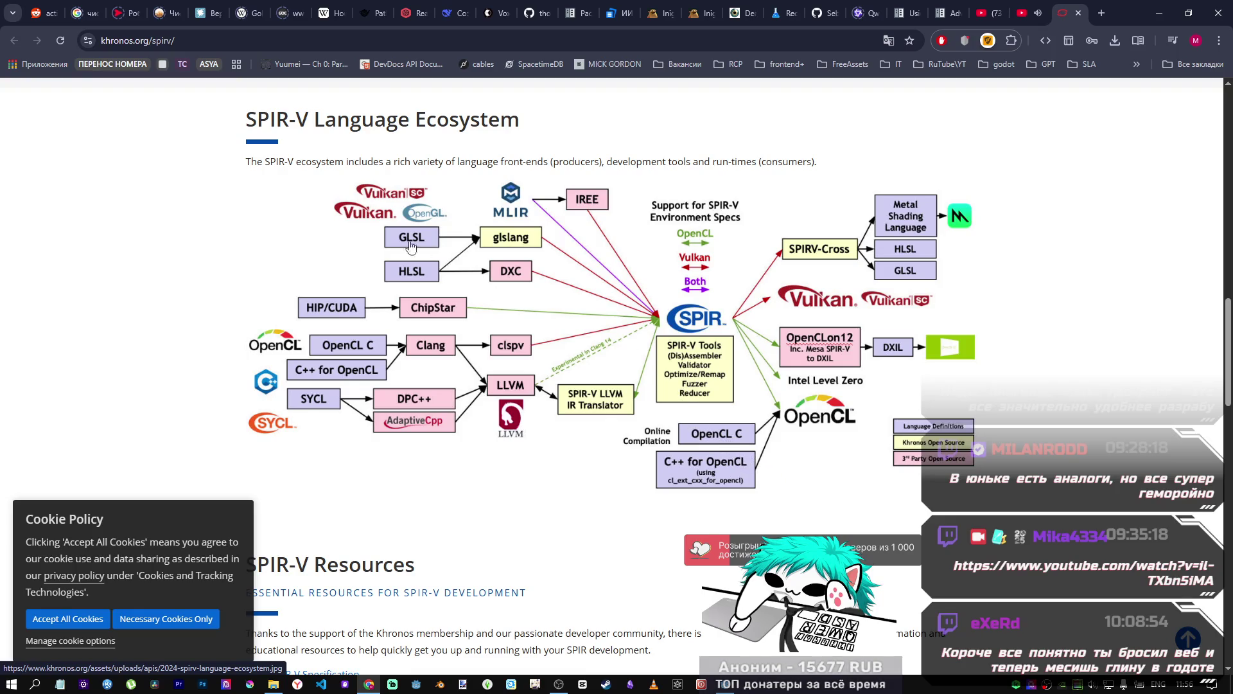
{"action": "scroll", "coordinate": [557, 282], "scroll_direction": "down", "scroll_amount": 1}
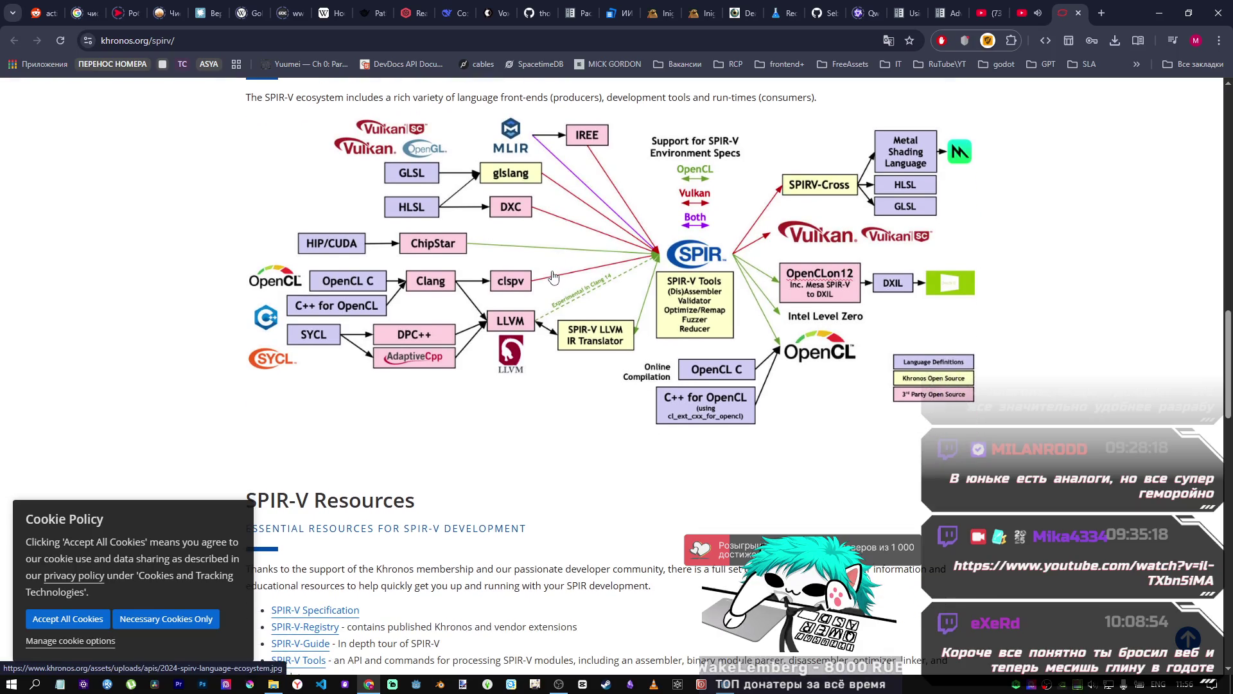
{"action": "scroll", "coordinate": [548, 277], "scroll_direction": "down", "scroll_amount": 3}
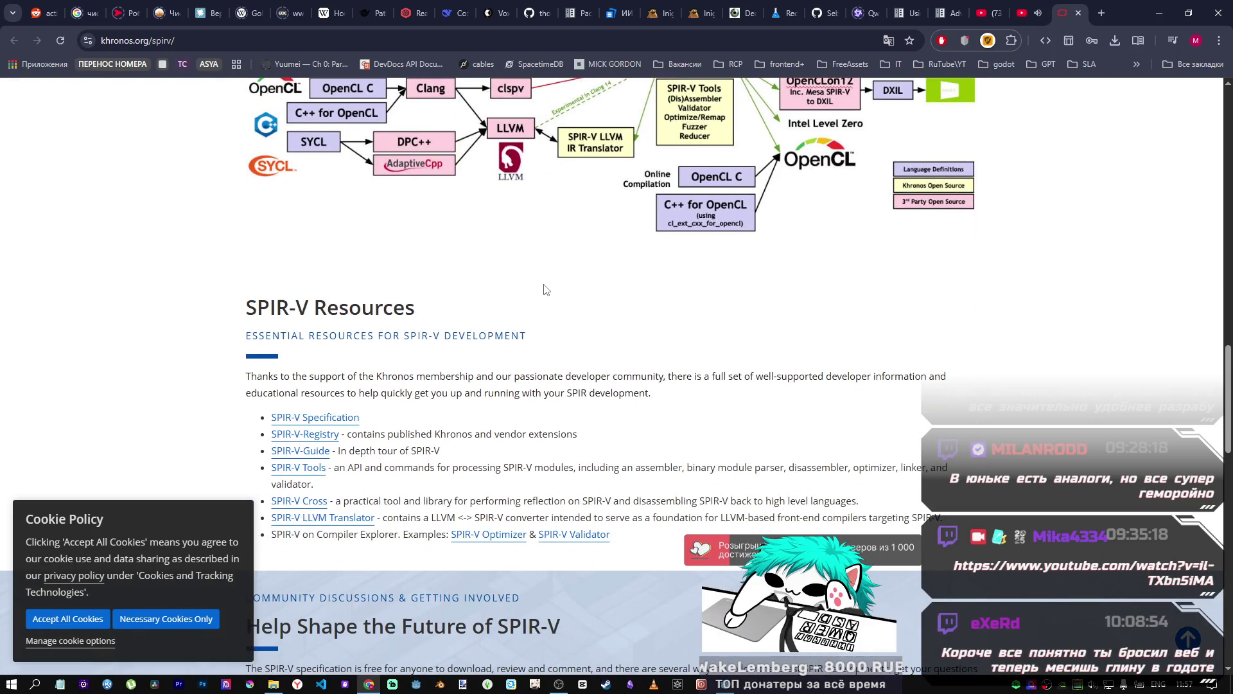
{"action": "triple_click", "coordinate": [347, 418]}
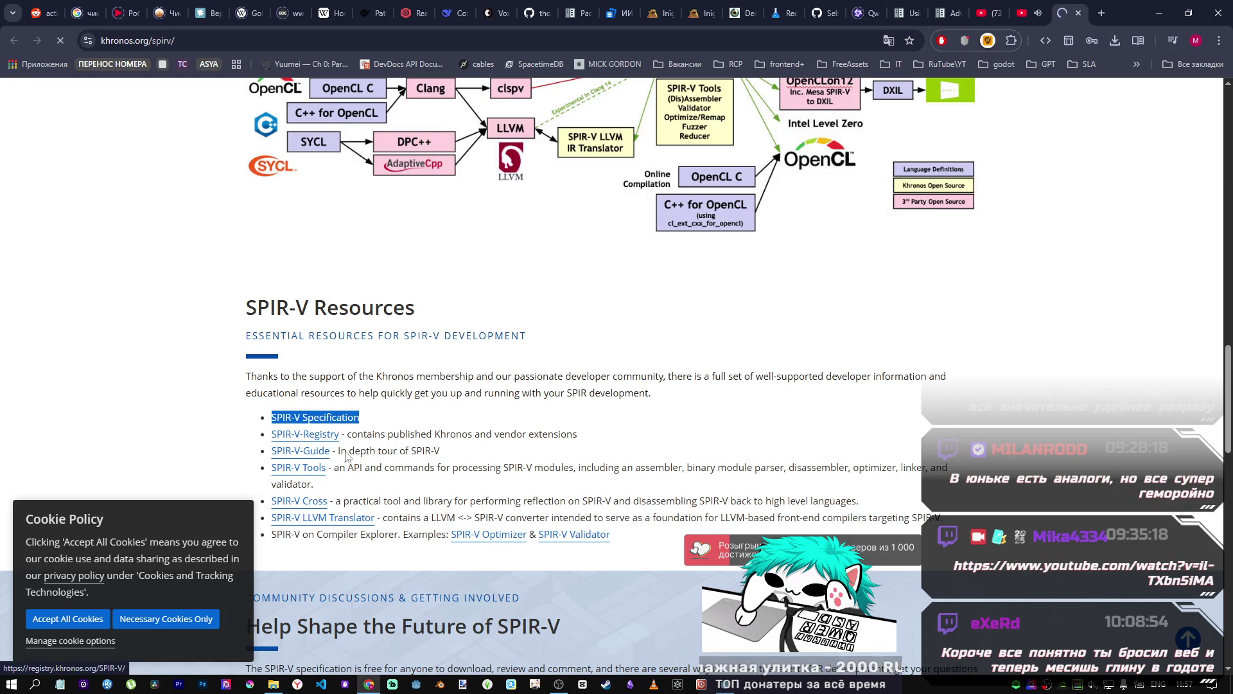
Step: Skim the Khronos SPIR-V Registry specifications page
{"action": "scroll", "coordinate": [426, 475], "scroll_direction": "down", "scroll_amount": 5}
{"action": "scroll", "coordinate": [425, 475], "scroll_direction": "down", "scroll_amount": 3}
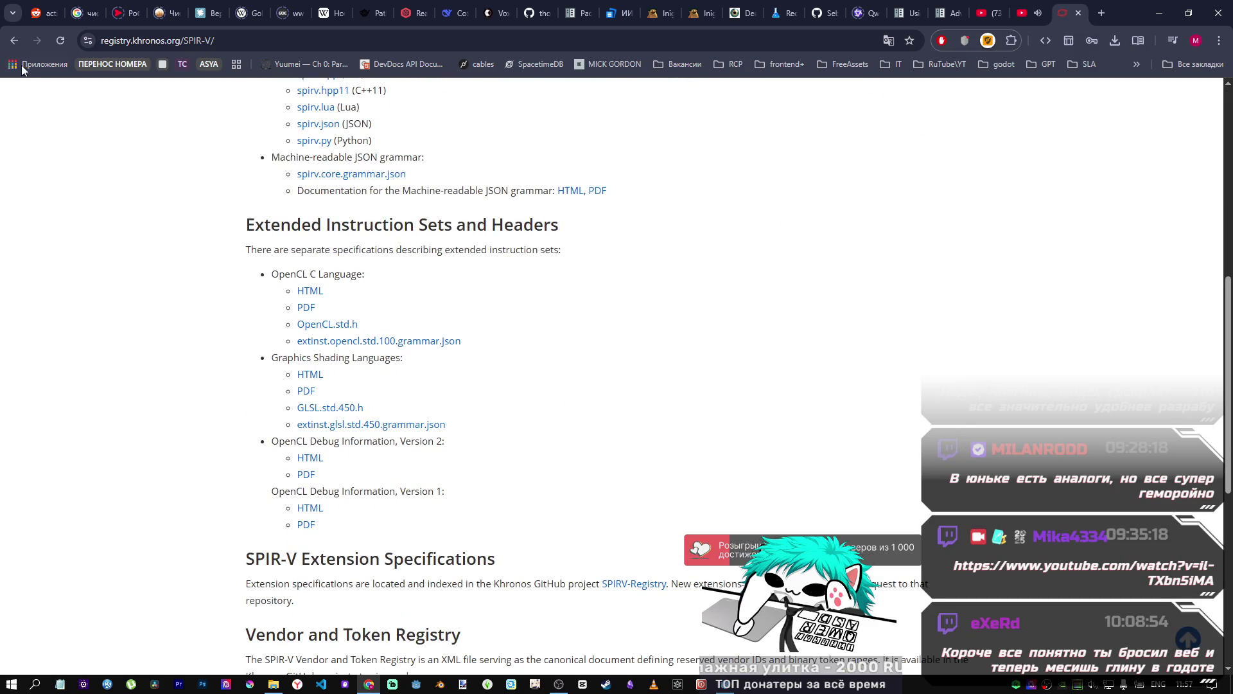
{"action": "scroll", "coordinate": [386, 283], "scroll_direction": "down", "scroll_amount": 7}
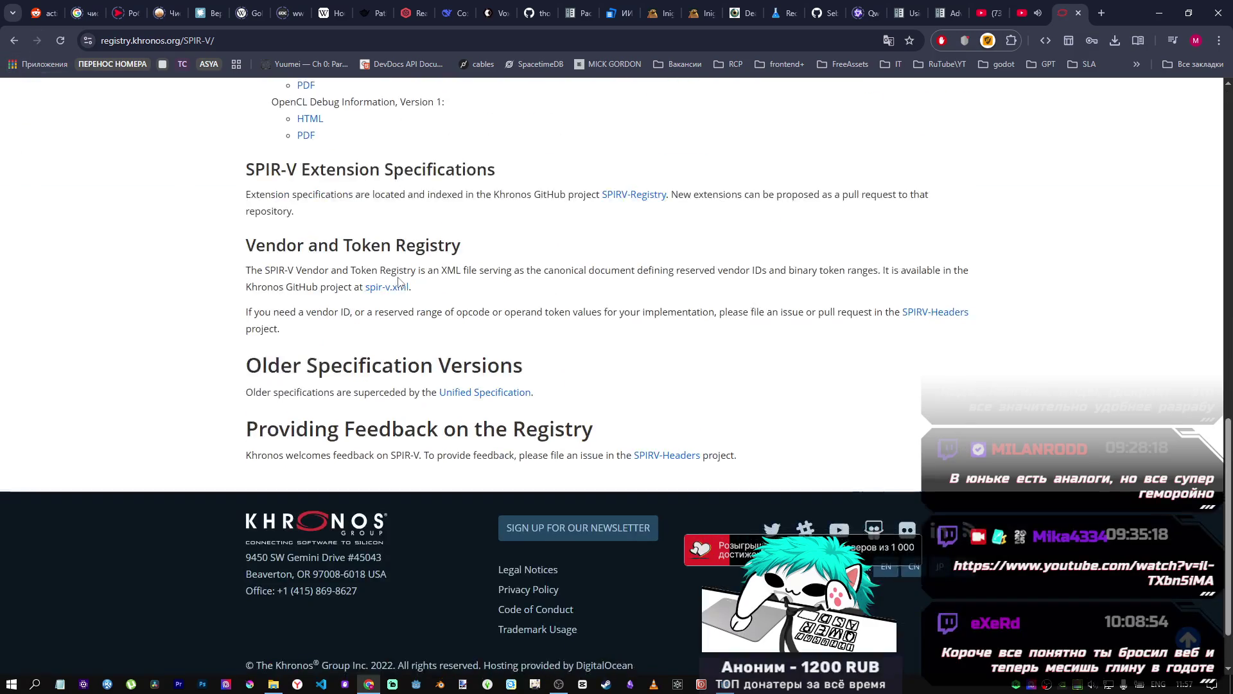
{"action": "scroll", "coordinate": [454, 366], "scroll_direction": "up", "scroll_amount": 12}
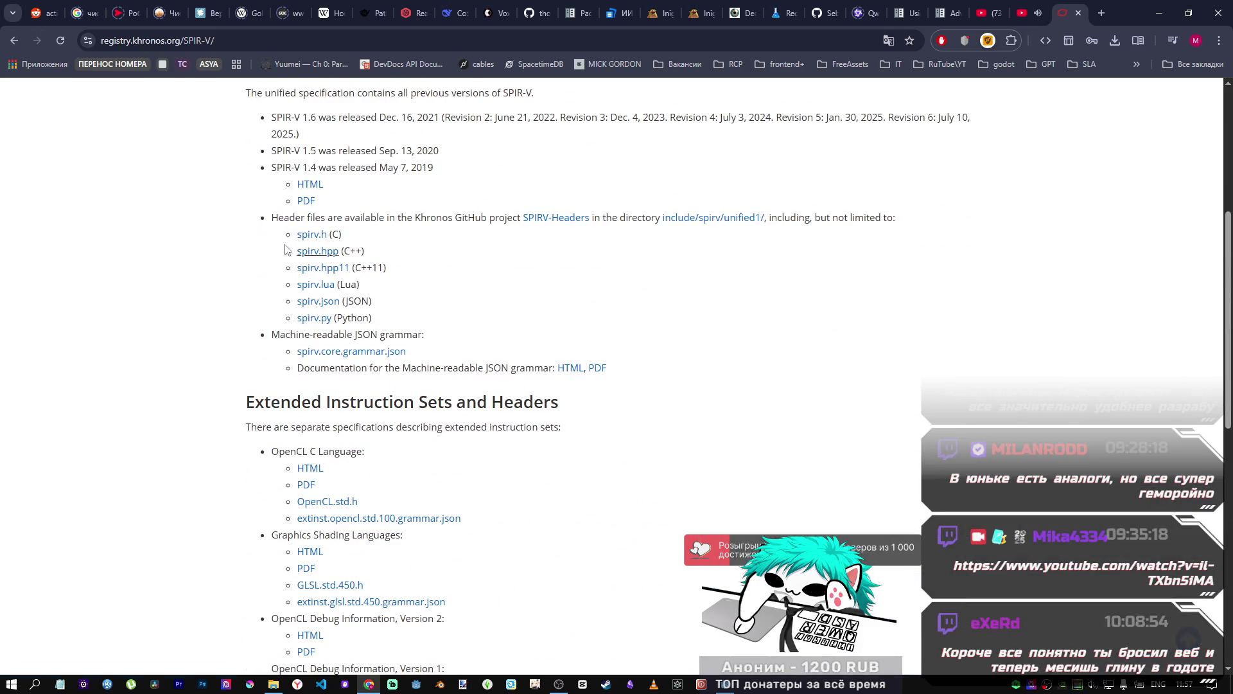
{"action": "scroll", "coordinate": [309, 335], "scroll_direction": "up", "scroll_amount": 3}
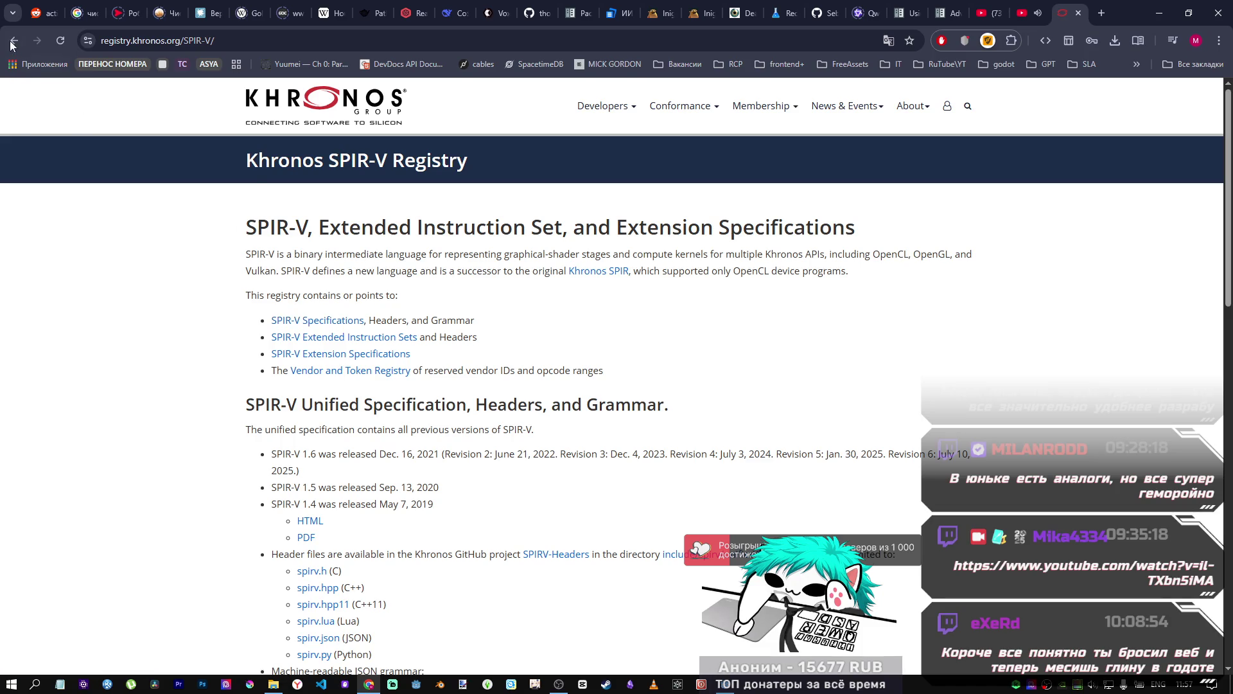
Step: Go back to the SPIR-V overview, then switch to the SDF game engine YouTube video
{"action": "key", "text": "alt+Left"}
{"action": "left_click", "coordinate": [325, 453]}
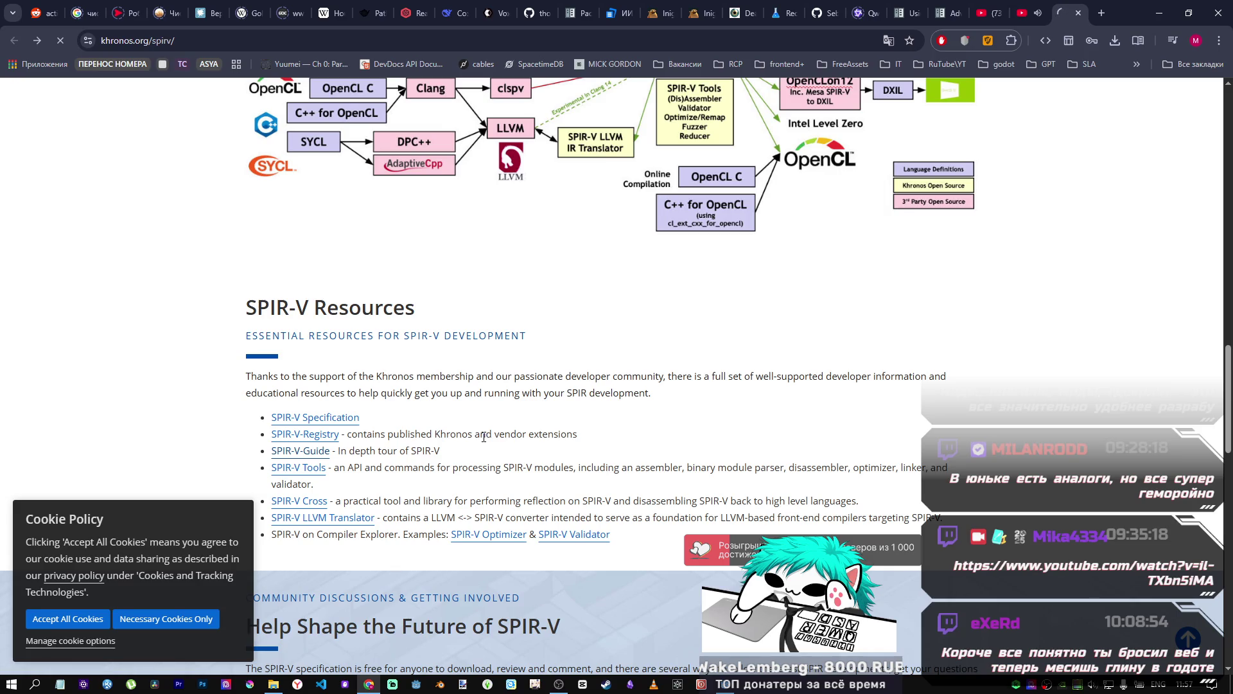
{"action": "left_click", "coordinate": [1012, 5]}
{"action": "left_click", "coordinate": [986, 12]}
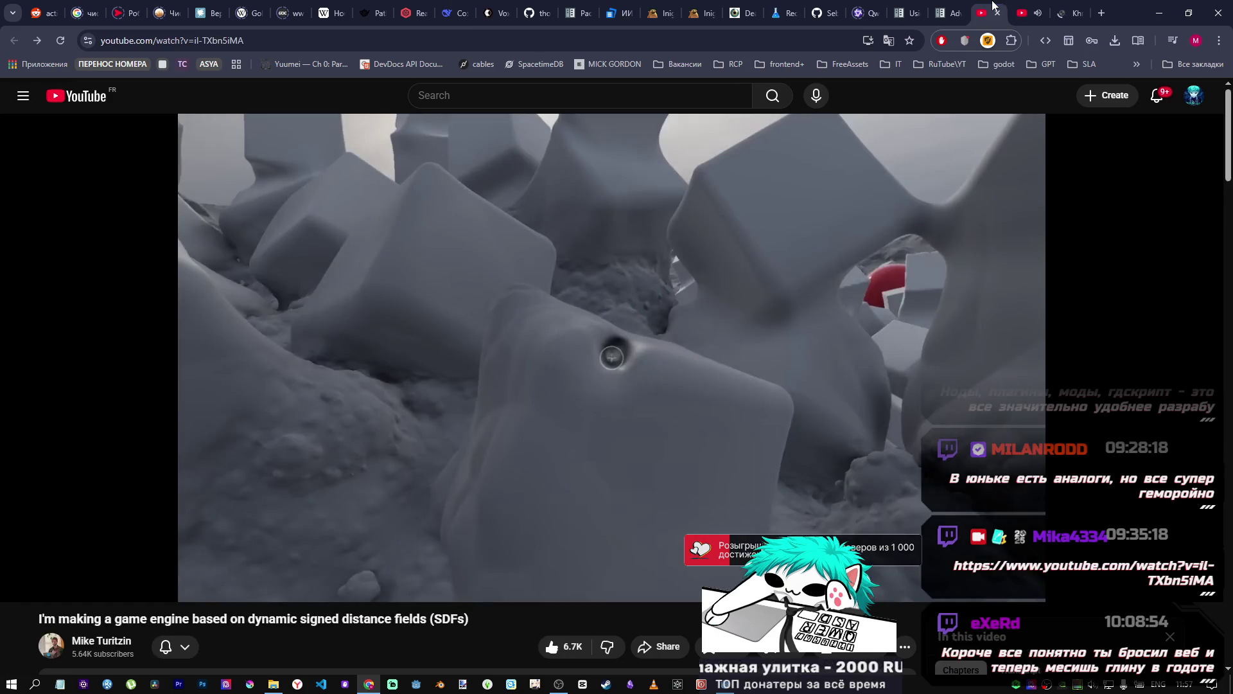